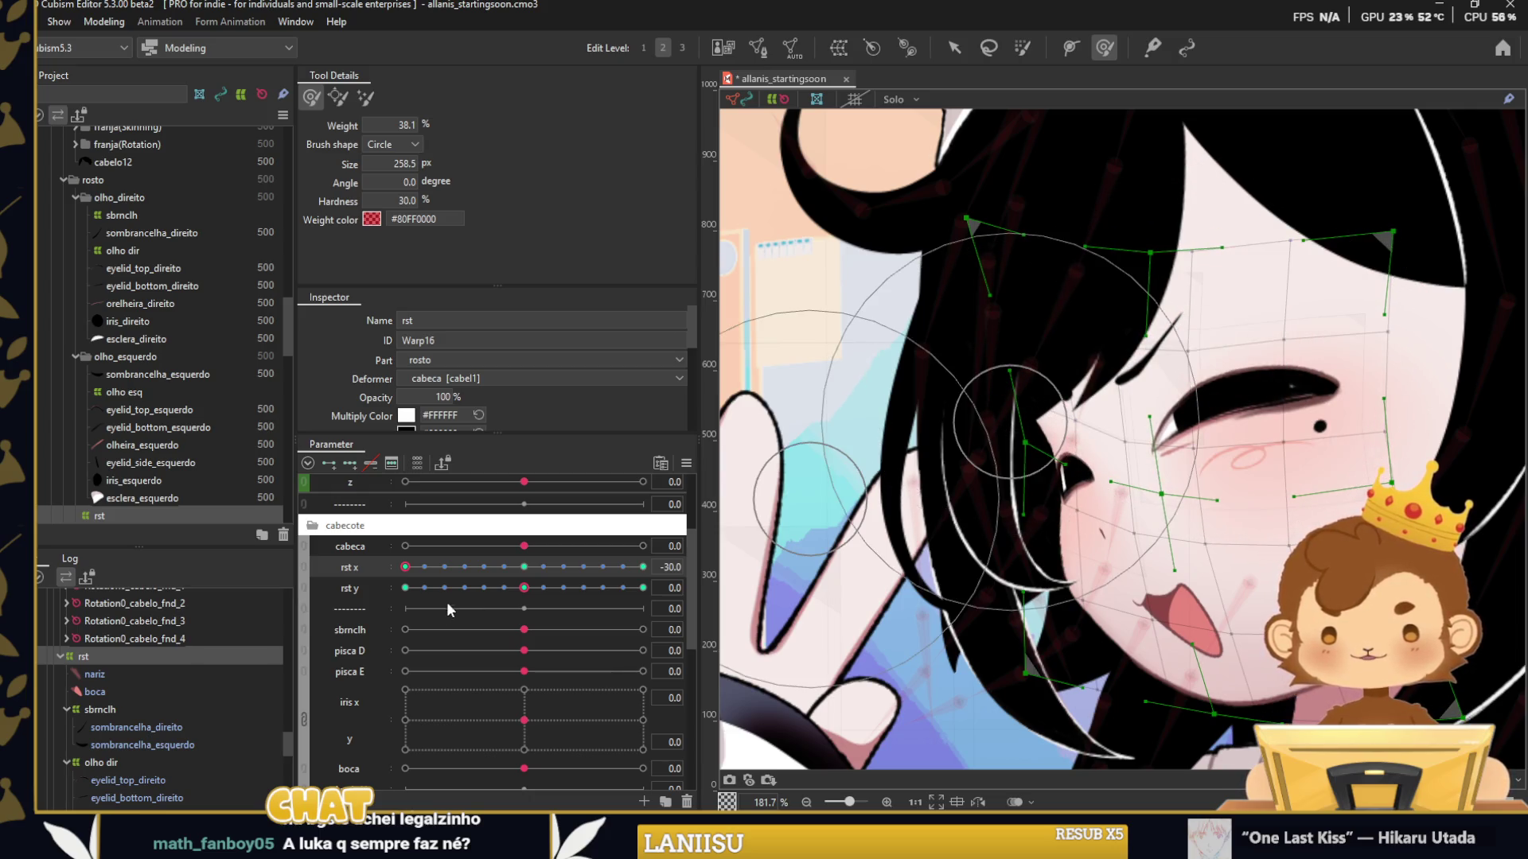
# Shrink the deform brush, reset rst x to 0 and apply a parameter action.
pyautogui.moveTo(411, 568); pyautogui.dragTo(642, 567)
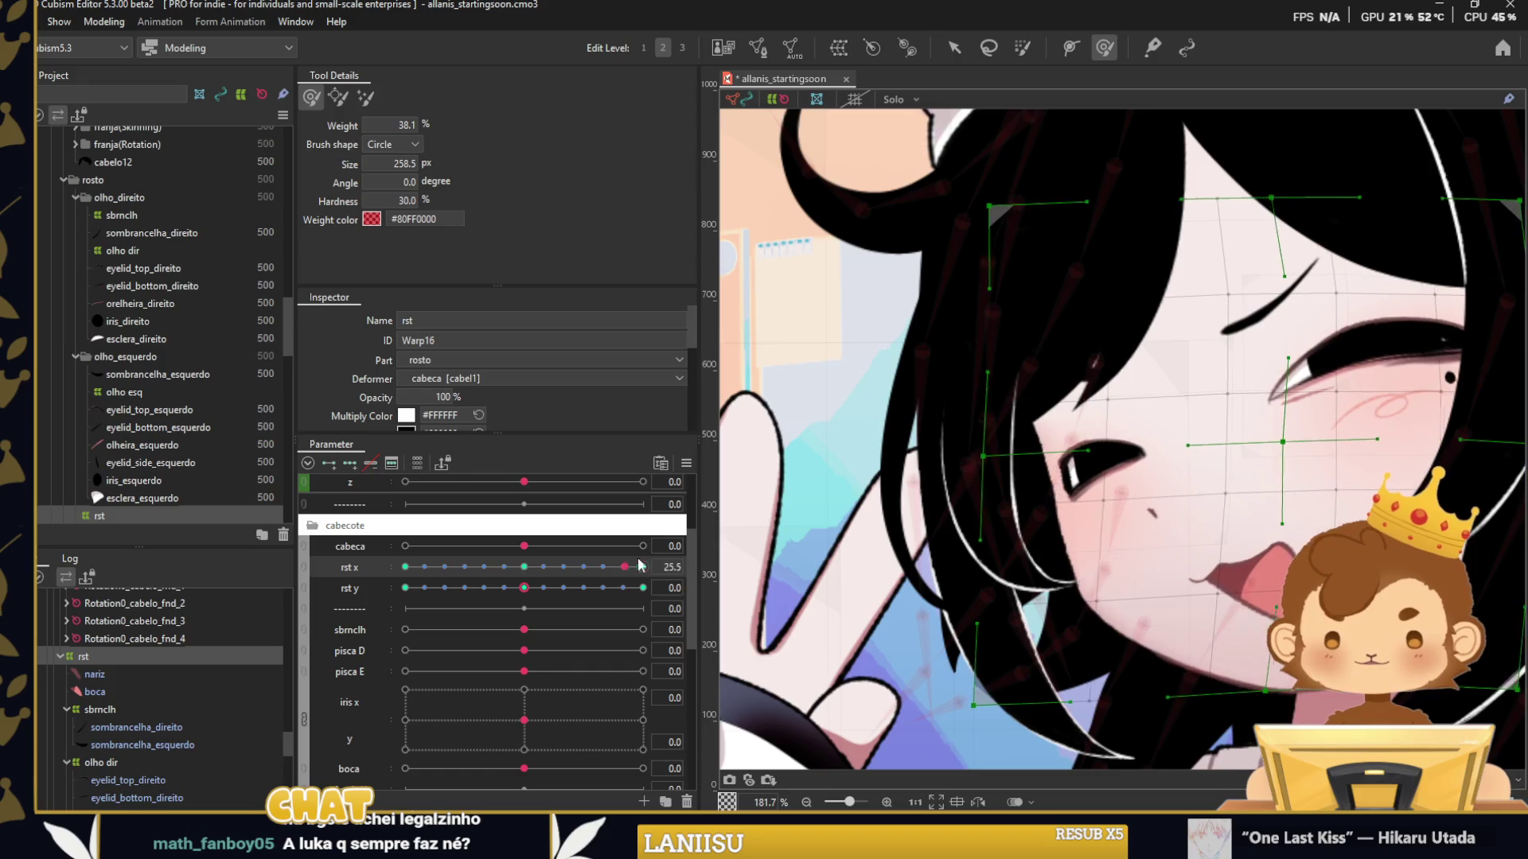
pyautogui.moveTo(1047, 423); pyautogui.dragTo(1009, 406)
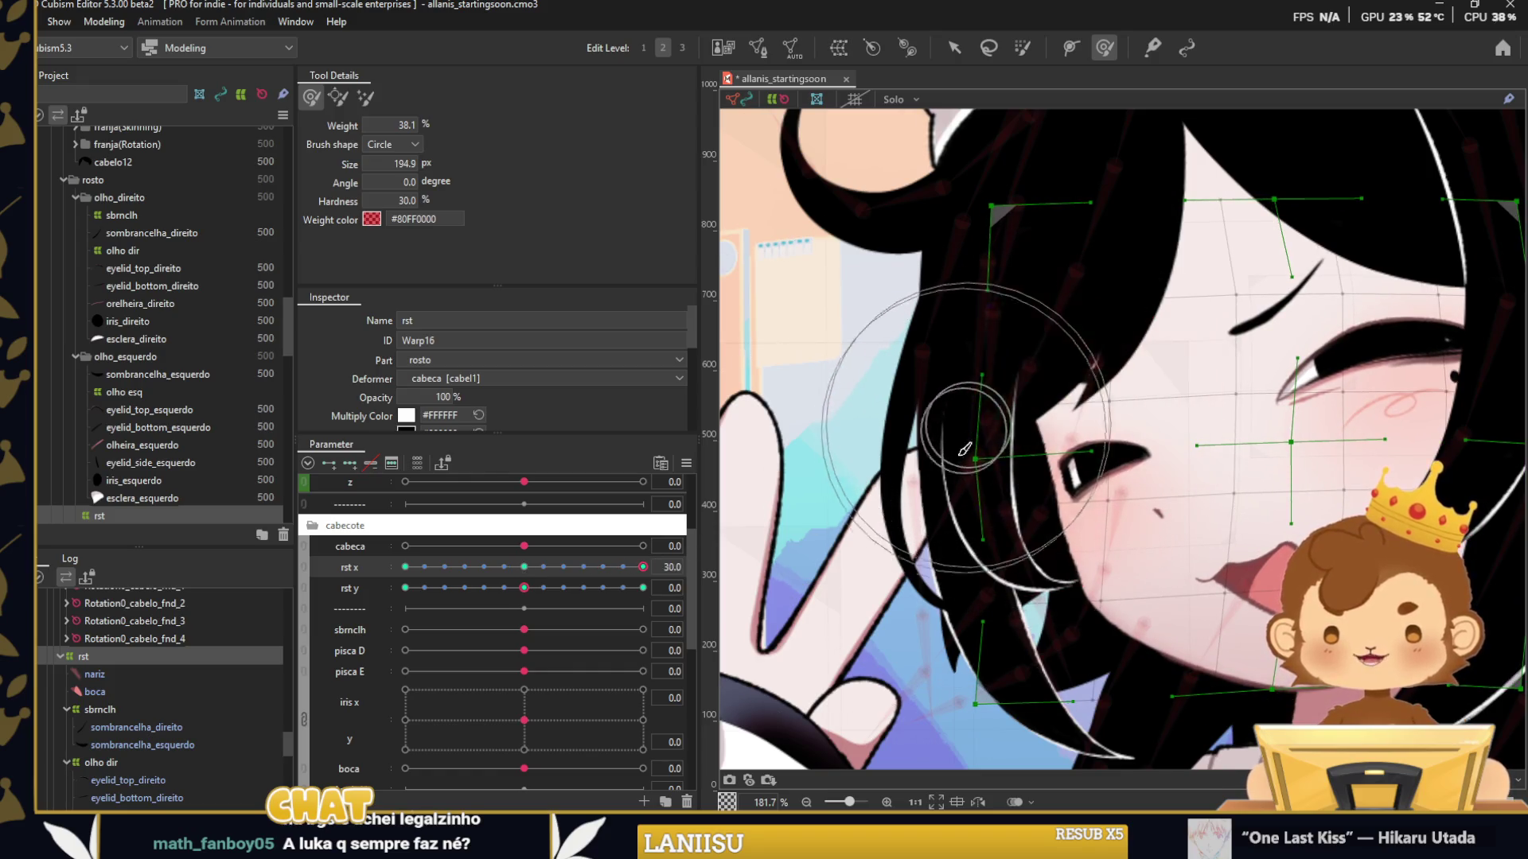
pyautogui.click(524, 566)
pyautogui.scroll(-1, 438, 391)
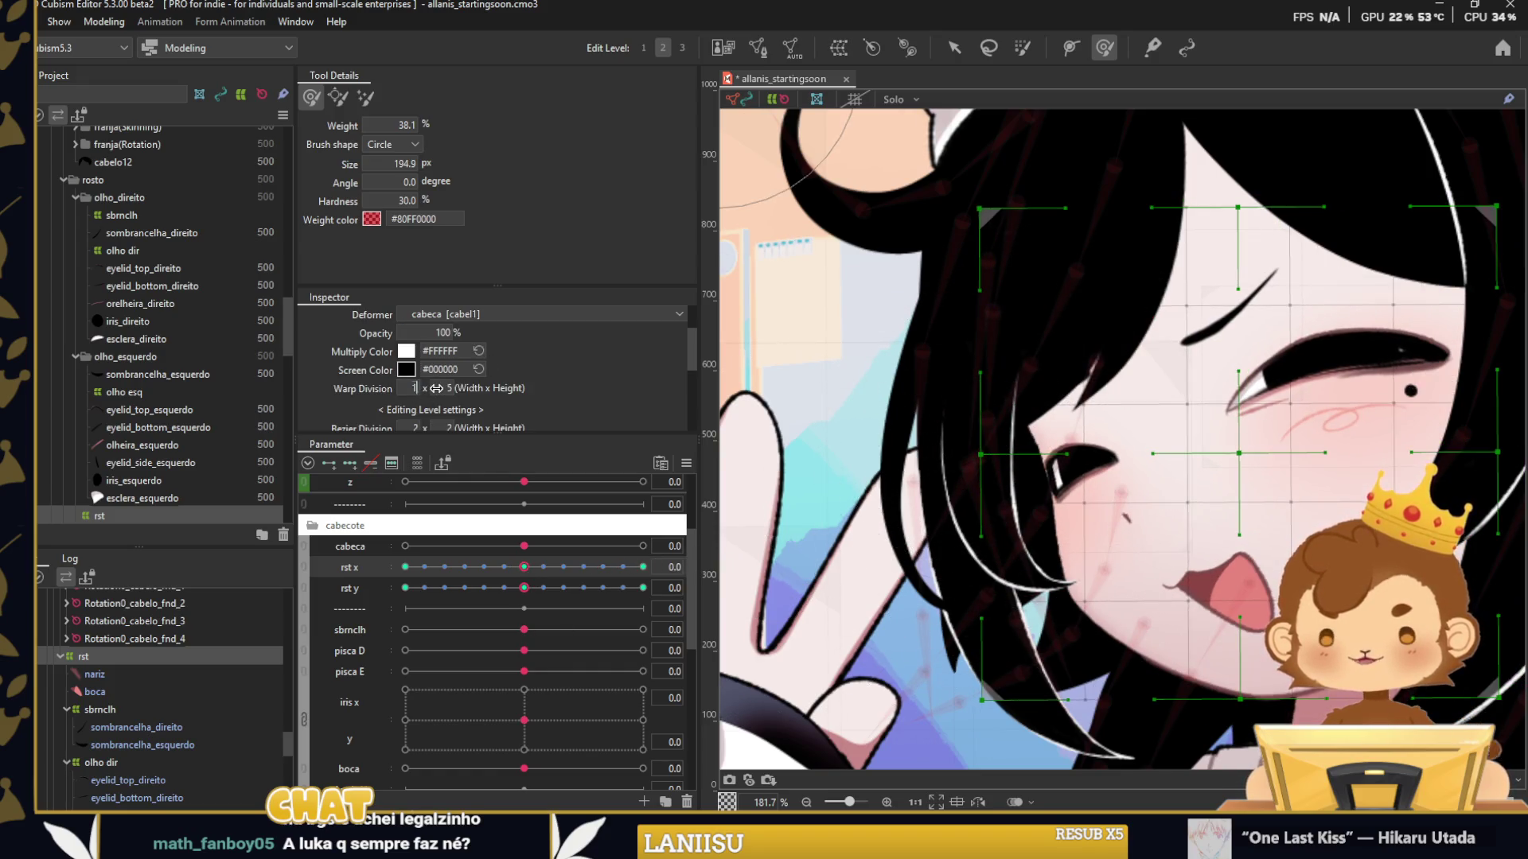
pyautogui.write('5')
pyautogui.click(688, 471)
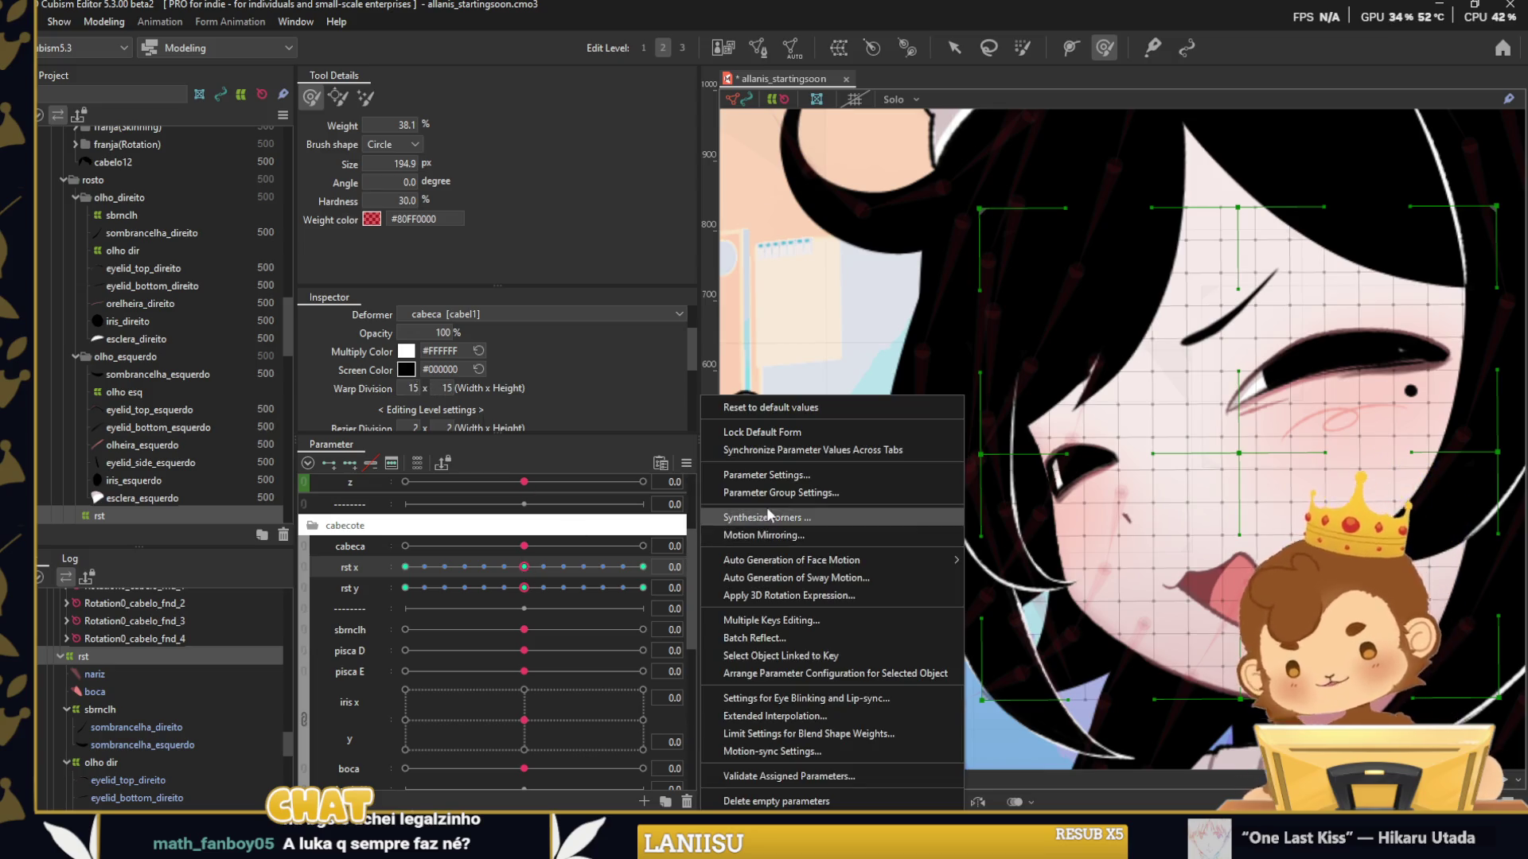
pyautogui.click(764, 519)
pyautogui.click(726, 569)
# Reshape the hair strands with the brush at rst x -30 and at rst x 30.
pyautogui.click(526, 567)
pyautogui.moveTo(526, 567); pyautogui.dragTo(405, 567)
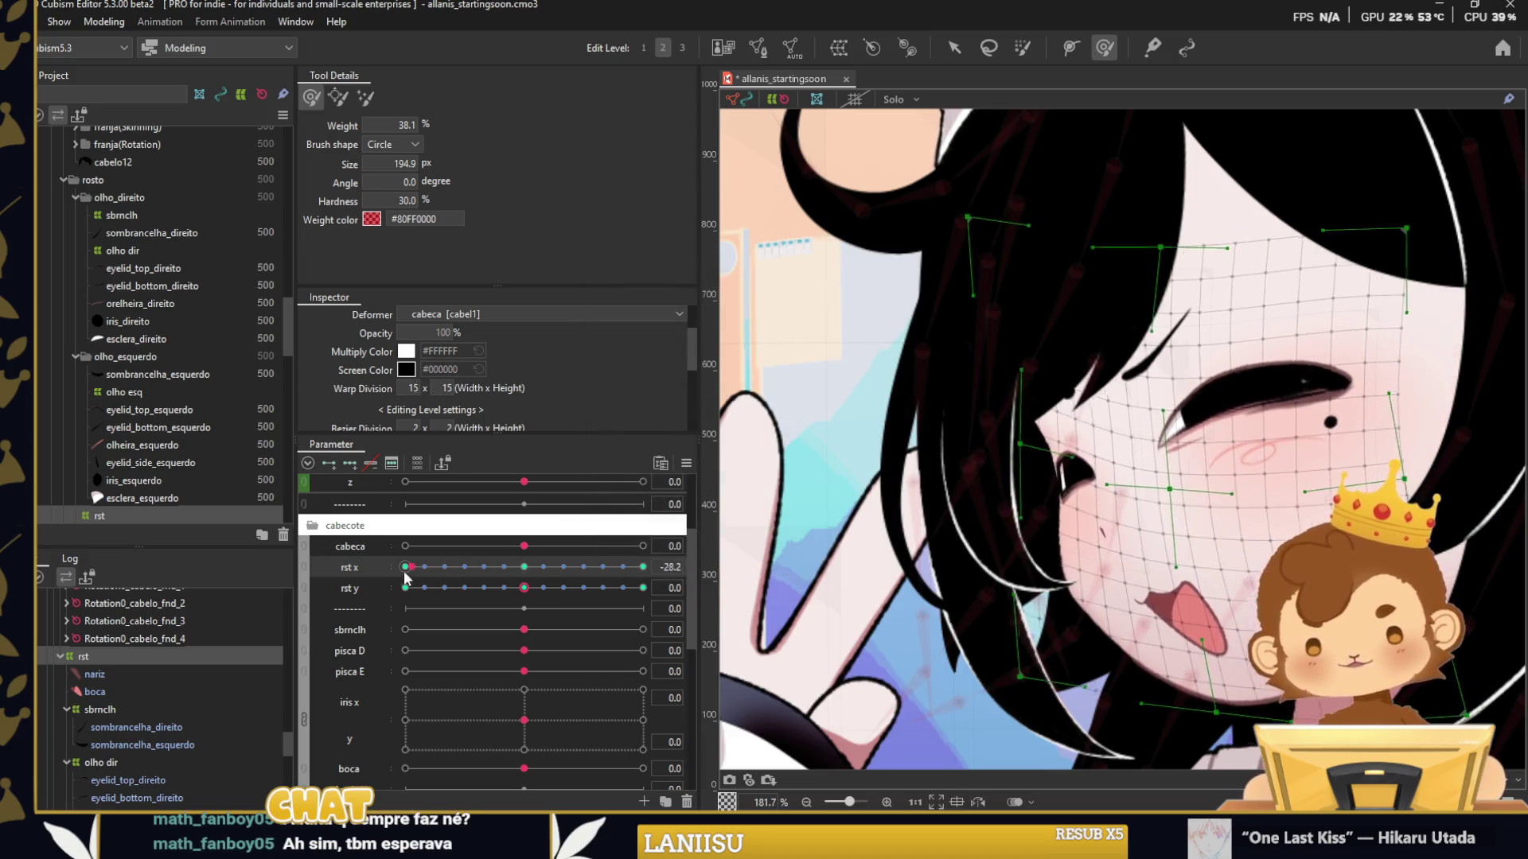
pyautogui.moveTo(946, 509); pyautogui.dragTo(895, 470)
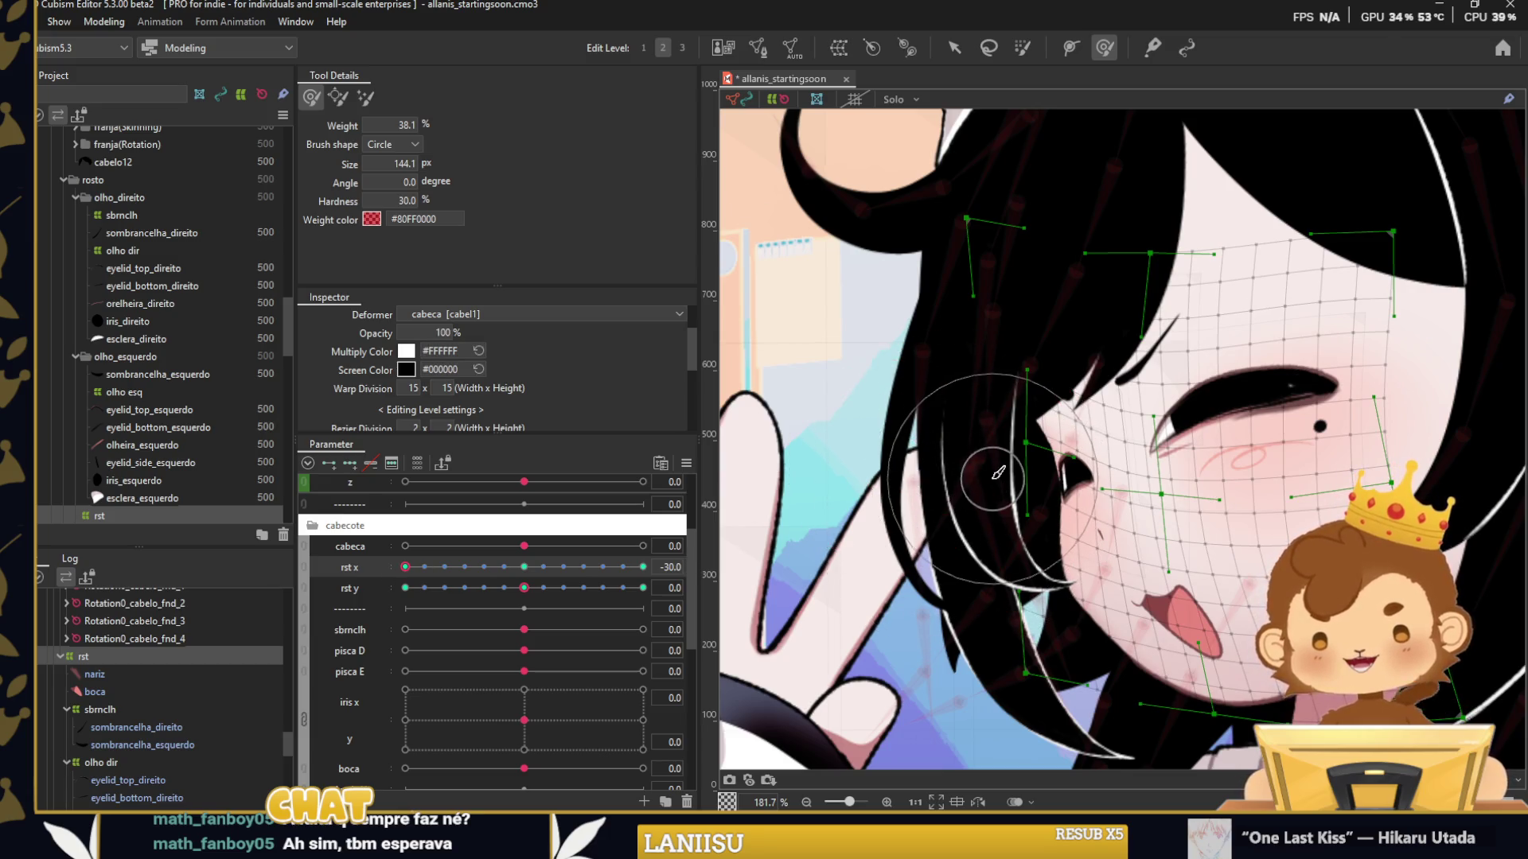
pyautogui.moveTo(405, 566); pyautogui.dragTo(643, 566)
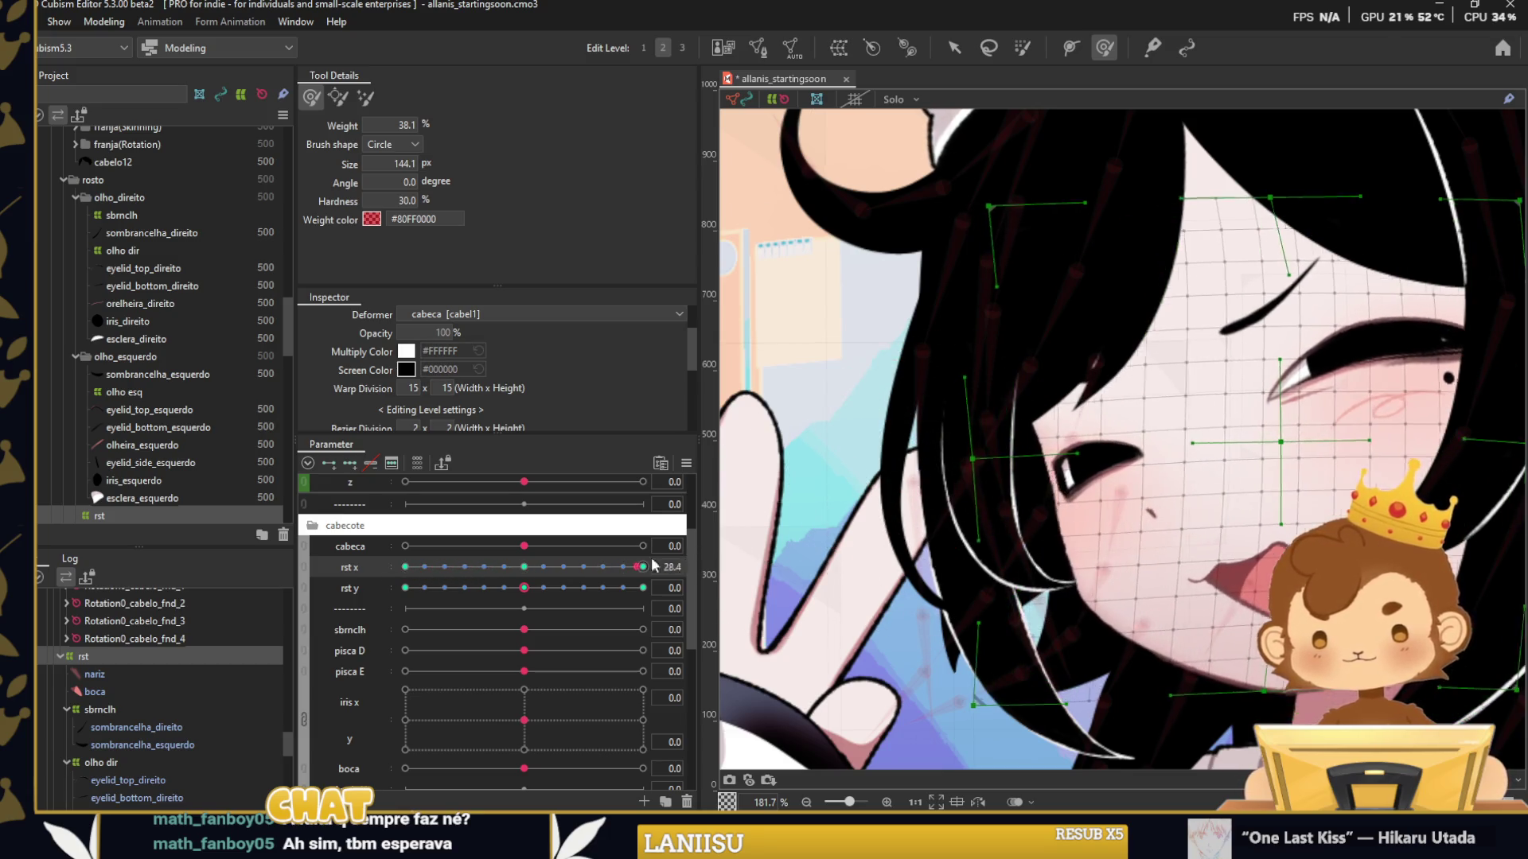
pyautogui.moveTo(966, 466)
pyautogui.mouseDown()
pyautogui.moveTo(995, 485)
pyautogui.moveTo(974, 437)
pyautogui.moveTo(1006, 430)
pyautogui.moveTo(1022, 478)
pyautogui.mouseUp()
pyautogui.scroll(-4, 1029, 359)
# Deselect the face deformer with the Arrow tool and sweep rst x to preview the head turn.
pyautogui.click(954, 47)
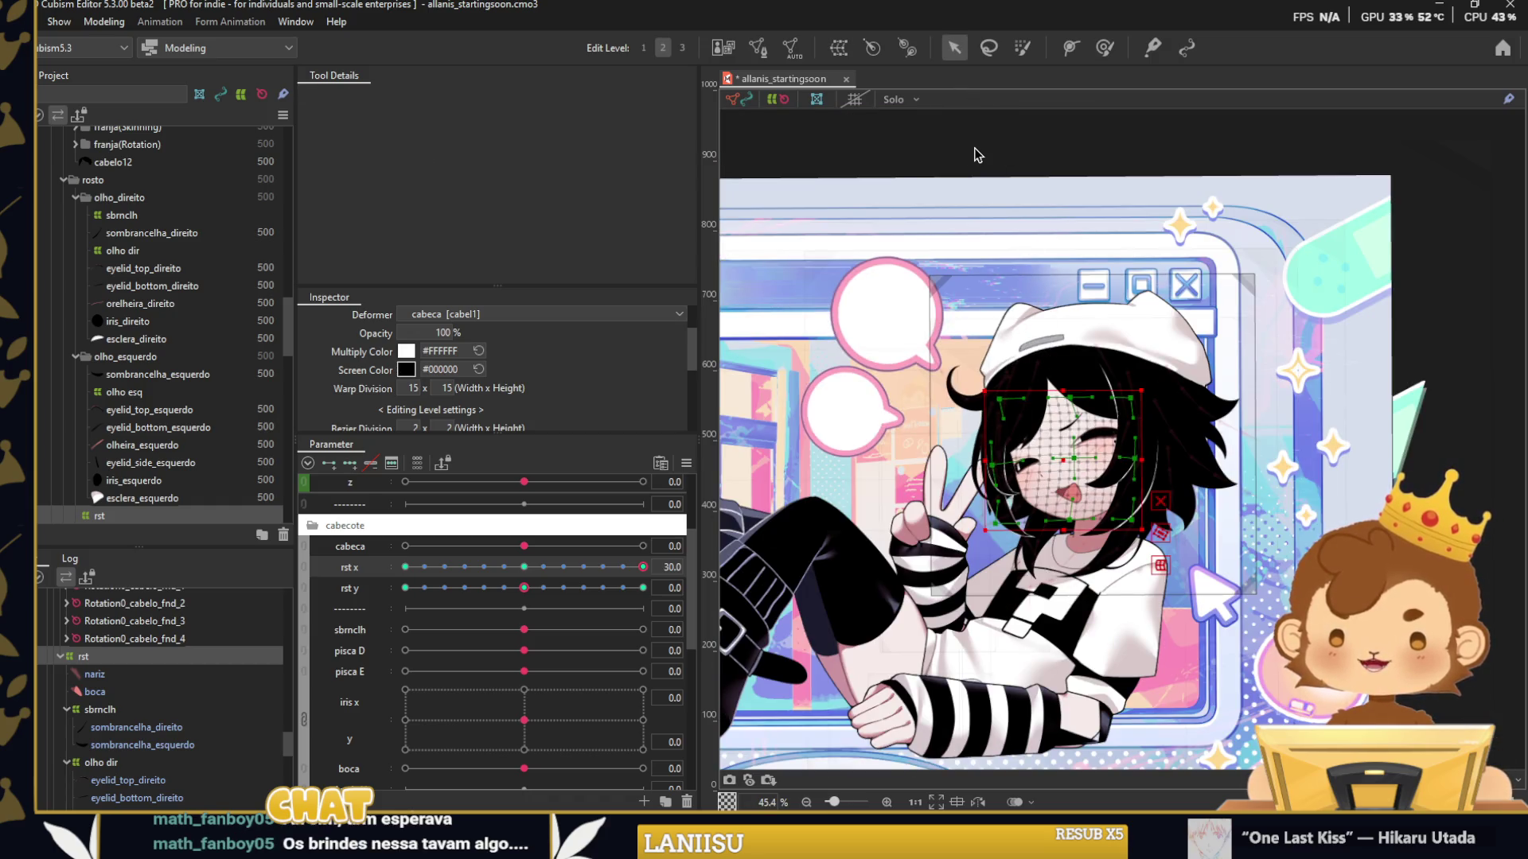
pyautogui.click(978, 155)
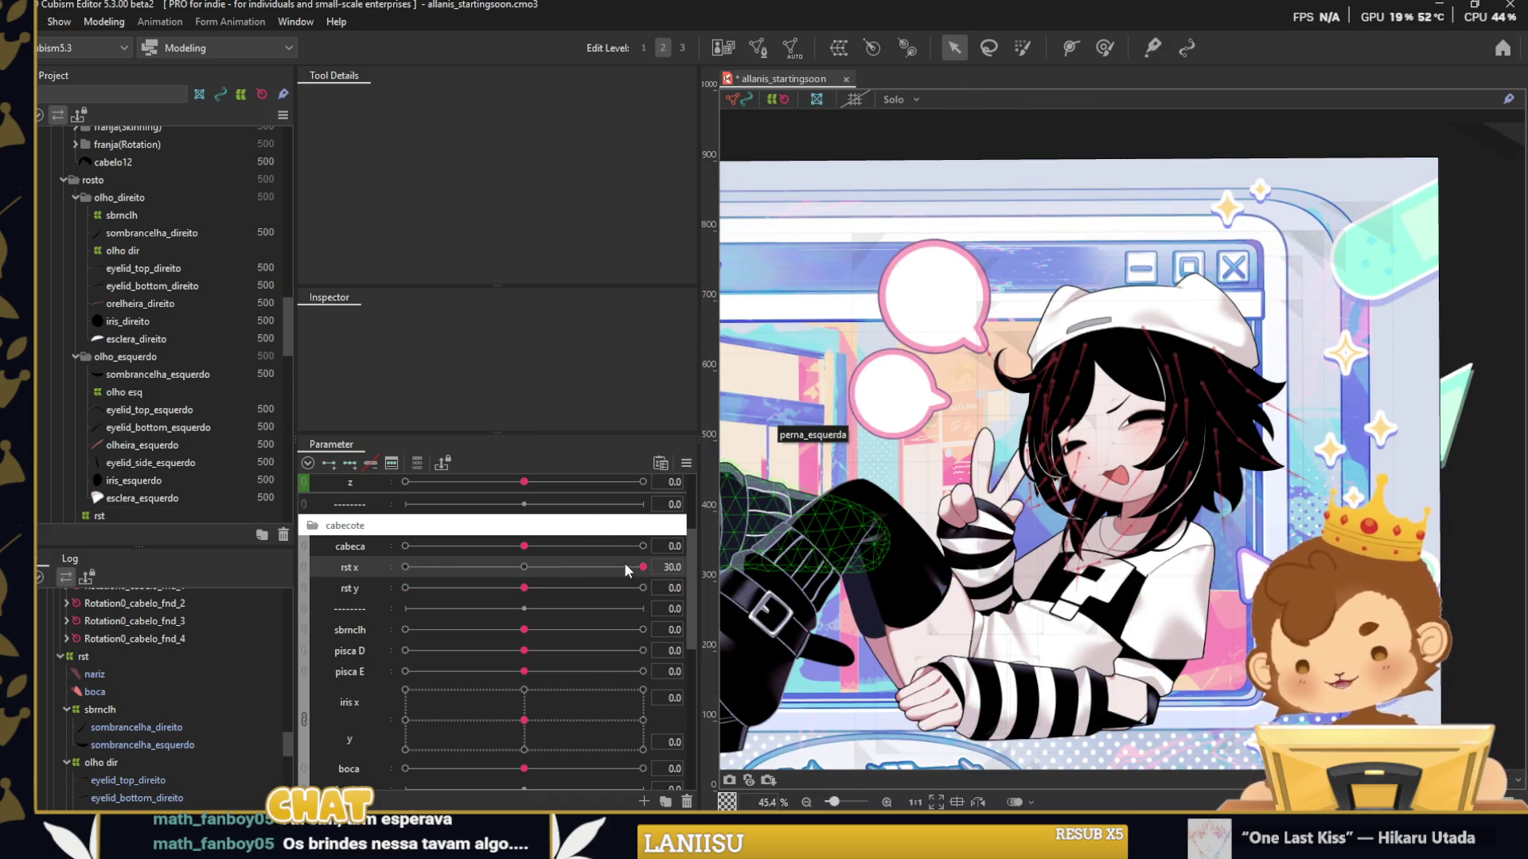
pyautogui.moveTo(643, 566); pyautogui.dragTo(620, 567)
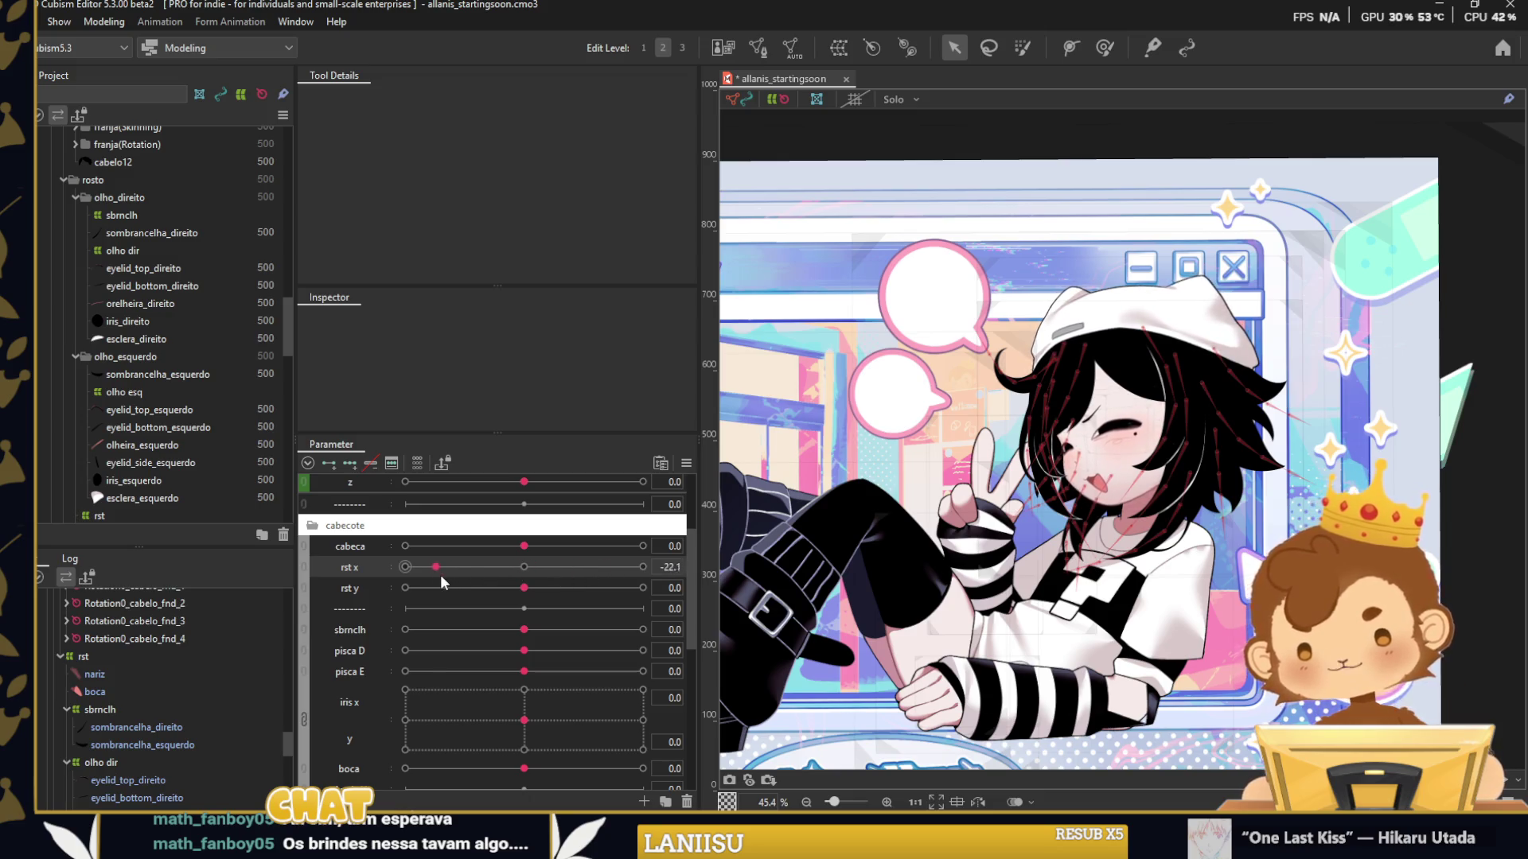
pyautogui.moveTo(440, 574); pyautogui.dragTo(547, 575)
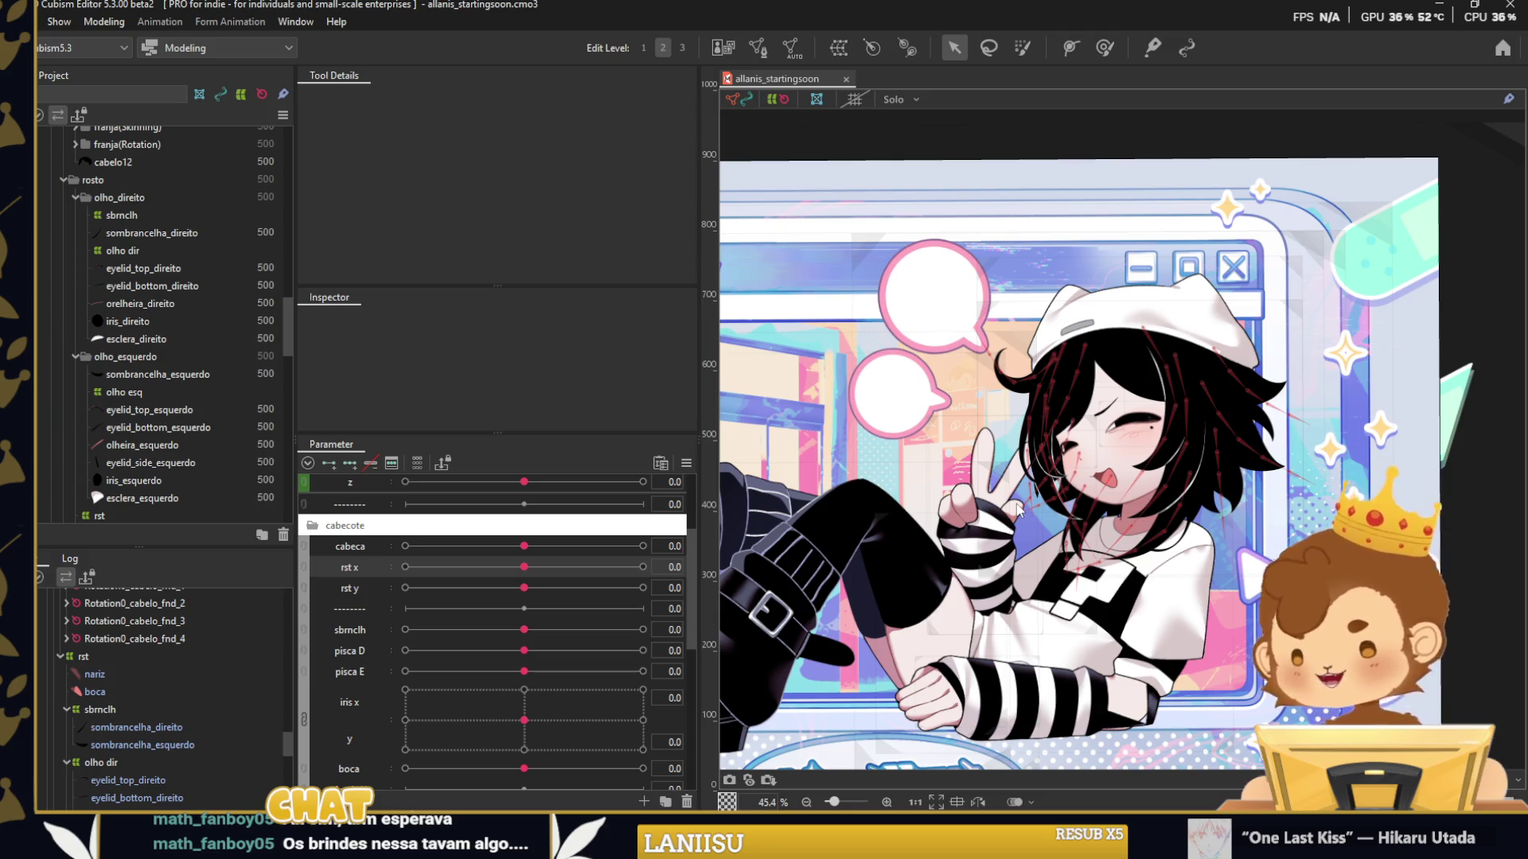
pyautogui.scroll(-2, 1363, 261)
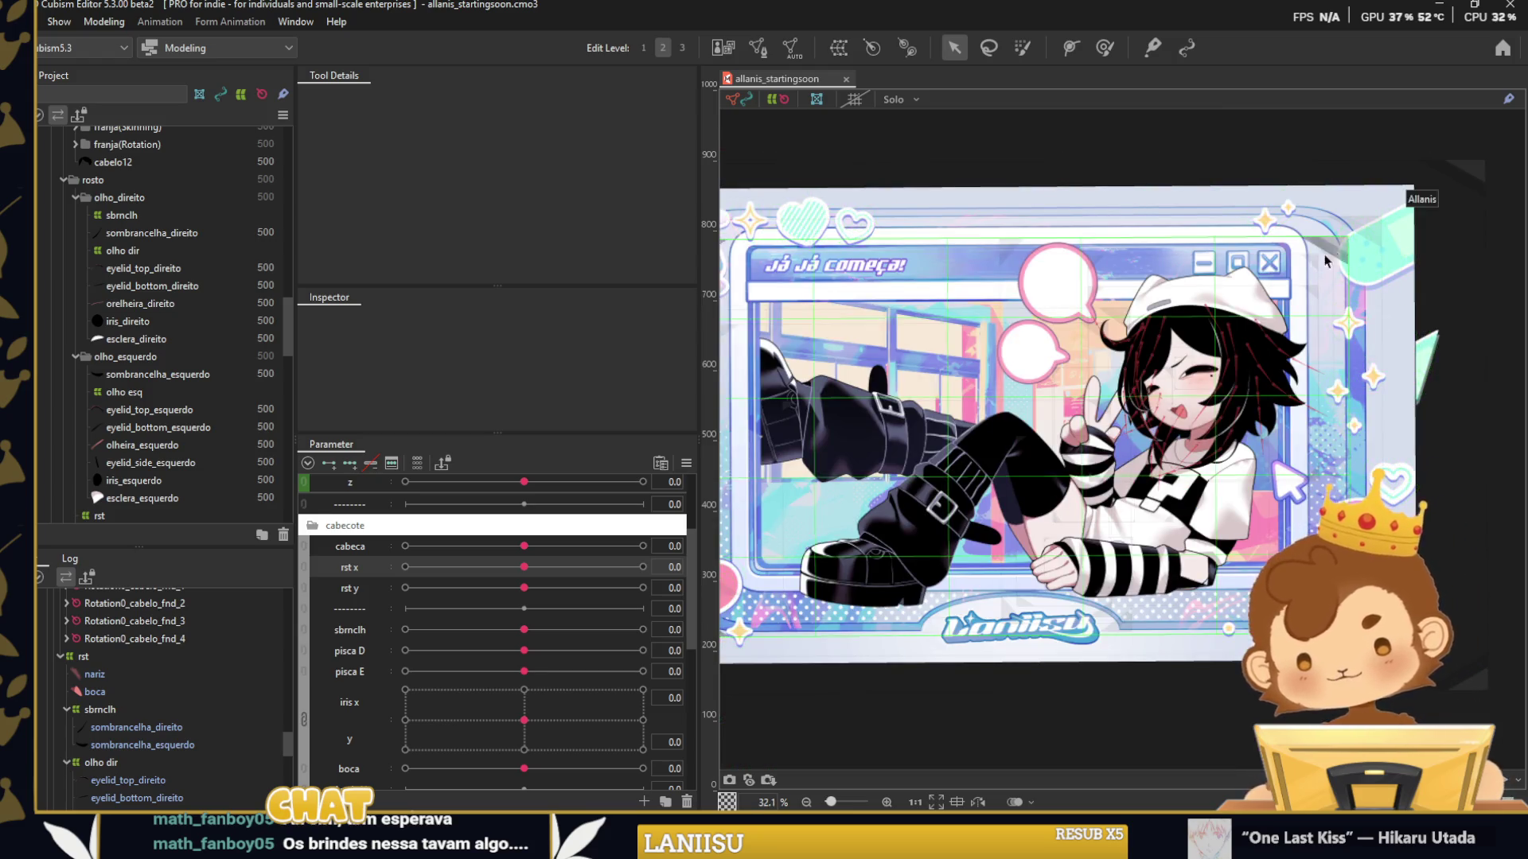
pyautogui.scroll(2, 1084, 454)
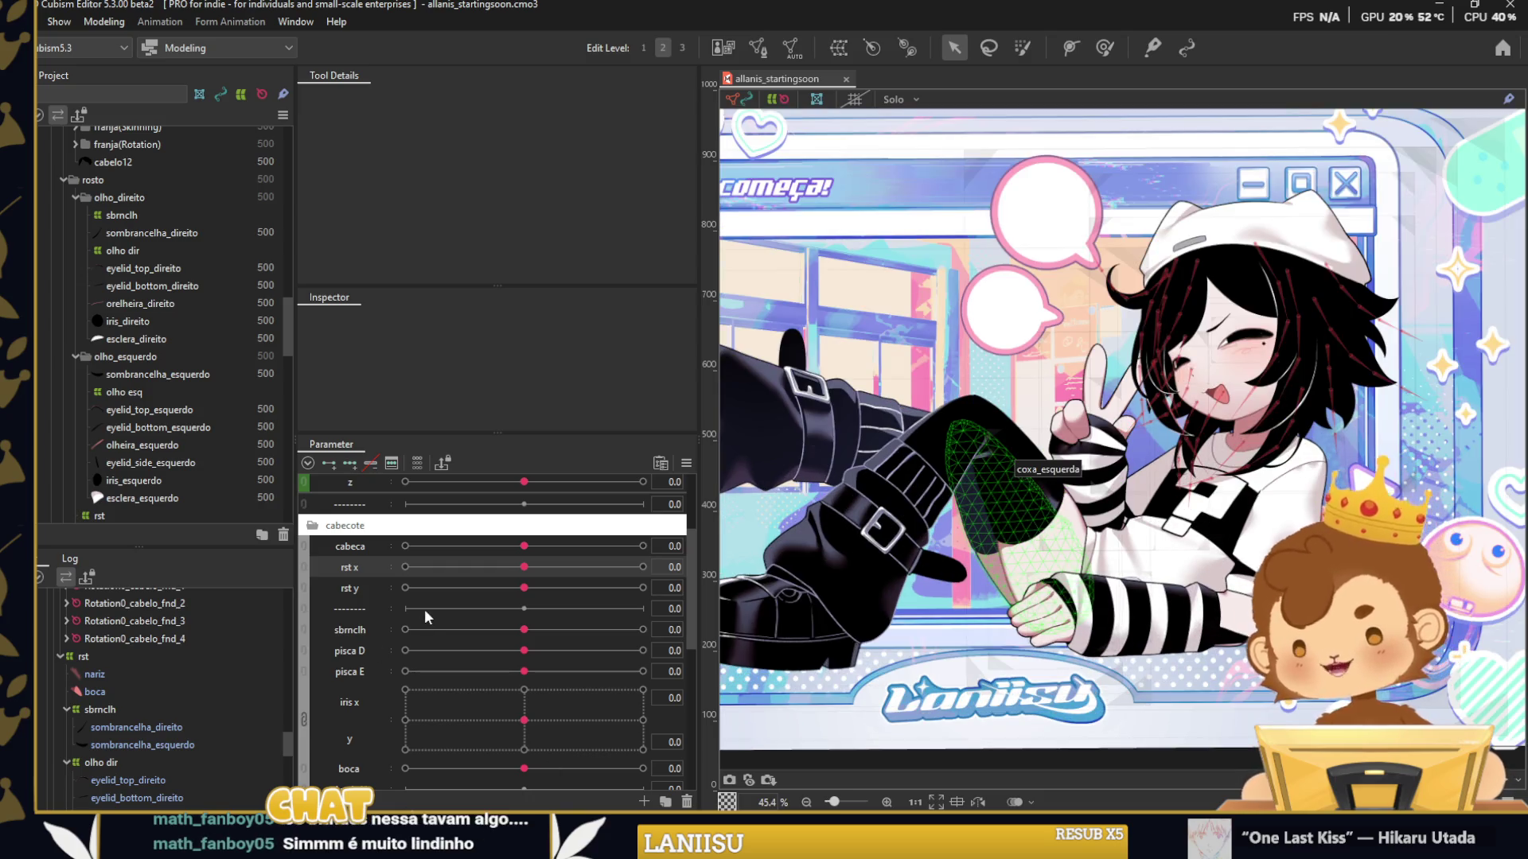
# Collapse the cabecote parameter group and scroll down the parameter list.
pyautogui.click(315, 533)
pyautogui.rightClick(386, 590)
pyautogui.press('Escape')
pyautogui.scroll(-1, 1091, 511)
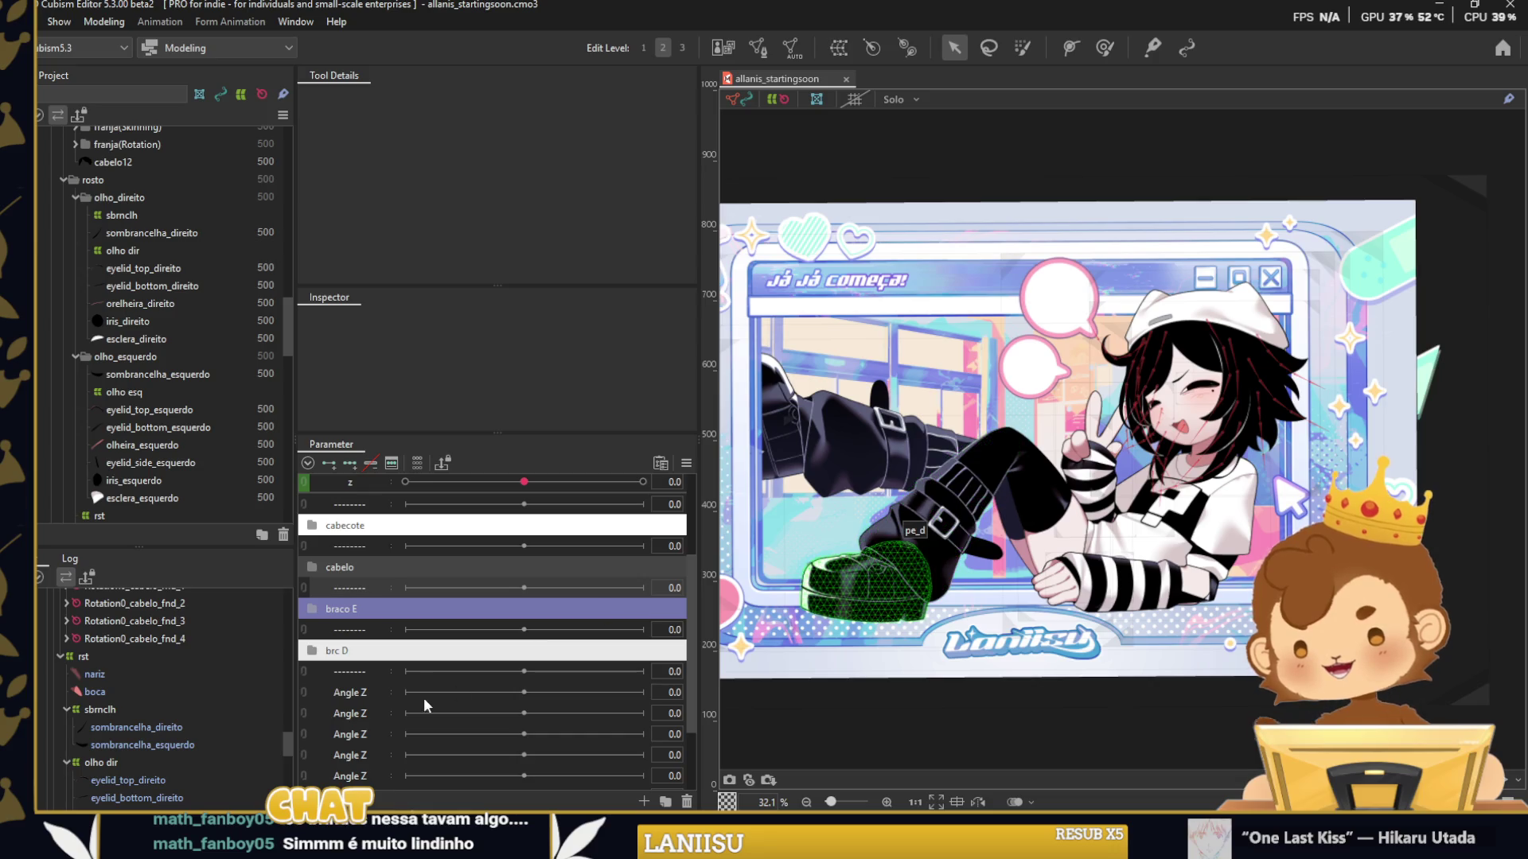
pyautogui.scroll(-1, 376, 683)
pyautogui.scroll(-1, 375, 682)
# Add the perna D parameter folder and give it a dark-blue label colour.
pyautogui.doubleClick(357, 592)
pyautogui.write('perna D')
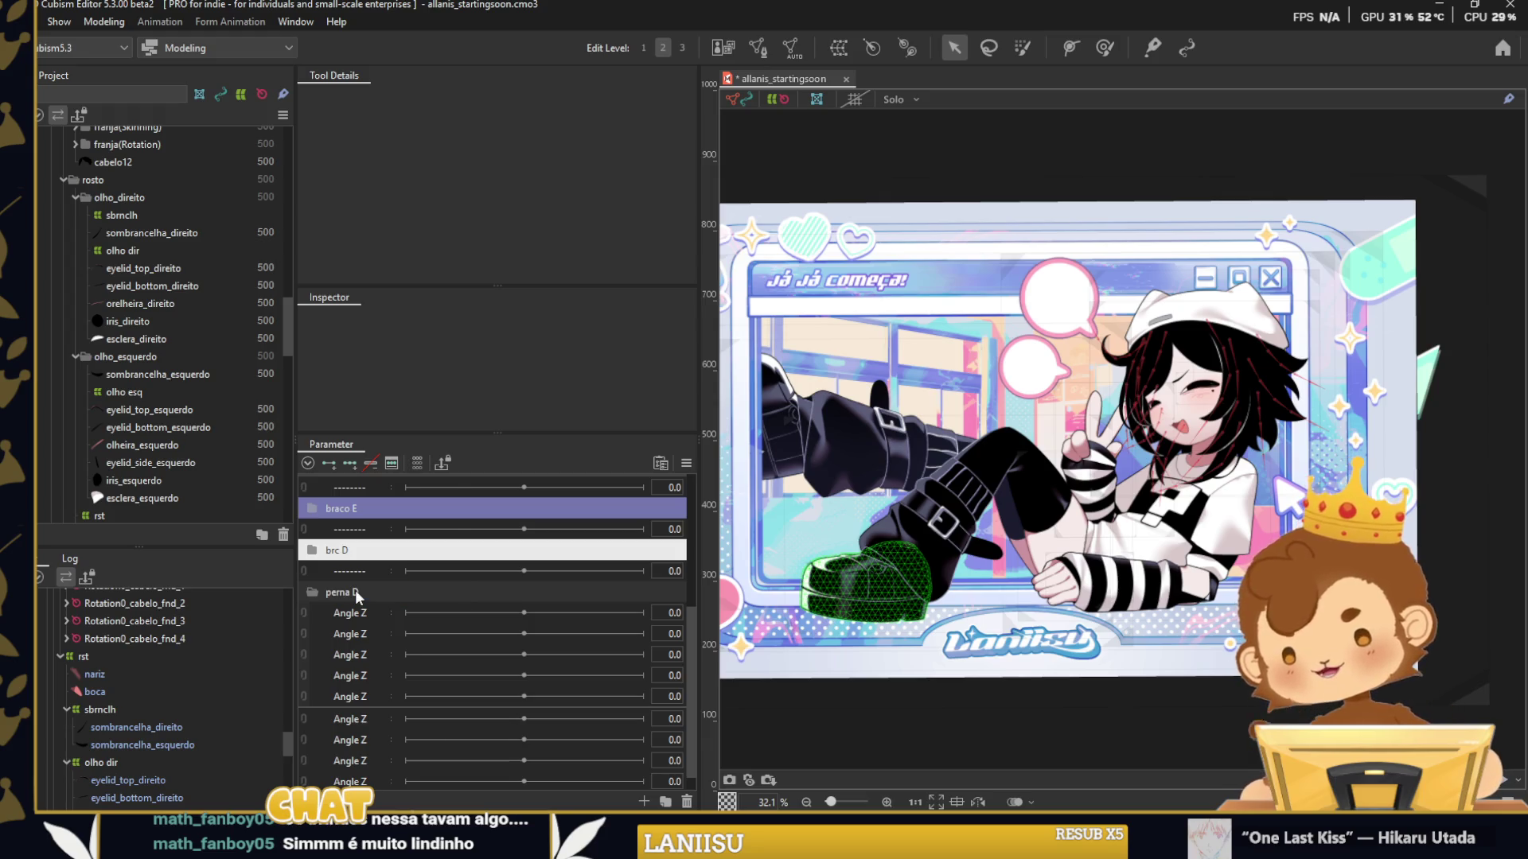
pyautogui.rightClick(355, 589)
pyautogui.moveTo(446, 602)
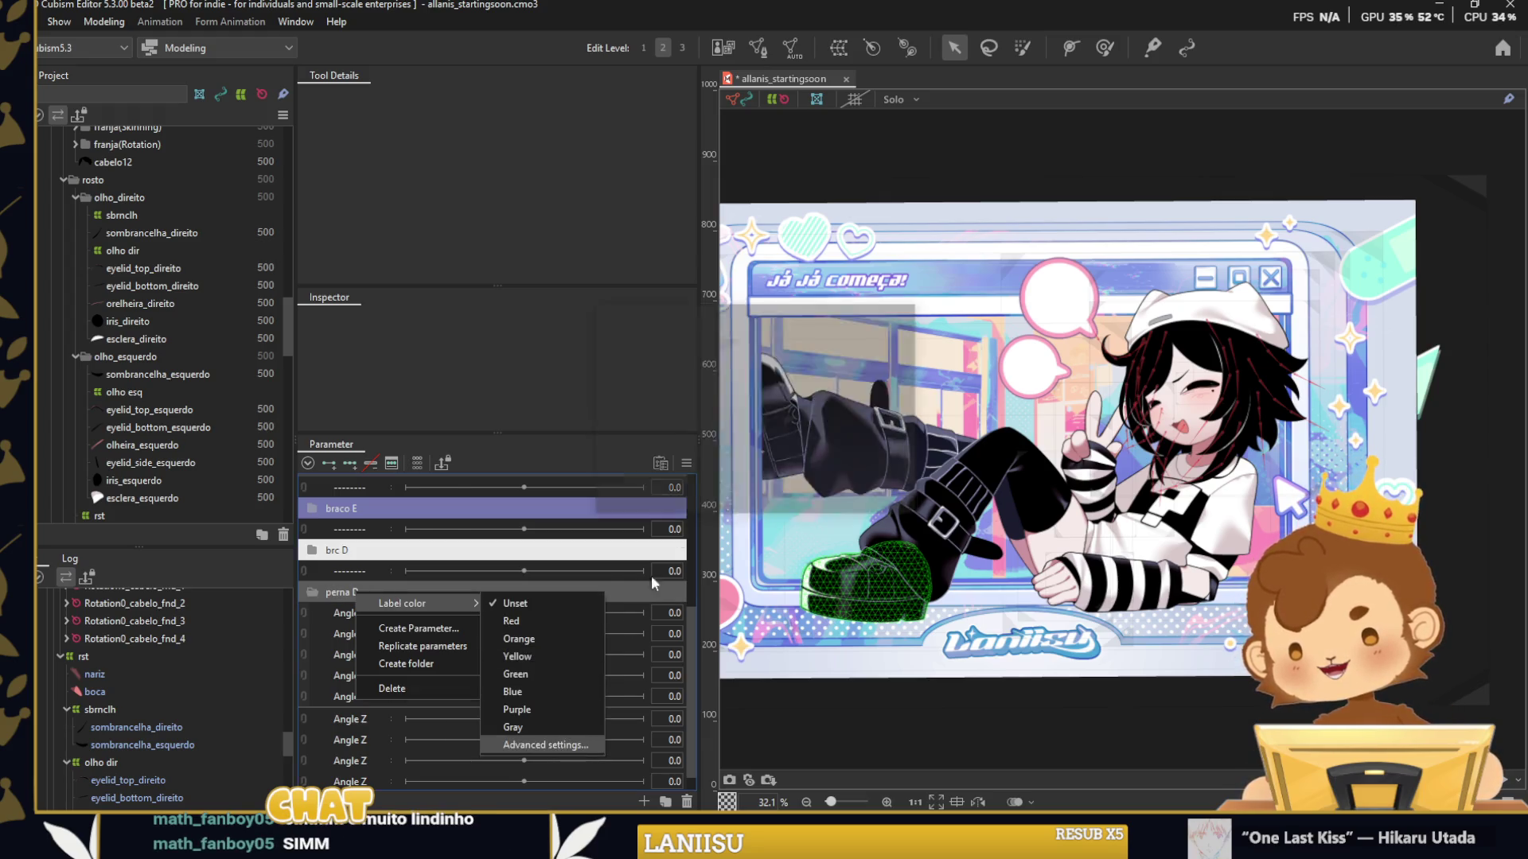
pyautogui.click(541, 745)
pyautogui.click(869, 366)
pyautogui.click(955, 472)
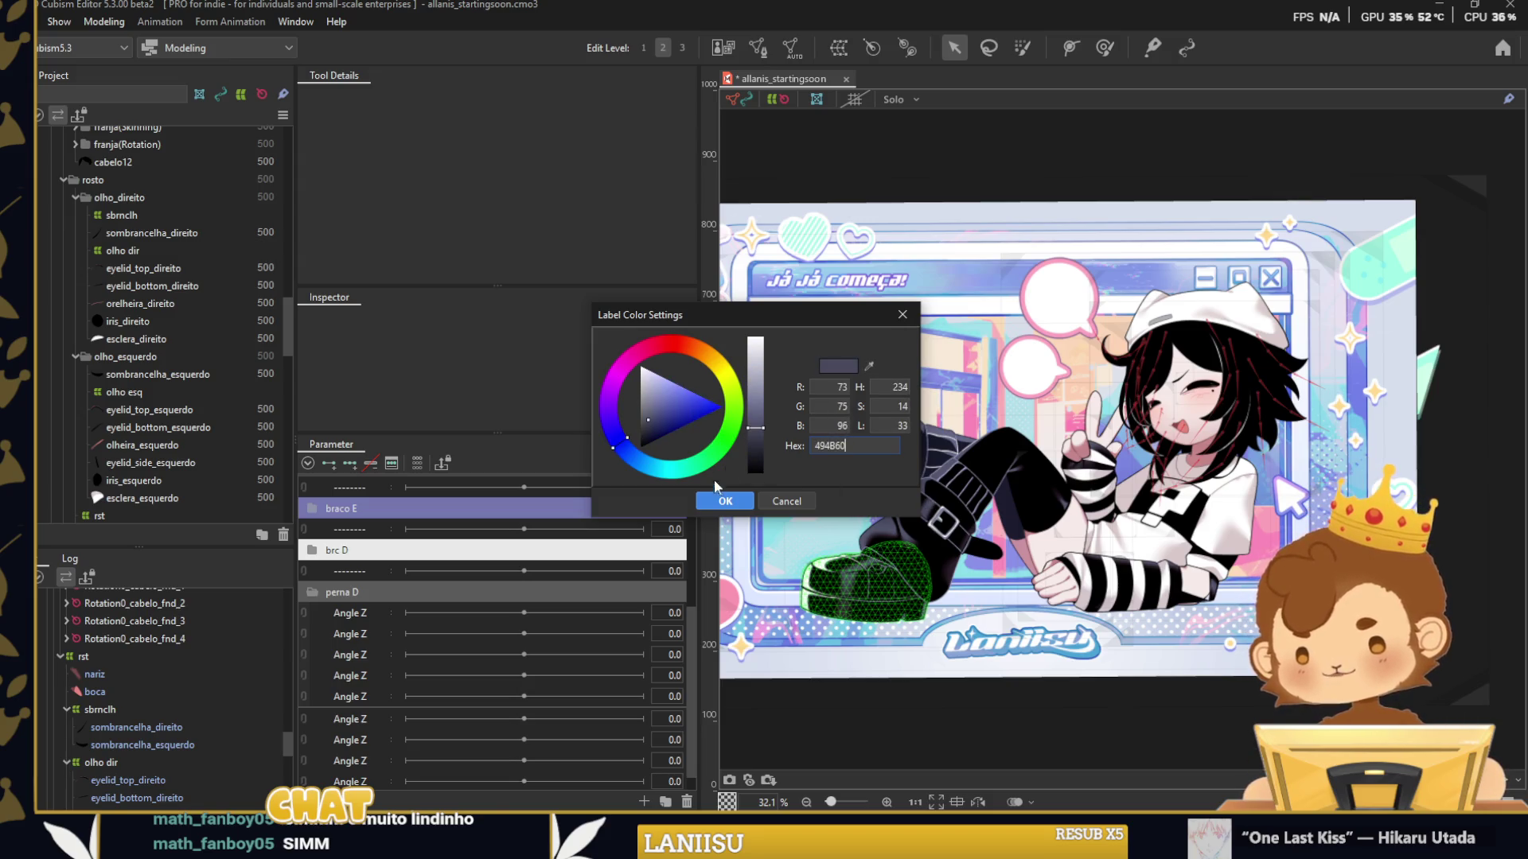
pyautogui.click(720, 499)
# Select canela_d and the other right-leg meshes and create the canela warp deformer.
pyautogui.scroll(2, 920, 531)
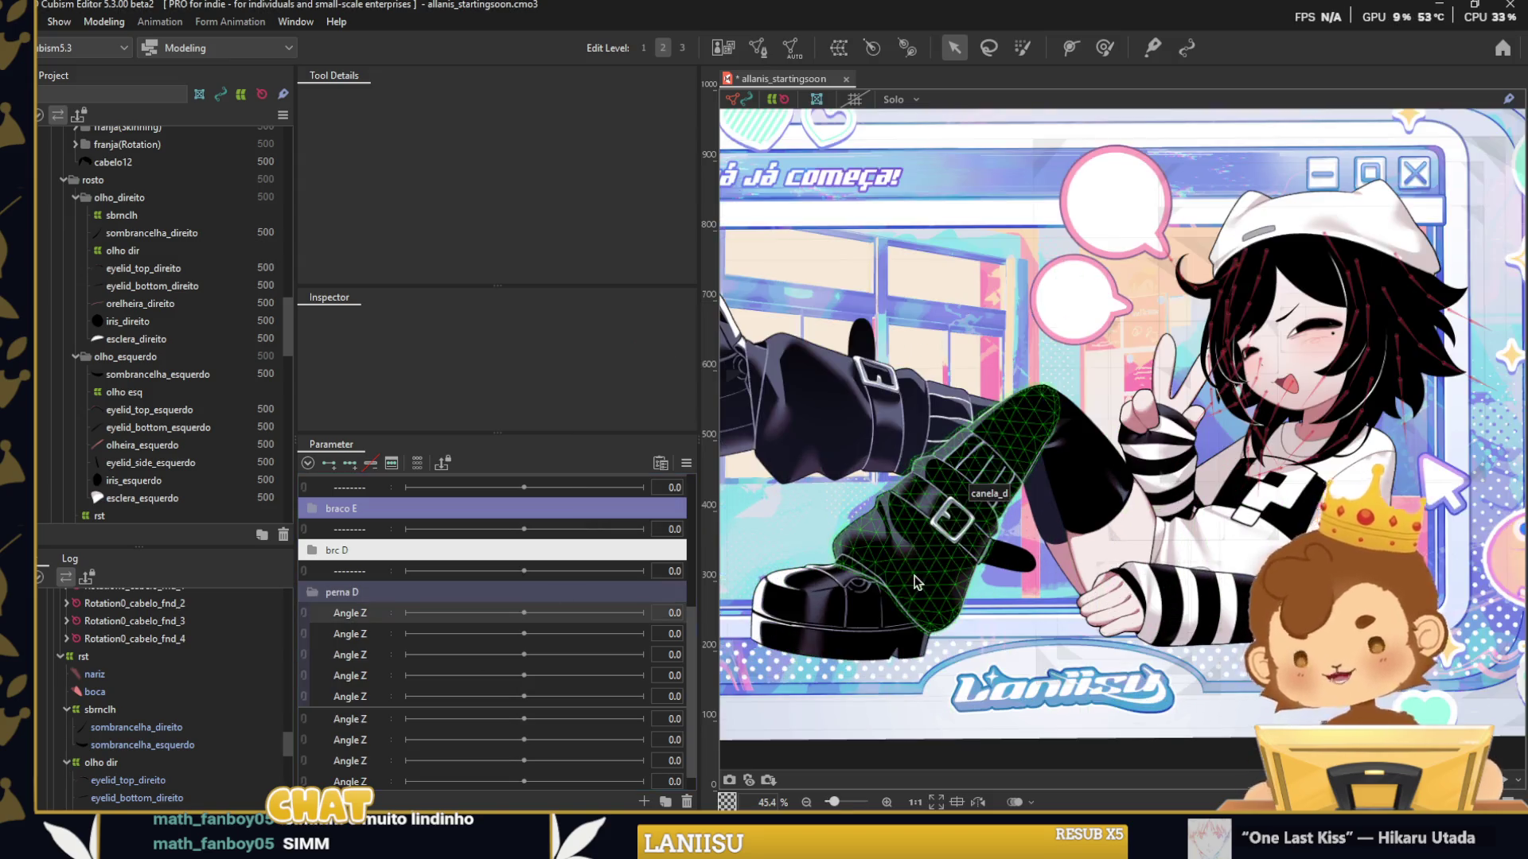
pyautogui.click(882, 590)
pyautogui.moveTo(875, 617); pyautogui.dragTo(742, 564)
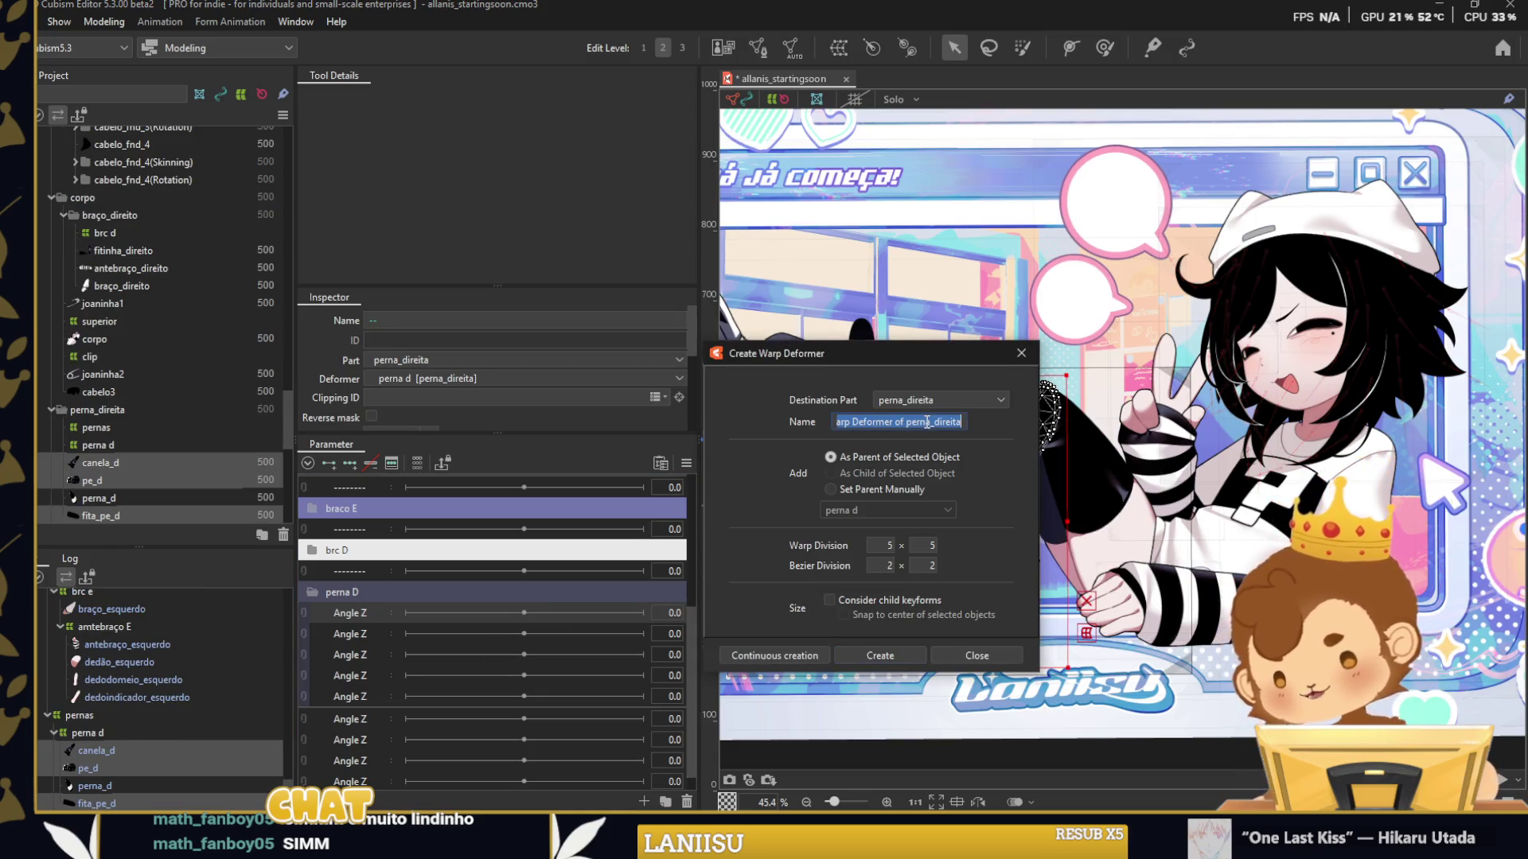
pyautogui.click(895, 651)
# Rename the first Angle Z parameter to canela and set it to 30.
pyautogui.rightClick(378, 623)
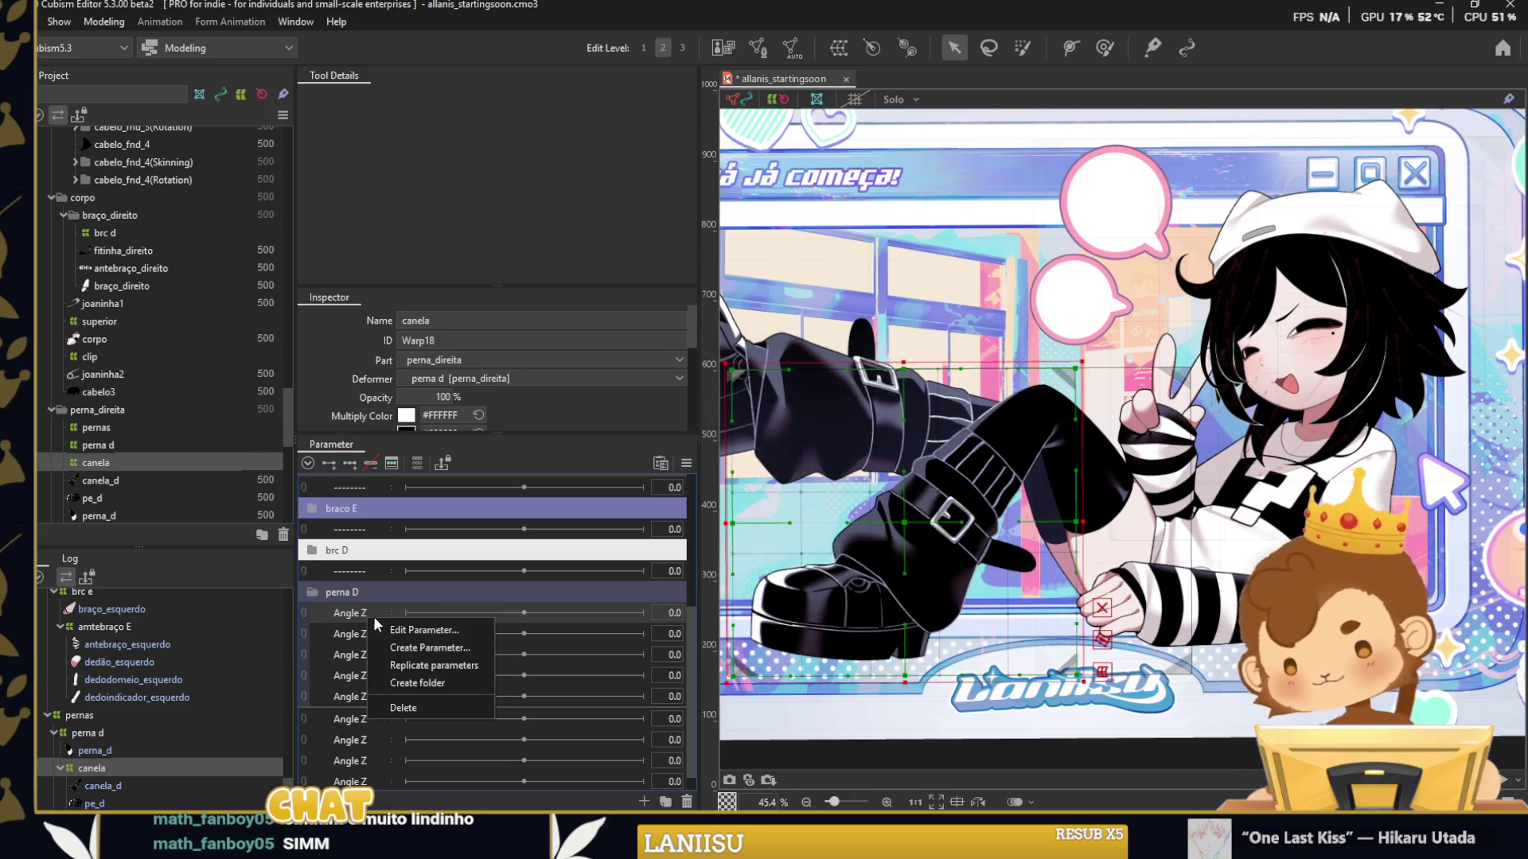
pyautogui.click(395, 629)
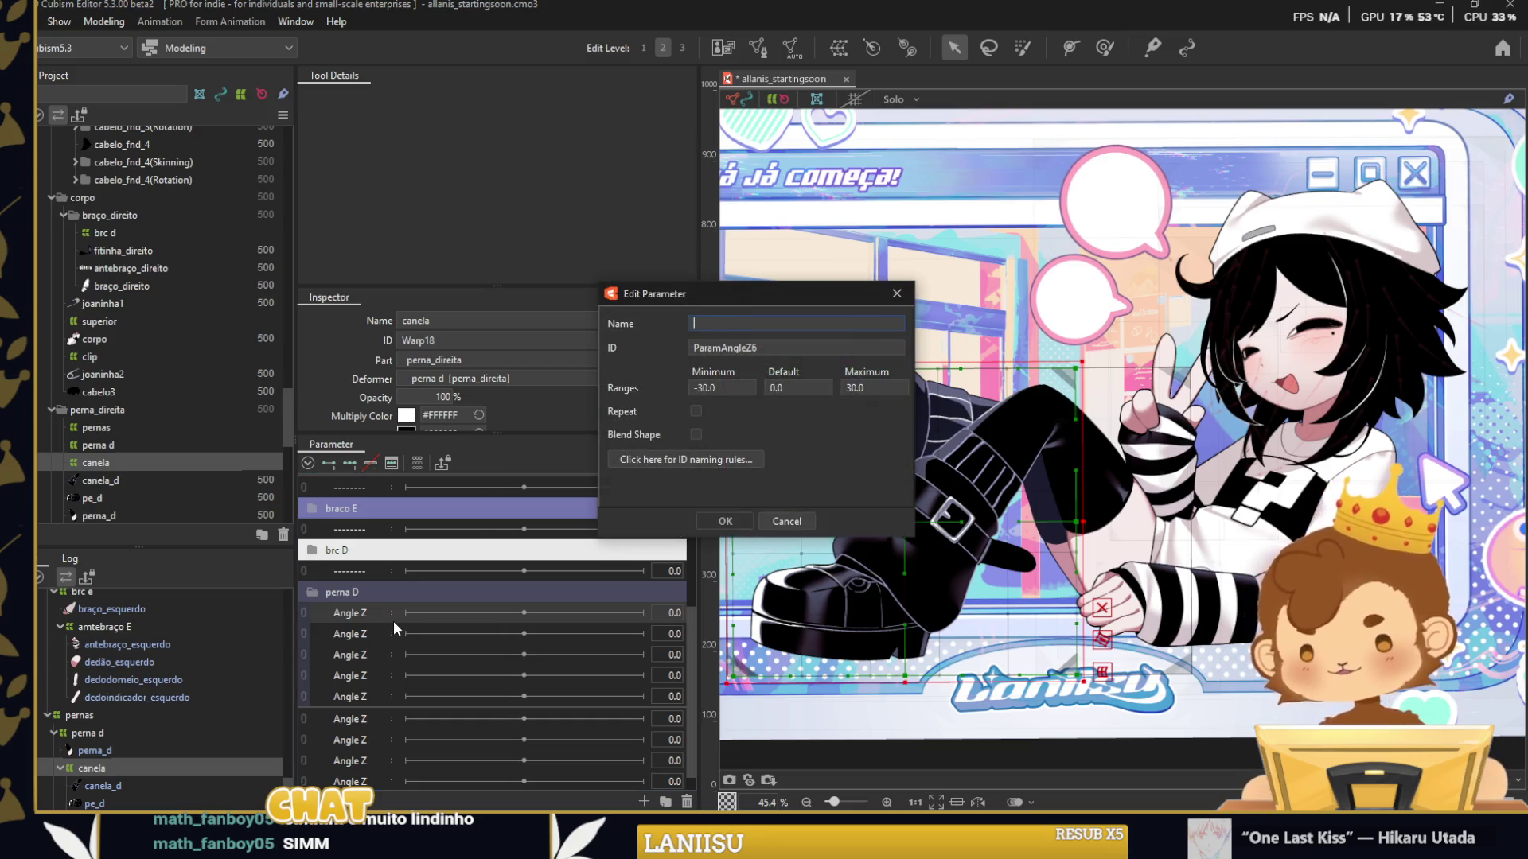
pyautogui.write('canela')
pyautogui.press('Return')
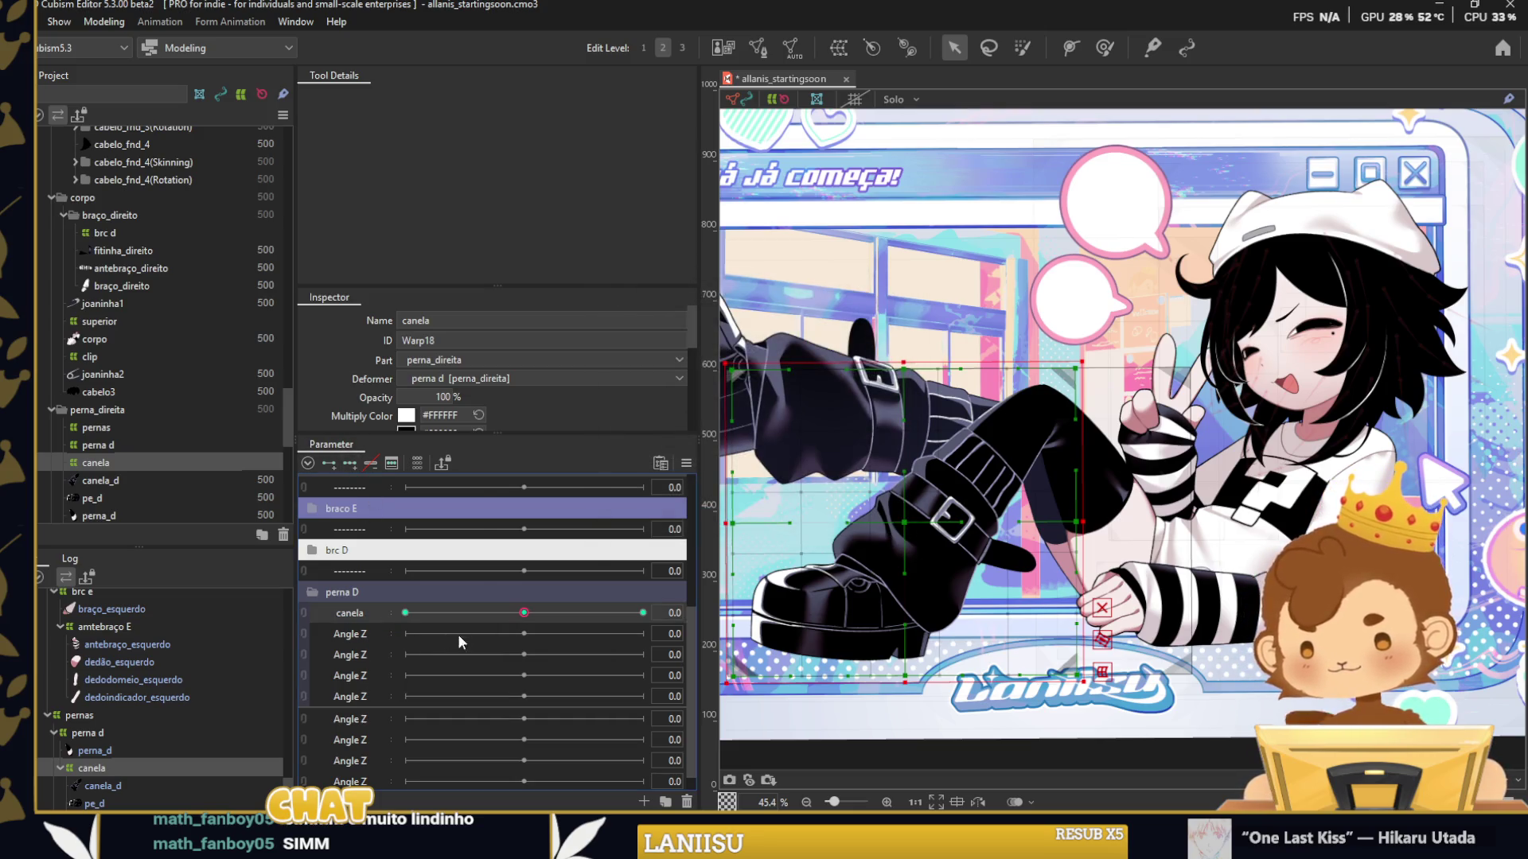
pyautogui.click(643, 613)
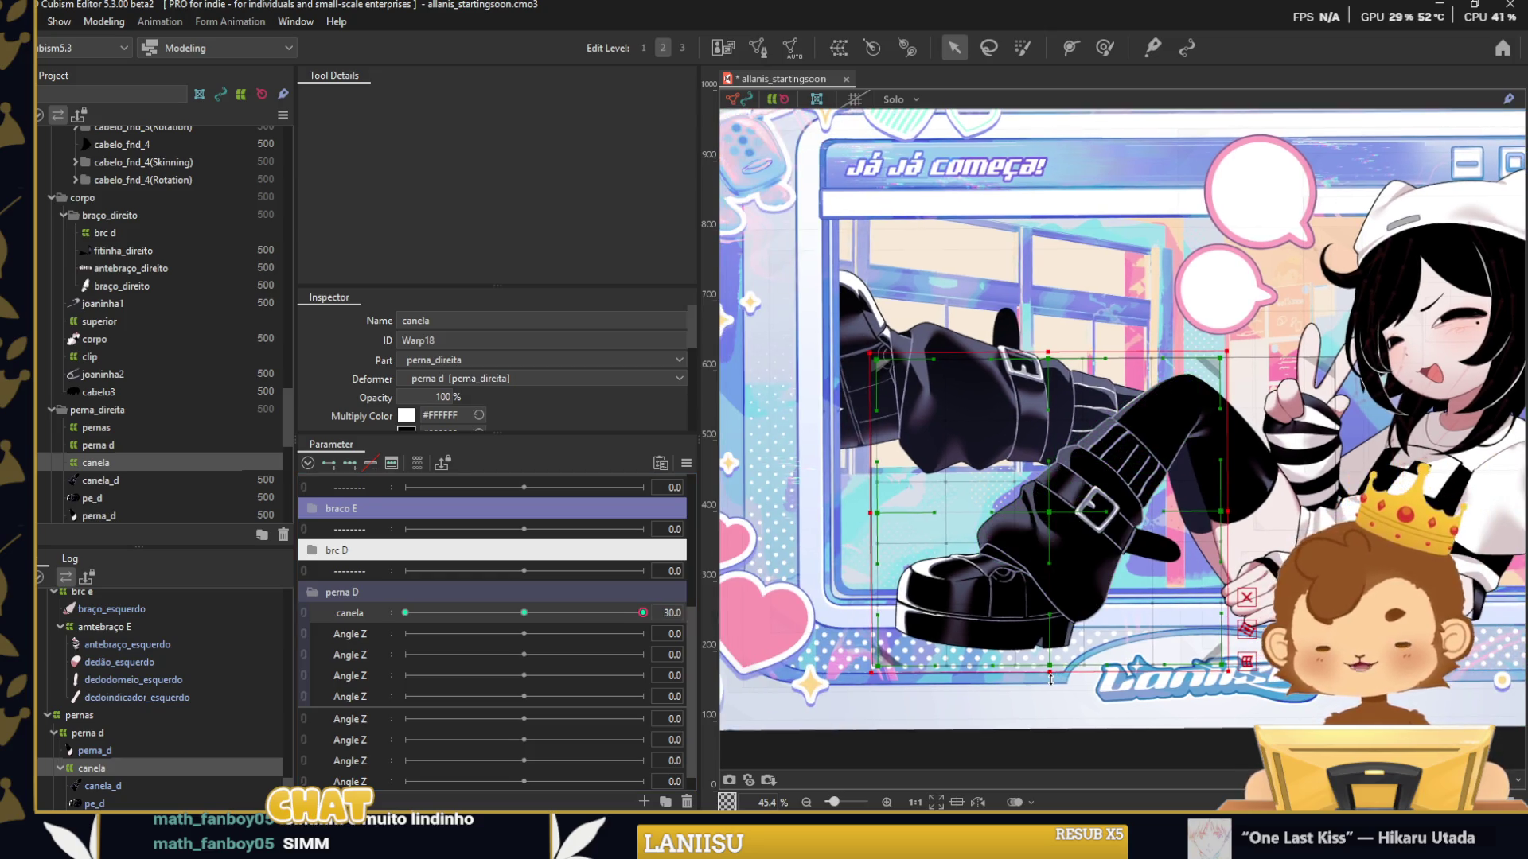
# Bend the boot upward with the canela warp at canela 30.
pyautogui.moveTo(1050, 679); pyautogui.dragTo(1034, 521)
pyautogui.scroll(3, 1034, 519)
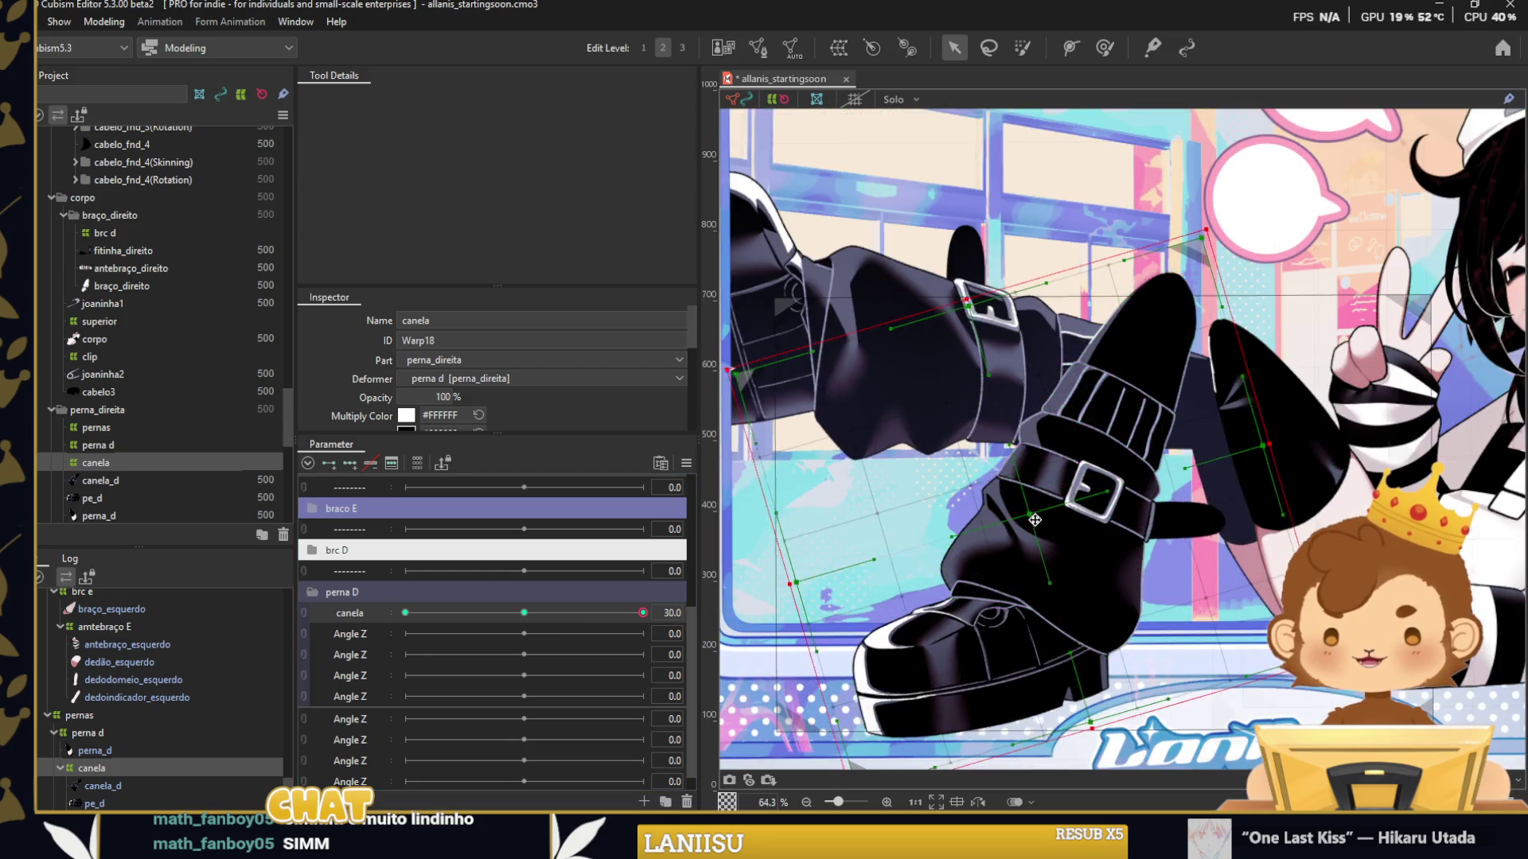
pyautogui.click(524, 613)
pyautogui.click(643, 613)
pyautogui.moveTo(1112, 541); pyautogui.dragTo(1069, 538)
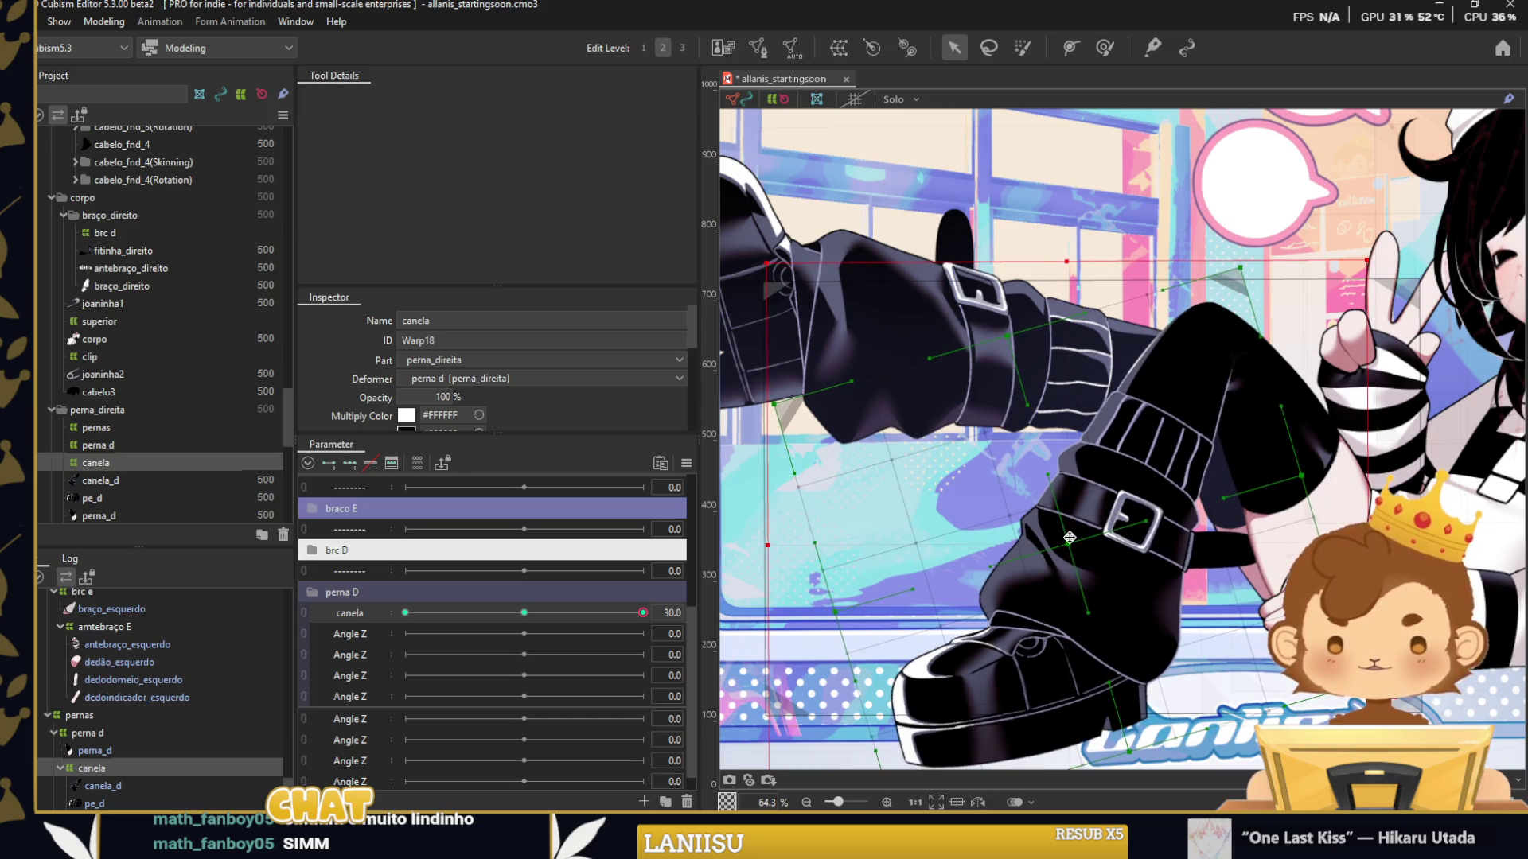
# Rotate and shift the shin warp into place at canela -30.
pyautogui.click(405, 613)
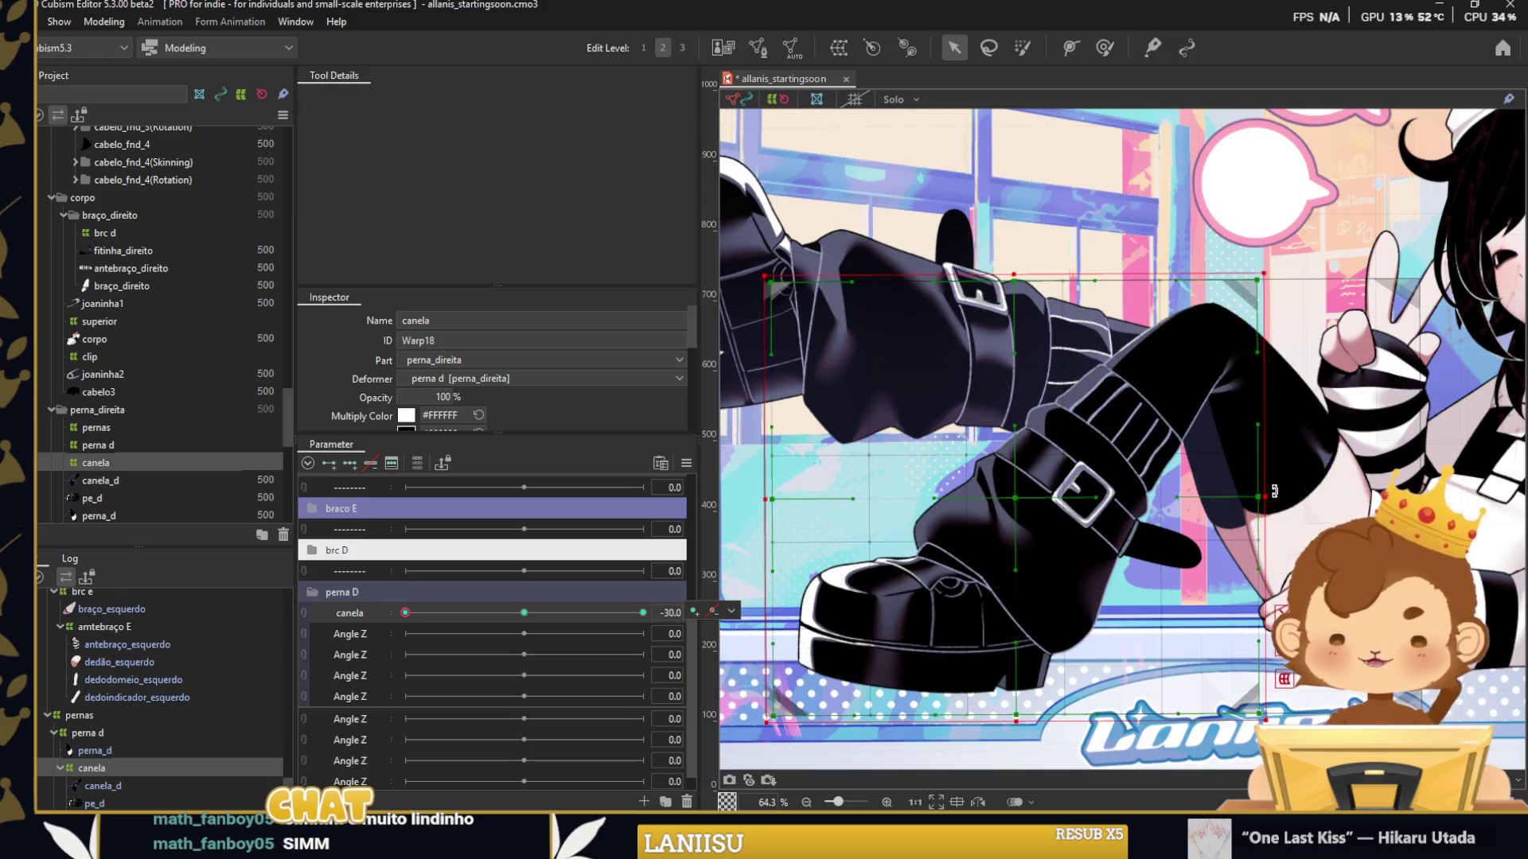
pyautogui.moveTo(1274, 491); pyautogui.dragTo(1269, 545)
pyautogui.moveTo(1015, 493); pyautogui.dragTo(984, 447)
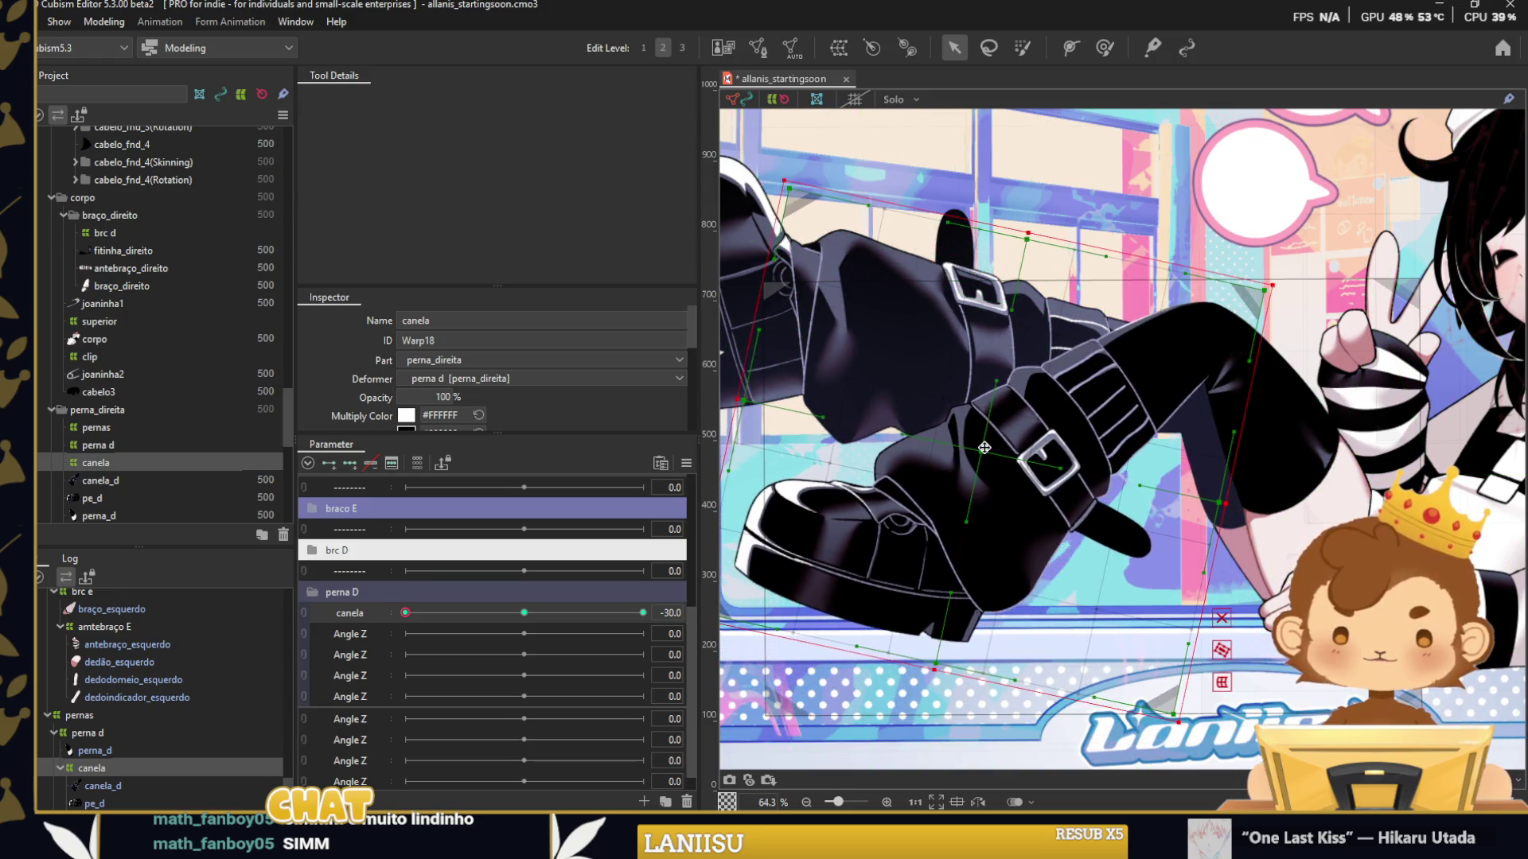
pyautogui.click(411, 620)
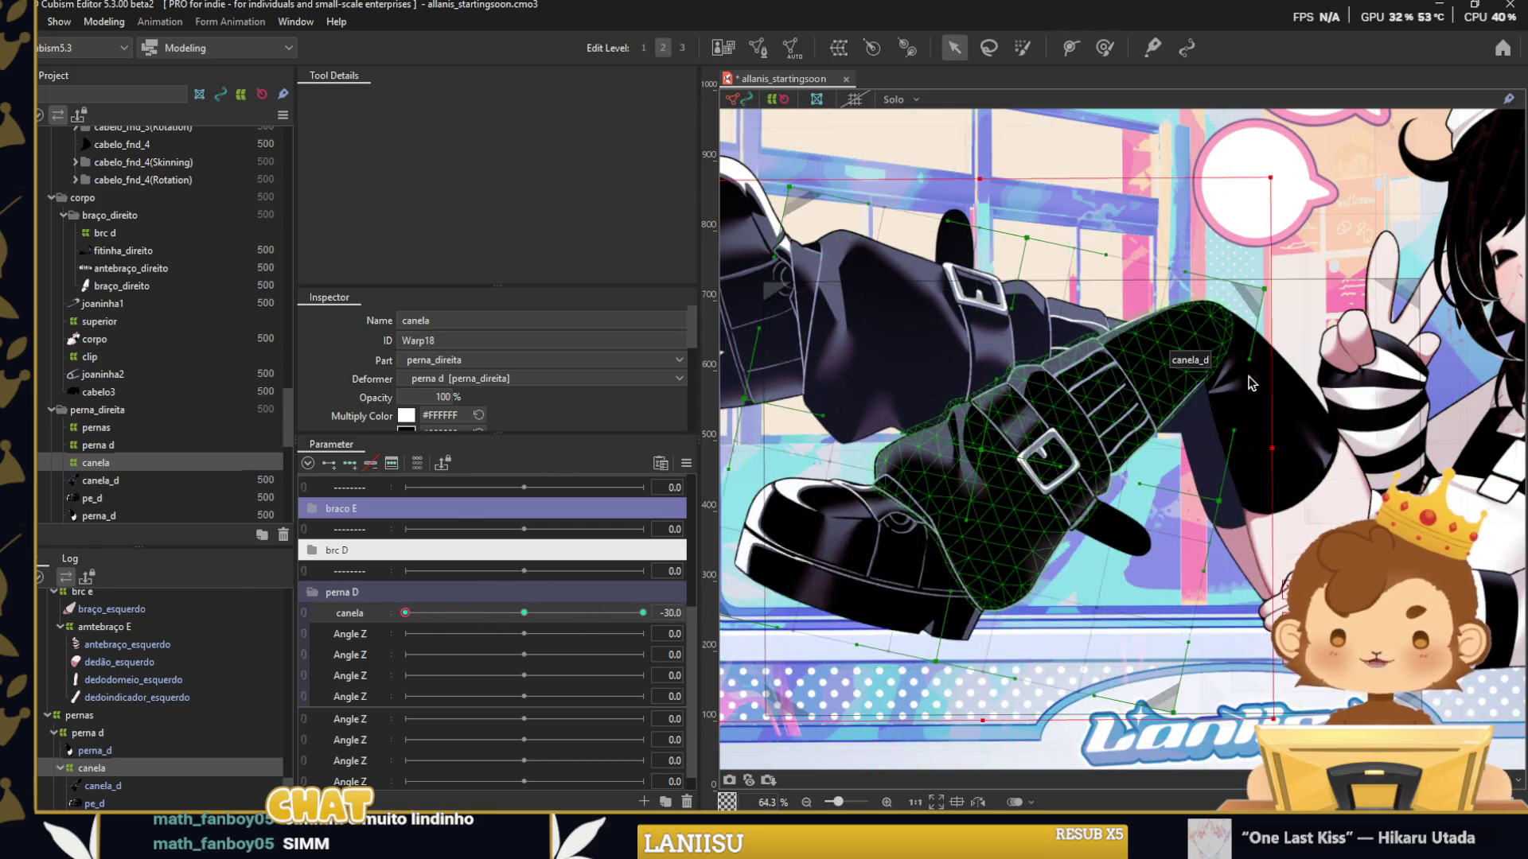
pyautogui.moveTo(1125, 375); pyautogui.dragTo(1117, 372)
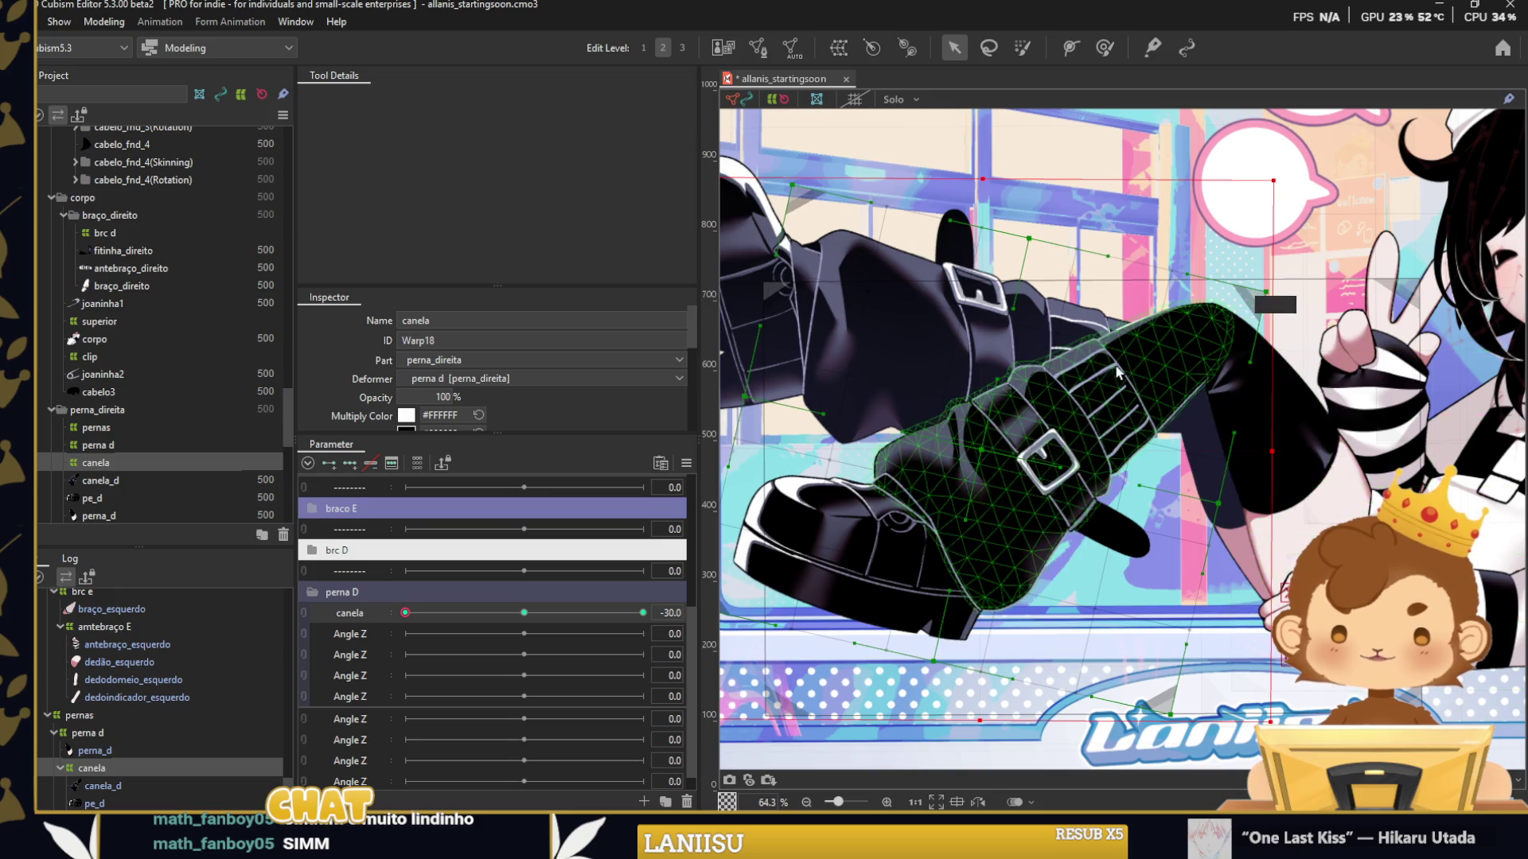
# Scrub canela to test the shin bend, leaving it at 30.
pyautogui.scroll(2, 1117, 373)
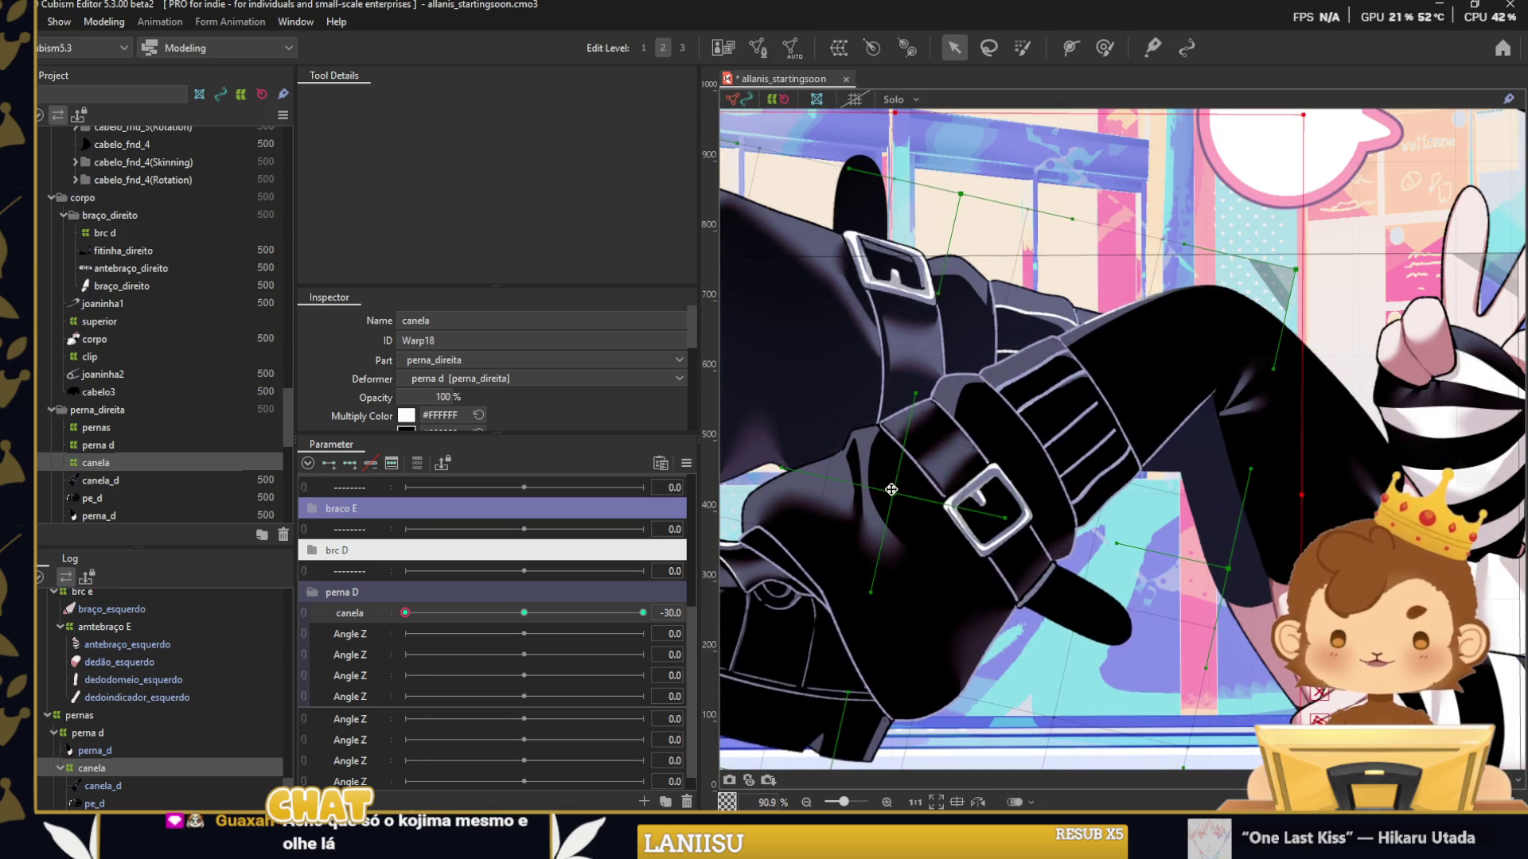
pyautogui.moveTo(437, 619); pyautogui.dragTo(618, 618)
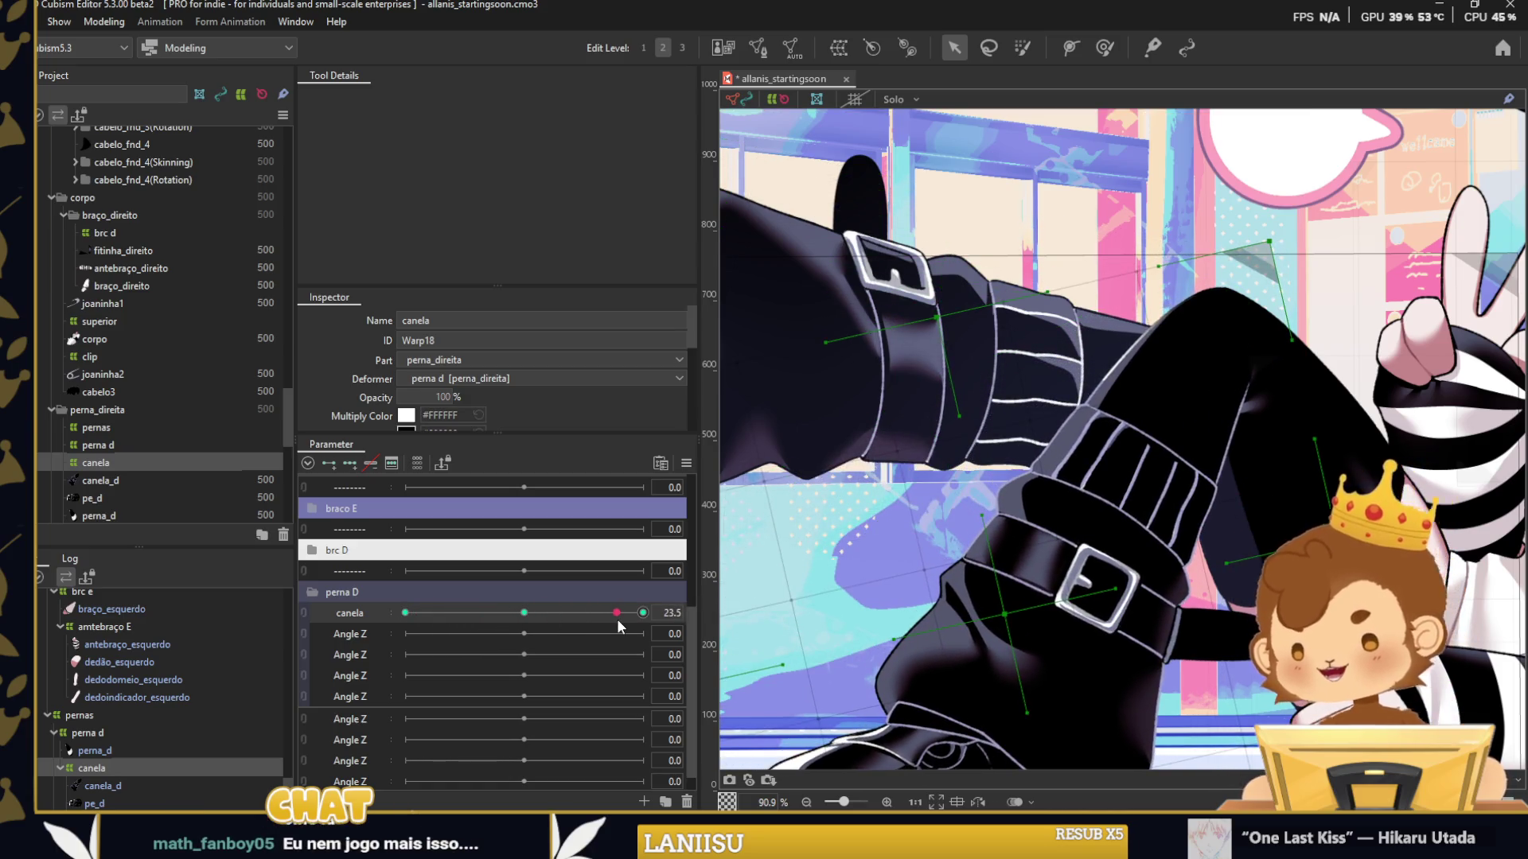
pyautogui.moveTo(617, 618); pyautogui.dragTo(523, 613)
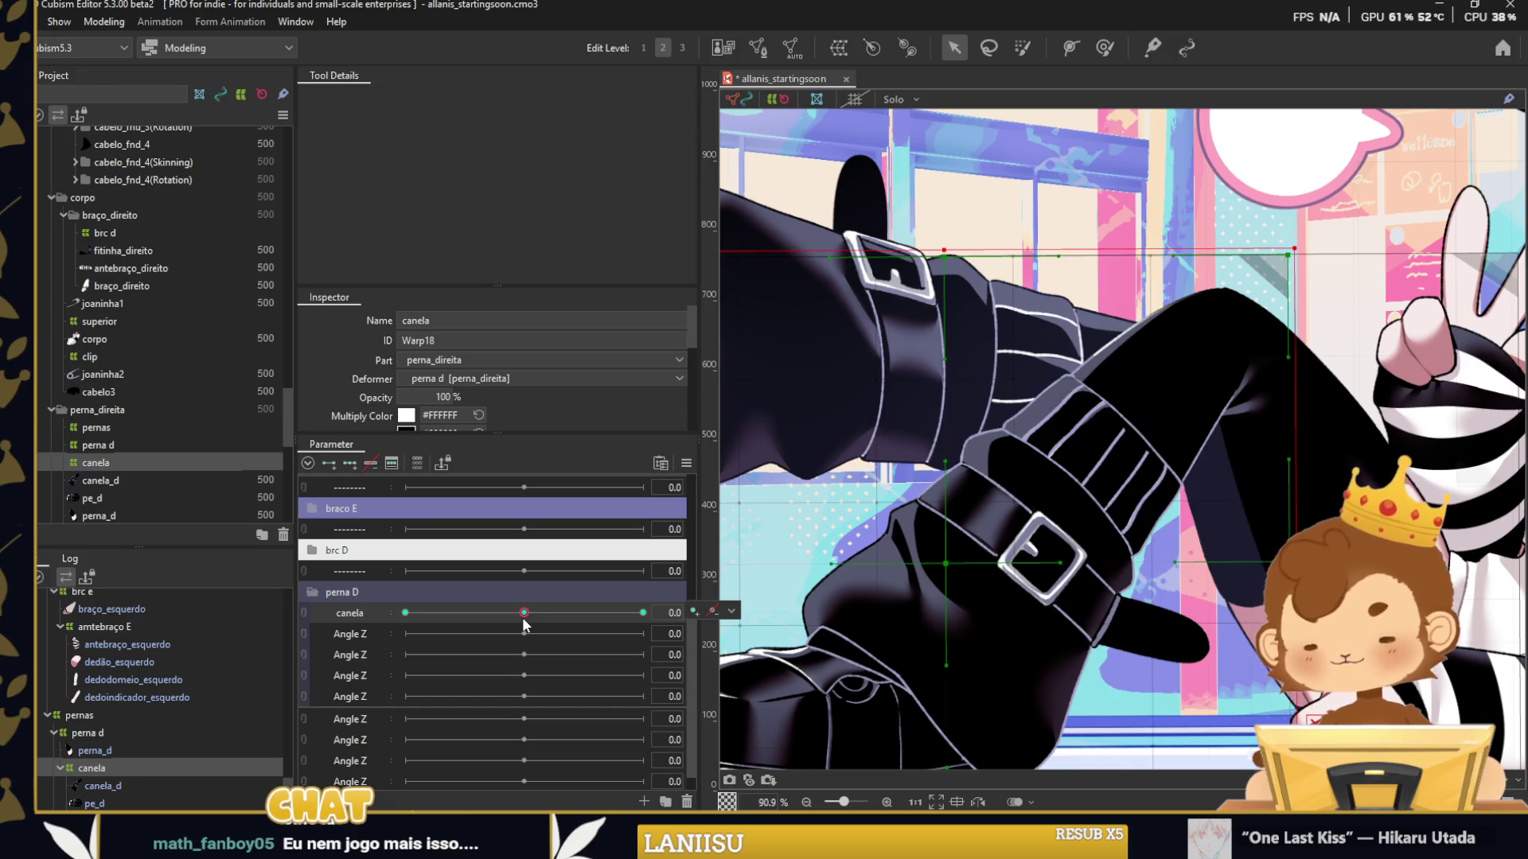
pyautogui.scroll(3, 1289, 256)
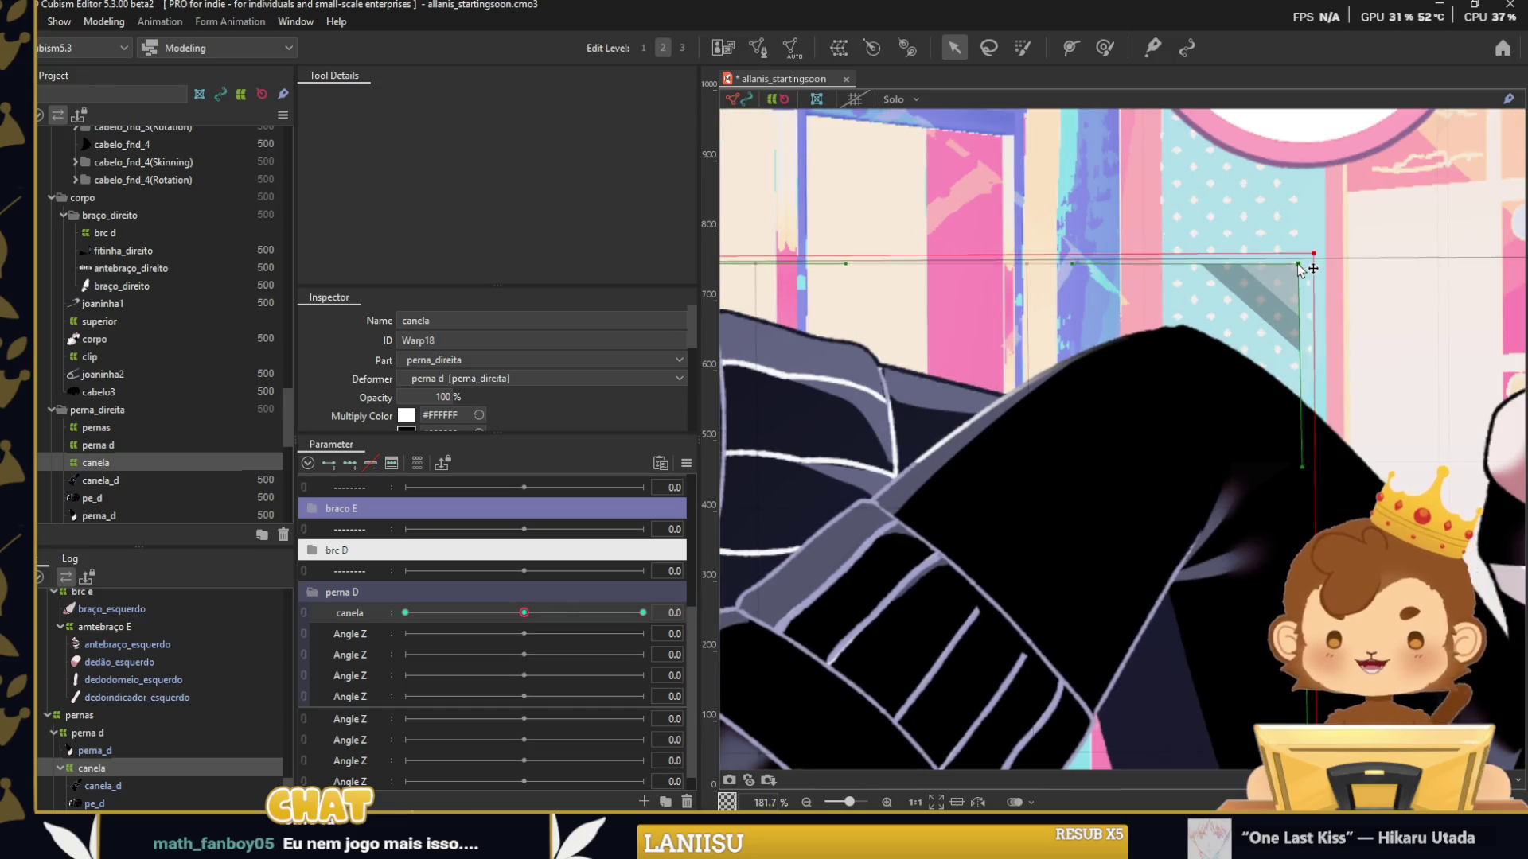
pyautogui.moveTo(524, 613); pyautogui.dragTo(643, 612)
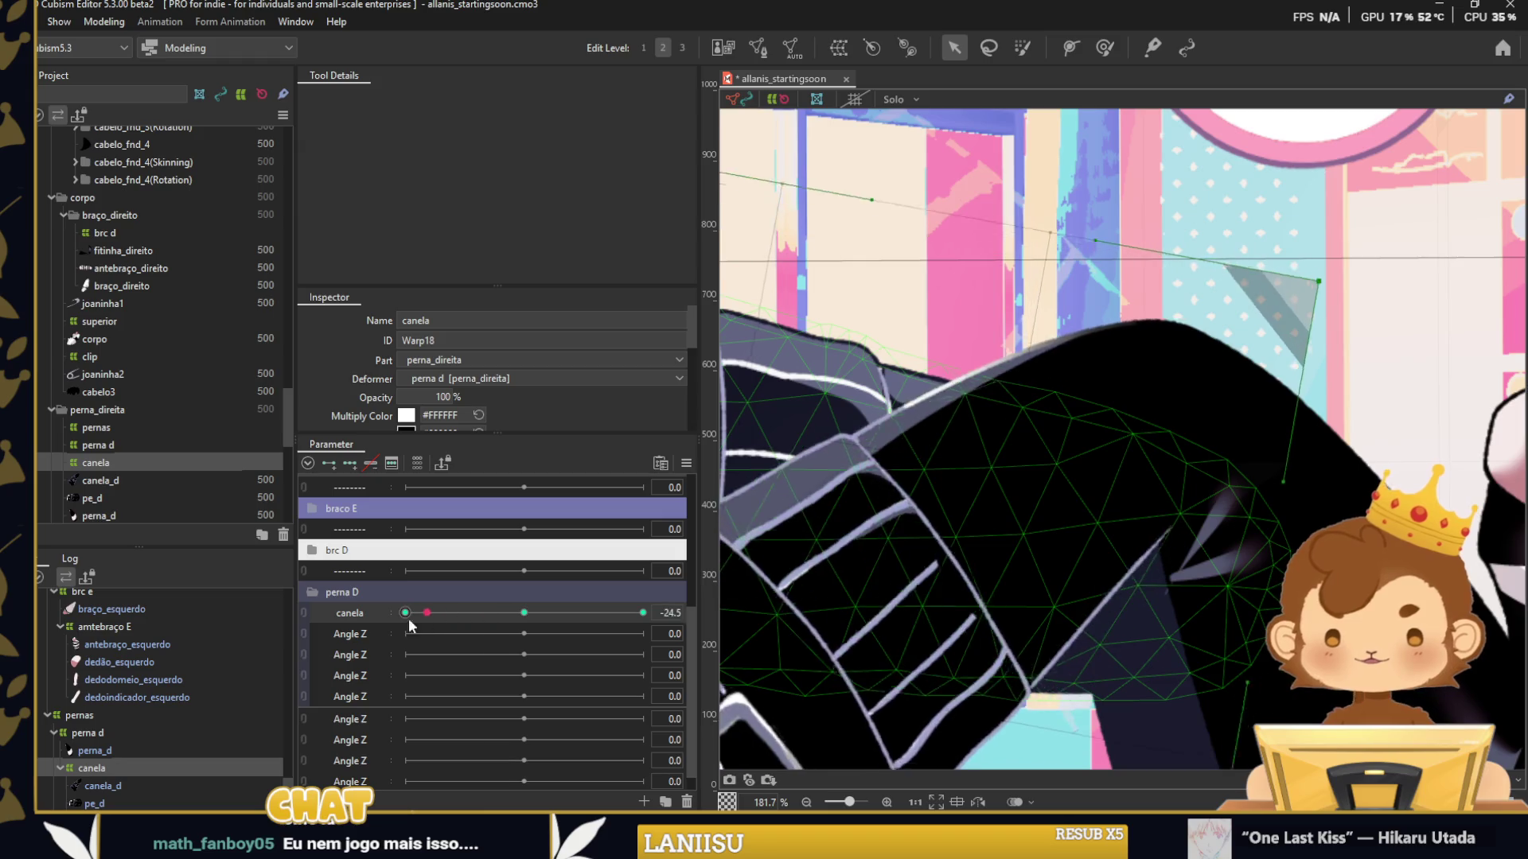
pyautogui.scroll(-4, 1044, 630)
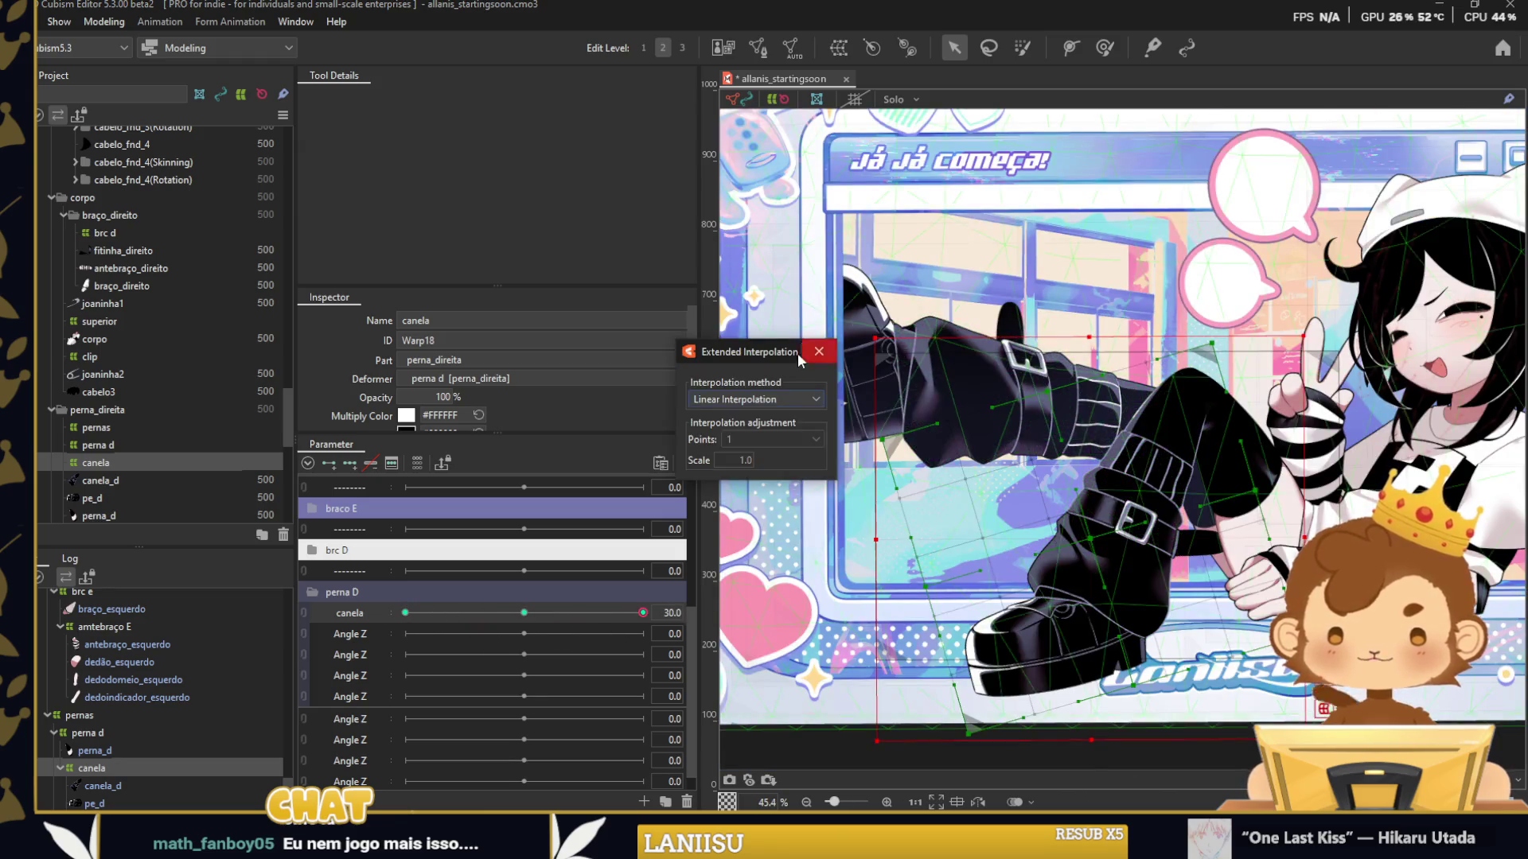
# Select the canela_d shin mesh and paint blend weights onto it.
pyautogui.click(827, 748)
pyautogui.moveTo(643, 613); pyautogui.dragTo(405, 612)
pyautogui.scroll(4, 1082, 429)
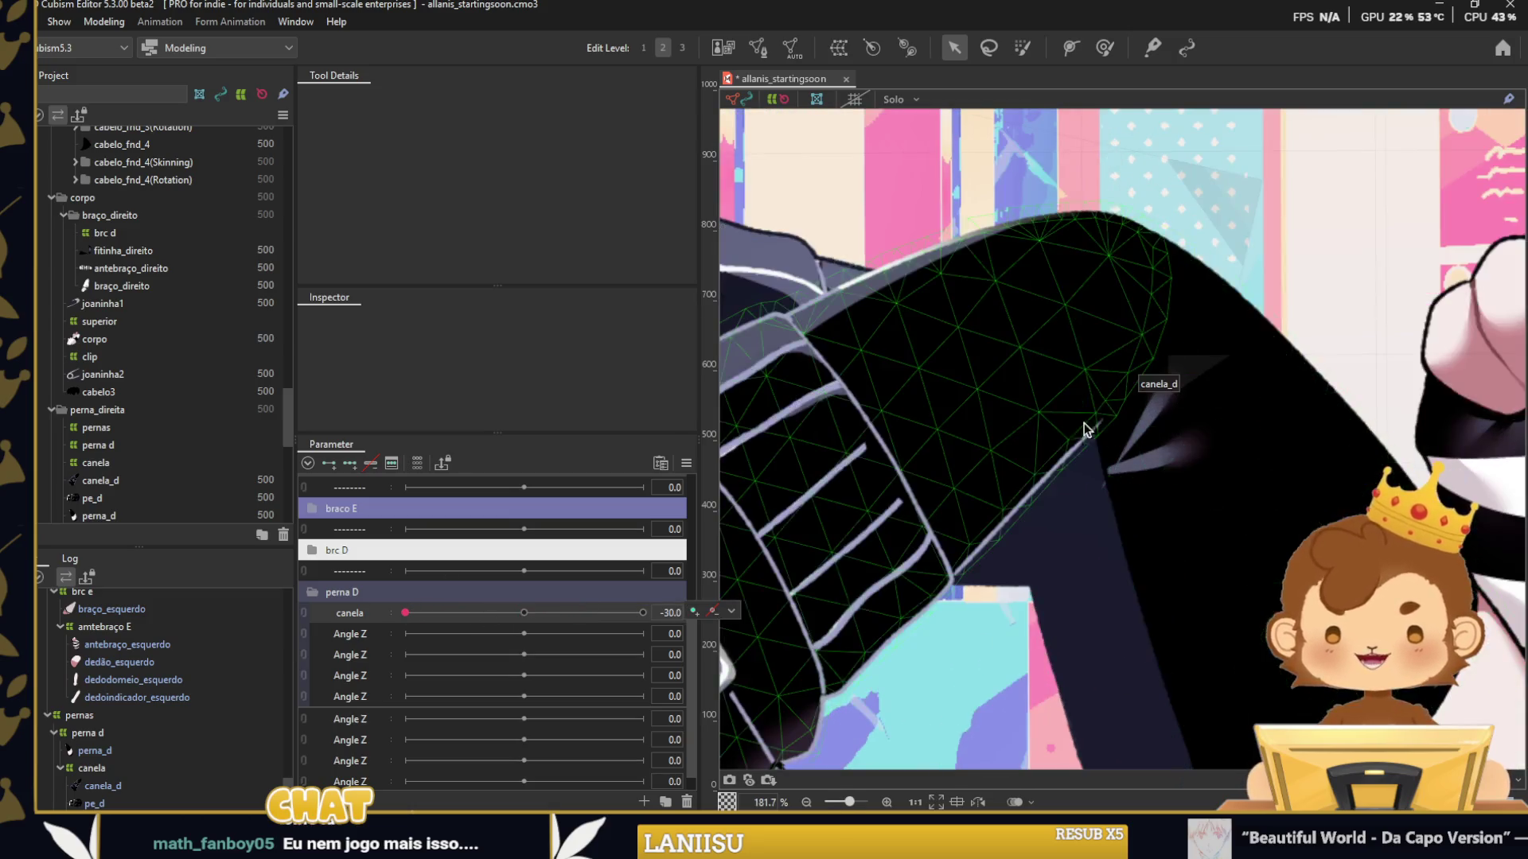
pyautogui.click(1084, 432)
pyautogui.press('w')
pyautogui.moveTo(1220, 433); pyautogui.dragTo(1234, 409)
# Key canela_d on canela and repaint its weights for a smoother bend.
pyautogui.click(350, 463)
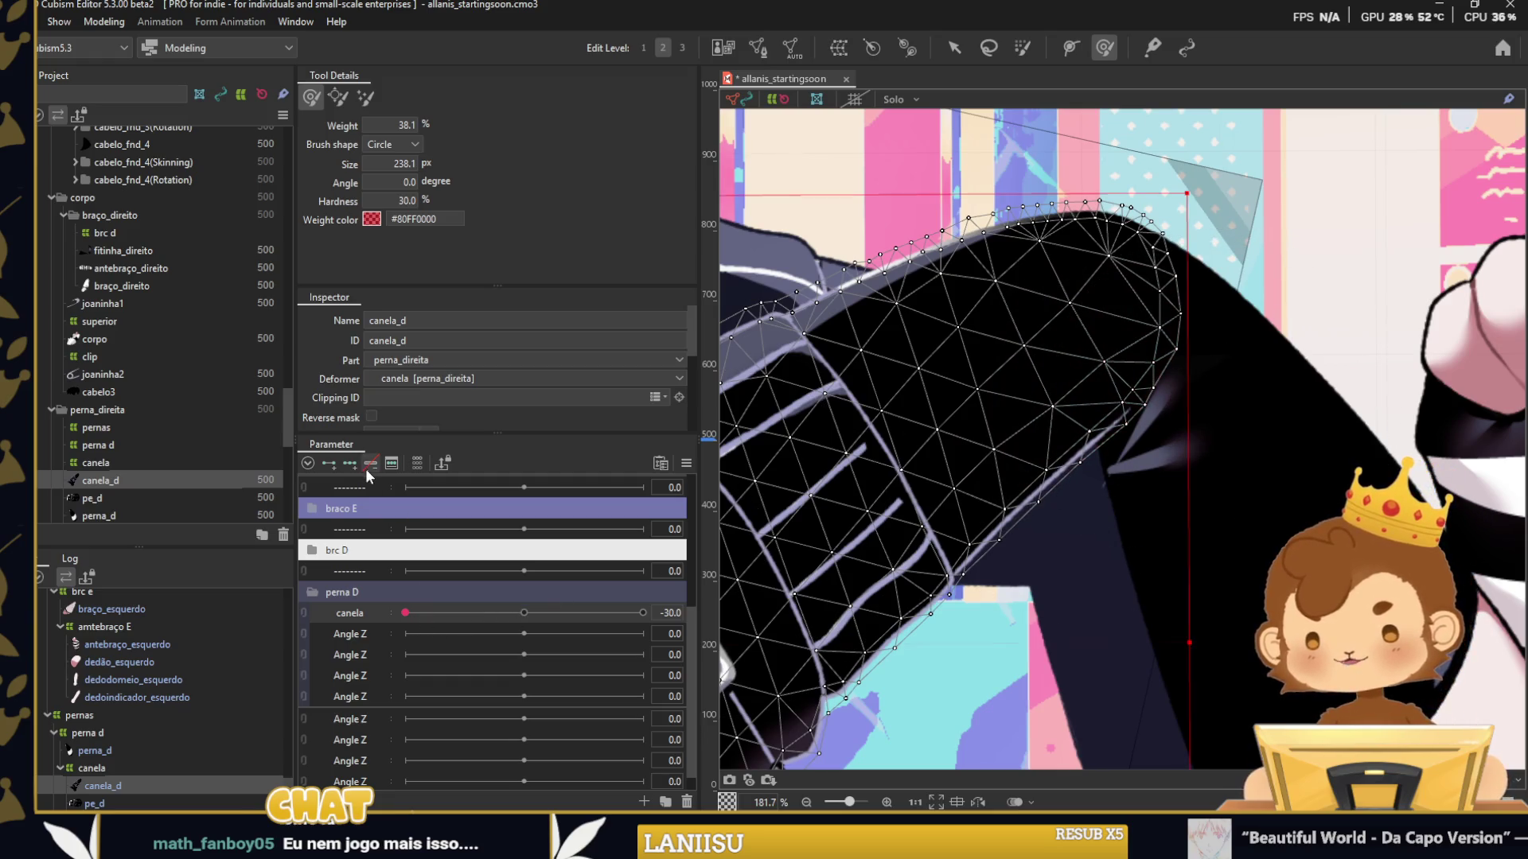
pyautogui.moveTo(1118, 450); pyautogui.dragTo(1130, 421)
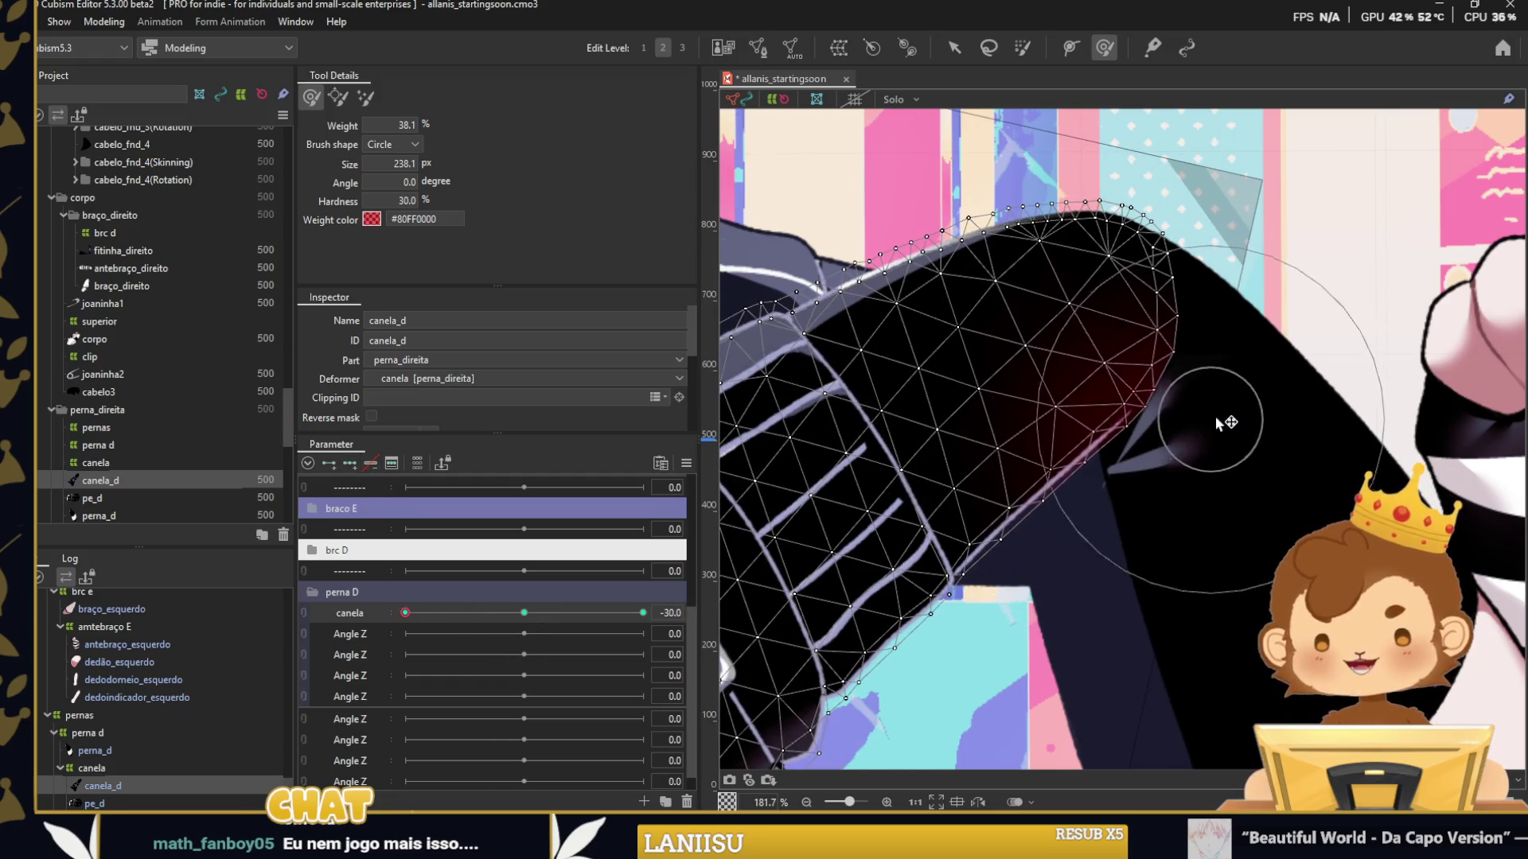
pyautogui.moveTo(405, 613); pyautogui.dragTo(643, 613)
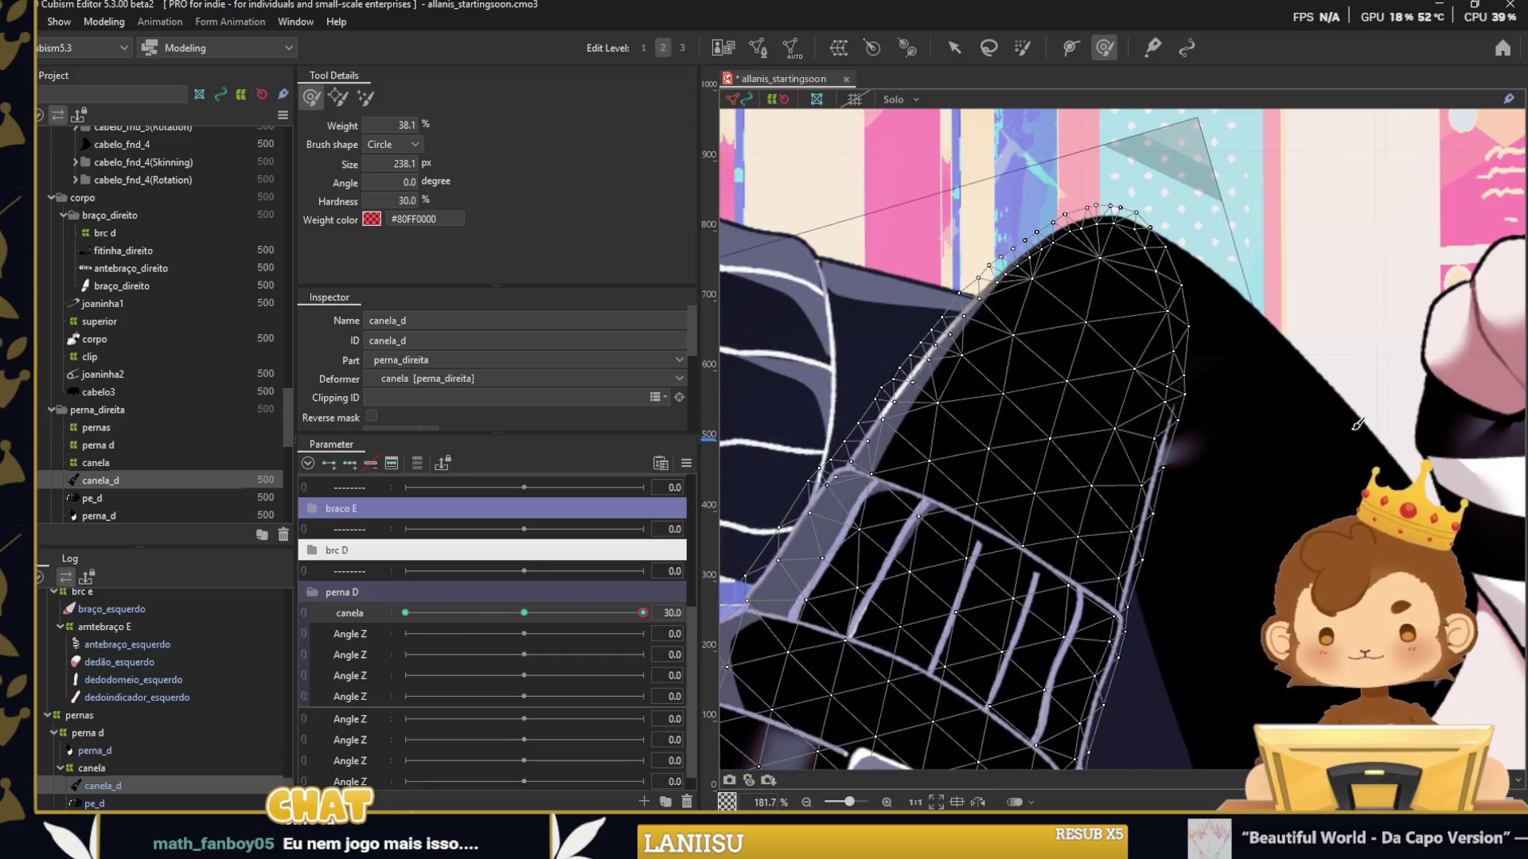
pyautogui.moveTo(1159, 526); pyautogui.dragTo(1130, 522)
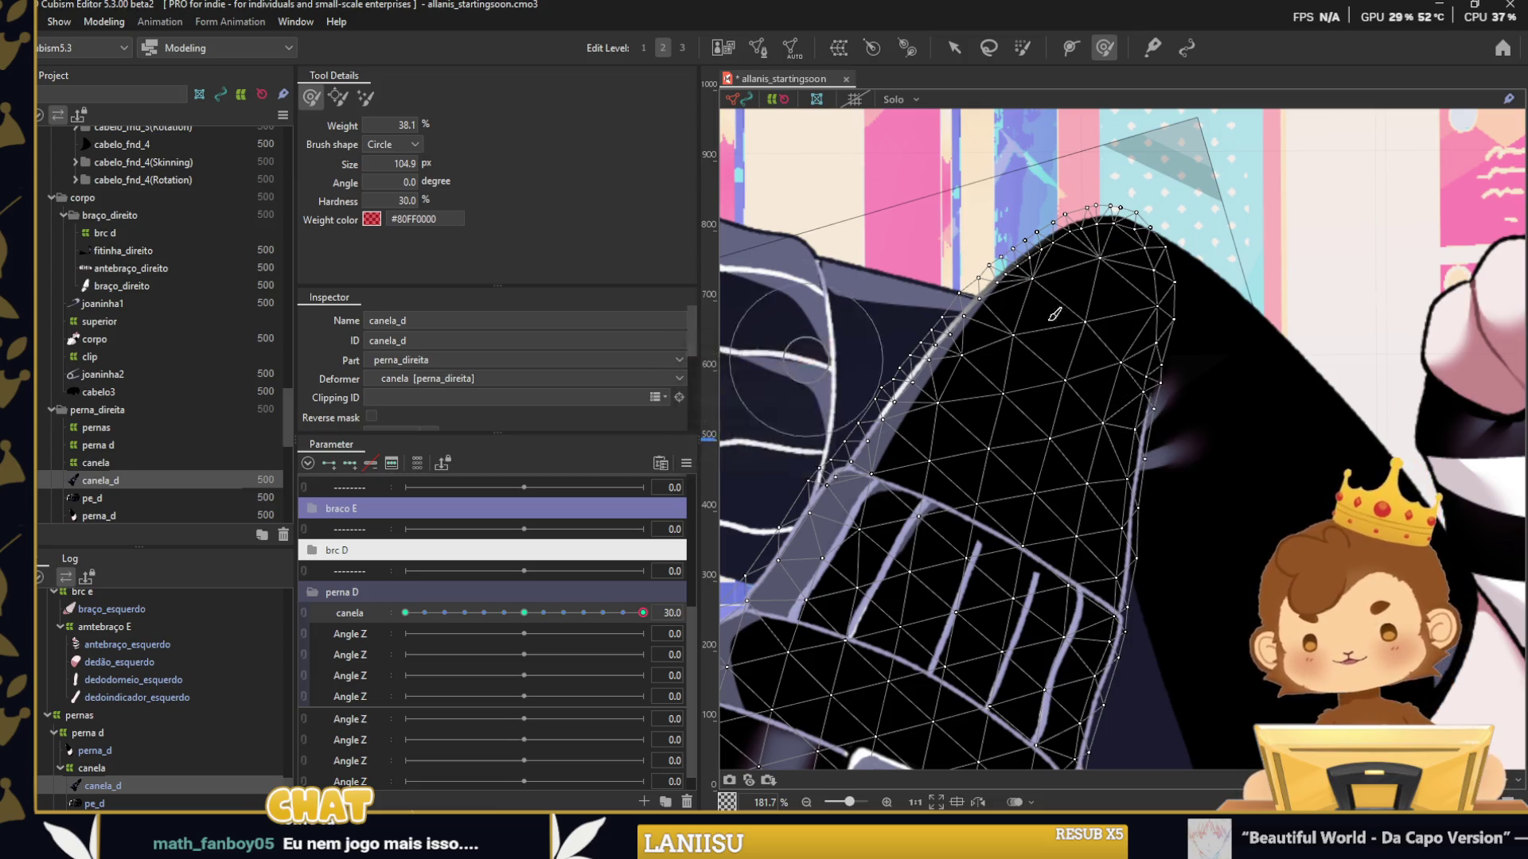
pyautogui.scroll(-5, 1054, 537)
# Rename the second perna D parameter to pe and the next Angle Z to dfrm.
pyautogui.press('v')
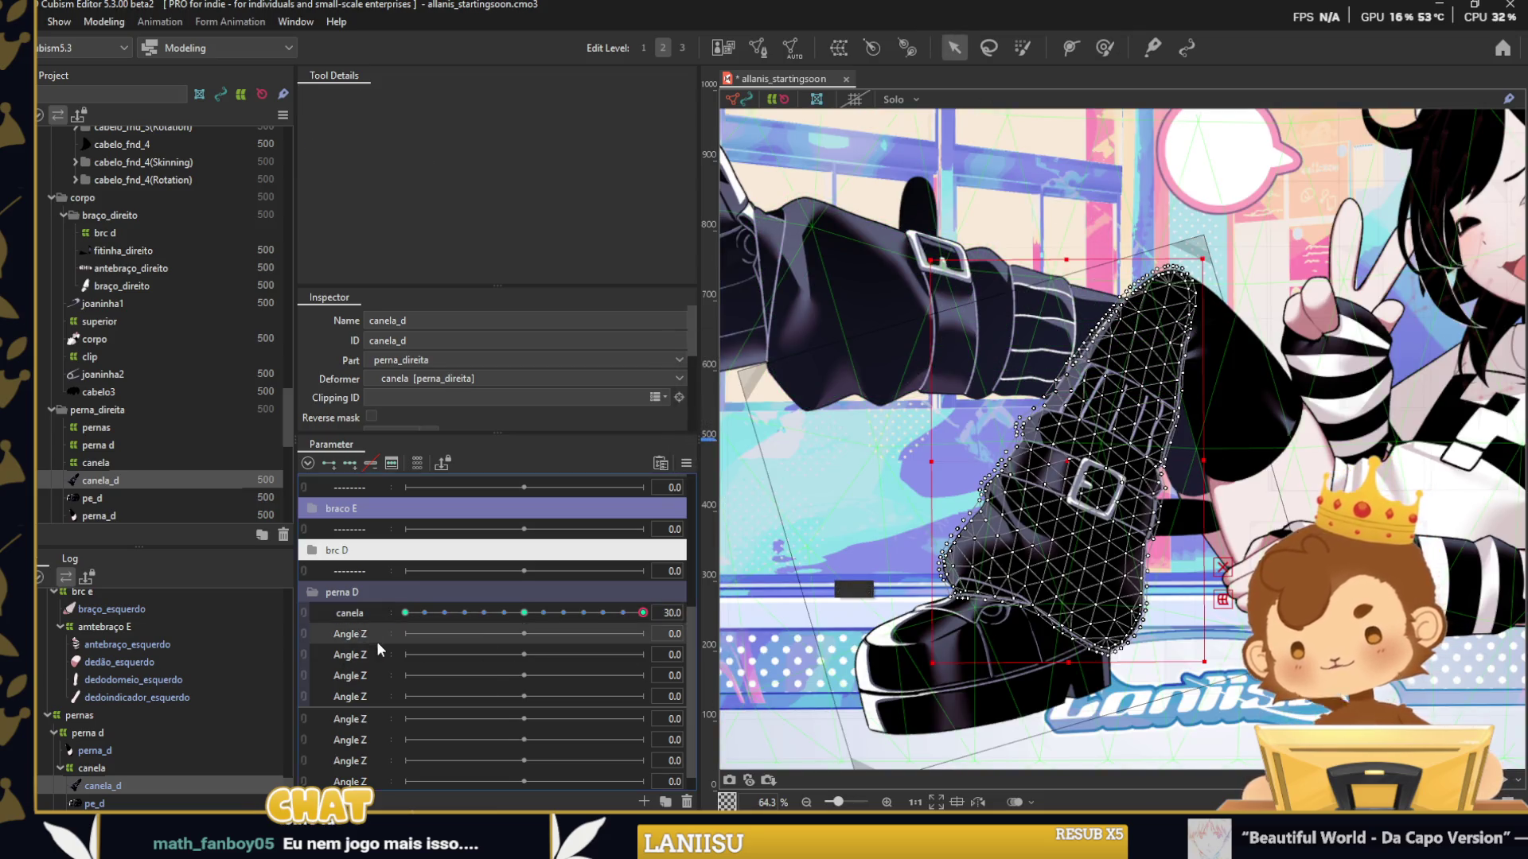
pyautogui.doubleClick(375, 633)
pyautogui.write('pe')
pyautogui.press('Return')
pyautogui.rightClick(381, 648)
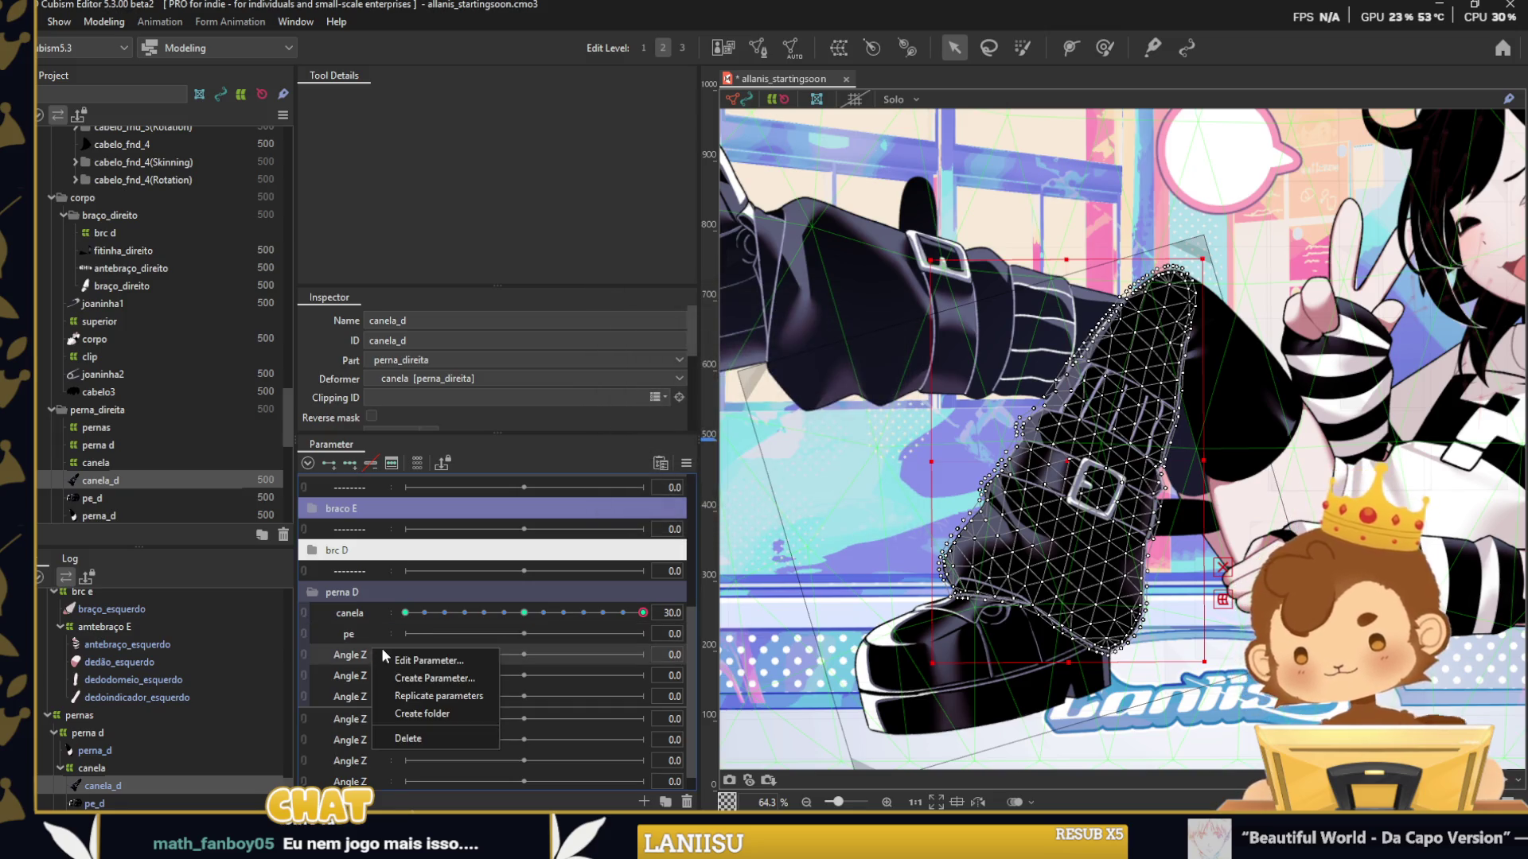
pyautogui.click(393, 658)
pyautogui.write('dfrm')
pyautogui.press('Return')
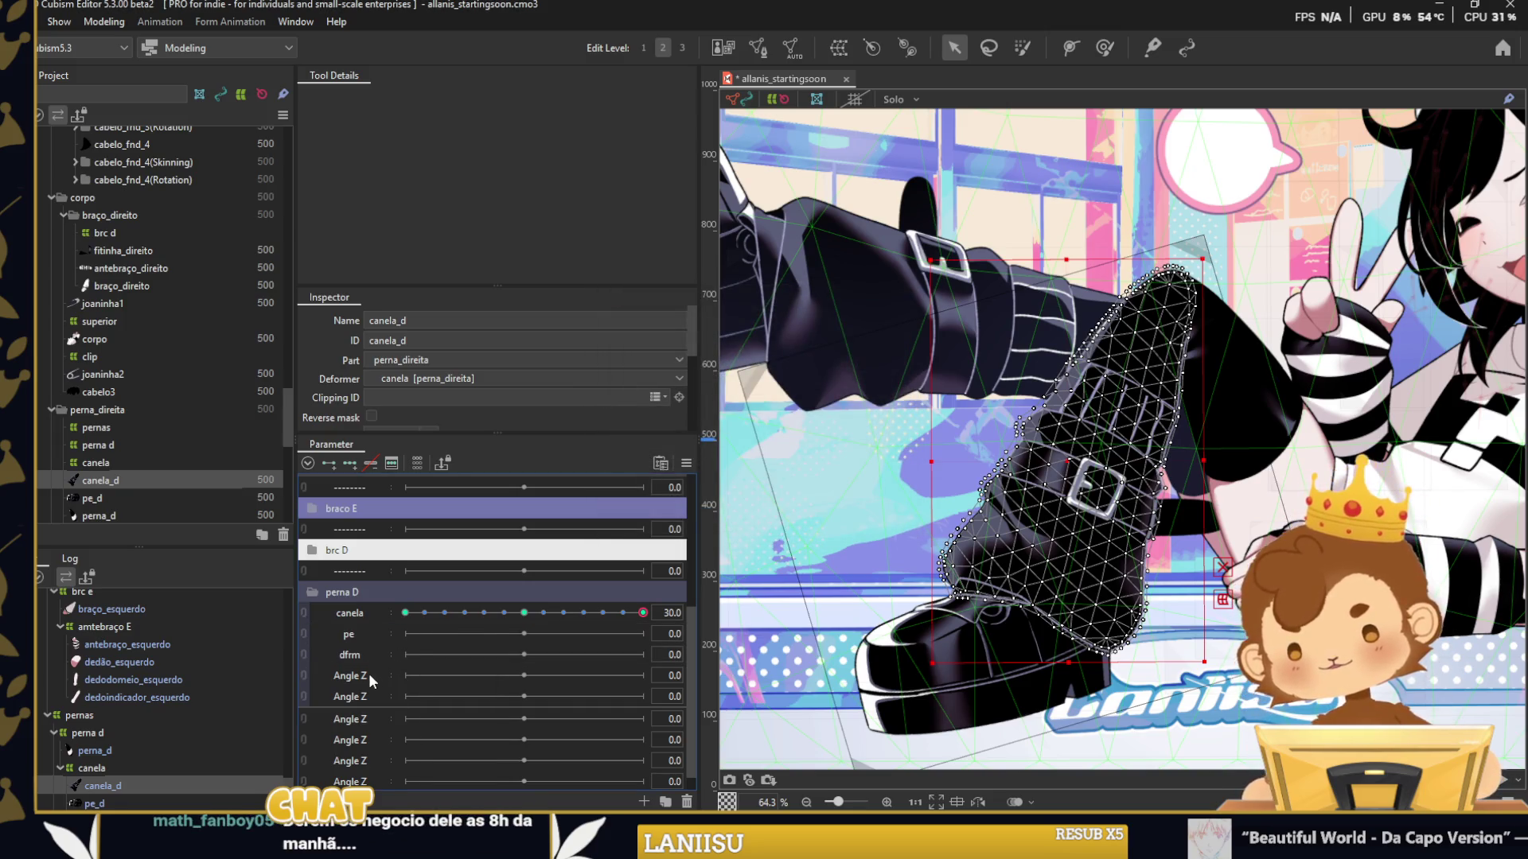
# Rename the next two Angle Z parameters to fita and fita d.
pyautogui.doubleClick(390, 684)
pyautogui.write('fita')
pyautogui.press('Return')
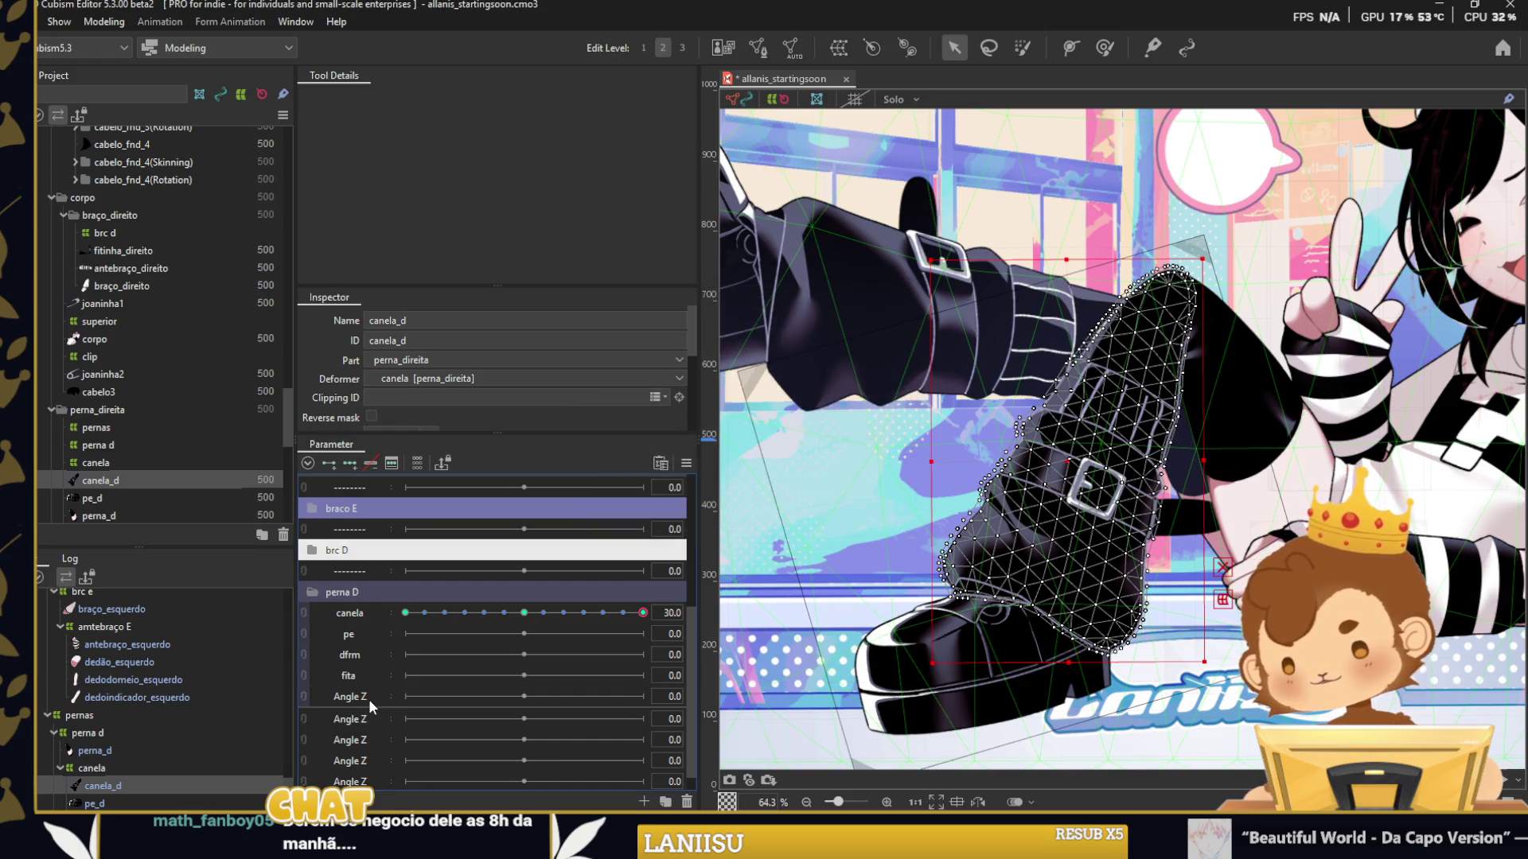
pyautogui.rightClick(369, 699)
pyautogui.click(388, 706)
pyautogui.write('fita d')
pyautogui.press('Return')
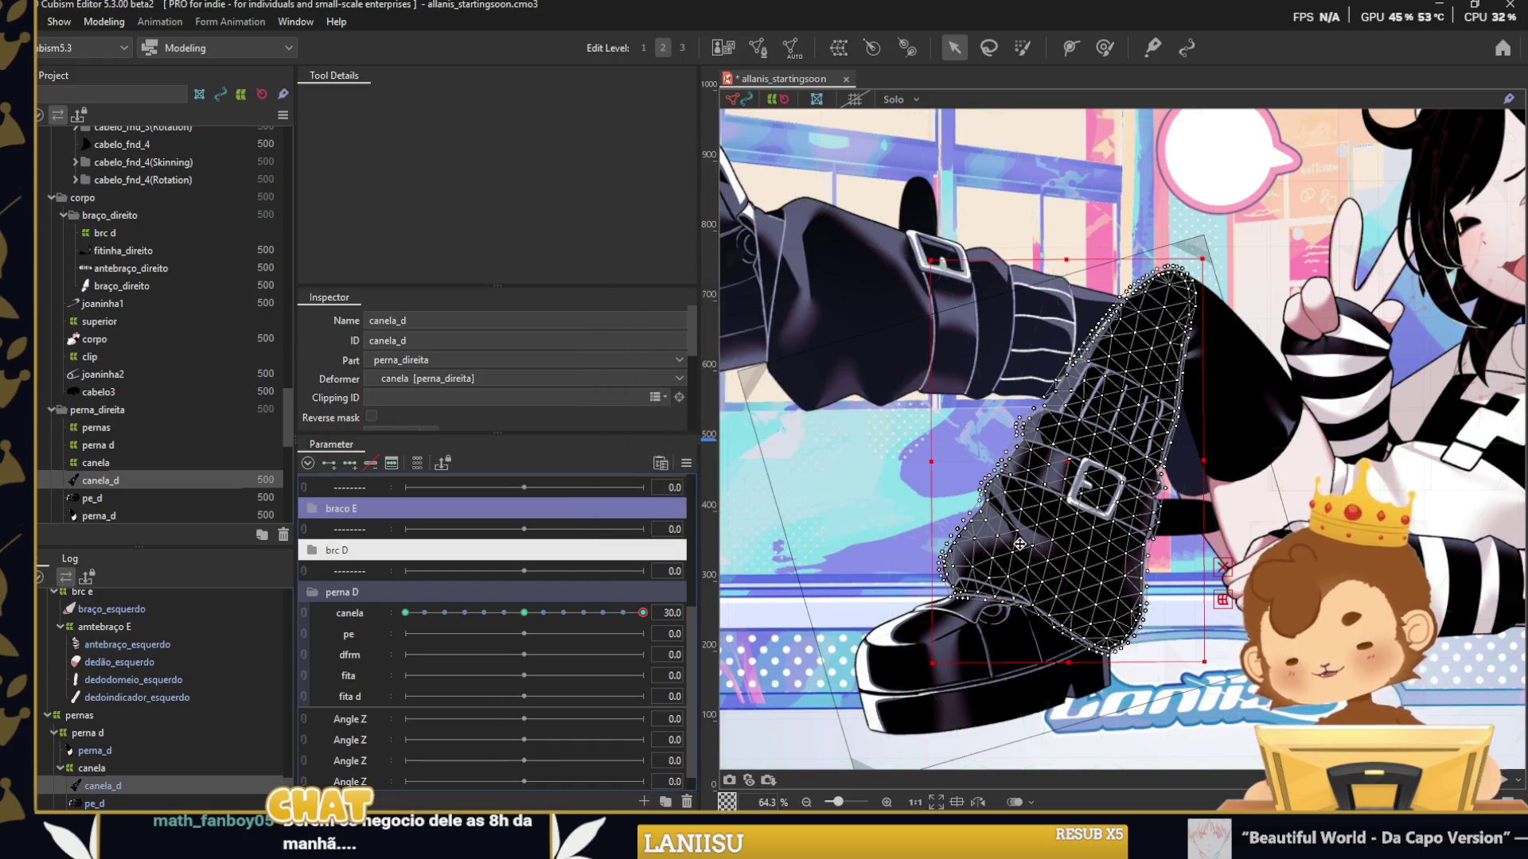
# Select the pe_d foot, lower it at pe -30 and rotate it clockwise at pe 30.
pyautogui.click(955, 636)
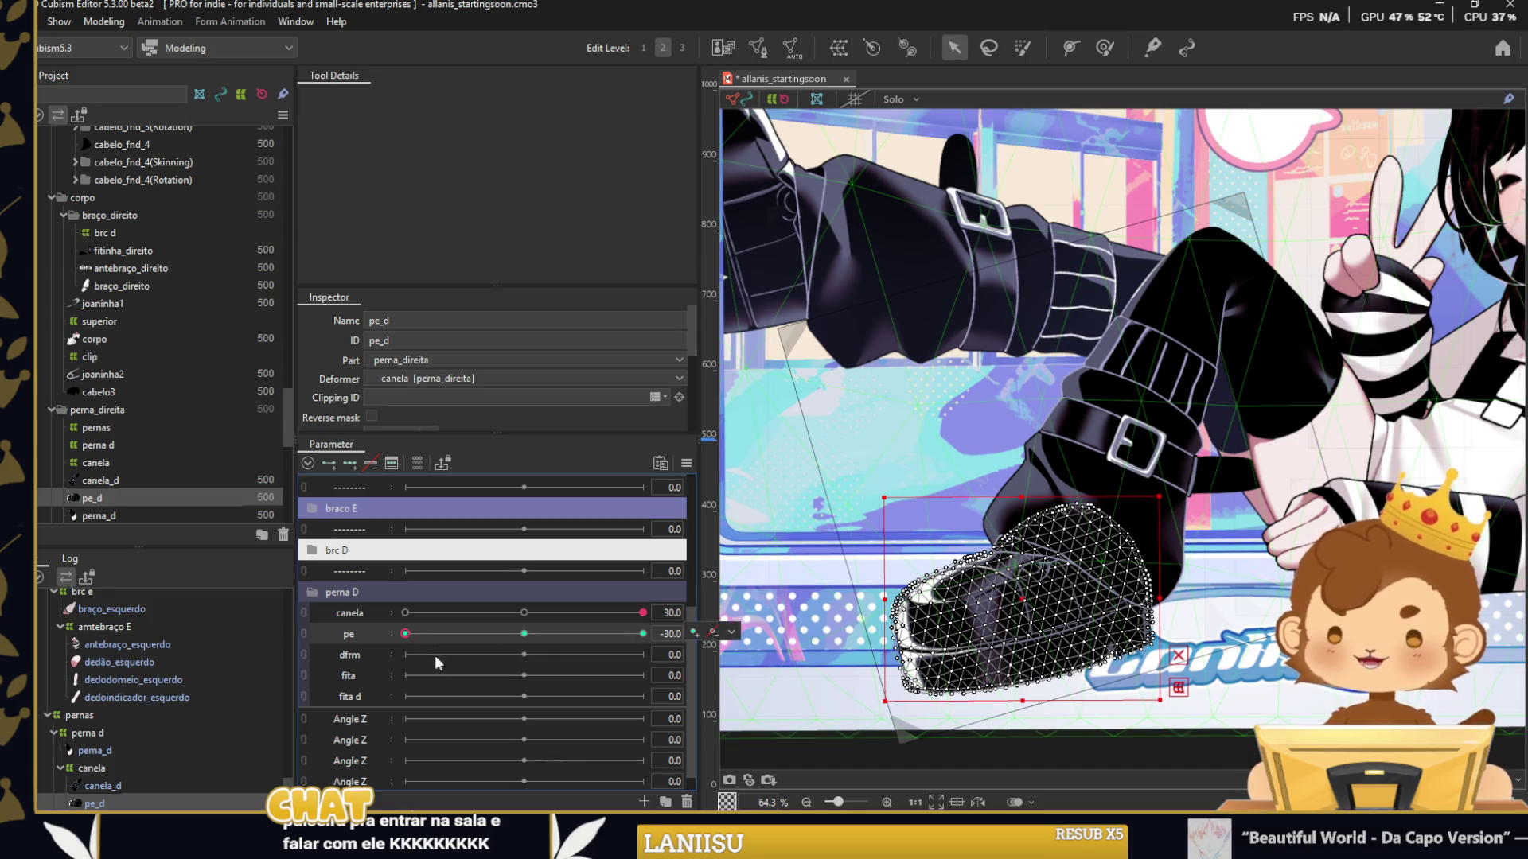
pyautogui.moveTo(643, 613); pyautogui.dragTo(523, 613)
pyautogui.moveTo(405, 634); pyautogui.dragTo(446, 633)
pyautogui.click(731, 633)
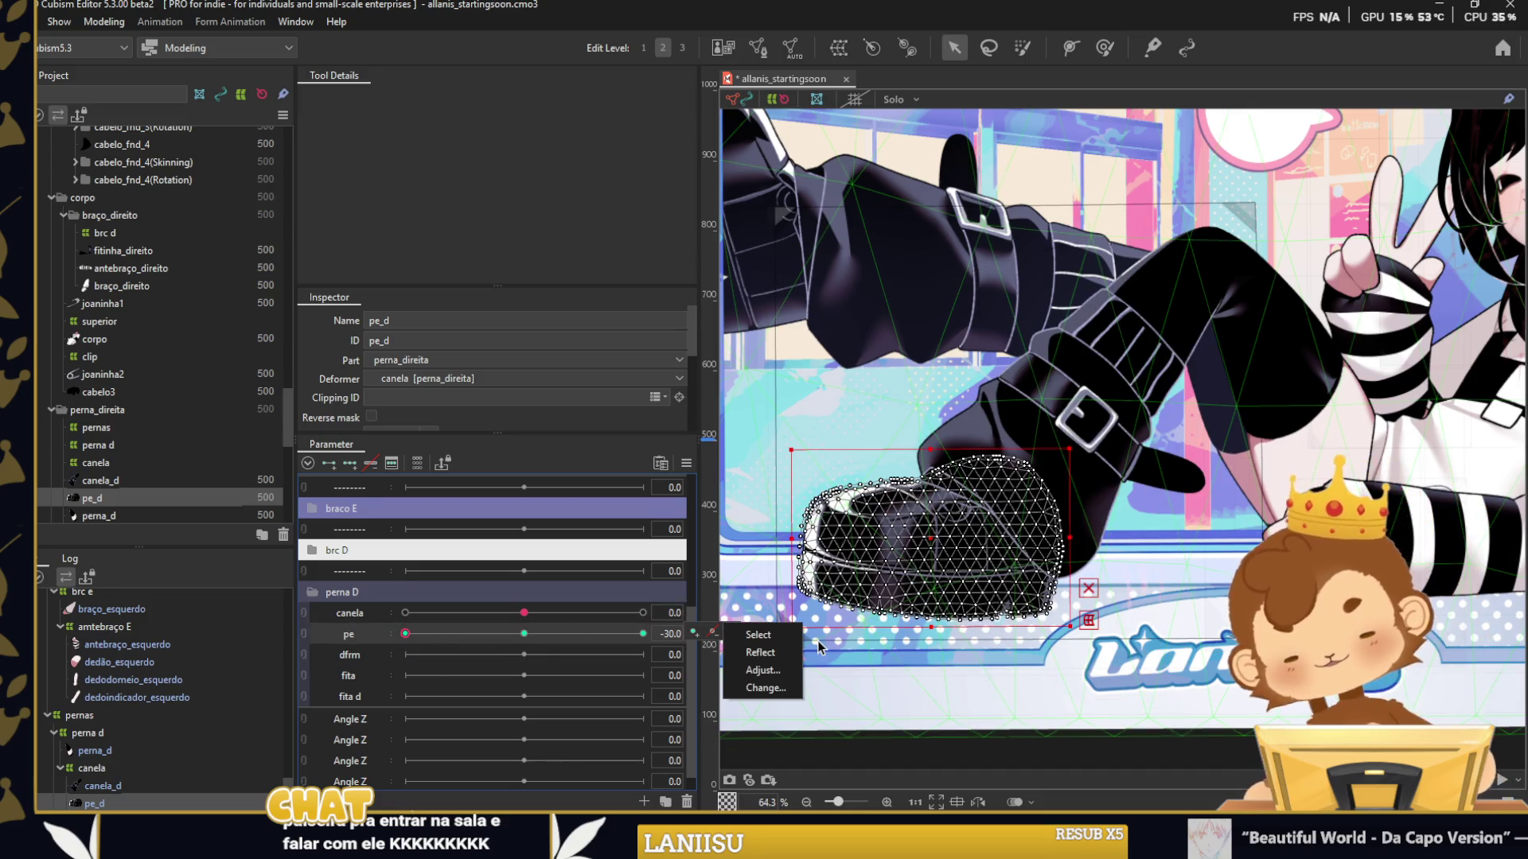
pyautogui.click(919, 629)
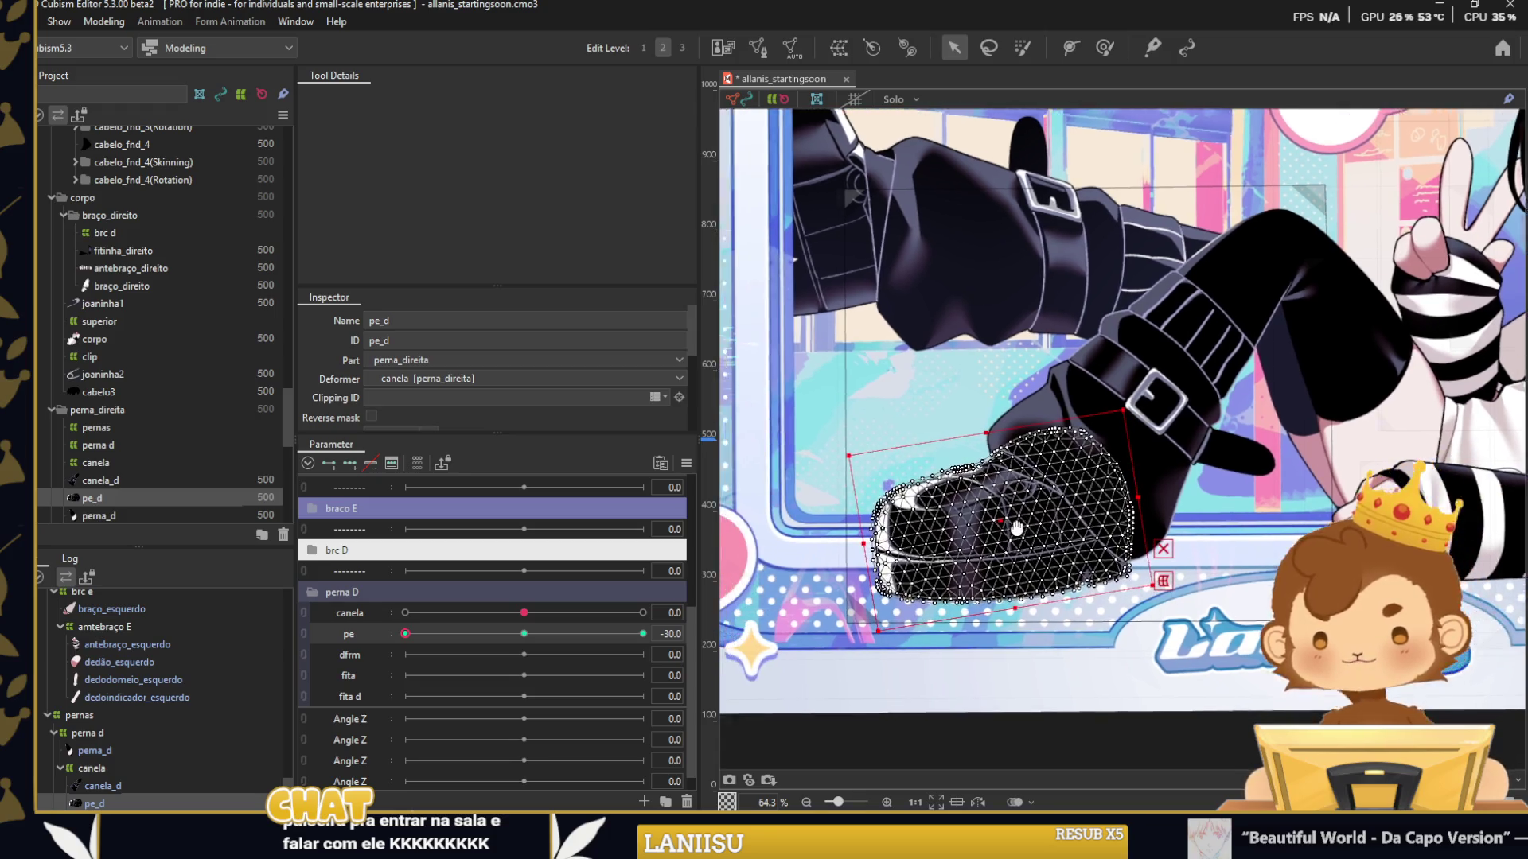
pyautogui.scroll(3, 1003, 525)
pyautogui.moveTo(1003, 525); pyautogui.dragTo(1002, 547)
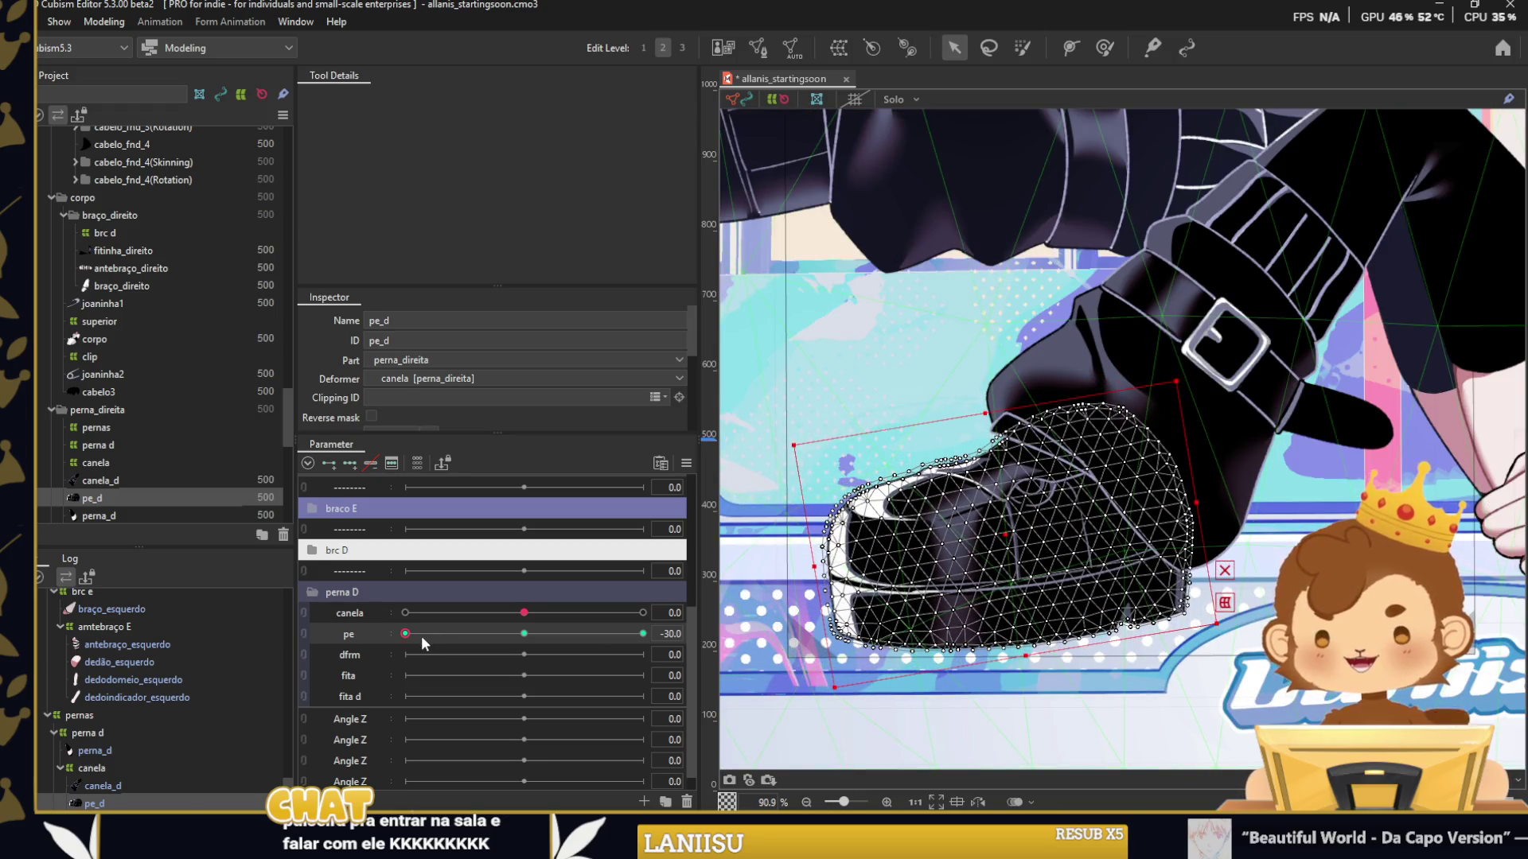
pyautogui.moveTo(422, 637); pyautogui.dragTo(643, 633)
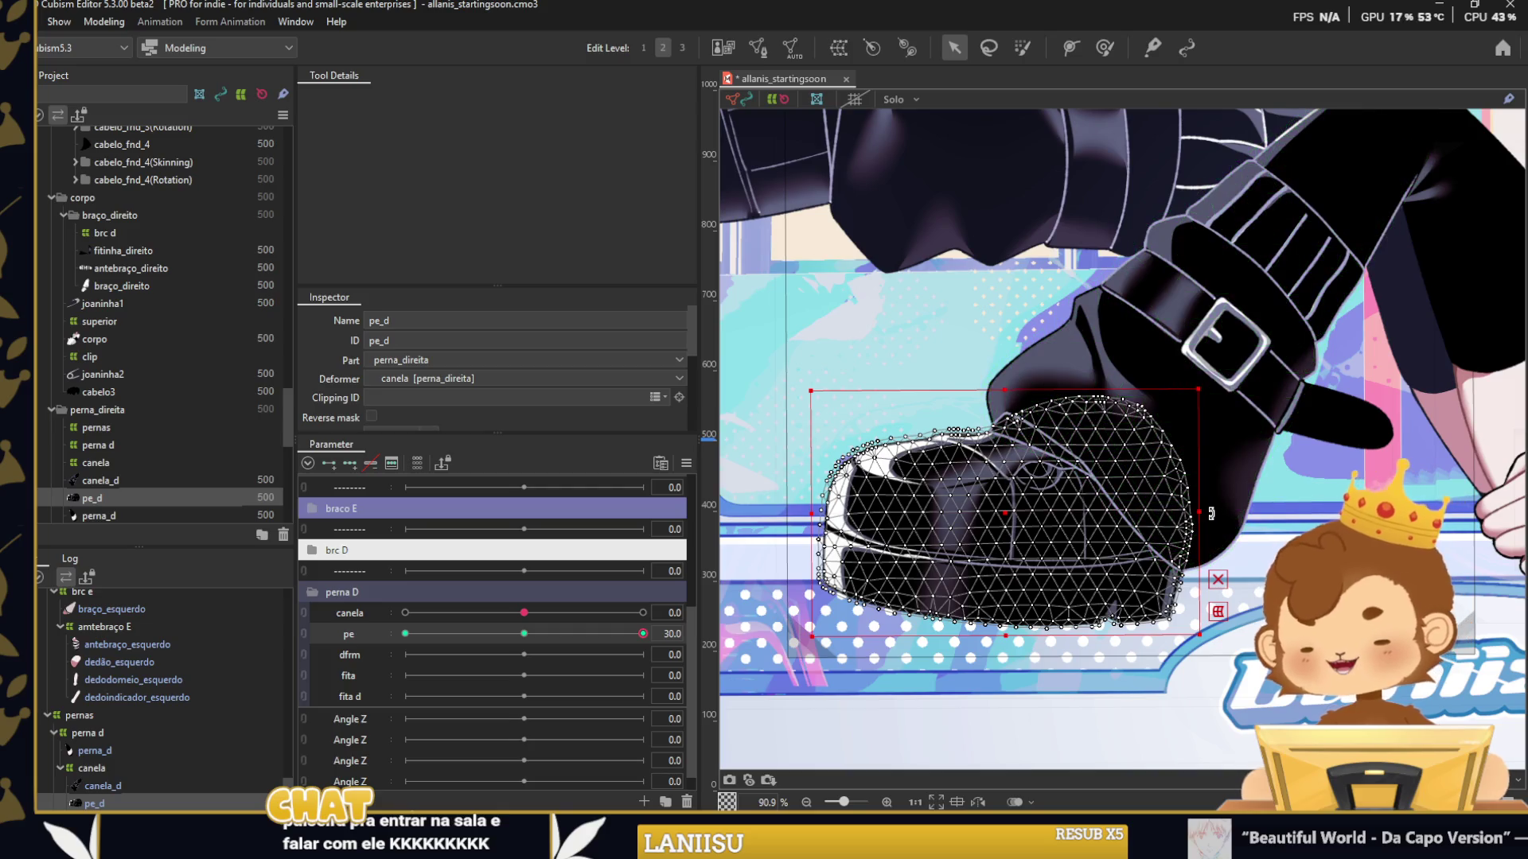
pyautogui.moveTo(1210, 514); pyautogui.dragTo(1000, 514)
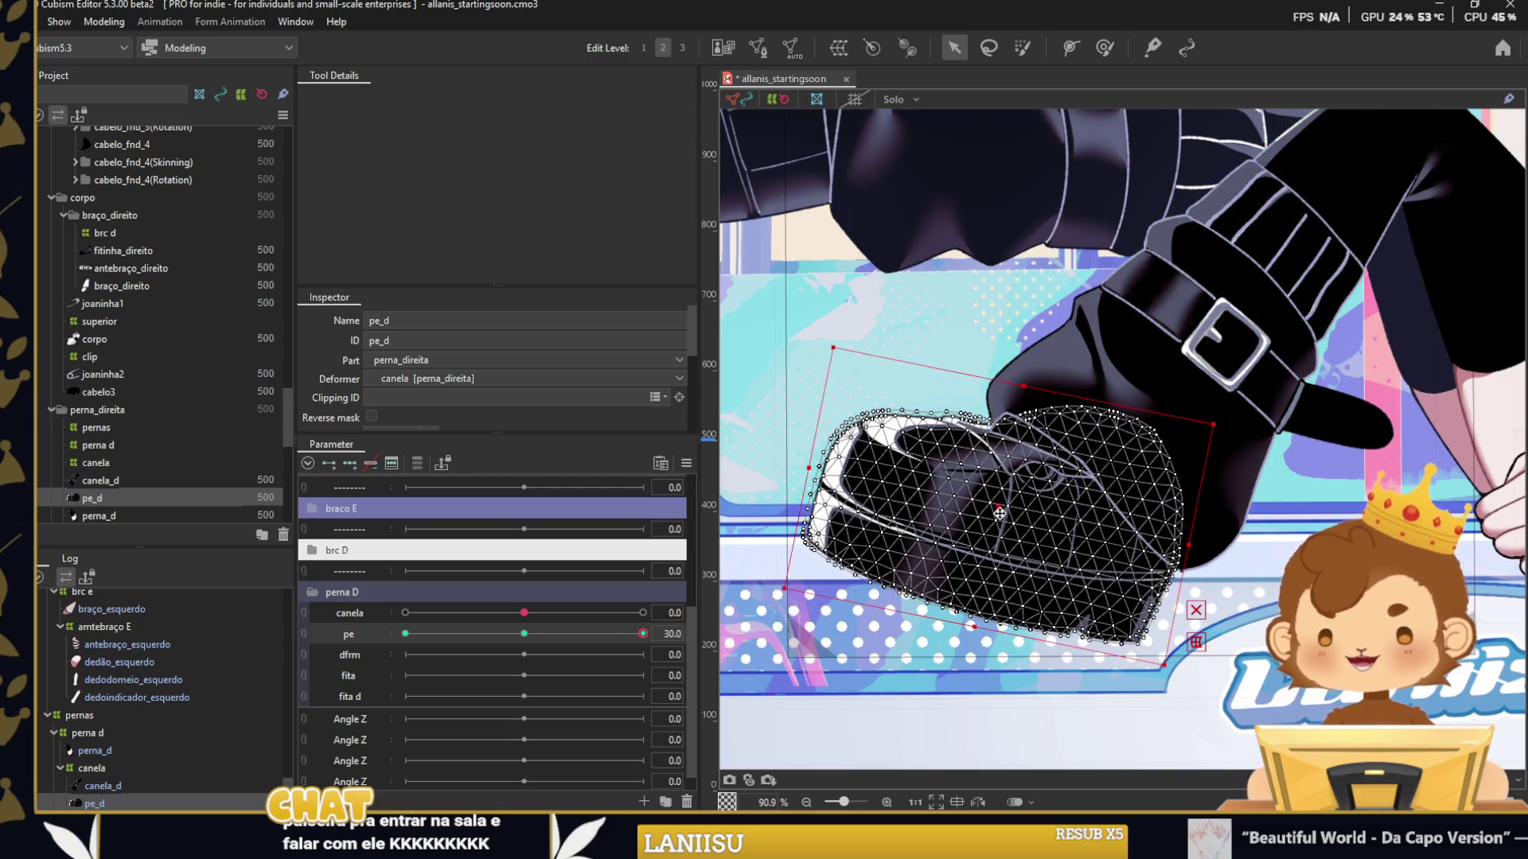
pyautogui.click(820, 352)
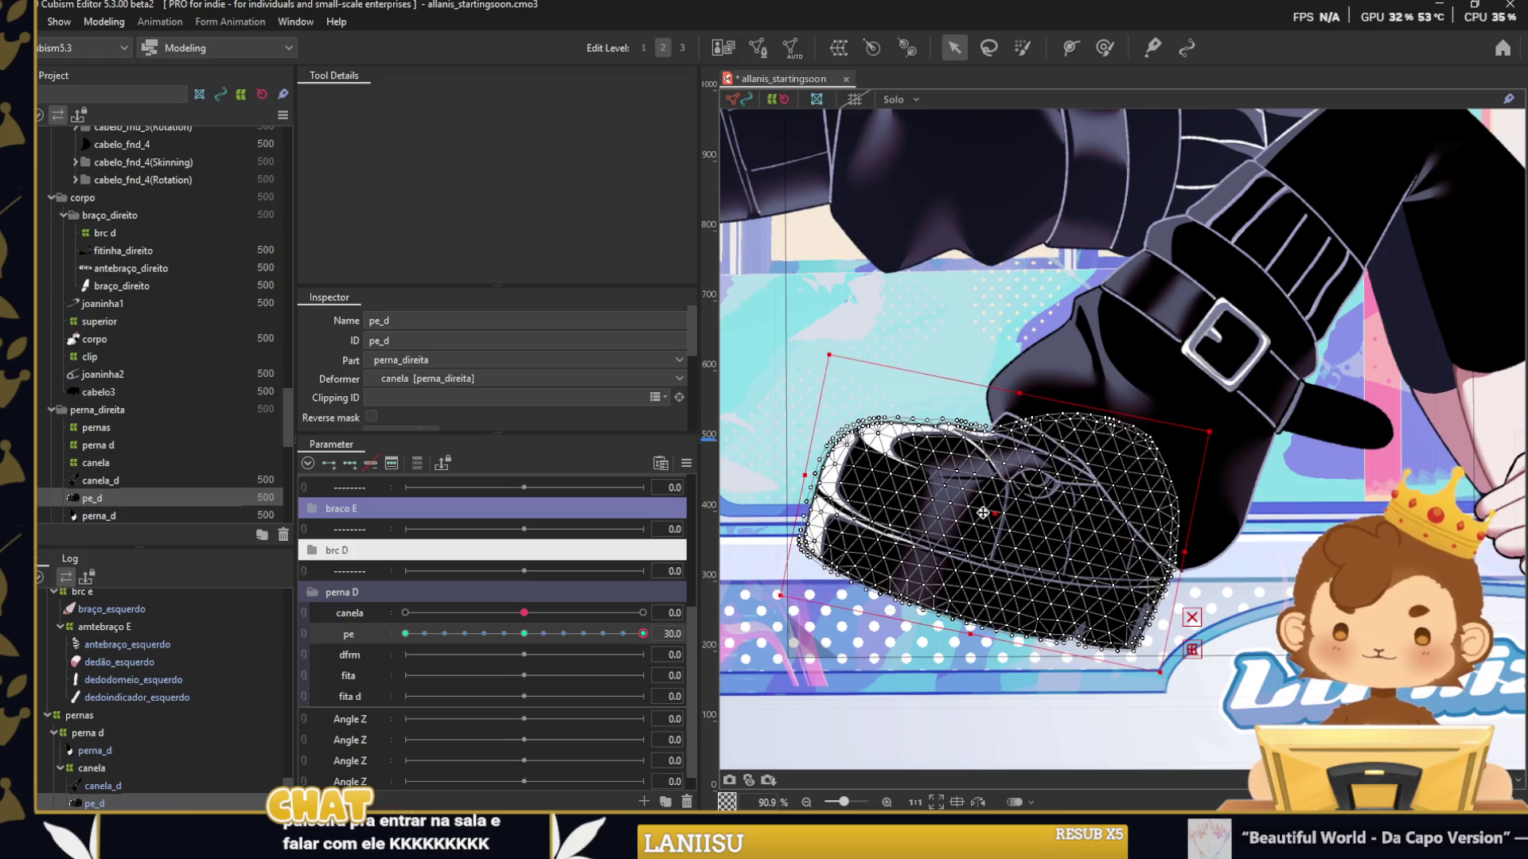
# Refine the foot rotation at pe -30 and pe 30, then deselect the foot.
pyautogui.moveTo(643, 634); pyautogui.dragTo(524, 634)
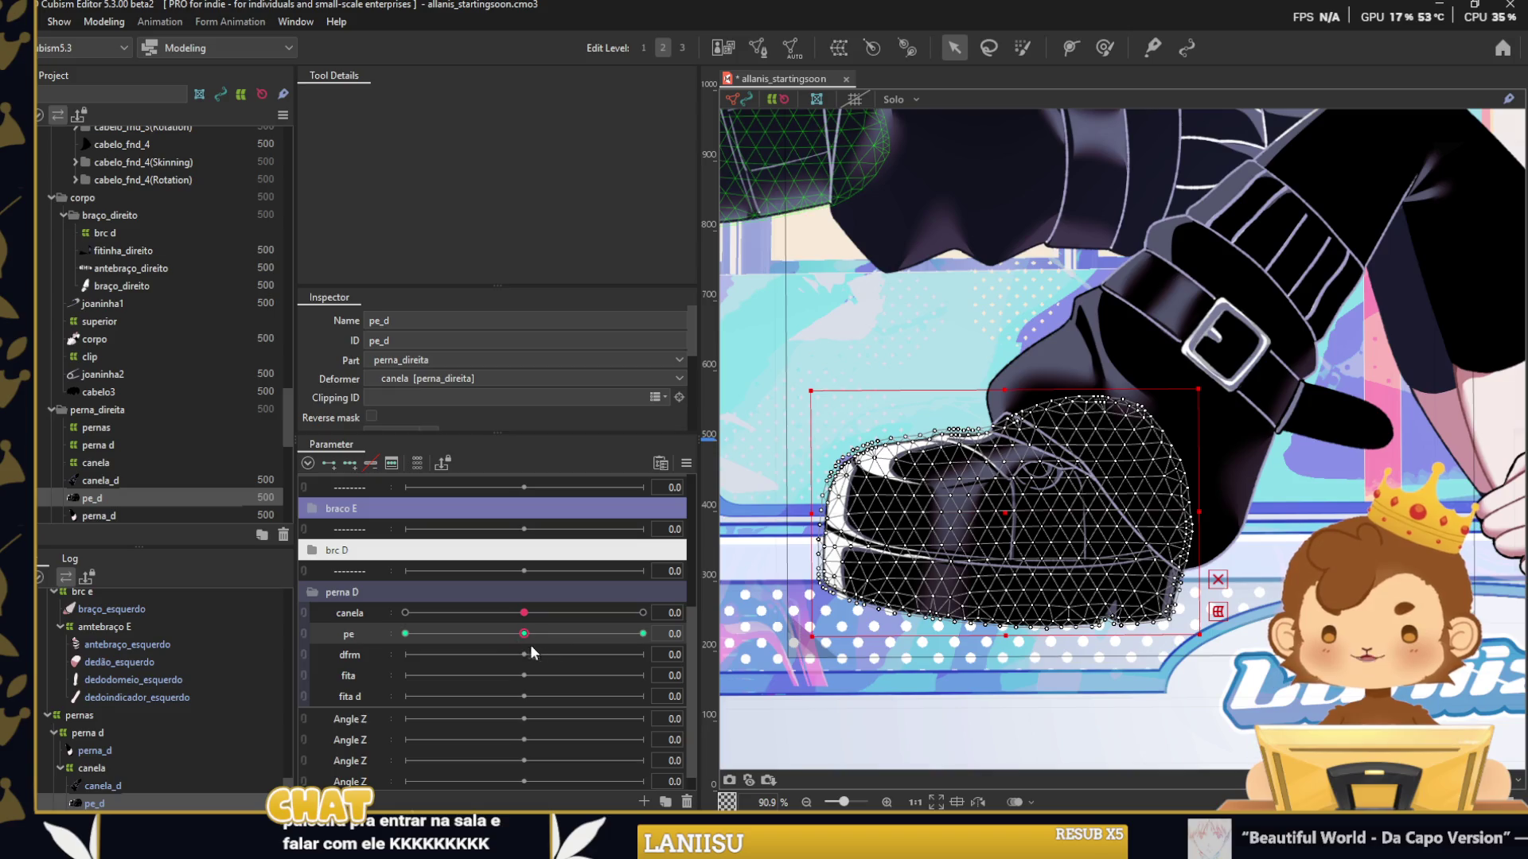
pyautogui.moveTo(523, 634); pyautogui.dragTo(405, 634)
pyautogui.scroll(2, 771, 557)
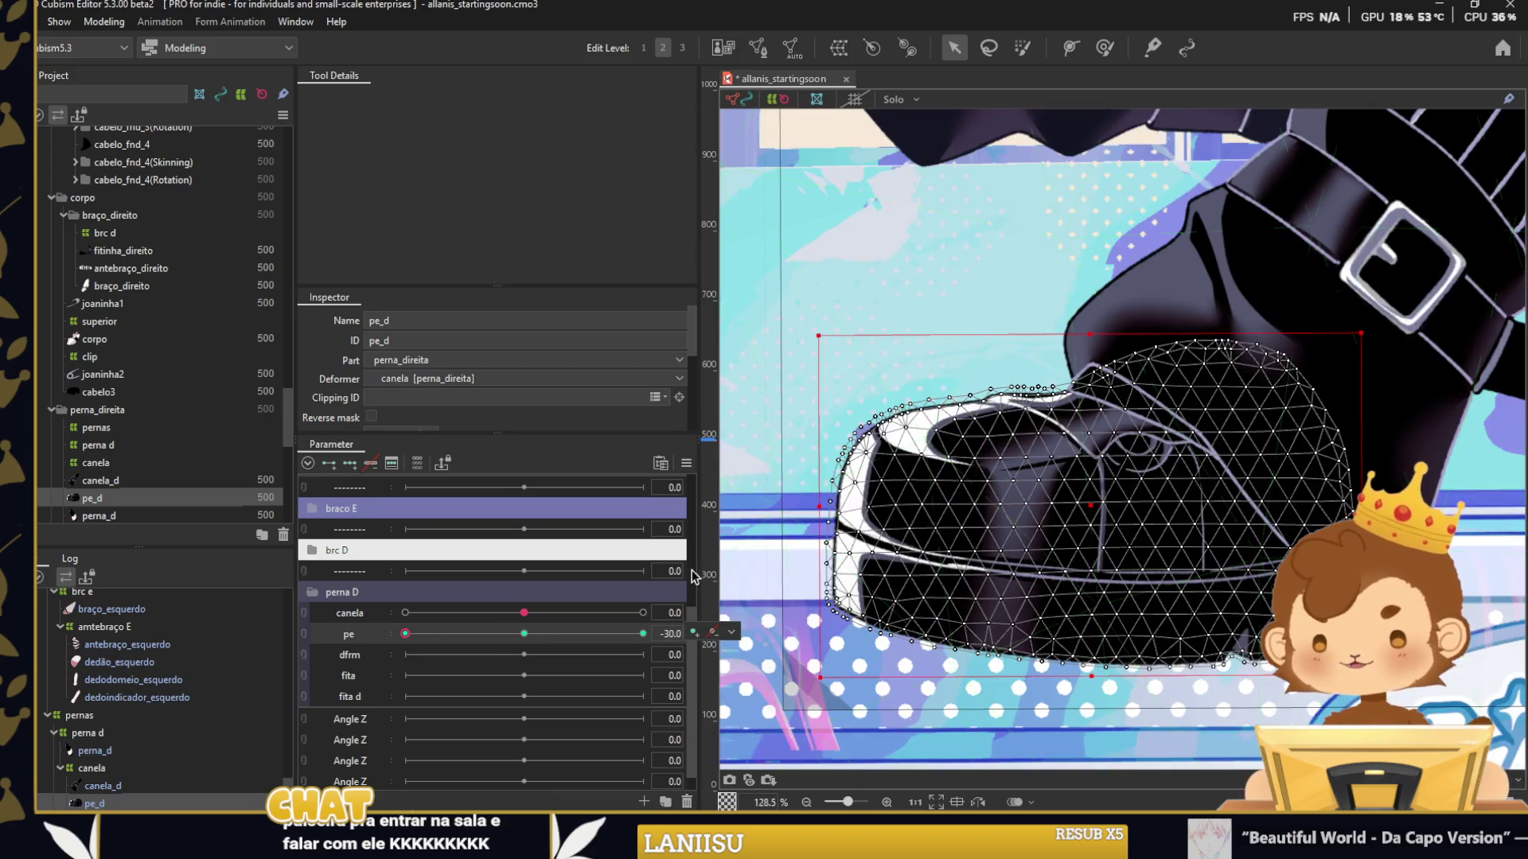
pyautogui.moveTo(1065, 424)
pyautogui.mouseDown()
pyautogui.moveTo(1081, 423)
pyautogui.moveTo(1085, 498)
pyautogui.mouseUp()
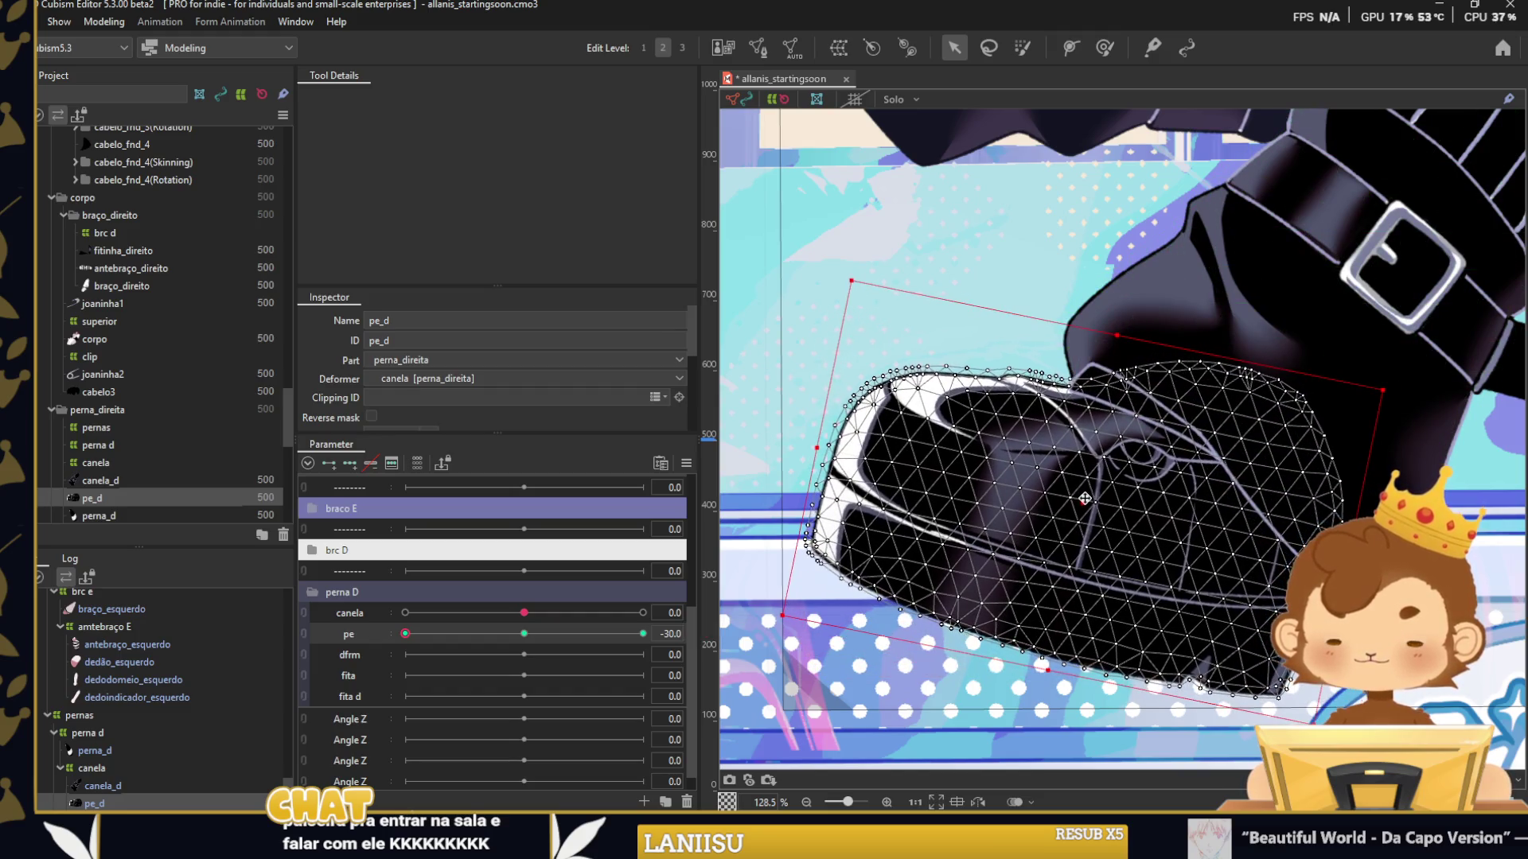
pyautogui.click(642, 633)
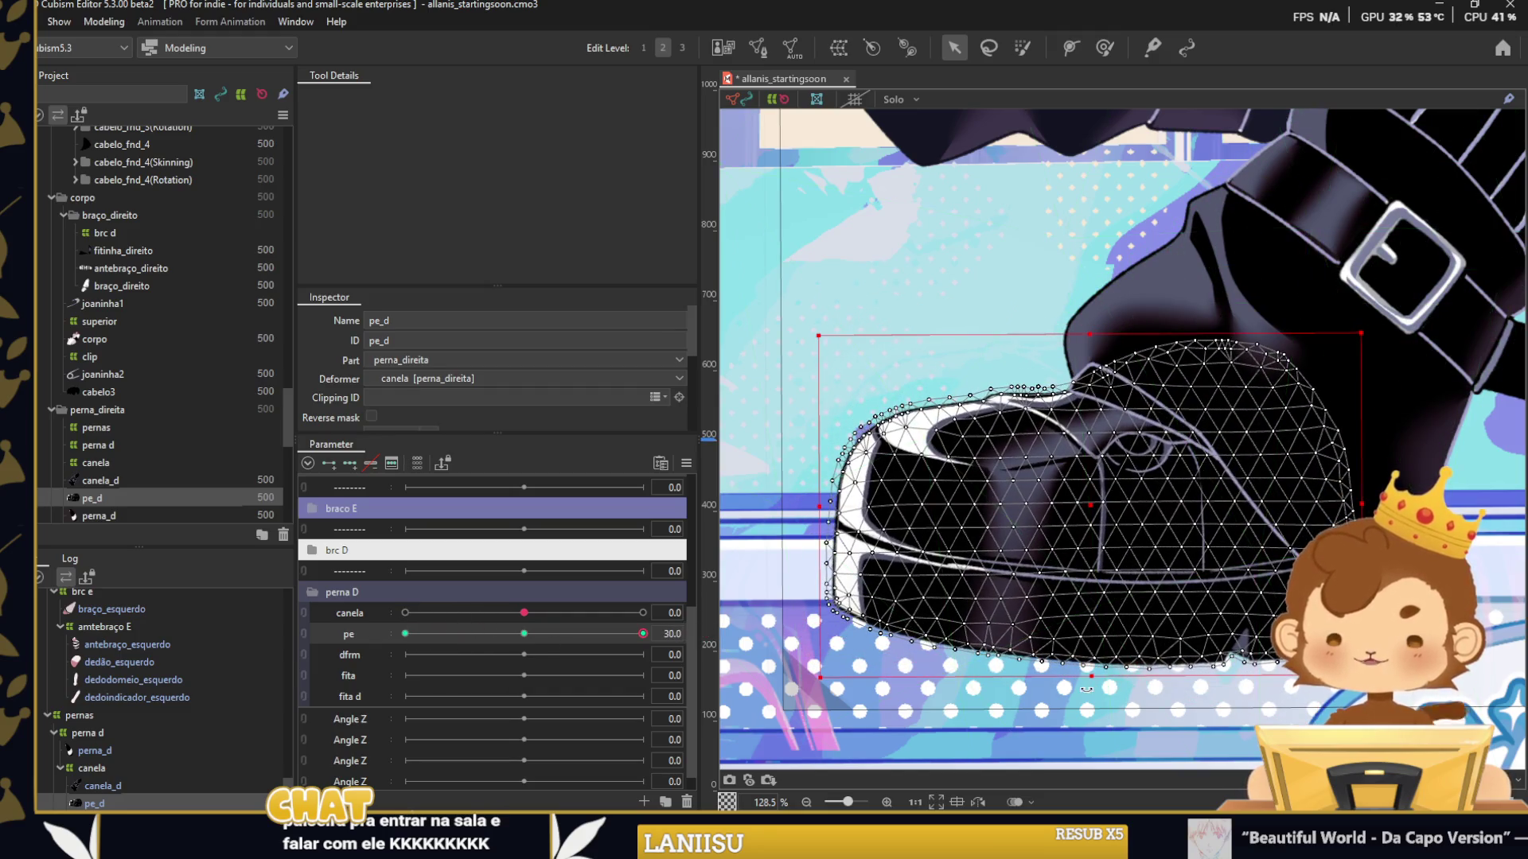
pyautogui.moveTo(1086, 690); pyautogui.dragTo(1145, 680)
pyautogui.moveTo(1098, 503); pyautogui.dragTo(1094, 529)
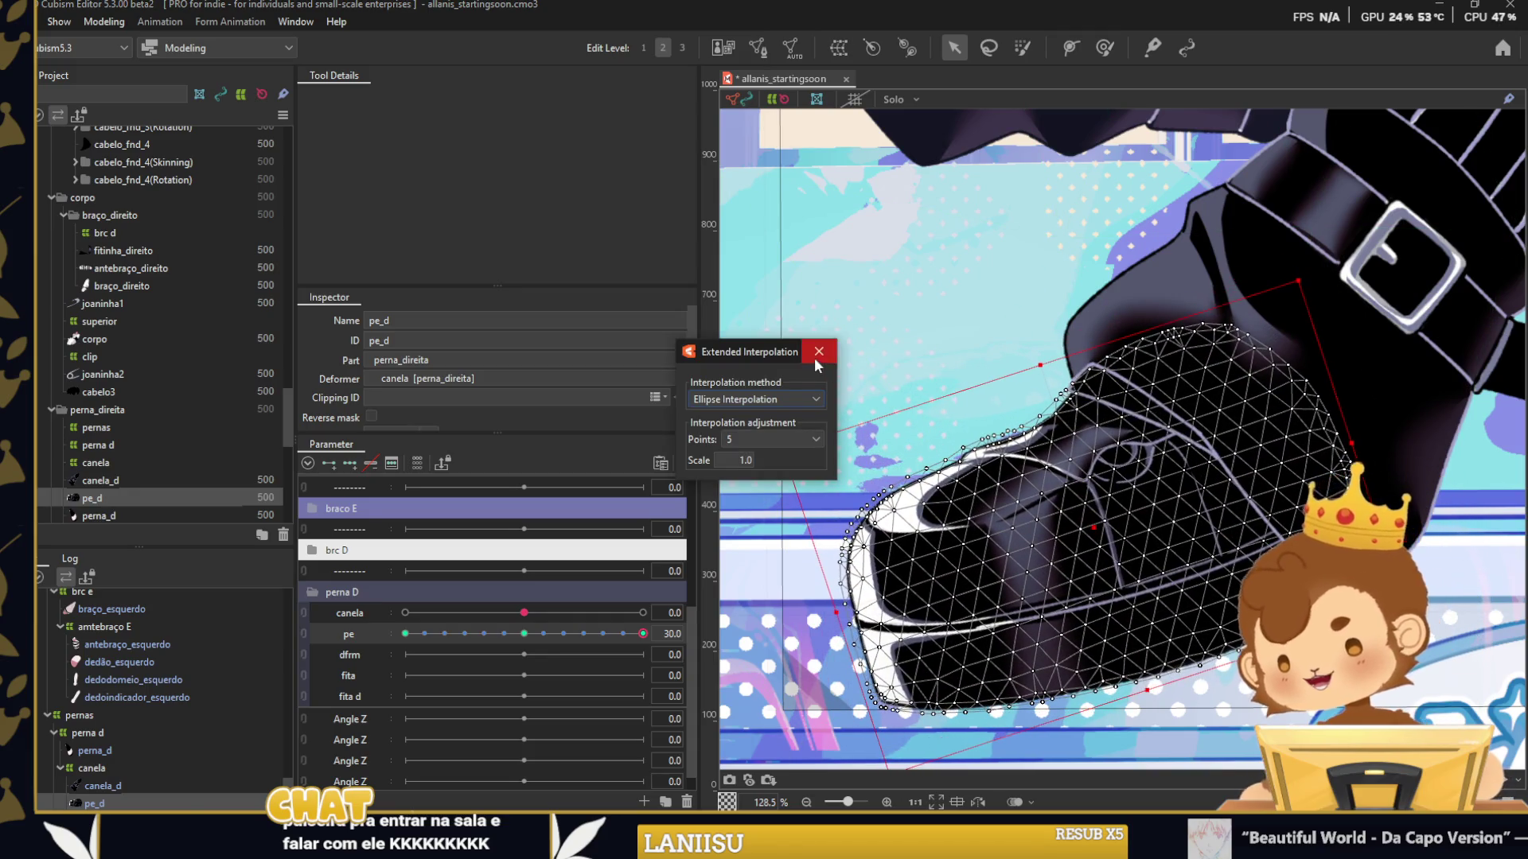
pyautogui.click(819, 351)
pyautogui.scroll(-5, 817, 365)
pyautogui.press('Escape')
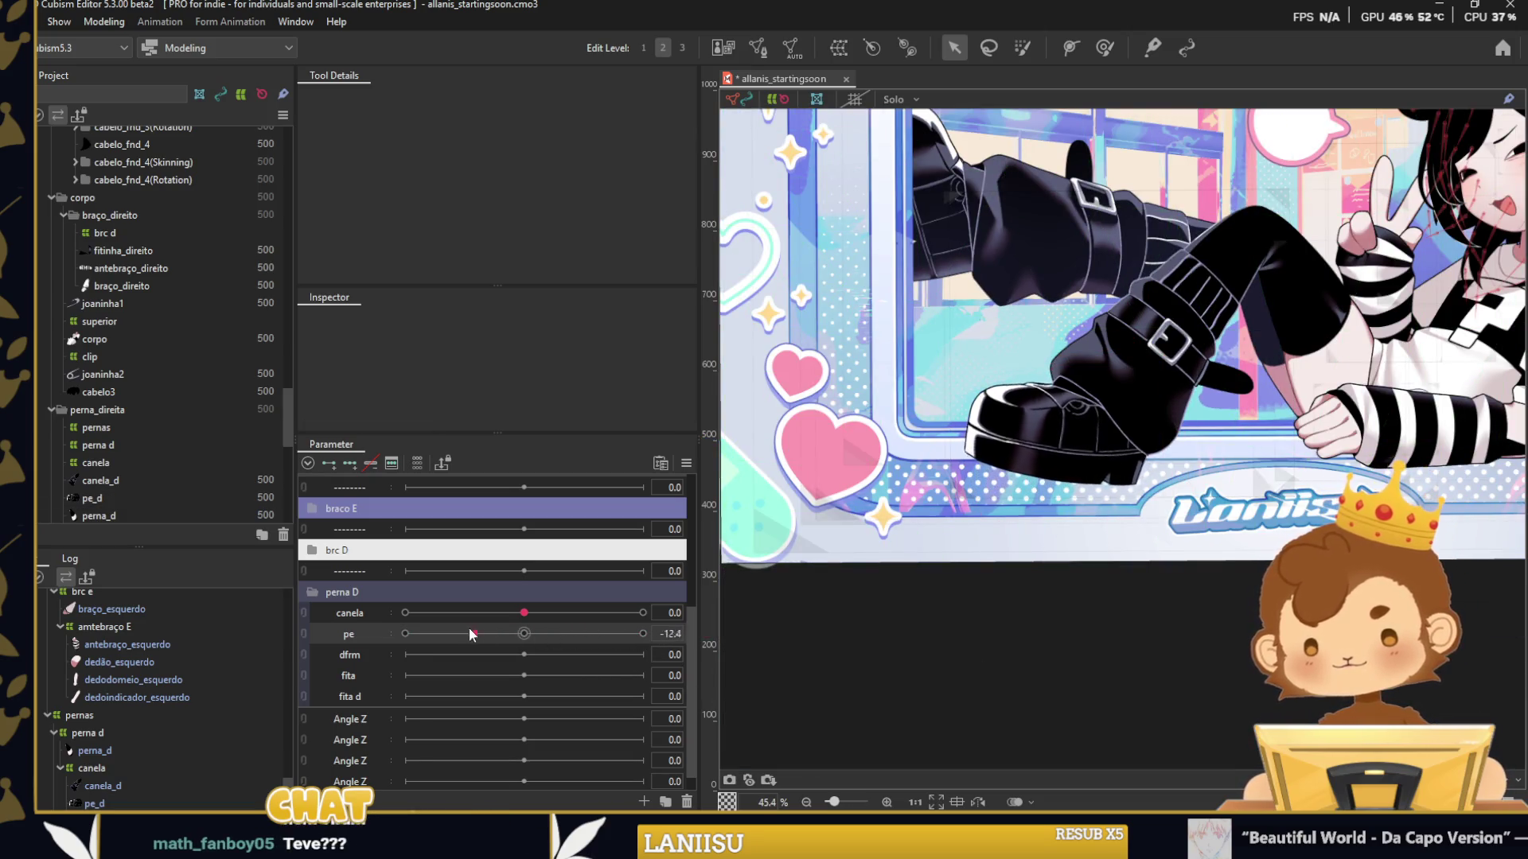
# Preview pe and canela, then paint boot blend weights at pe -30 and 30.
pyautogui.moveTo(643, 634)
pyautogui.mouseDown()
pyautogui.moveTo(493, 628)
pyautogui.moveTo(524, 633)
pyautogui.mouseUp()
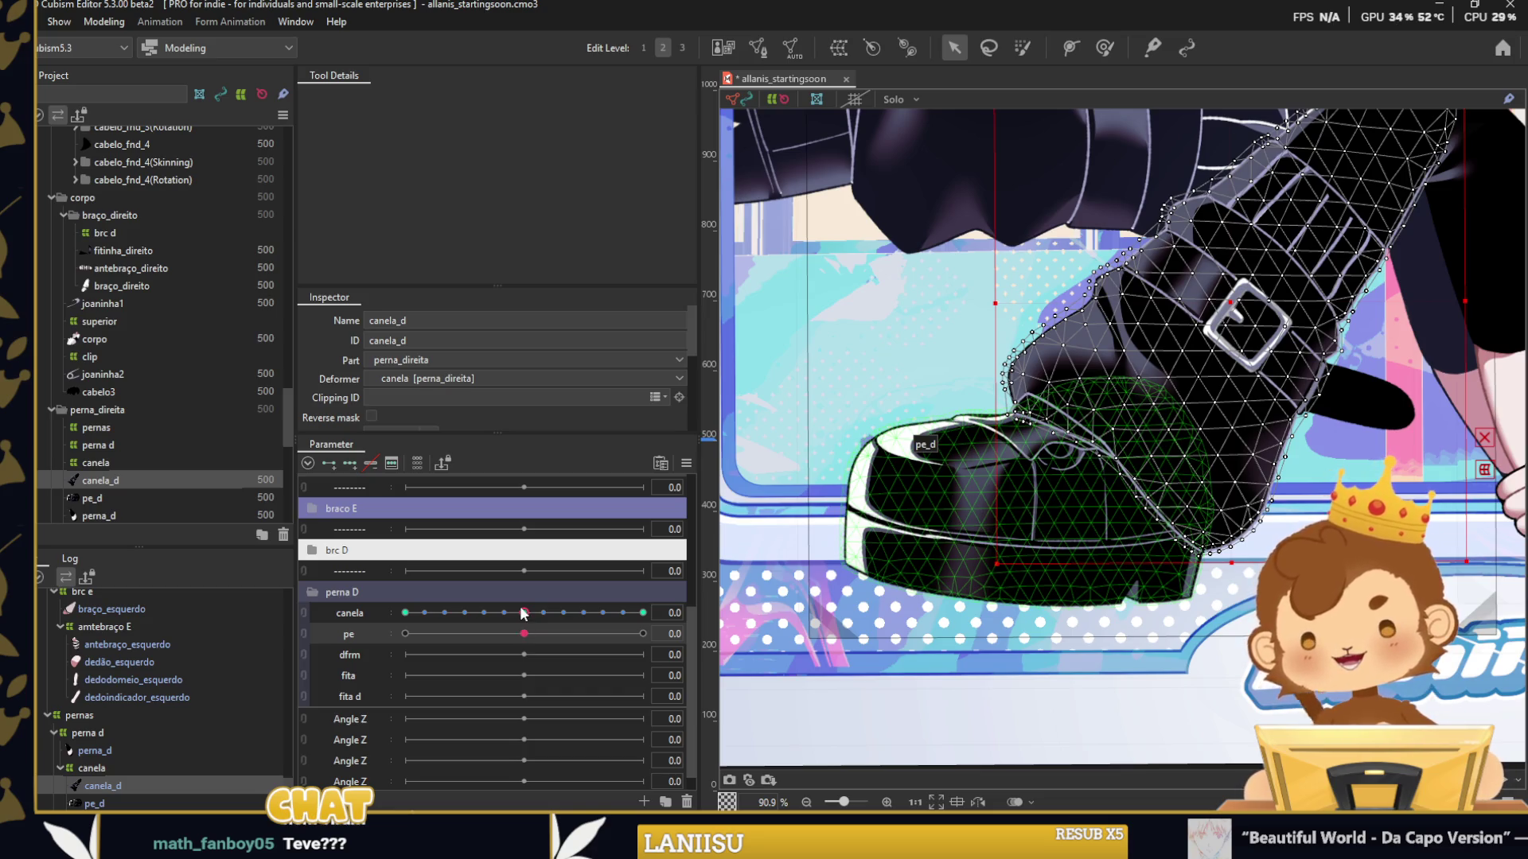
pyautogui.moveTo(523, 614); pyautogui.dragTo(523, 613)
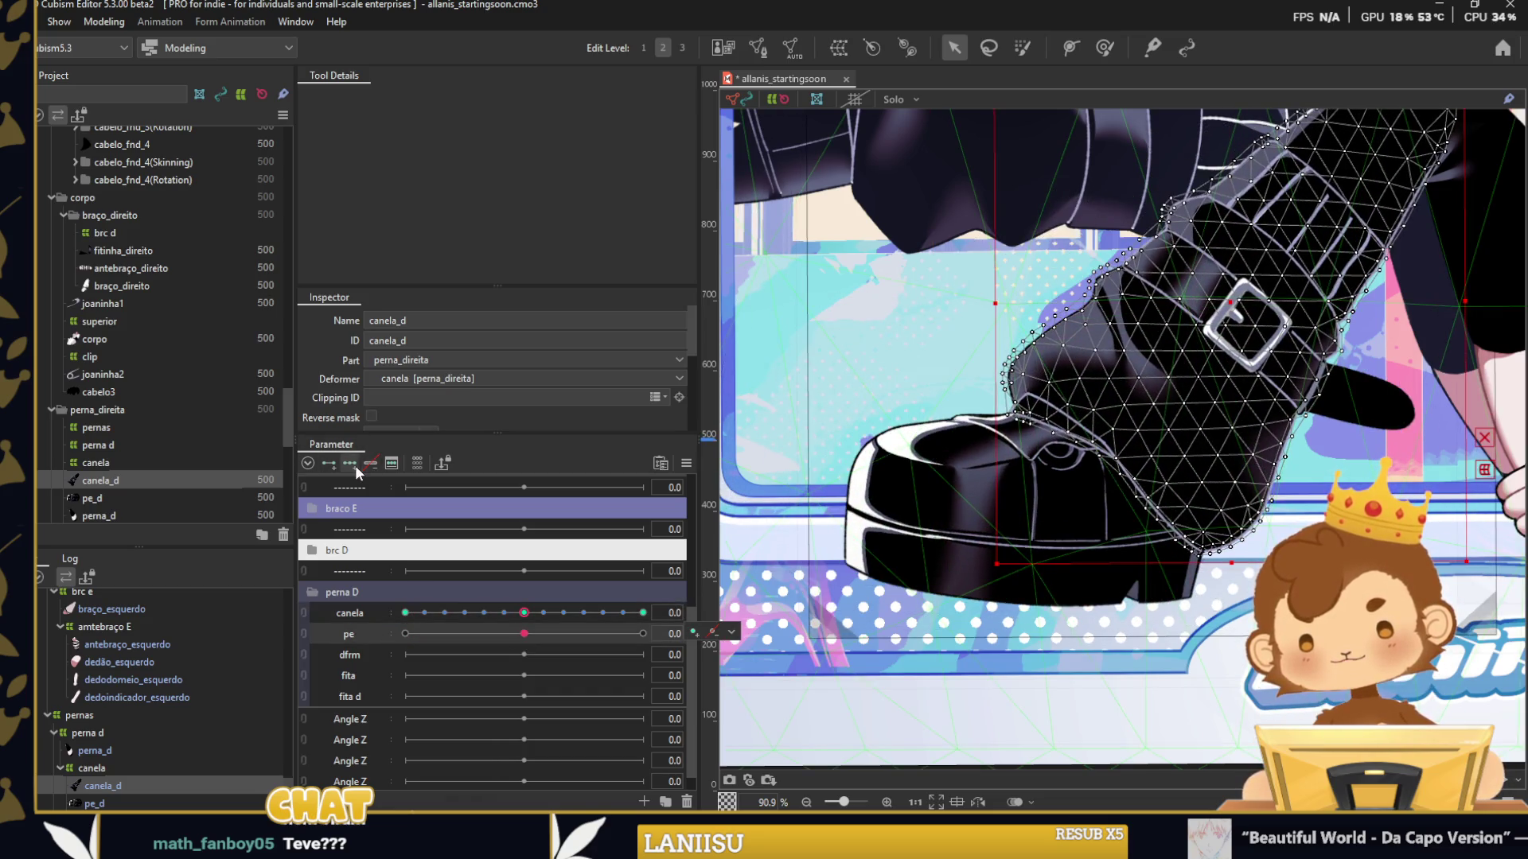
pyautogui.moveTo(523, 633); pyautogui.dragTo(405, 633)
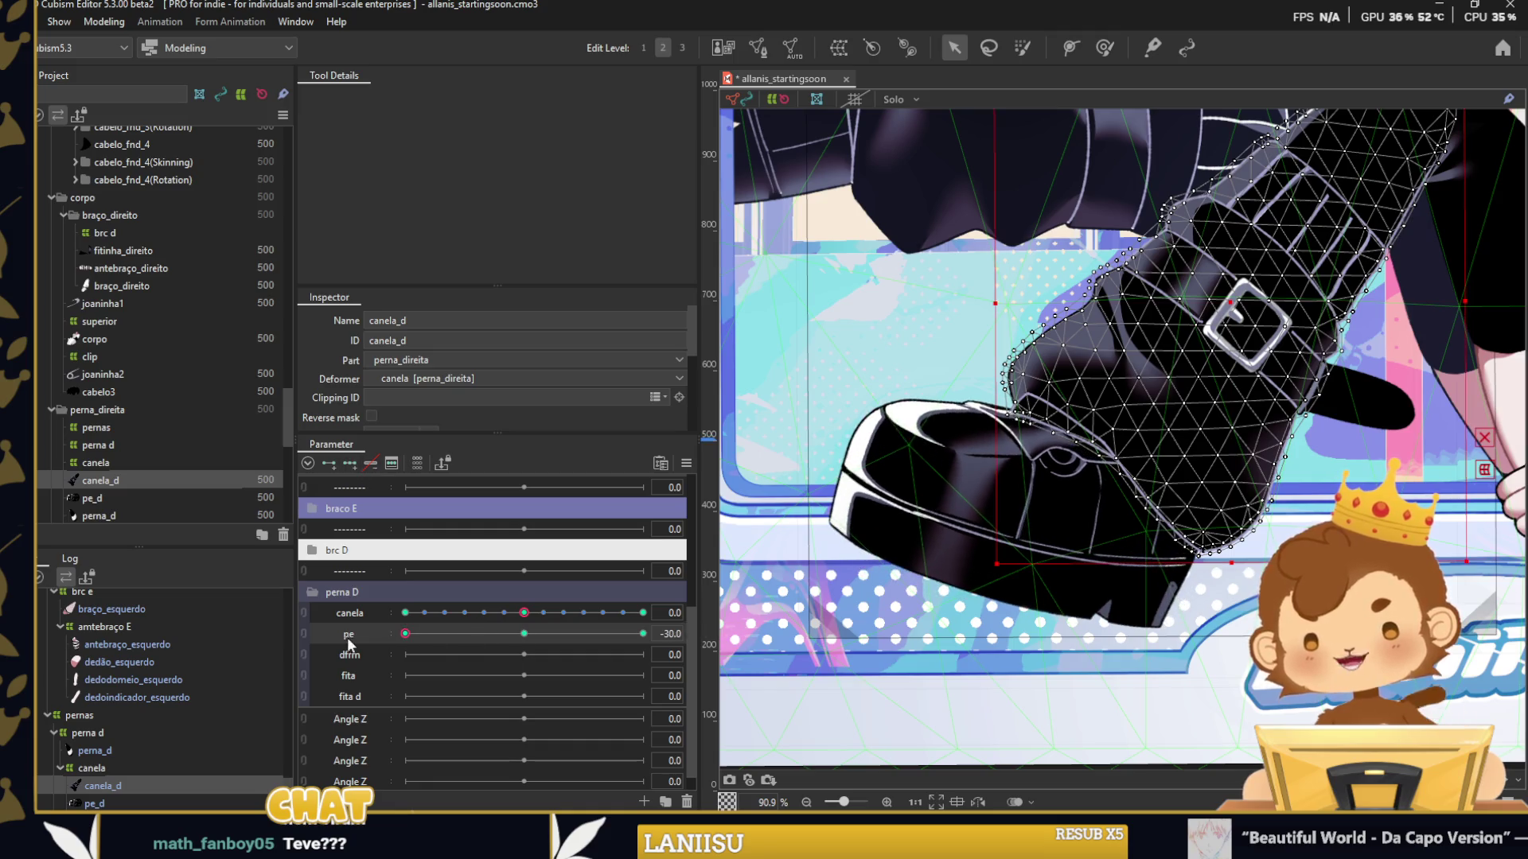
pyautogui.click(1104, 47)
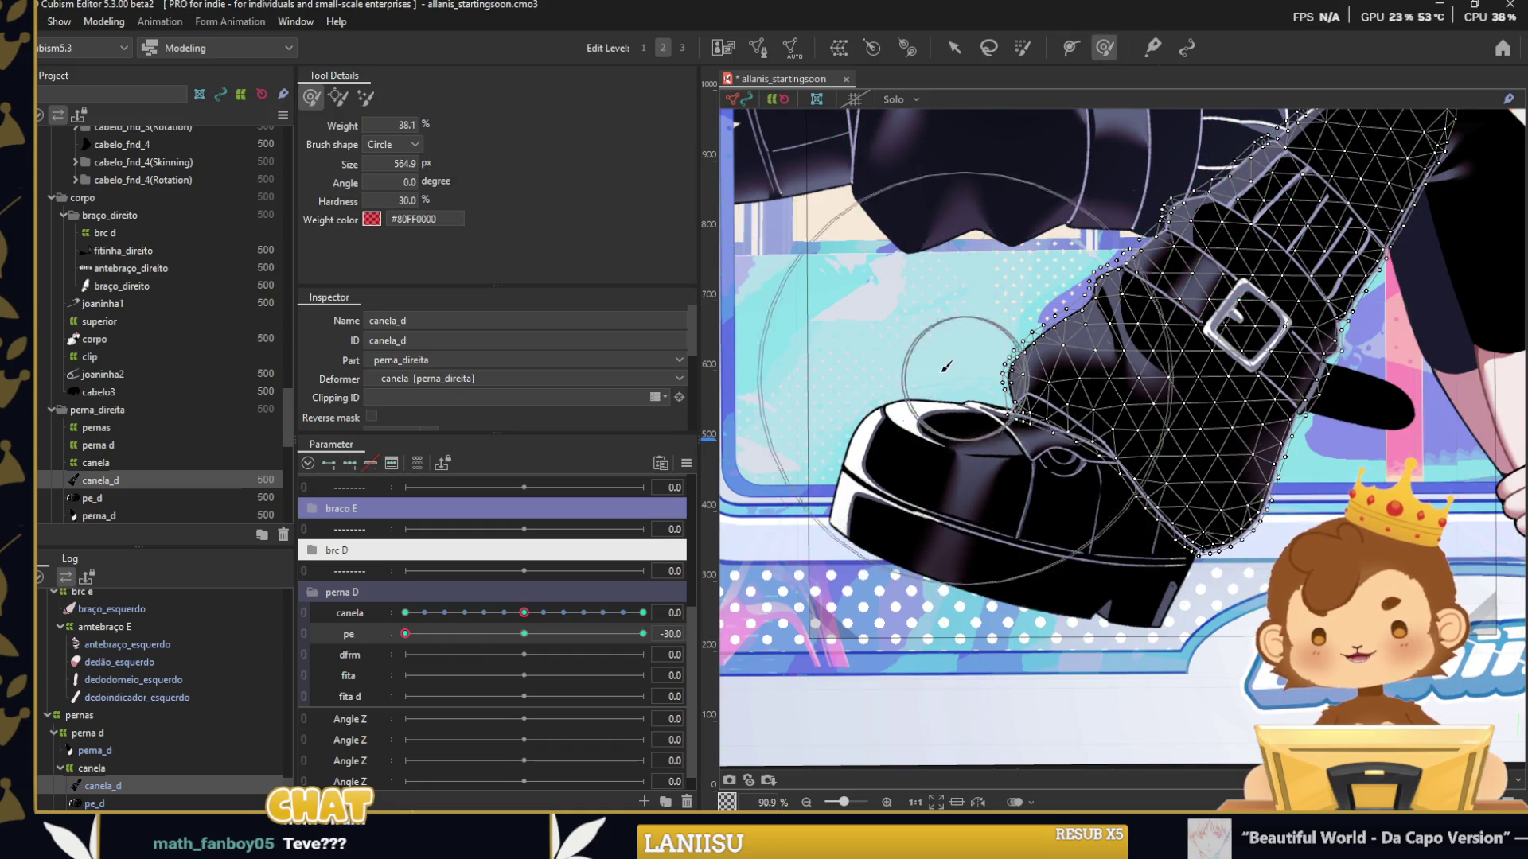
pyautogui.moveTo(977, 350); pyautogui.dragTo(980, 343)
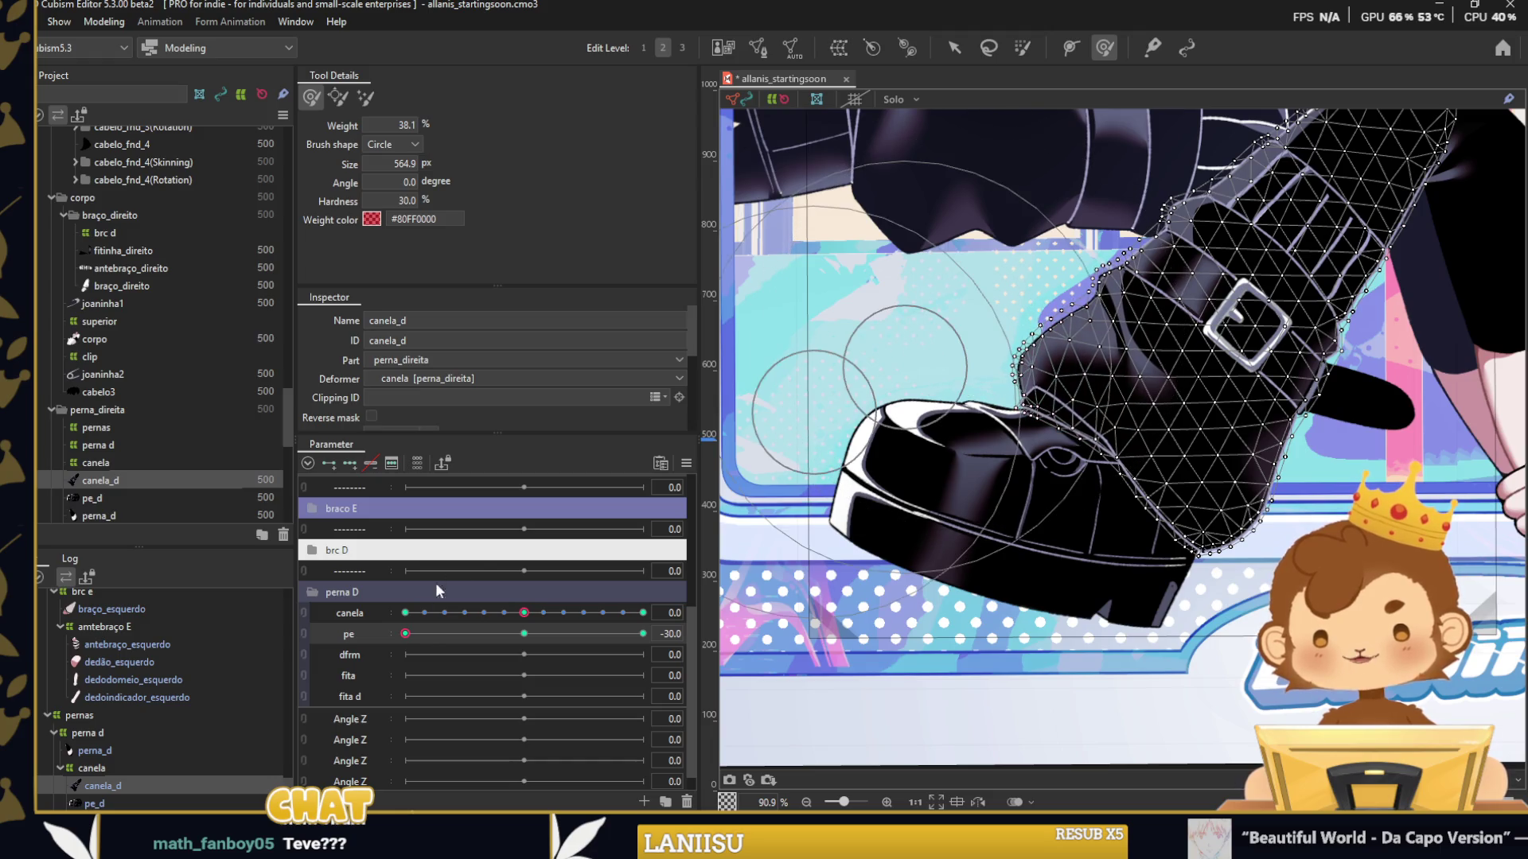
pyautogui.moveTo(405, 633); pyautogui.dragTo(643, 633)
pyautogui.moveTo(915, 367)
pyautogui.mouseDown()
pyautogui.moveTo(925, 413)
pyautogui.moveTo(975, 419)
pyautogui.moveTo(923, 390)
pyautogui.mouseUp()
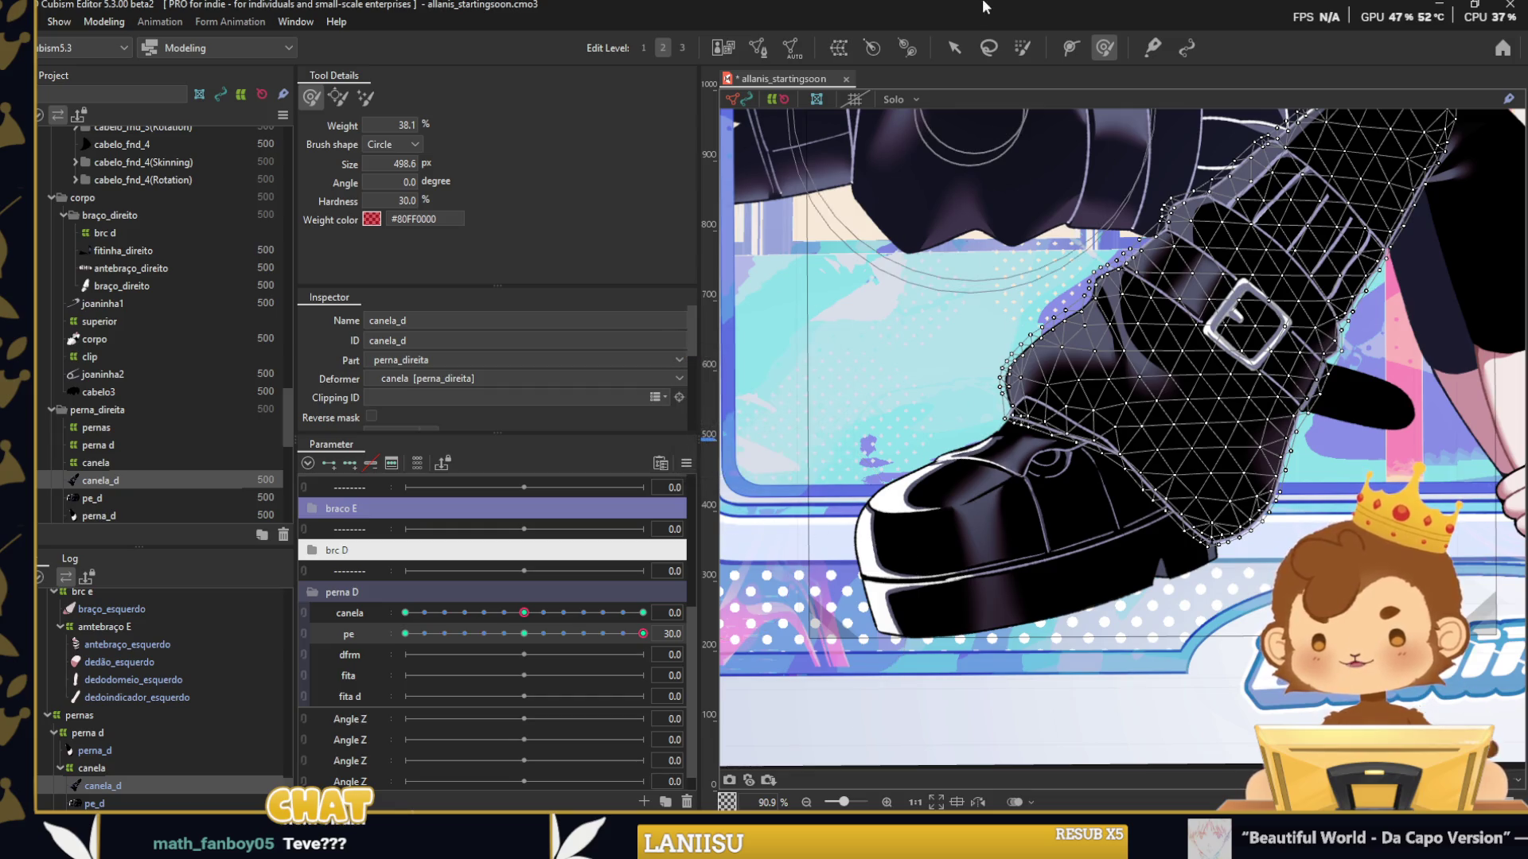
# Set pe to -30 and synthesize the canela and pe corner keyforms.
pyautogui.press('v')
pyautogui.scroll(-3, 1161, 413)
pyautogui.moveTo(633, 639); pyautogui.dragTo(405, 634)
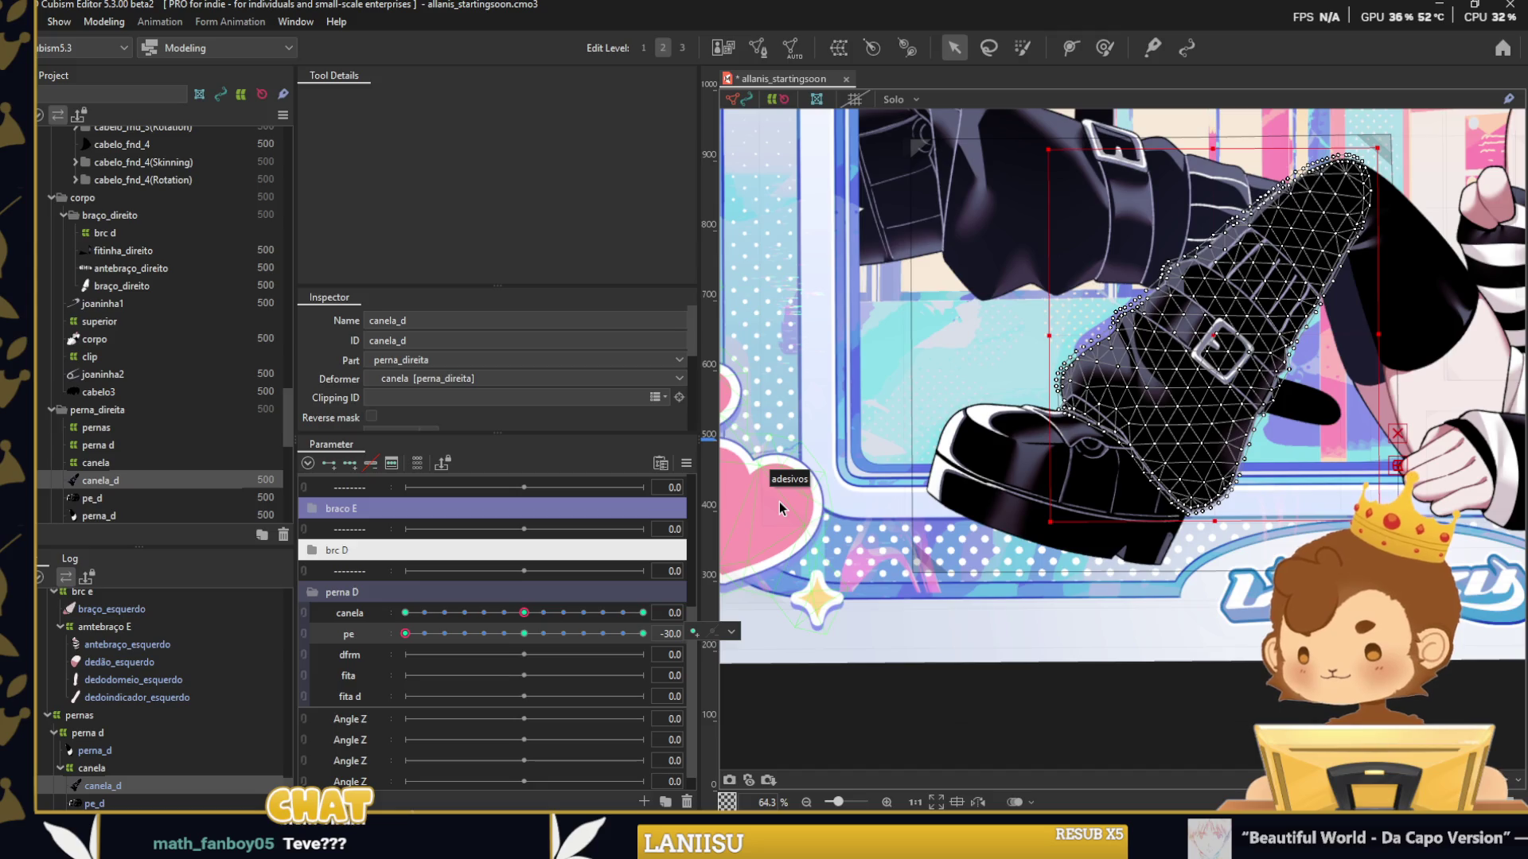
pyautogui.click(730, 631)
pyautogui.click(751, 538)
pyautogui.click(726, 568)
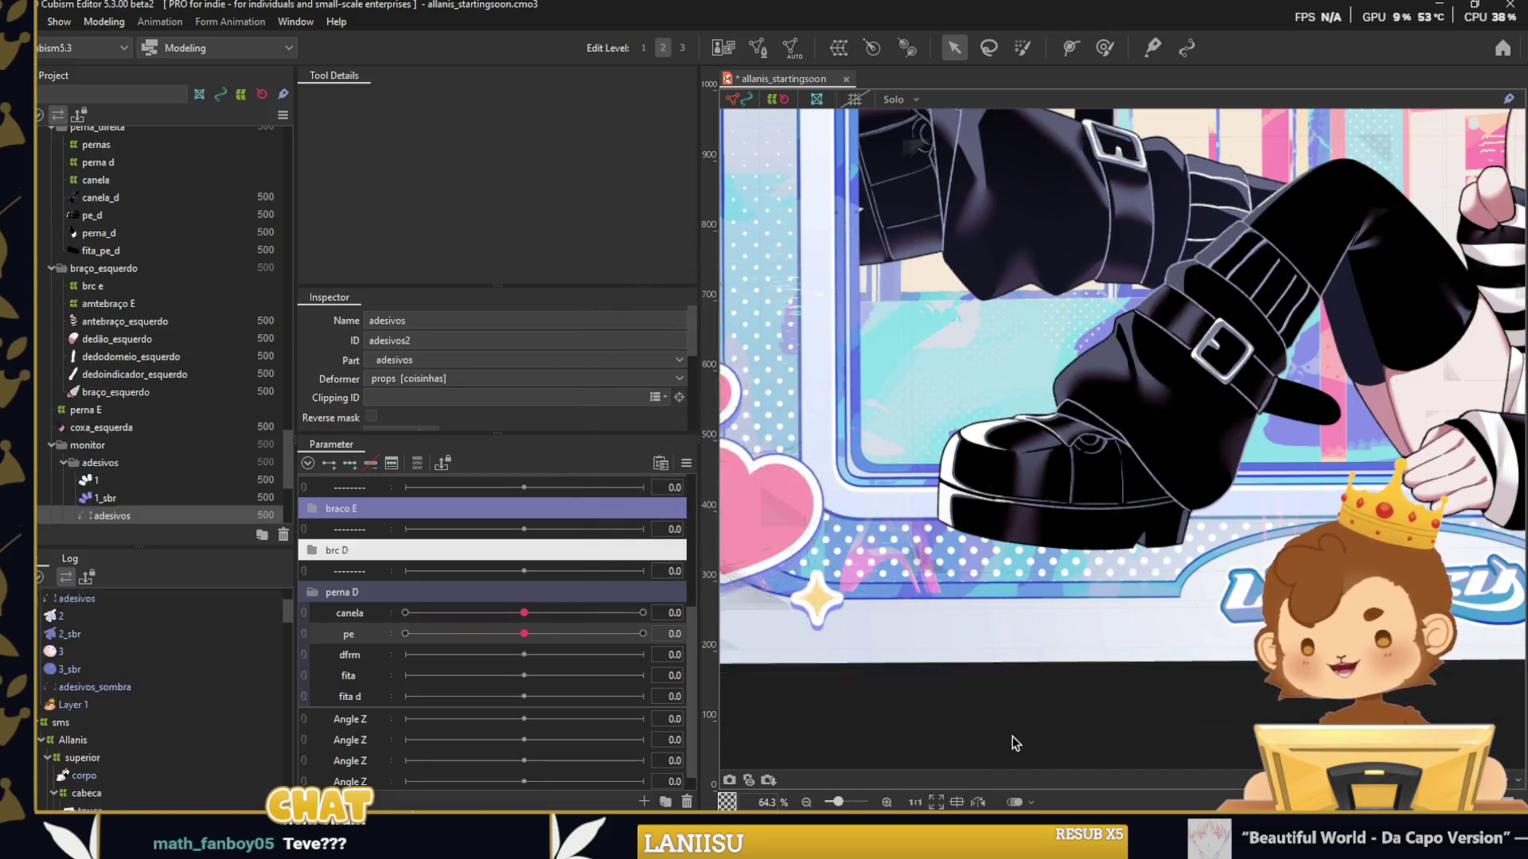
# Test the boot's deformation on the linked canela/pe 2D control, then return to neutral.
pyautogui.click(305, 614)
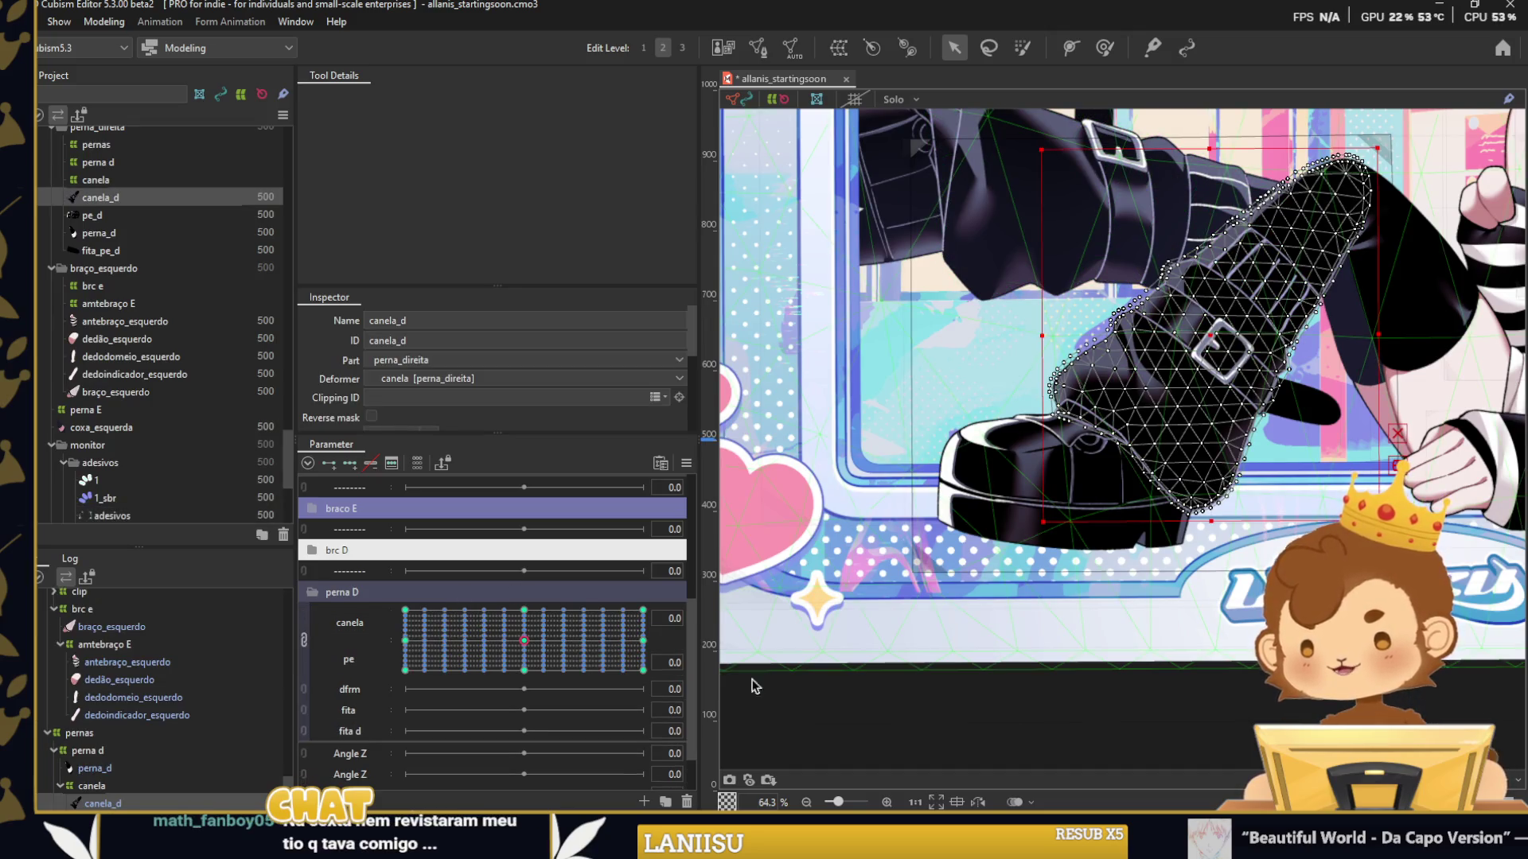
pyautogui.click(535, 630)
pyautogui.moveTo(534, 630); pyautogui.dragTo(599, 658)
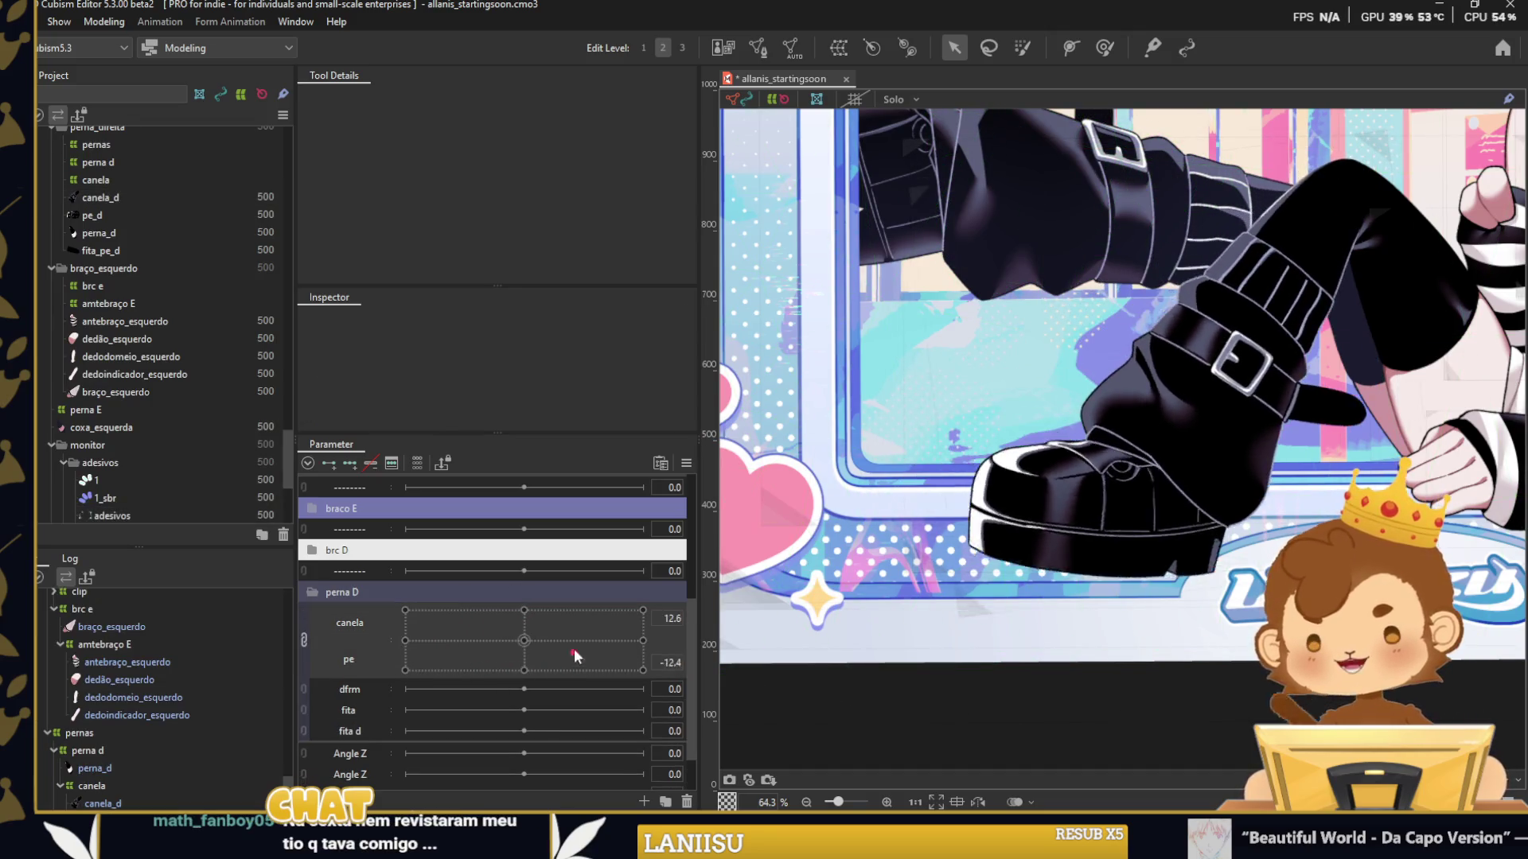
pyautogui.moveTo(598, 657)
pyautogui.mouseDown()
pyautogui.moveTo(555, 651)
pyautogui.moveTo(523, 610)
pyautogui.mouseUp()
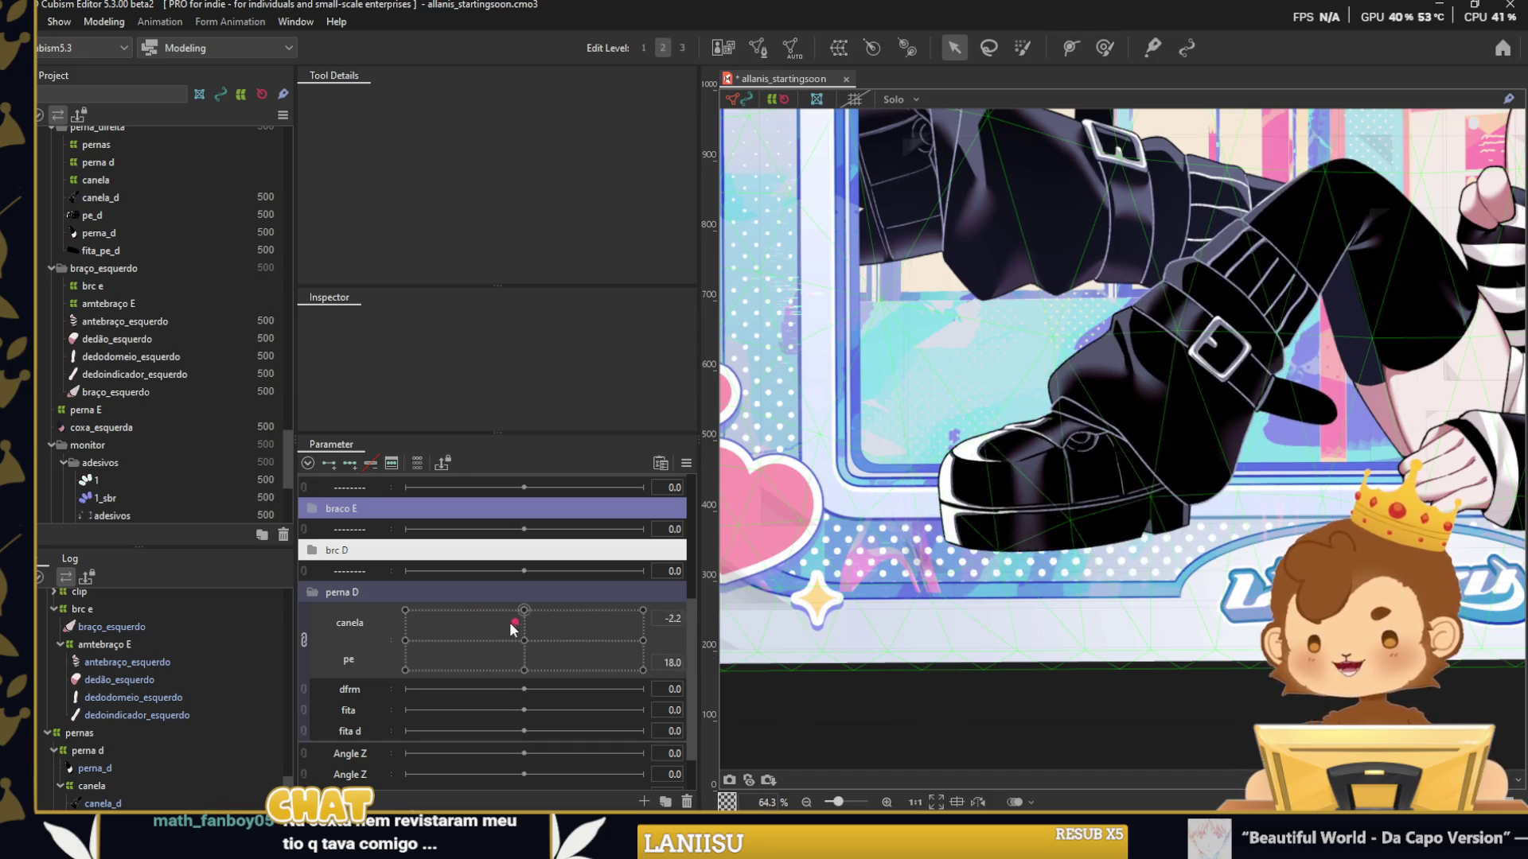
pyautogui.click(791, 512)
pyautogui.click(544, 637)
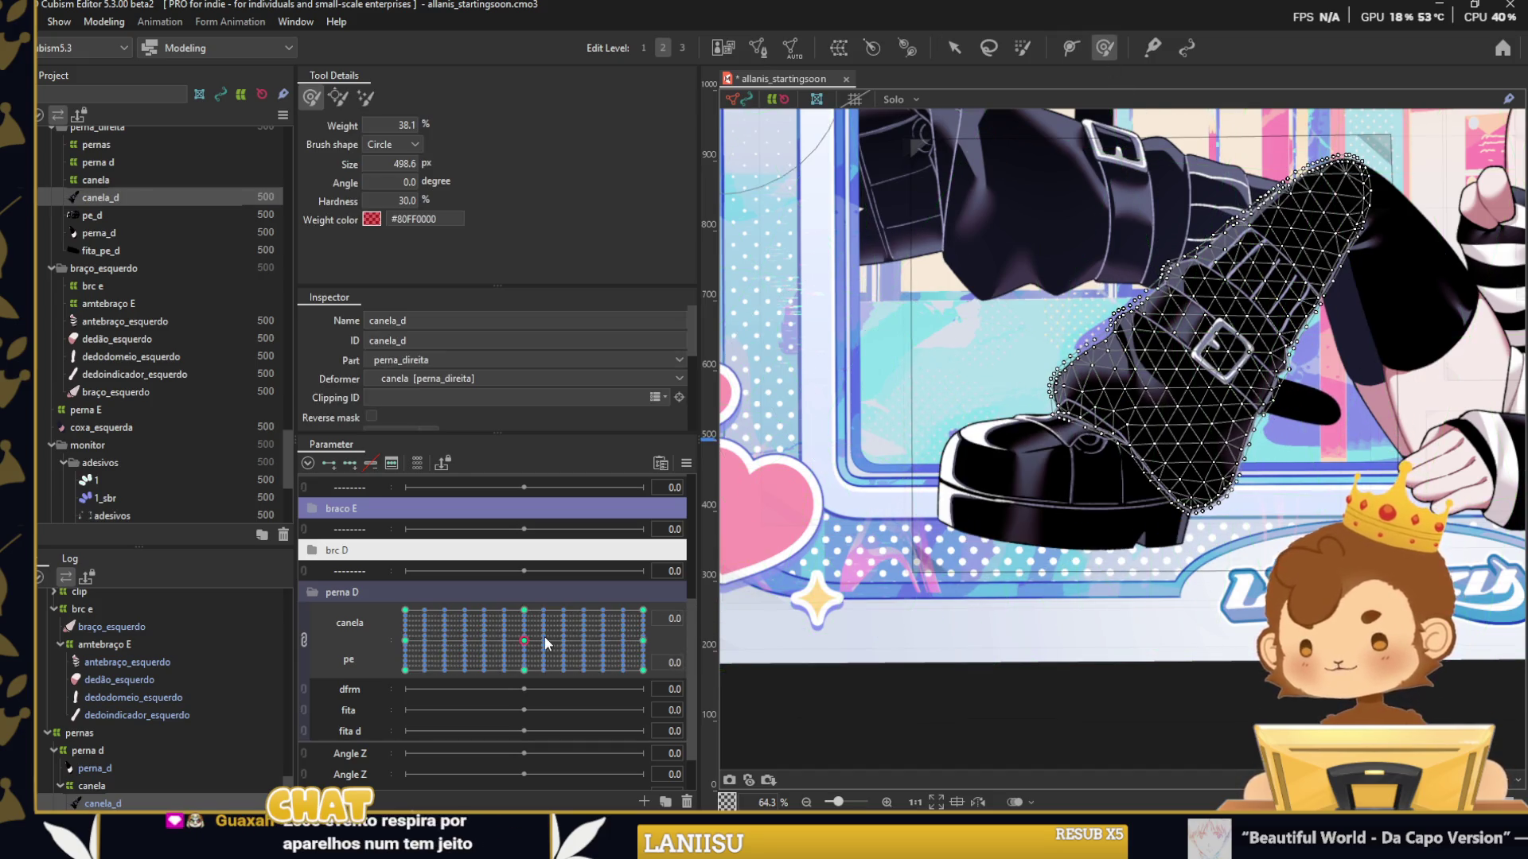
# Paint canela_d glue weights along the ankle crease with pe at -30 and 30.
pyautogui.click(303, 640)
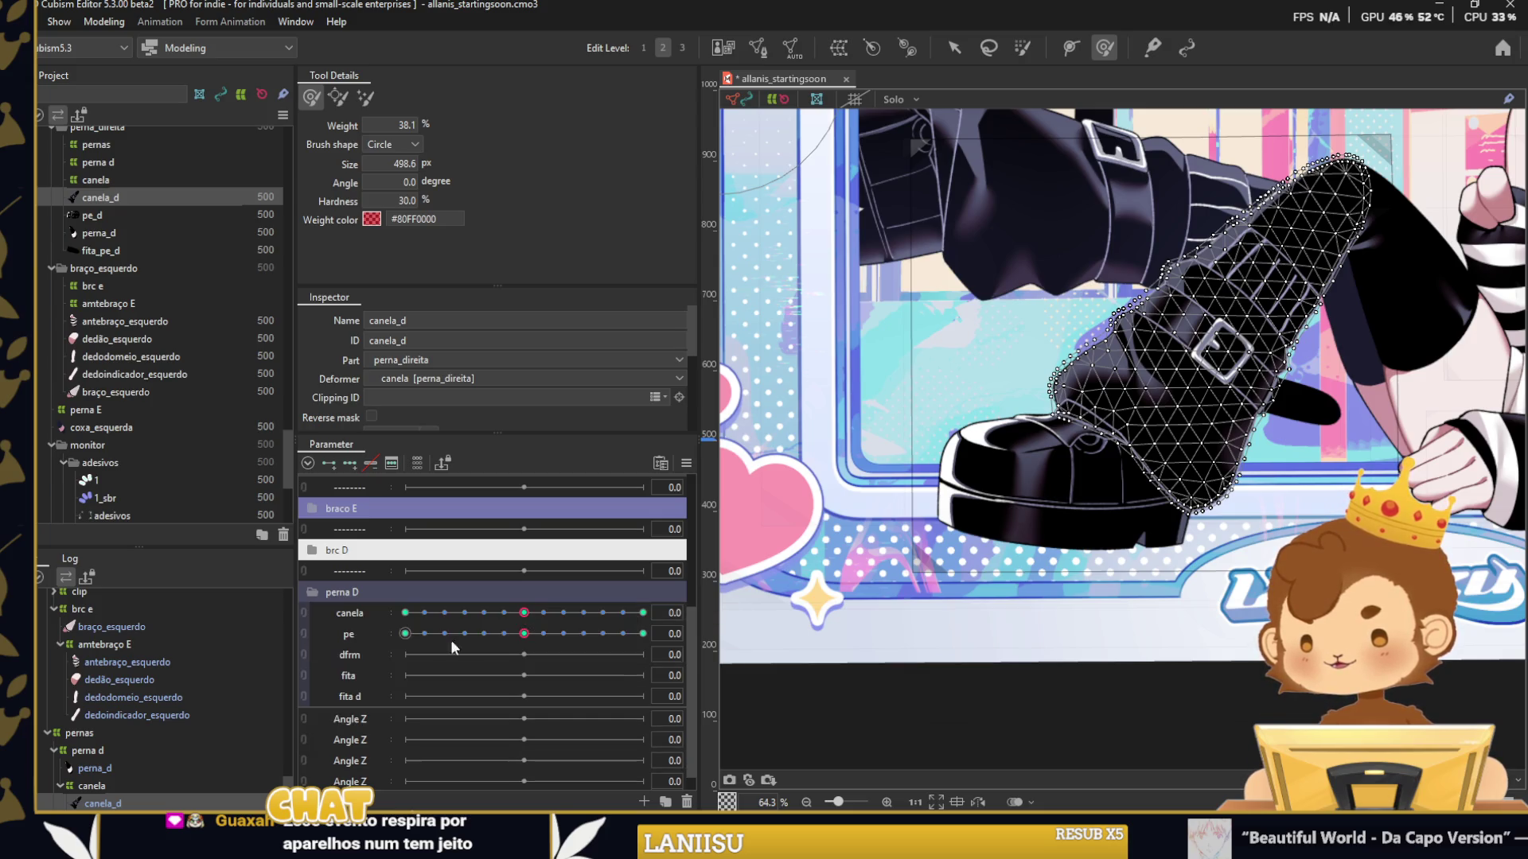
pyautogui.moveTo(527, 641); pyautogui.dragTo(405, 633)
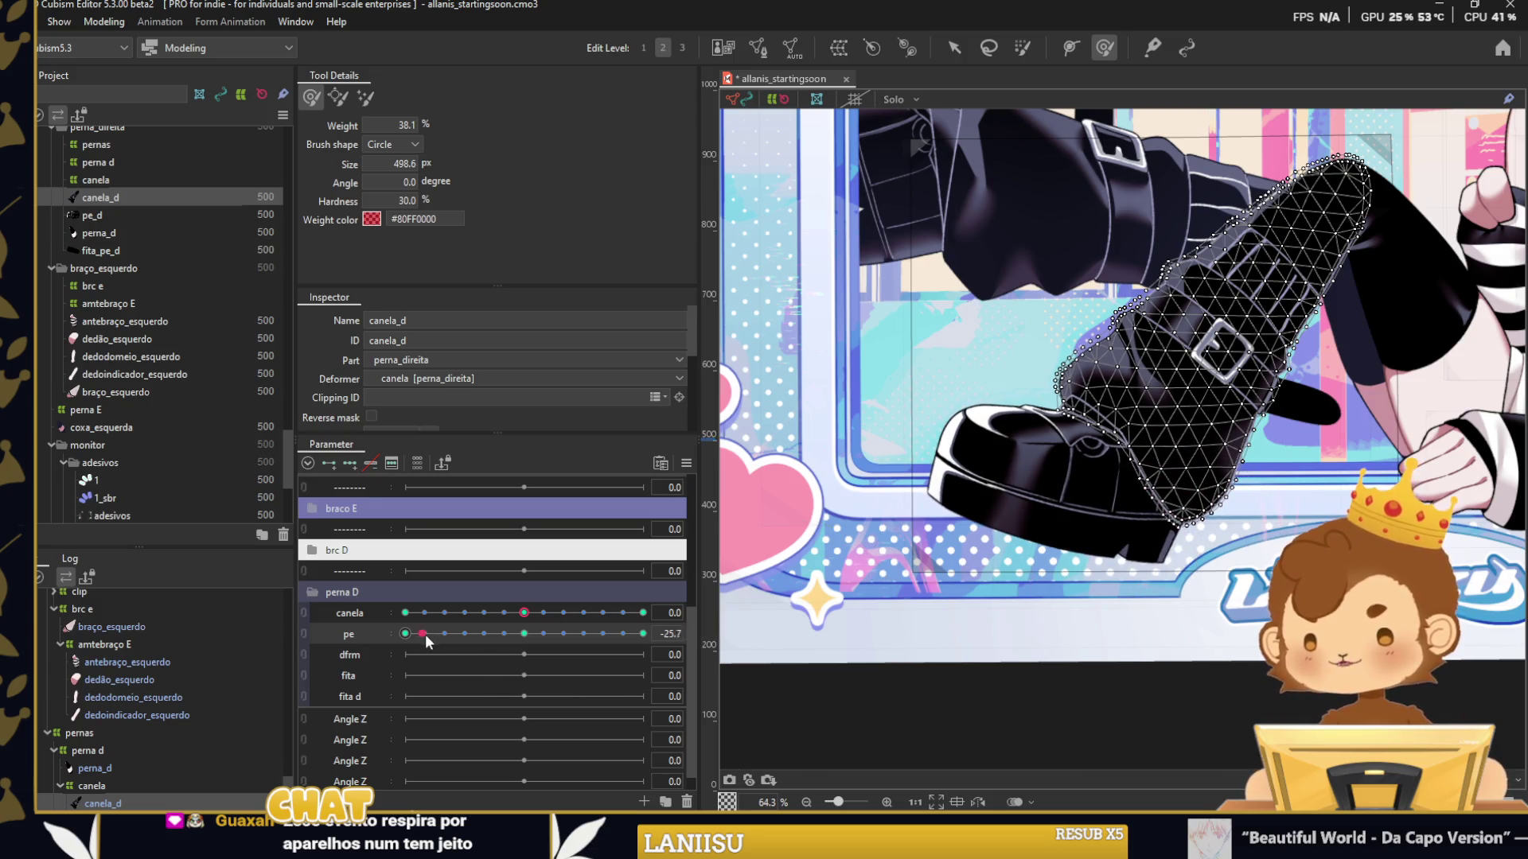
pyautogui.moveTo(425, 633); pyautogui.dragTo(643, 634)
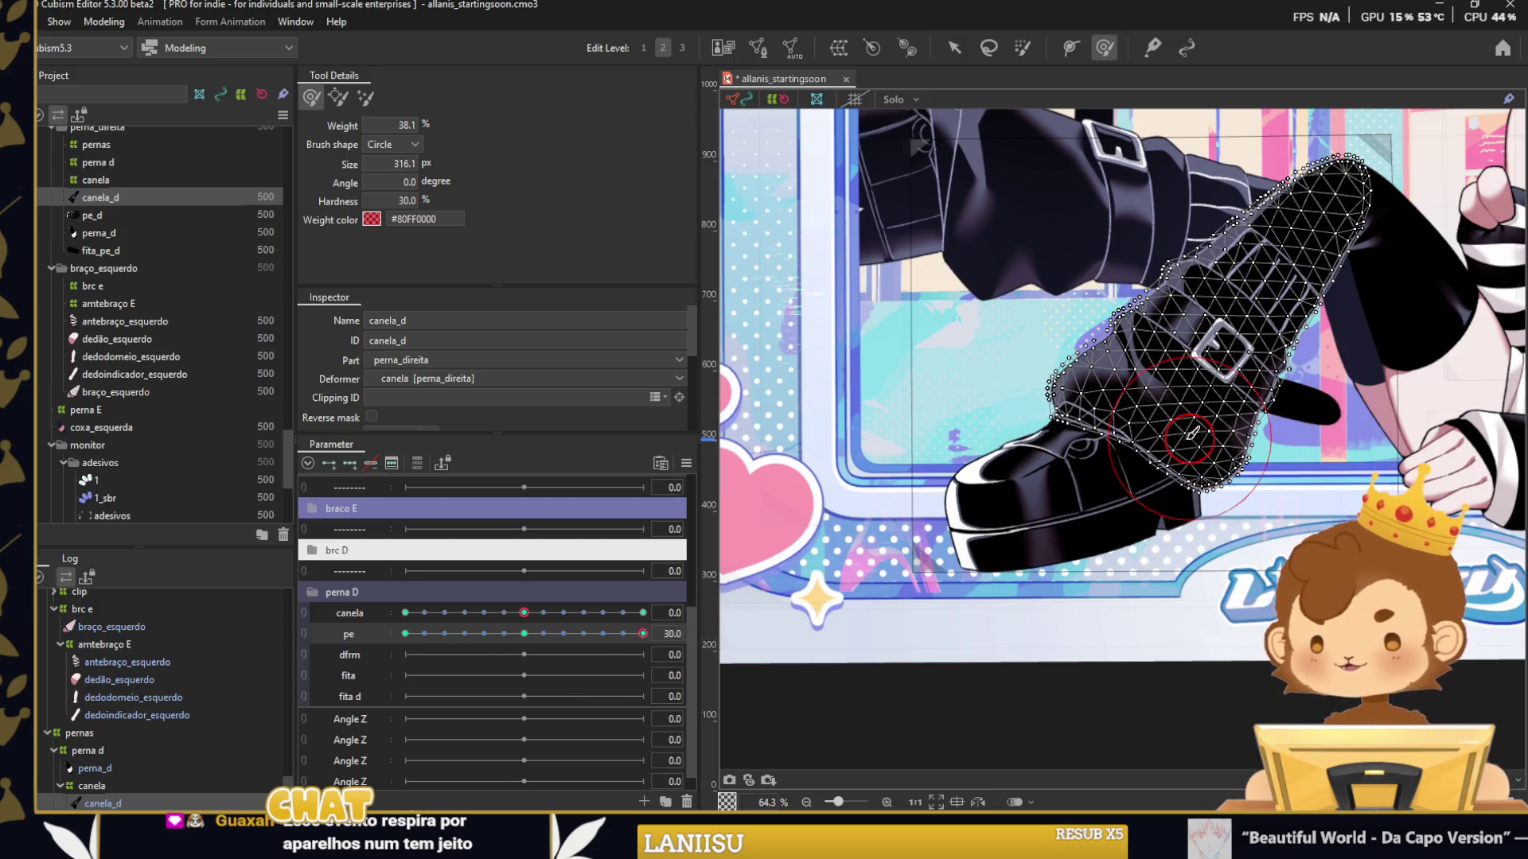
pyautogui.scroll(4, 1139, 413)
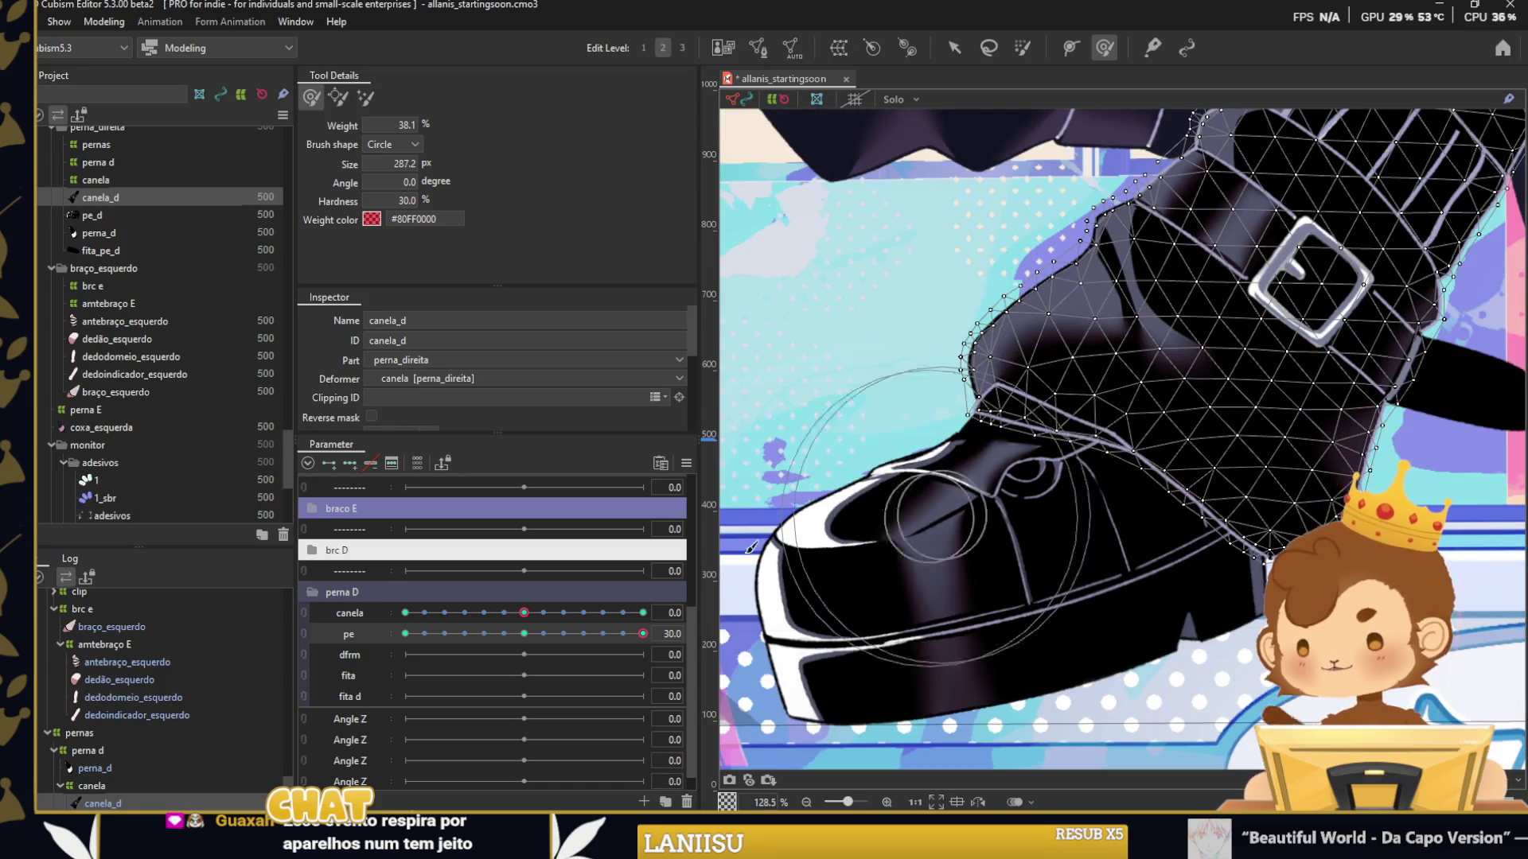
pyautogui.moveTo(643, 634); pyautogui.dragTo(405, 634)
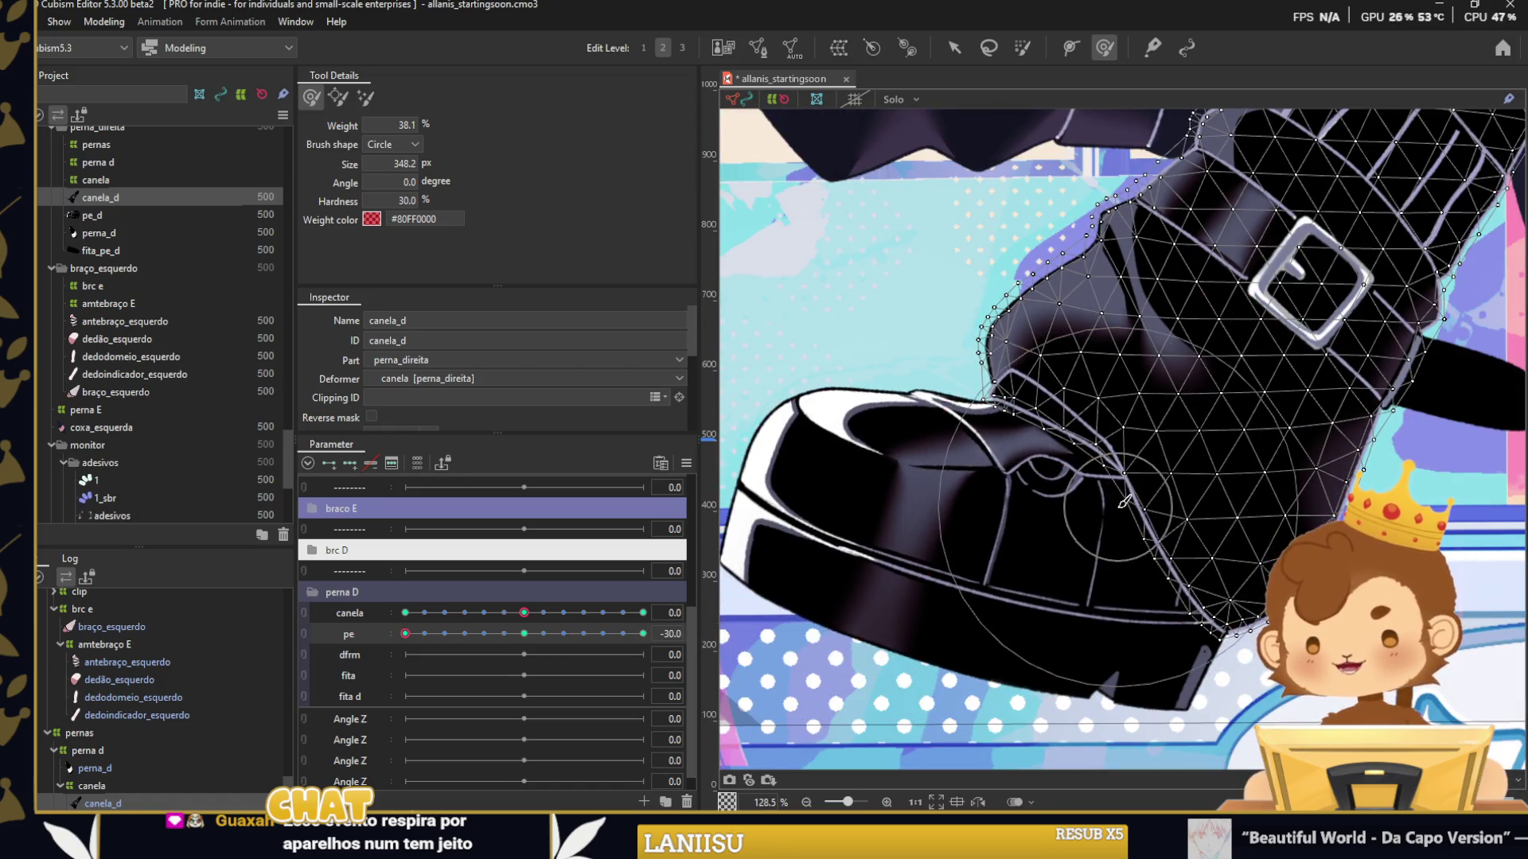
pyautogui.moveTo(1124, 501); pyautogui.dragTo(1159, 510)
pyautogui.scroll(-5, 1188, 503)
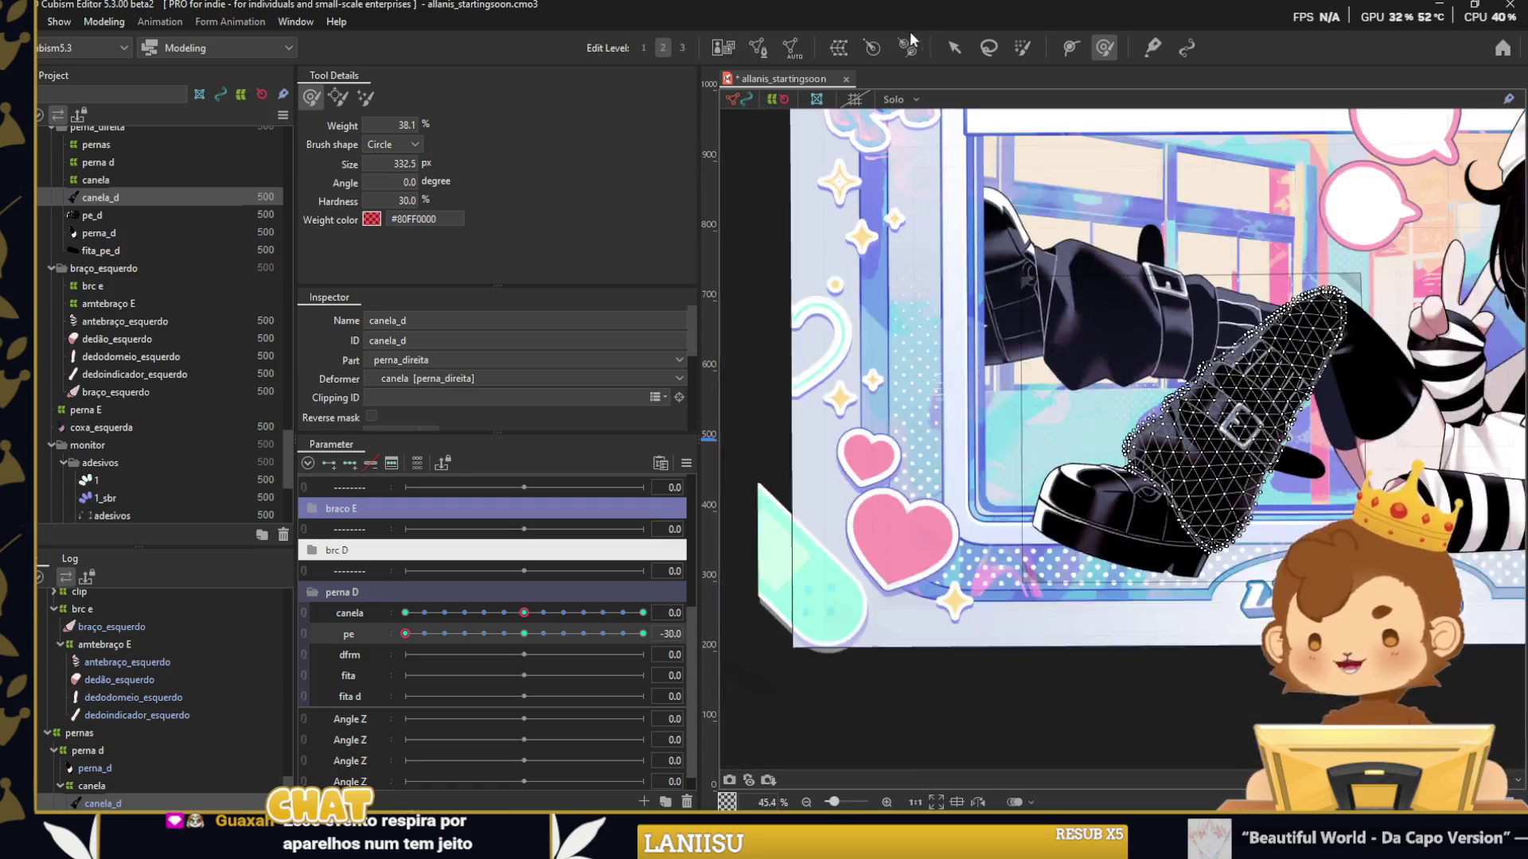
# Reset pe to 0 and deselect canela_d.
pyautogui.click(956, 49)
pyautogui.rightClick(563, 634)
pyautogui.click(764, 407)
pyautogui.click(718, 565)
pyautogui.click(836, 687)
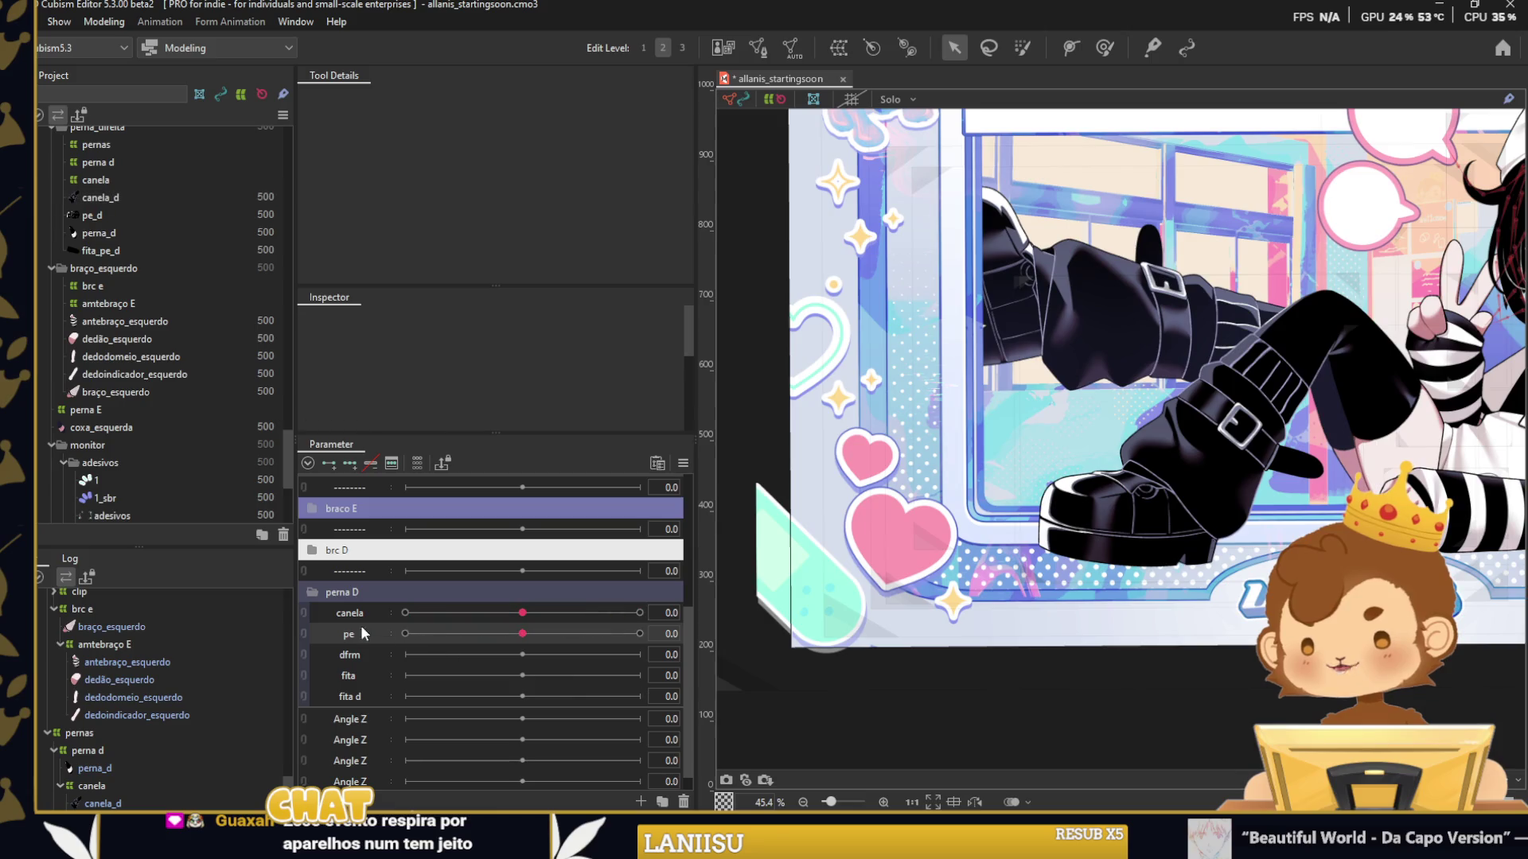
# Preview the combined canela/pe pose again, then select pe_d with the sliders split.
pyautogui.click(303, 616)
pyautogui.moveTo(453, 660); pyautogui.dragTo(459, 640)
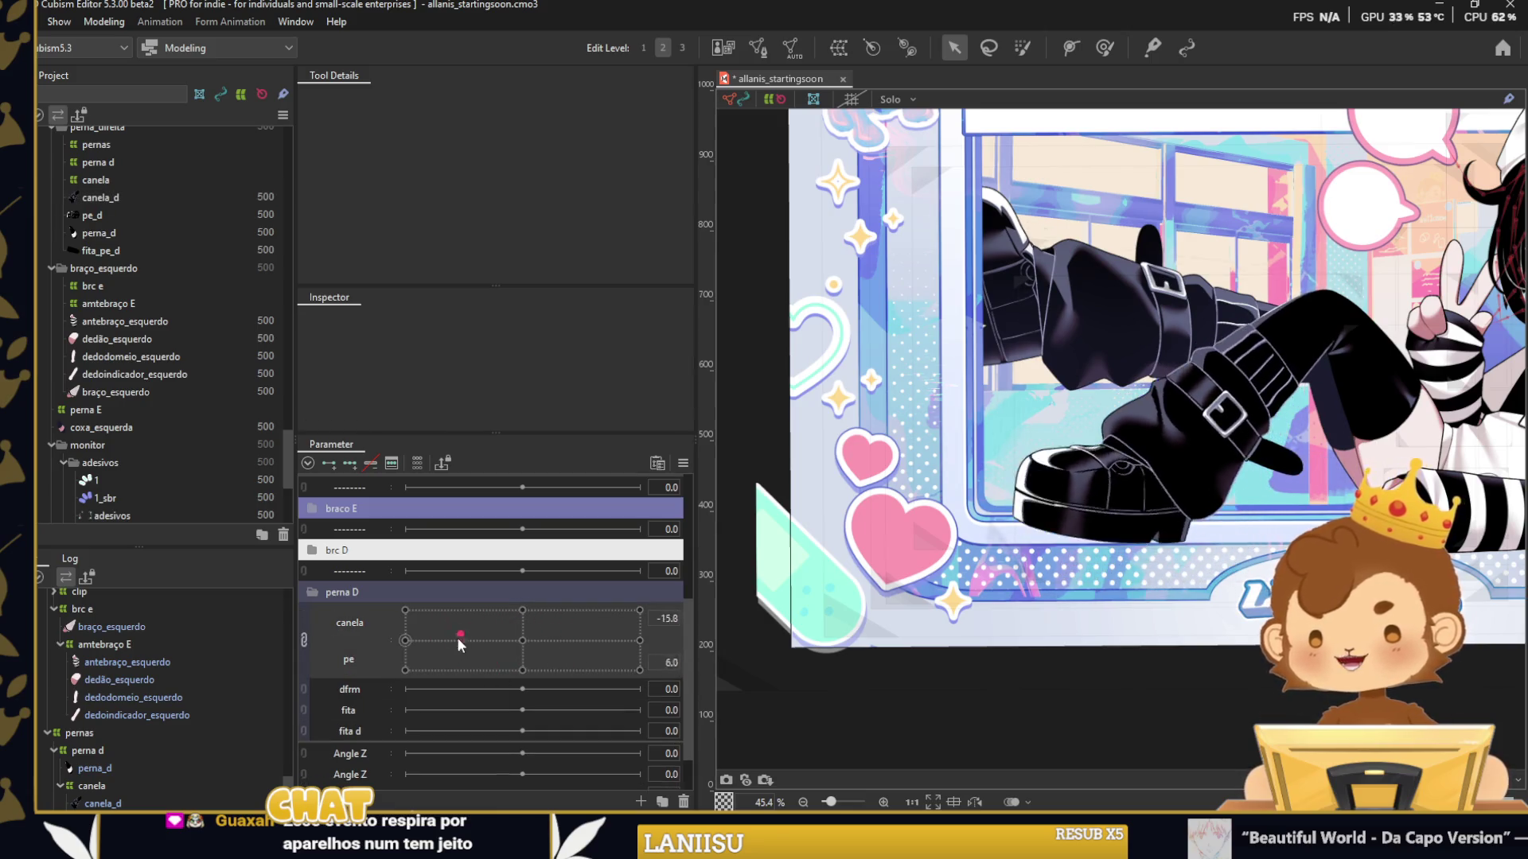
pyautogui.moveTo(457, 637); pyautogui.dragTo(522, 640)
pyautogui.click(1116, 543)
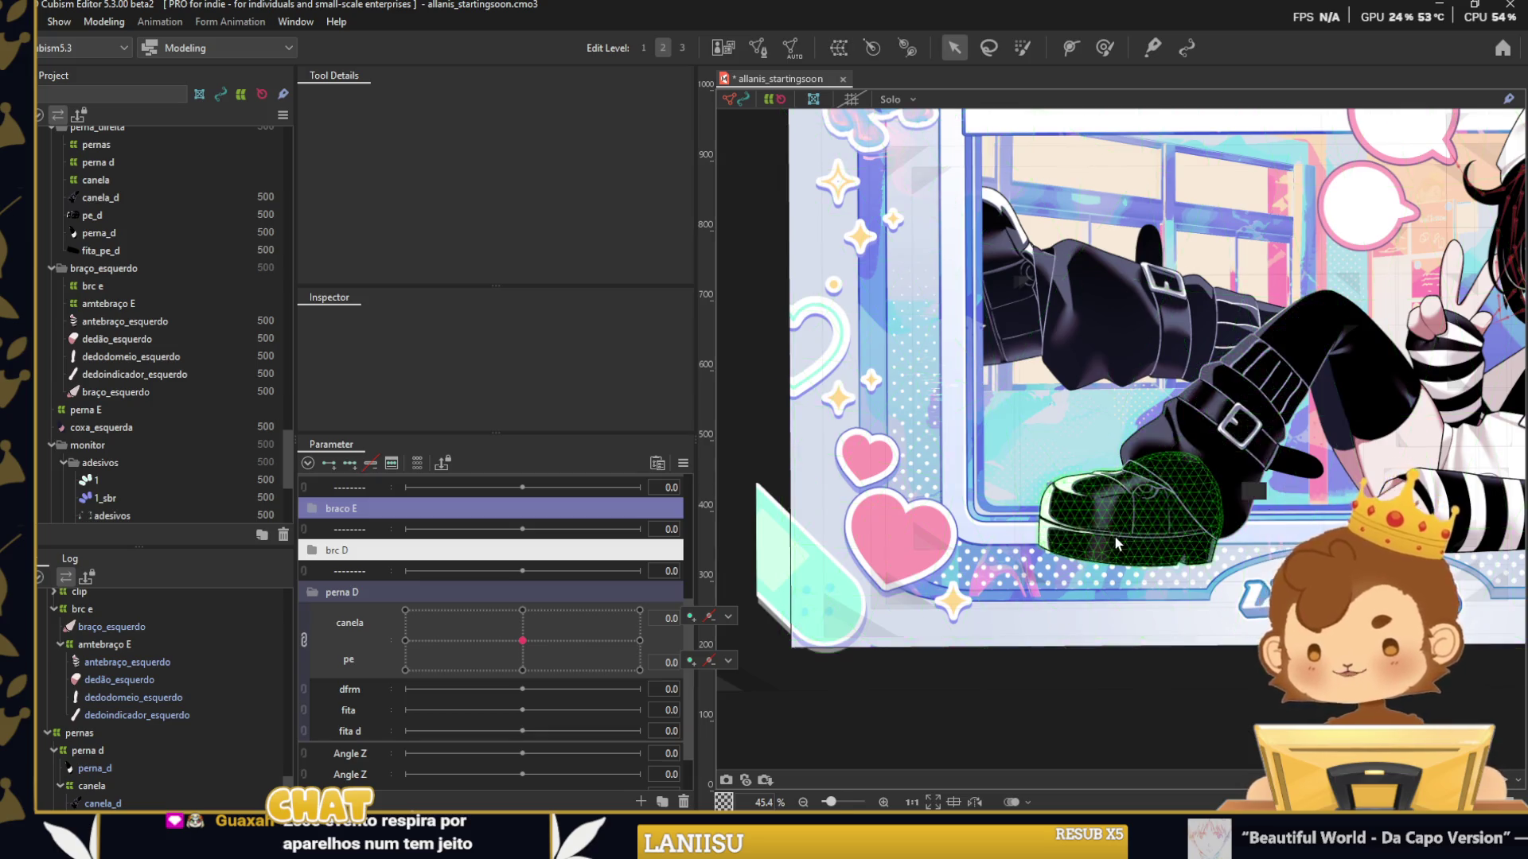
pyautogui.click(1116, 544)
pyautogui.scroll(2, 1116, 543)
pyautogui.click(303, 638)
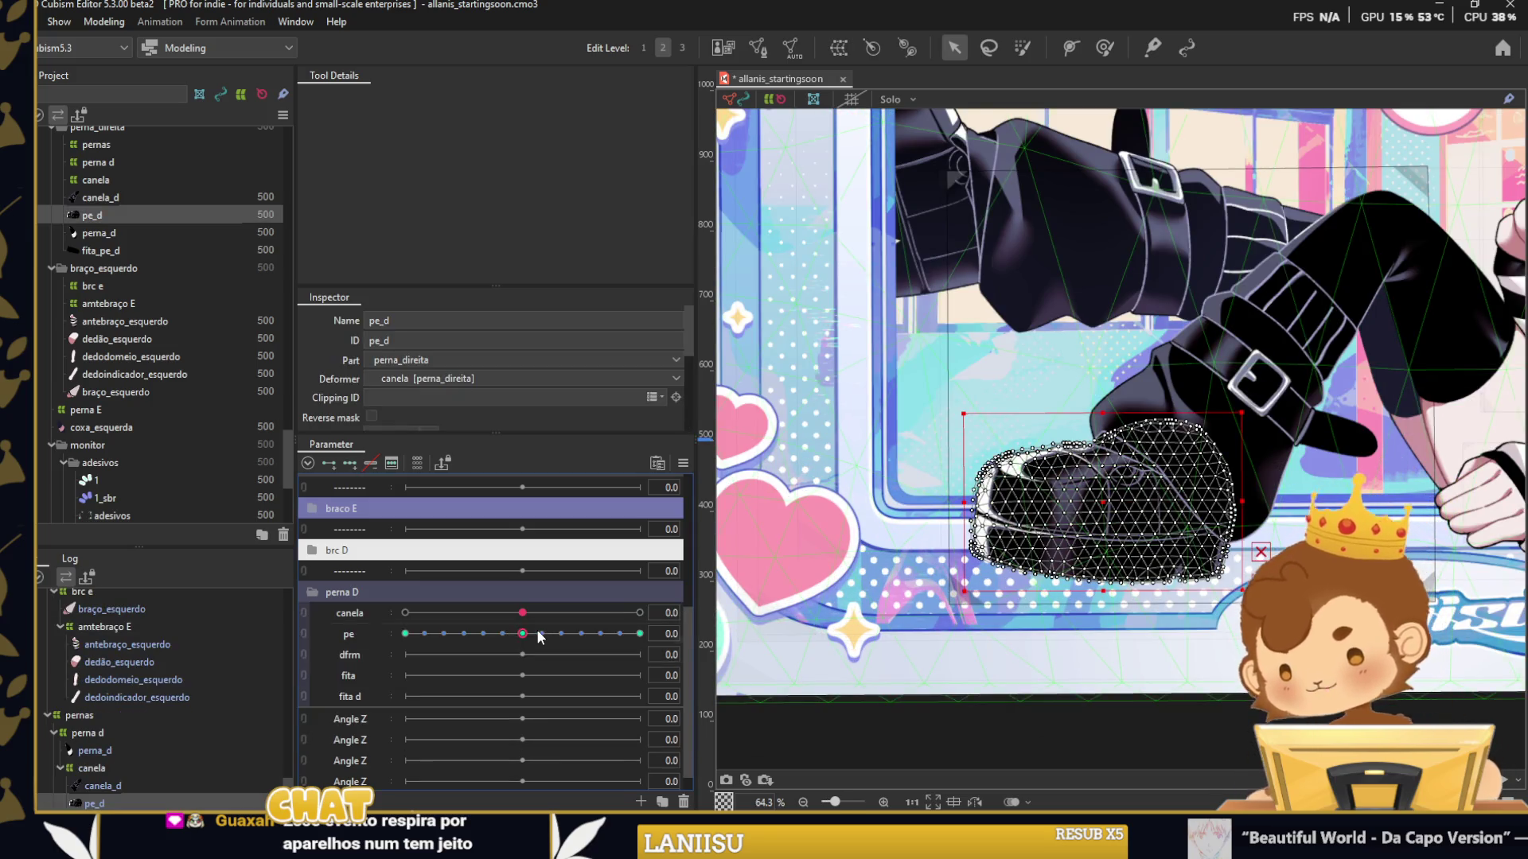
# Check the foot at pe -30, -24 and 30, then select pe_d at pe 0.
pyautogui.moveTo(522, 633); pyautogui.dragTo(405, 633)
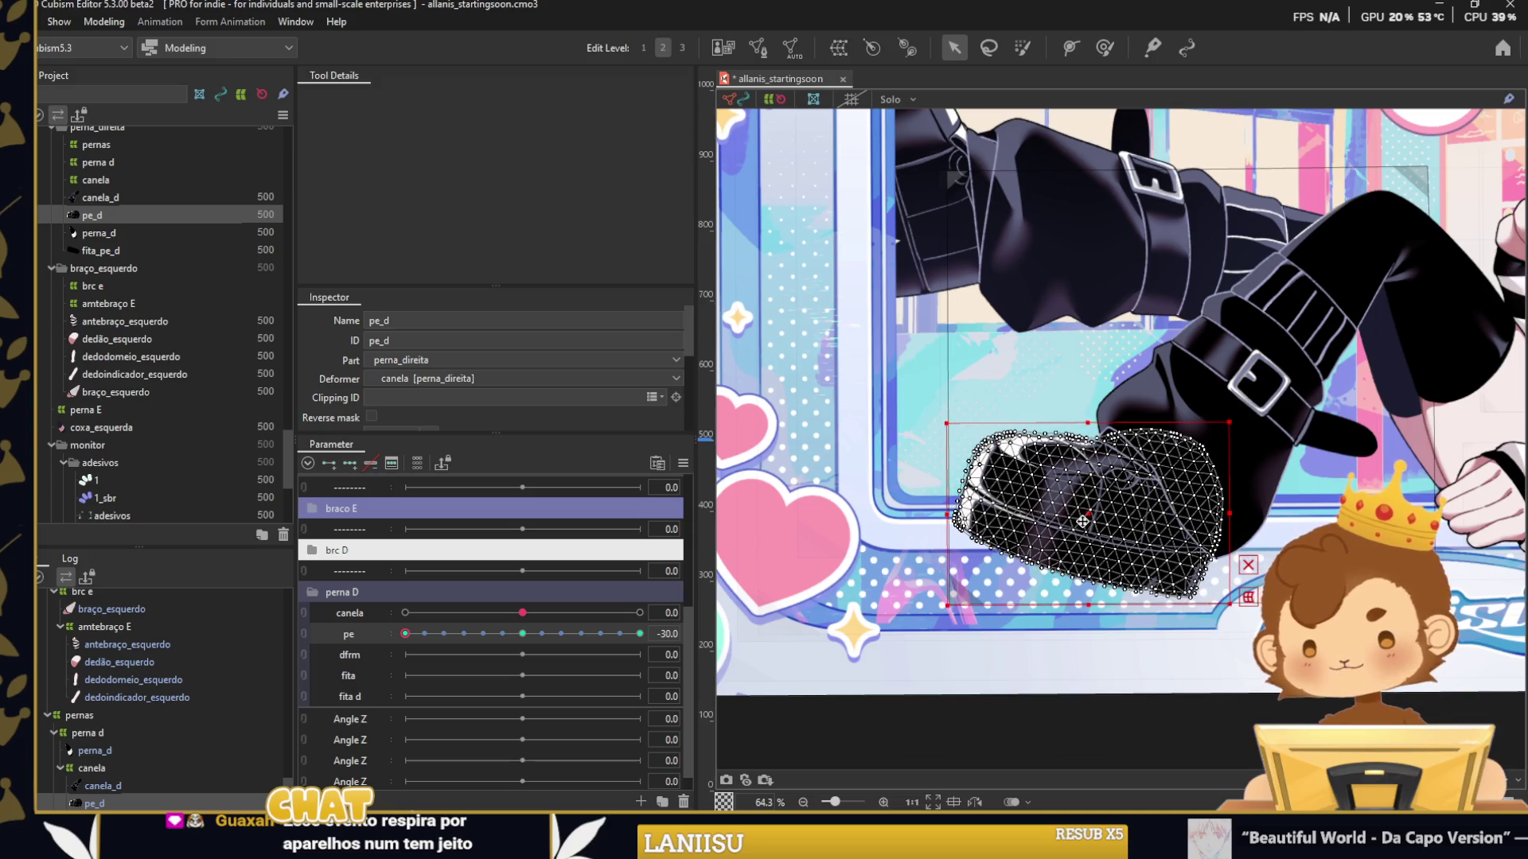
pyautogui.click(933, 713)
pyautogui.click(430, 634)
pyautogui.click(641, 633)
pyautogui.click(1112, 517)
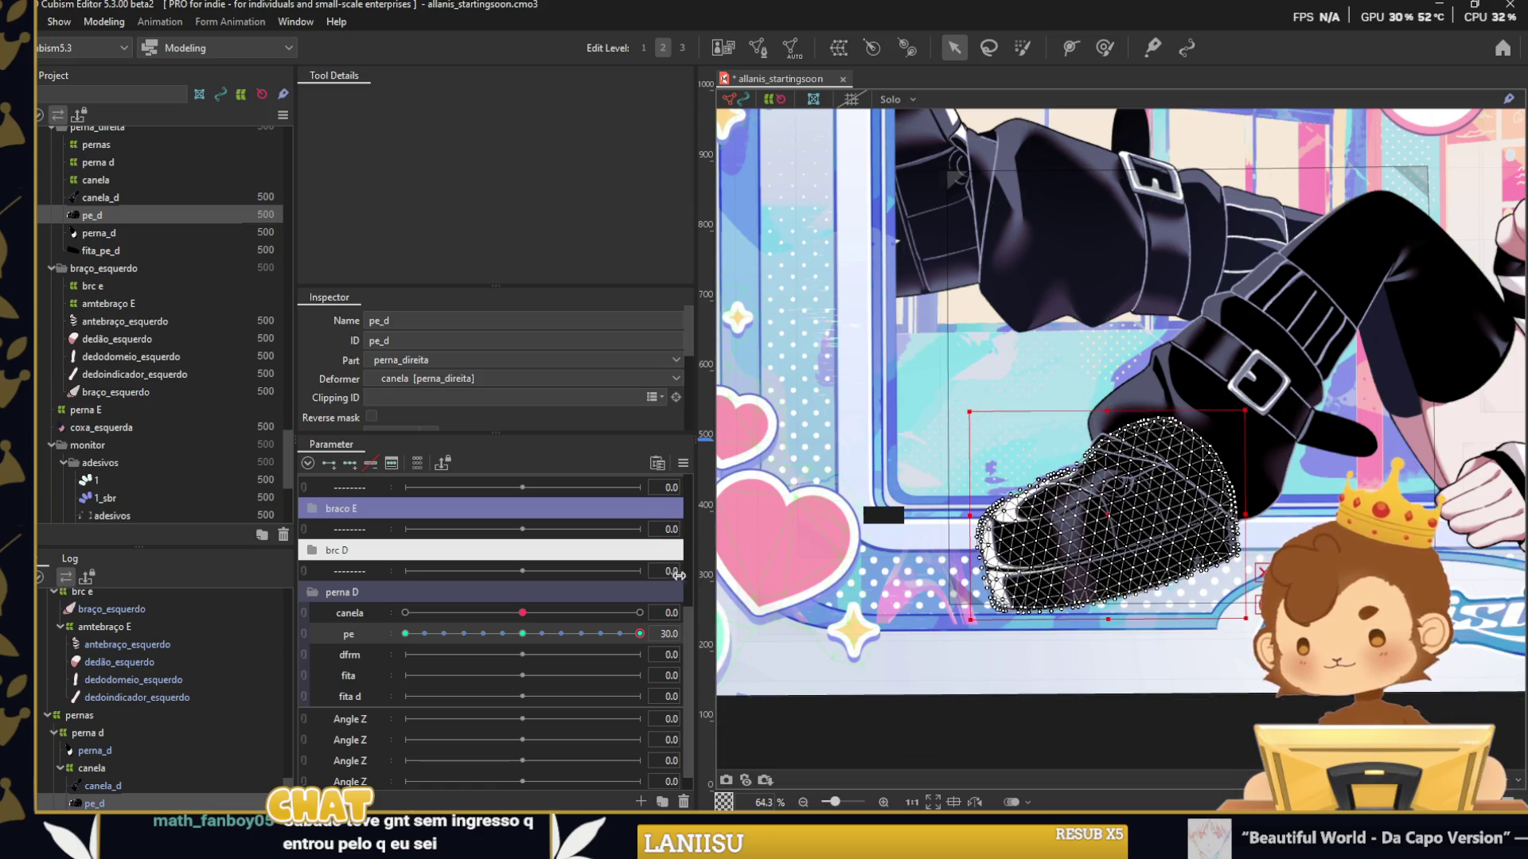
pyautogui.click(522, 633)
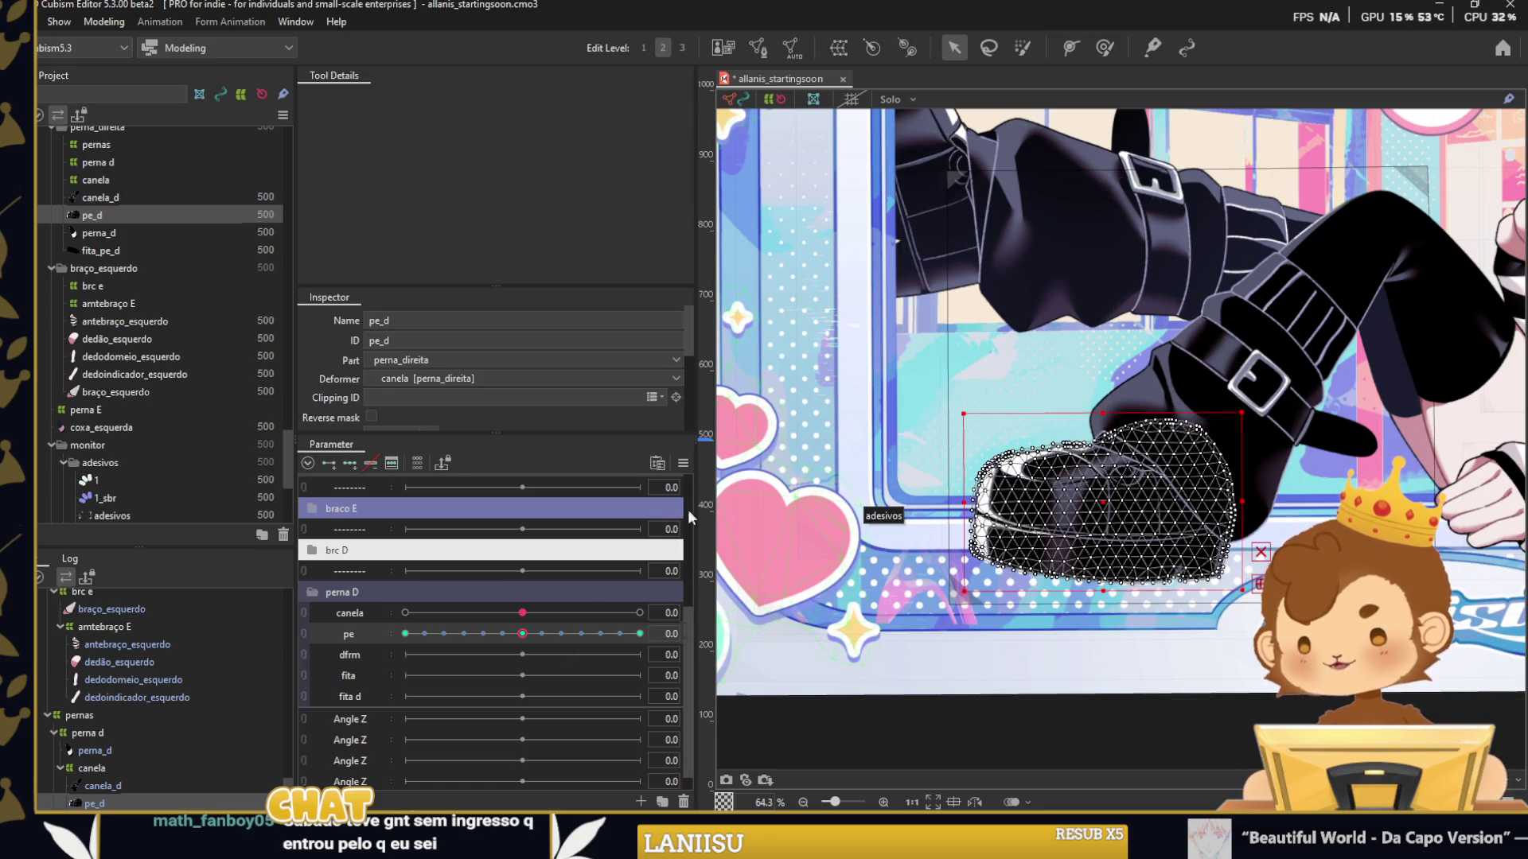
# Try Synthesize corners on pe_d, dismiss the missing-parameter tip, and test the combined pose.
pyautogui.click(681, 466)
pyautogui.click(755, 488)
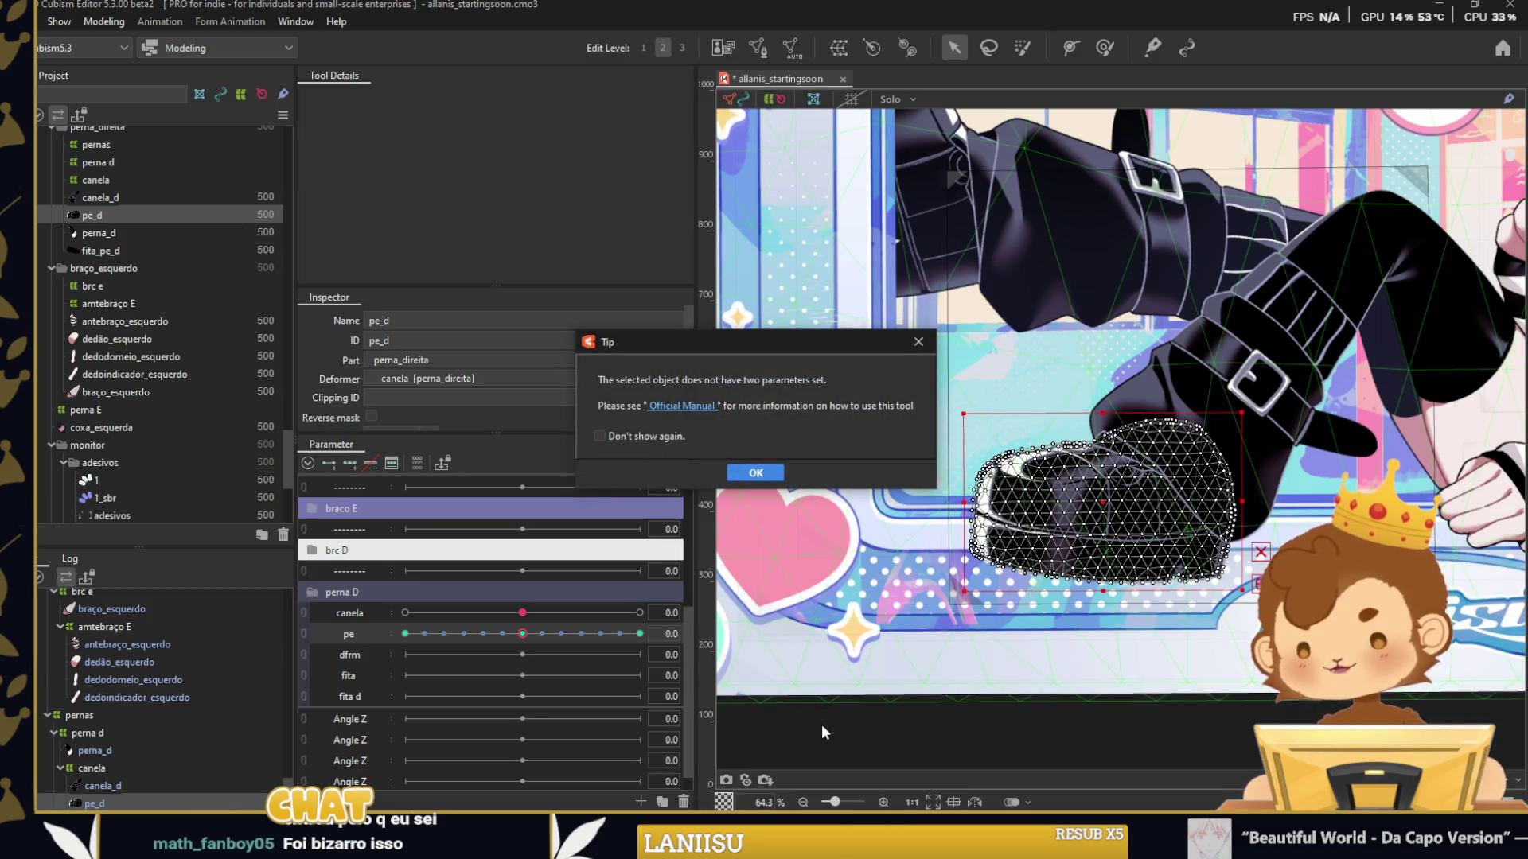
pyautogui.click(756, 473)
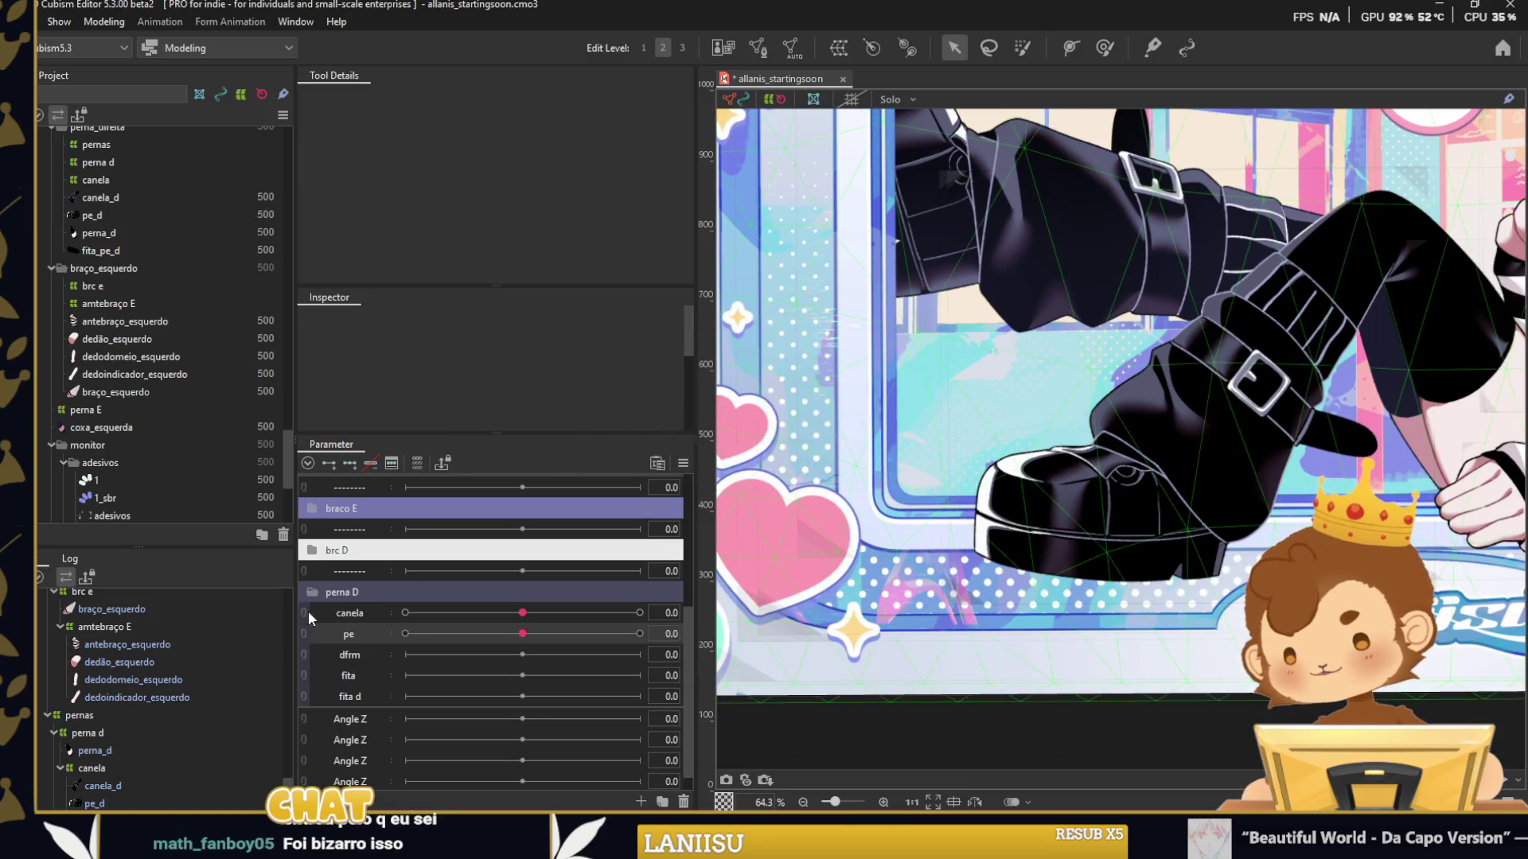
pyautogui.moveTo(531, 627)
pyautogui.mouseDown()
pyautogui.moveTo(450, 636)
pyautogui.moveTo(562, 672)
pyautogui.mouseUp()
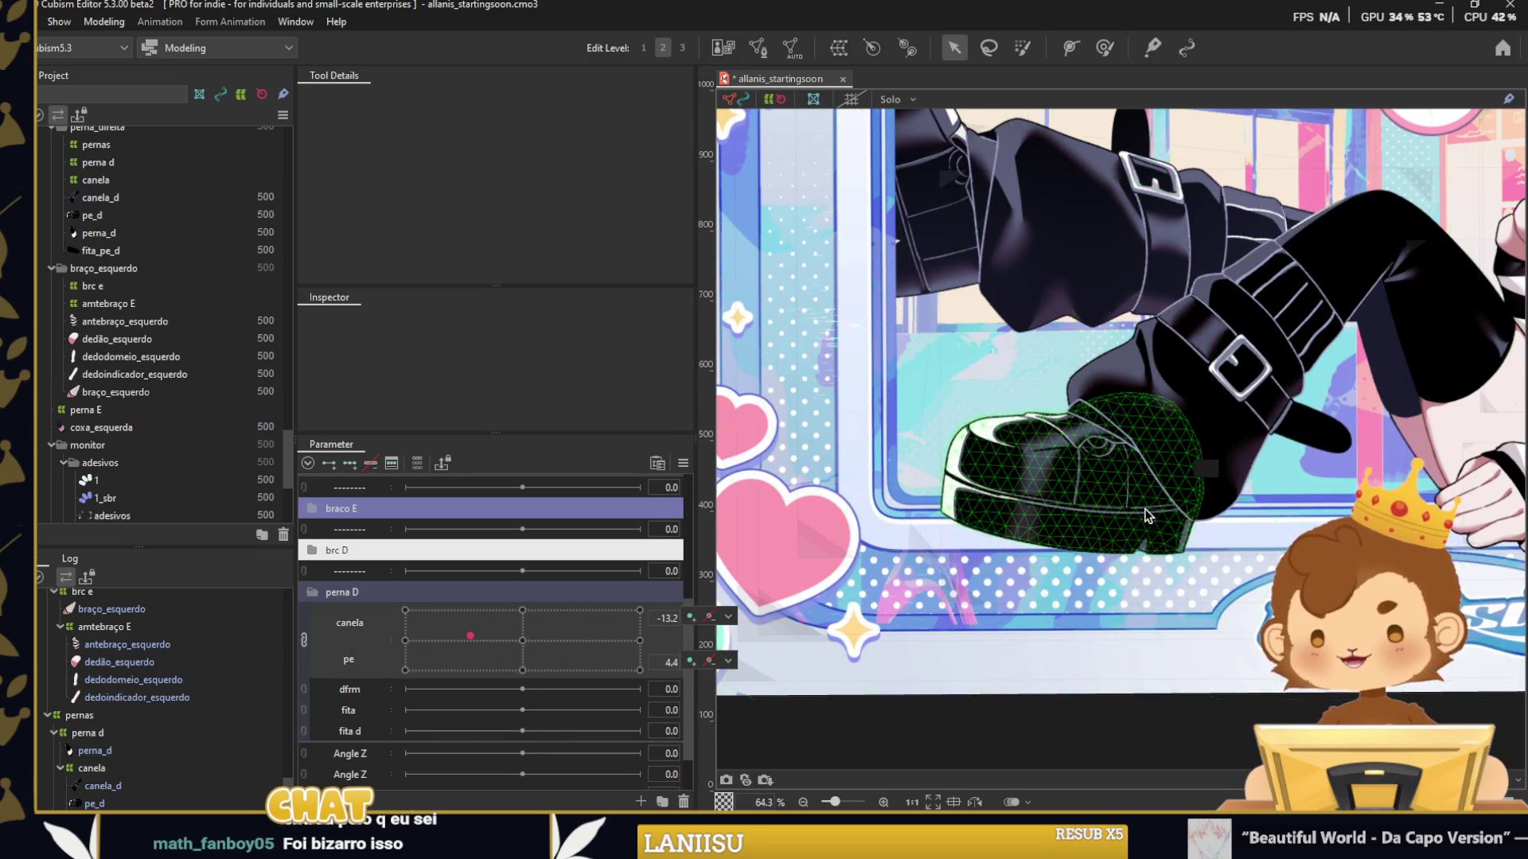
pyautogui.click(1098, 509)
pyautogui.moveTo(551, 640); pyautogui.dragTo(521, 643)
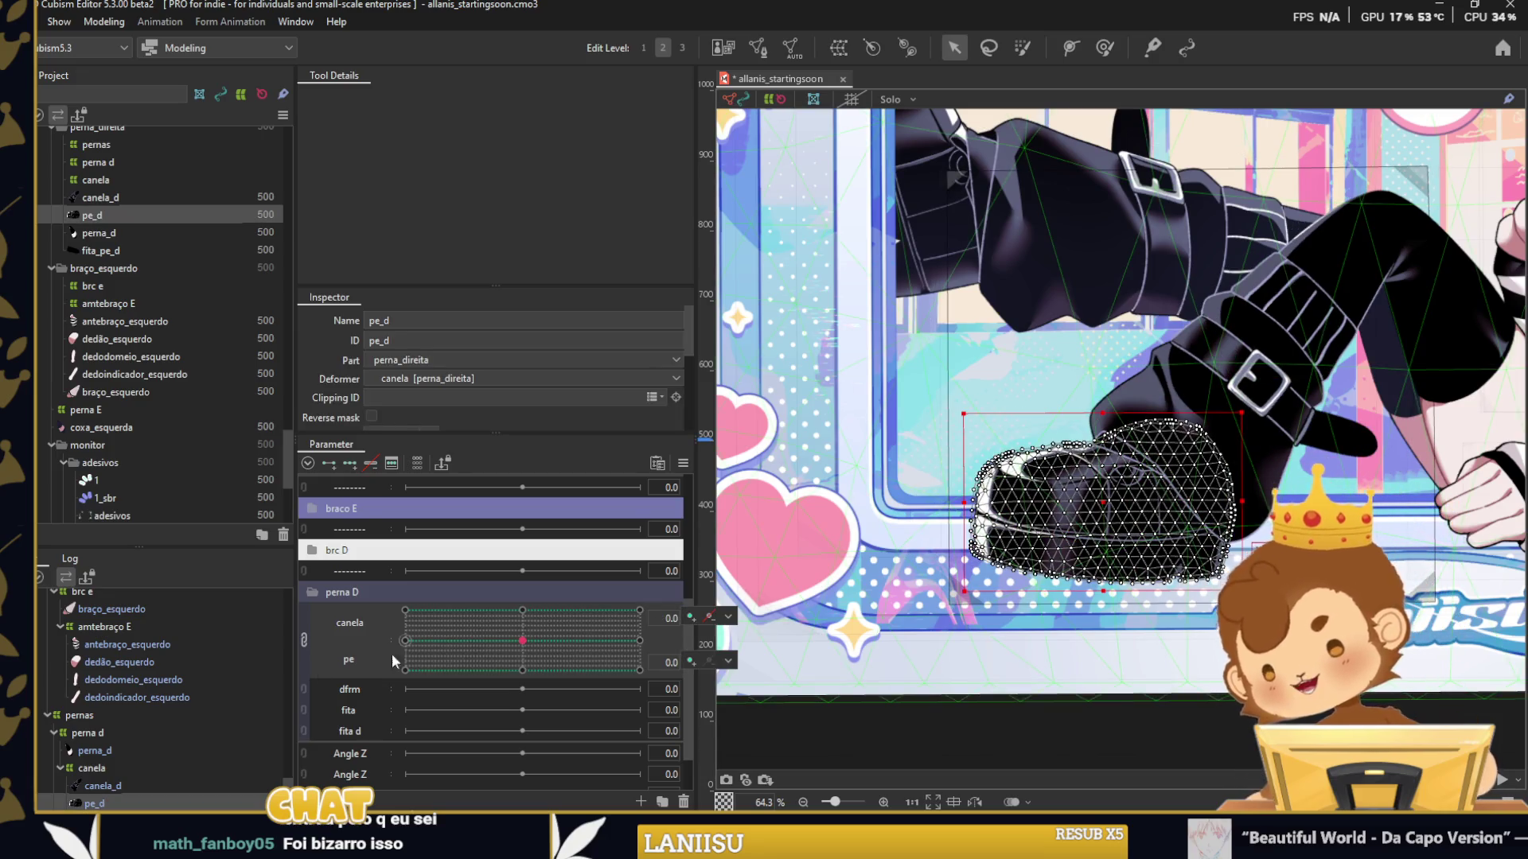
# Nudge the pe_d boot mesh slightly upward at pe -30 and recheck it at pe 30.
pyautogui.click(304, 639)
pyautogui.click(405, 633)
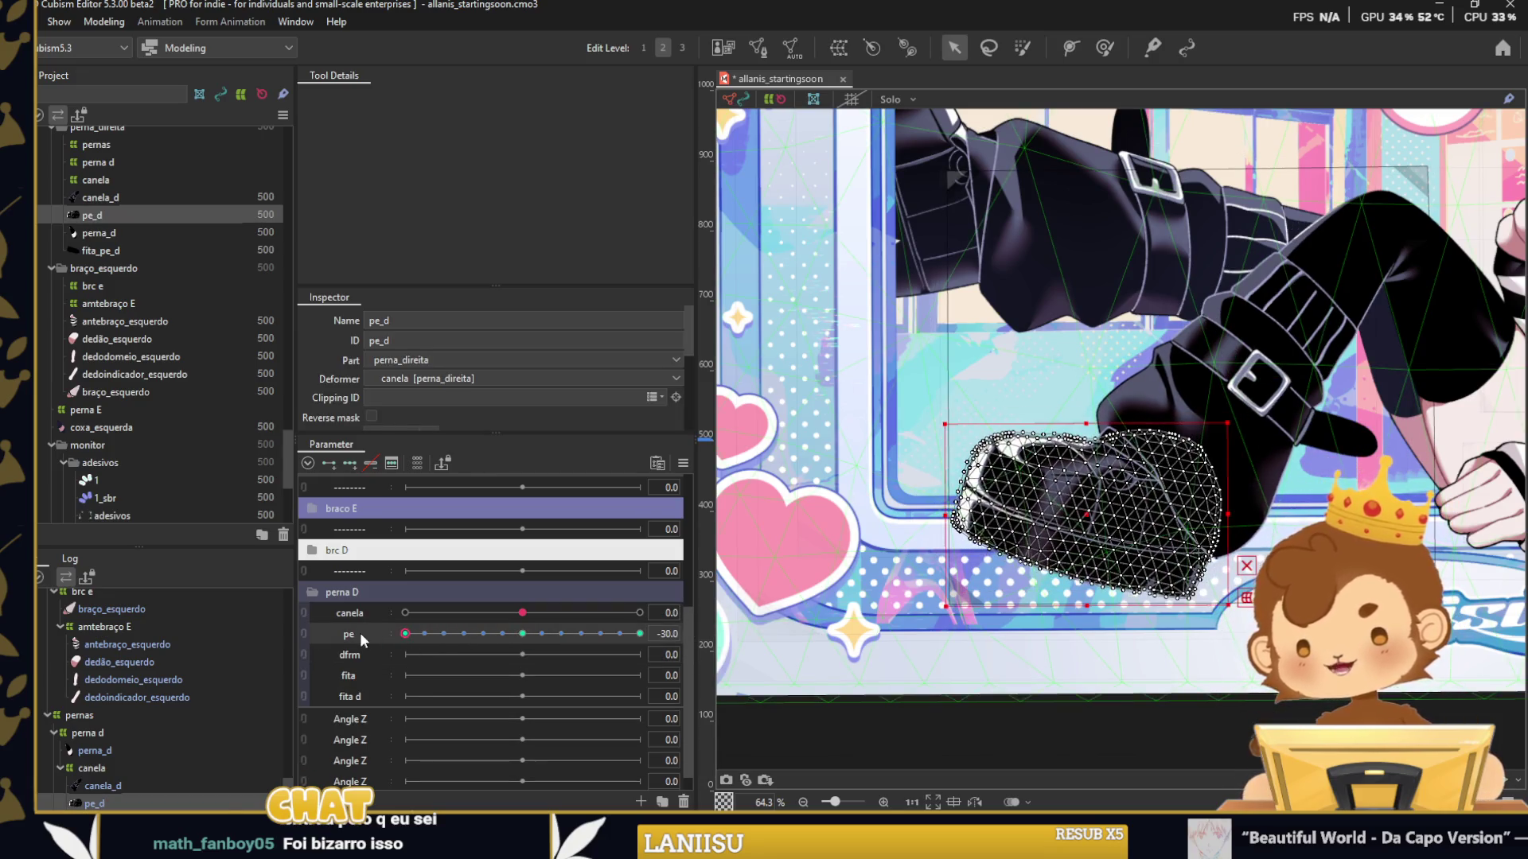
pyautogui.moveTo(1077, 508); pyautogui.dragTo(1069, 504)
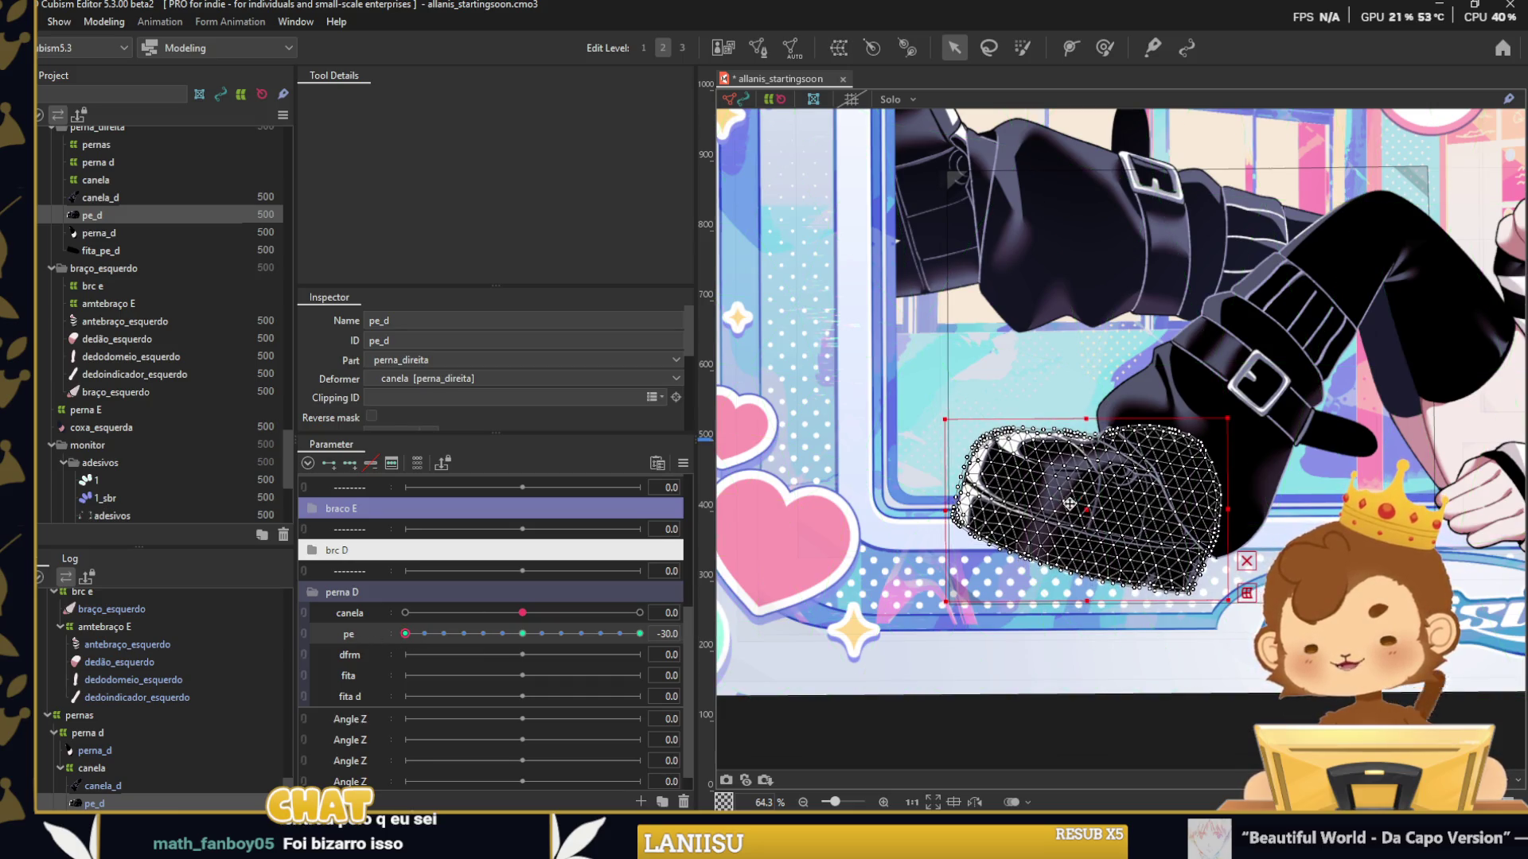
pyautogui.moveTo(412, 635); pyautogui.dragTo(676, 643)
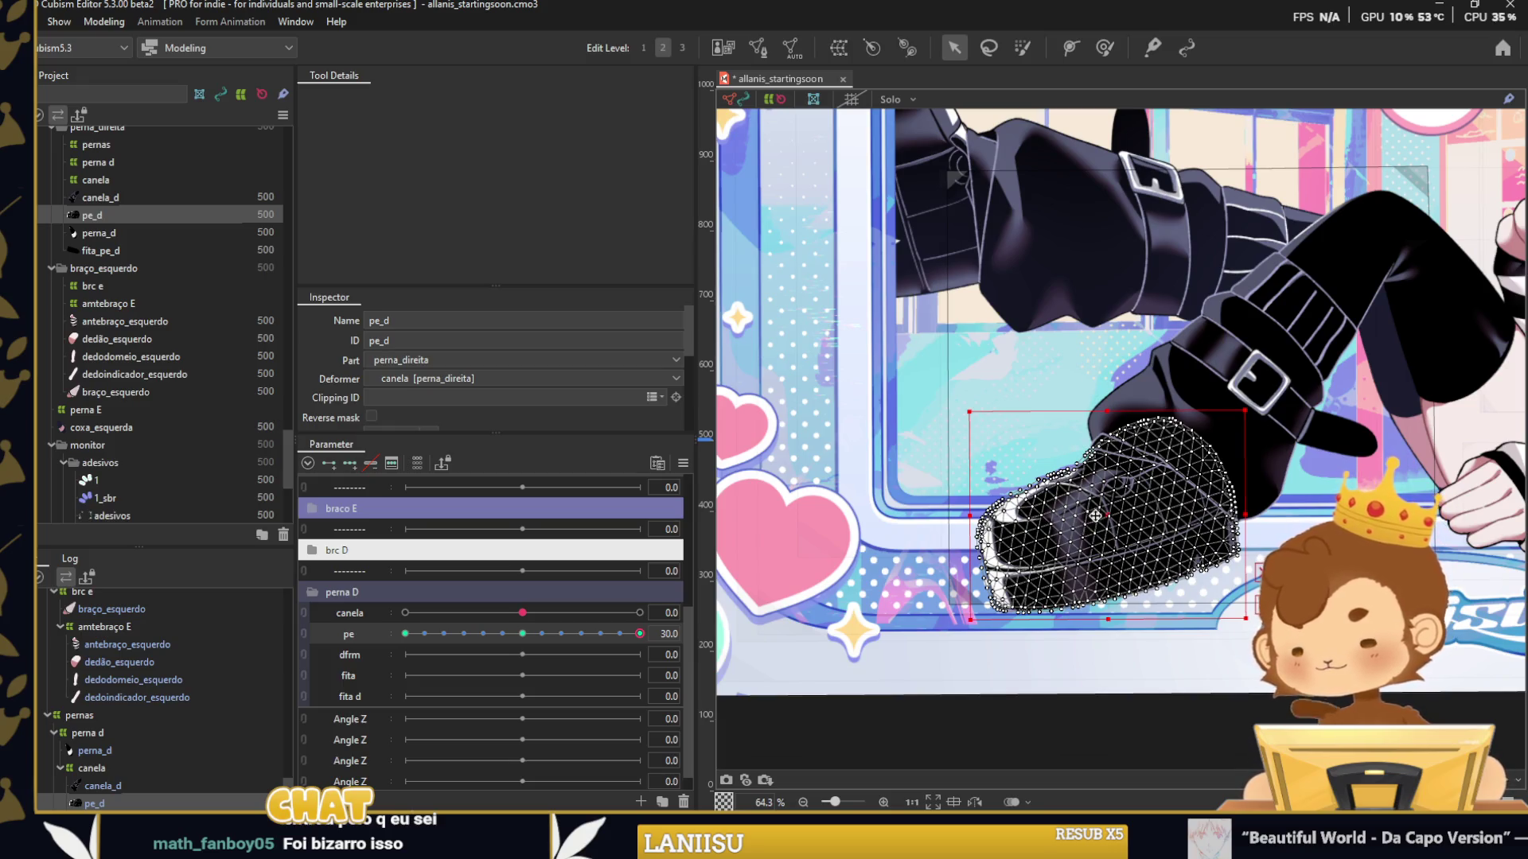
pyautogui.click(927, 727)
pyautogui.moveTo(640, 634); pyautogui.dragTo(405, 635)
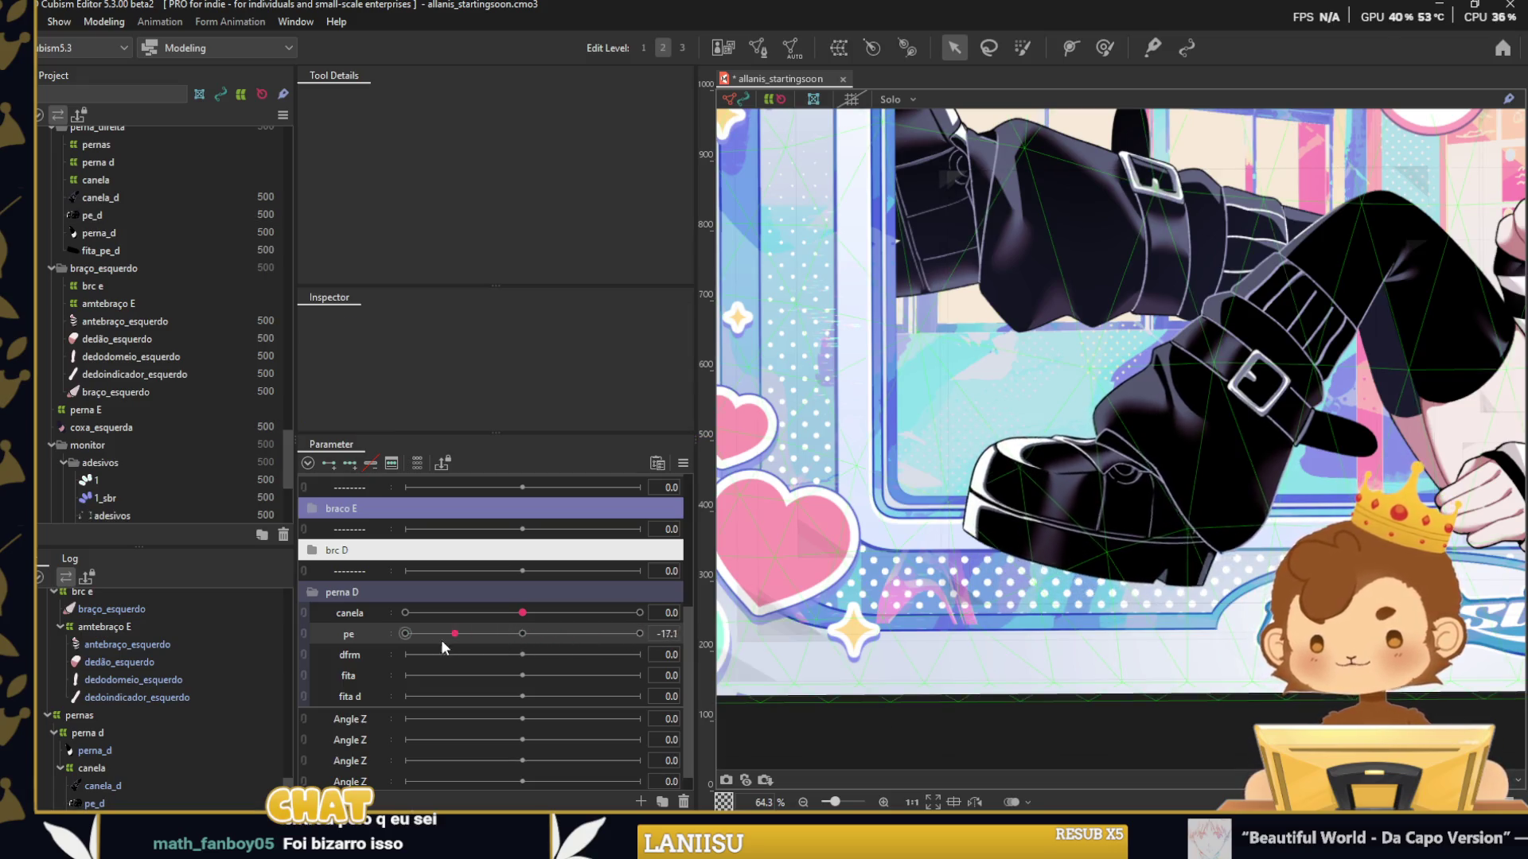
pyautogui.click(1217, 400)
# Paint canela_d glue weights around the ankle at pe -30, then along its left edge at pe 30.
pyautogui.press('w')
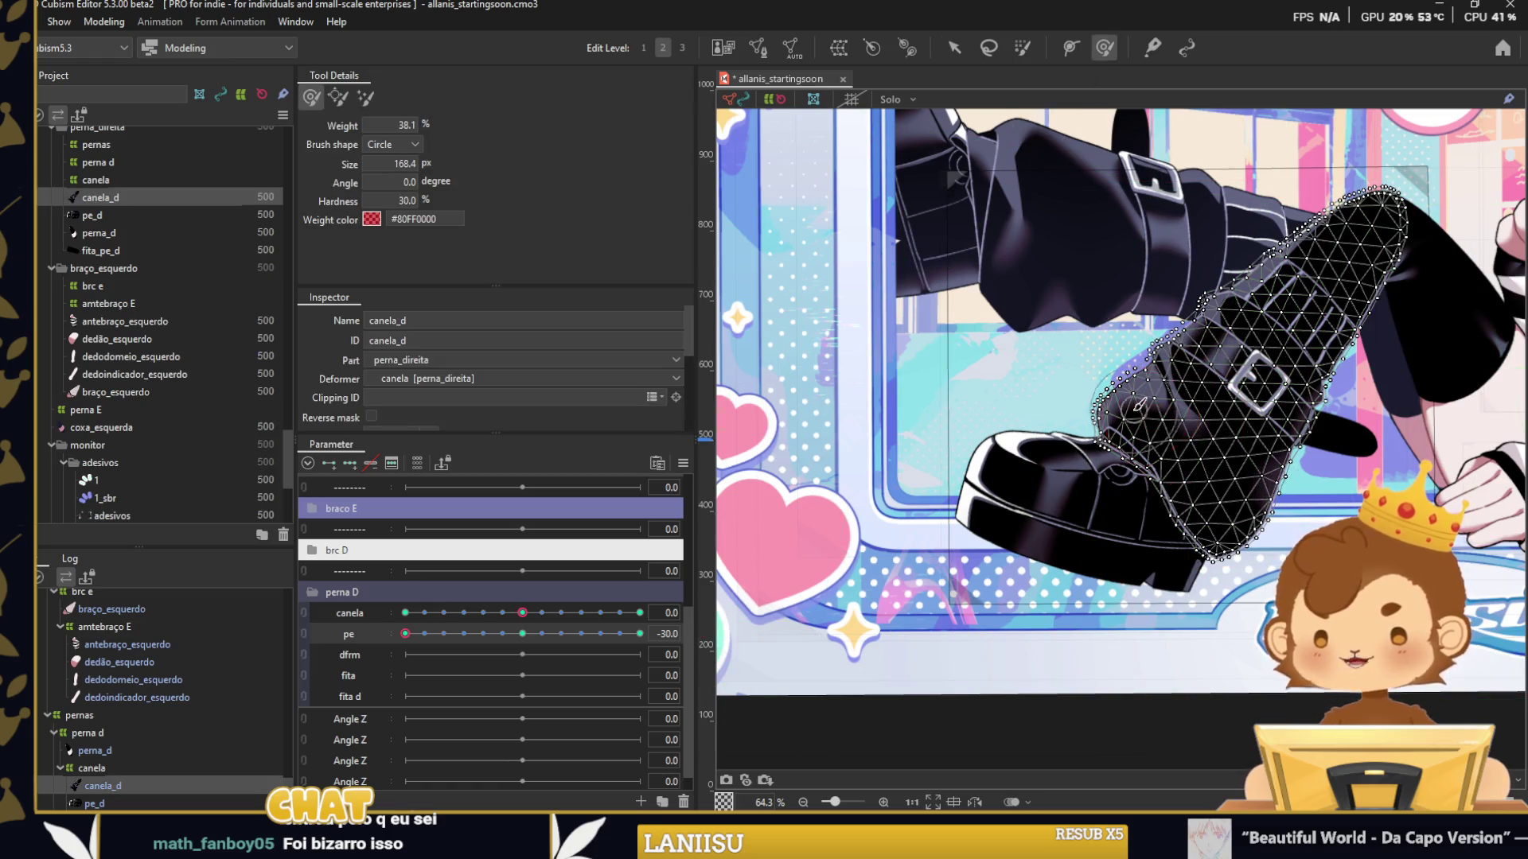
pyautogui.scroll(4, 1141, 405)
pyautogui.moveTo(1159, 474); pyautogui.dragTo(1138, 452)
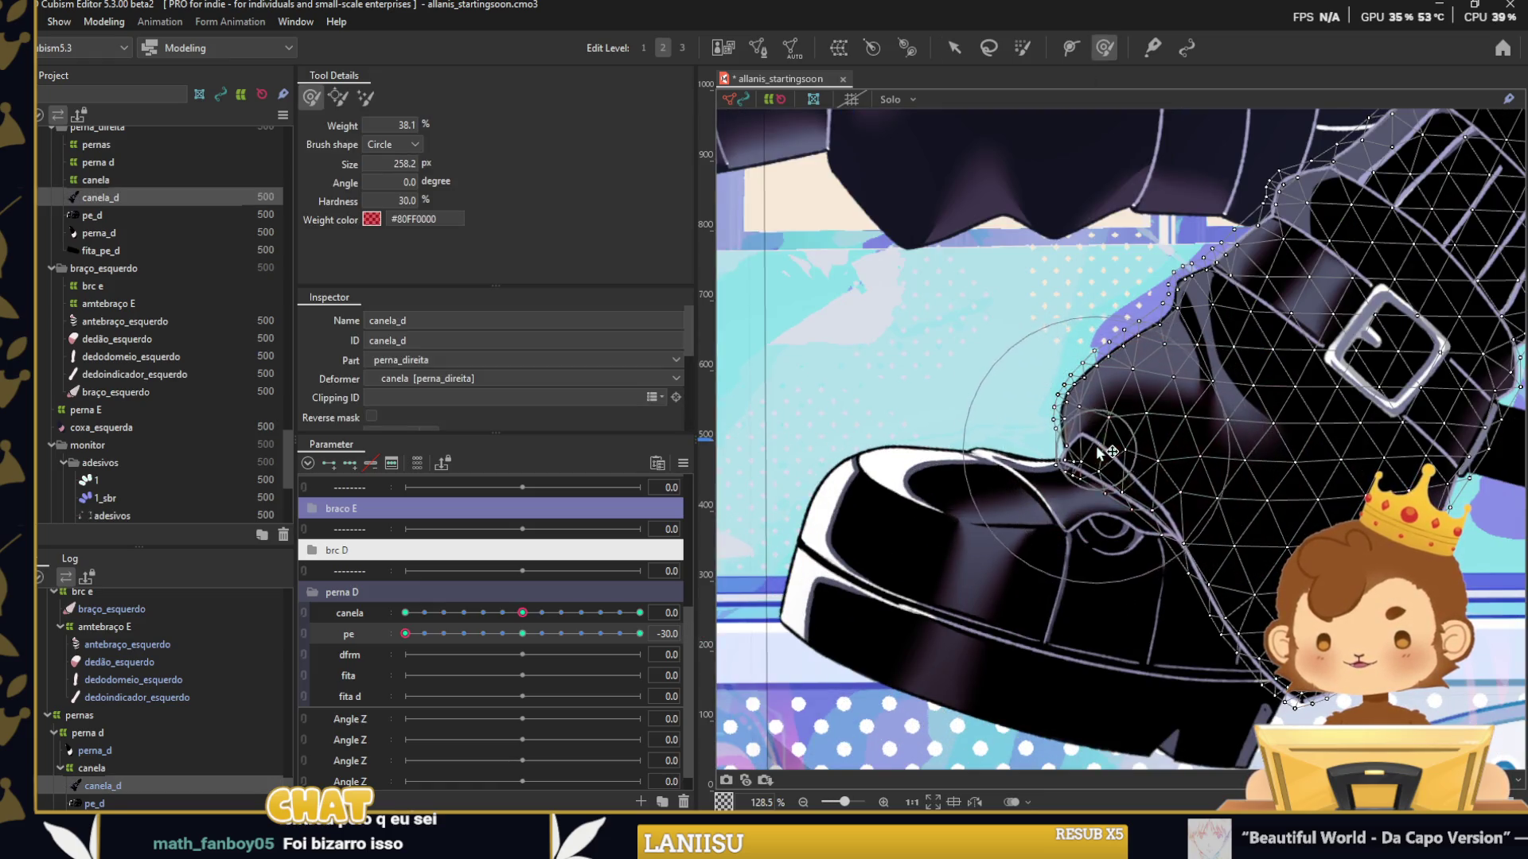
pyautogui.moveTo(412, 631); pyautogui.dragTo(666, 651)
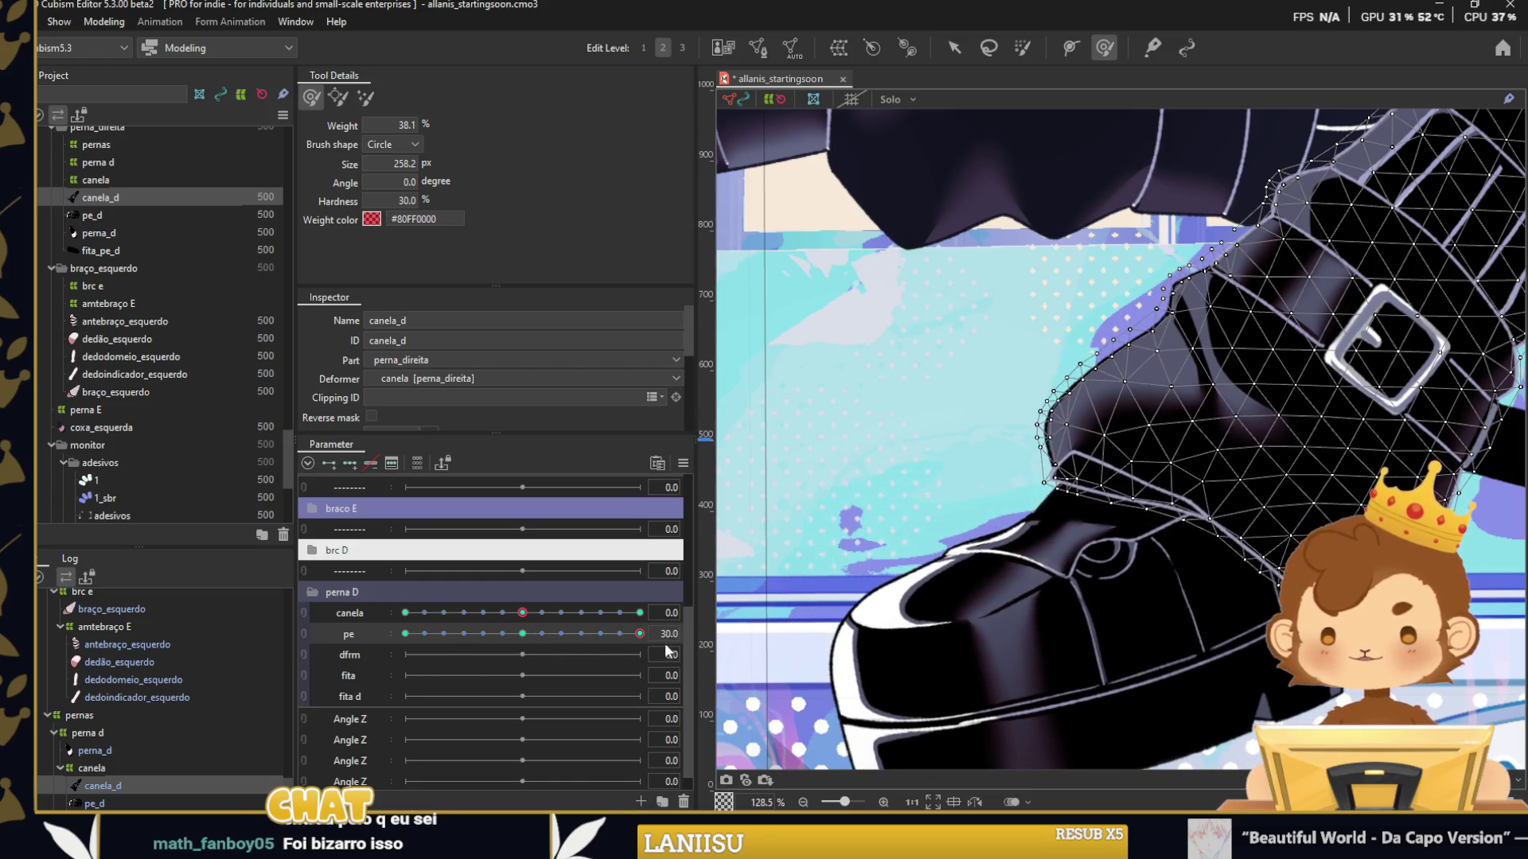
pyautogui.moveTo(1056, 455)
pyautogui.mouseDown()
pyautogui.moveTo(1031, 513)
pyautogui.moveTo(974, 513)
pyautogui.mouseUp()
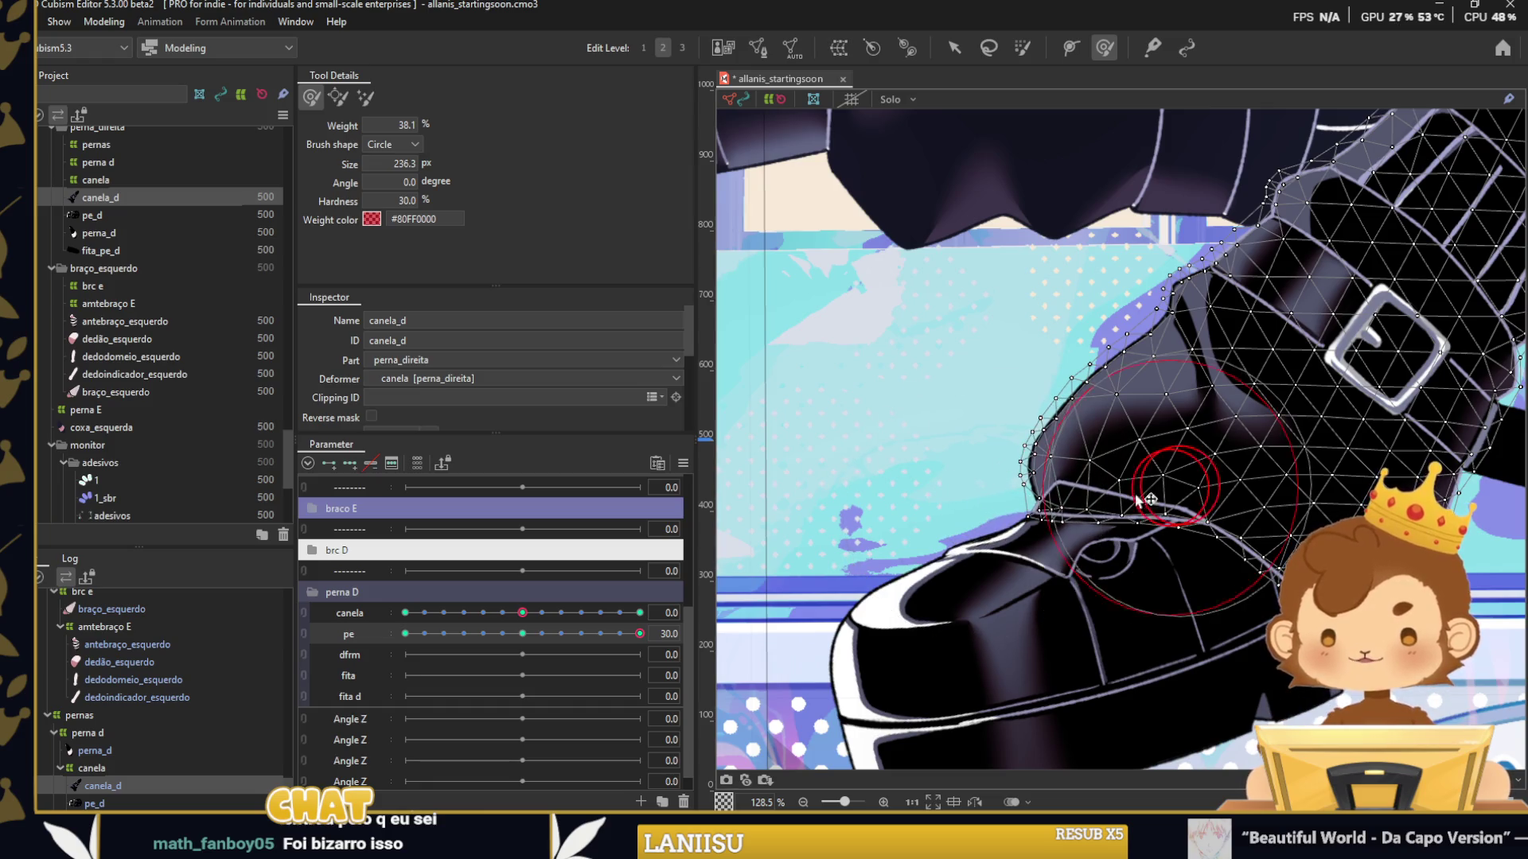
pyautogui.scroll(-5, 1154, 398)
pyautogui.click(956, 49)
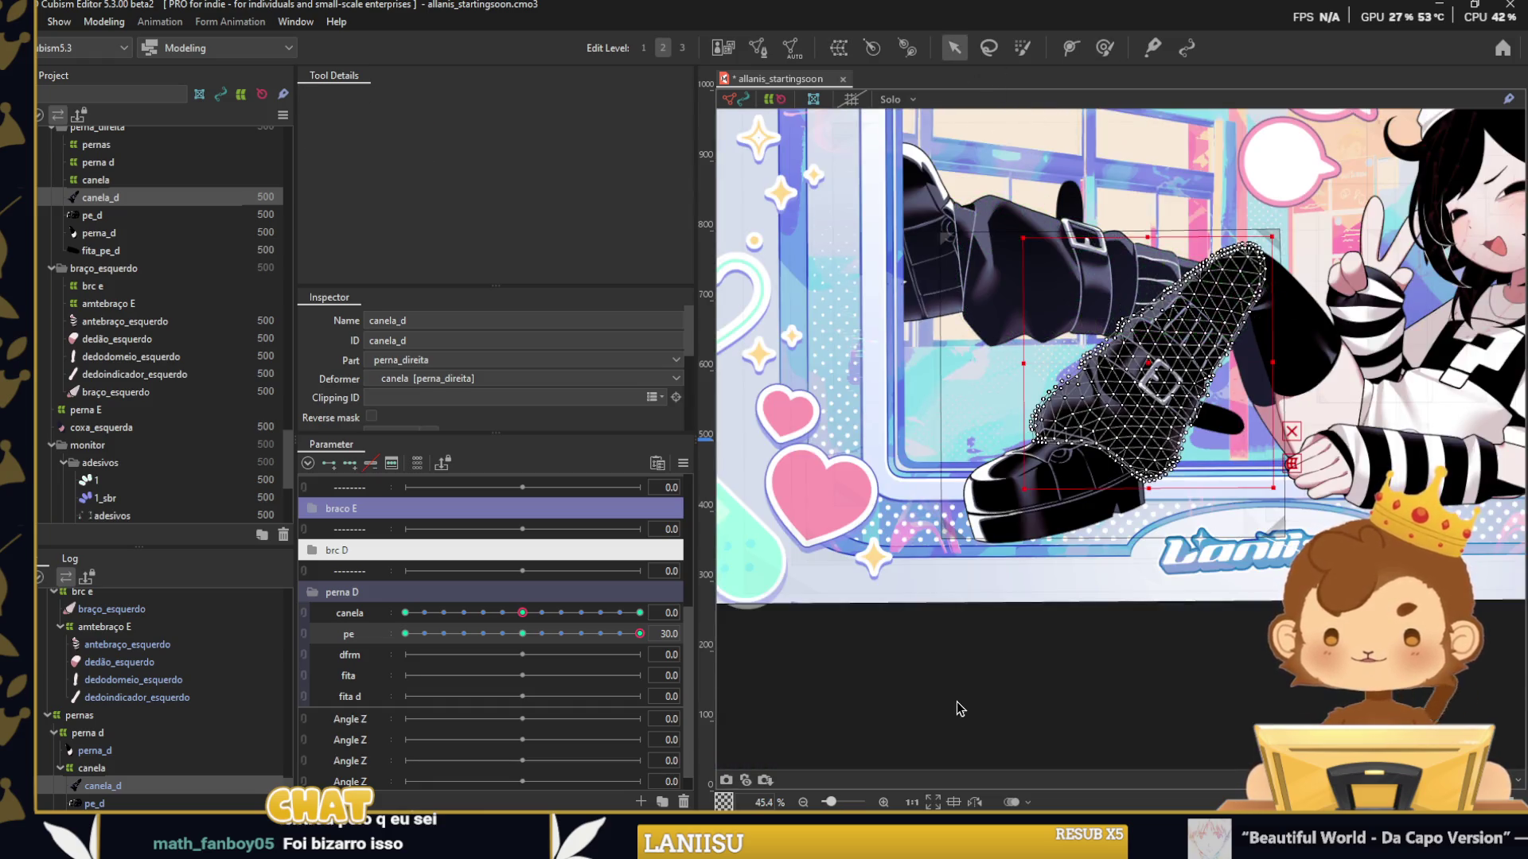
# Reset pe to 0, preview the canela/pe 2D bend on the leg, and select perna_d.
pyautogui.moveTo(640, 634); pyautogui.dragTo(522, 634)
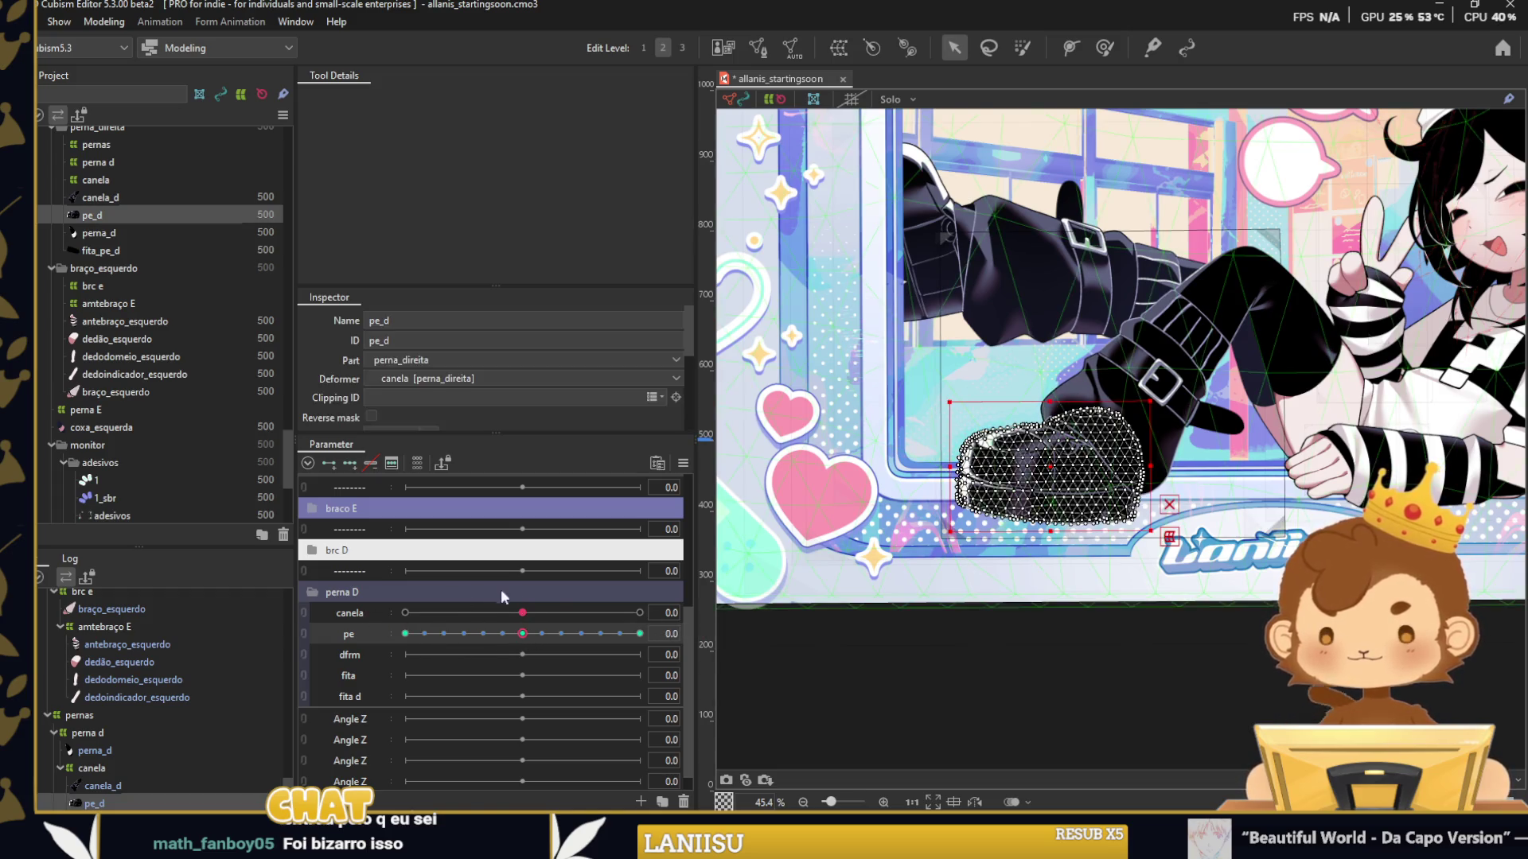
pyautogui.click(970, 622)
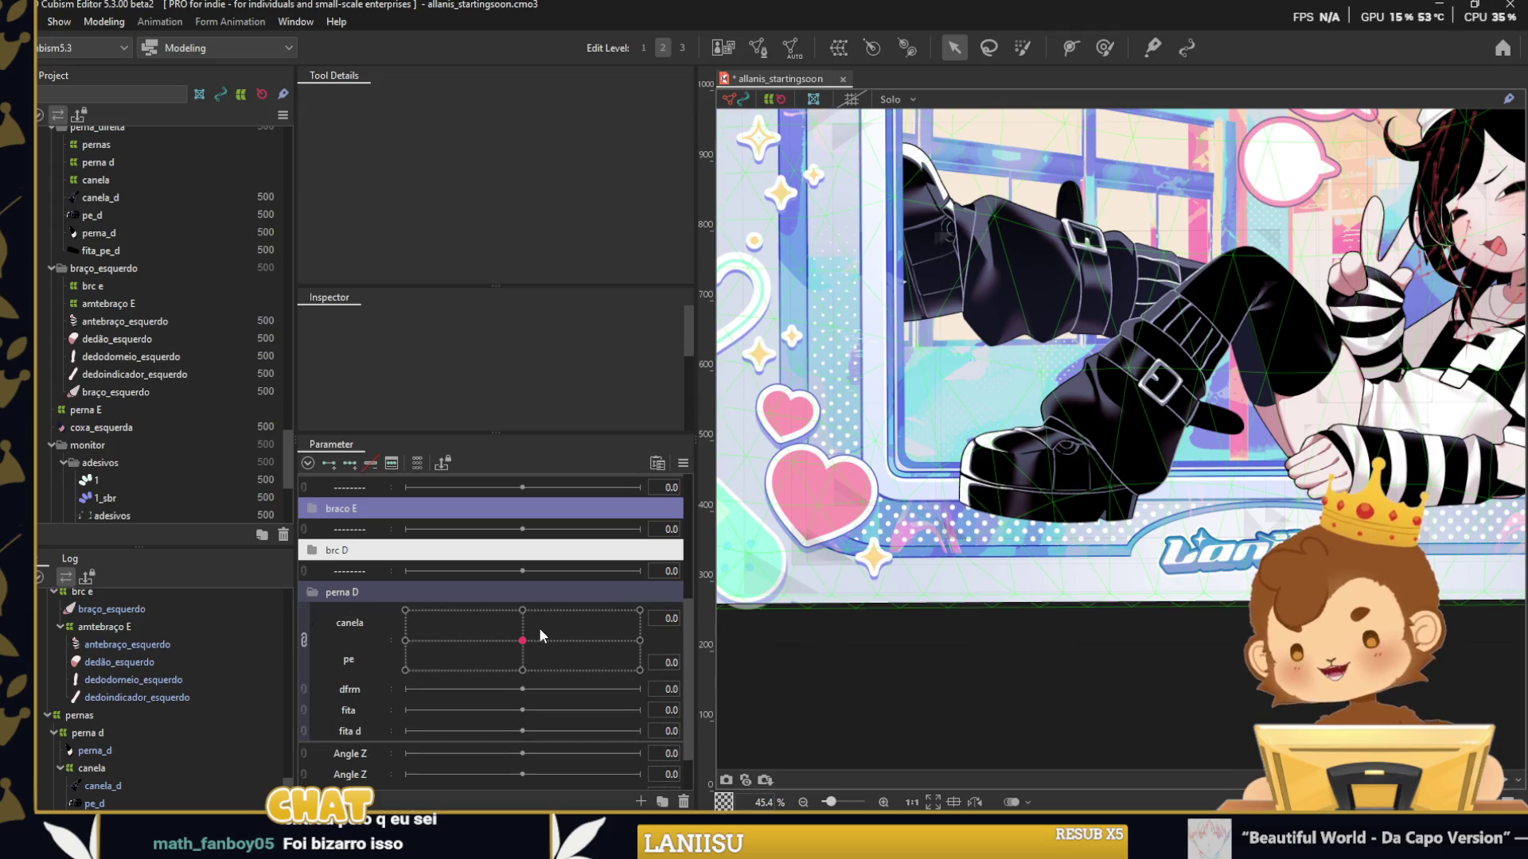
pyautogui.moveTo(539, 632); pyautogui.dragTo(484, 619)
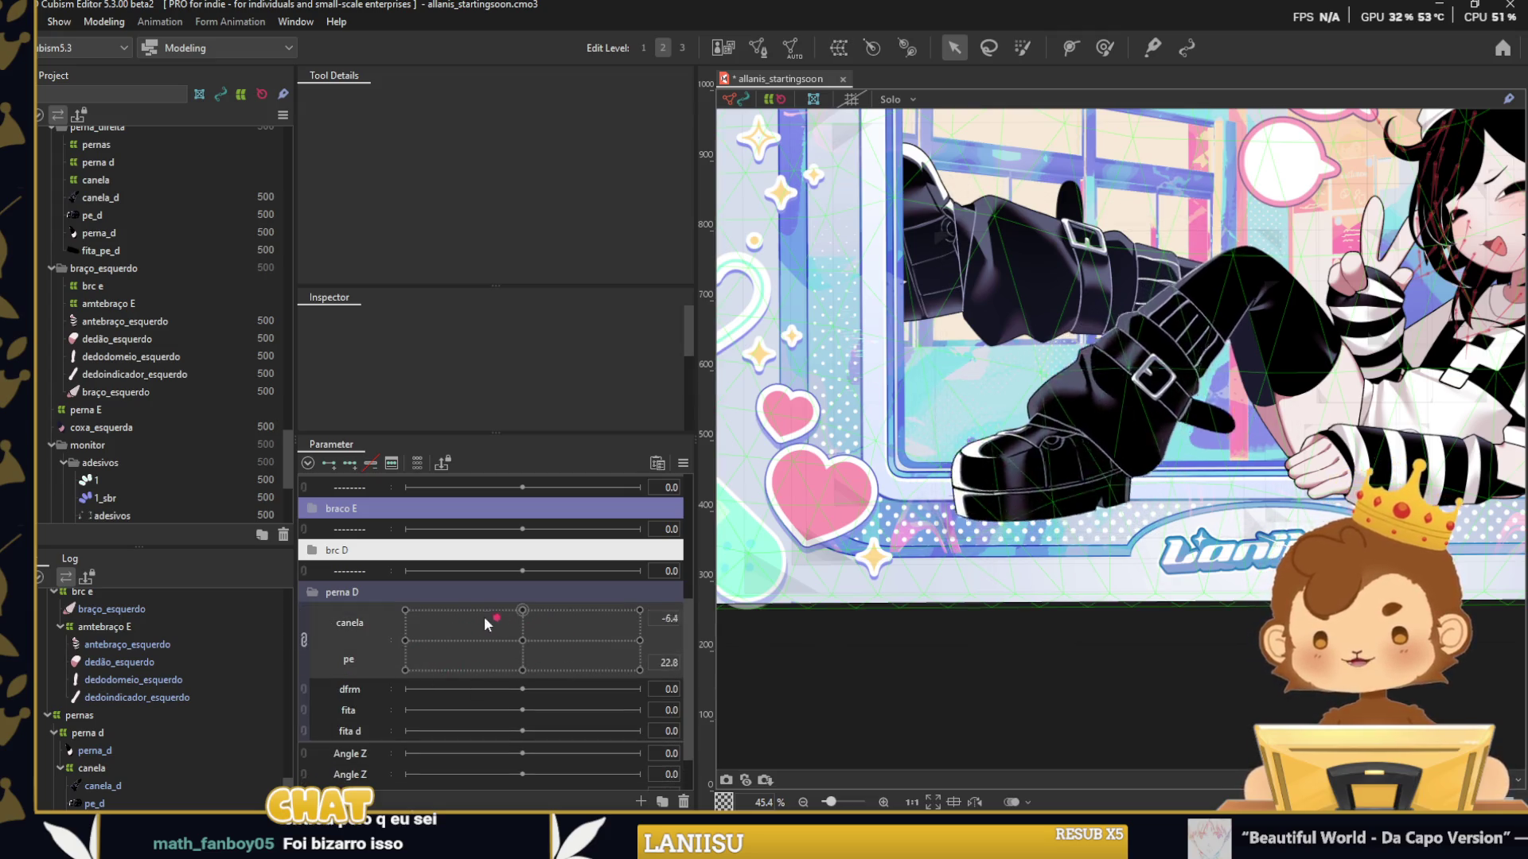
pyautogui.moveTo(484, 618); pyautogui.dragTo(639, 670)
pyautogui.scroll(-2, 947, 628)
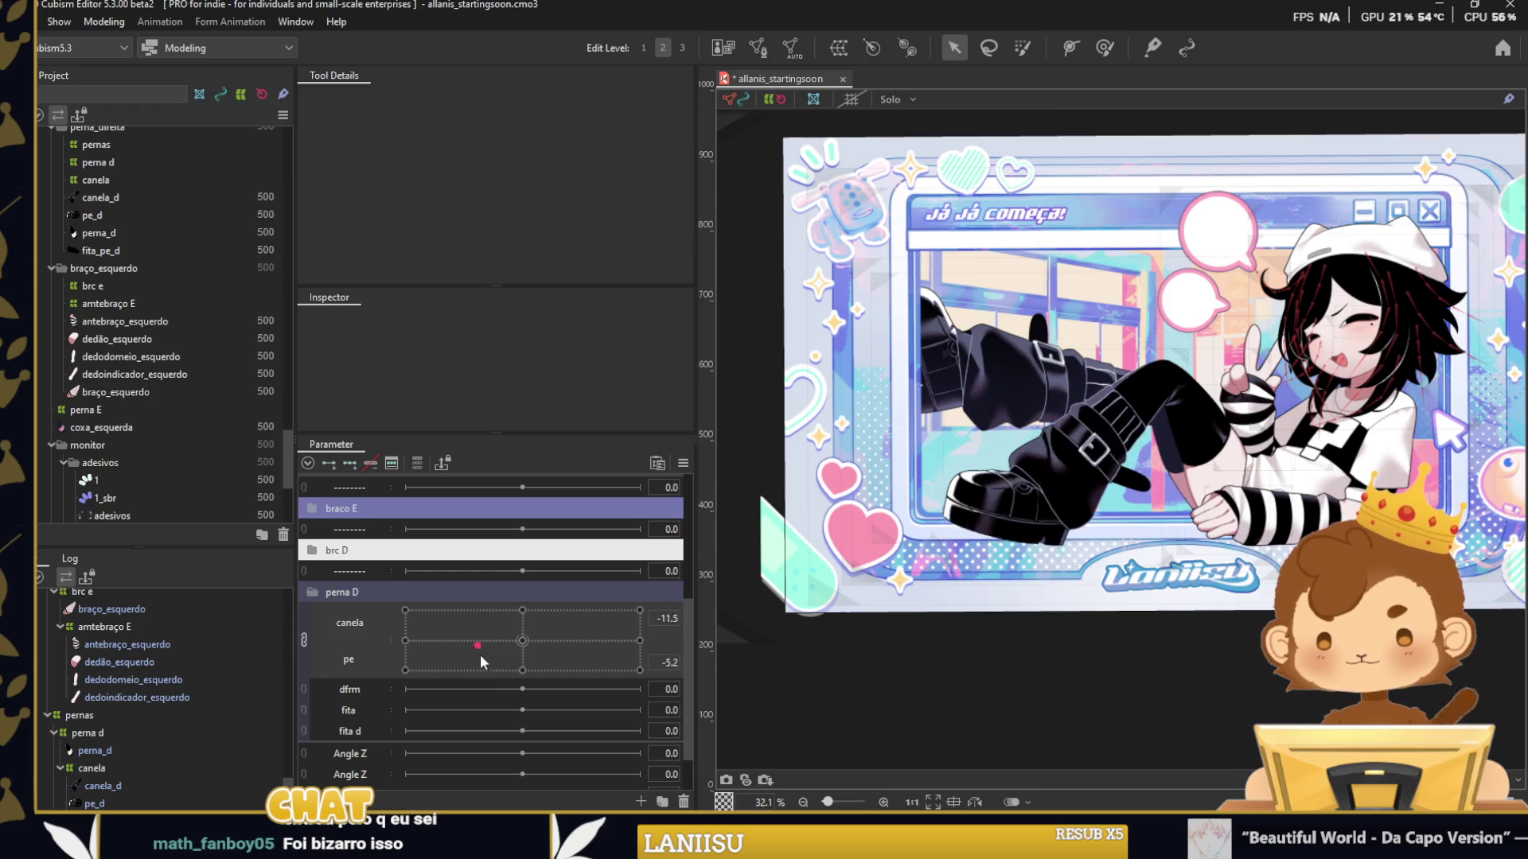
pyautogui.scroll(3, 1246, 441)
pyautogui.click(1246, 441)
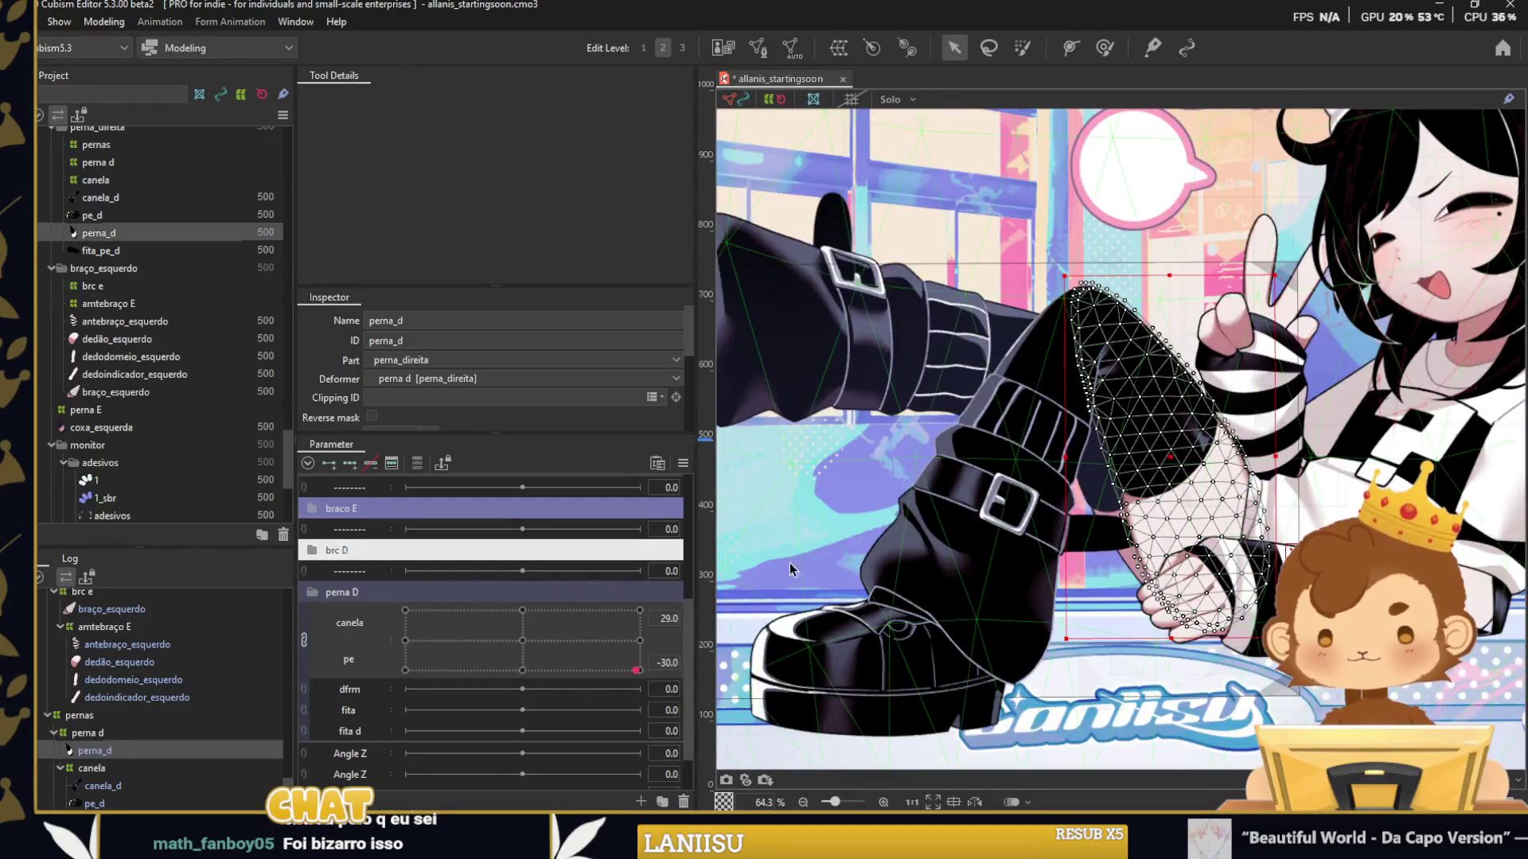
# Reshape the perna_d thigh with the Deform Brush to meet the shin at canela 30.
pyautogui.click(303, 639)
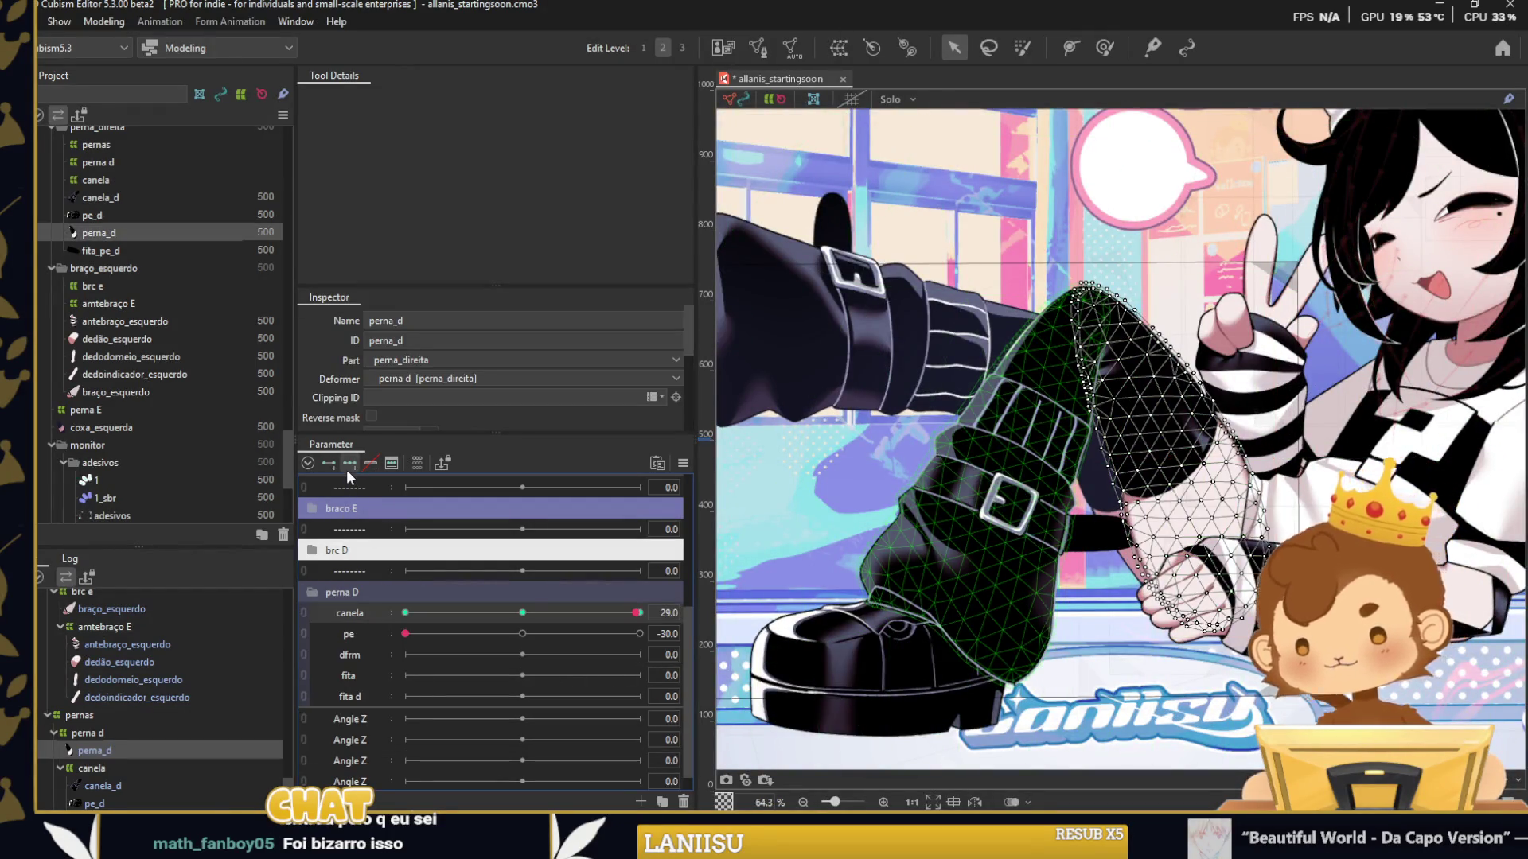
pyautogui.moveTo(637, 613); pyautogui.dragTo(405, 613)
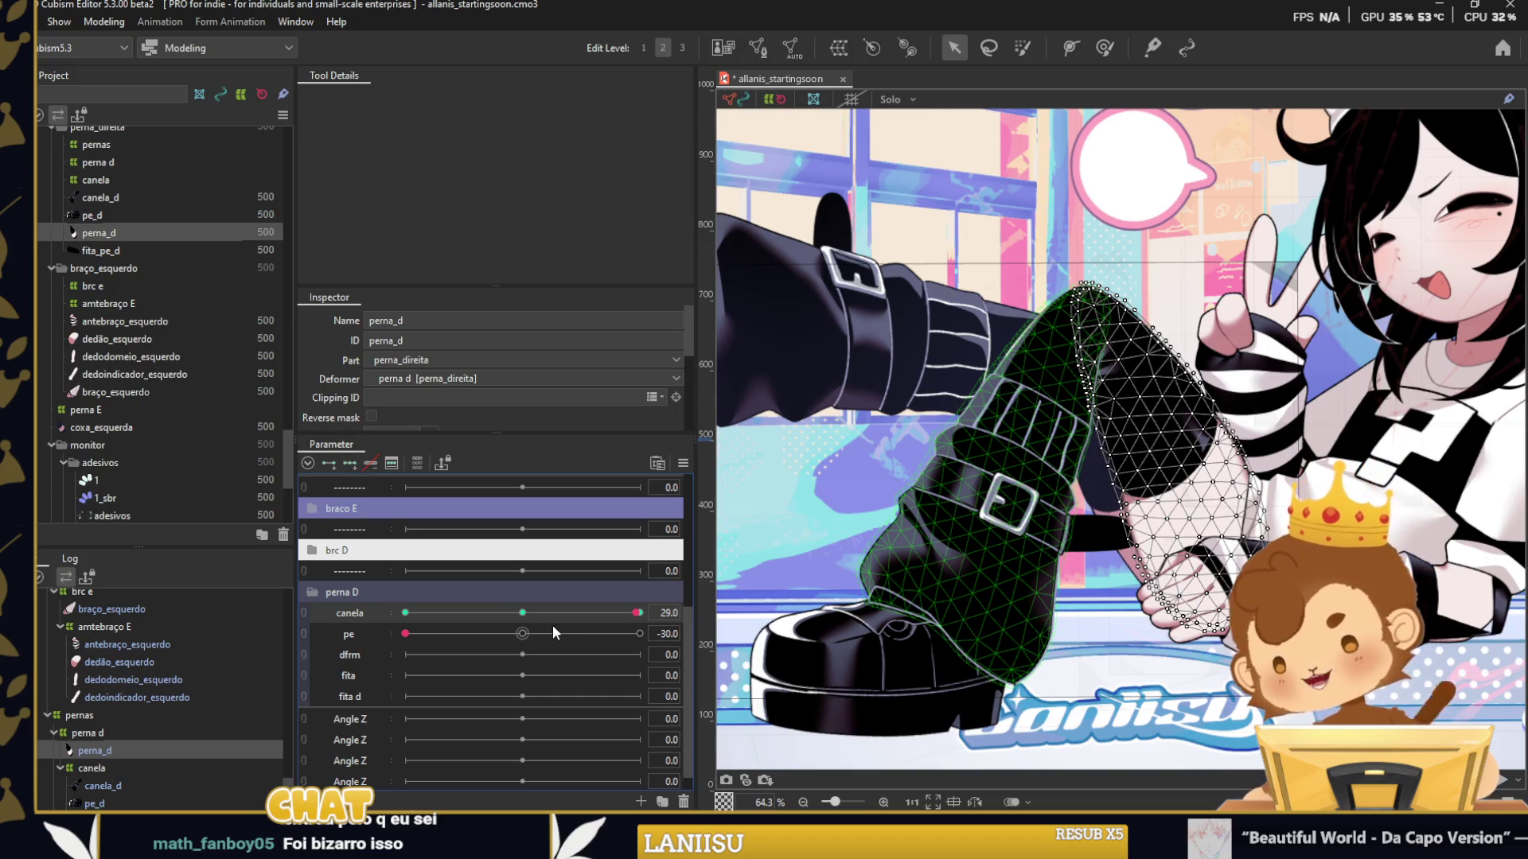
pyautogui.click(1105, 47)
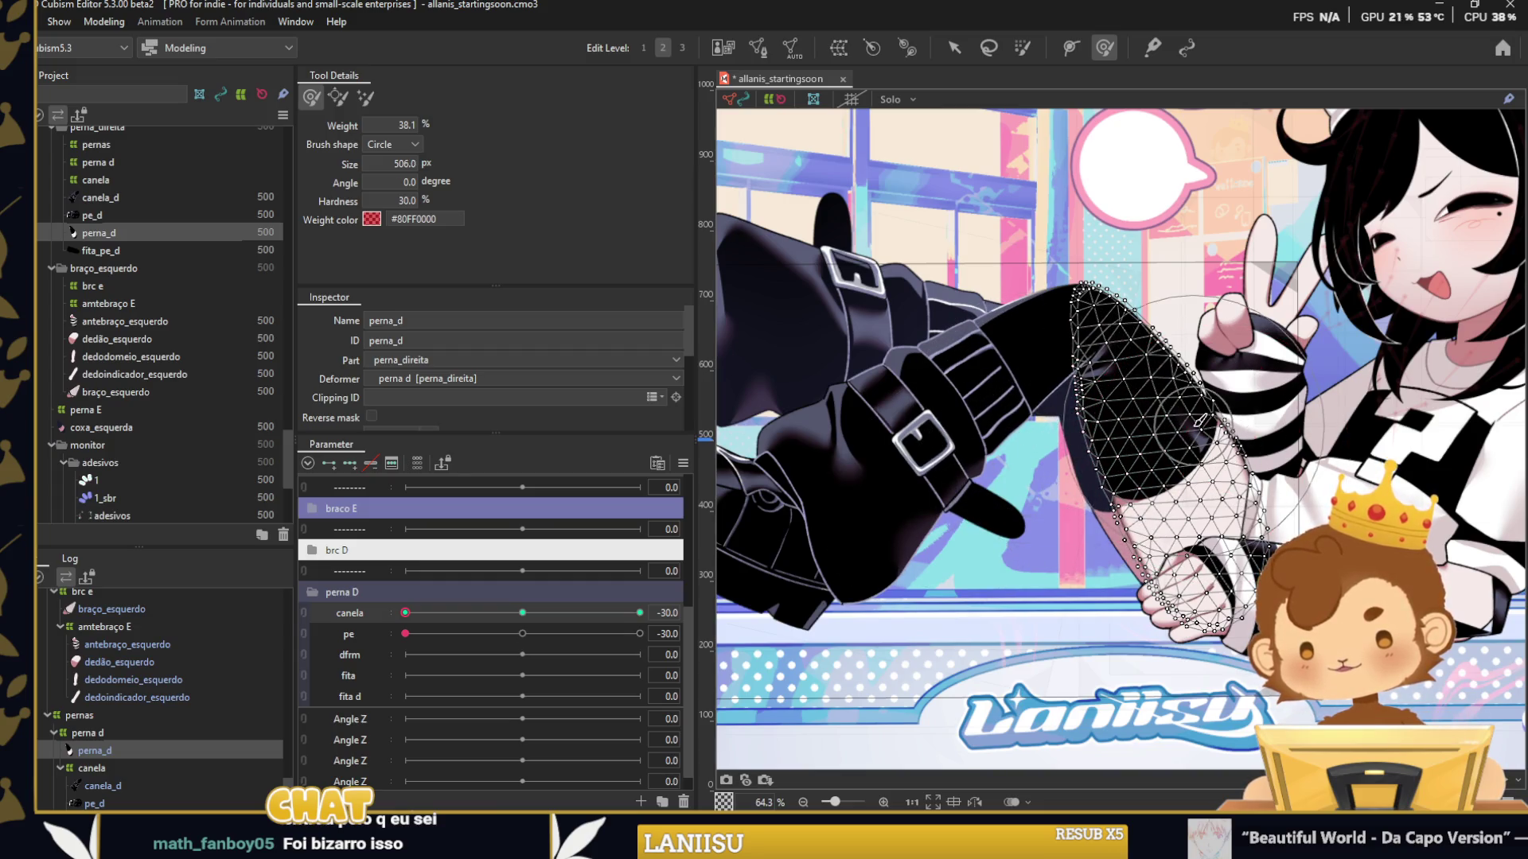
pyautogui.moveTo(405, 612); pyautogui.dragTo(640, 613)
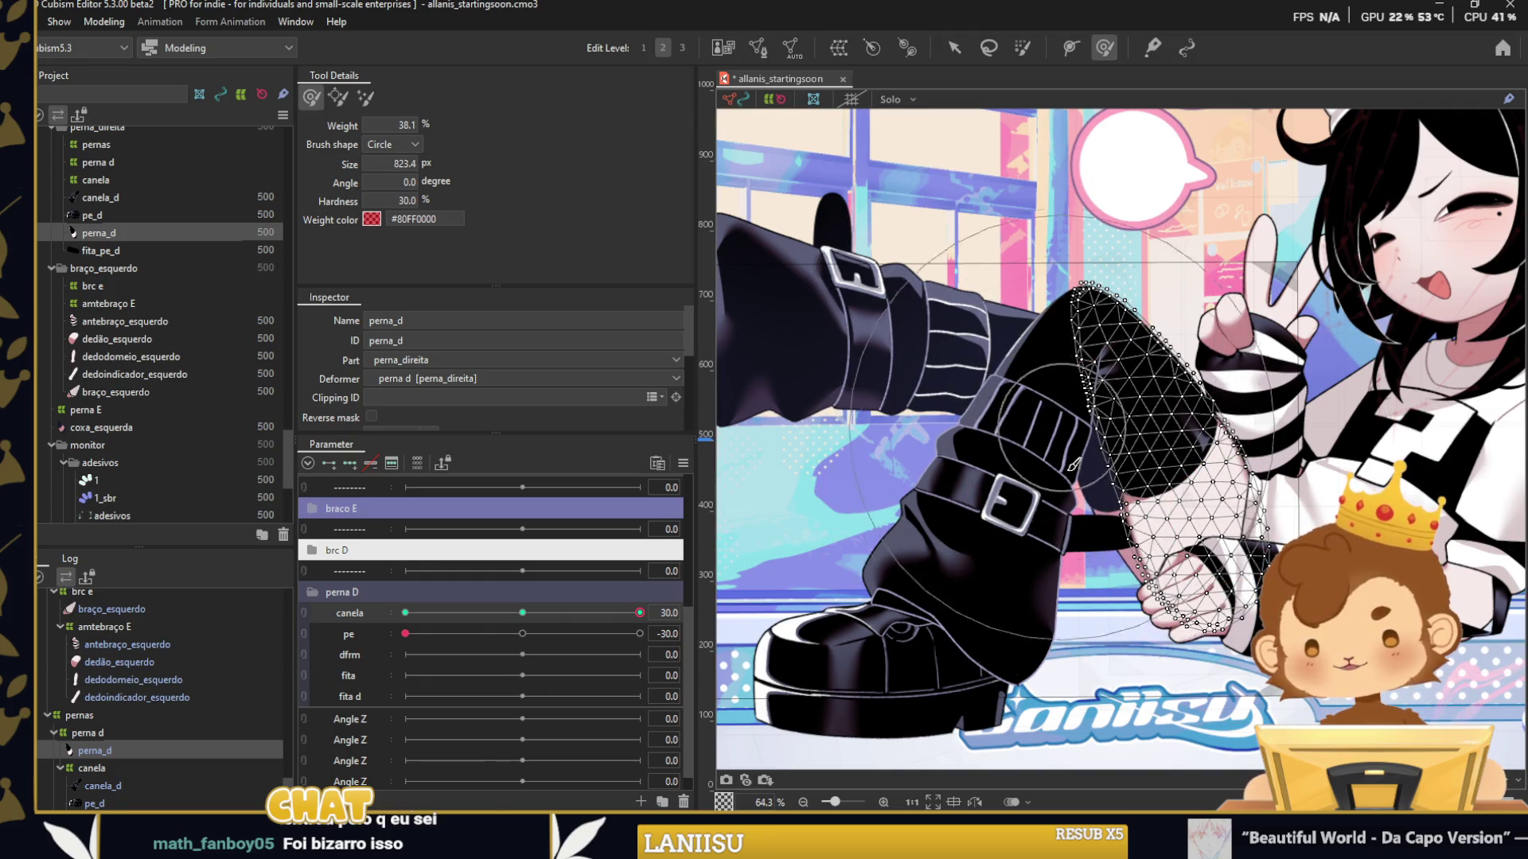
pyautogui.scroll(5, 1143, 474)
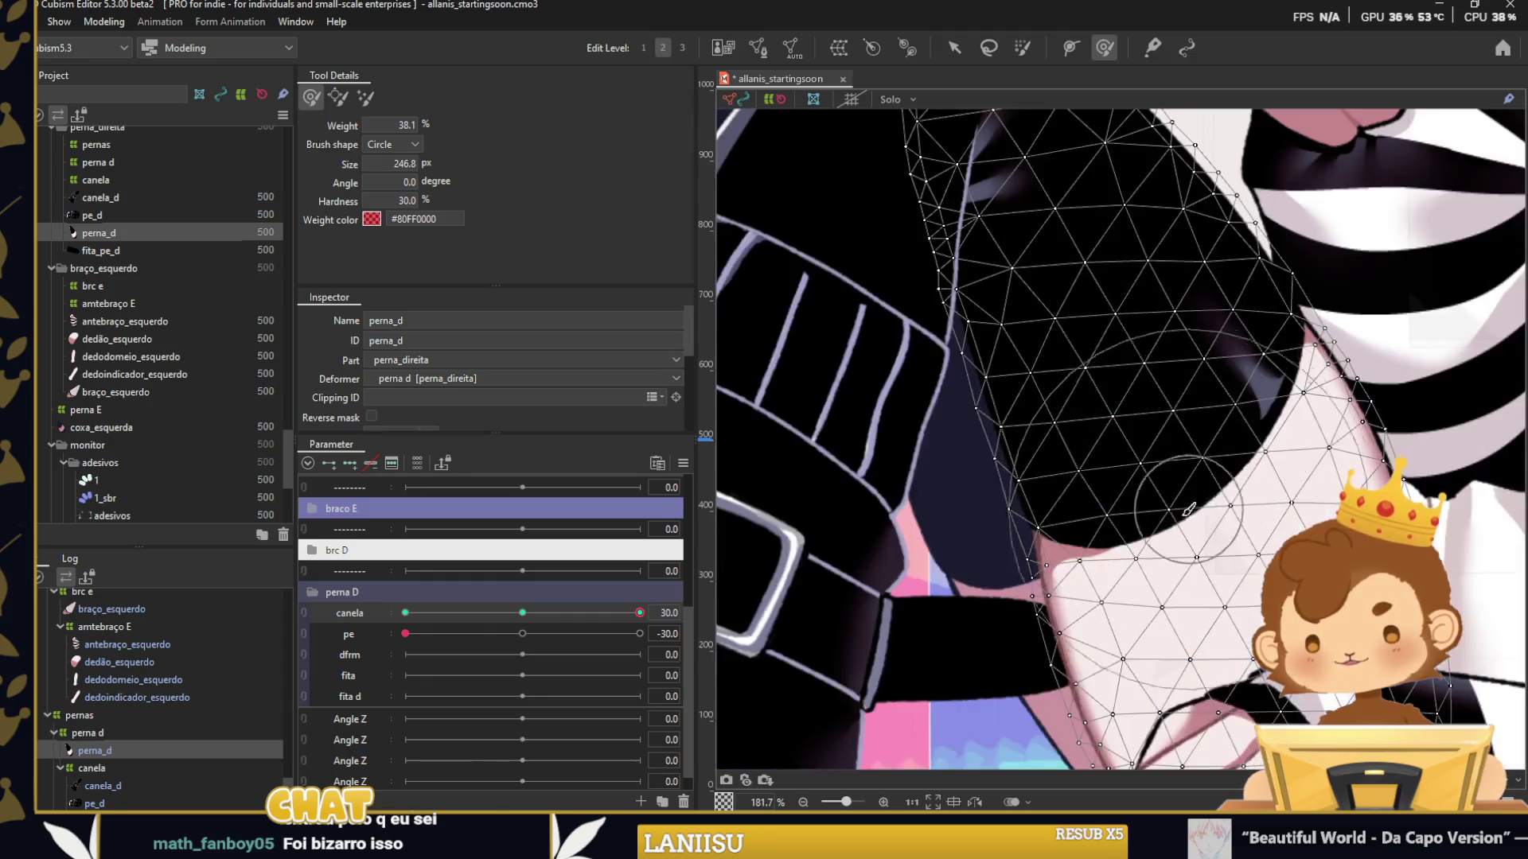
pyautogui.moveTo(1293, 467); pyautogui.dragTo(1341, 462)
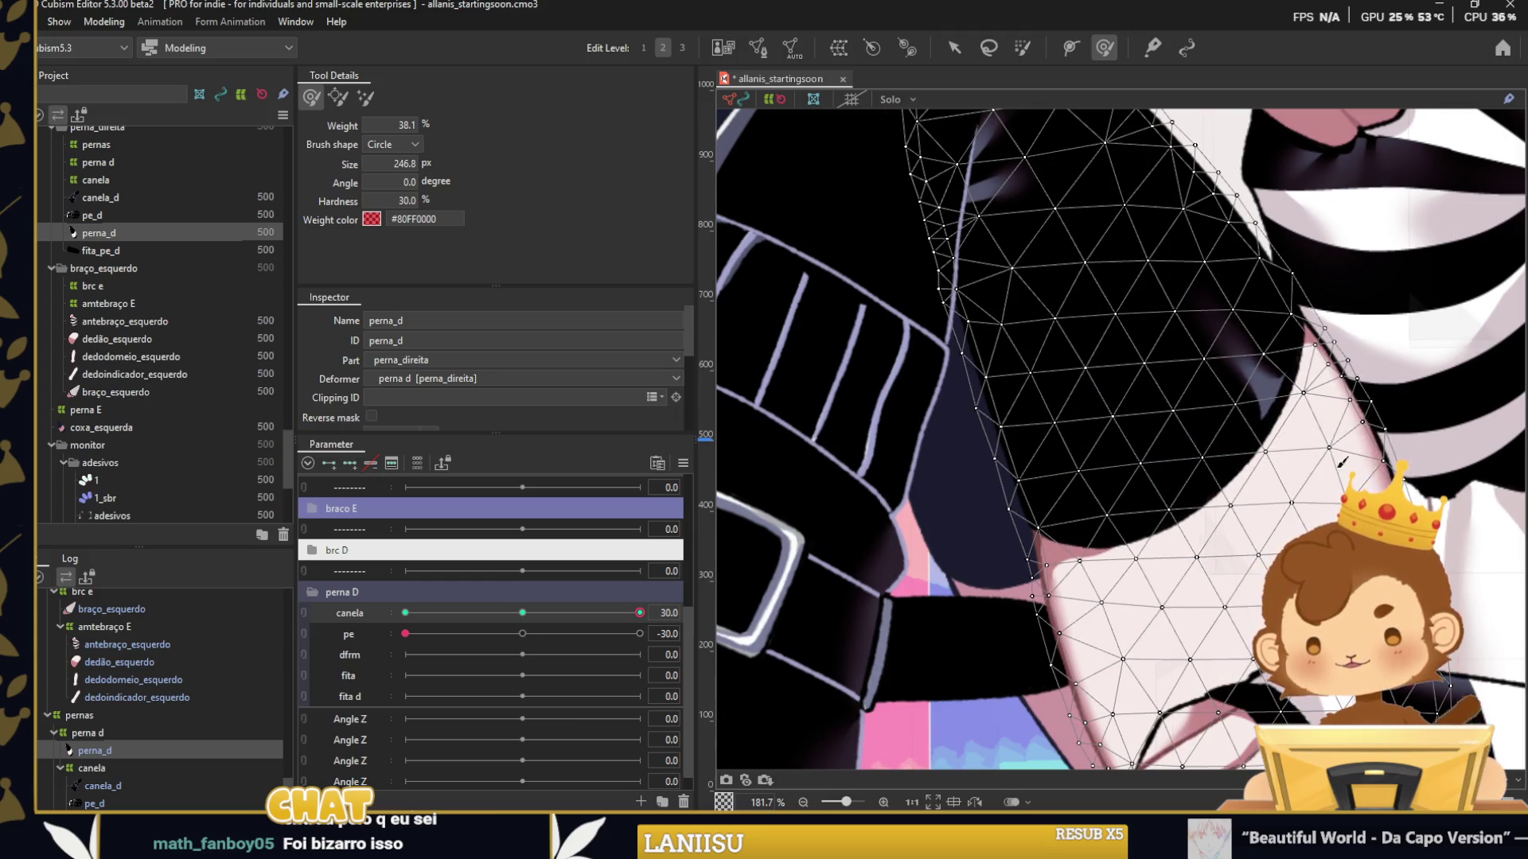
pyautogui.moveTo(1136, 509)
pyautogui.mouseDown()
pyautogui.moveTo(1252, 436)
pyautogui.moveTo(1229, 366)
pyautogui.mouseUp()
# Reshape the thigh edge at canela -30, then deselect the mesh.
pyautogui.moveTo(629, 619); pyautogui.dragTo(320, 622)
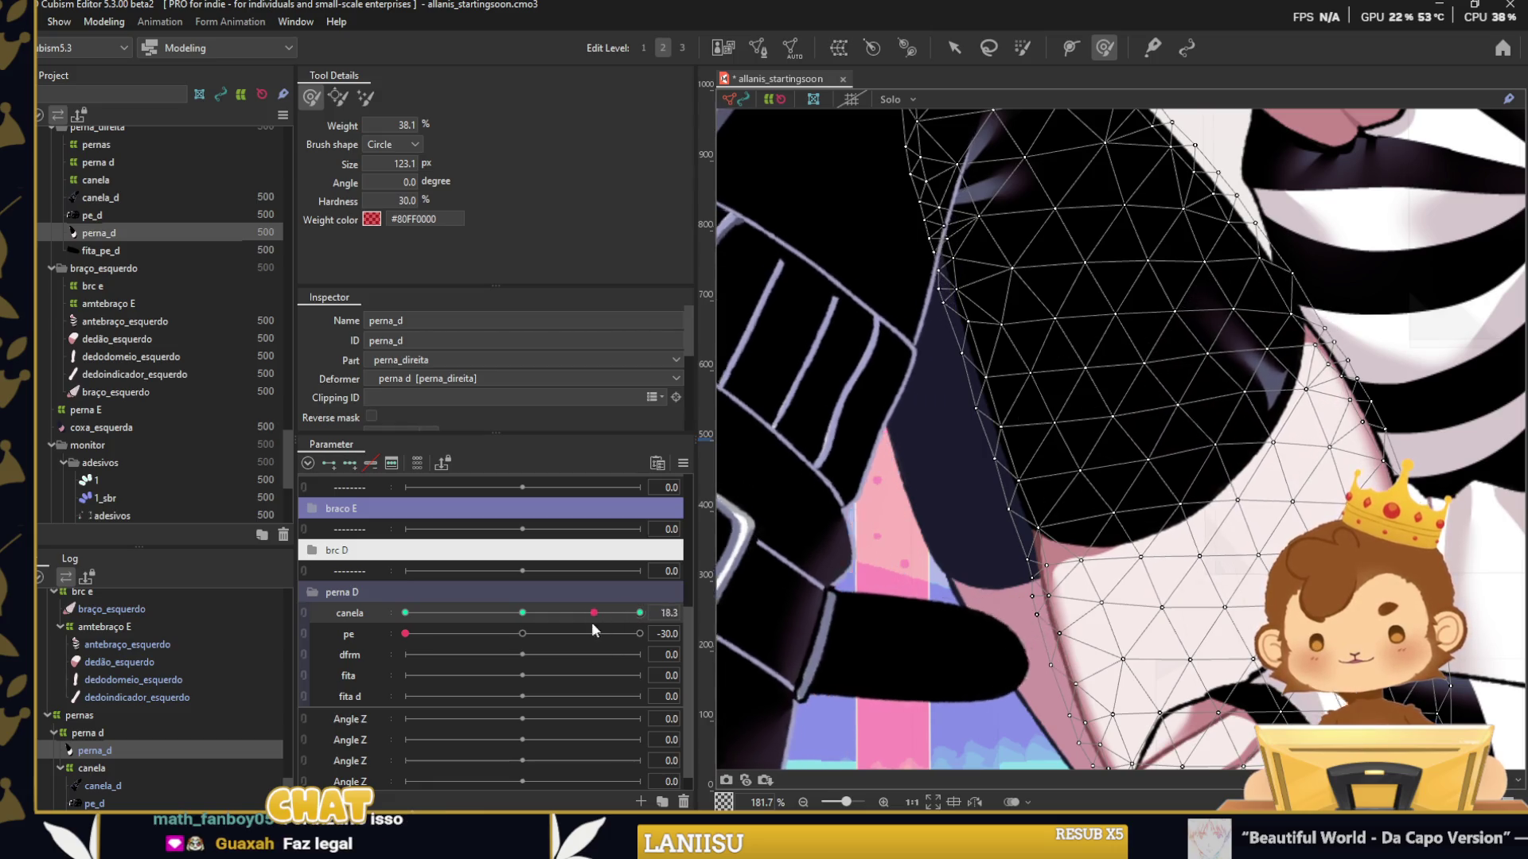
pyautogui.moveTo(1227, 473); pyautogui.dragTo(1108, 539)
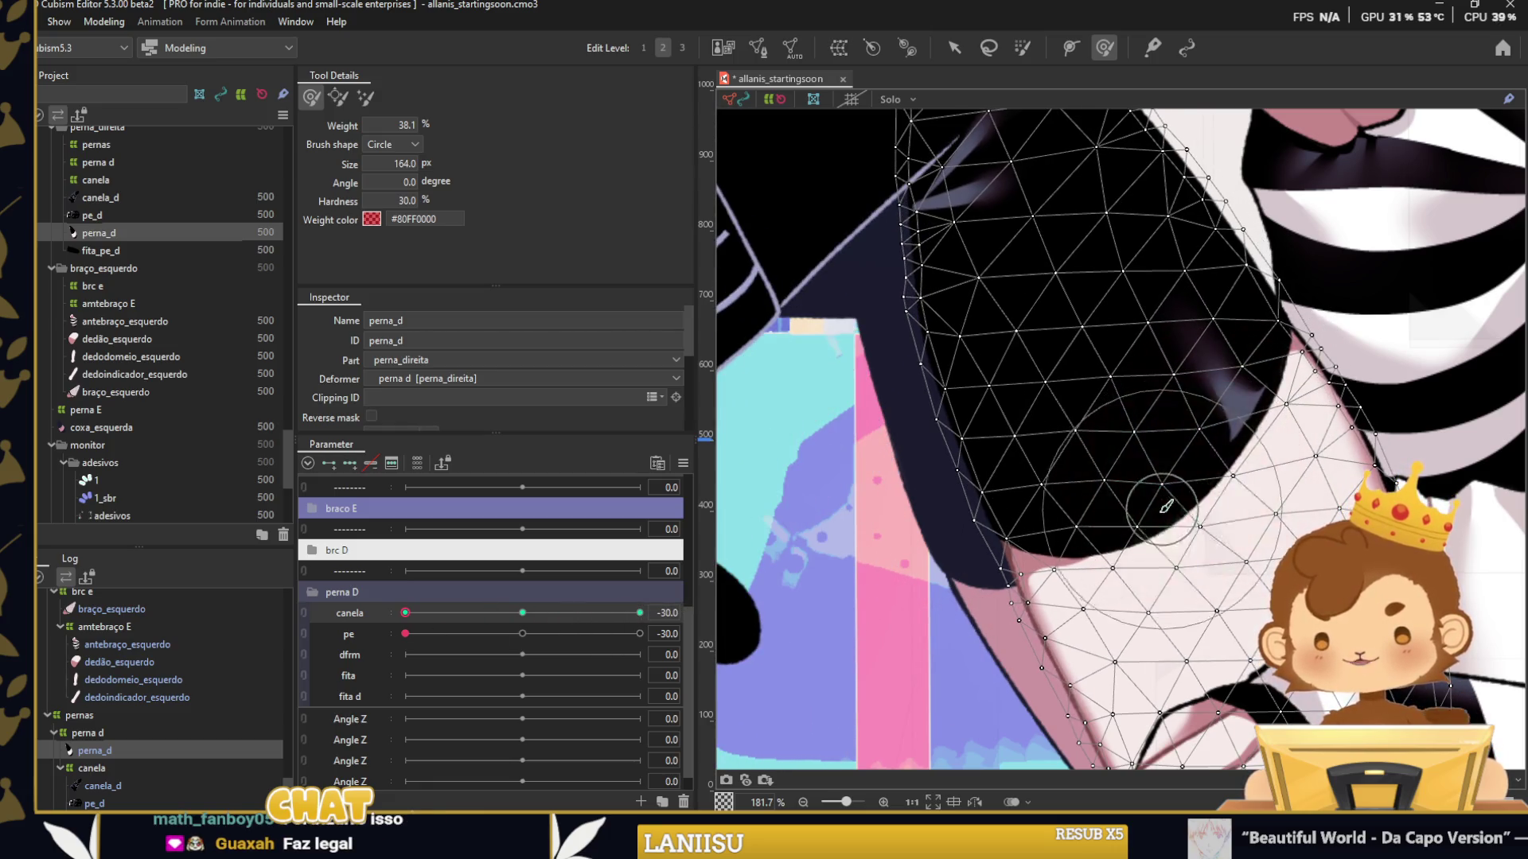
pyautogui.scroll(-5, 1101, 359)
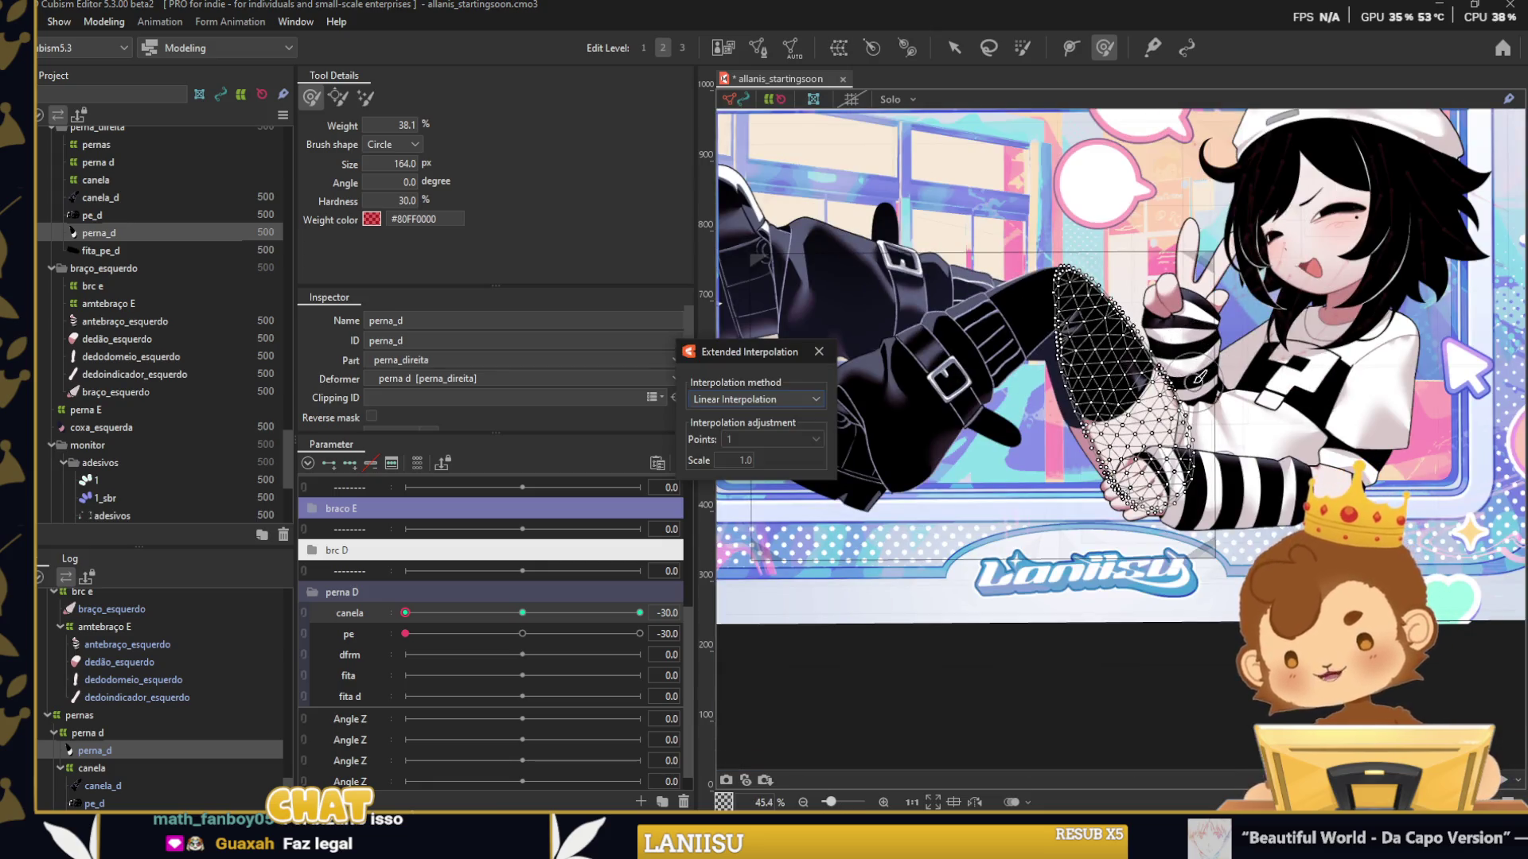
pyautogui.click(819, 351)
pyautogui.press('v')
pyautogui.press('Escape')
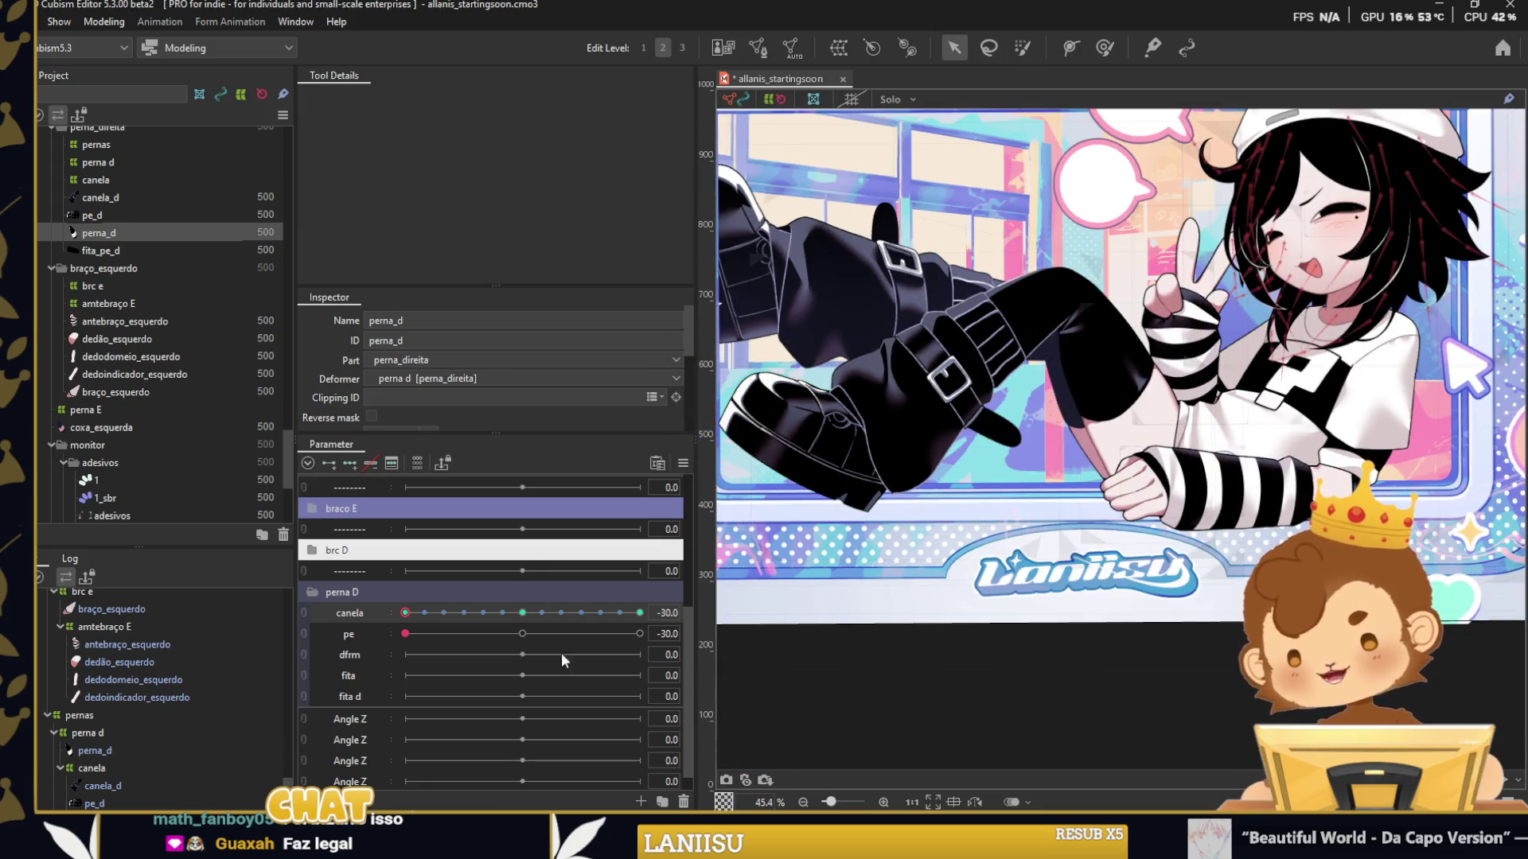
# Refine the perna_d thigh outline near the knee at canela -30 with the Deform Brush.
pyautogui.moveTo(419, 611)
pyautogui.mouseDown()
pyautogui.moveTo(641, 611)
pyautogui.moveTo(405, 612)
pyautogui.mouseUp()
pyautogui.click(94, 750)
pyautogui.click(1104, 47)
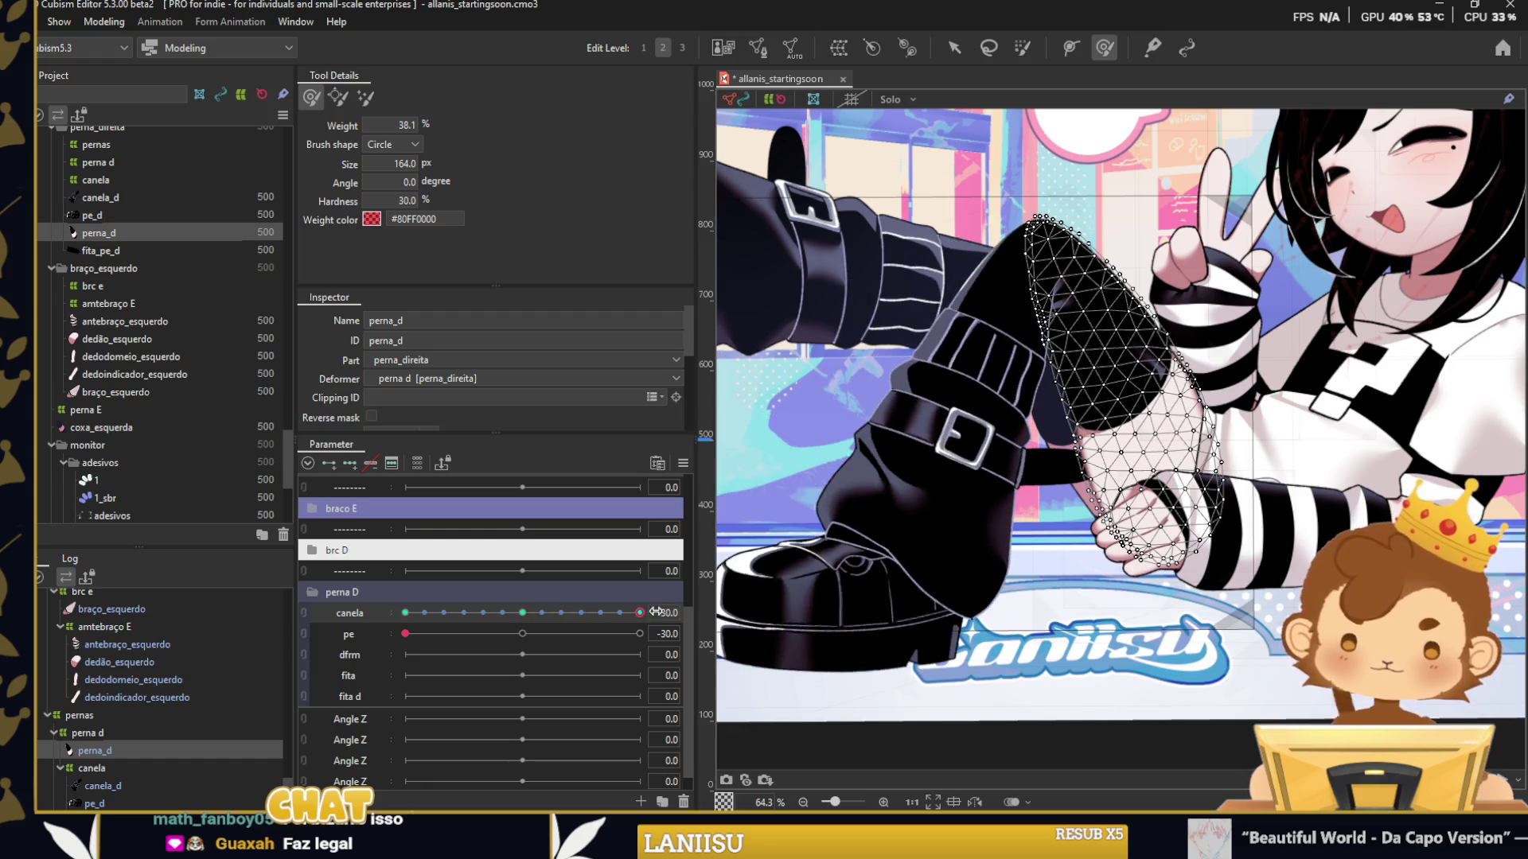
pyautogui.scroll(4, 1125, 419)
pyautogui.moveTo(1153, 417); pyautogui.dragTo(1136, 456)
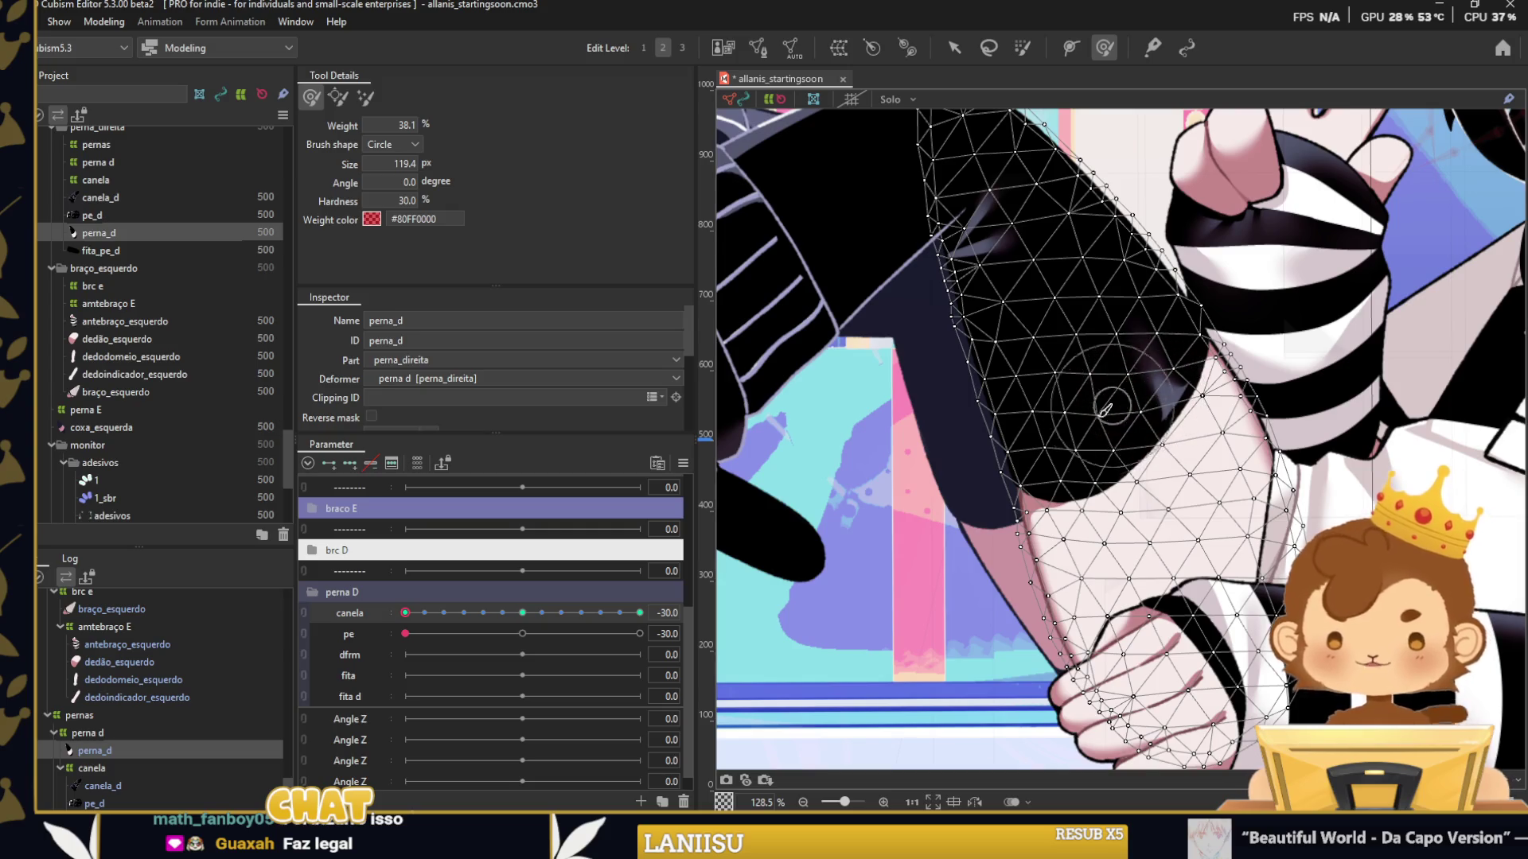
pyautogui.scroll(-5, 1105, 440)
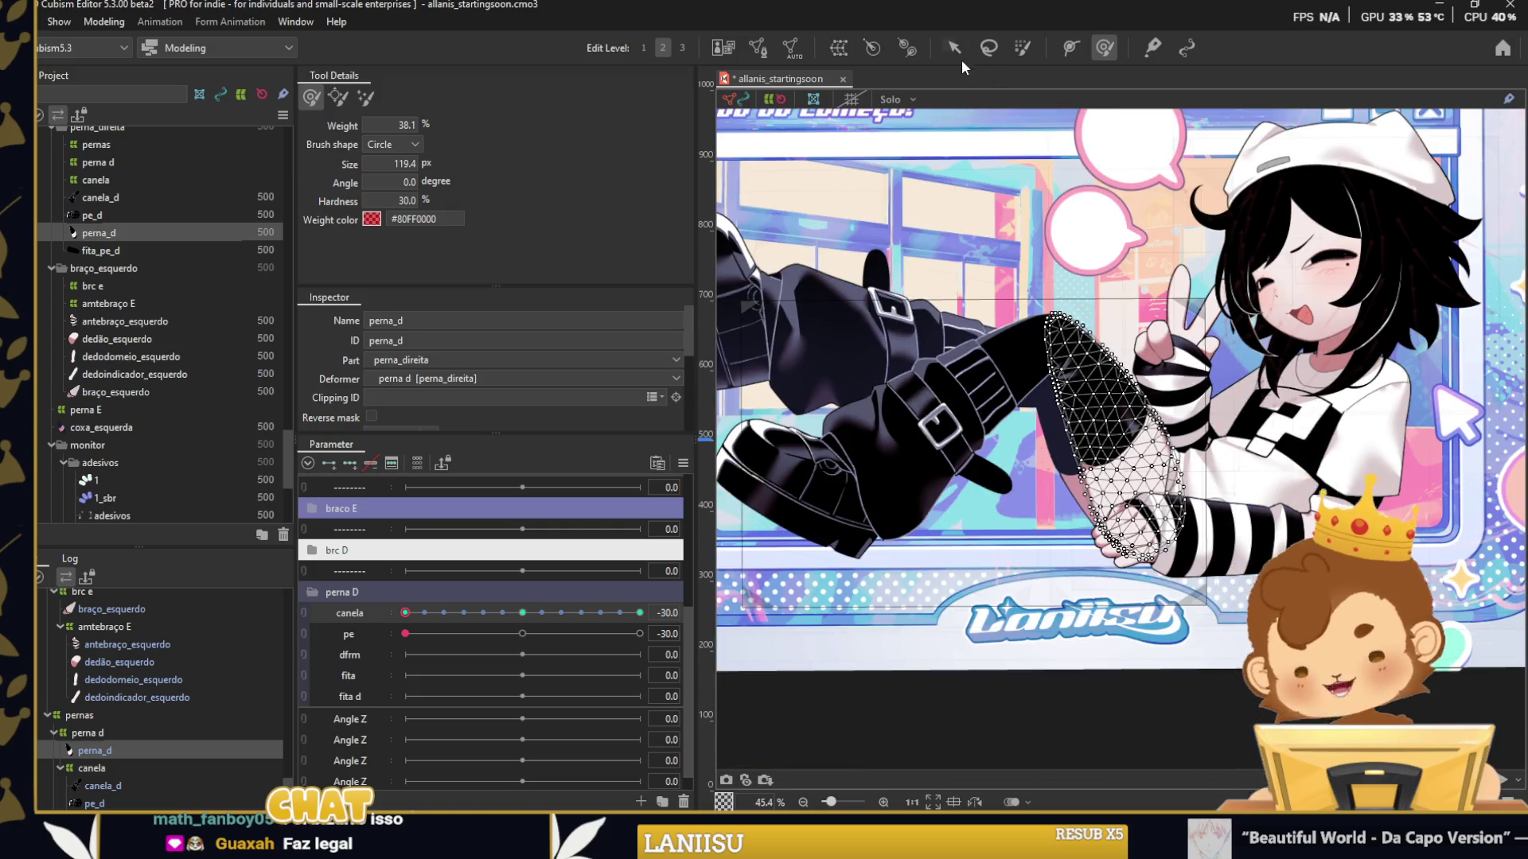
pyautogui.click(958, 53)
# Check the leg through the shin range, reset canela and pe to 0, and select pe_d.
pyautogui.click(876, 689)
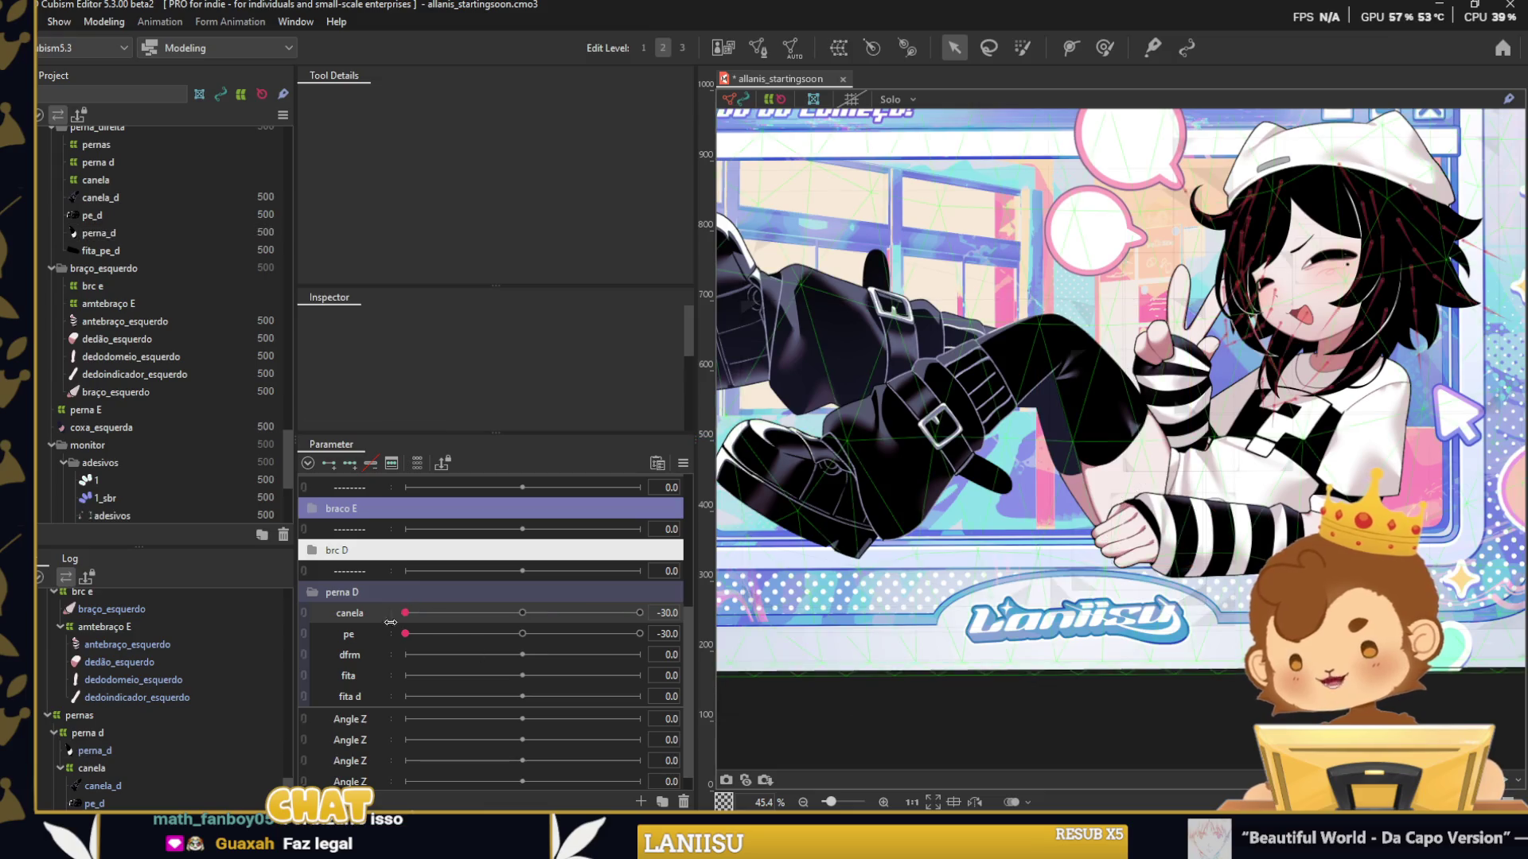
pyautogui.moveTo(412, 618)
pyautogui.mouseDown()
pyautogui.moveTo(668, 609)
pyautogui.moveTo(420, 612)
pyautogui.mouseUp()
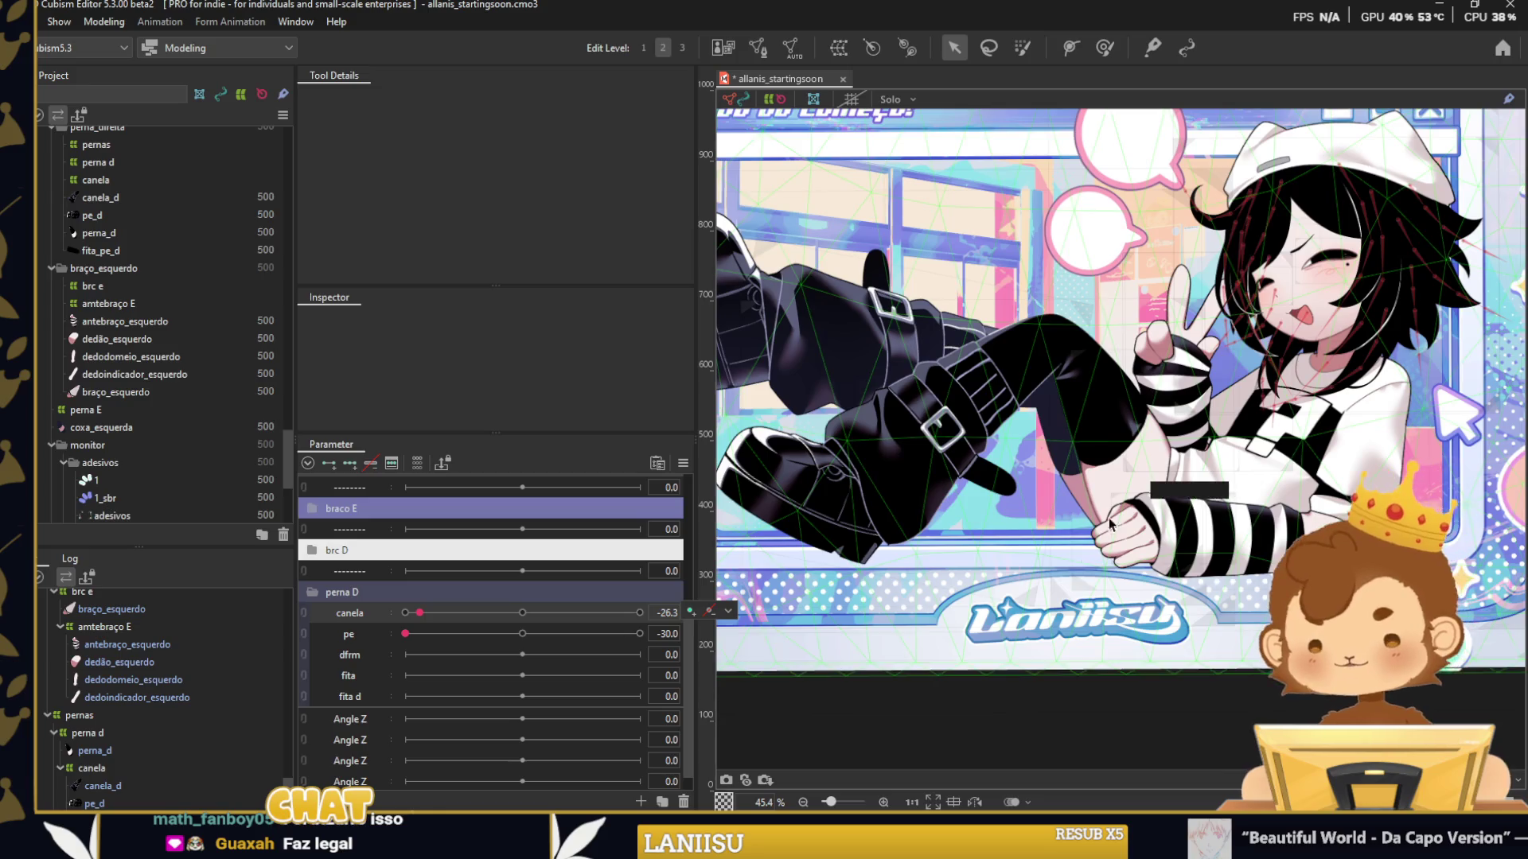
pyautogui.scroll(-1, 1050, 434)
pyautogui.click(522, 613)
pyautogui.click(522, 634)
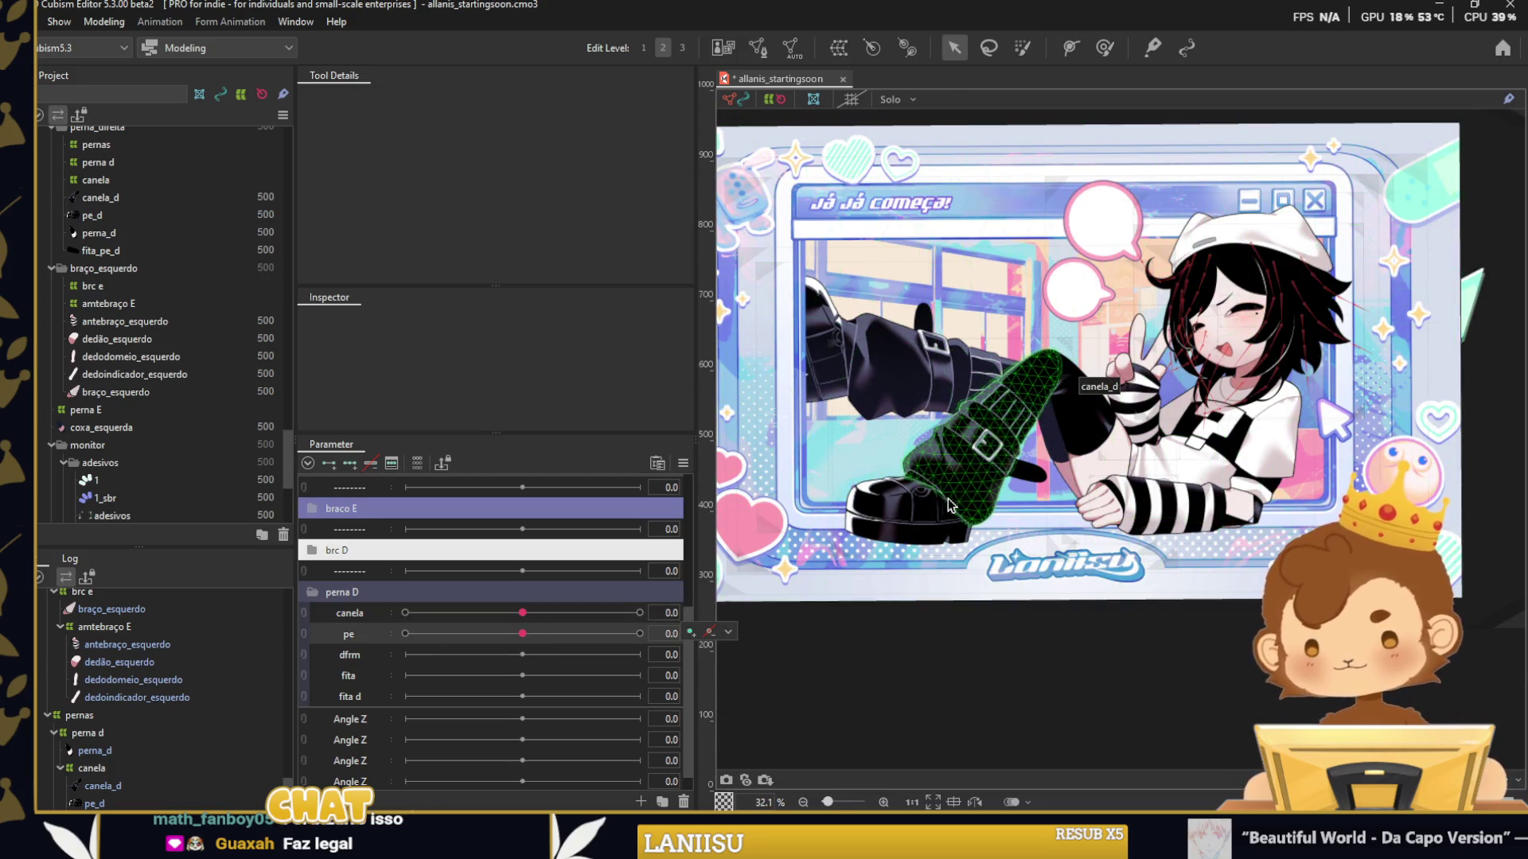
pyautogui.scroll(1, 950, 503)
pyautogui.click(949, 504)
pyautogui.click(350, 464)
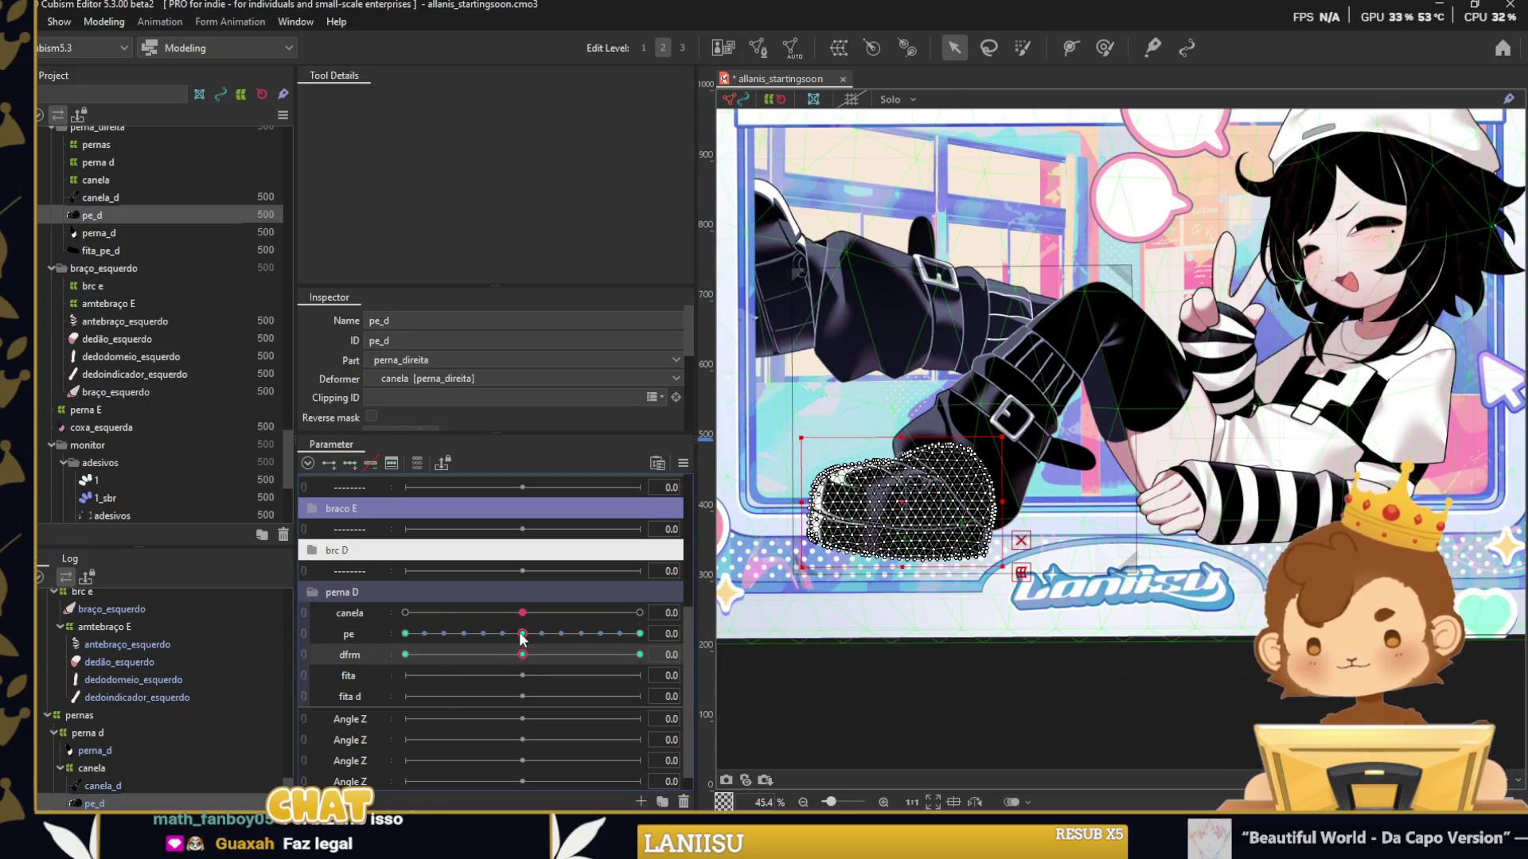
# Reshape the pe_d shoe with the Deform Brush at dfrm -30 and 30, with interpolated in-between keys.
pyautogui.moveTo(522, 654); pyautogui.dragTo(408, 654)
pyautogui.moveTo(895, 101); pyautogui.dragTo(1070, 93)
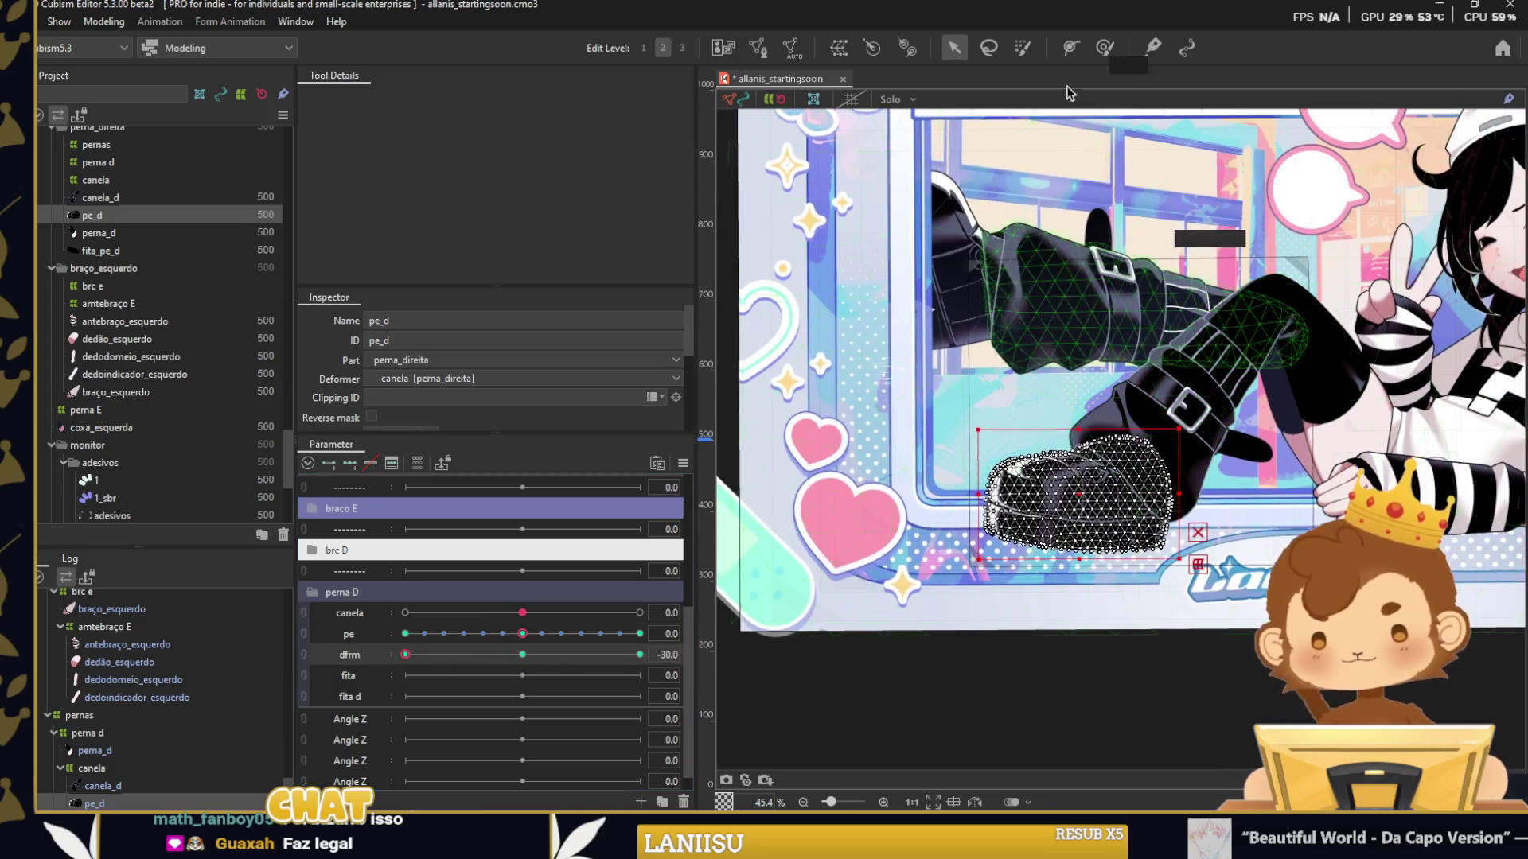
pyautogui.click(1105, 47)
pyautogui.scroll(2, 1026, 346)
pyautogui.scroll(-1, 1074, 470)
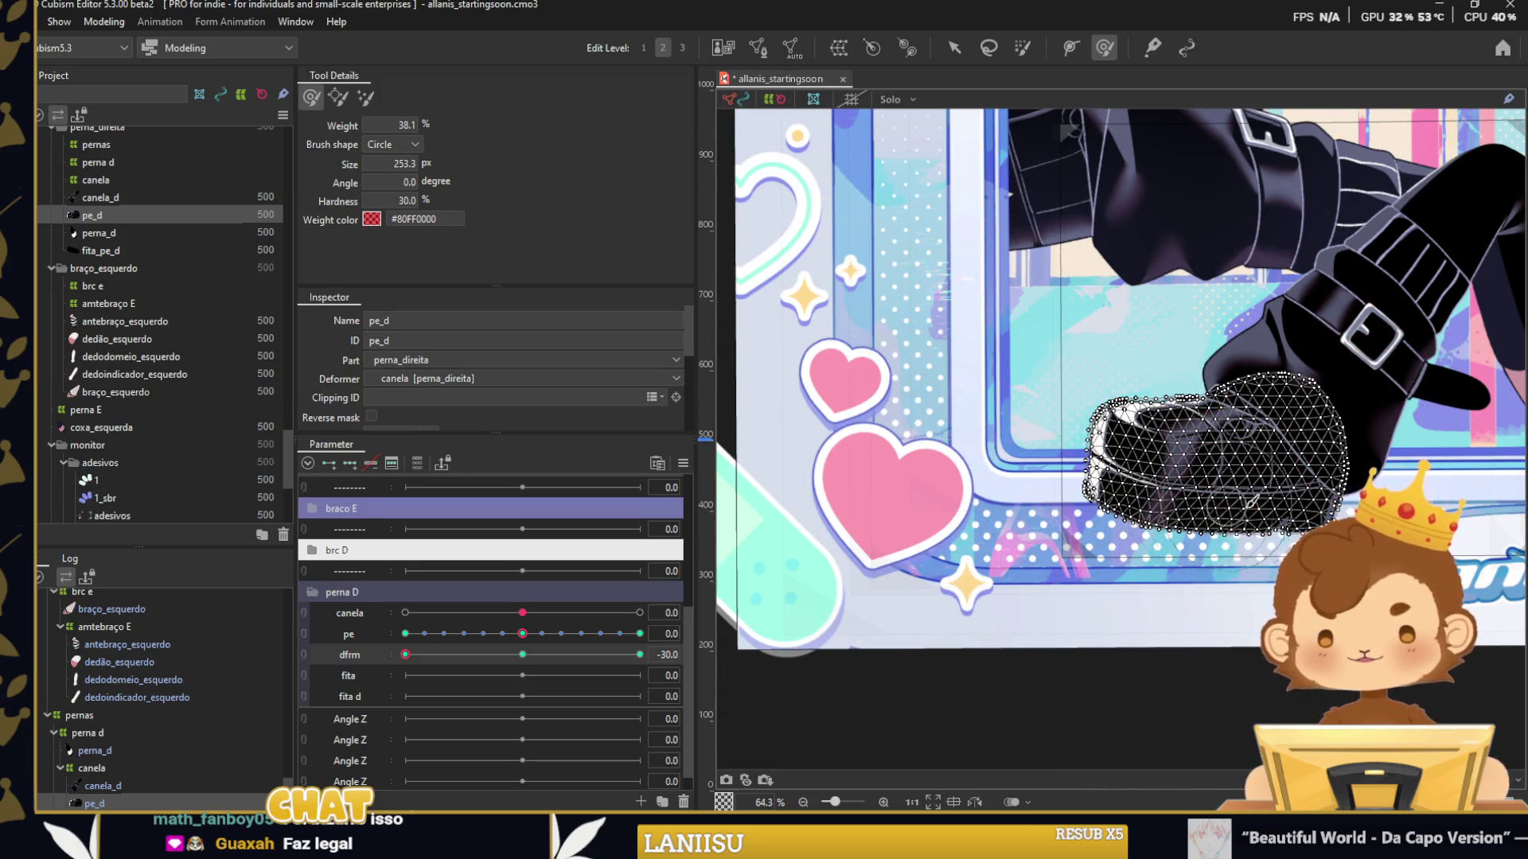
pyautogui.scroll(2, 1250, 503)
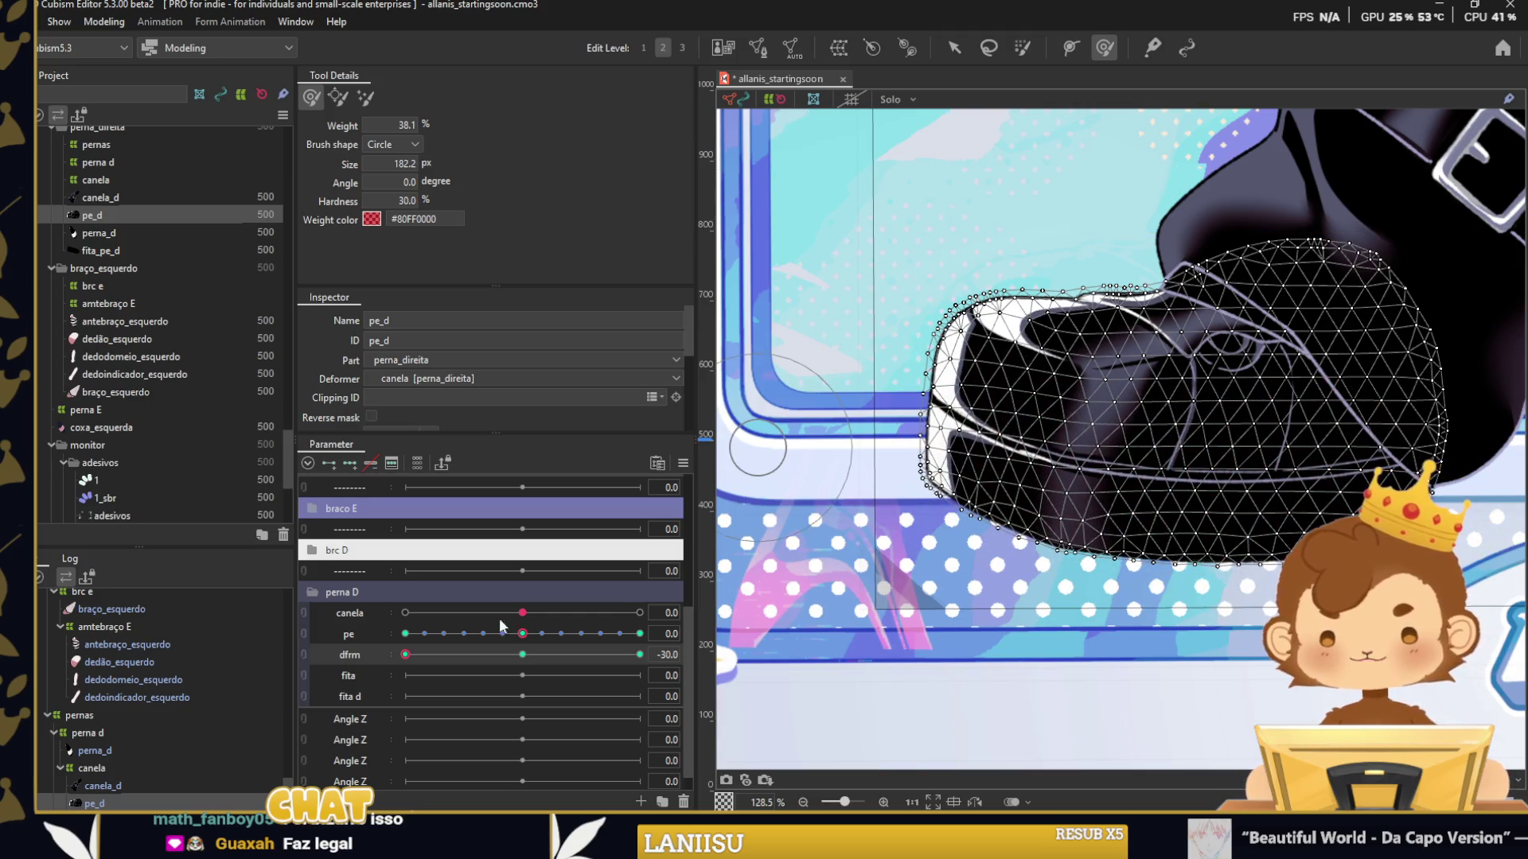
pyautogui.moveTo(407, 654); pyautogui.dragTo(567, 654)
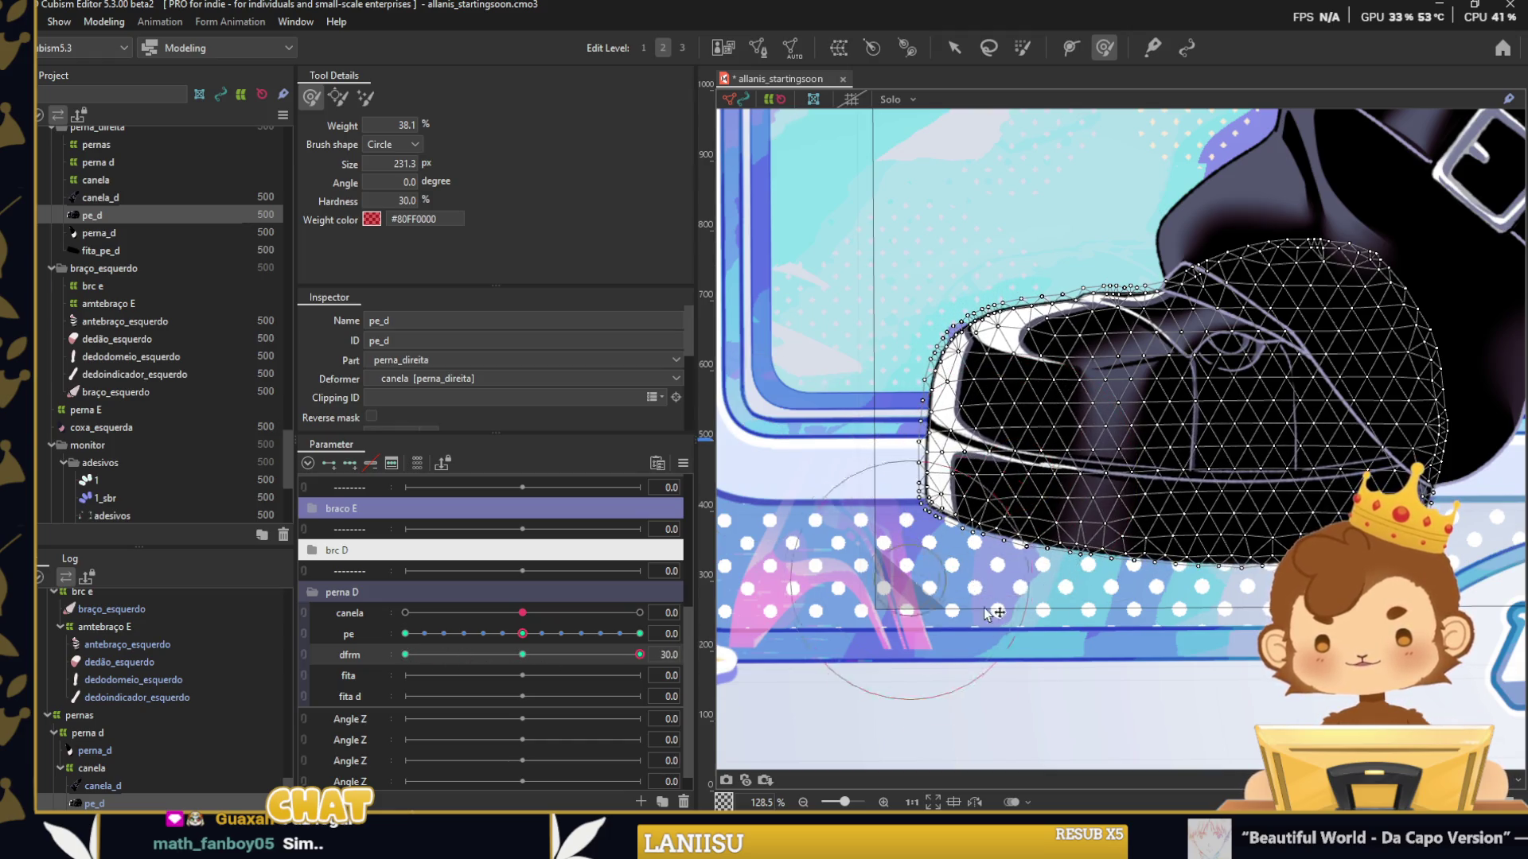
pyautogui.moveTo(767, 474)
pyautogui.mouseDown()
pyautogui.moveTo(938, 494)
pyautogui.moveTo(939, 518)
pyautogui.moveTo(1236, 501)
pyautogui.mouseUp()
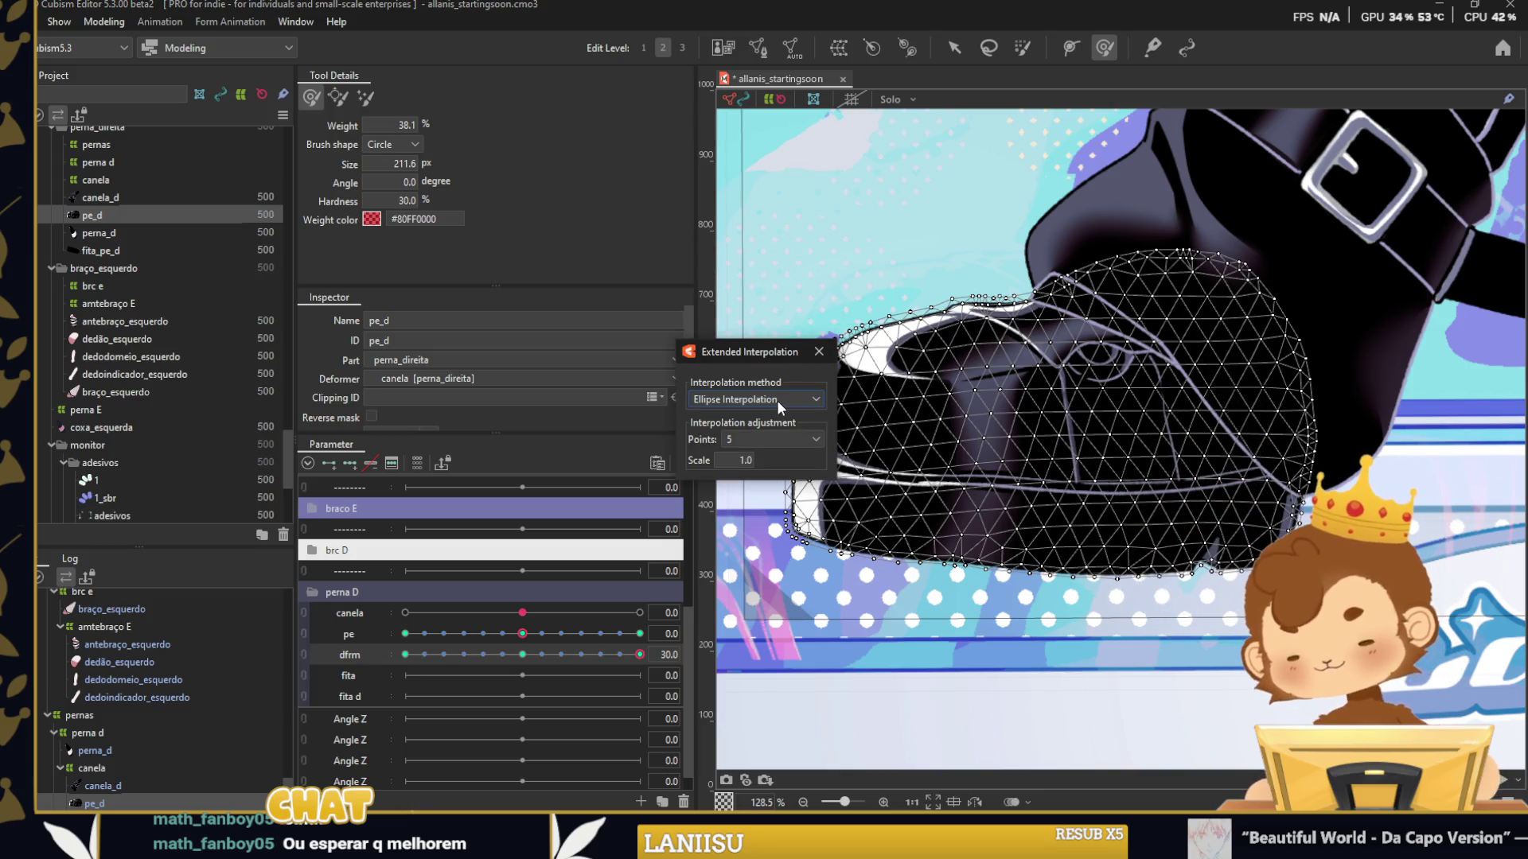
pyautogui.click(828, 355)
pyautogui.scroll(-5, 1235, 521)
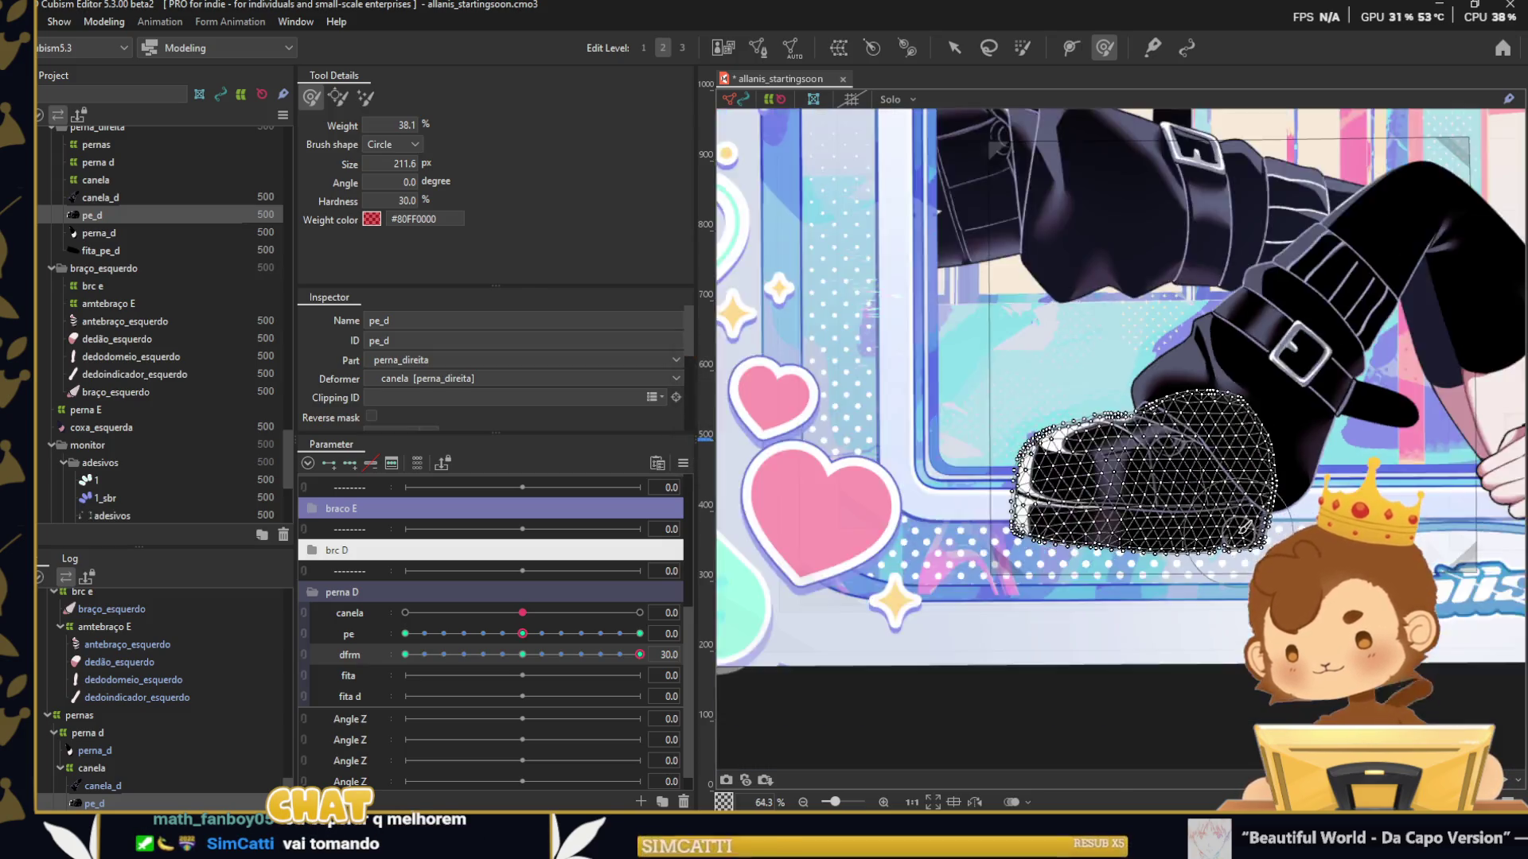
# Synthesize corner keys for pe_d pairing pe with dfrm.
pyautogui.press('v')
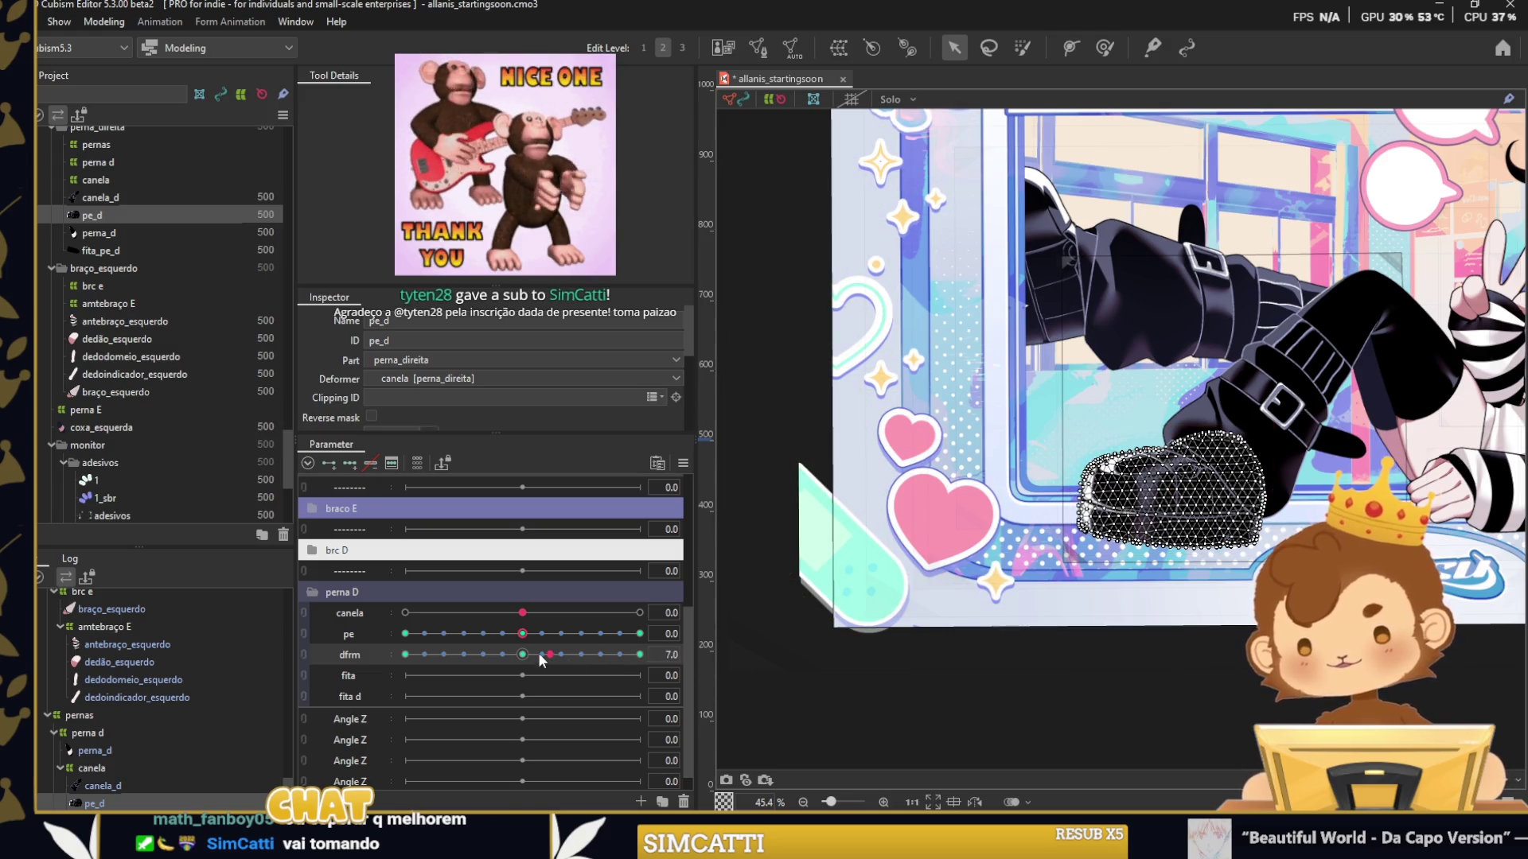
pyautogui.click(682, 463)
pyautogui.click(728, 521)
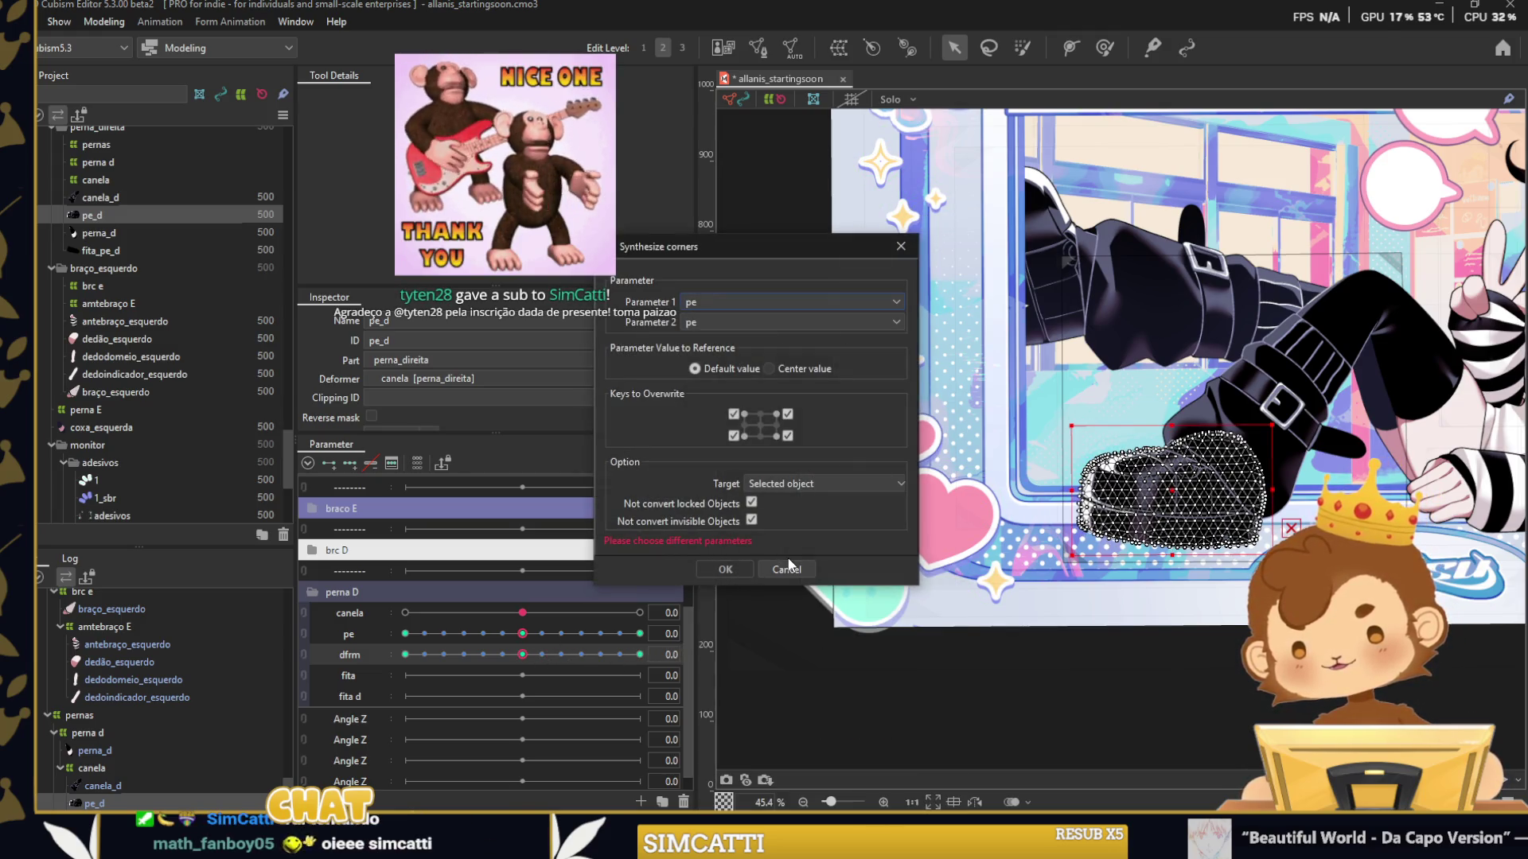
pyautogui.click(718, 323)
pyautogui.click(714, 357)
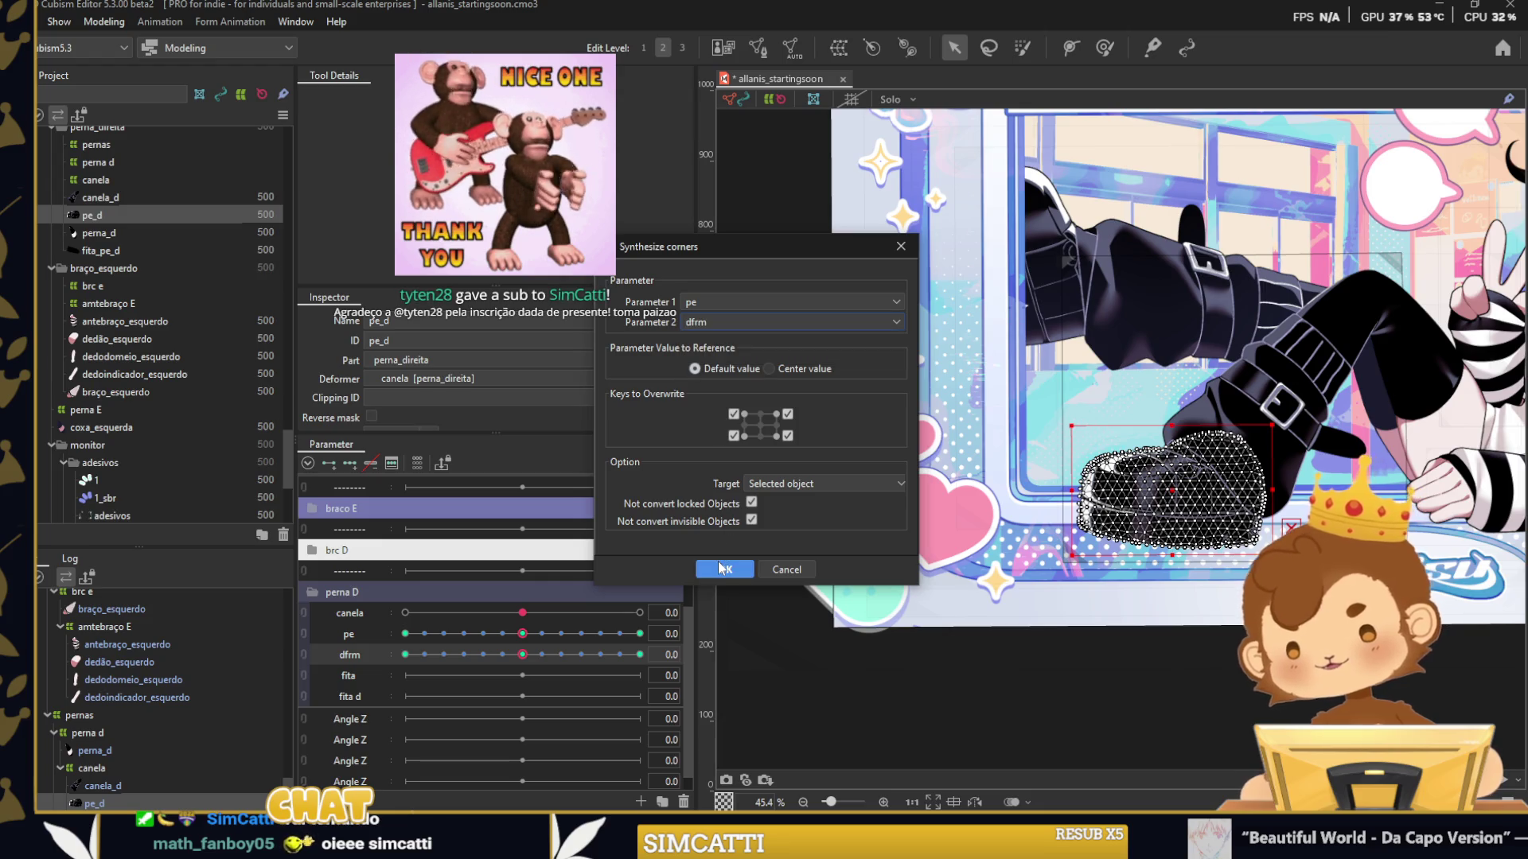
pyautogui.click(722, 569)
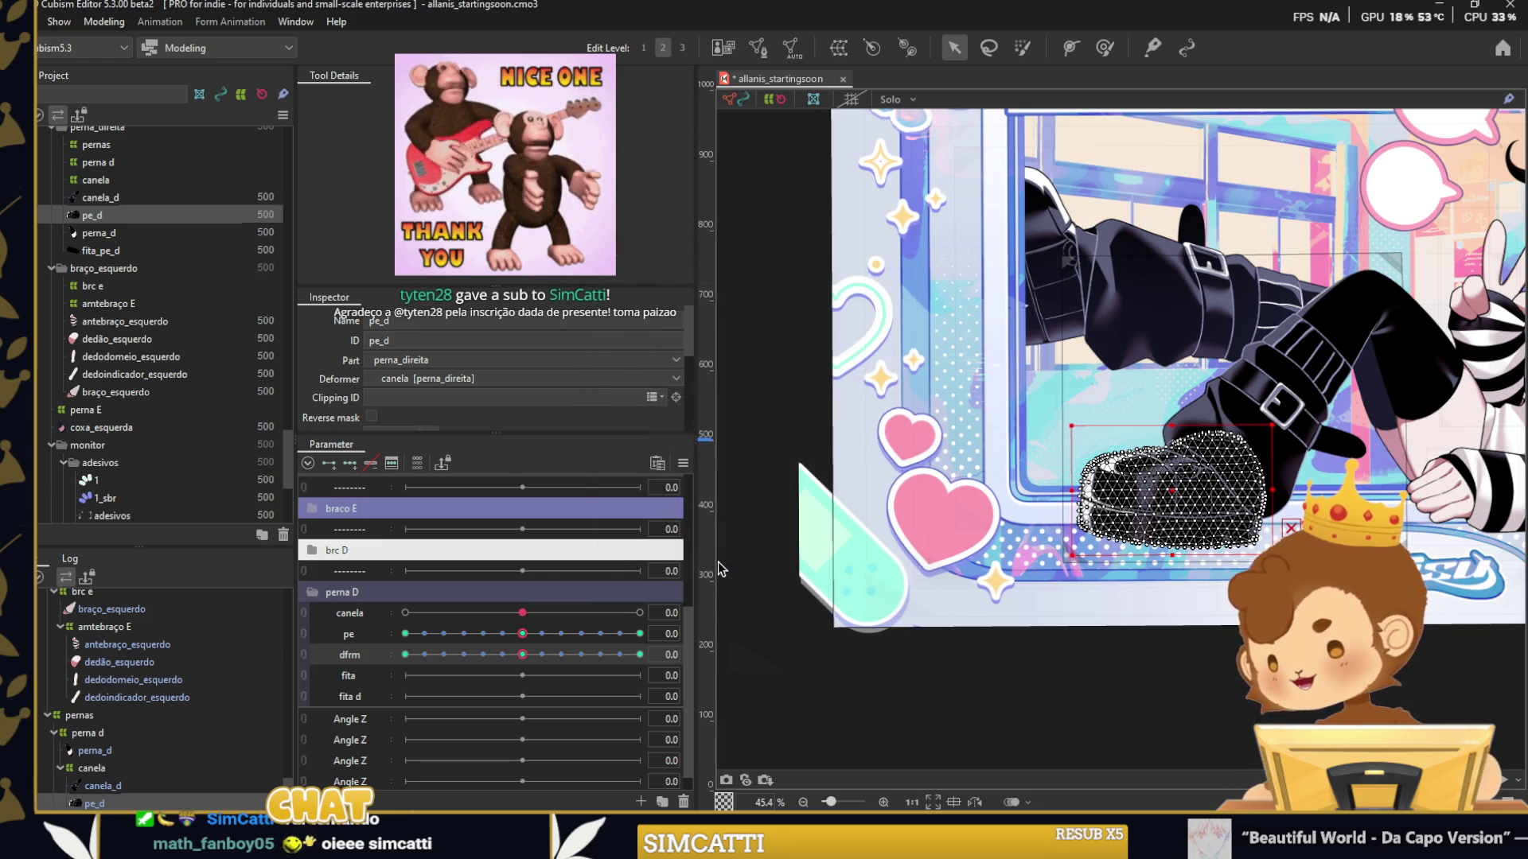
# Test the pe/dfrm 2D control, then add three keys to dfrm and set pe to -30.
pyautogui.click(891, 704)
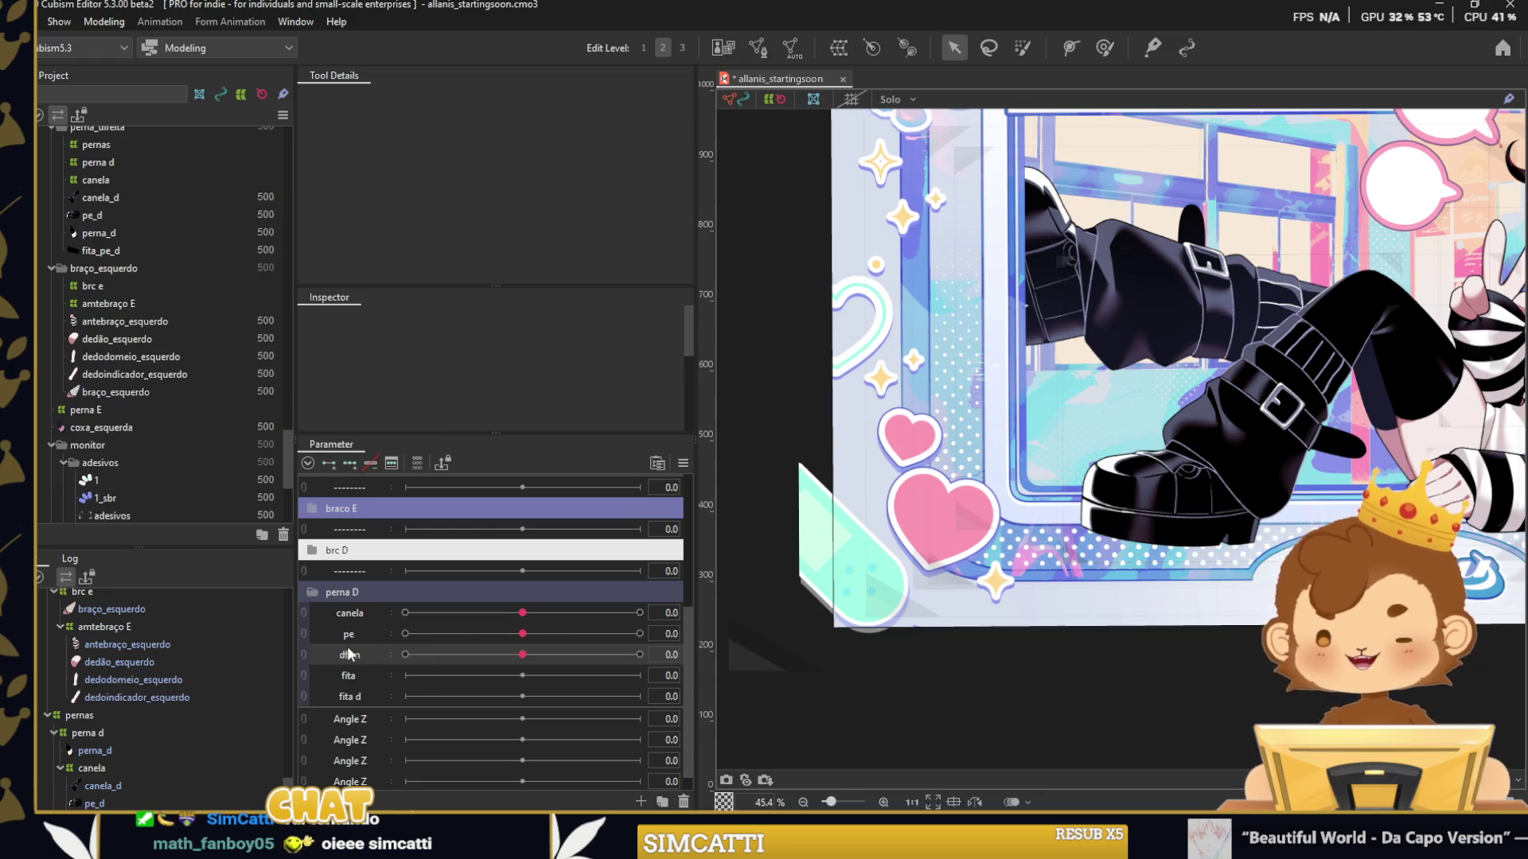
pyautogui.moveTo(522, 661)
pyautogui.mouseDown()
pyautogui.moveTo(475, 698)
pyautogui.moveTo(522, 661)
pyautogui.mouseUp()
pyautogui.click(1247, 527)
pyautogui.scroll(3, 1215, 531)
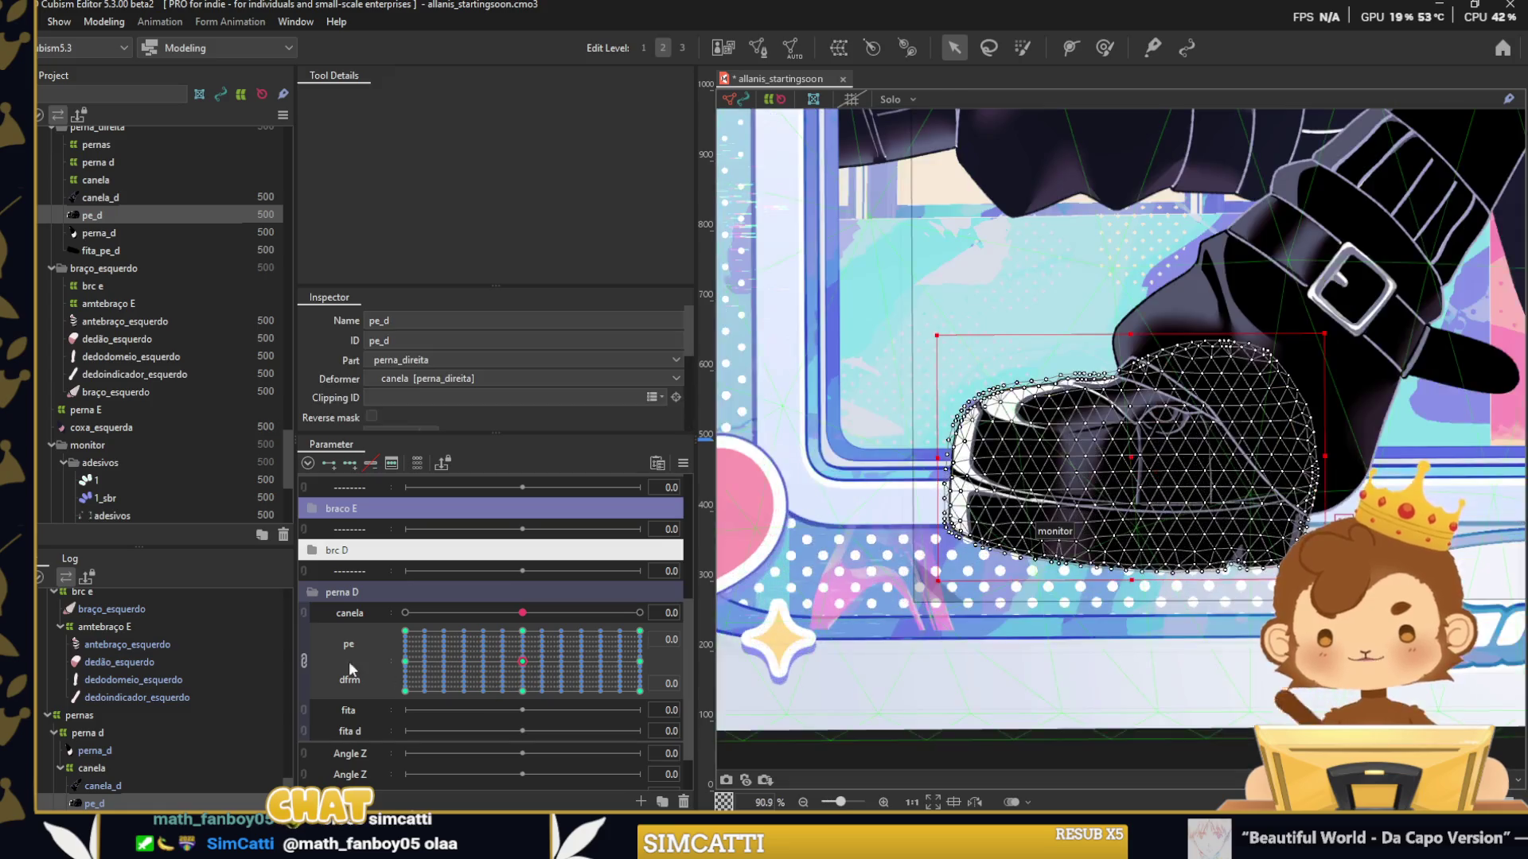
pyautogui.click(349, 661)
pyautogui.click(350, 462)
pyautogui.click(356, 461)
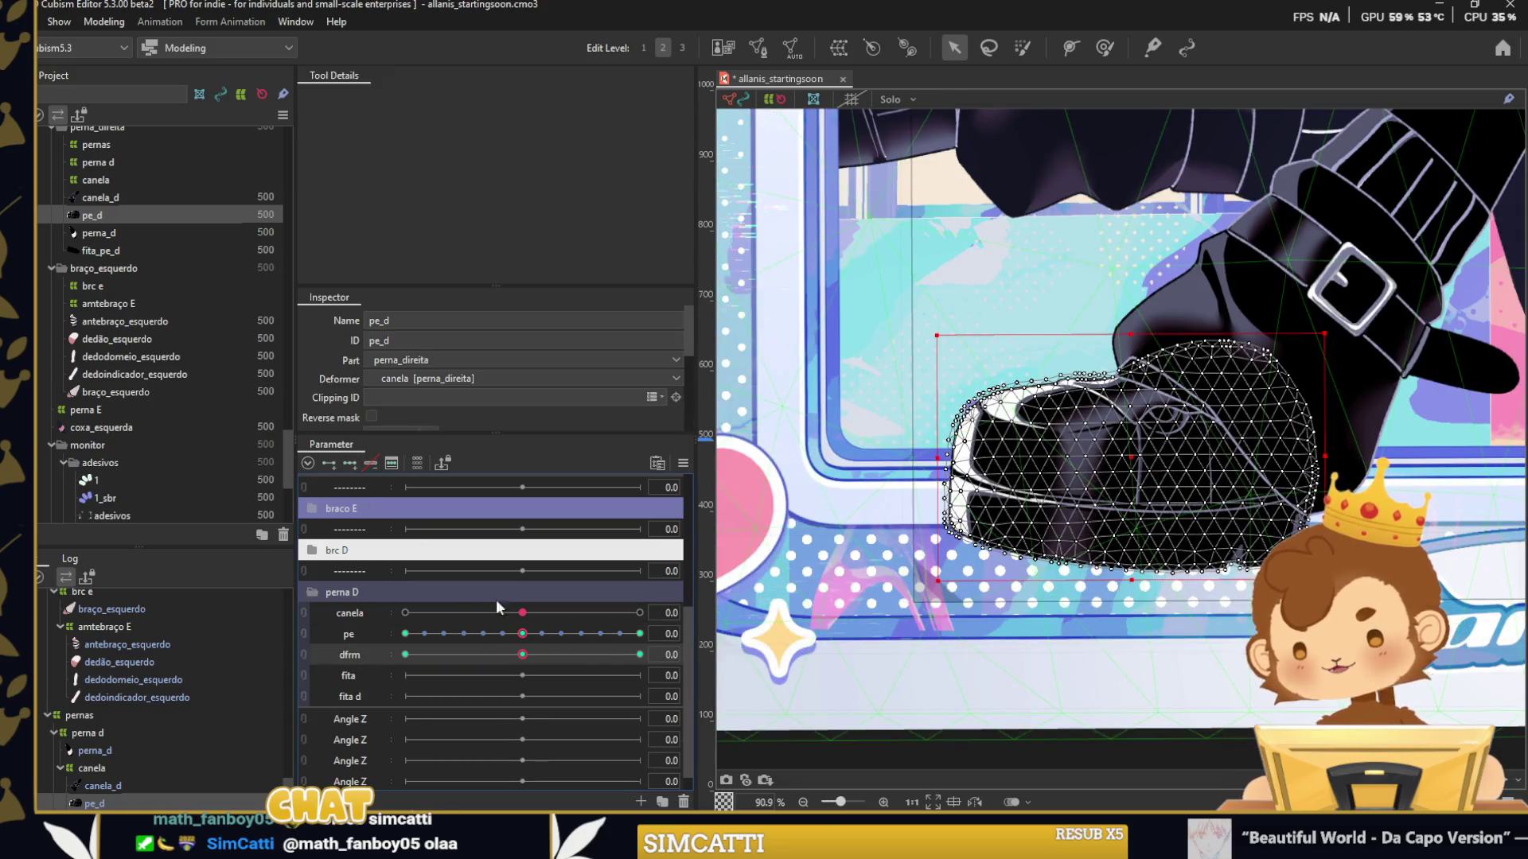
pyautogui.moveTo(522, 633); pyautogui.dragTo(522, 633)
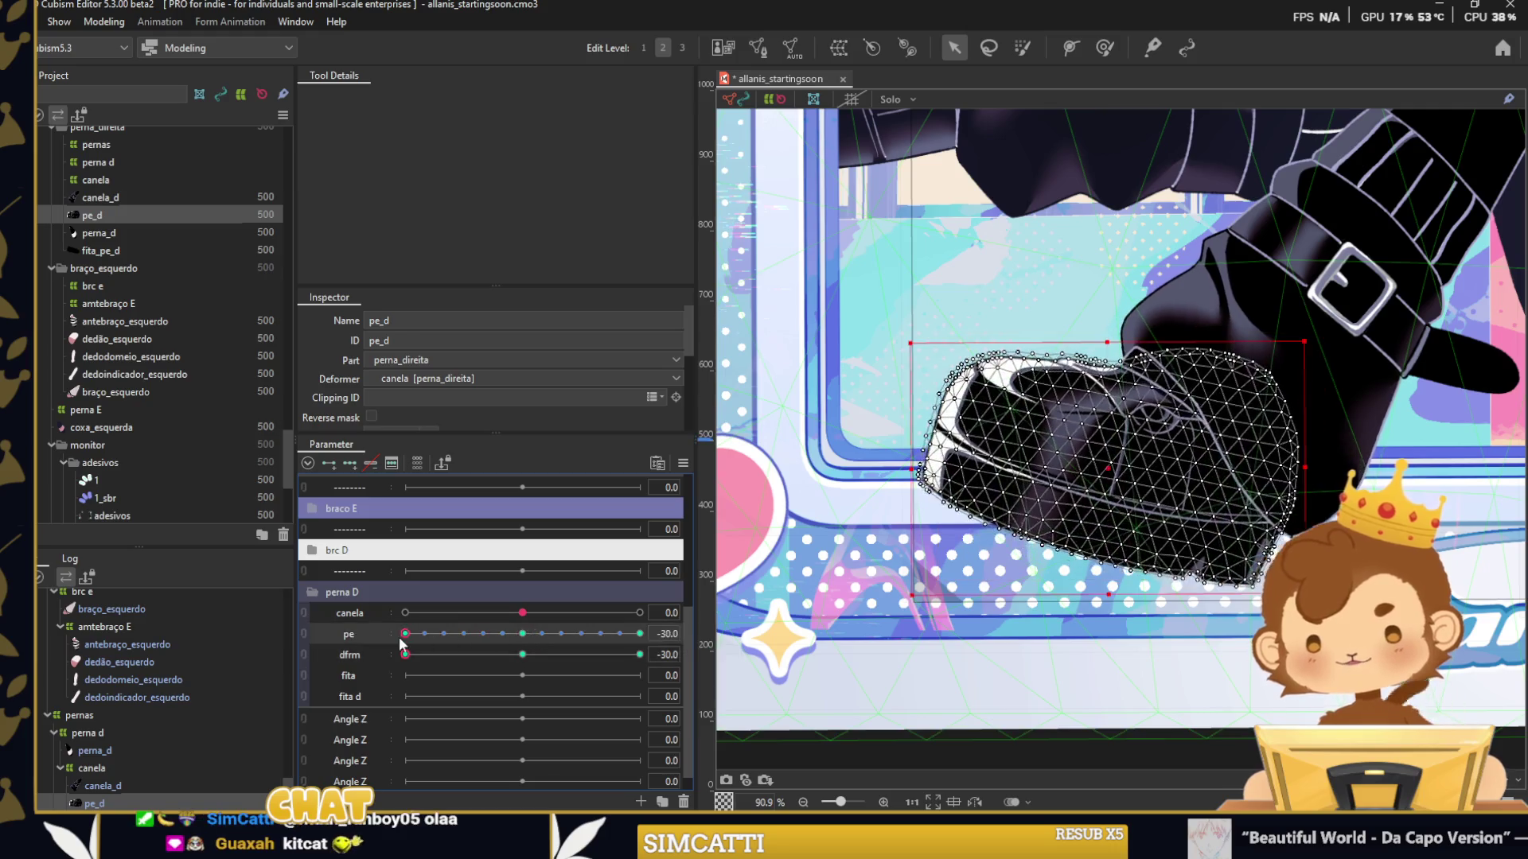
# Reshape the shoe with the brush at dfrm 30.
pyautogui.click(1105, 47)
pyautogui.scroll(-2, 1289, 402)
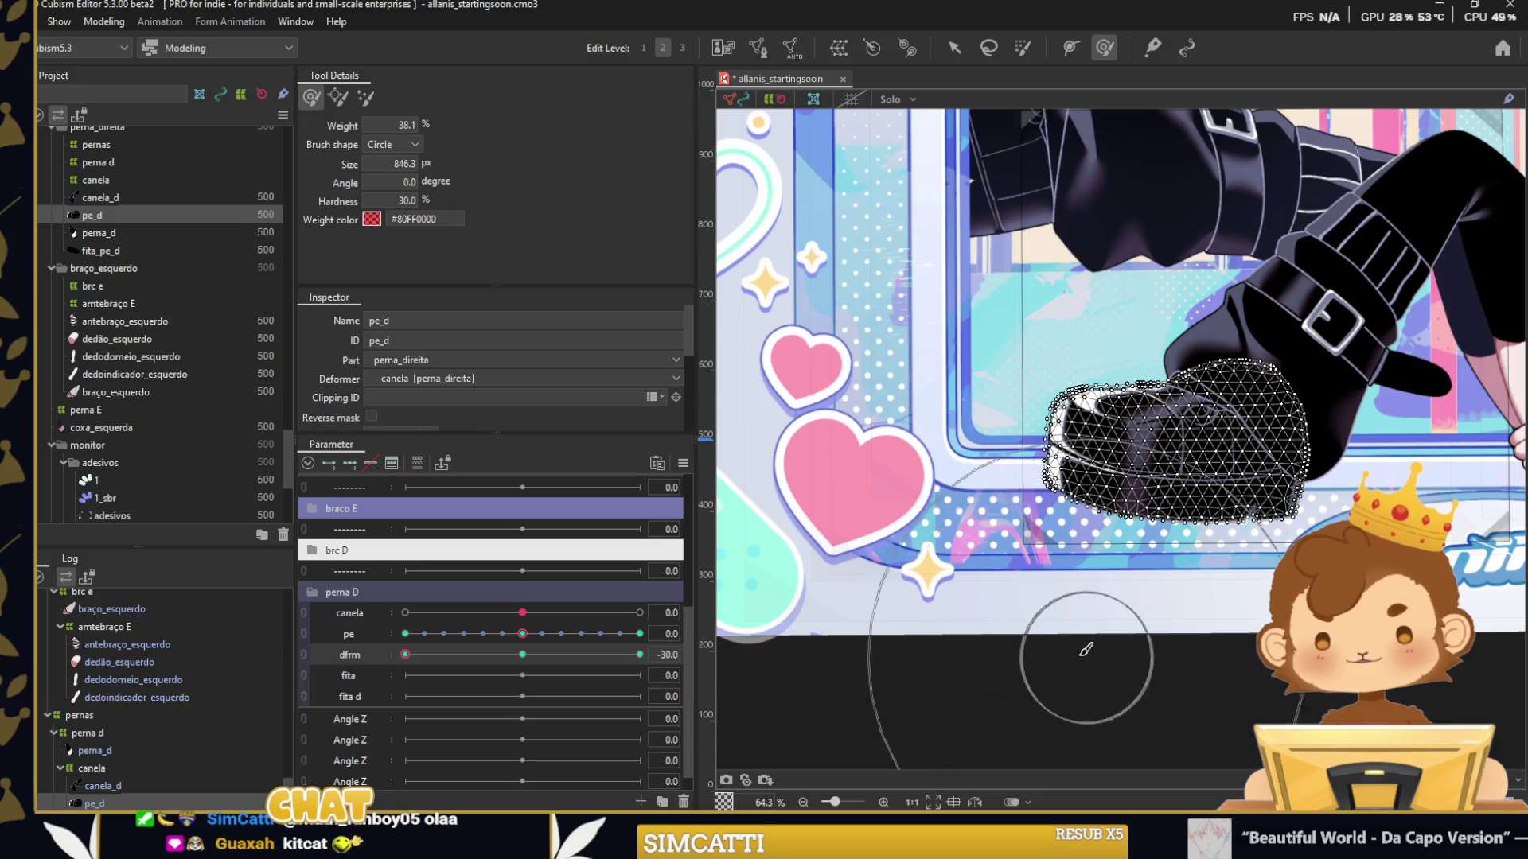
pyautogui.click(639, 654)
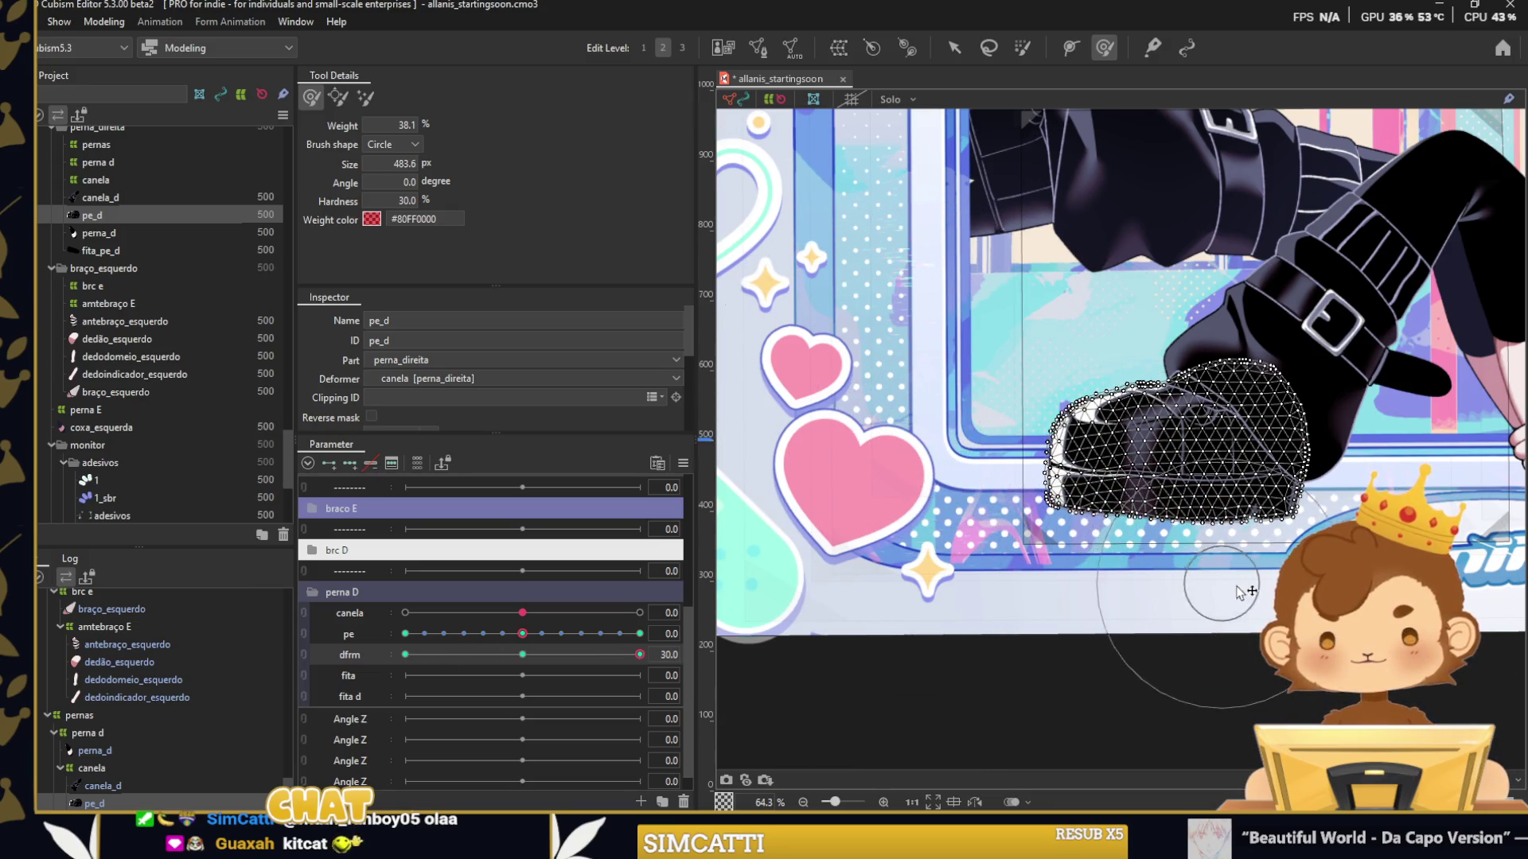
pyautogui.click(954, 50)
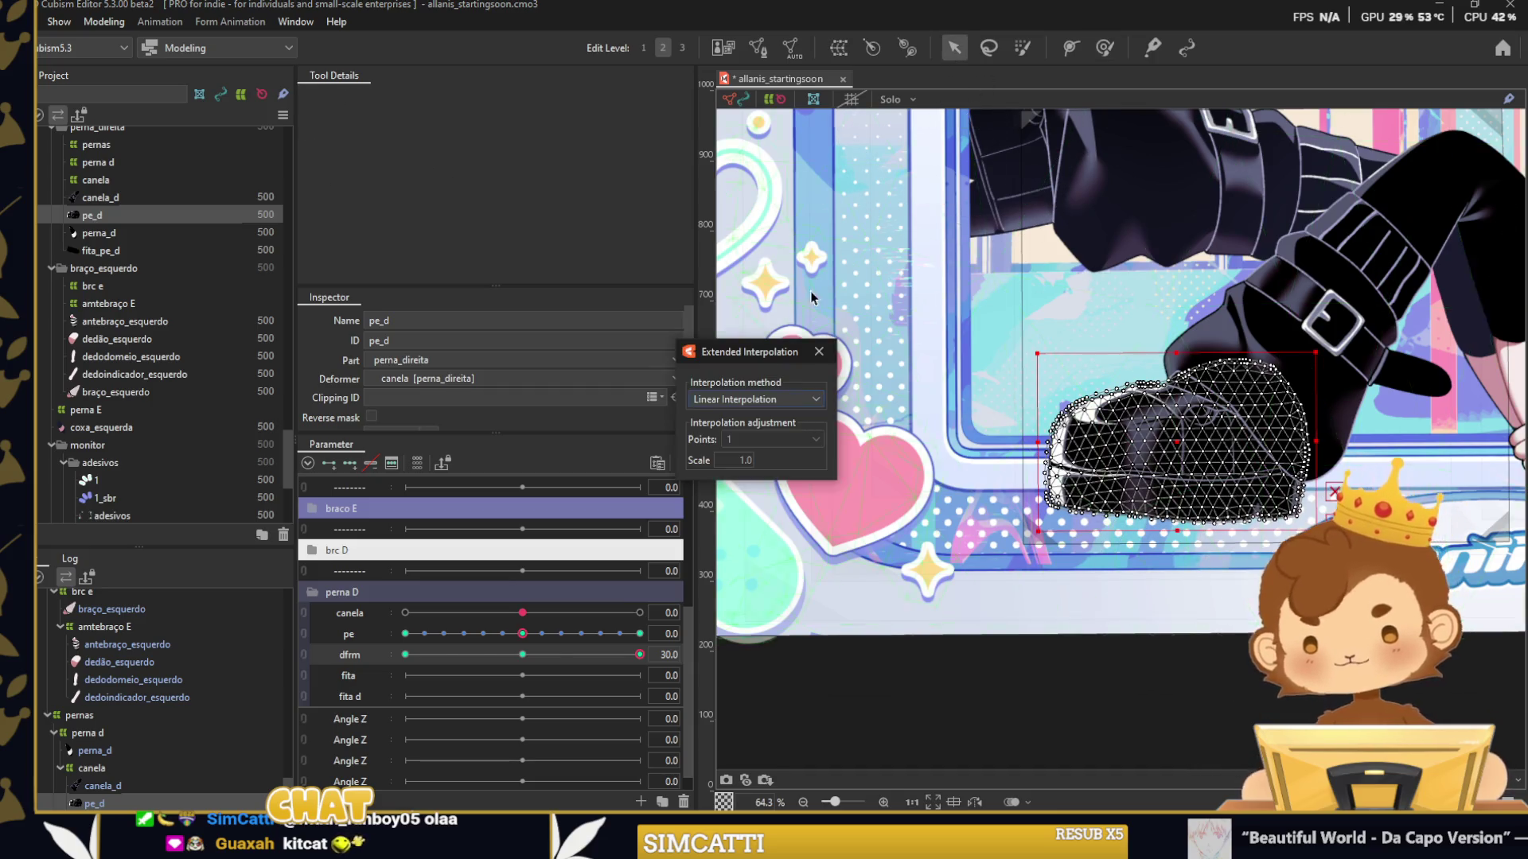
# Re-synthesize pe/dfrm corner keys and test combined poses on the 2D grid.
pyautogui.click(683, 463)
pyautogui.click(729, 519)
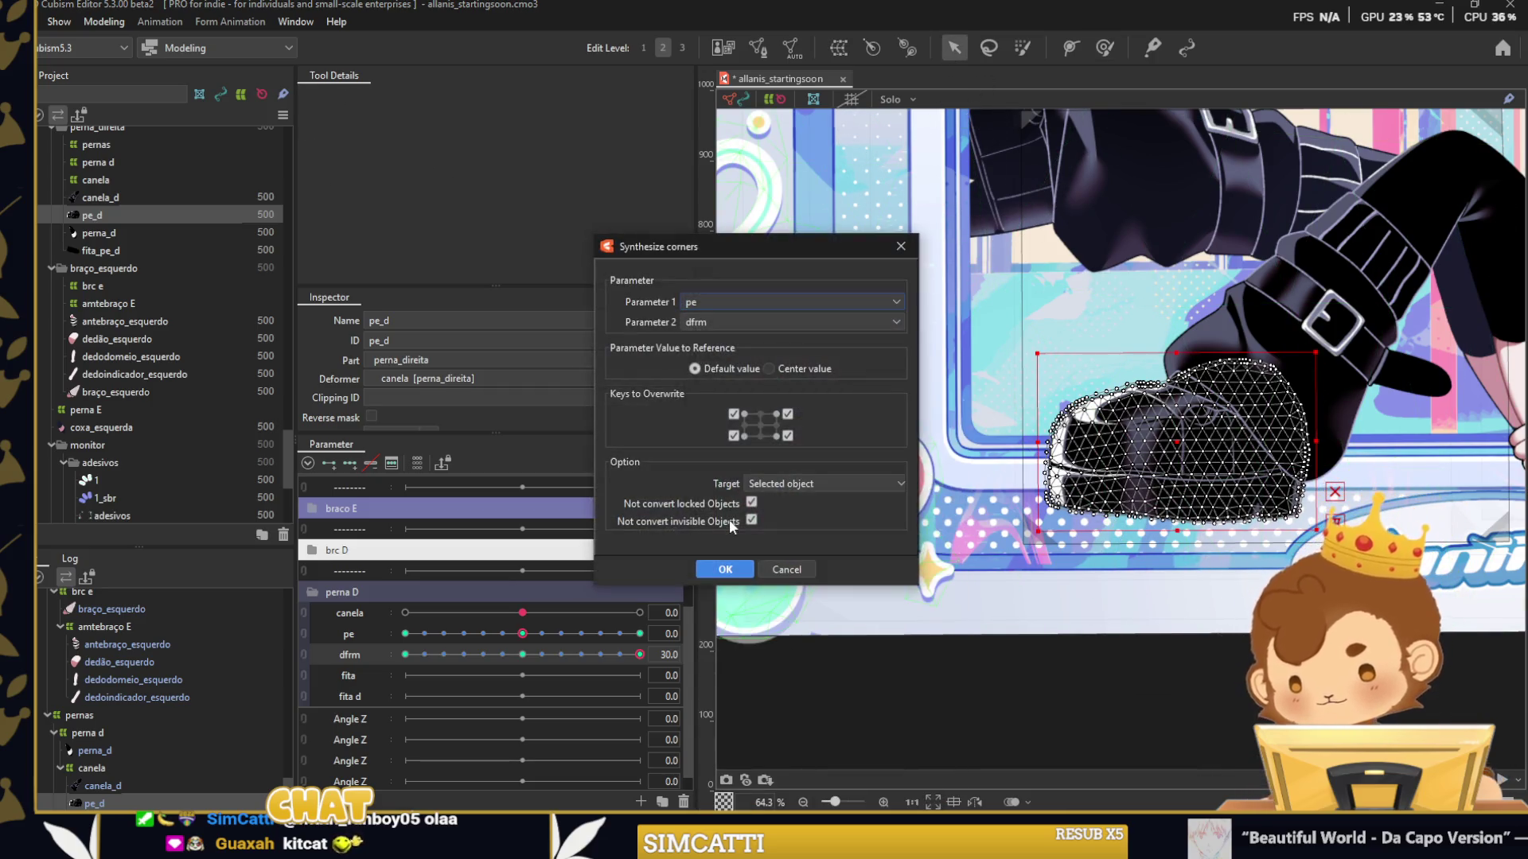
pyautogui.click(738, 555)
pyautogui.click(303, 633)
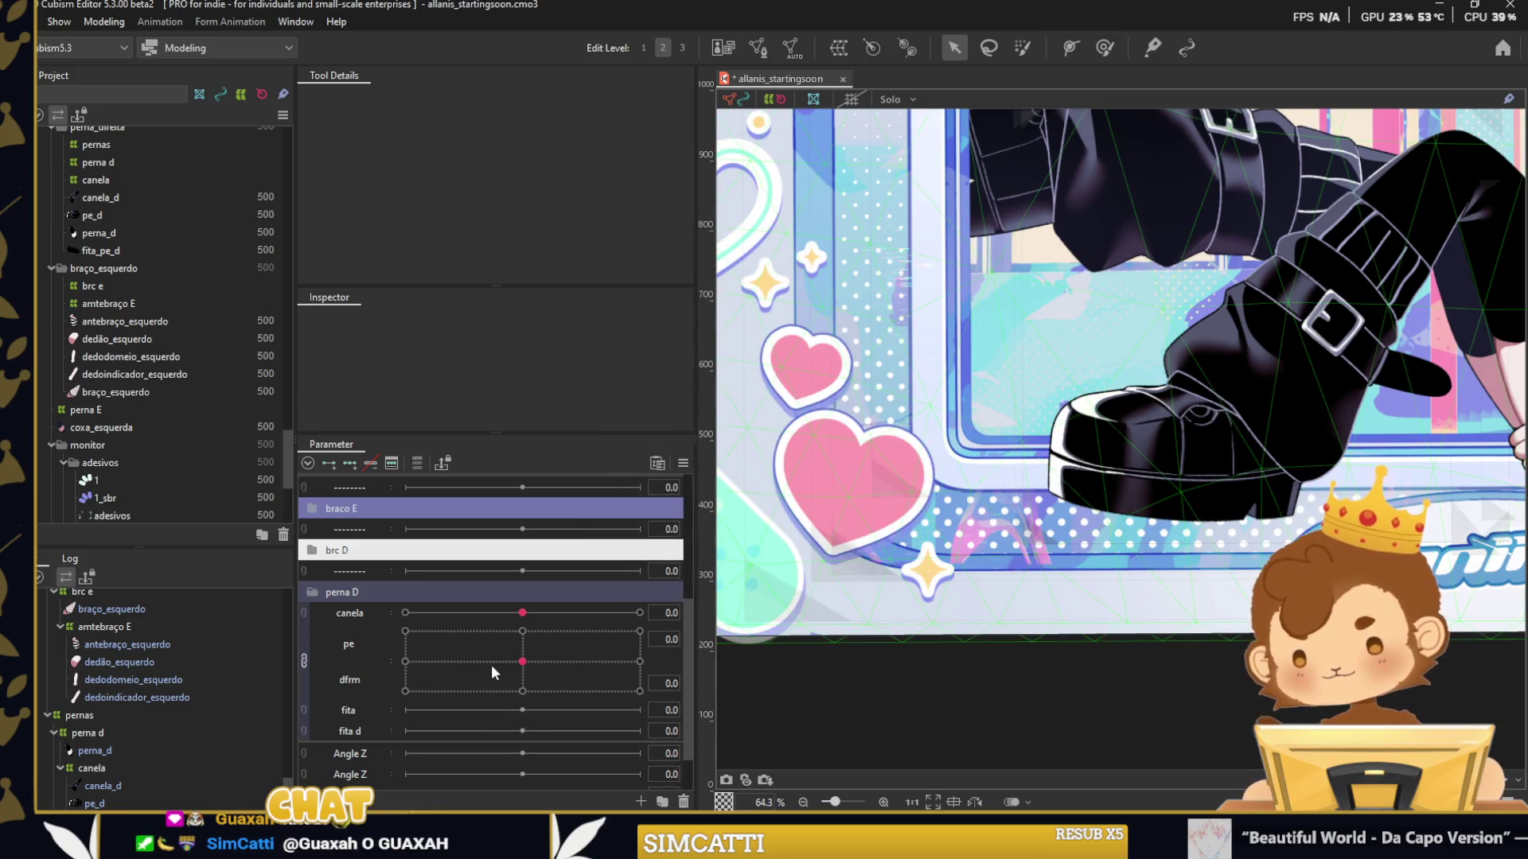
pyautogui.moveTo(490, 666); pyautogui.dragTo(518, 670)
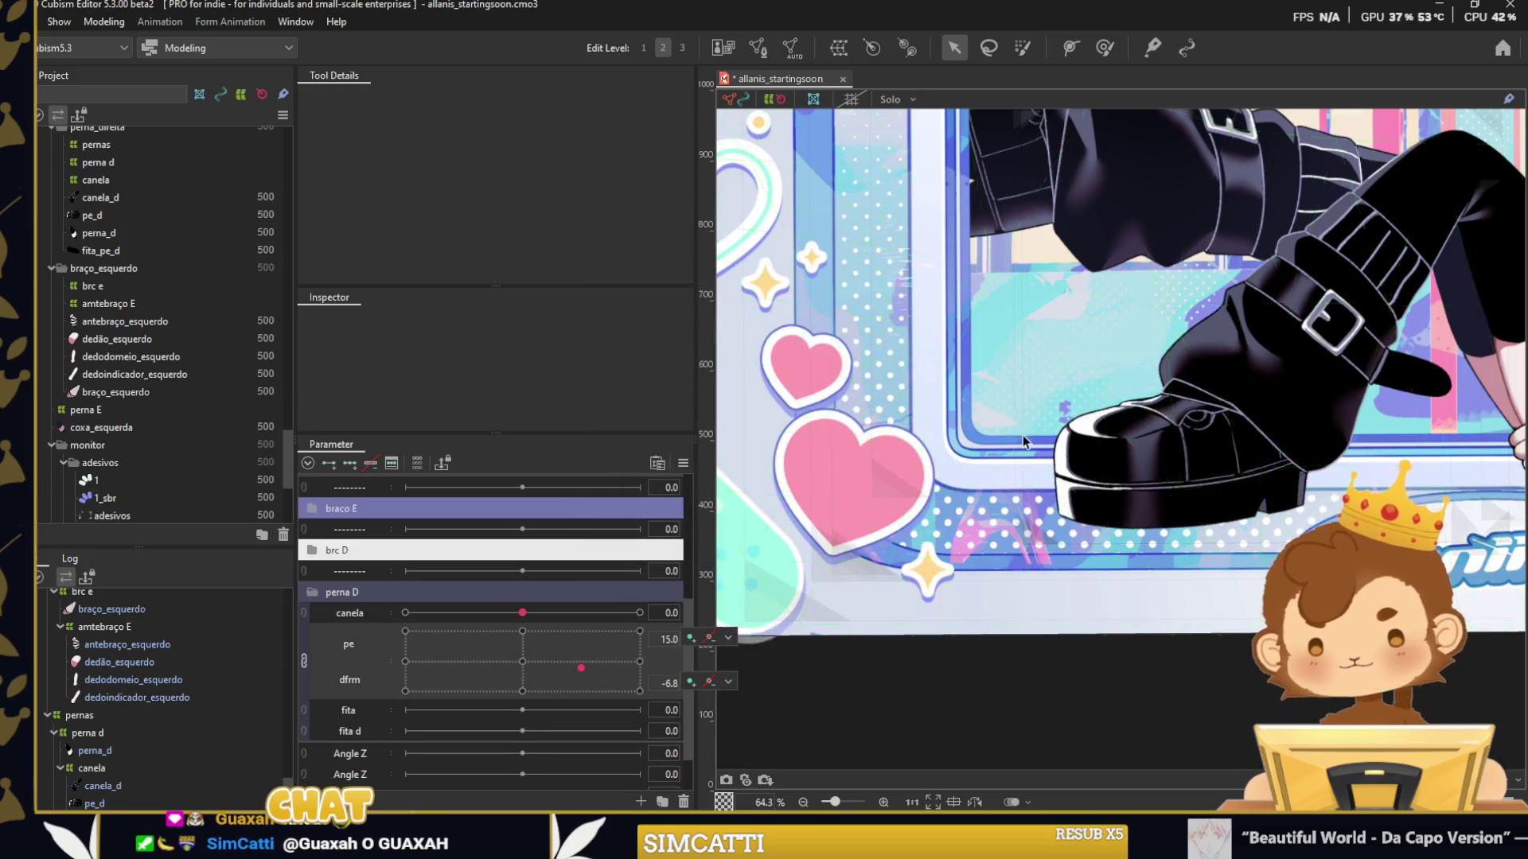
pyautogui.hotkey('ctrl', '-')
pyautogui.moveTo(519, 672)
pyautogui.mouseDown()
pyautogui.moveTo(593, 691)
pyautogui.moveTo(631, 645)
pyautogui.moveTo(522, 661)
pyautogui.mouseUp()
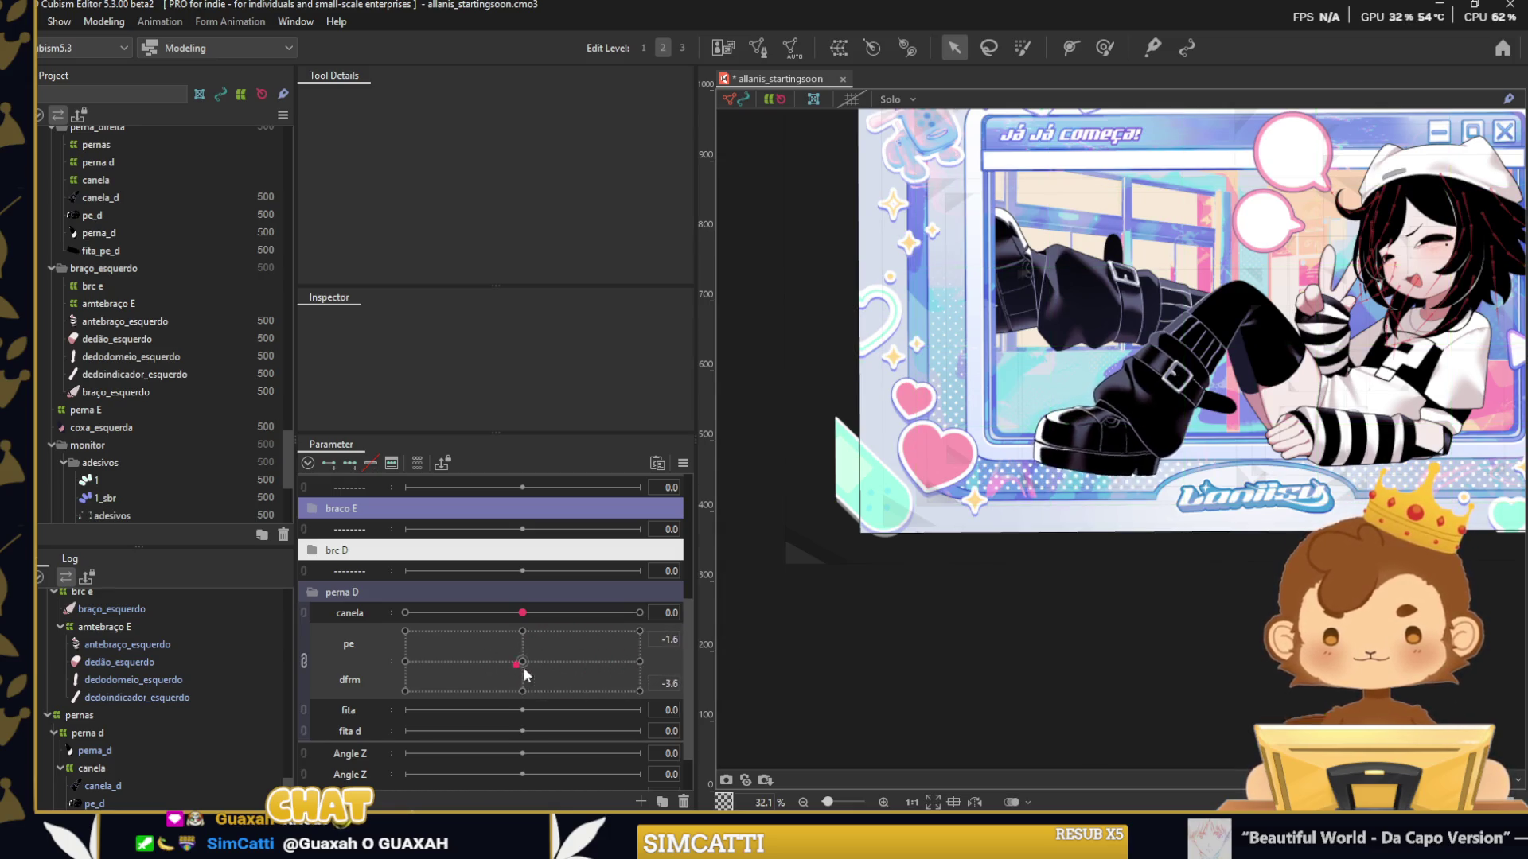
# Delete the dfrm parameter and test canela and pe as a linked 2D control.
pyautogui.click(362, 634)
pyautogui.press('Delete')
pyautogui.press('Return')
pyautogui.click(890, 656)
pyautogui.moveTo(522, 641)
pyautogui.mouseDown()
pyautogui.moveTo(562, 627)
pyautogui.moveTo(516, 670)
pyautogui.moveTo(522, 640)
pyautogui.mouseUp()
pyautogui.scroll(5, 1225, 431)
# Rotate the fita_pe_d strap diagonally at the fita keys, add extra interpolation, and set fita d.
pyautogui.click(1178, 319)
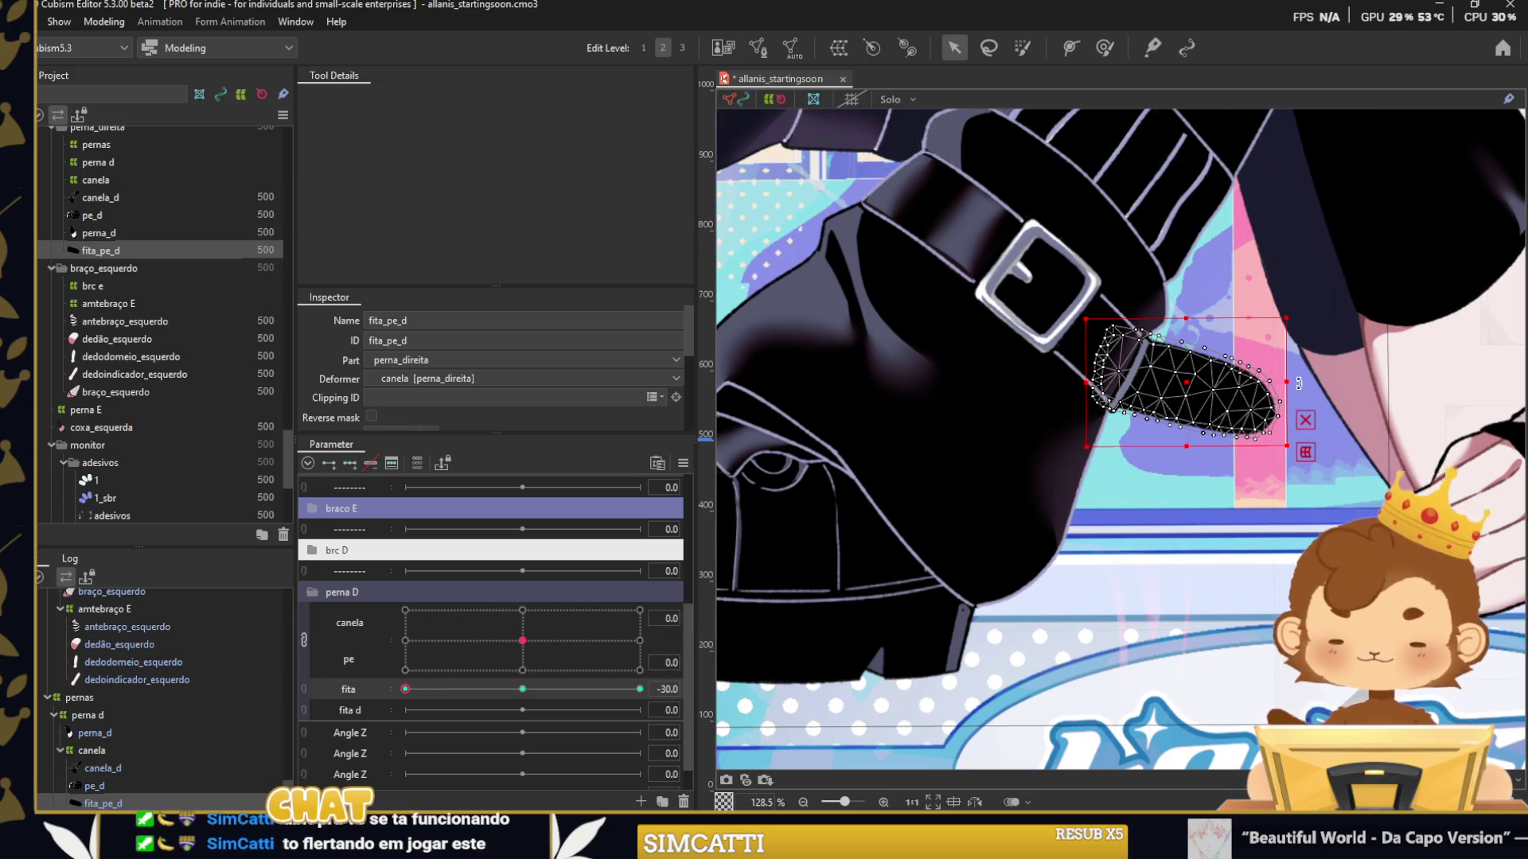
pyautogui.moveTo(1298, 384); pyautogui.dragTo(1261, 478)
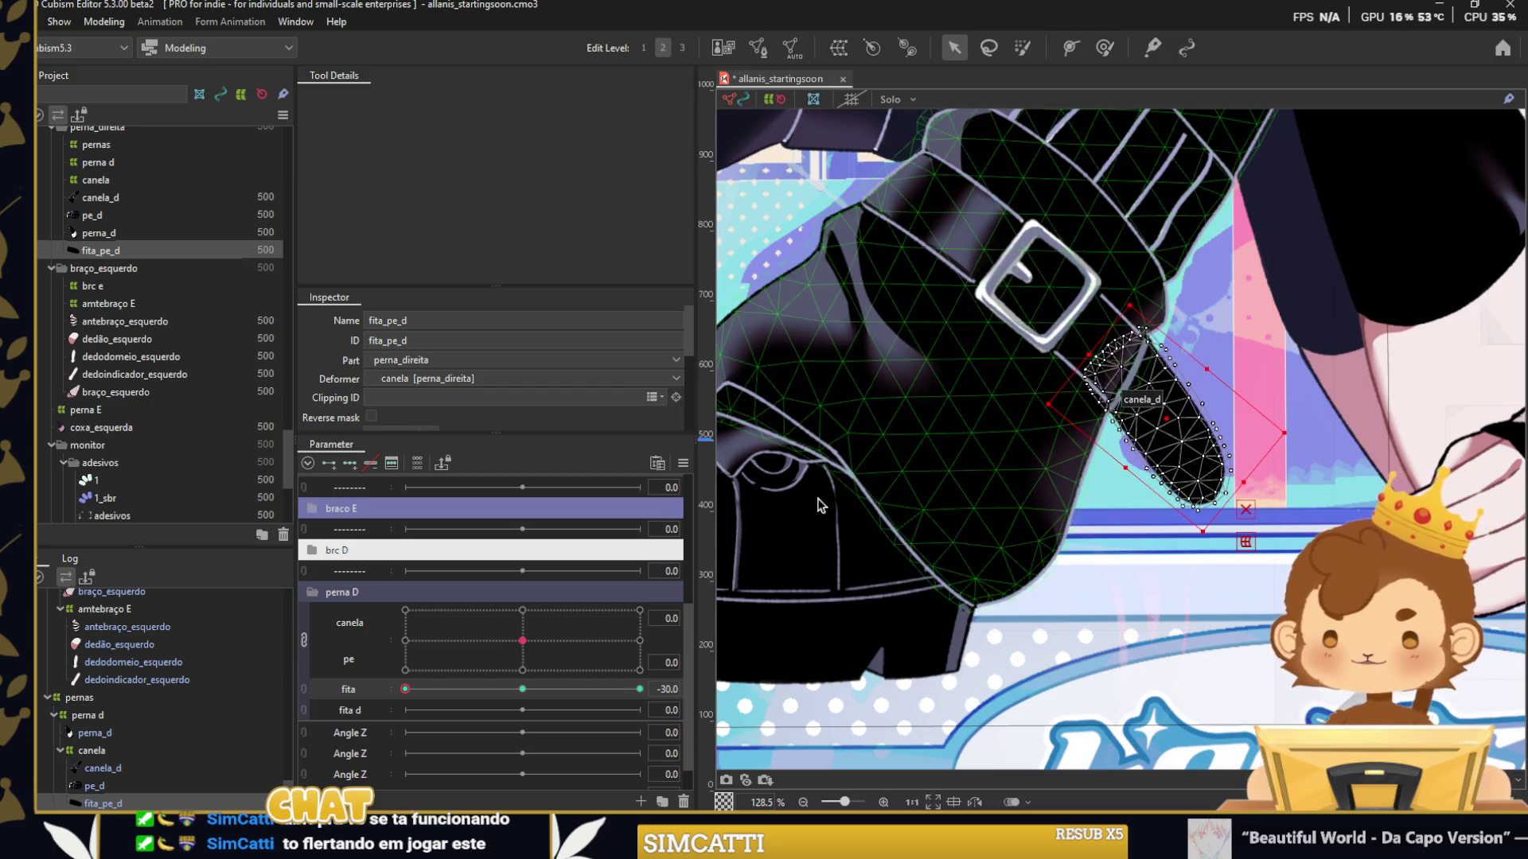
pyautogui.click(534, 691)
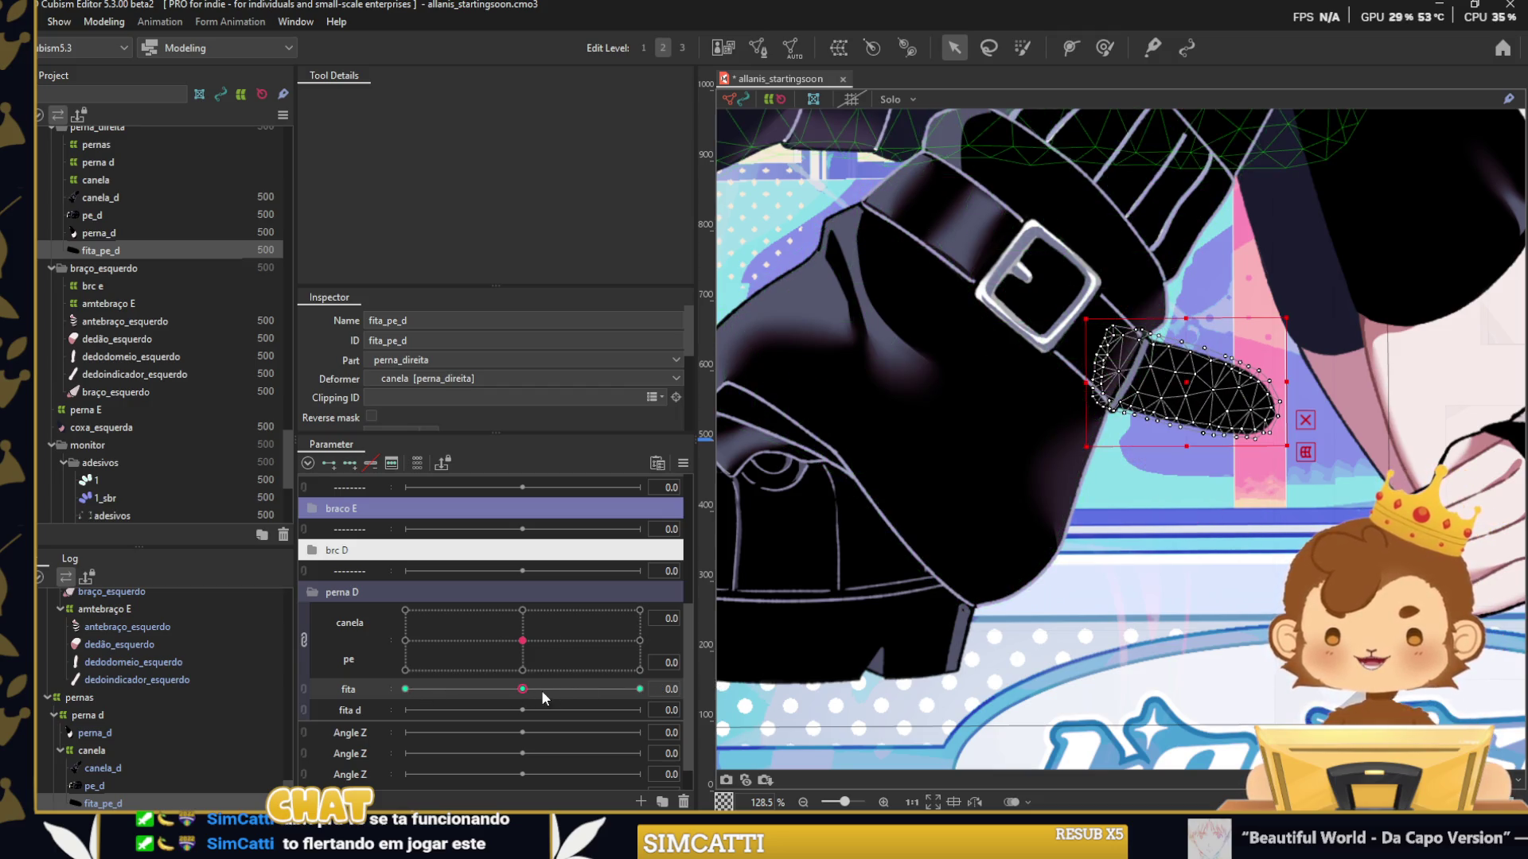
pyautogui.moveTo(1084, 452); pyautogui.dragTo(1070, 414)
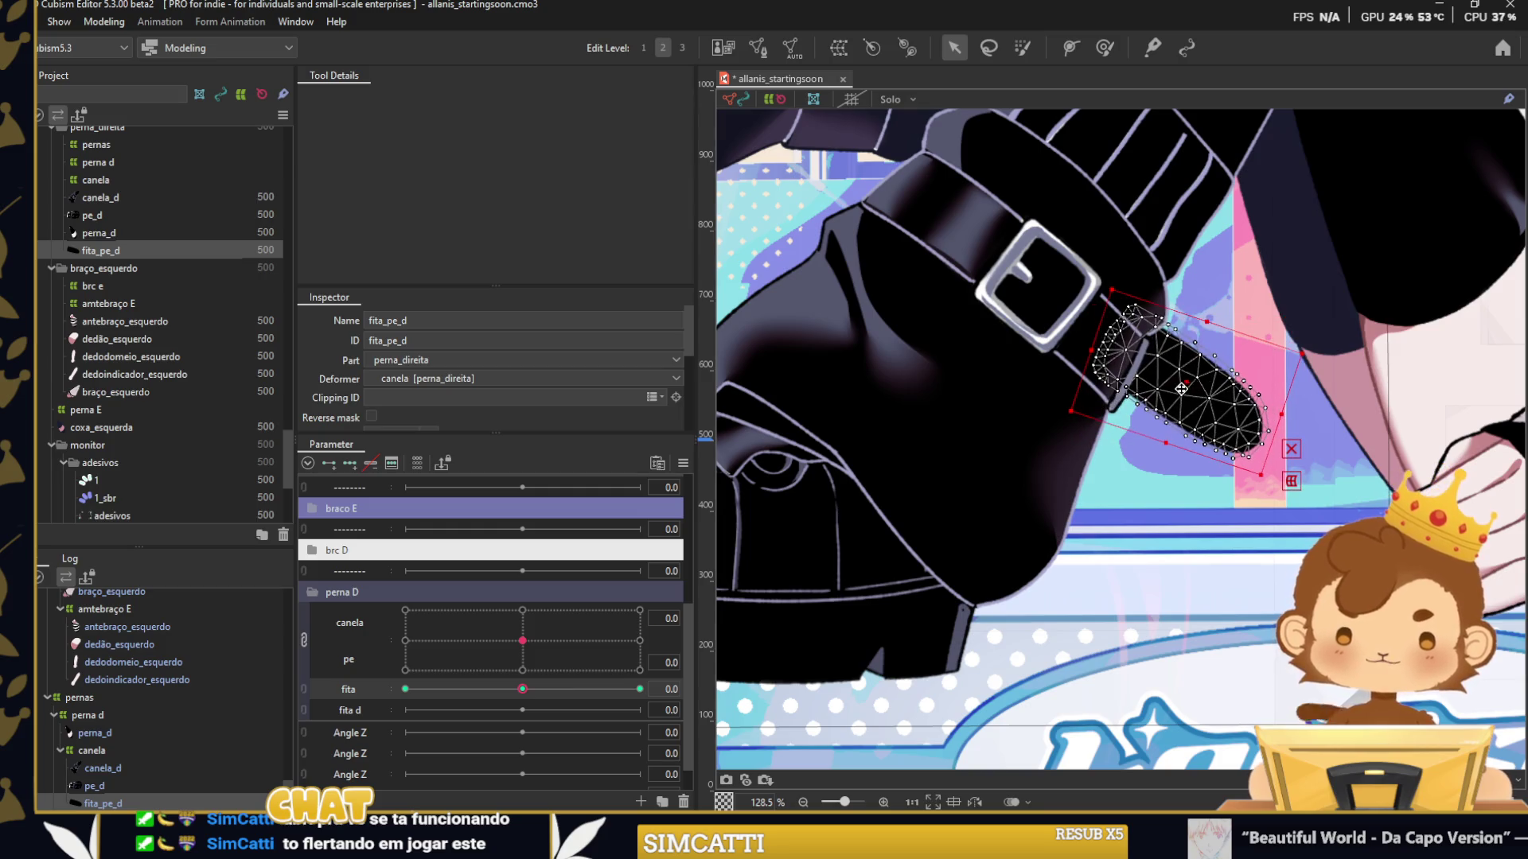
pyautogui.click(917, 307)
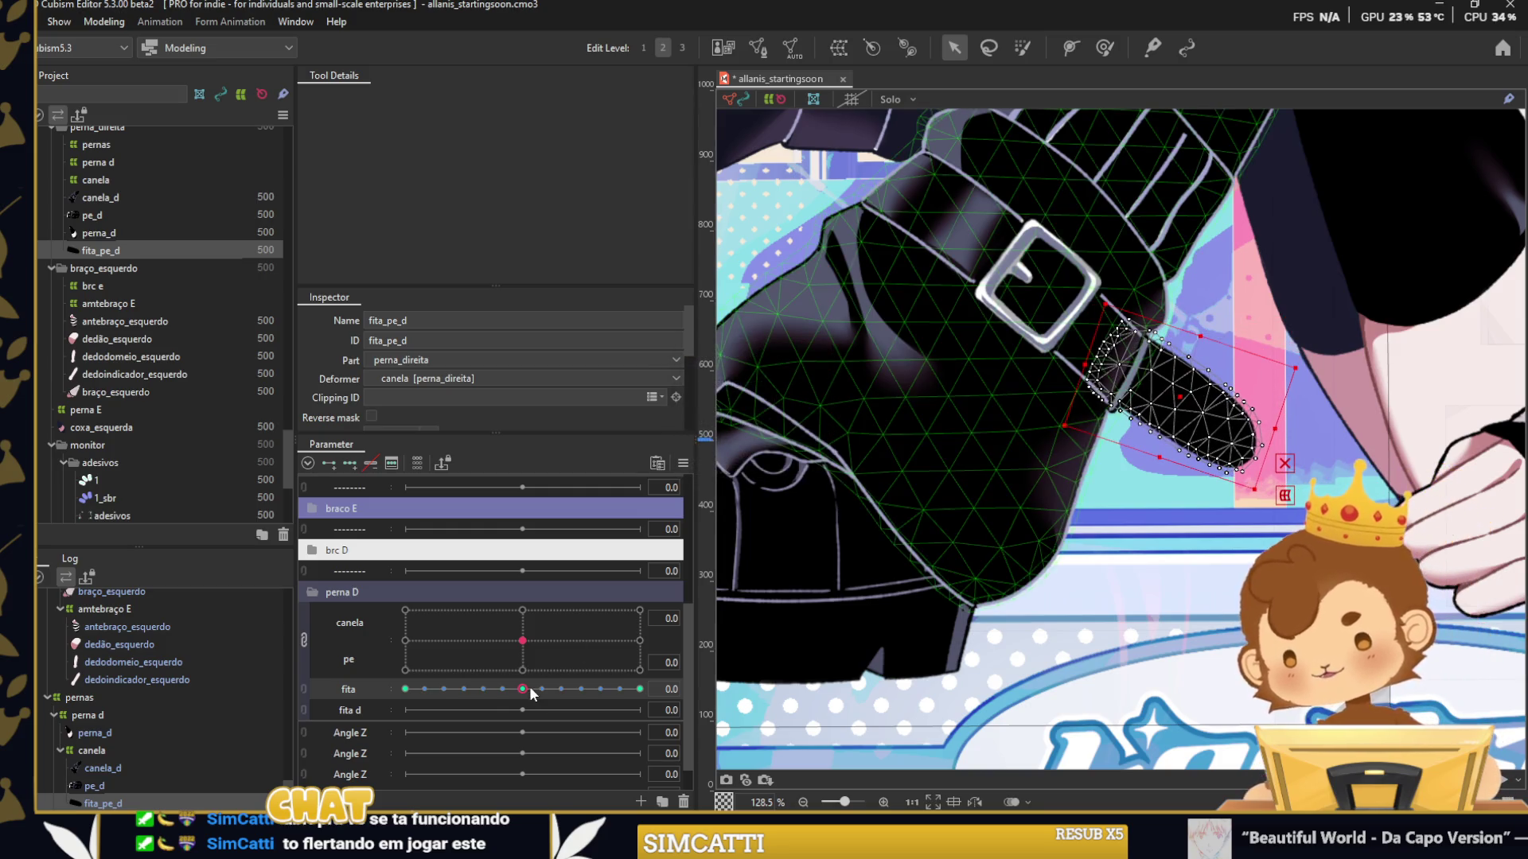
pyautogui.click(531, 692)
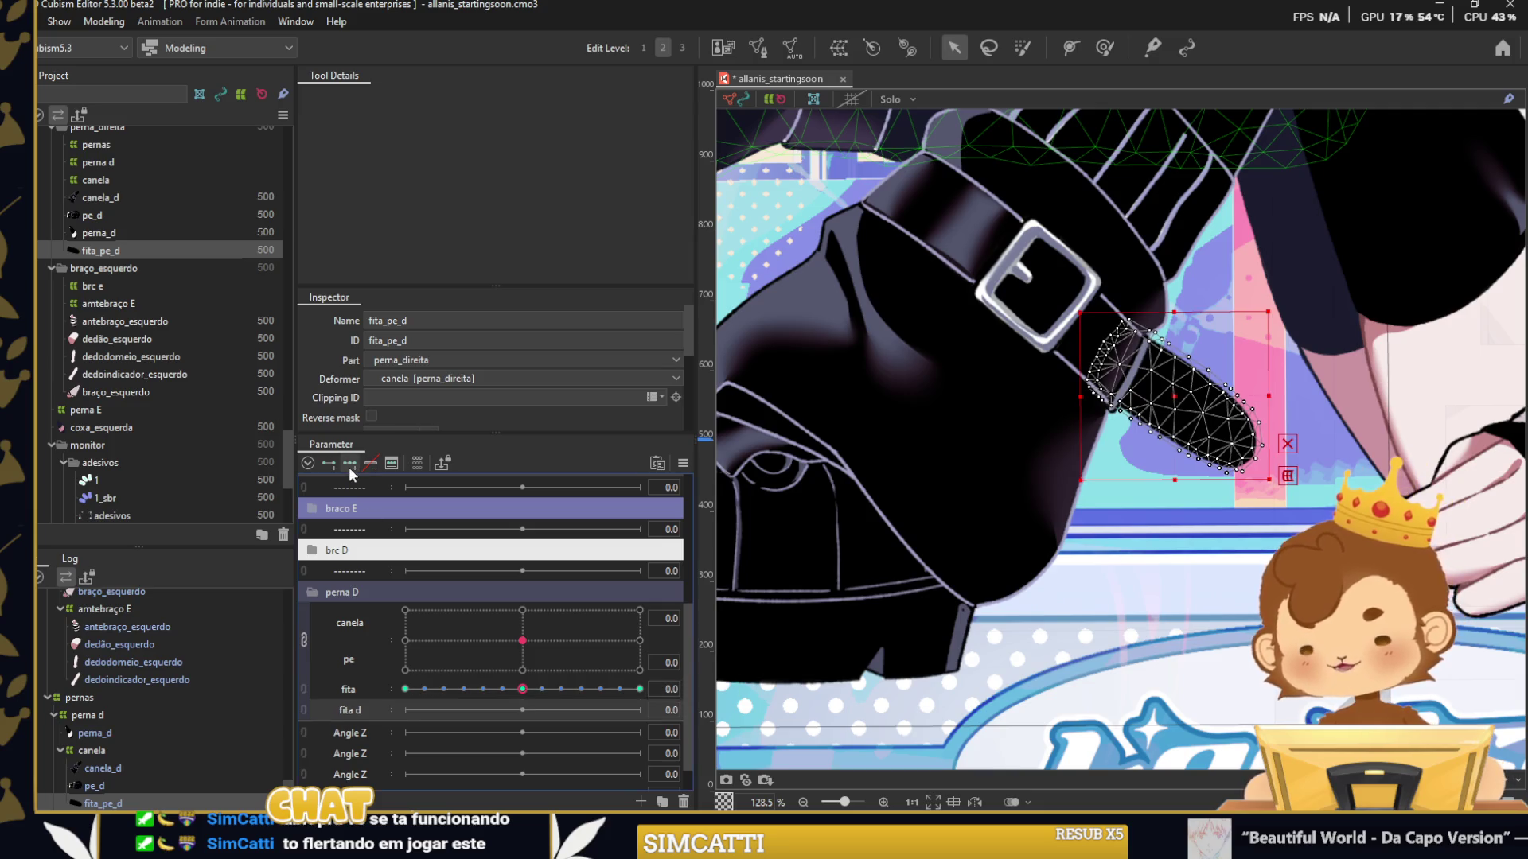
pyautogui.moveTo(419, 715); pyautogui.dragTo(525, 708)
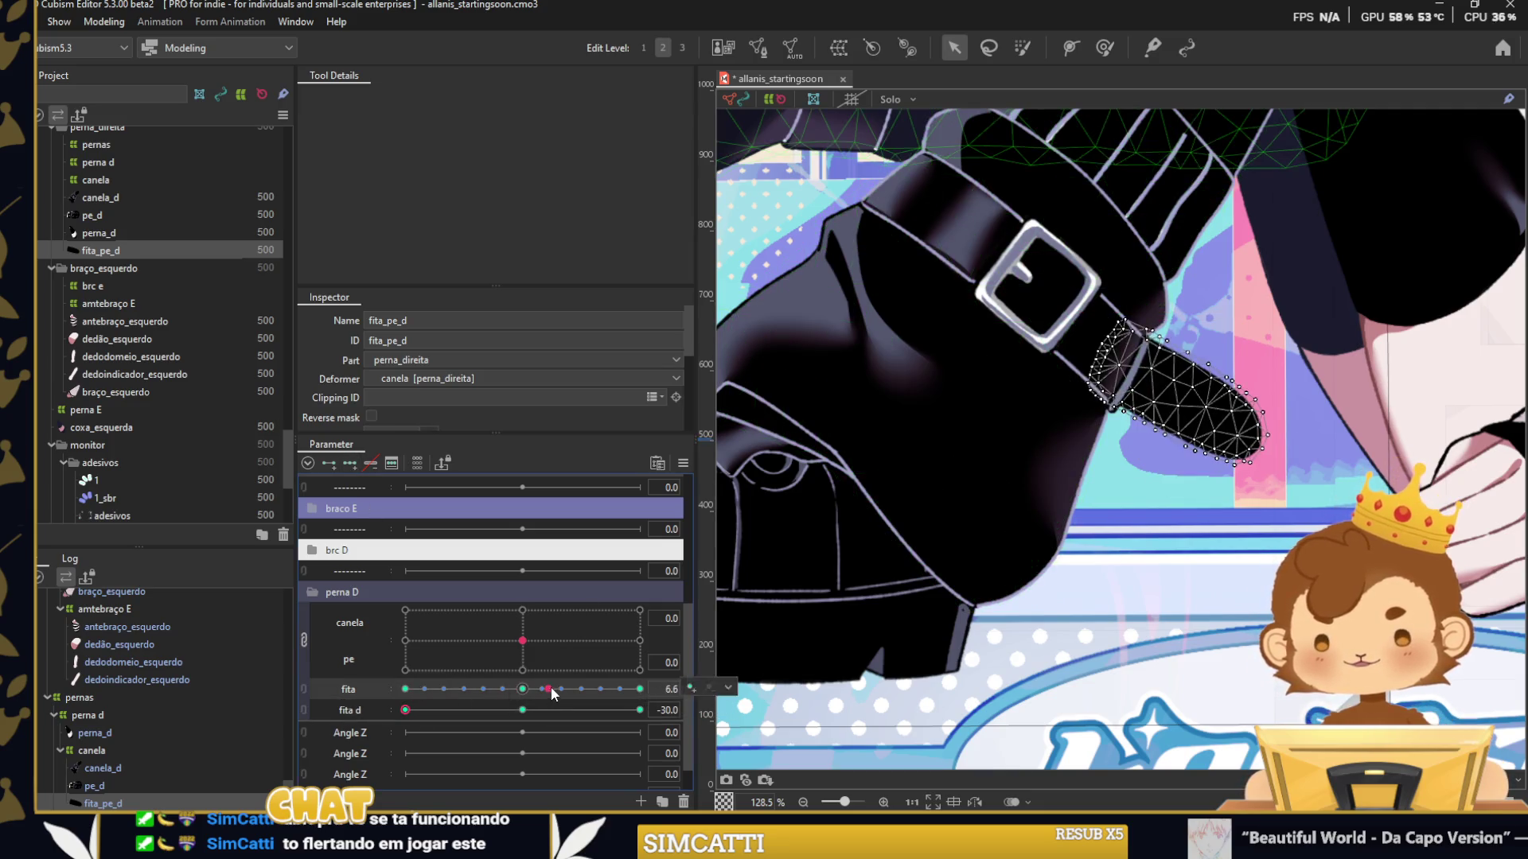
pyautogui.hscroll(3, 1122, 80)
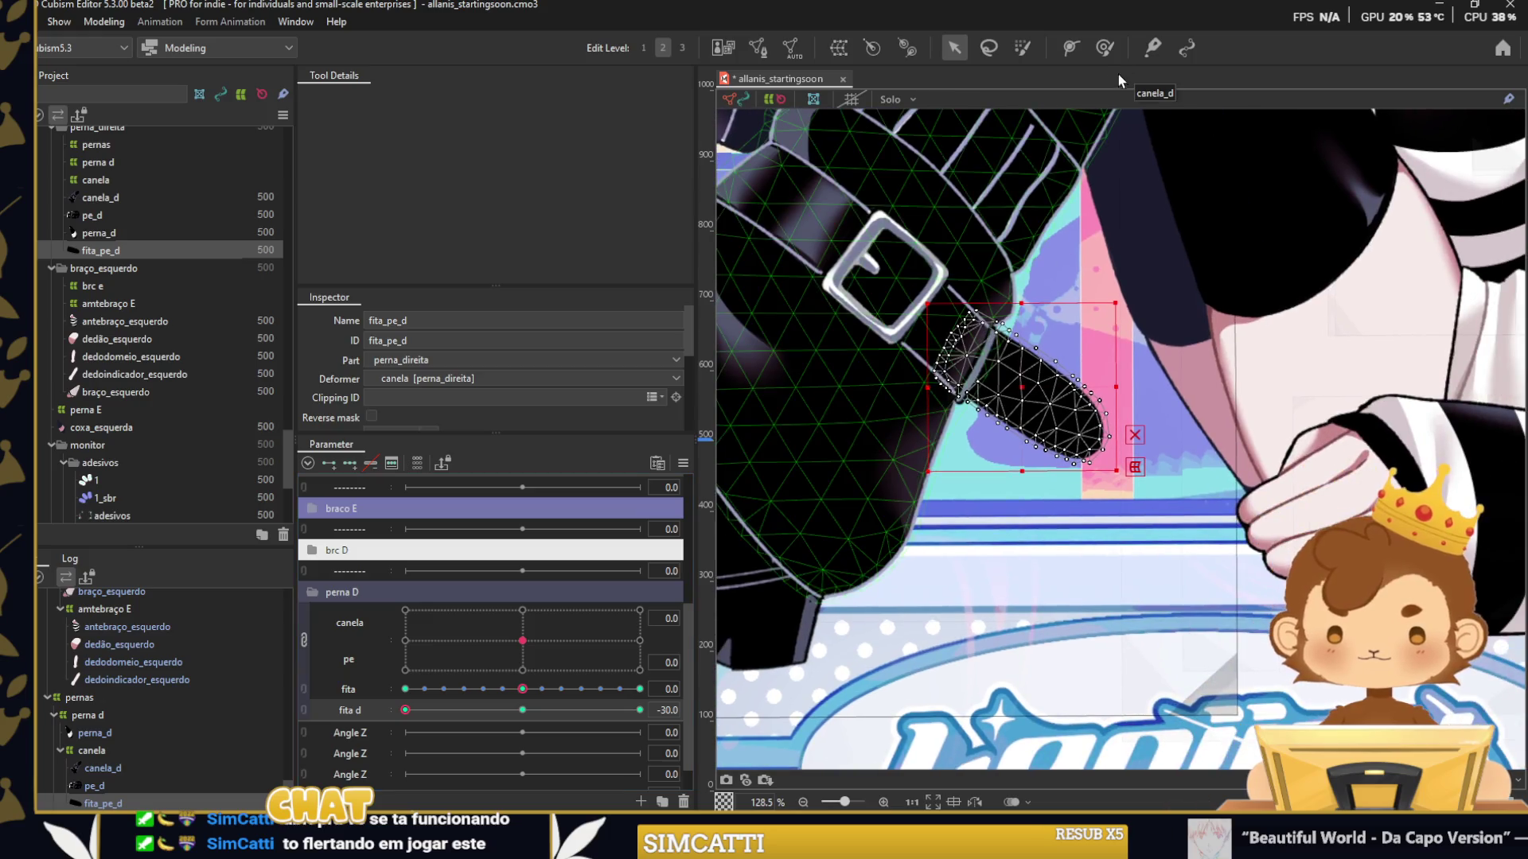
pyautogui.click(1104, 47)
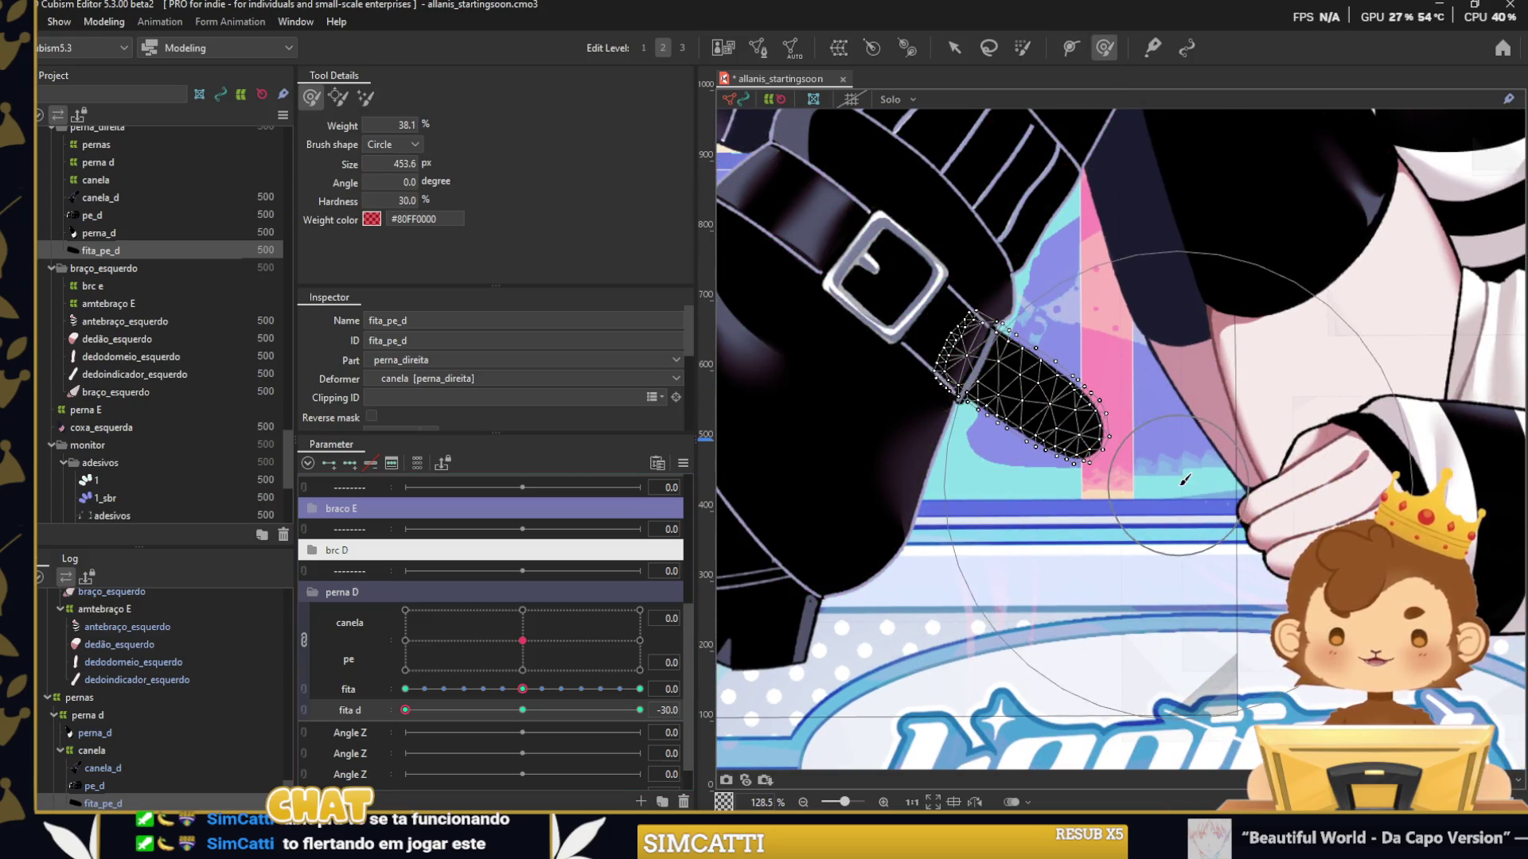
# Move fita d to 30 and shape the fita_pe_d shoe strap at that end.
pyautogui.scroll(-3, 1225, 509)
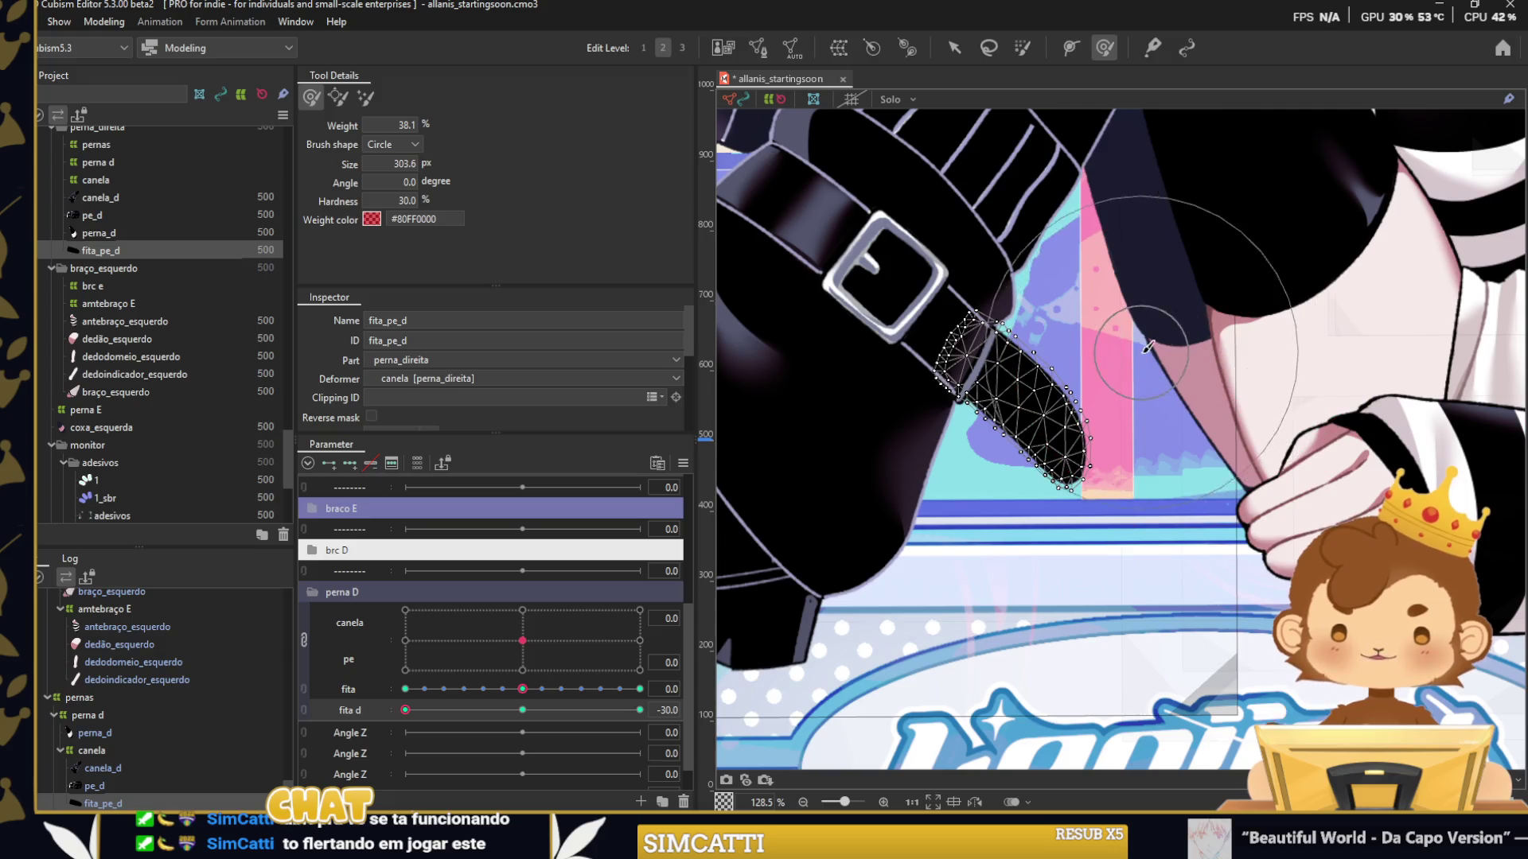
pyautogui.scroll(2, 899, 438)
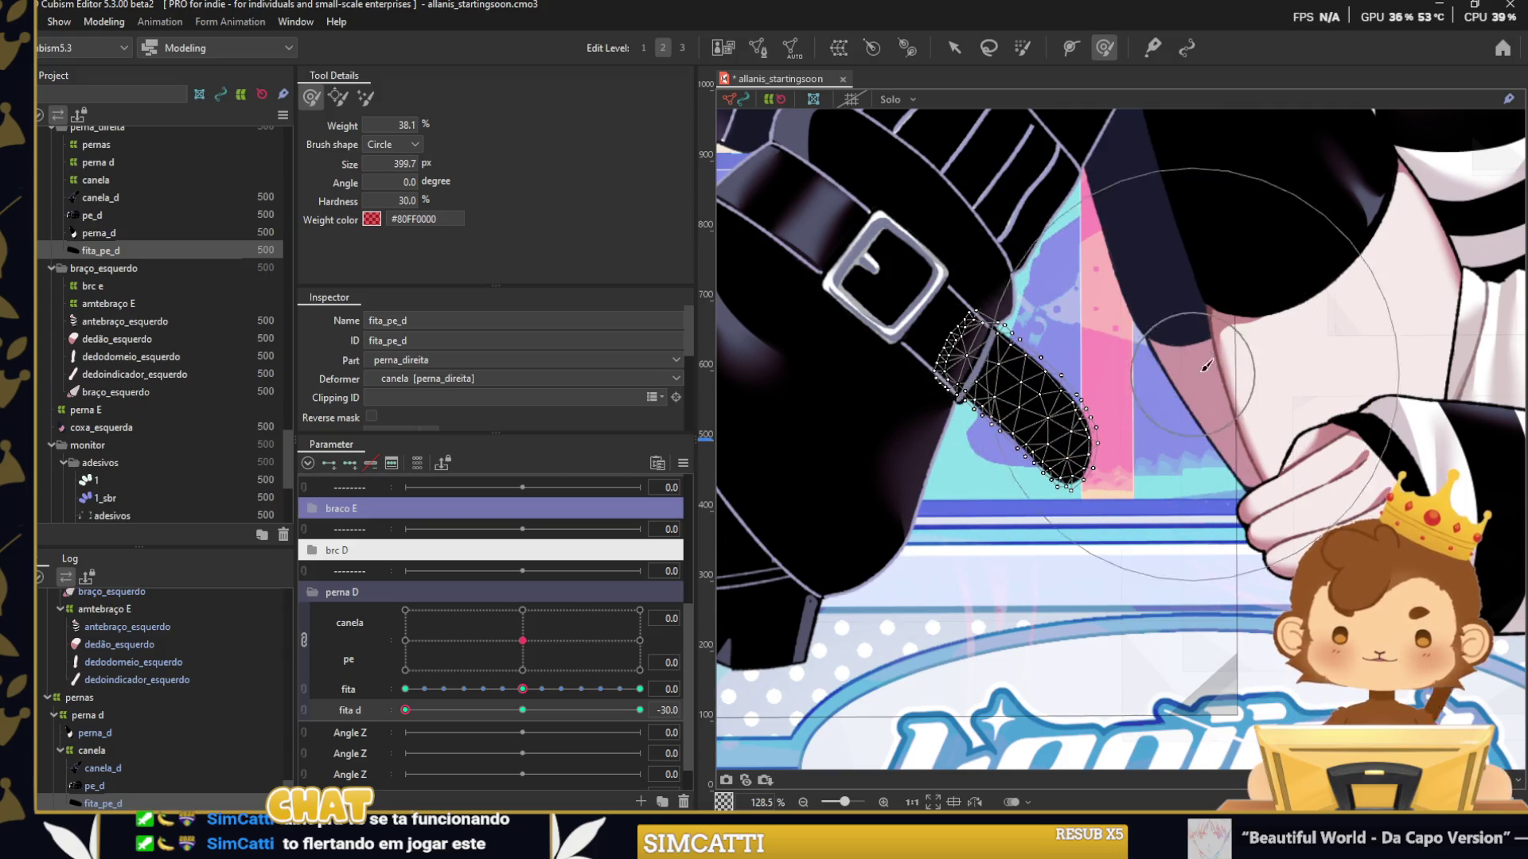
pyautogui.moveTo(412, 710); pyautogui.dragTo(640, 710)
pyautogui.scroll(4, 1365, 505)
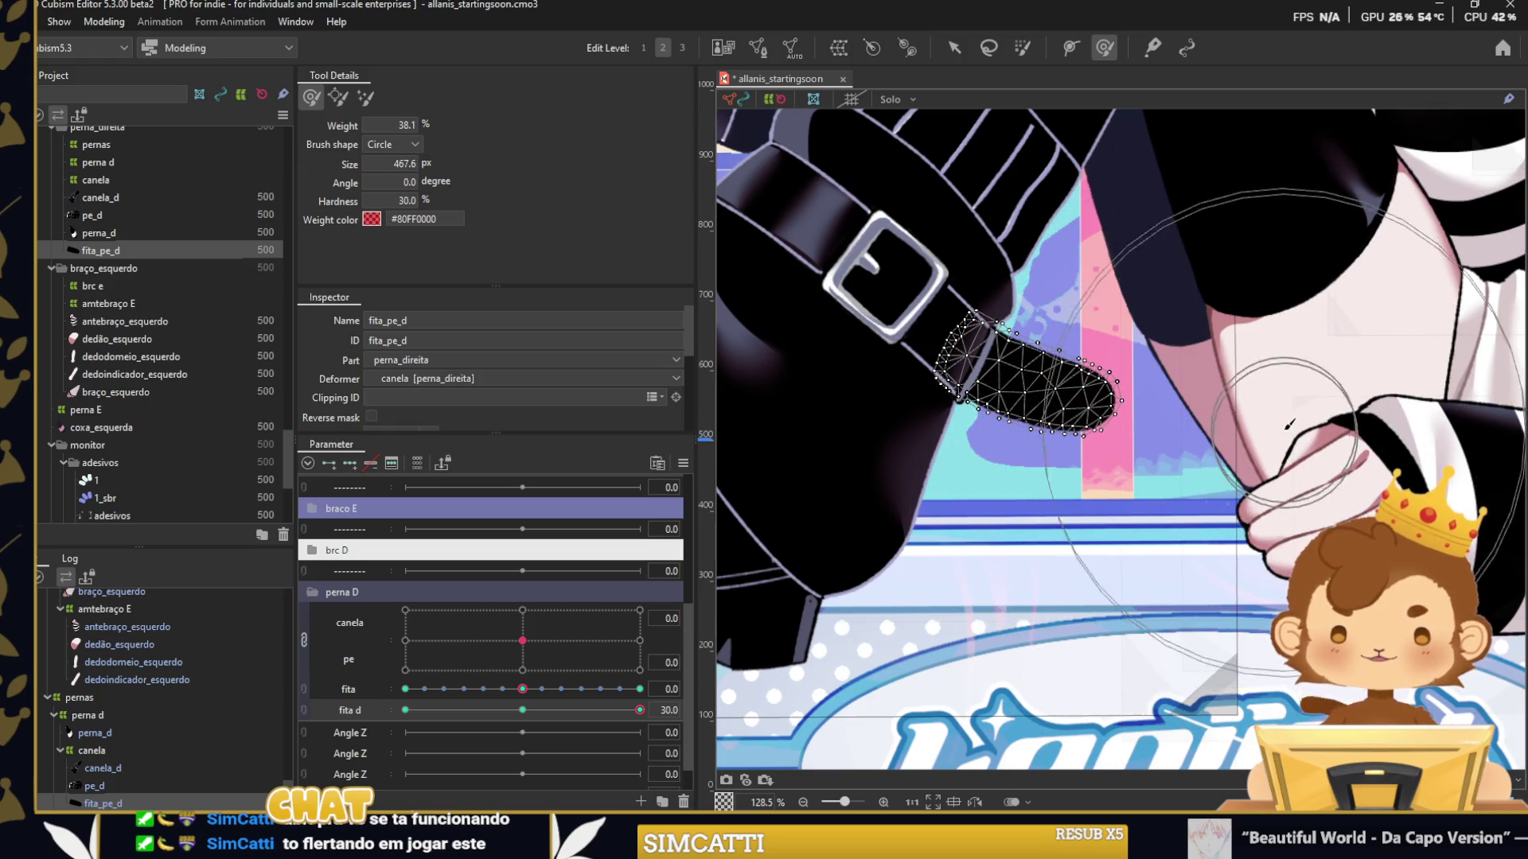
pyautogui.scroll(-7, 1080, 510)
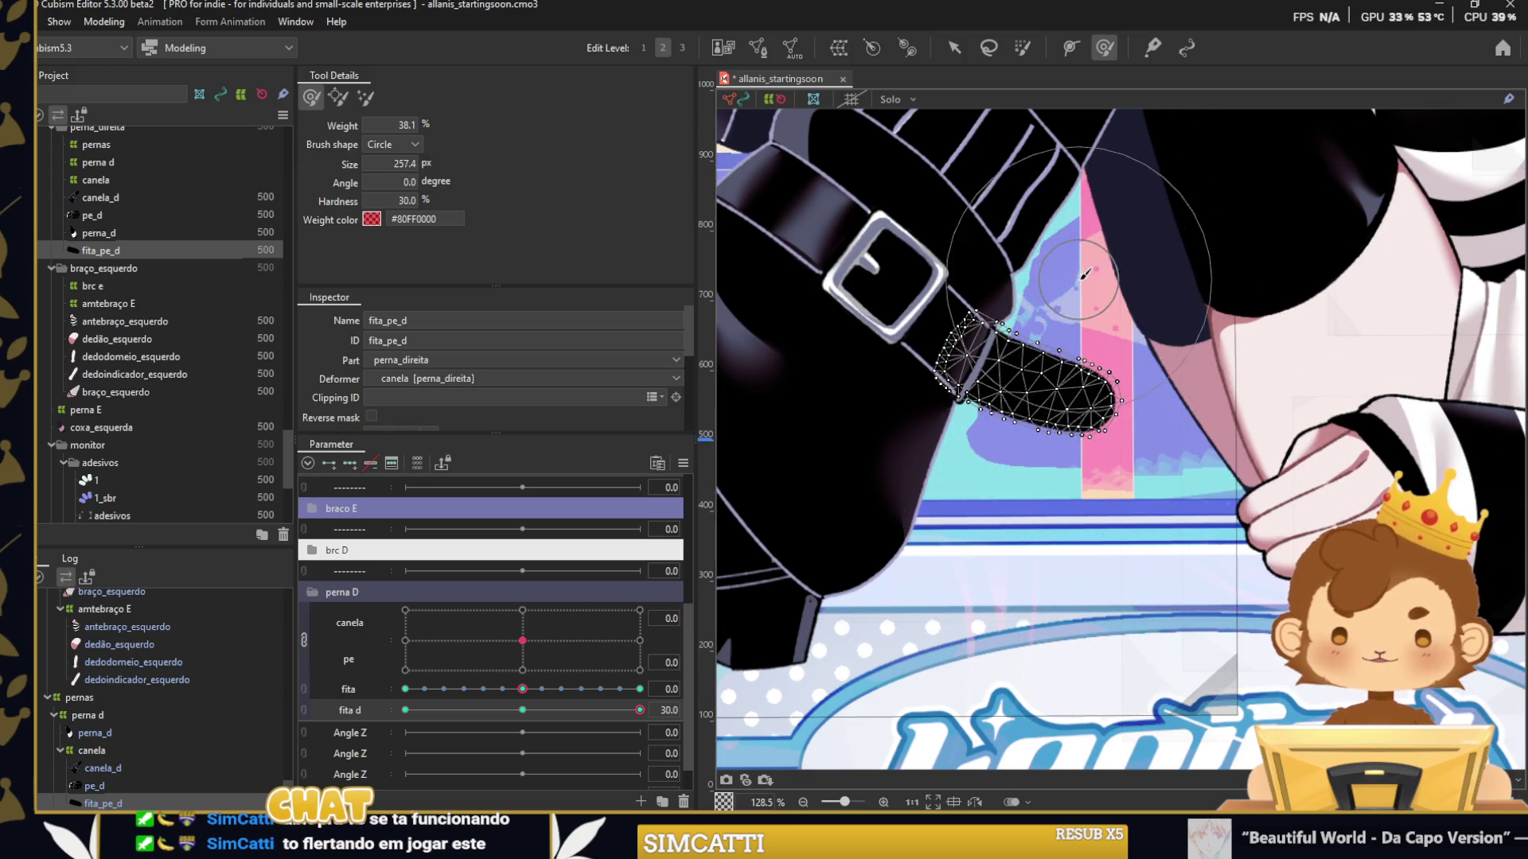
# Apply Extended Interpolation to fita d, return to the Arrow tool and deselect the strap.
pyautogui.hotkey('ctrl', 'e')
pyautogui.click(954, 47)
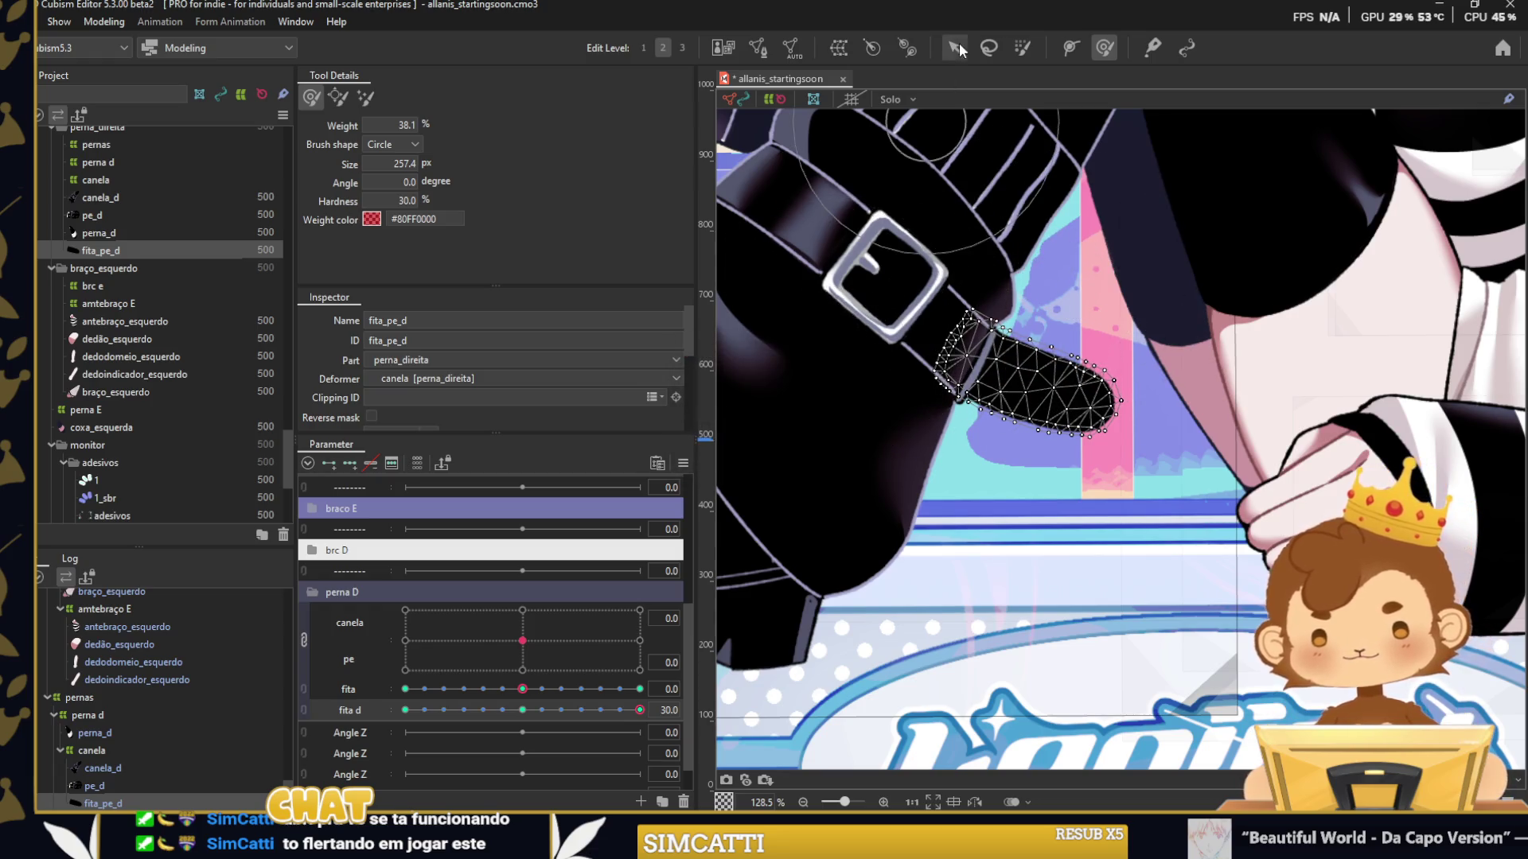
pyautogui.scroll(-5, 995, 654)
pyautogui.click(995, 654)
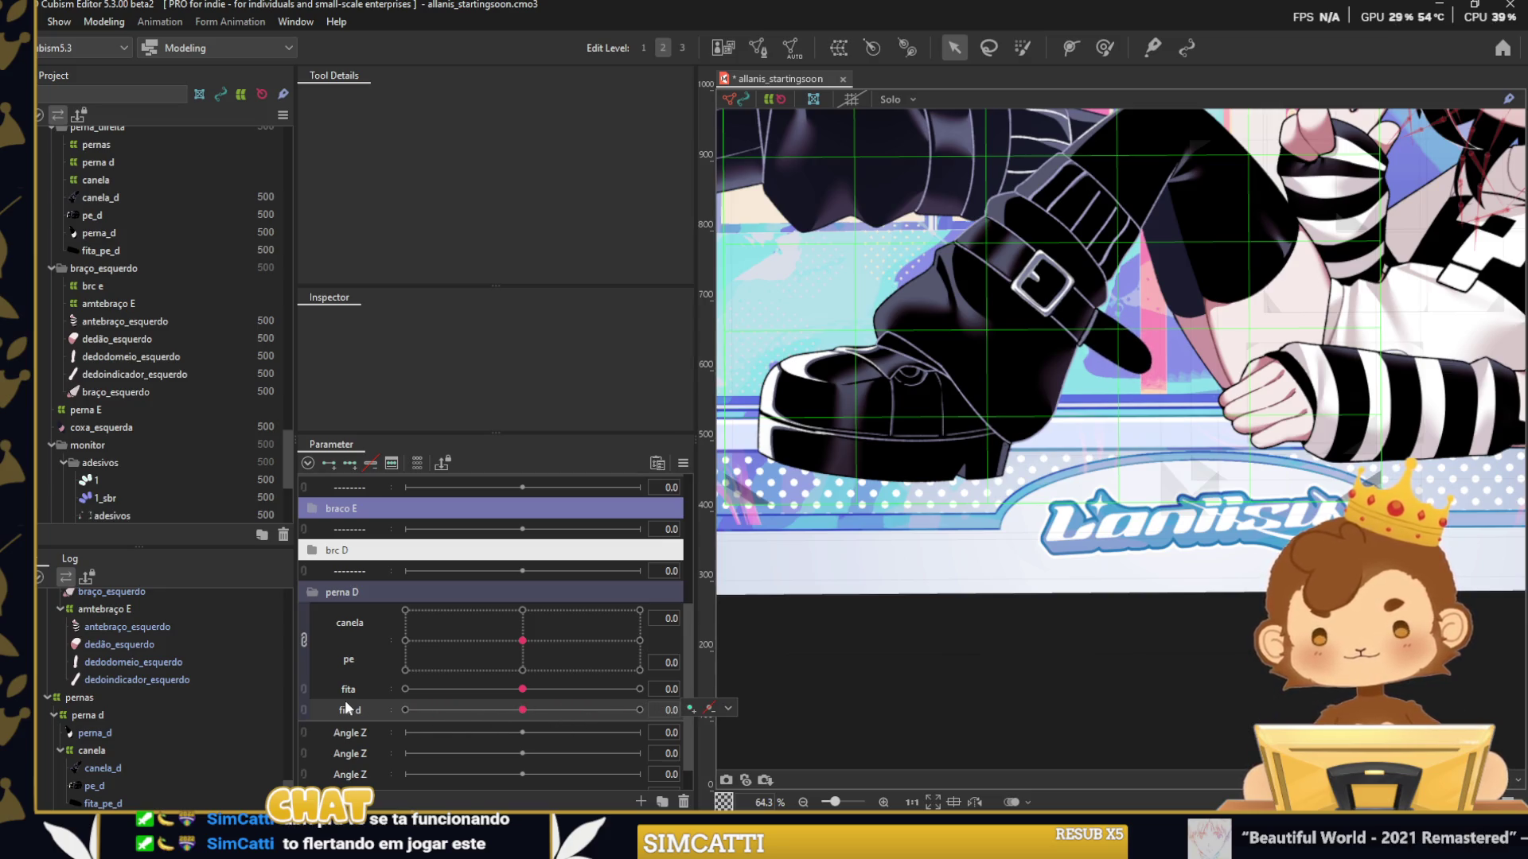
pyautogui.click(307, 689)
pyautogui.moveTo(465, 692)
pyautogui.mouseDown()
pyautogui.moveTo(571, 717)
pyautogui.moveTo(366, 689)
pyautogui.mouseUp()
pyautogui.click(1102, 346)
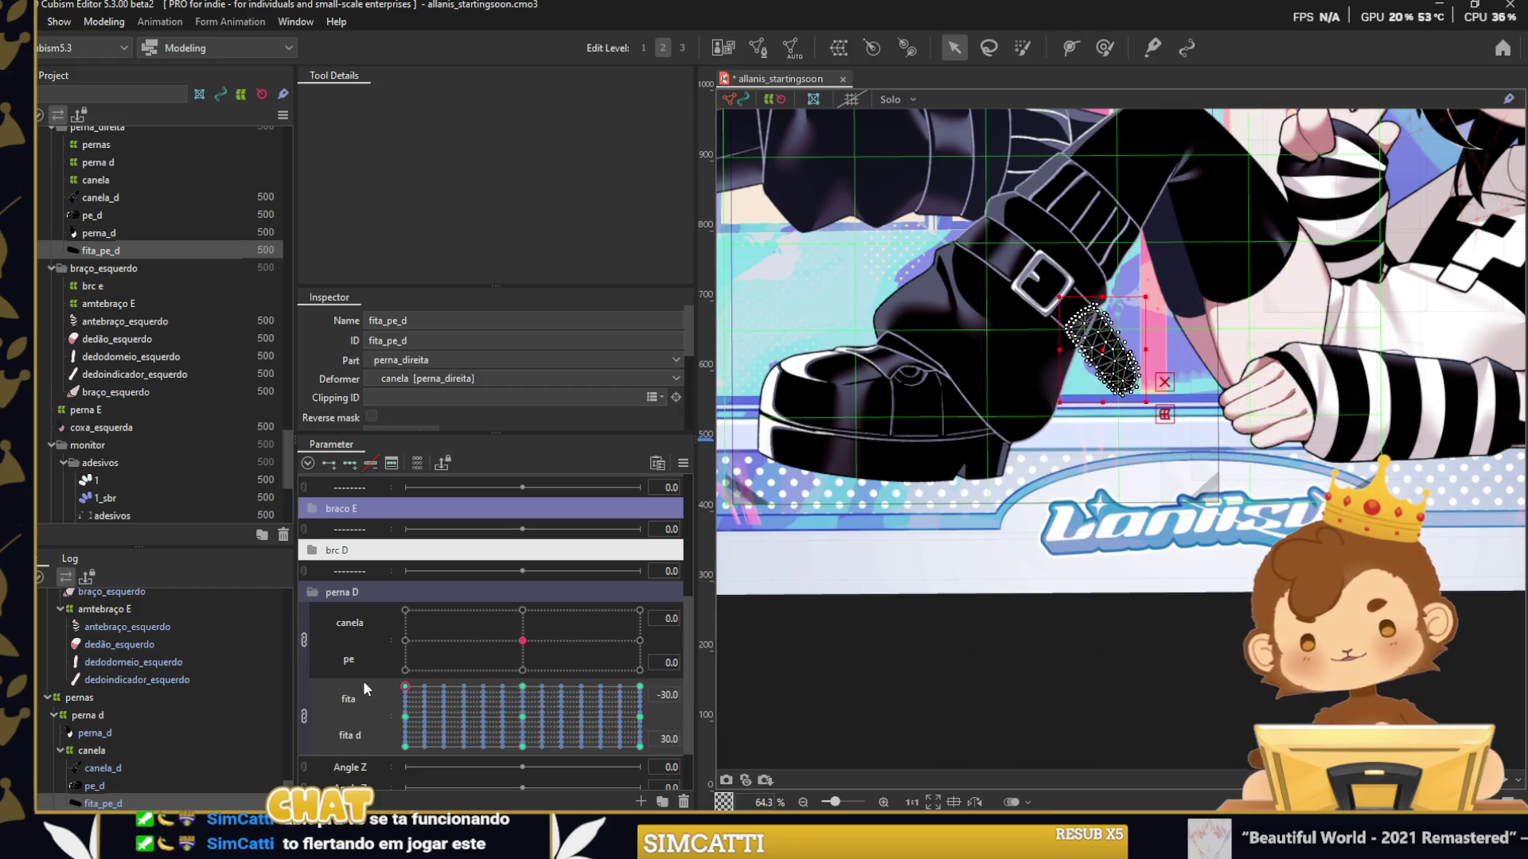
pyautogui.rightClick(708, 399)
pyautogui.click(766, 525)
pyautogui.press('Return')
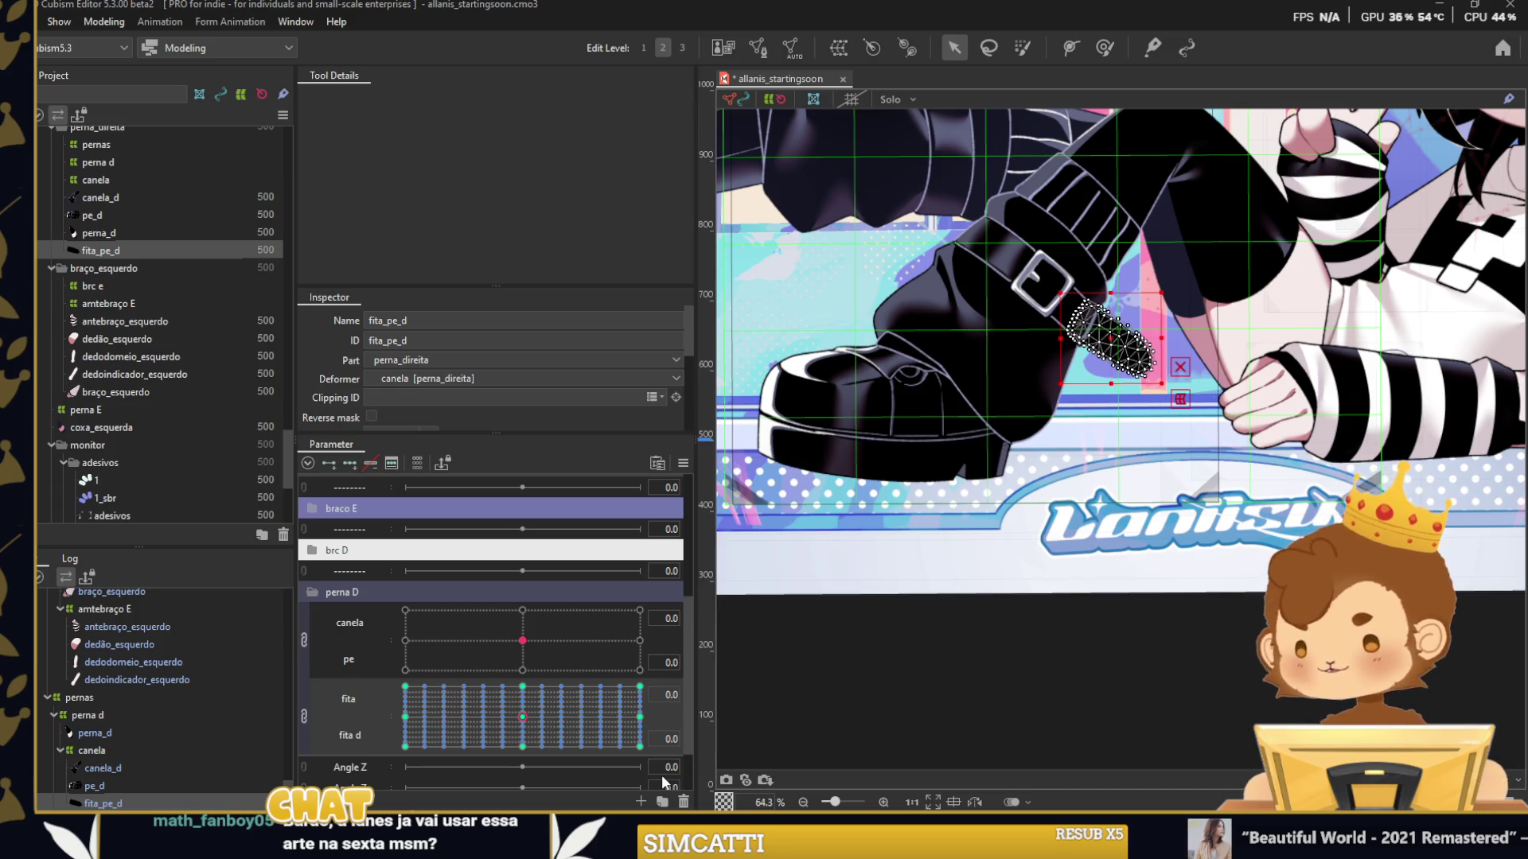
pyautogui.click(908, 727)
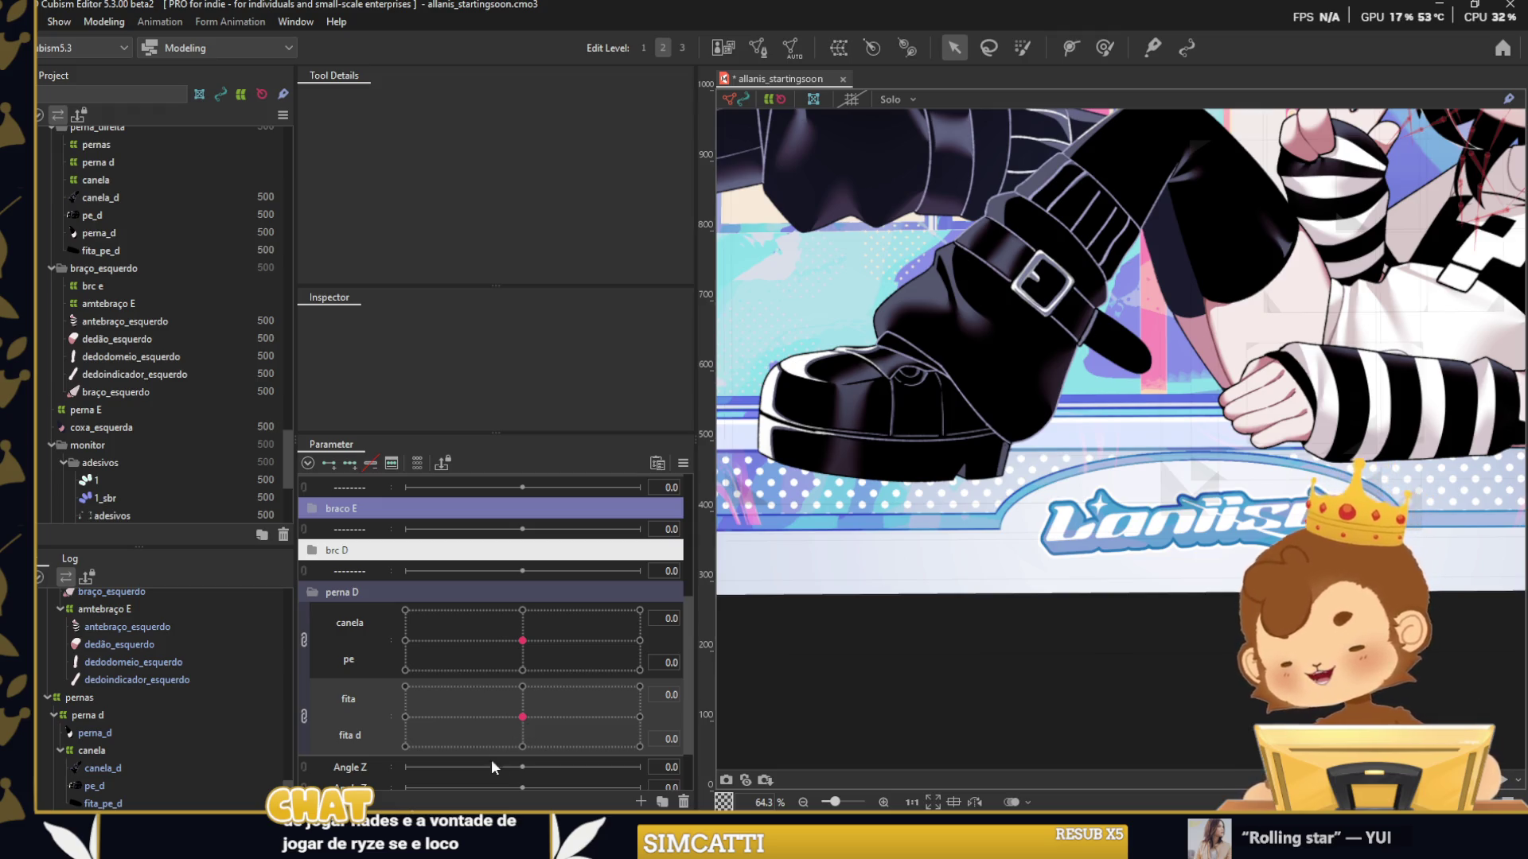
pyautogui.moveTo(522, 716); pyautogui.dragTo(530, 706)
pyautogui.moveTo(541, 762); pyautogui.dragTo(491, 735)
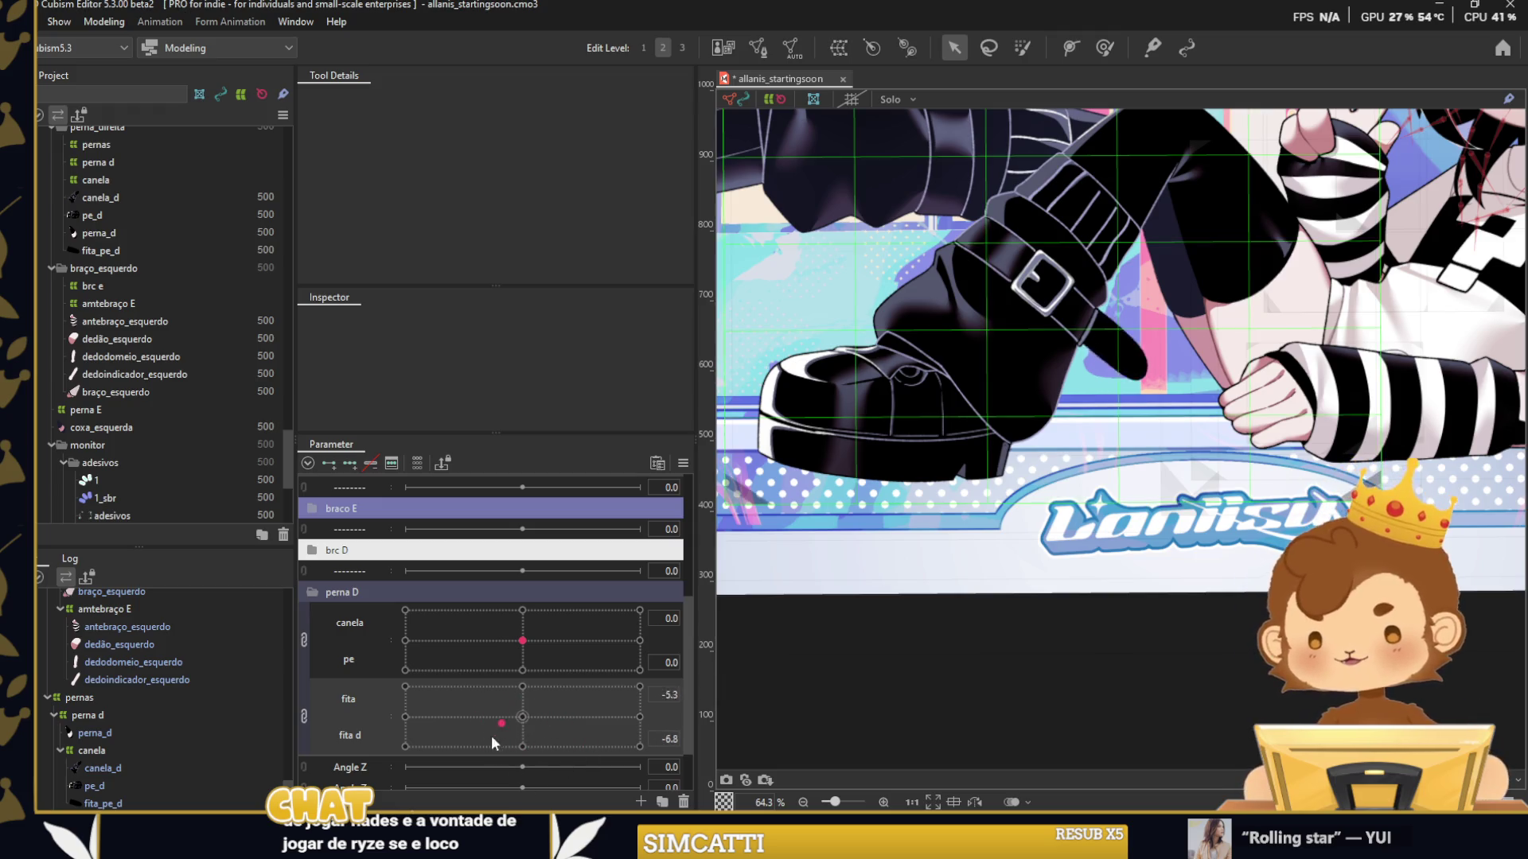
pyautogui.rightClick(1062, 399)
pyautogui.click(942, 461)
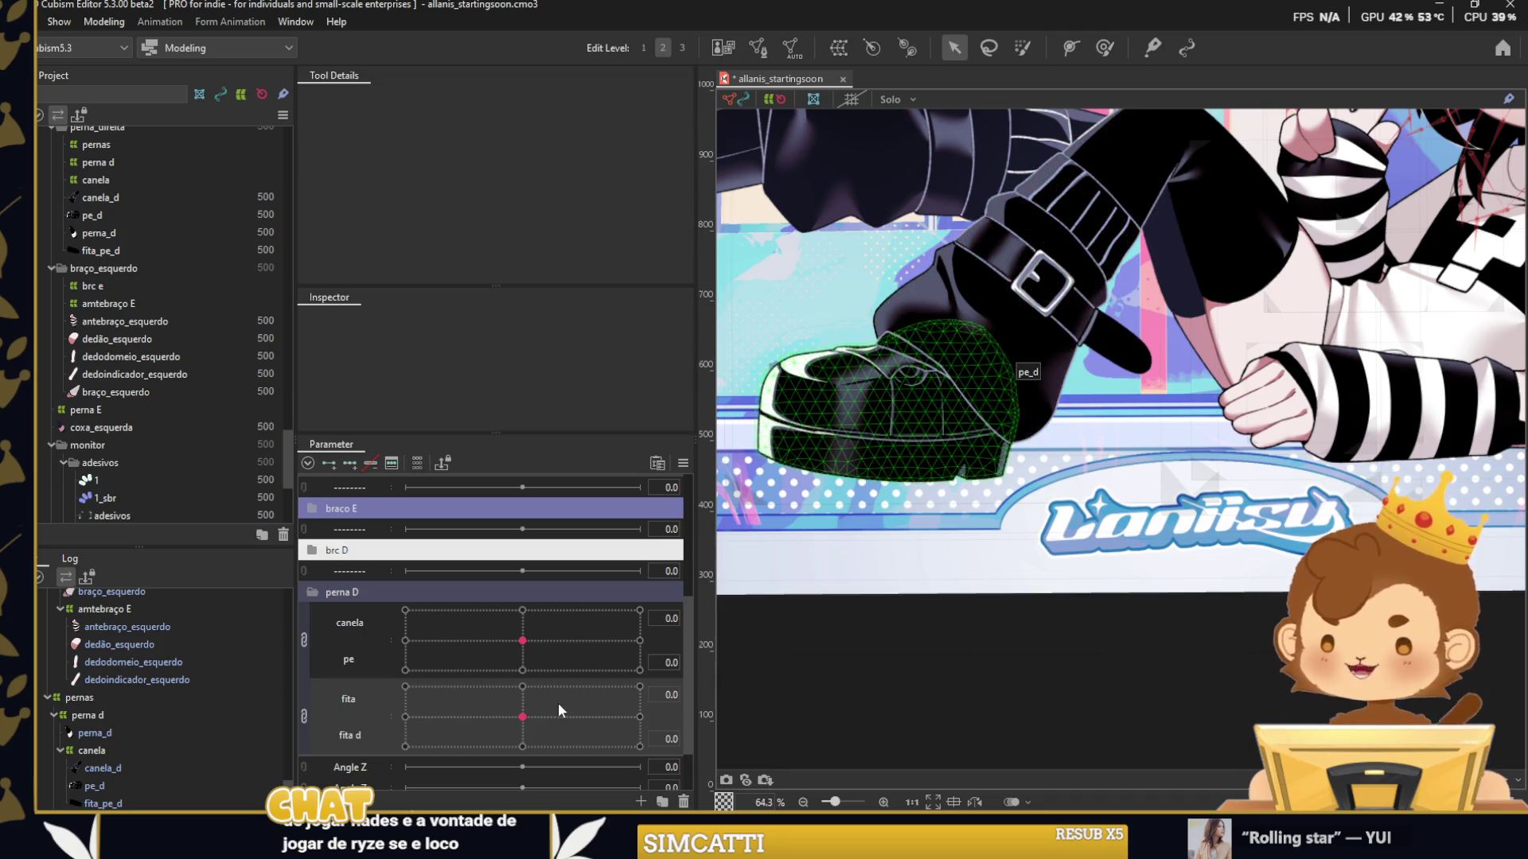
pyautogui.moveTo(503, 728); pyautogui.dragTo(522, 716)
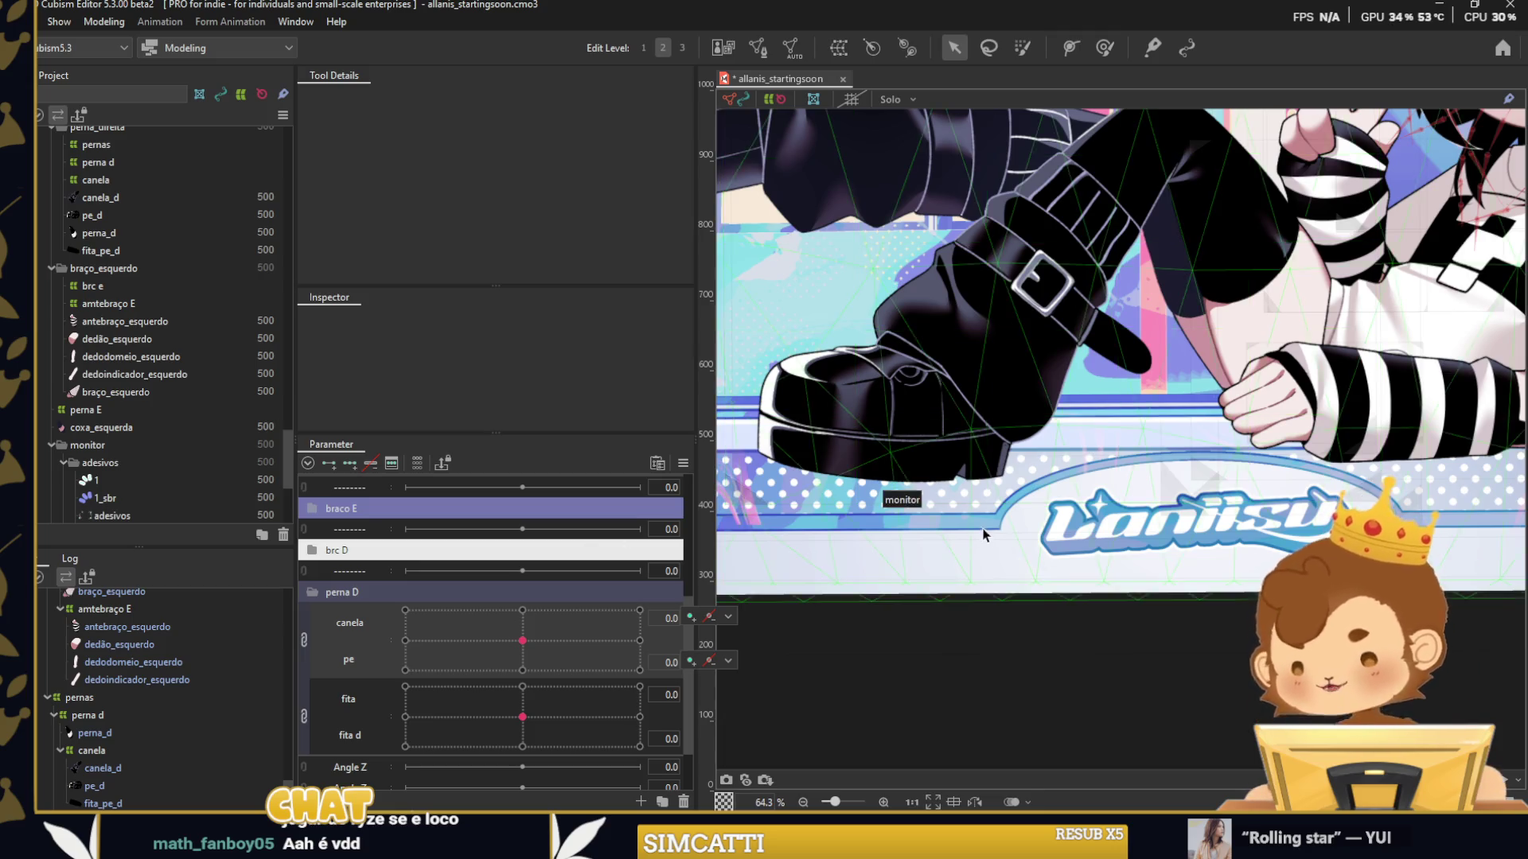
pyautogui.scroll(-5, 1050, 566)
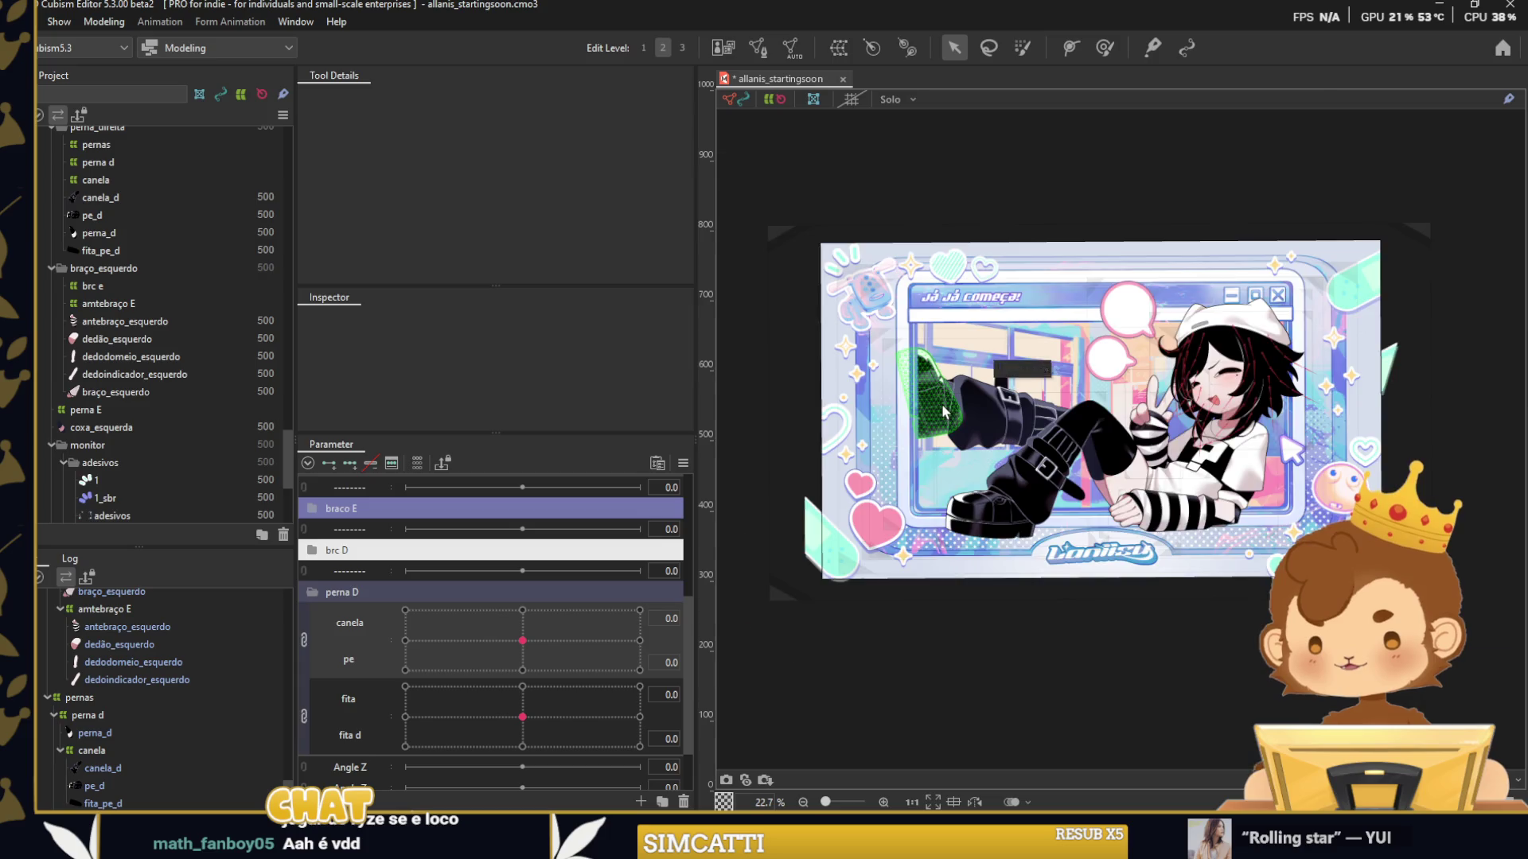
pyautogui.scroll(5, 931, 394)
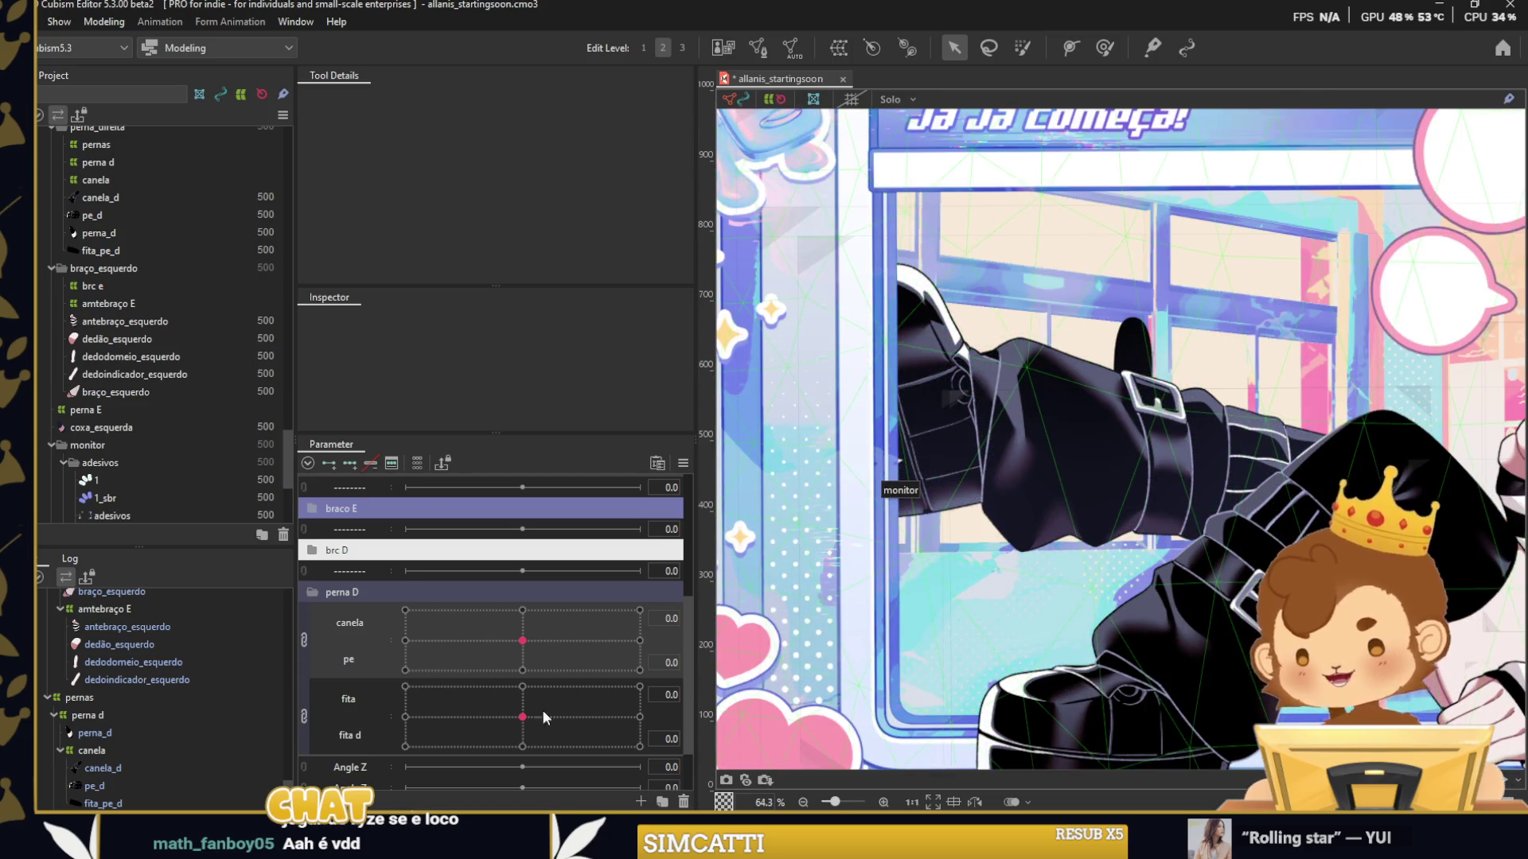
pyautogui.scroll(-5, 1131, 684)
pyautogui.scroll(2, 991, 351)
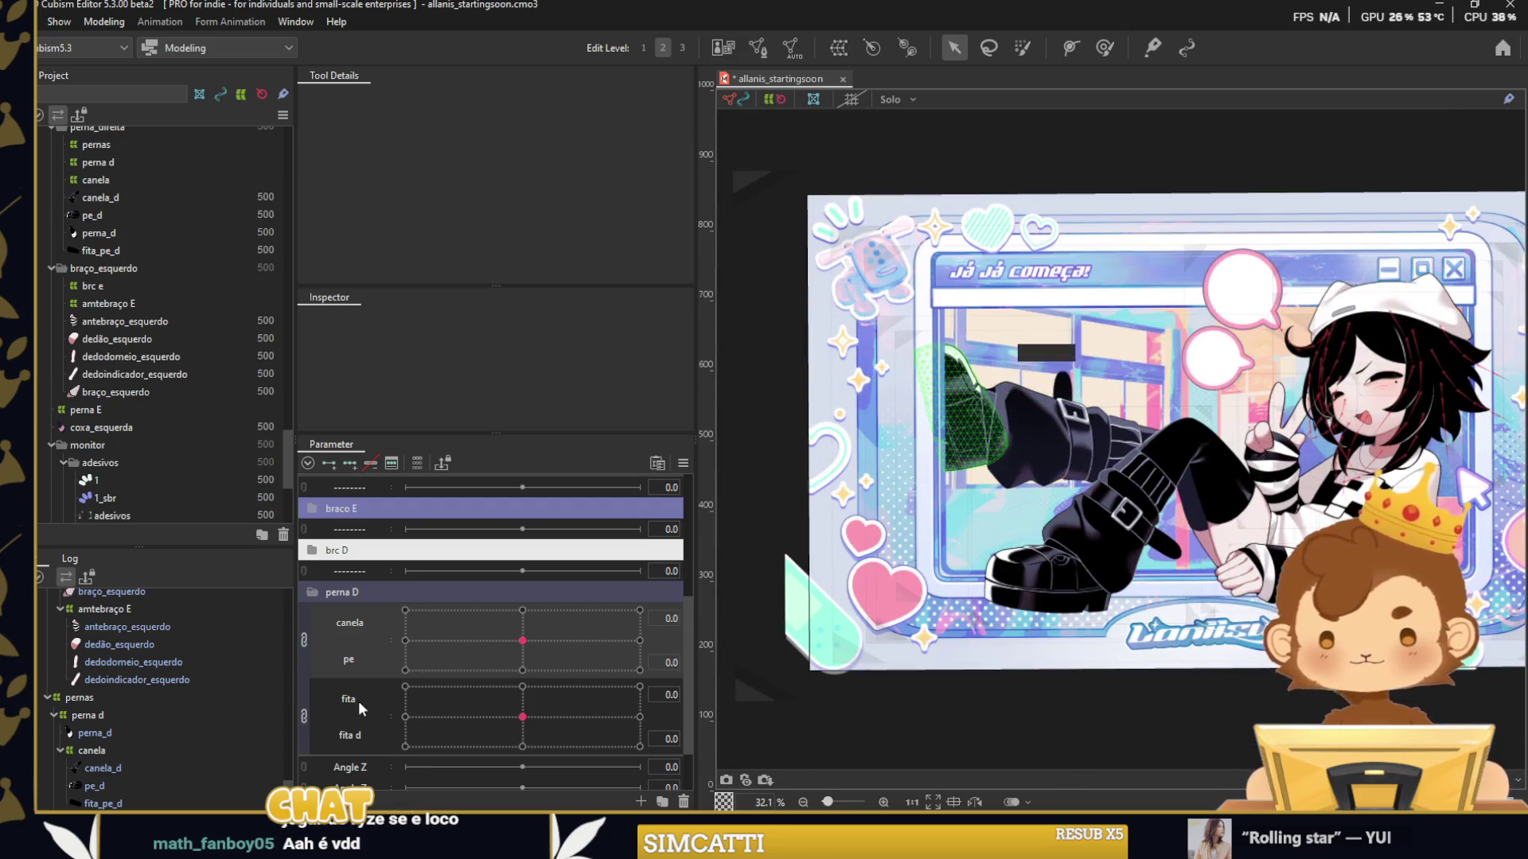
pyautogui.click(307, 593)
pyautogui.scroll(2, 346, 674)
pyautogui.rightClick(346, 675)
# Create a new parameter folder named perna E in the parameter list.
pyautogui.click(401, 708)
pyautogui.scroll(-1, 365, 727)
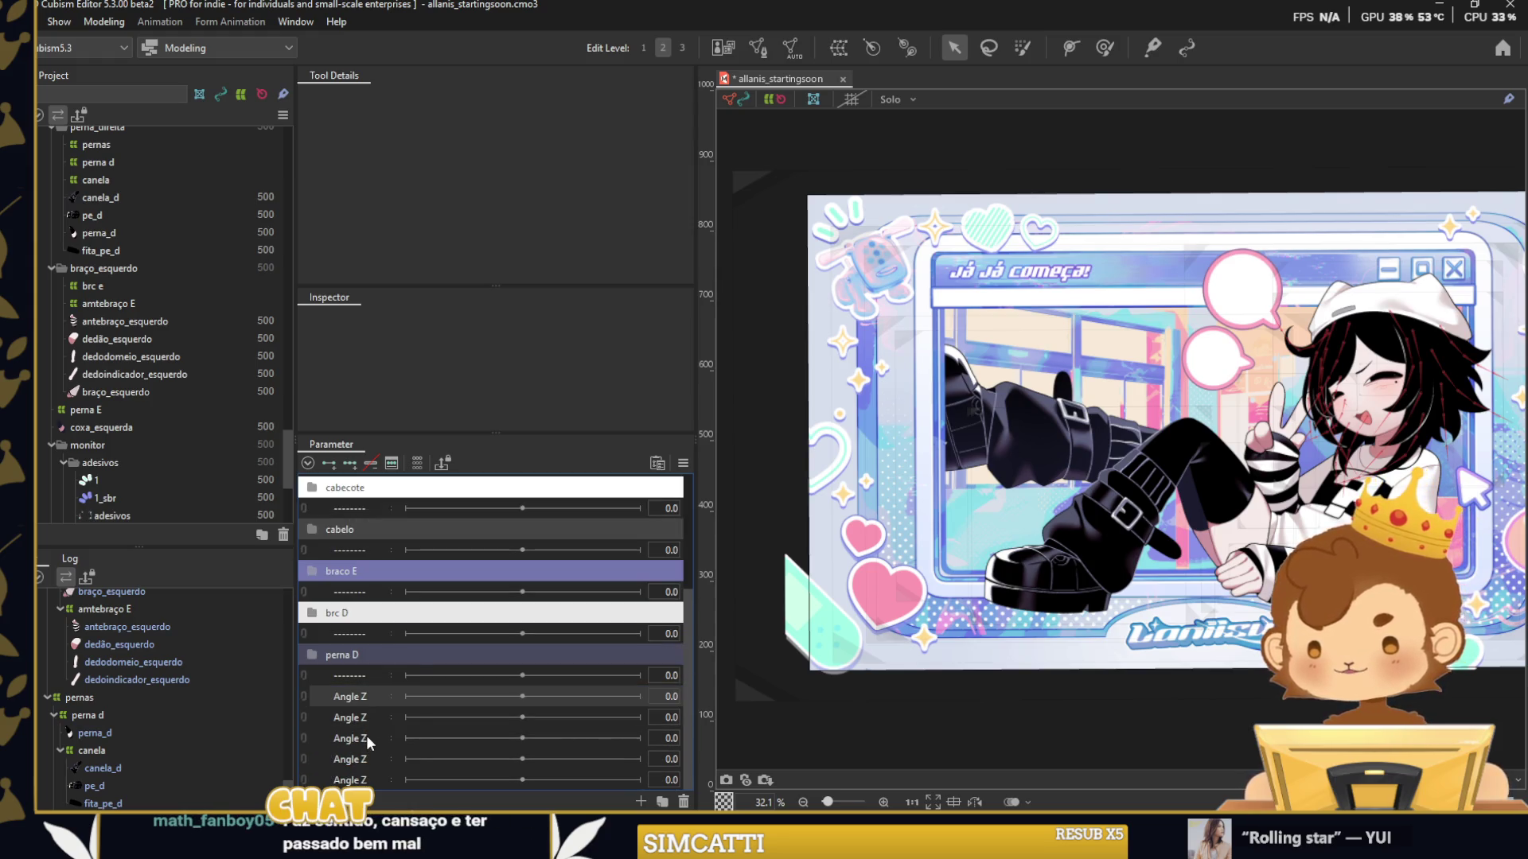
pyautogui.rightClick(365, 732)
pyautogui.click(414, 793)
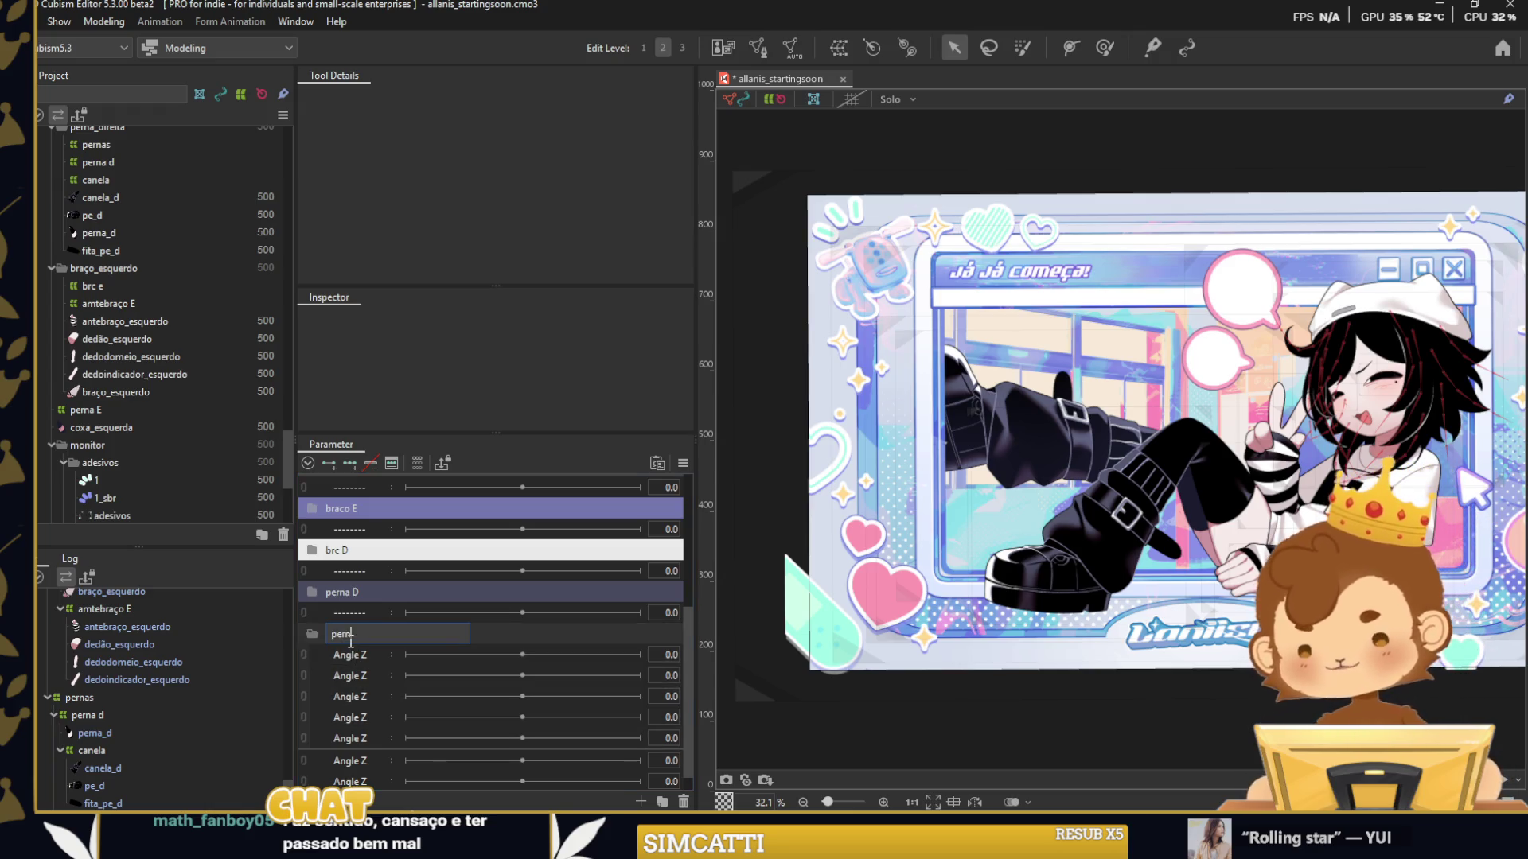
pyautogui.write('a E')
pyautogui.press('Return')
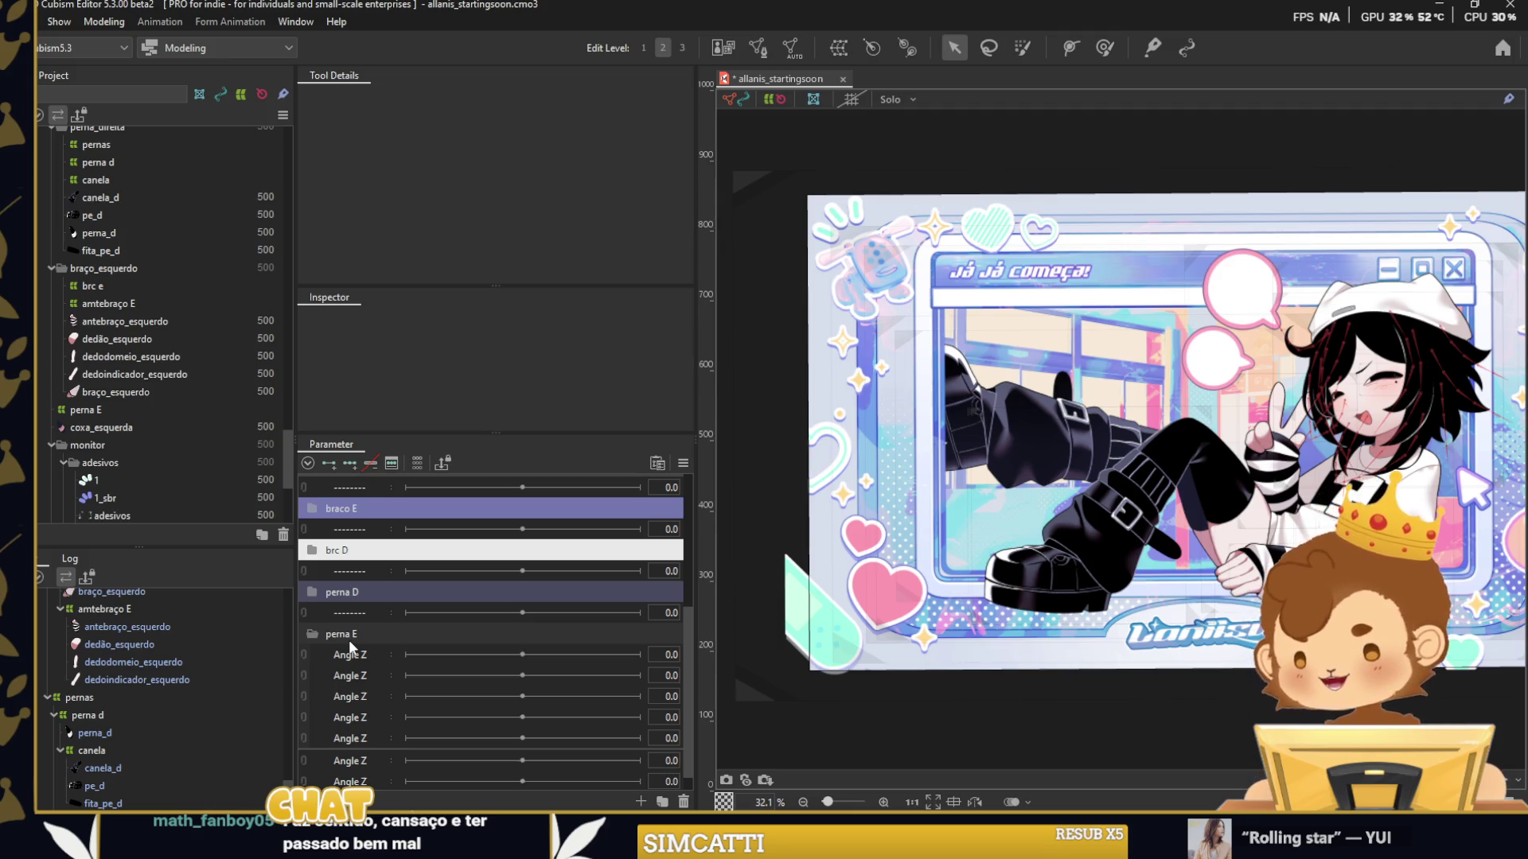
# Give the perna E folder the custom label colour 4F5169.
pyautogui.rightClick(351, 637)
pyautogui.moveTo(414, 654)
pyautogui.click(533, 798)
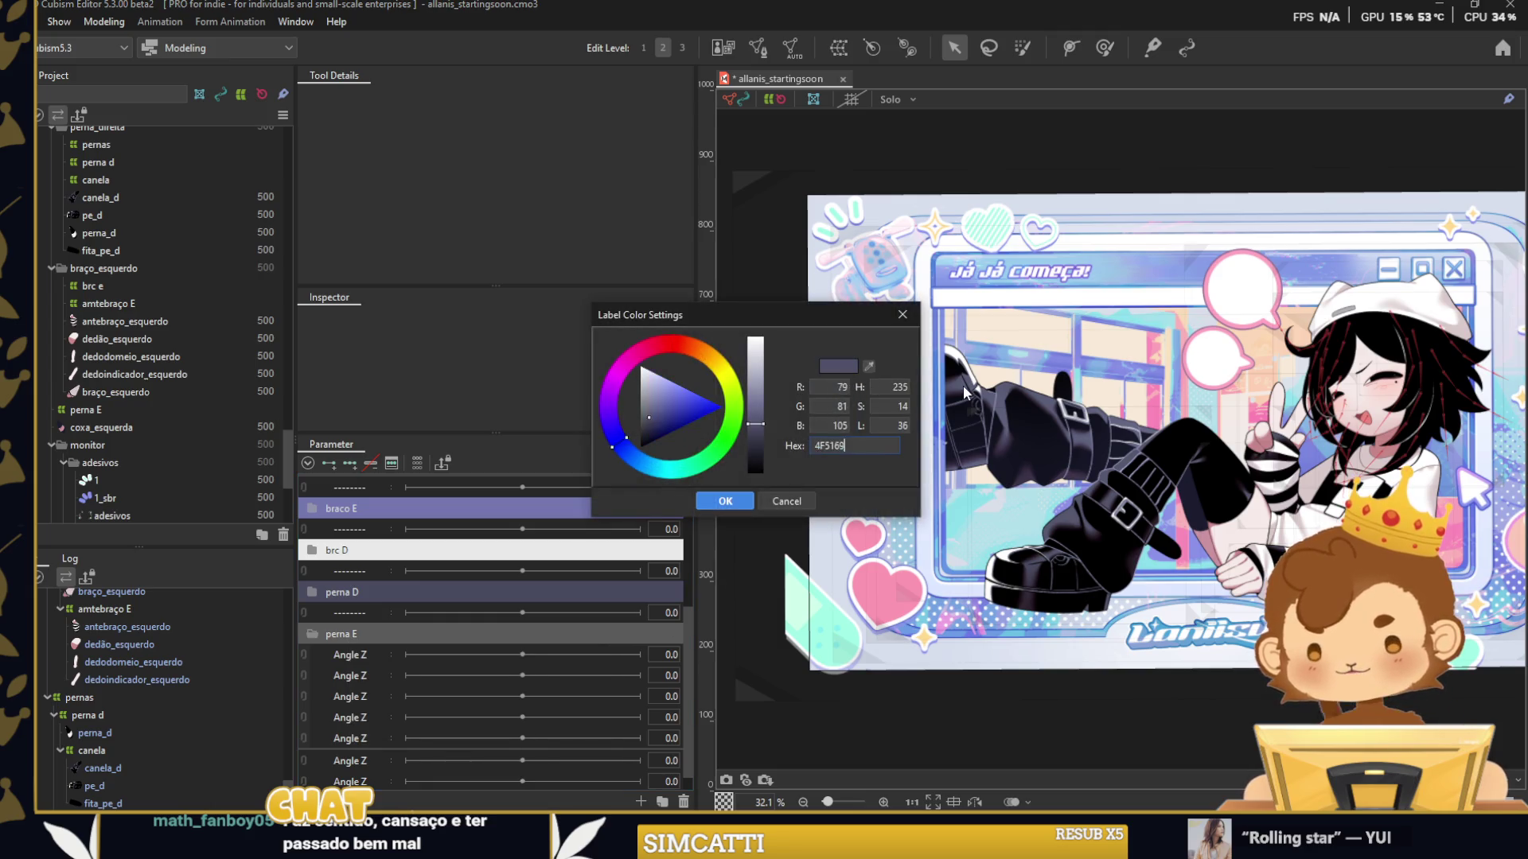
pyautogui.click(725, 500)
pyautogui.scroll(2, 963, 444)
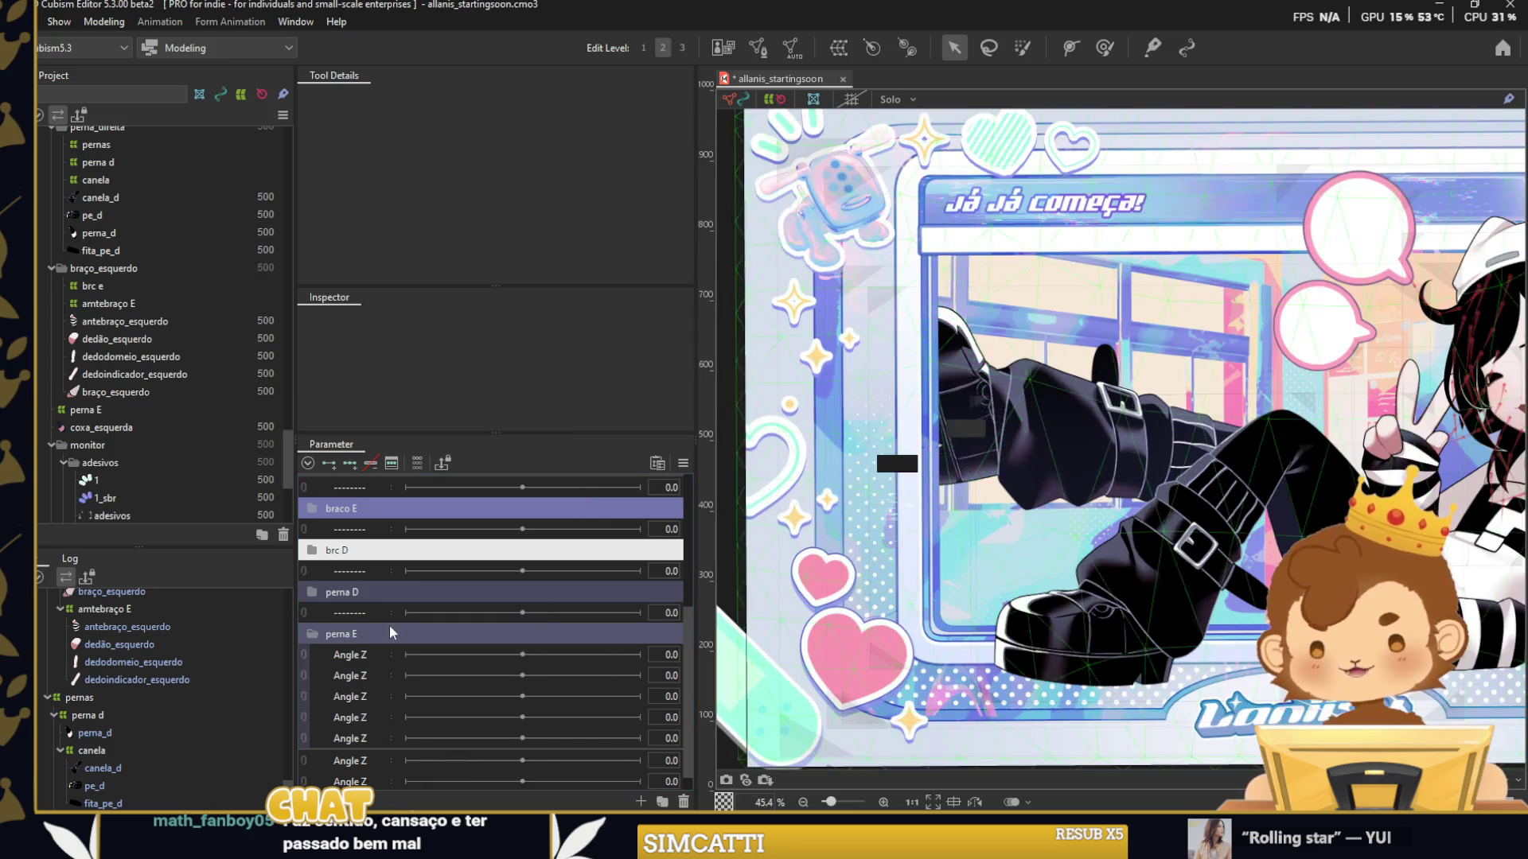
pyautogui.click(50, 716)
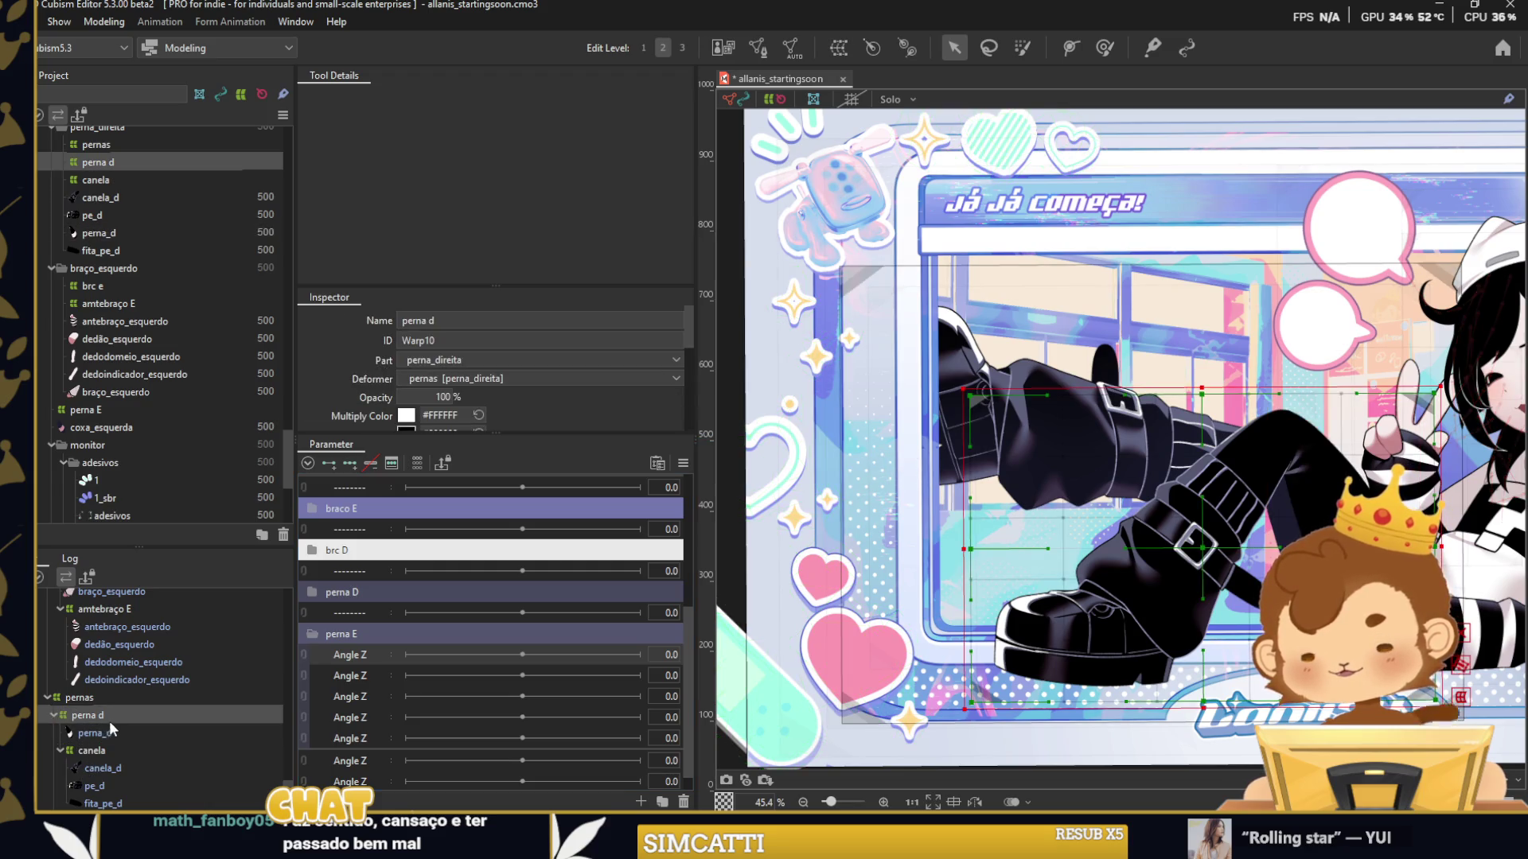
# Select the perna E deformer and rename the first Angle Z parameter to perna E.
pyautogui.click(53, 714)
pyautogui.click(78, 750)
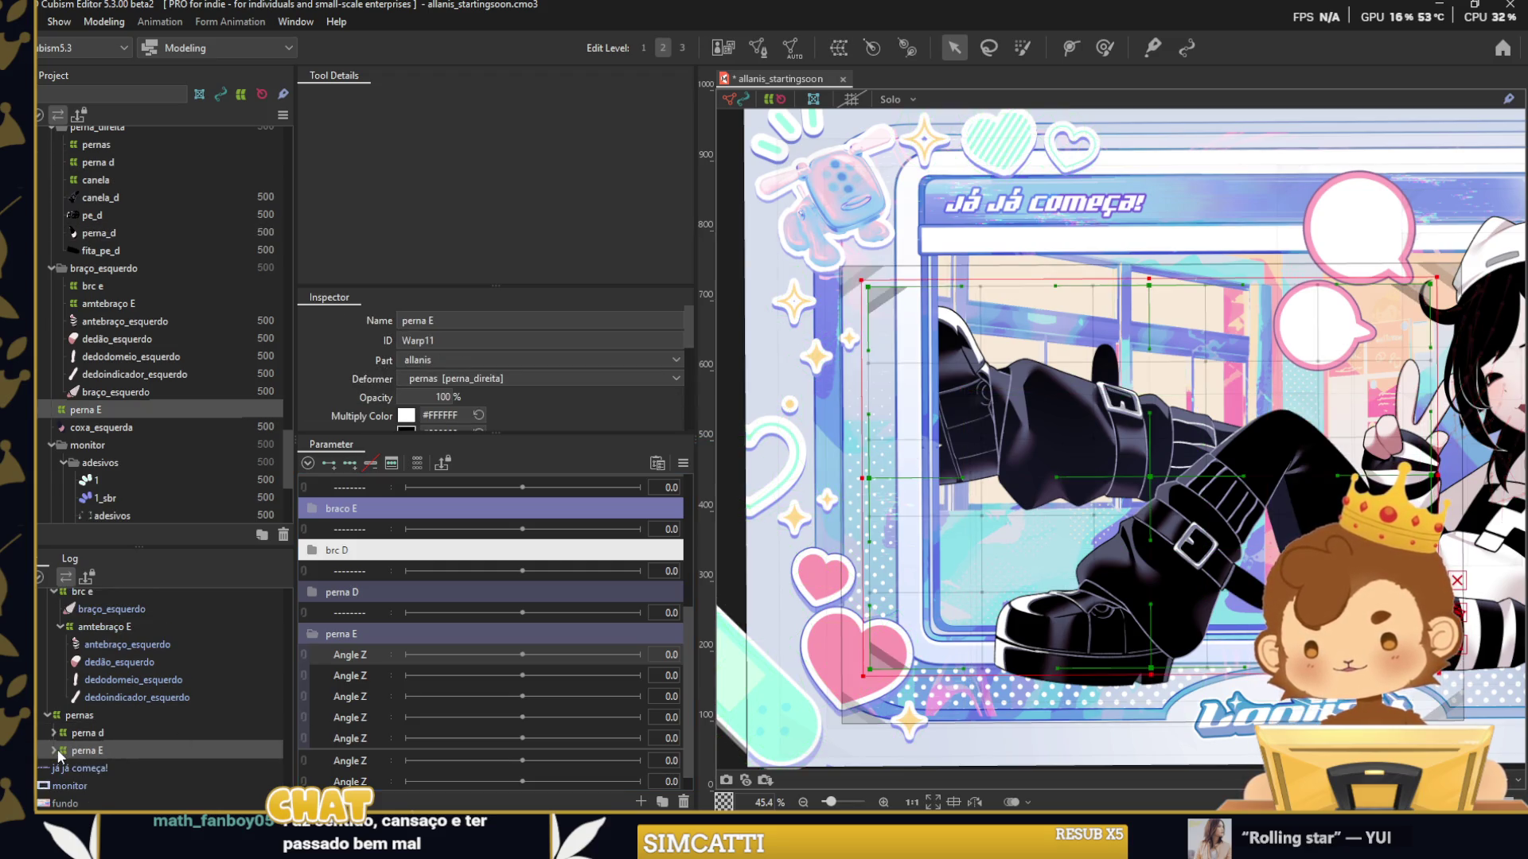
pyautogui.doubleClick(368, 654)
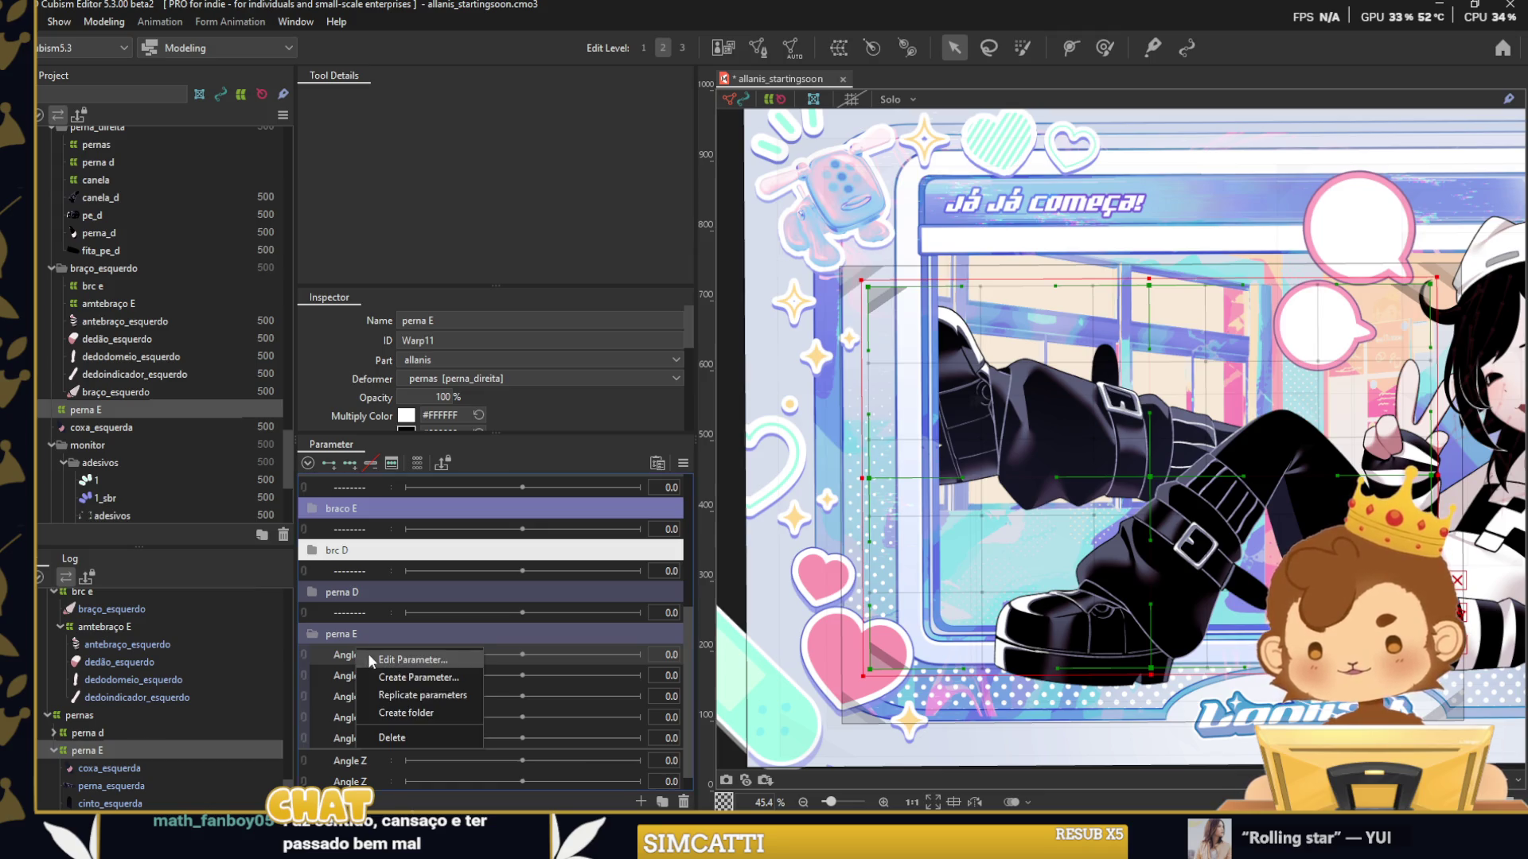
pyautogui.write('perna E')
pyautogui.press('Return')
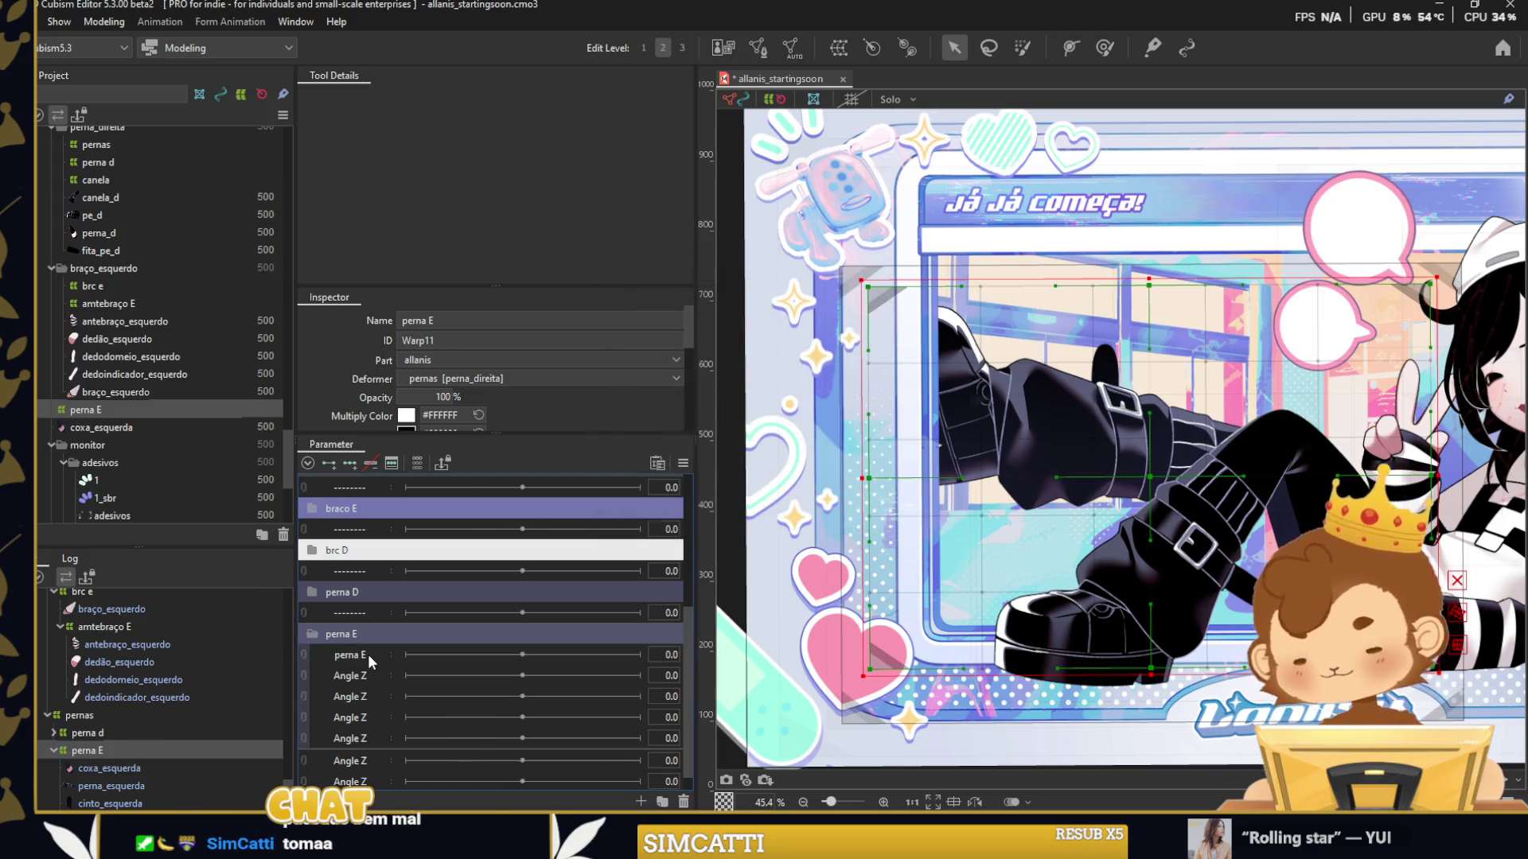
# Add three keys to perna E and rotate the leg deformer at -30, then move to 30.
pyautogui.click(349, 463)
pyautogui.scroll(-2, 962, 462)
pyautogui.click(405, 654)
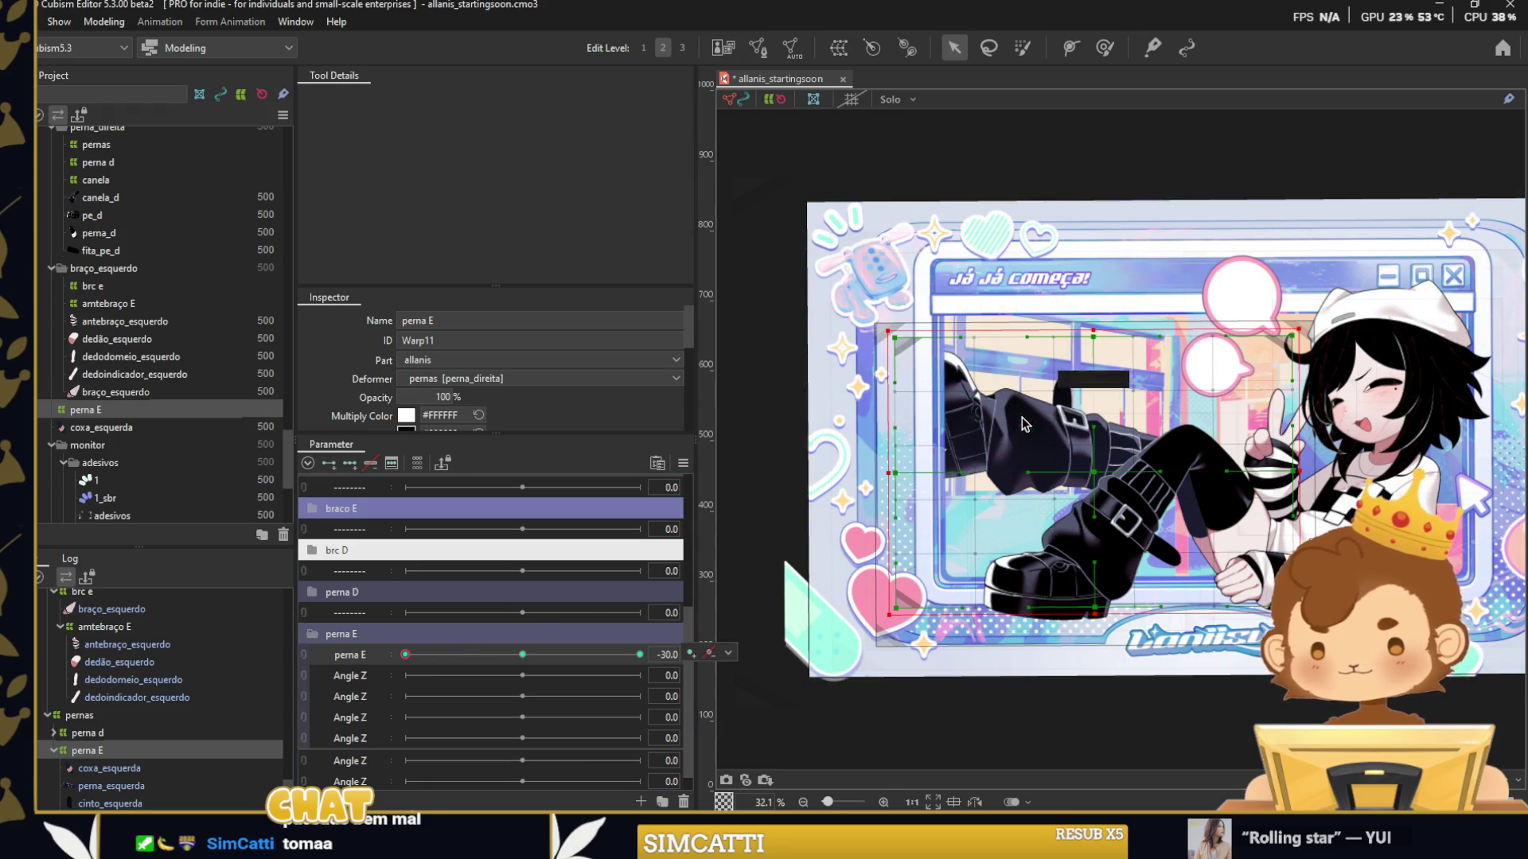
pyautogui.moveTo(1094, 627); pyautogui.dragTo(1093, 501)
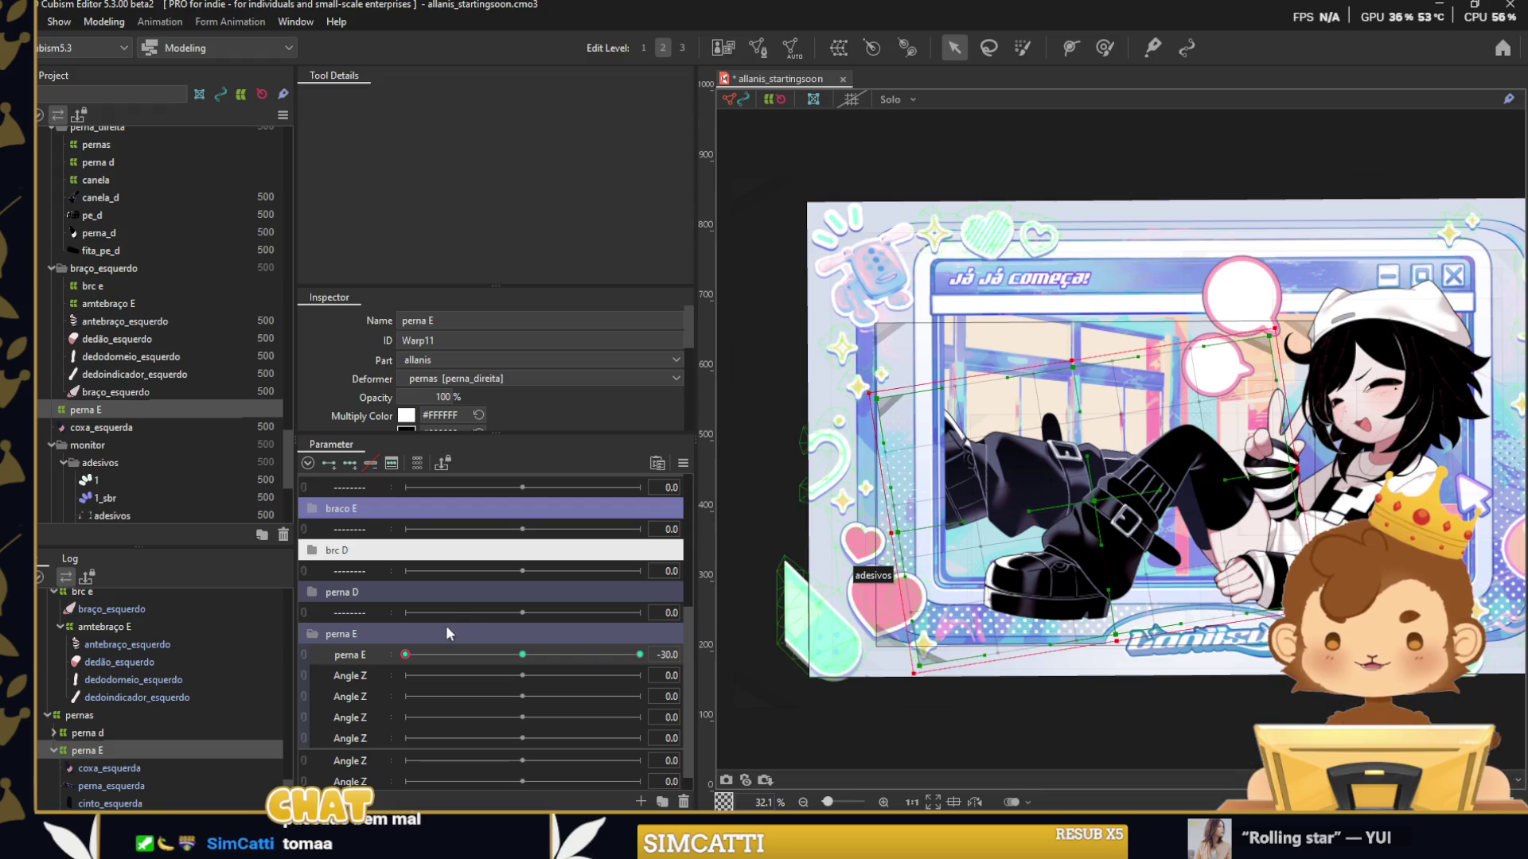
pyautogui.moveTo(406, 655); pyautogui.dragTo(808, 663)
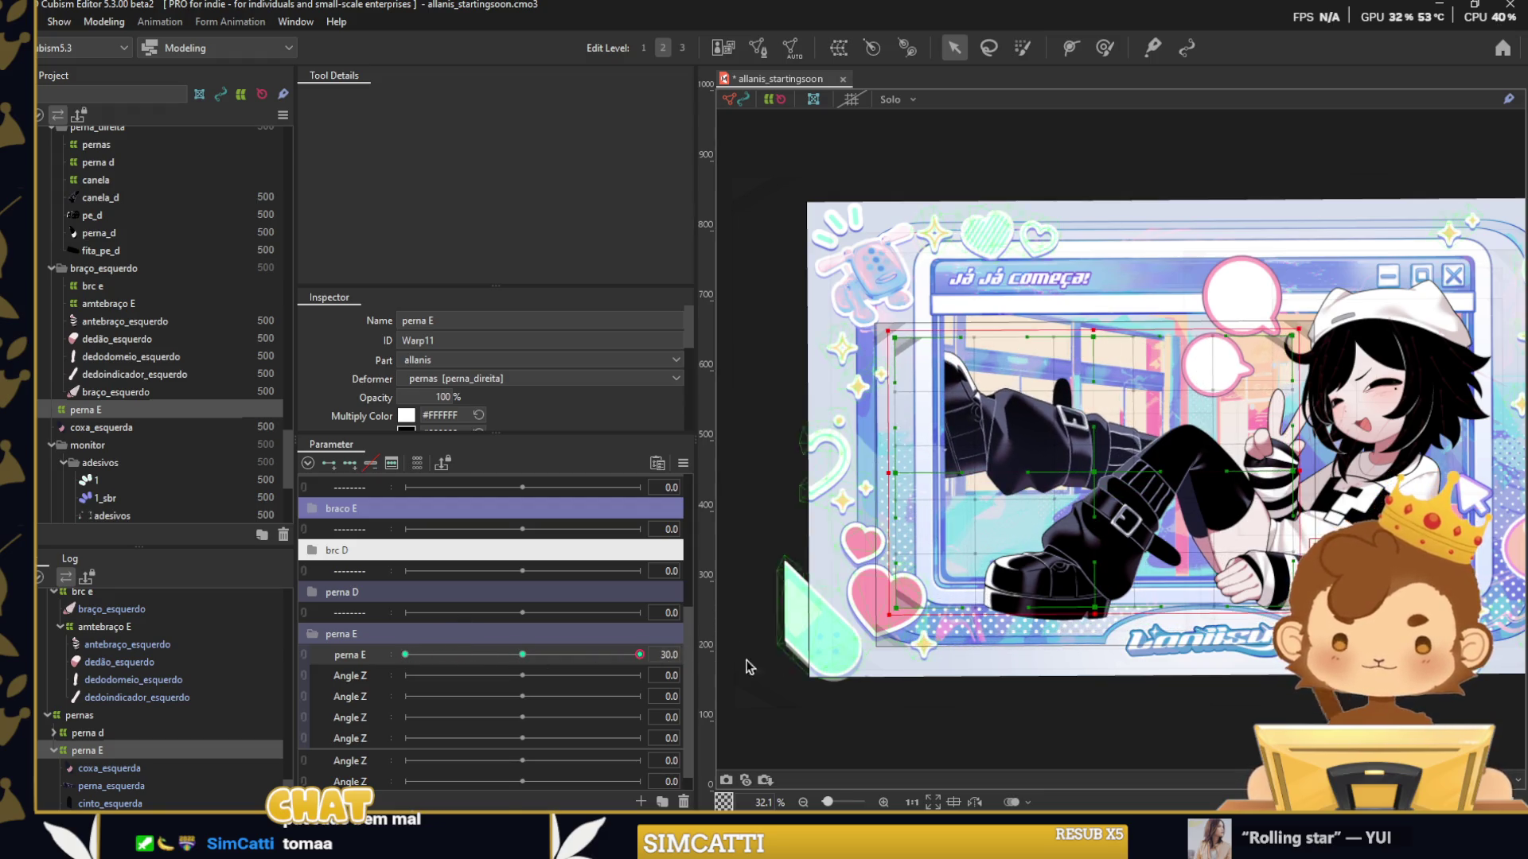
pyautogui.scroll(-2, 159, 700)
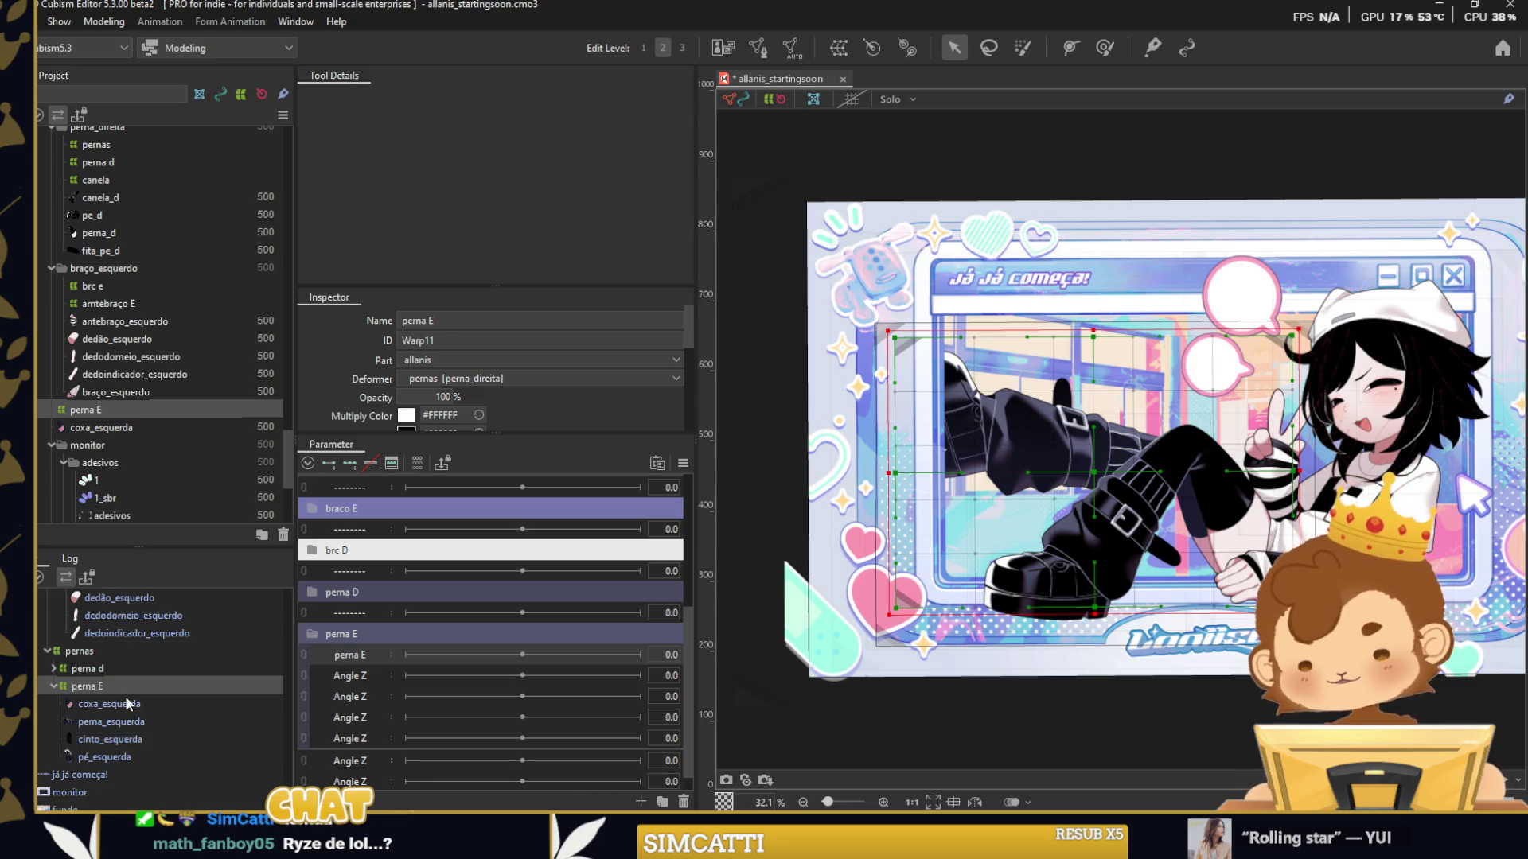
# Select the left leg pieces from coxa_esquerda through pé_esquerda.
pyautogui.click(126, 700)
pyautogui.click(141, 727)
pyautogui.keyDown('shift'); pyautogui.click(146, 756); pyautogui.keyUp('shift')
# Create the perna E warp deformer around the left leg and tilt it about 12° at -30.
pyautogui.press('w')
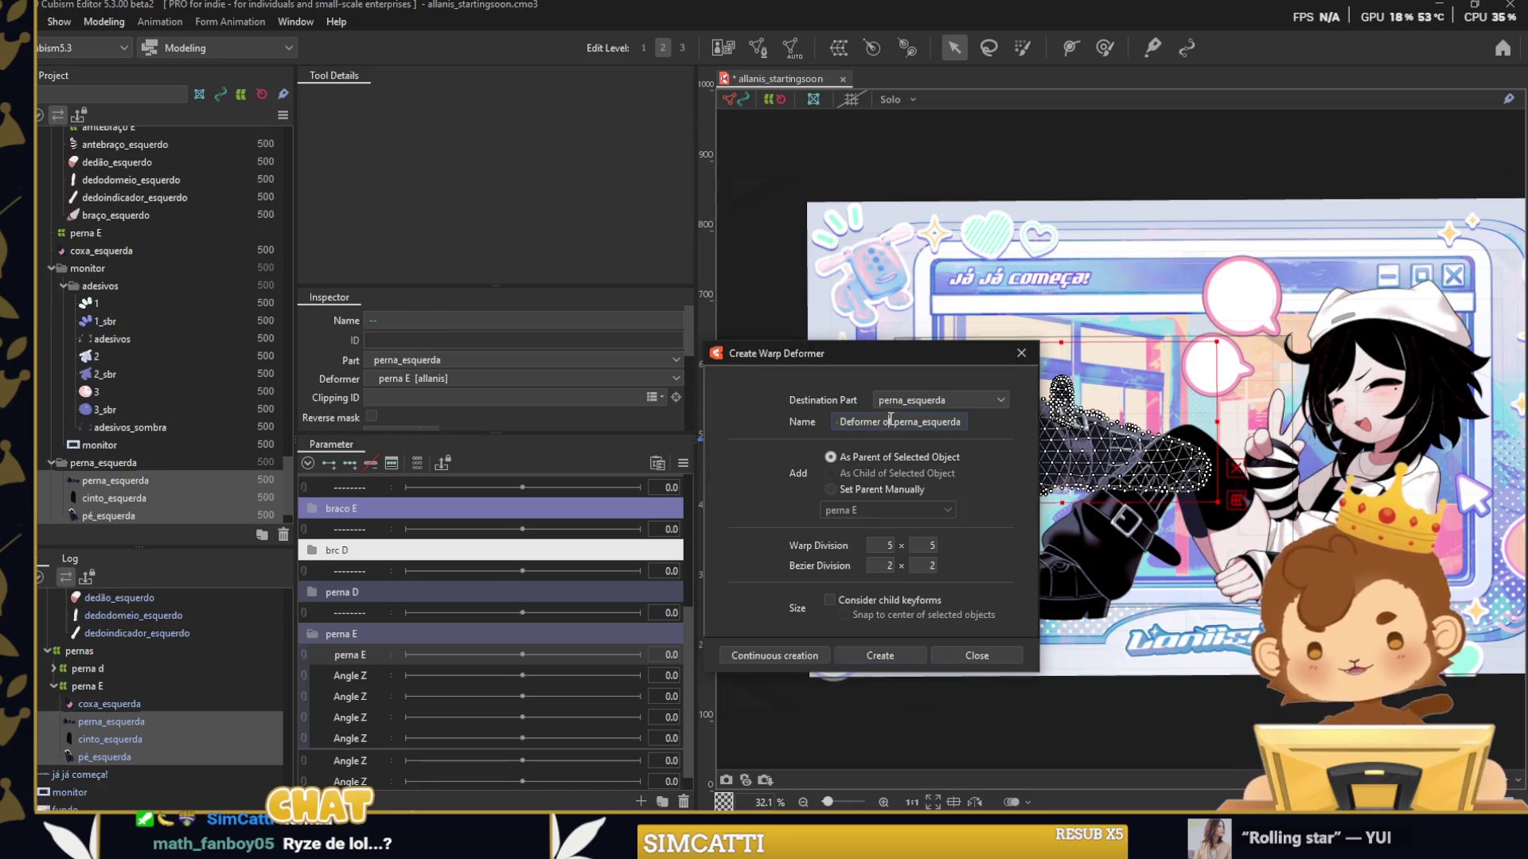
pyautogui.click(878, 654)
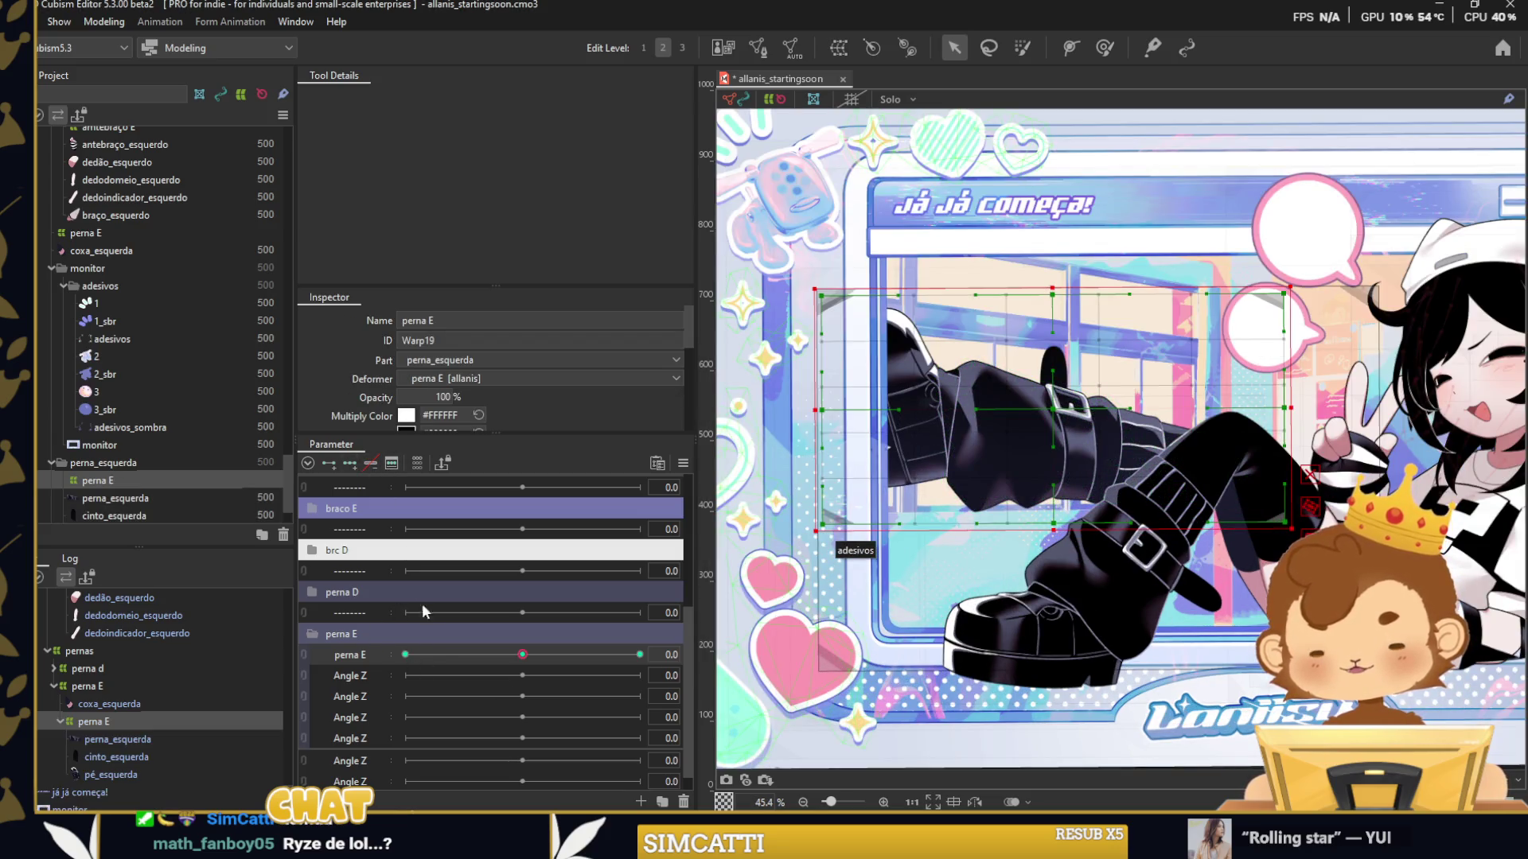
pyautogui.moveTo(808, 545); pyautogui.dragTo(851, 585)
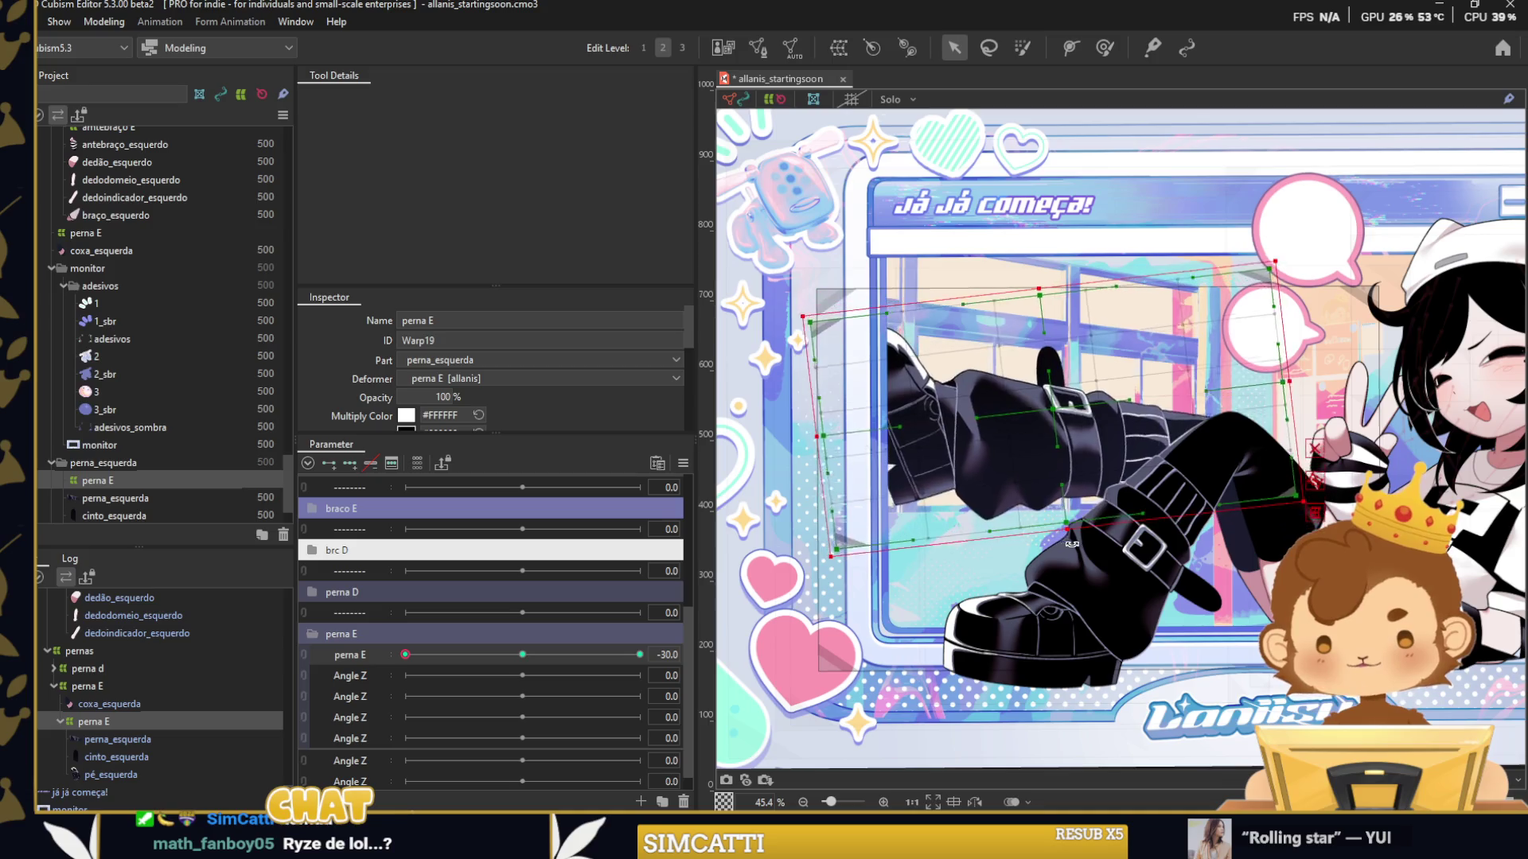
pyautogui.scroll(2, 1019, 436)
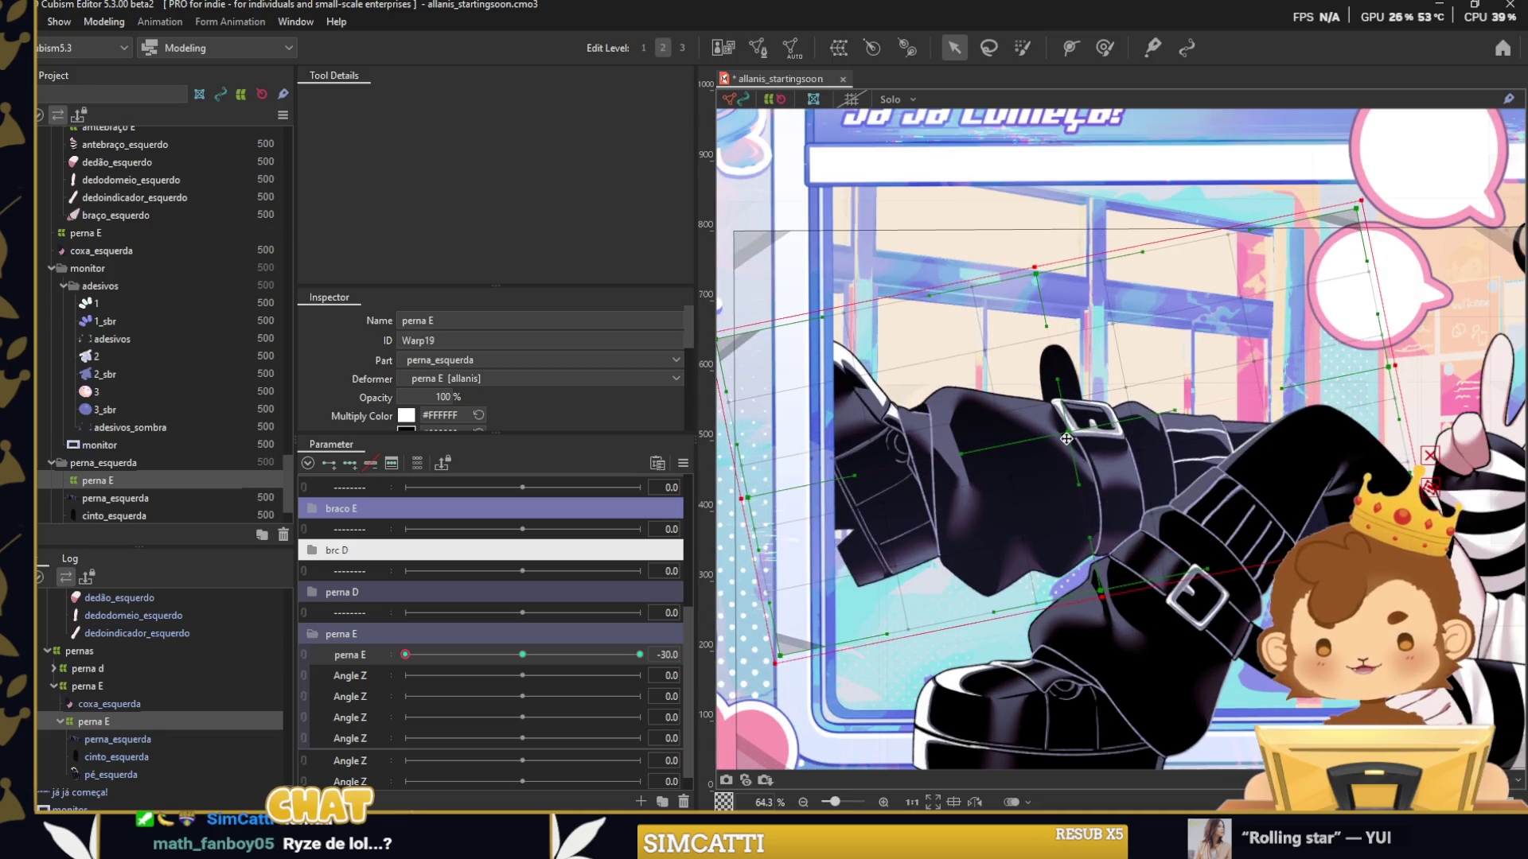
# Expand the perna D group and unlink canela and pe into separate sliders.
pyautogui.click(311, 592)
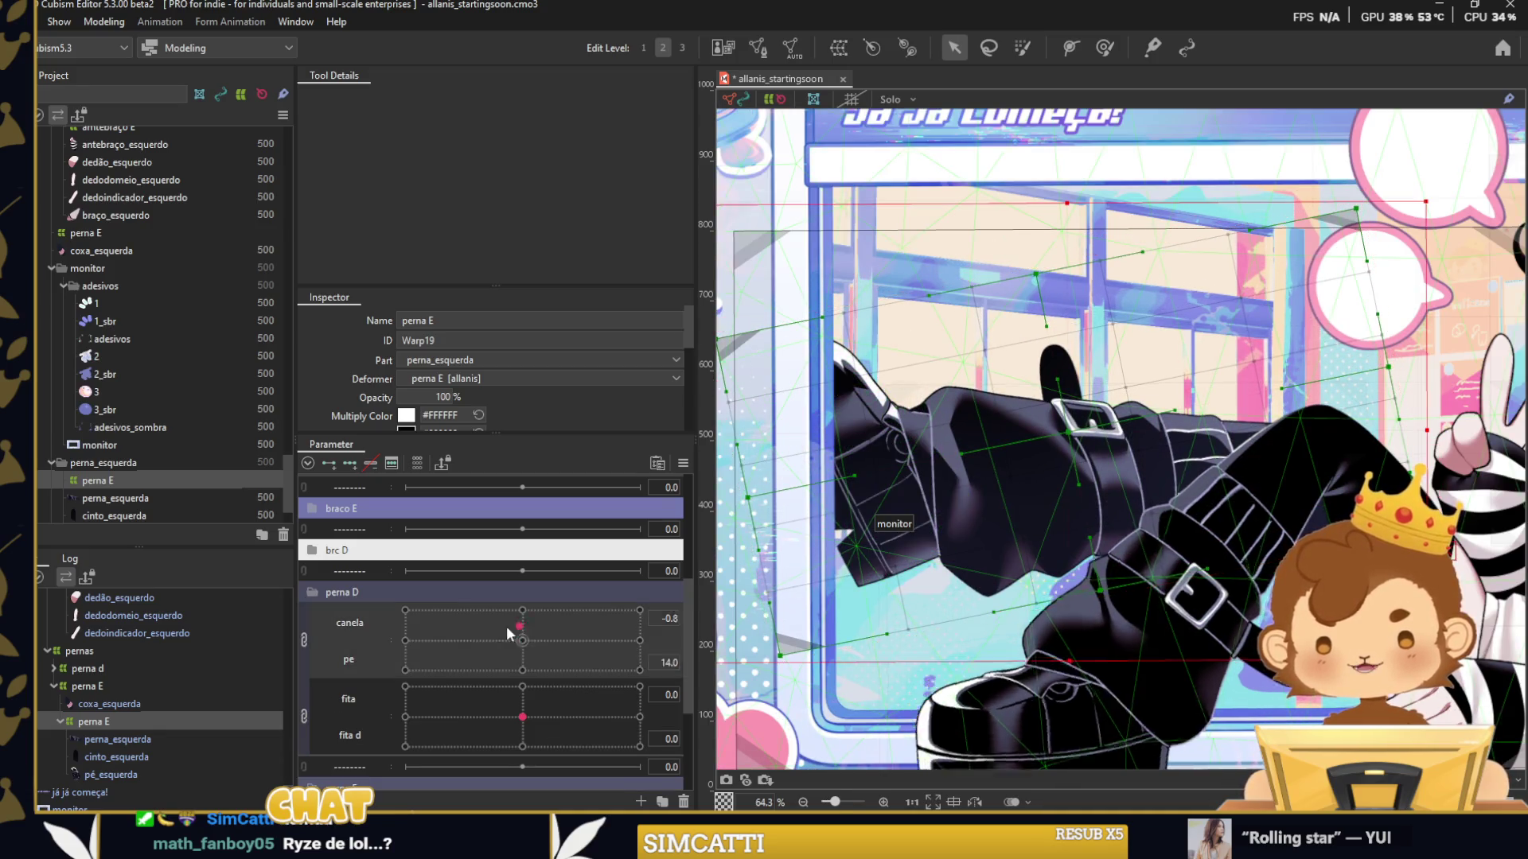
pyautogui.scroll(-2, 768, 347)
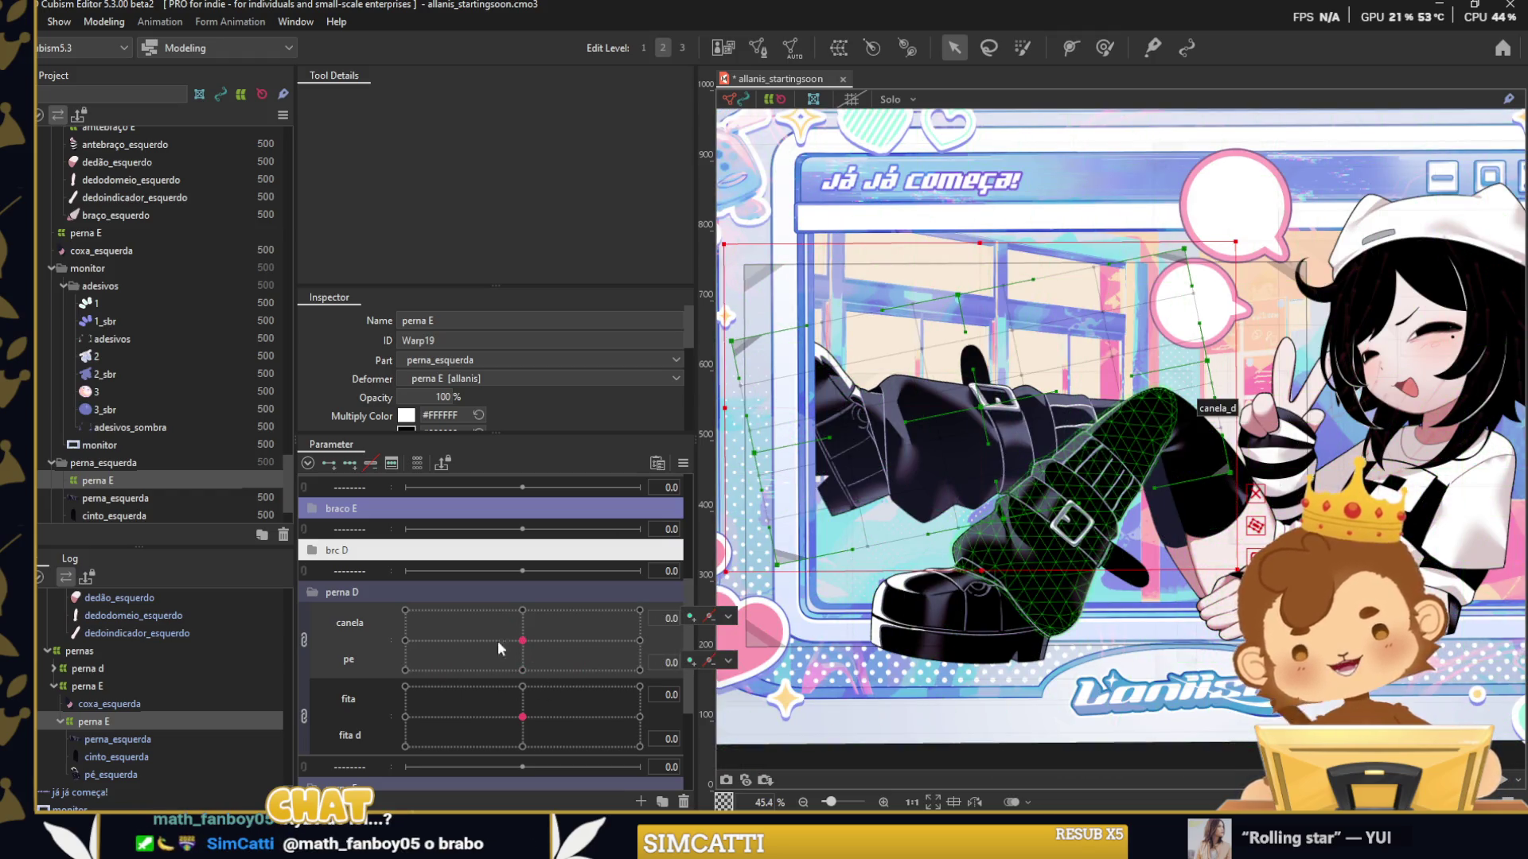
pyautogui.click(304, 641)
# Bend the right shin with canela, then add a new parameter named perna D to the perna D group.
pyautogui.moveTo(522, 613)
pyautogui.mouseDown()
pyautogui.moveTo(593, 615)
pyautogui.moveTo(513, 616)
pyautogui.mouseUp()
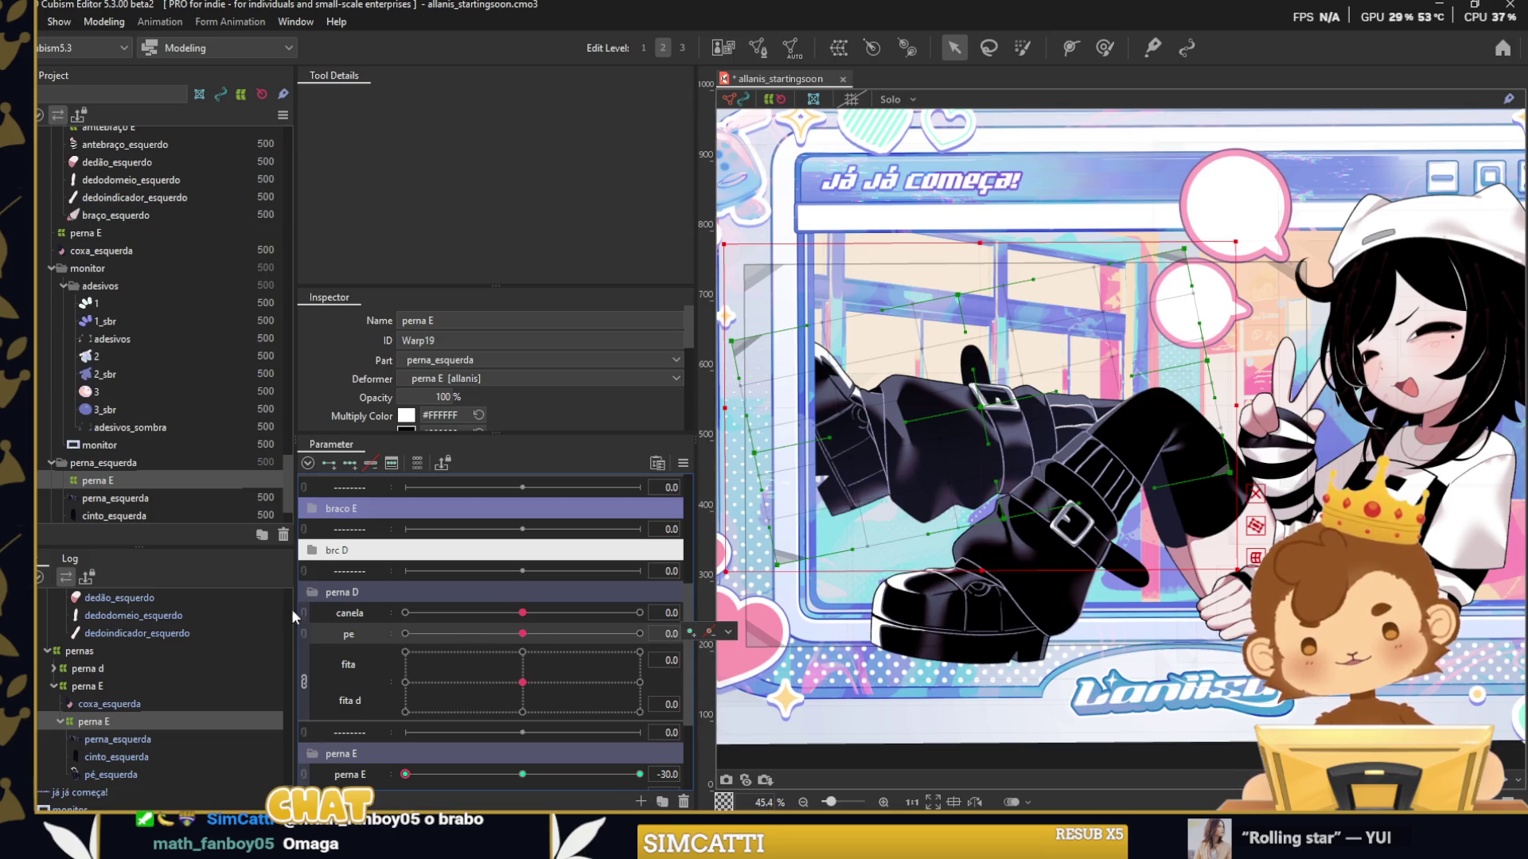
pyautogui.click(87, 669)
pyautogui.rightClick(361, 577)
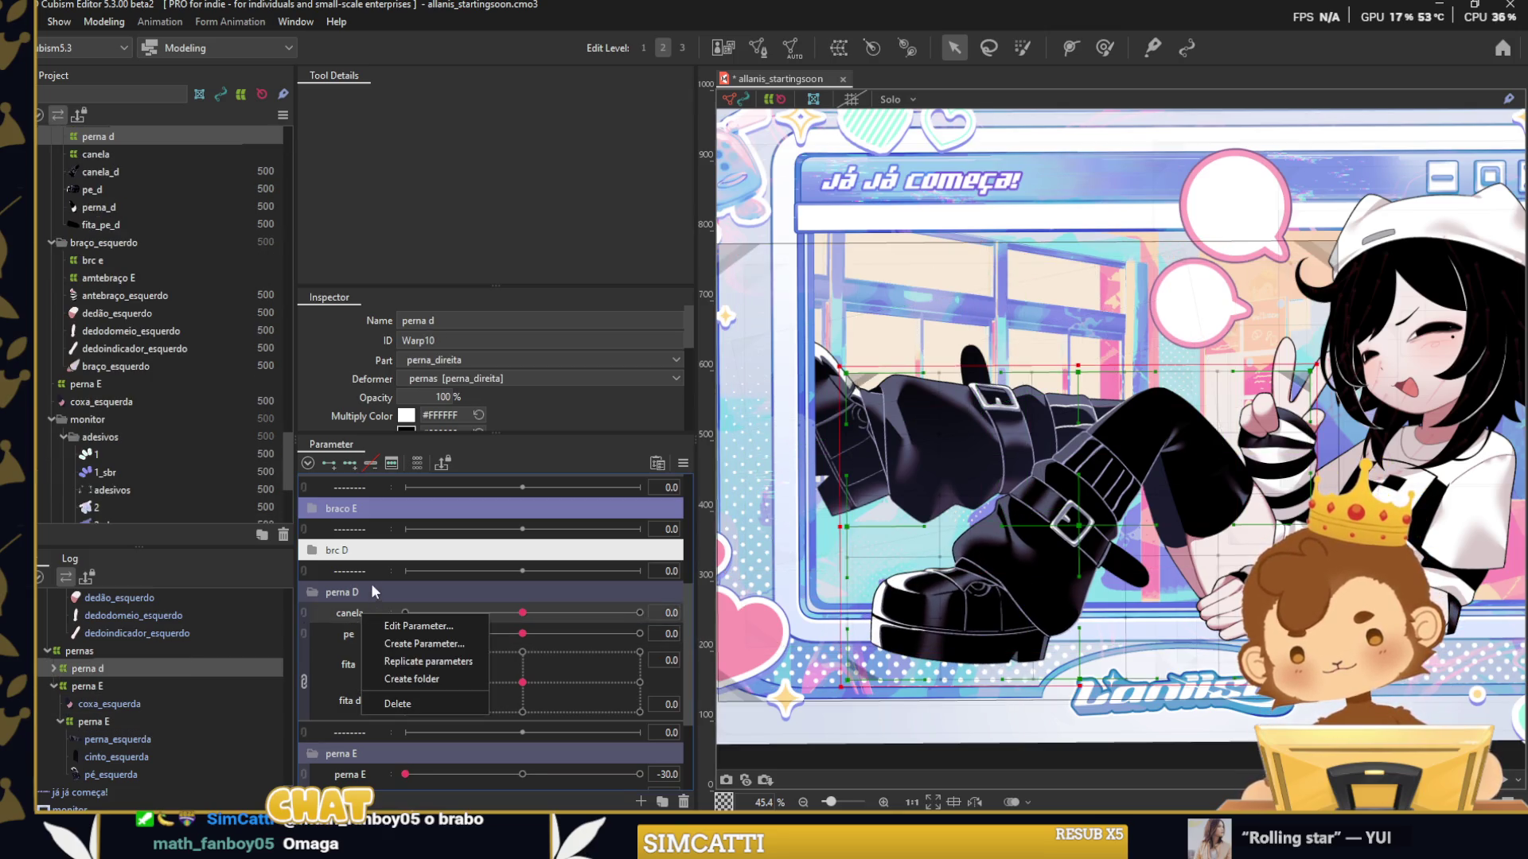
pyautogui.click(417, 621)
pyautogui.rightClick(375, 625)
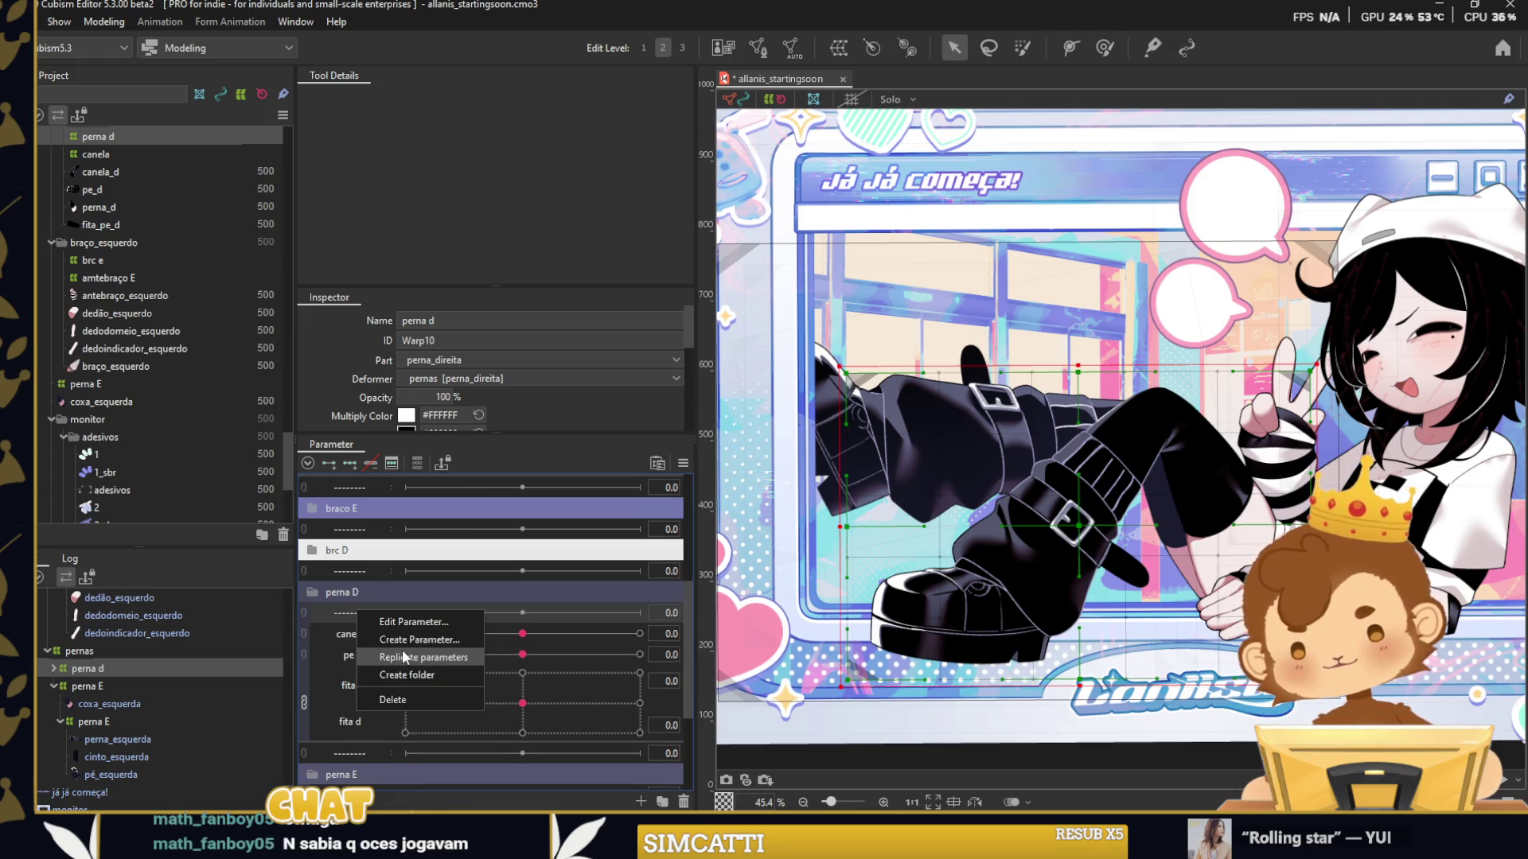
pyautogui.click(394, 629)
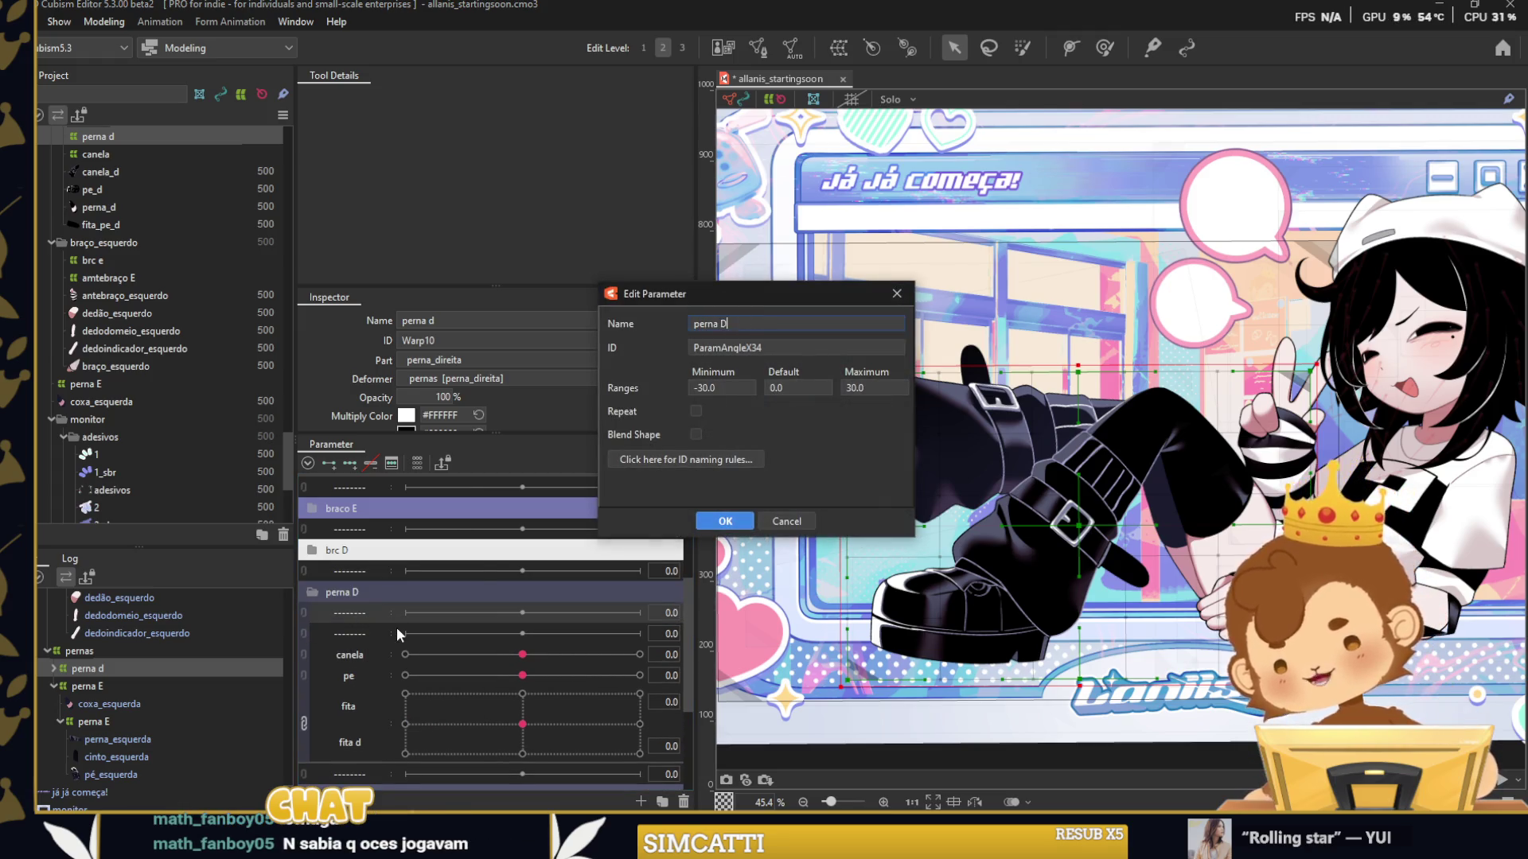
pyautogui.write('D')
pyautogui.press('Return')
# Select the perna d deformer and collapse the perna E group in the tree.
pyautogui.click(150, 680)
pyautogui.click(97, 675)
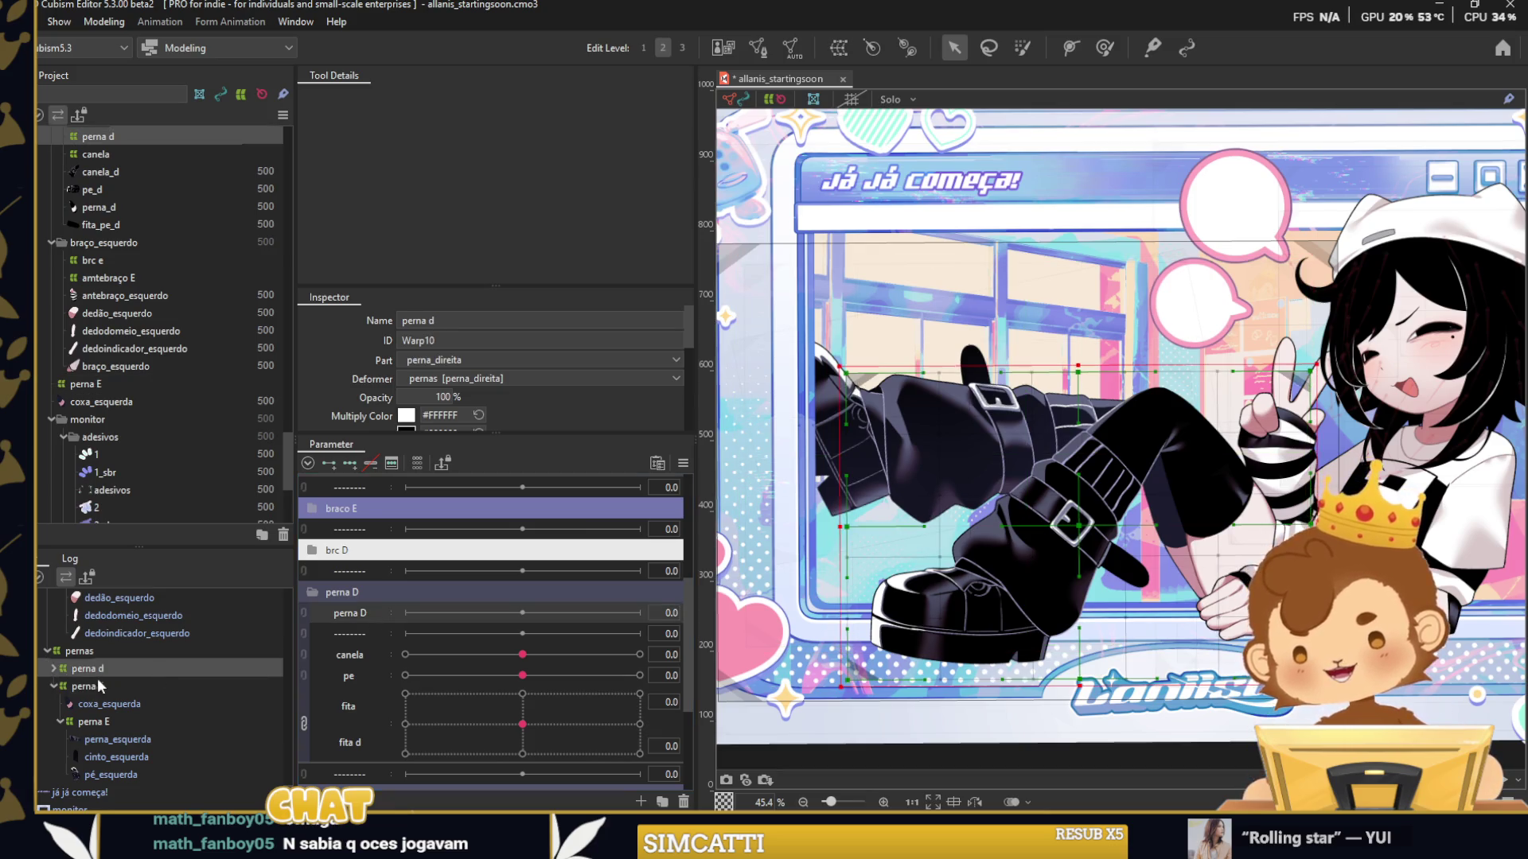
pyautogui.click(54, 685)
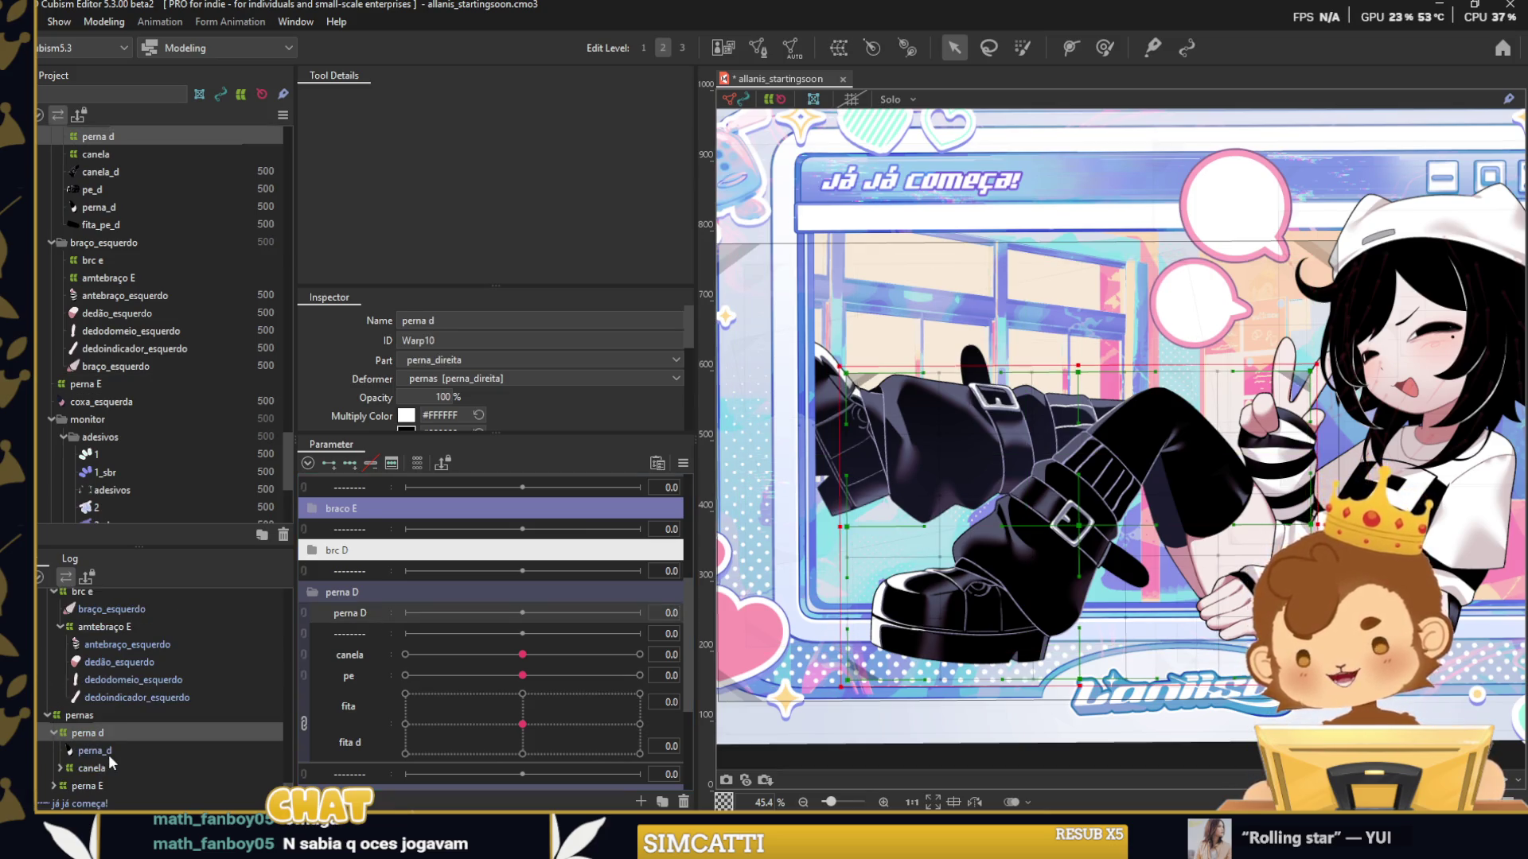
# Rotate the perna_d mesh up and to the left at the perna D -30 keyform.
pyautogui.click(108, 754)
pyautogui.click(521, 655)
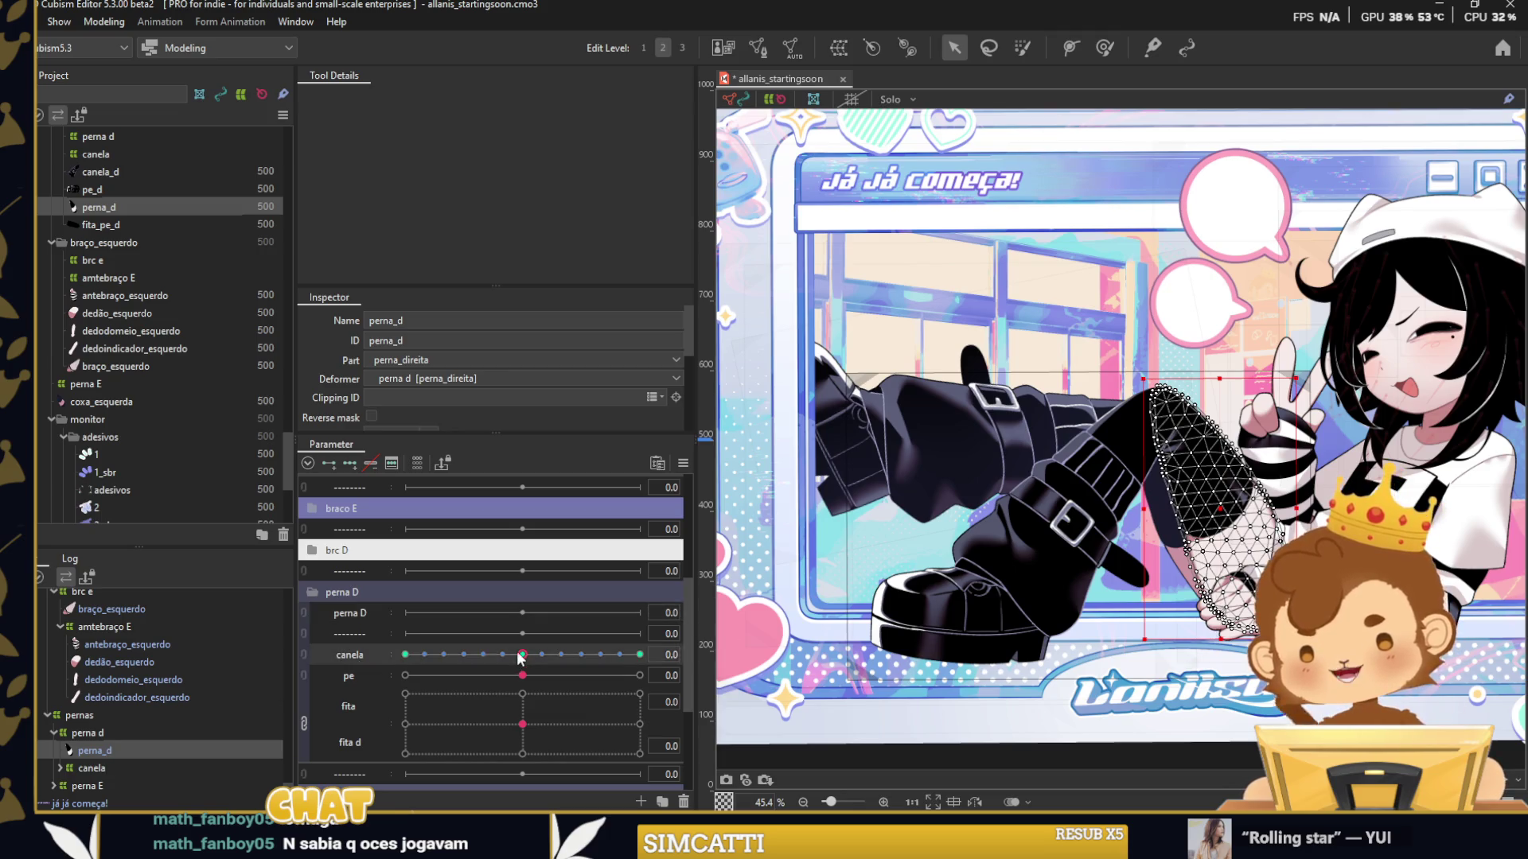
pyautogui.moveTo(521, 654); pyautogui.dragTo(484, 651)
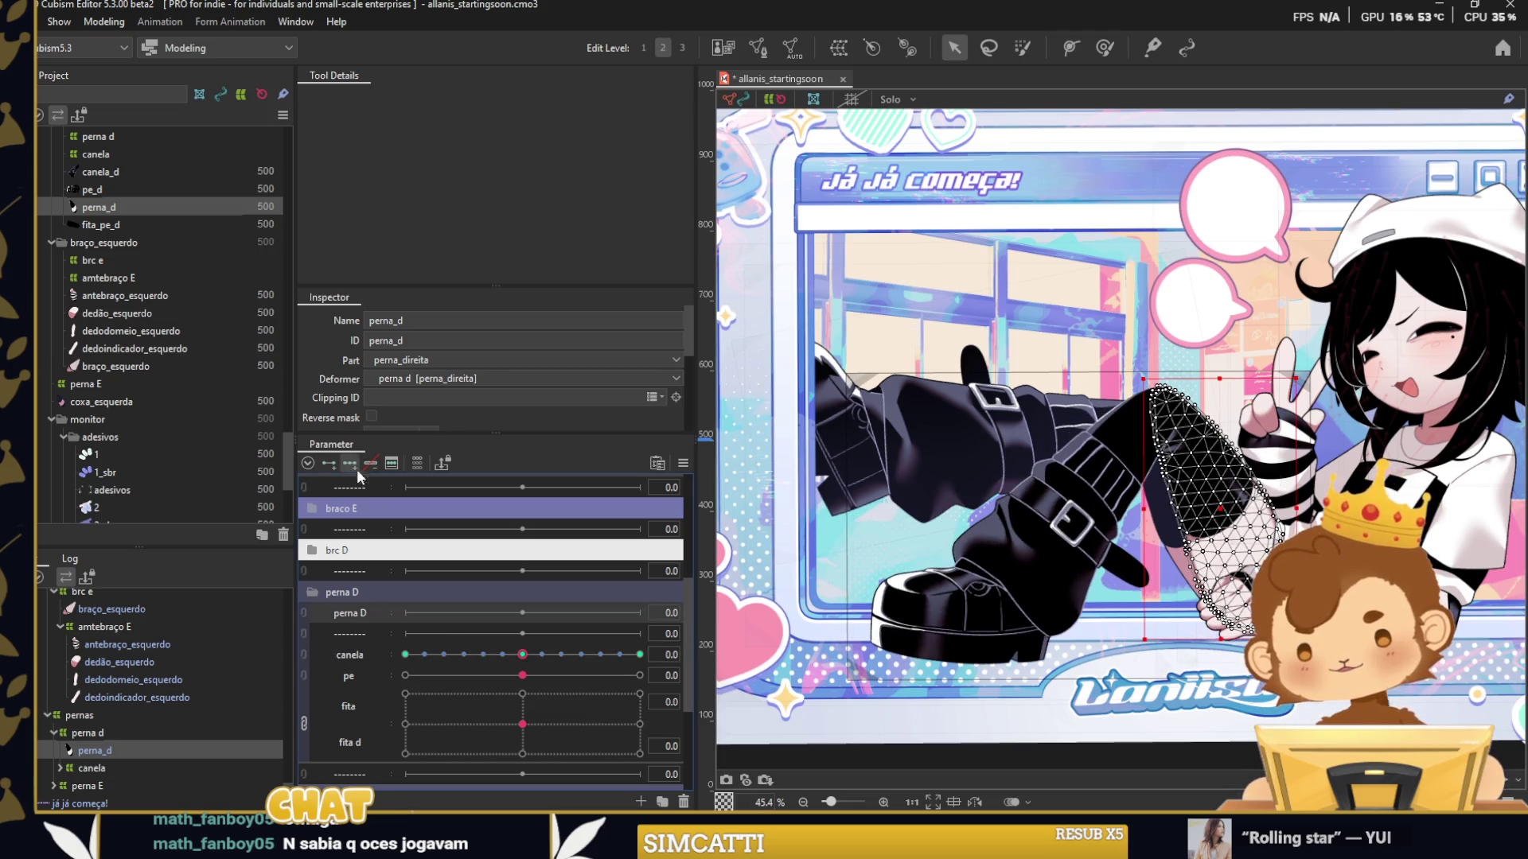
pyautogui.scroll(2, 1164, 579)
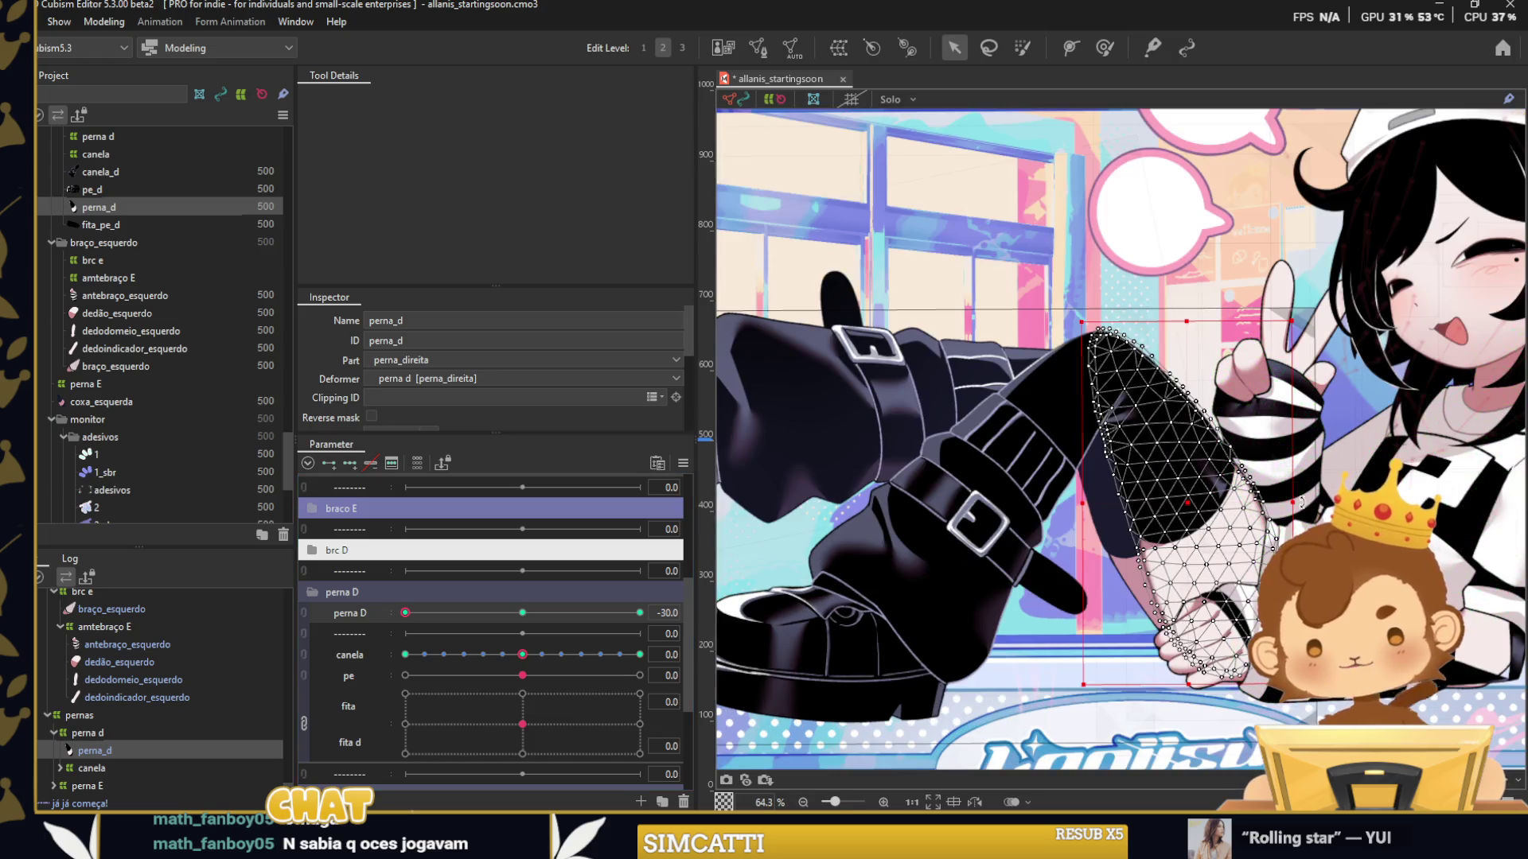
pyautogui.moveTo(1302, 498); pyautogui.dragTo(1172, 509)
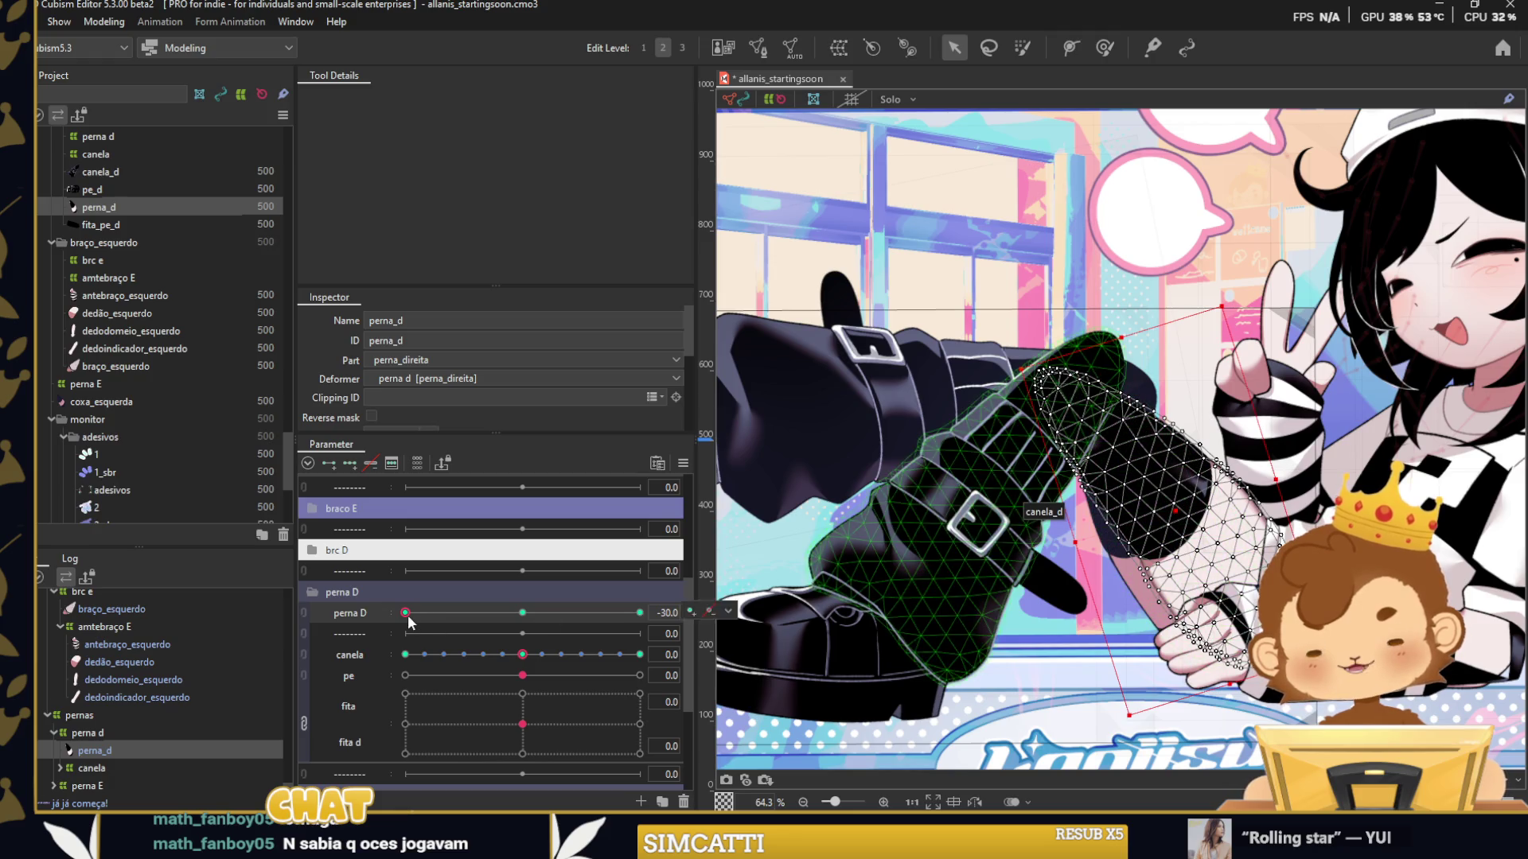
# Rotate the thigh slightly clockwise at perna D 30, then return the slider to -30.
pyautogui.moveTo(406, 614); pyautogui.dragTo(639, 612)
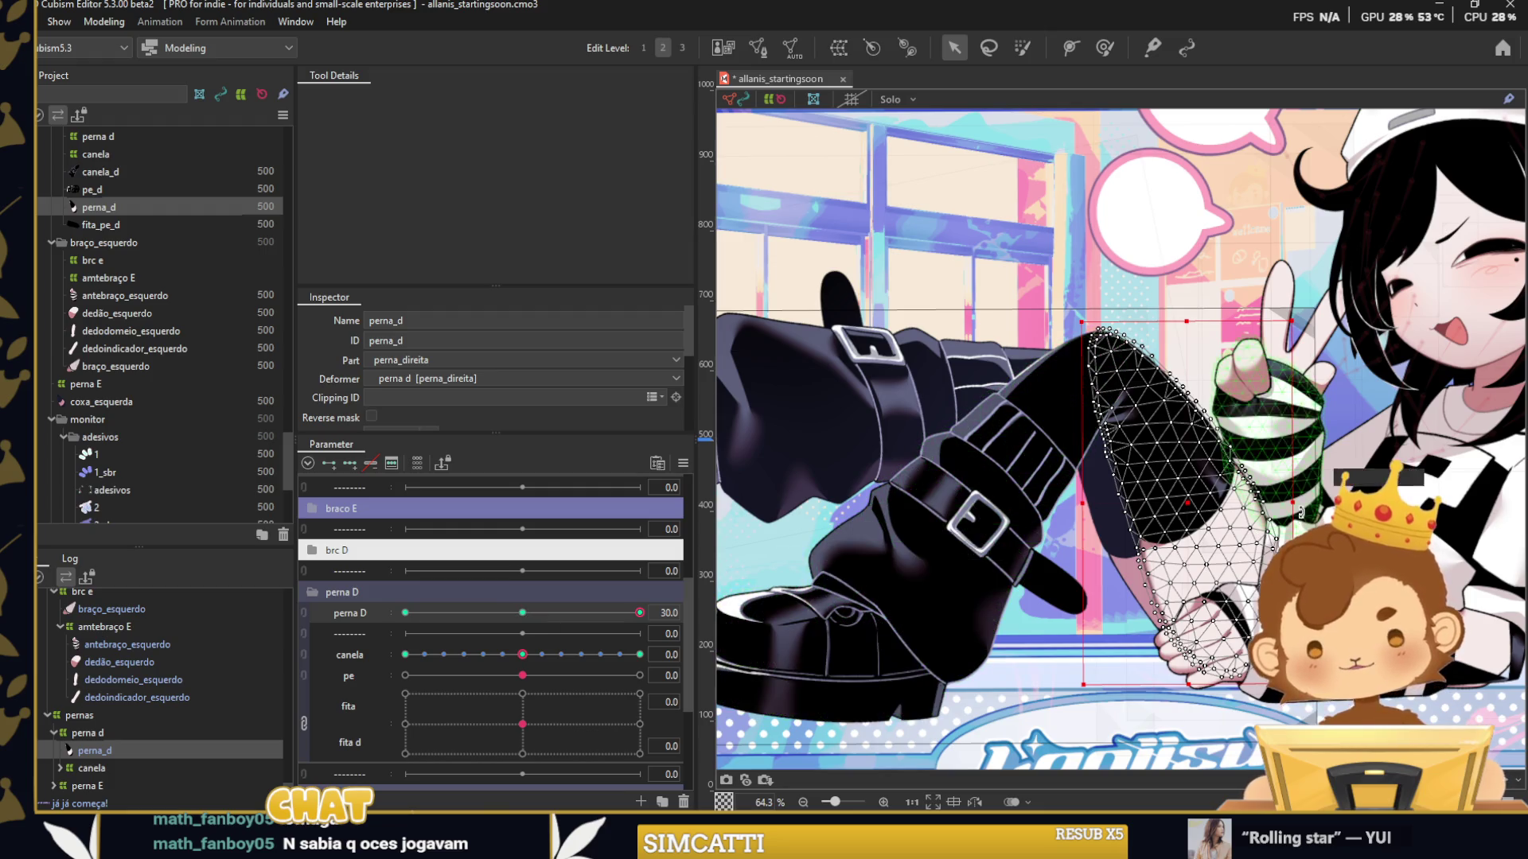
pyautogui.moveTo(1305, 506); pyautogui.dragTo(1295, 526)
pyautogui.click(818, 352)
pyautogui.moveTo(639, 612)
pyautogui.mouseDown()
pyautogui.moveTo(355, 627)
pyautogui.moveTo(487, 624)
pyautogui.mouseUp()
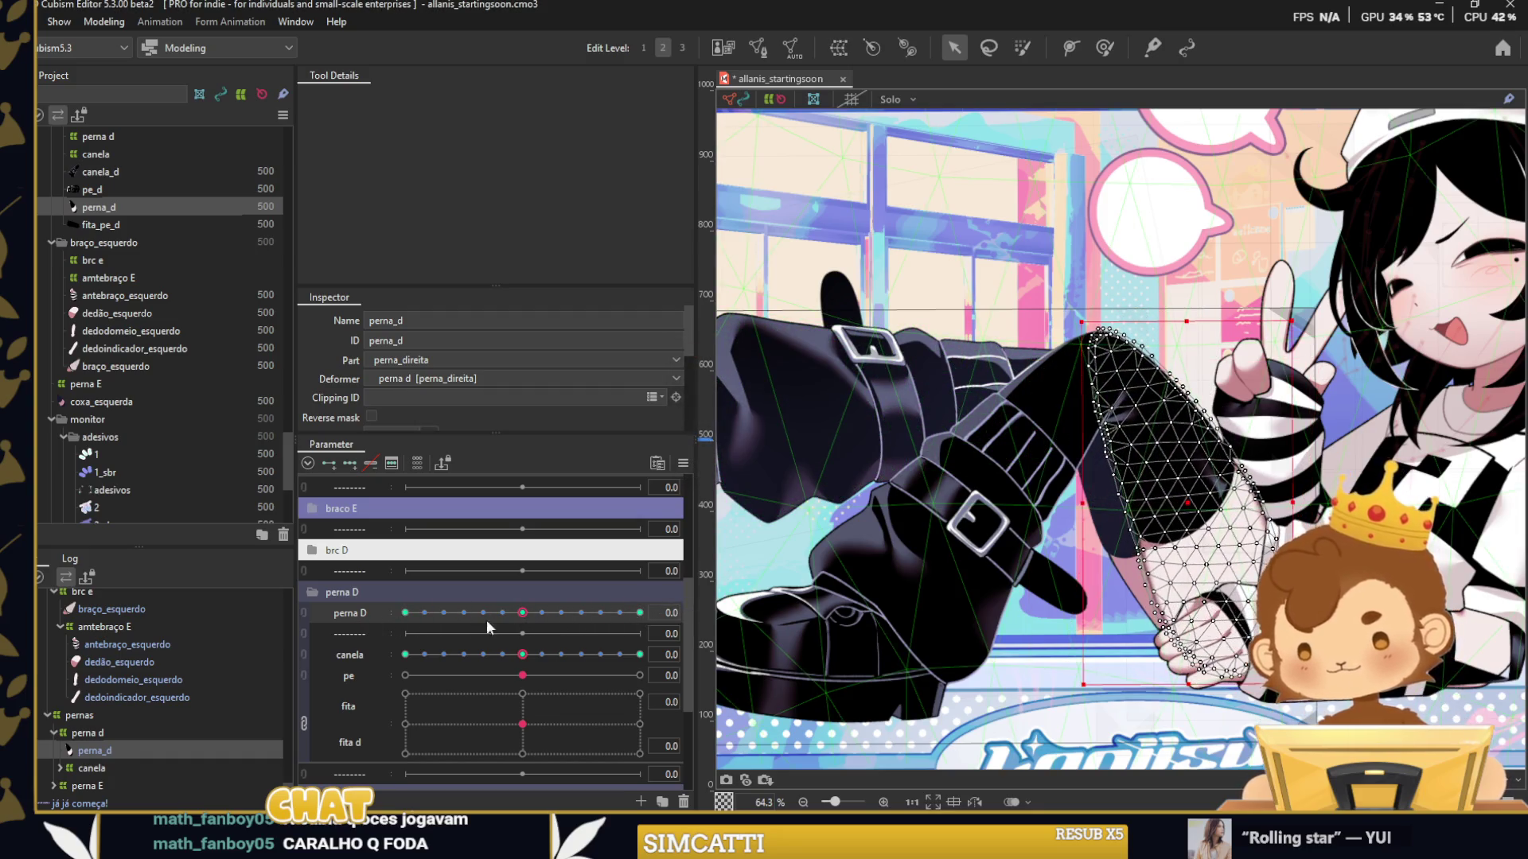
pyautogui.click(109, 765)
pyautogui.hotkey('ctrl', 'shift', 'w')
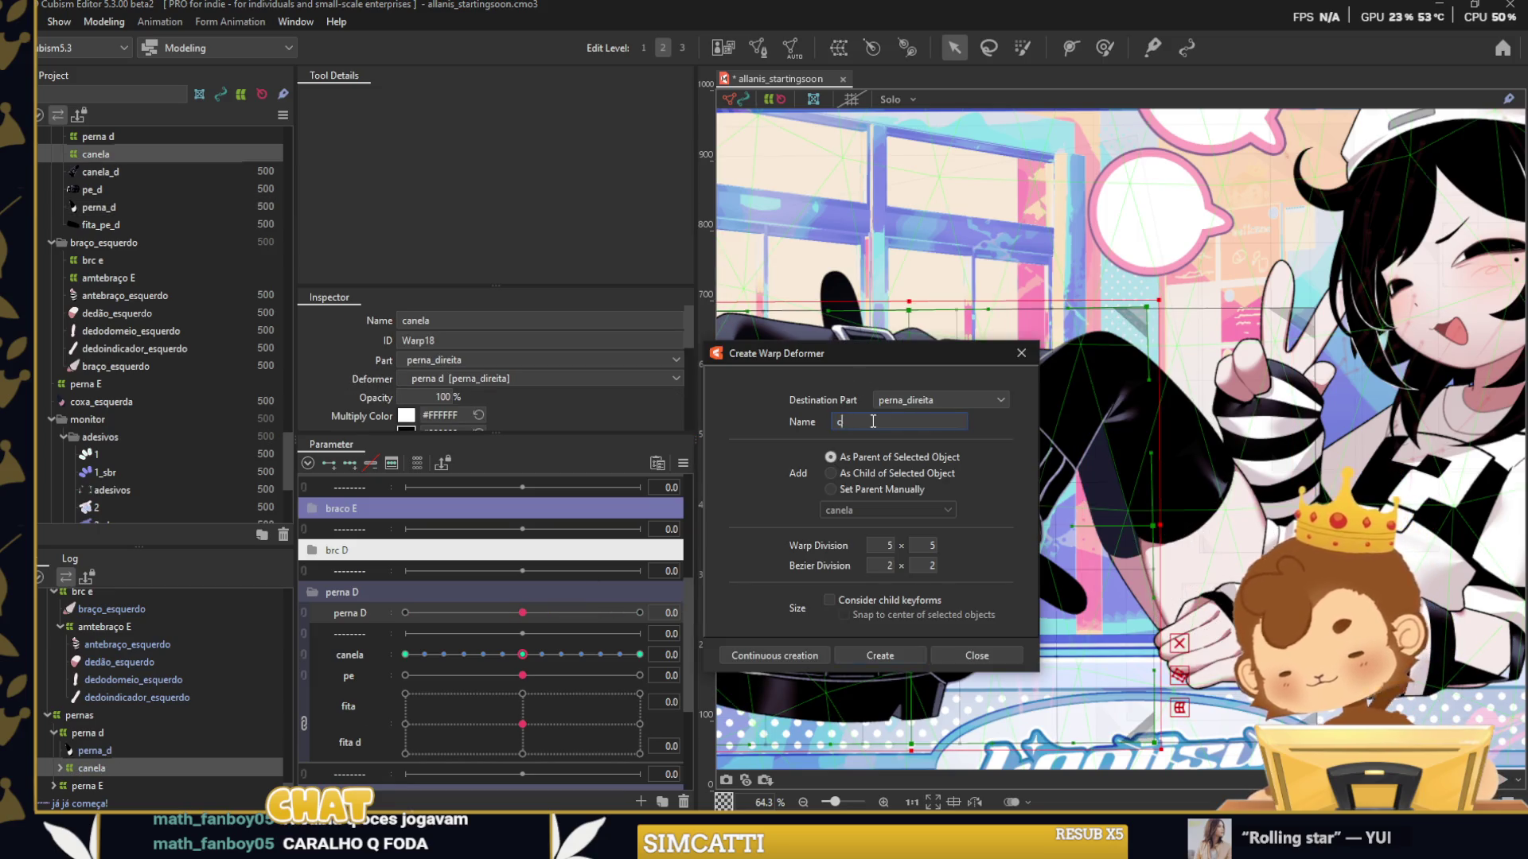
# Create the canelaa warp deformer and bend the lower leg with it at perna D -30.
pyautogui.click(854, 655)
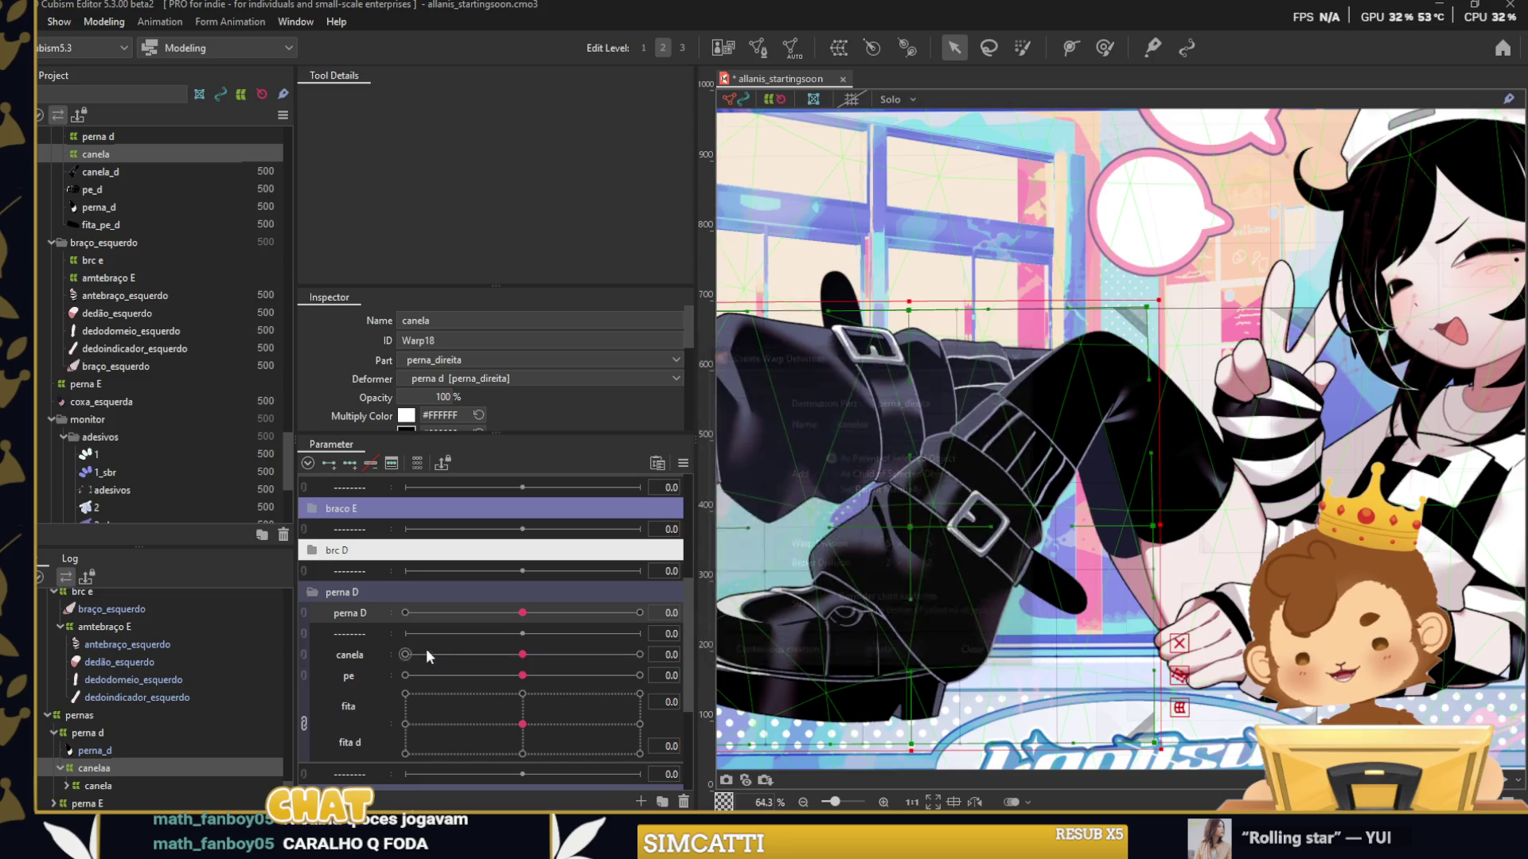
pyautogui.click(506, 613)
pyautogui.moveTo(506, 613); pyautogui.dragTo(405, 612)
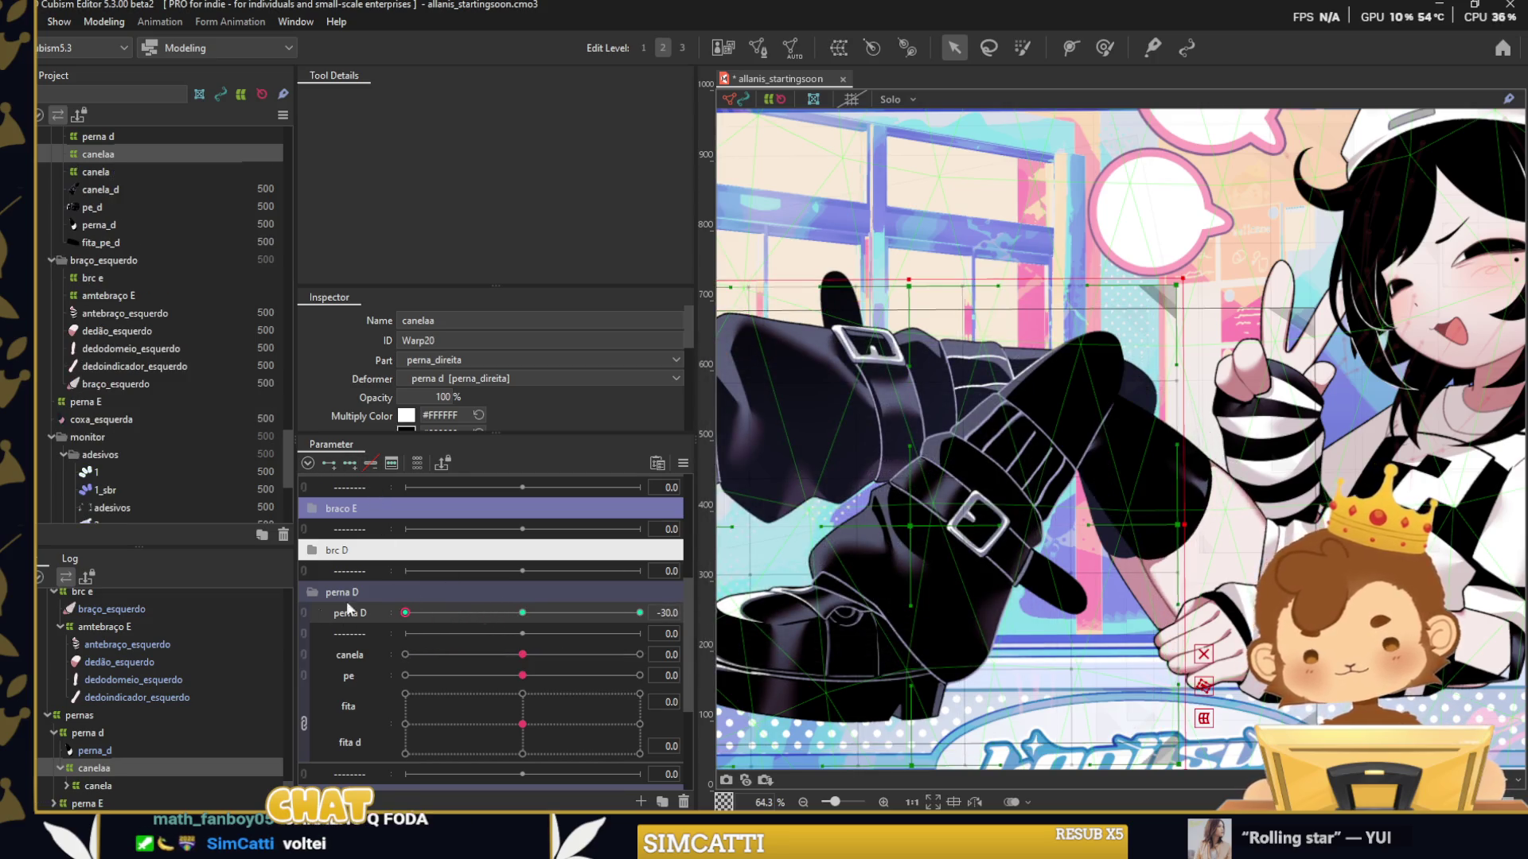
pyautogui.moveTo(884, 547)
pyautogui.mouseDown()
pyautogui.moveTo(921, 578)
pyautogui.moveTo(796, 529)
pyautogui.mouseUp()
# Preview the leg bend across the perna D range, then frame the knee and select the perna_d thigh.
pyautogui.scroll(2, 921, 578)
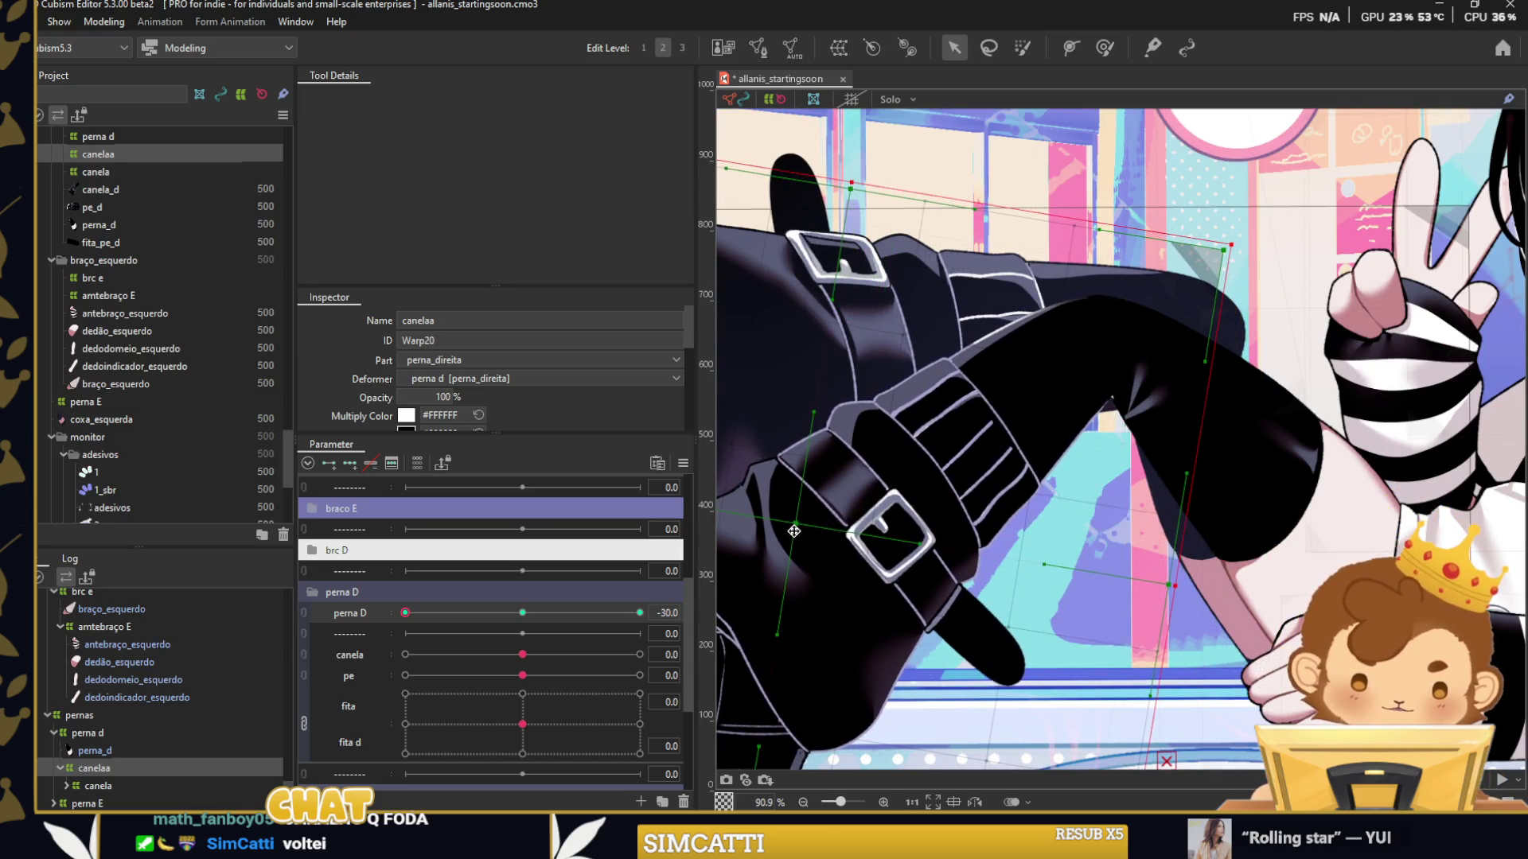
pyautogui.scroll(6, 1097, 255)
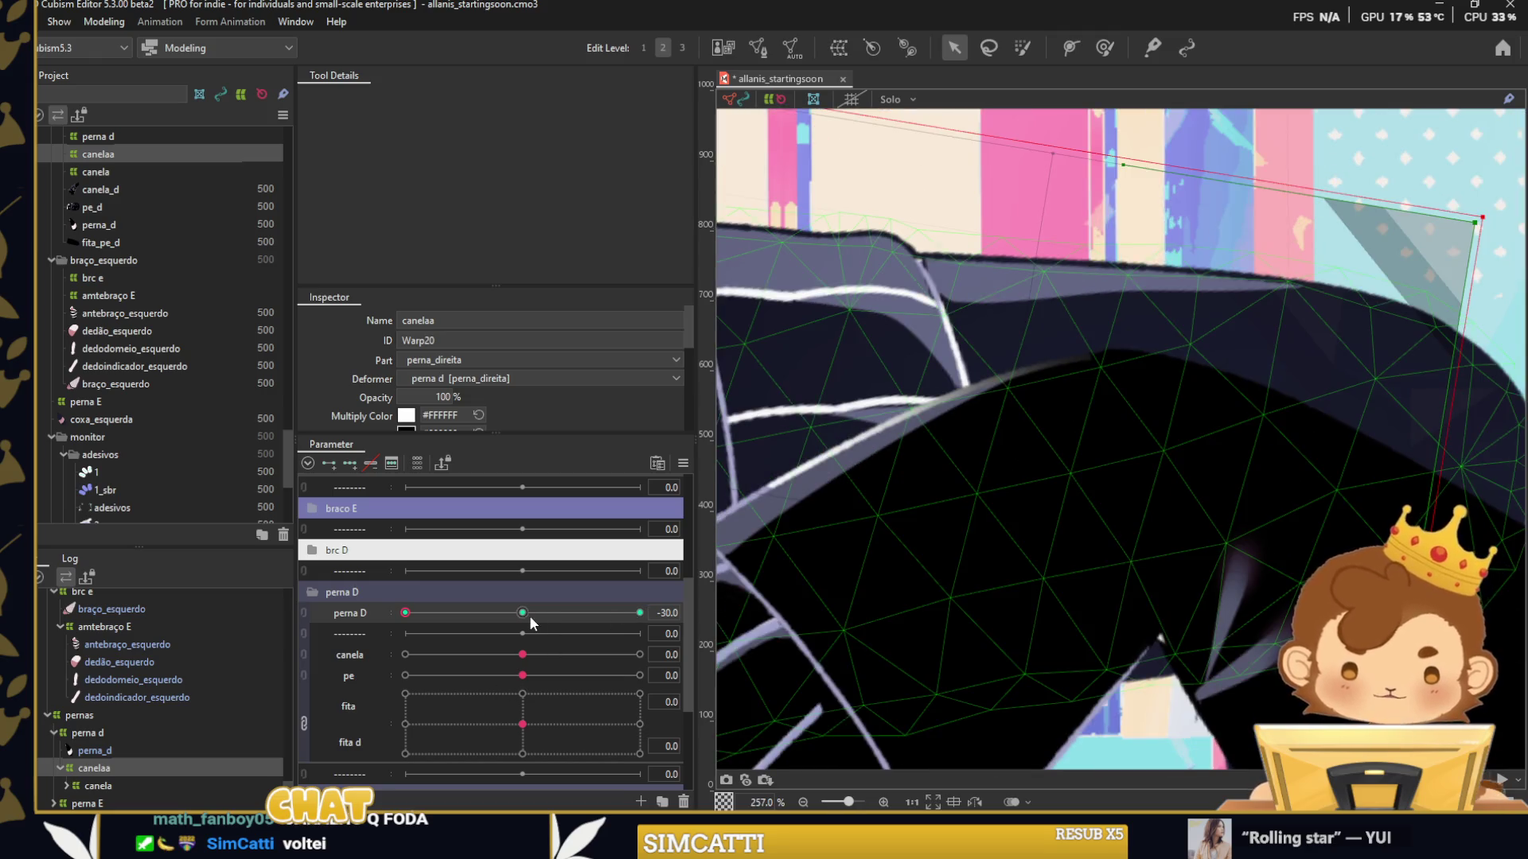
pyautogui.moveTo(531, 619); pyautogui.dragTo(405, 612)
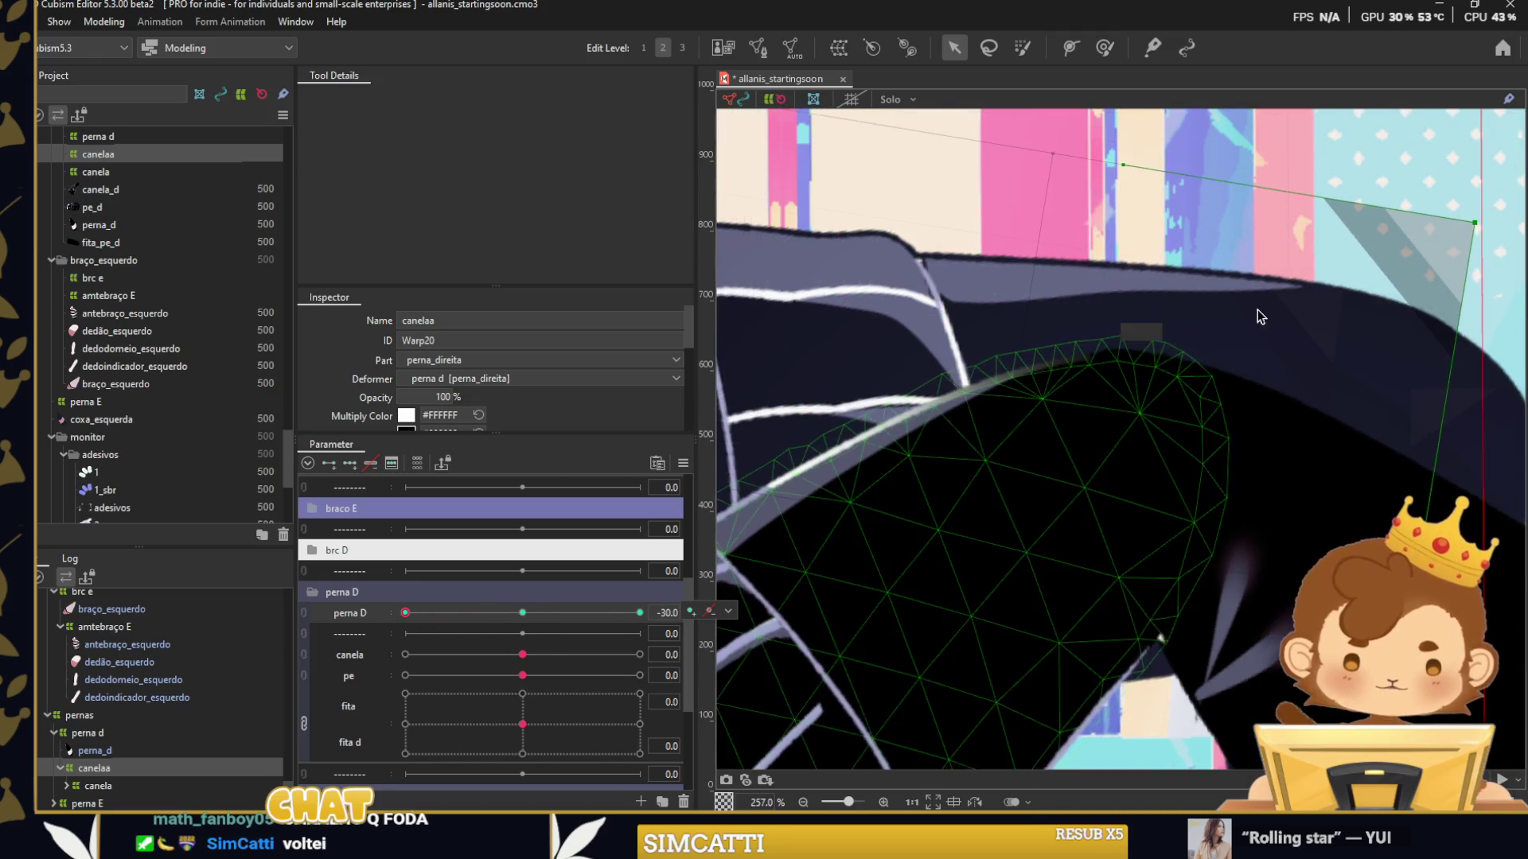
pyautogui.scroll(-2, 1260, 316)
pyautogui.moveTo(906, 560); pyautogui.dragTo(773, 722)
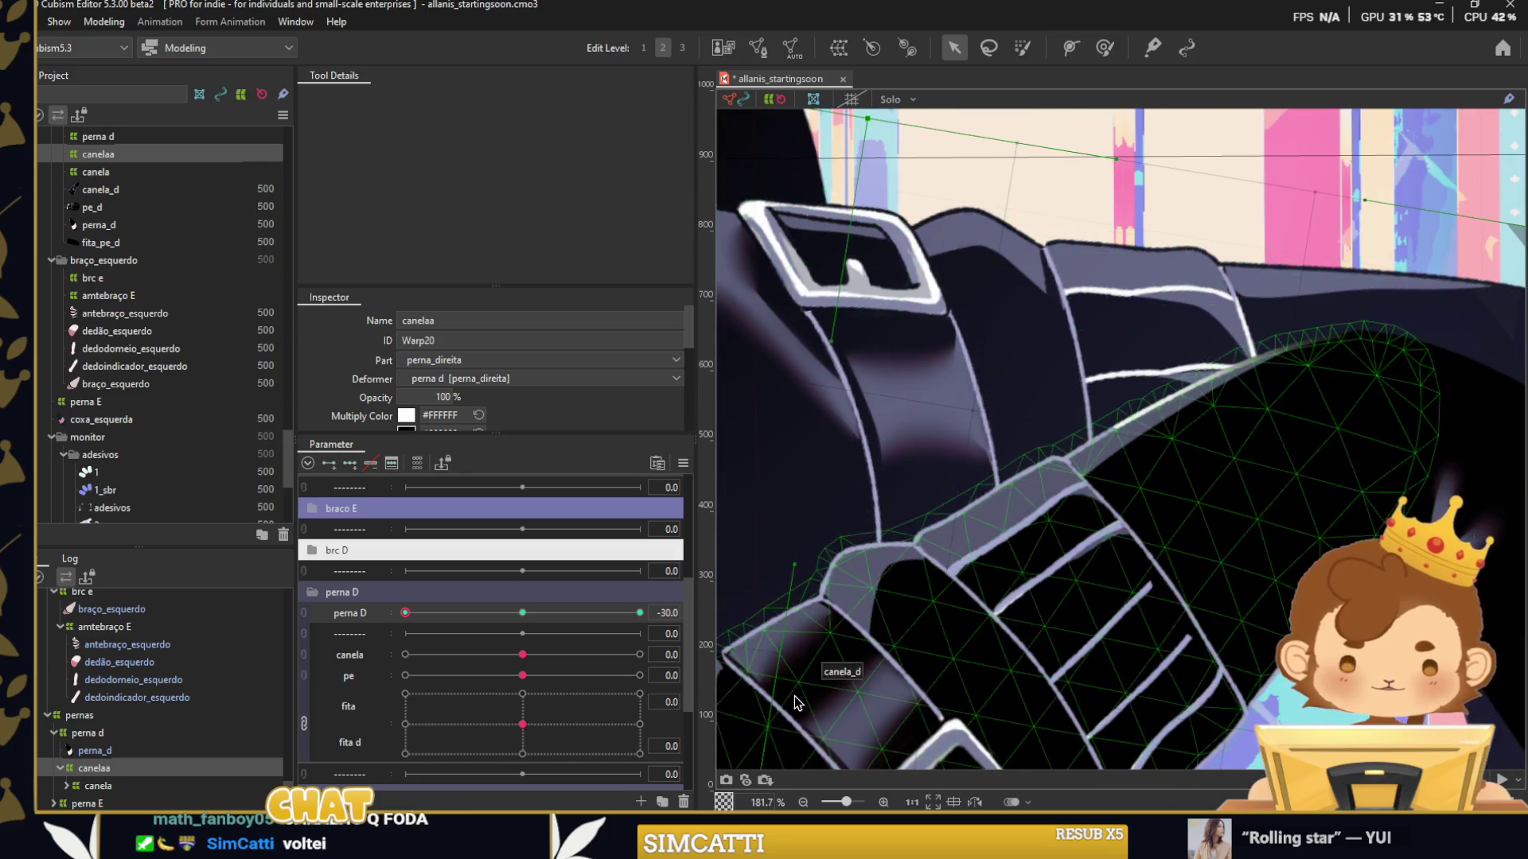
pyautogui.moveTo(405, 613); pyautogui.dragTo(523, 614)
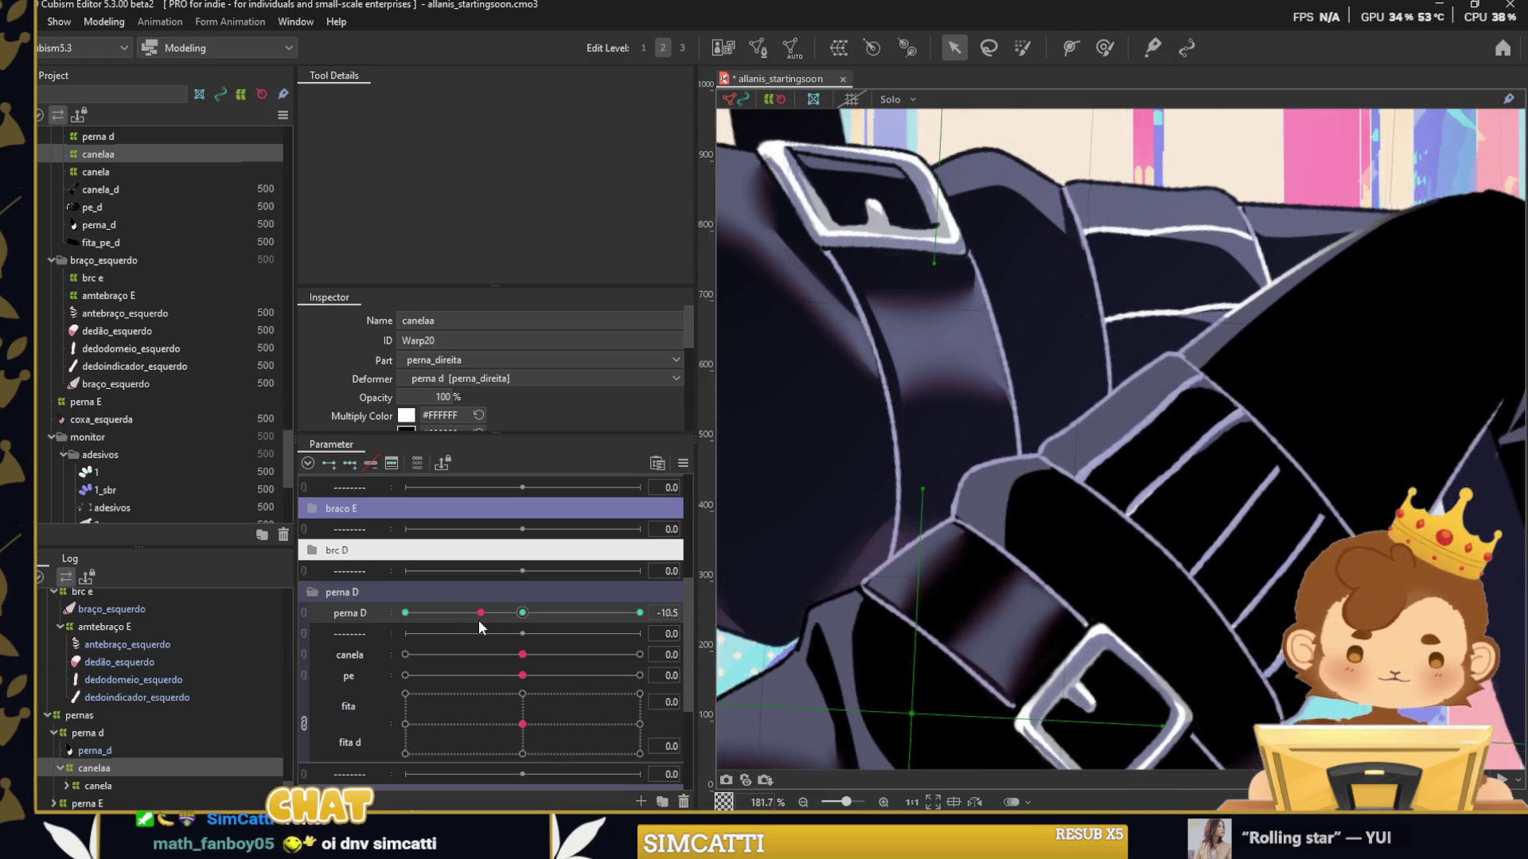
pyautogui.moveTo(523, 613); pyautogui.dragTo(405, 613)
pyautogui.moveTo(1256, 251); pyautogui.dragTo(958, 299)
pyautogui.click(1273, 342)
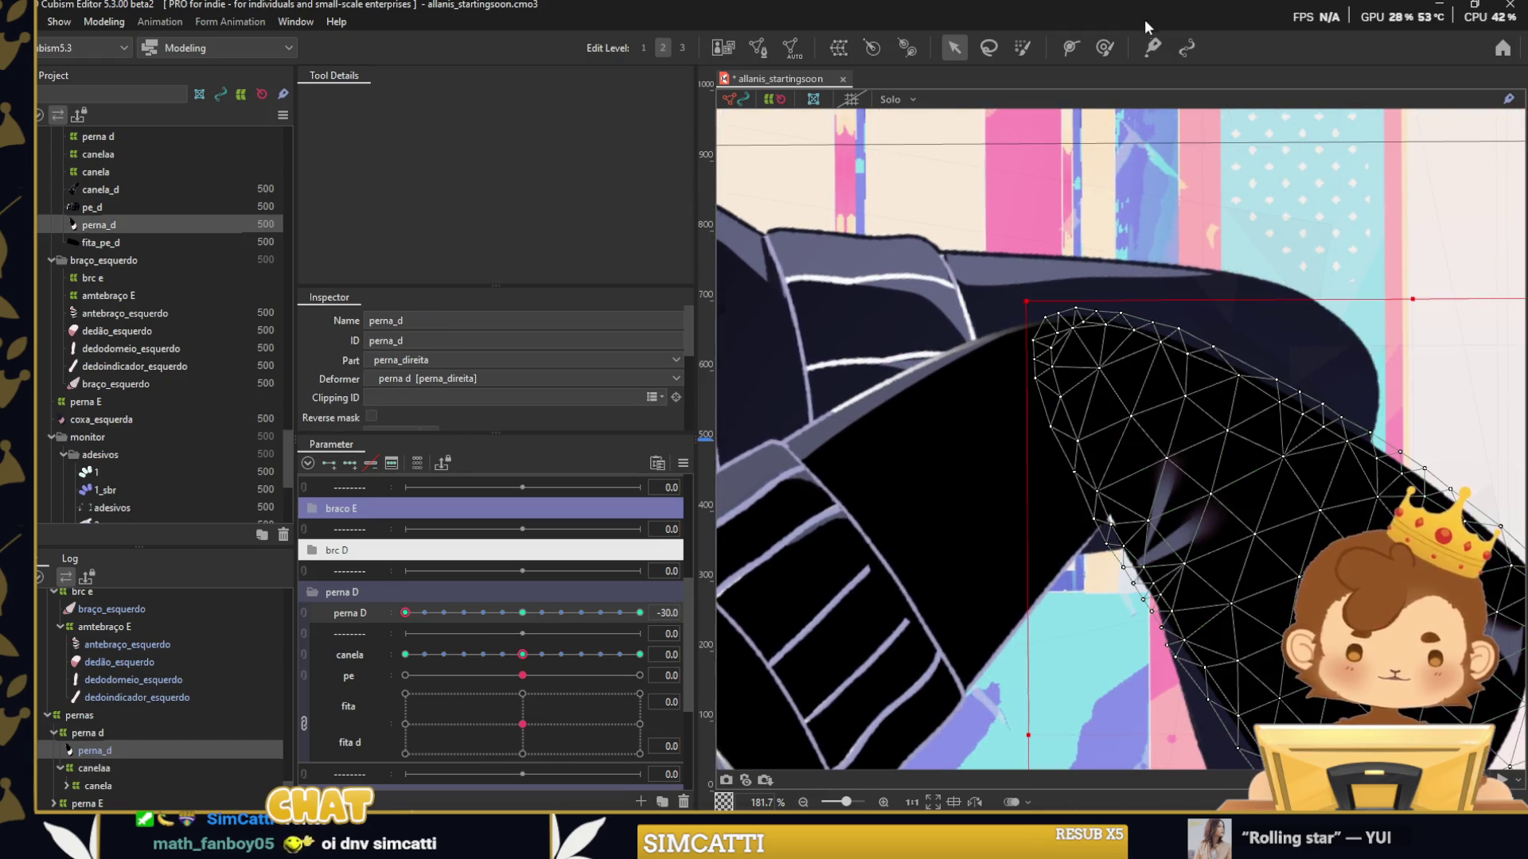
# Paint weights onto the perna_d thigh mesh along the knee joint.
pyautogui.click(1104, 47)
pyautogui.moveTo(1070, 270); pyautogui.dragTo(1026, 334)
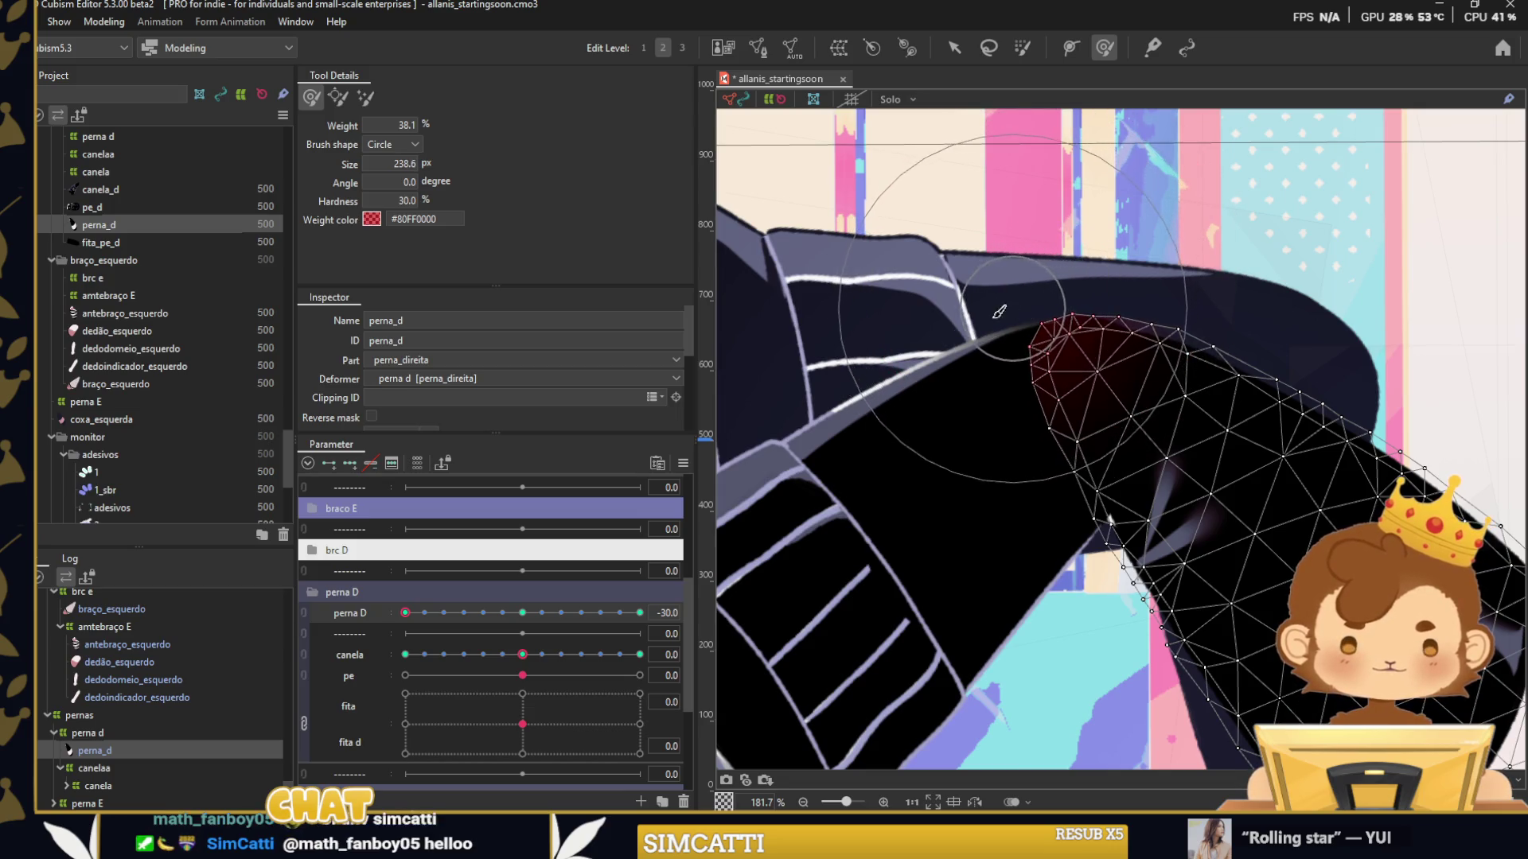
pyautogui.moveTo(509, 614); pyautogui.dragTo(312, 615)
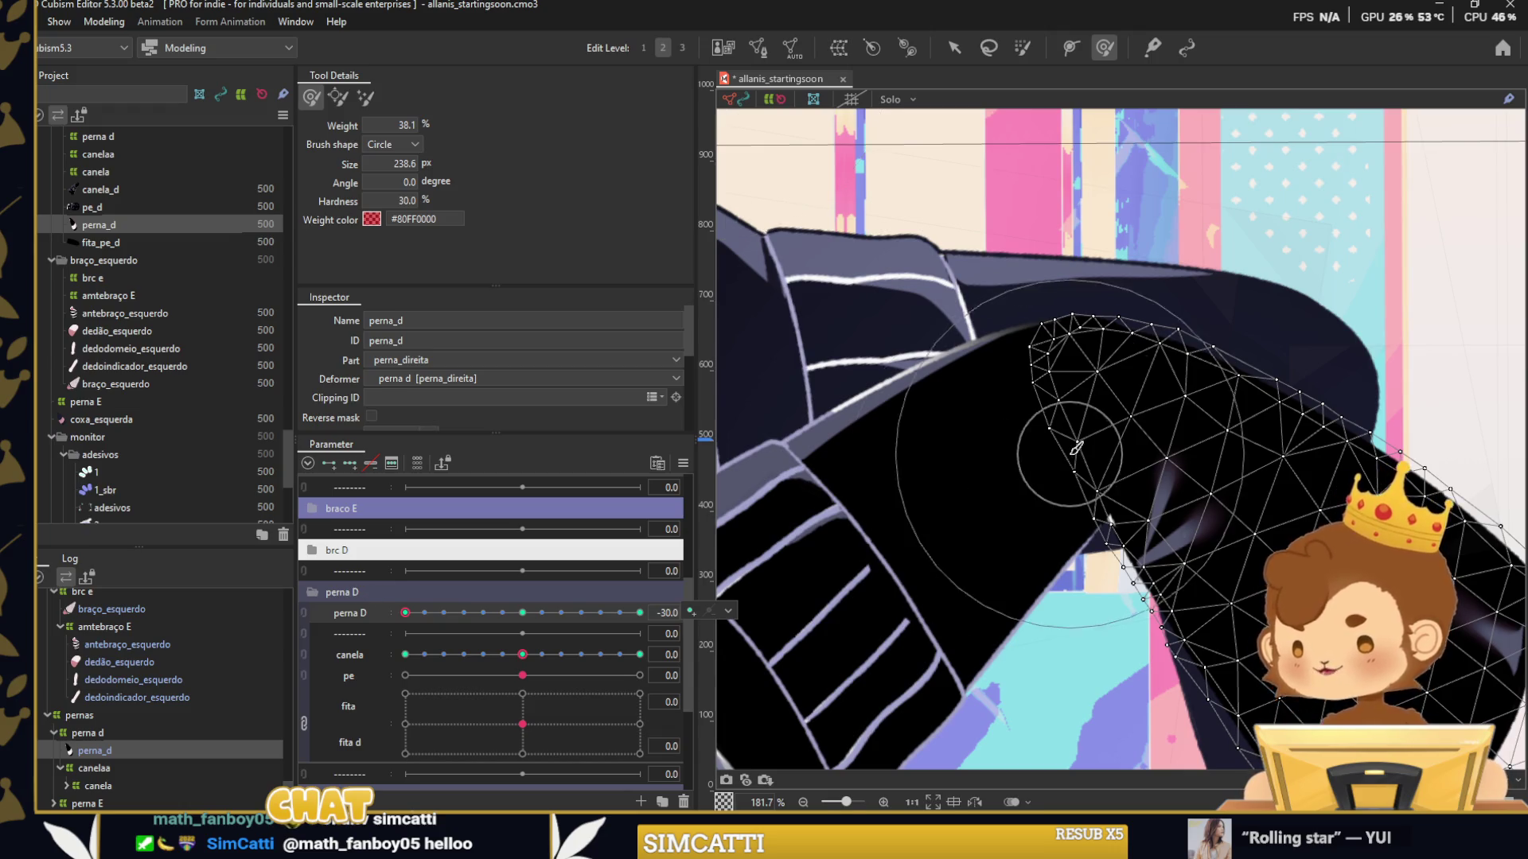
pyautogui.scroll(-5, 1076, 448)
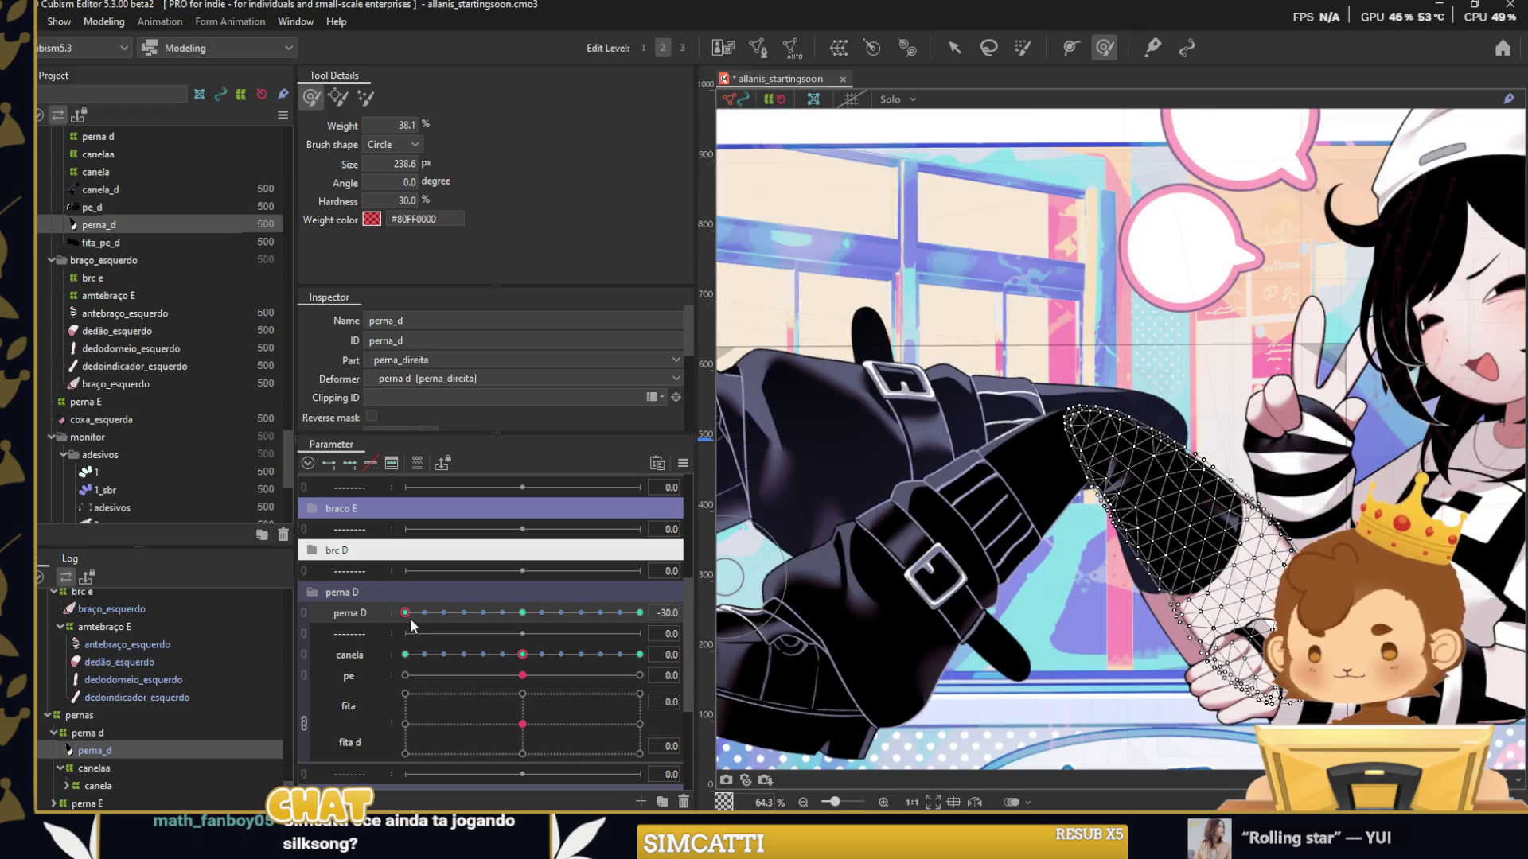
pyautogui.moveTo(412, 626); pyautogui.dragTo(547, 624)
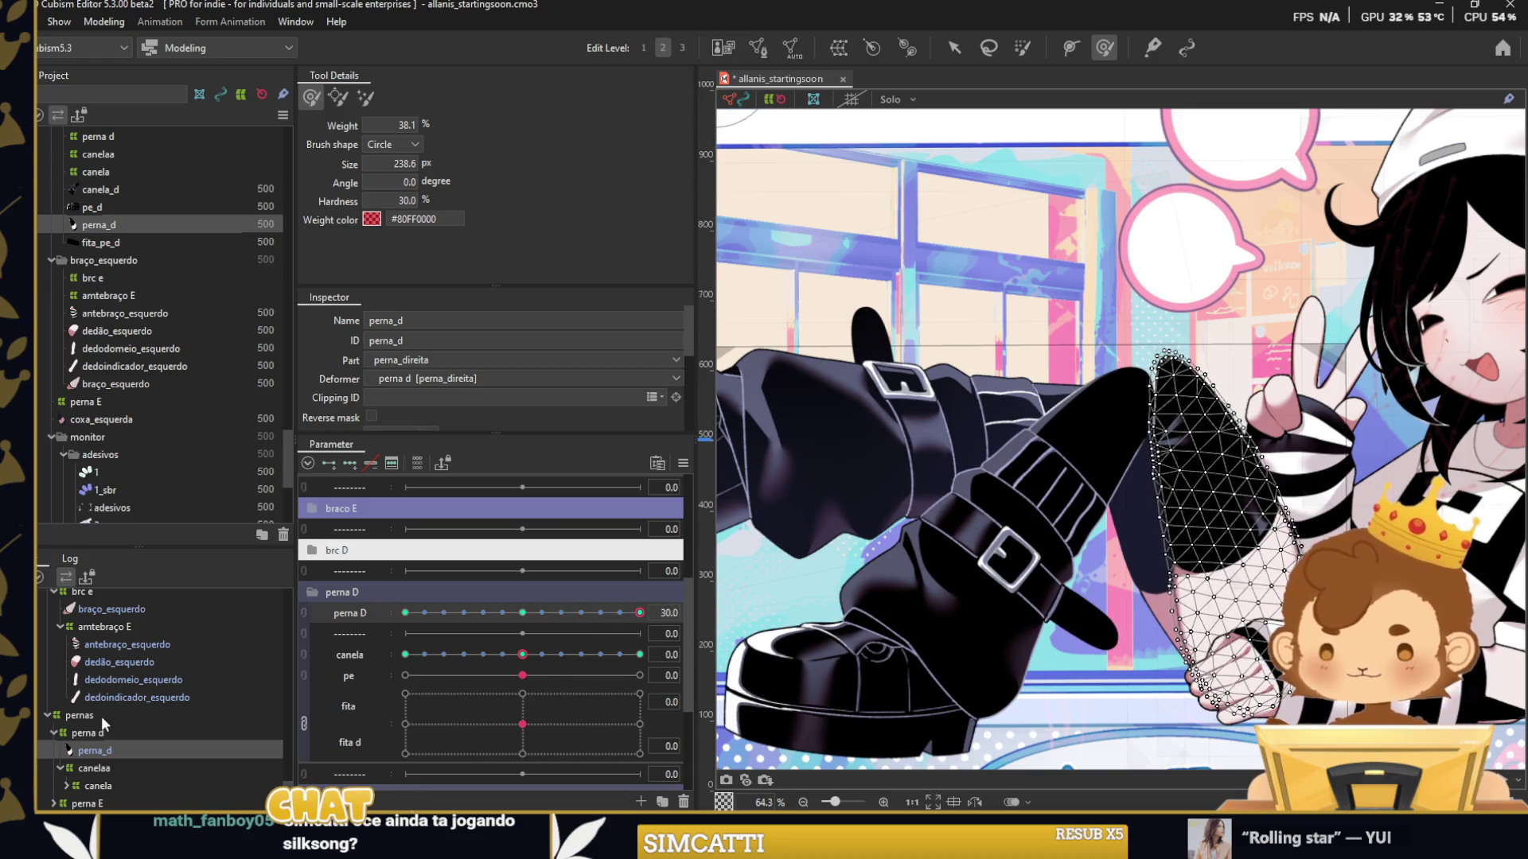
# Move the boot with canelaa to follow the thigh and pose it at perna D 30.
pyautogui.click(121, 766)
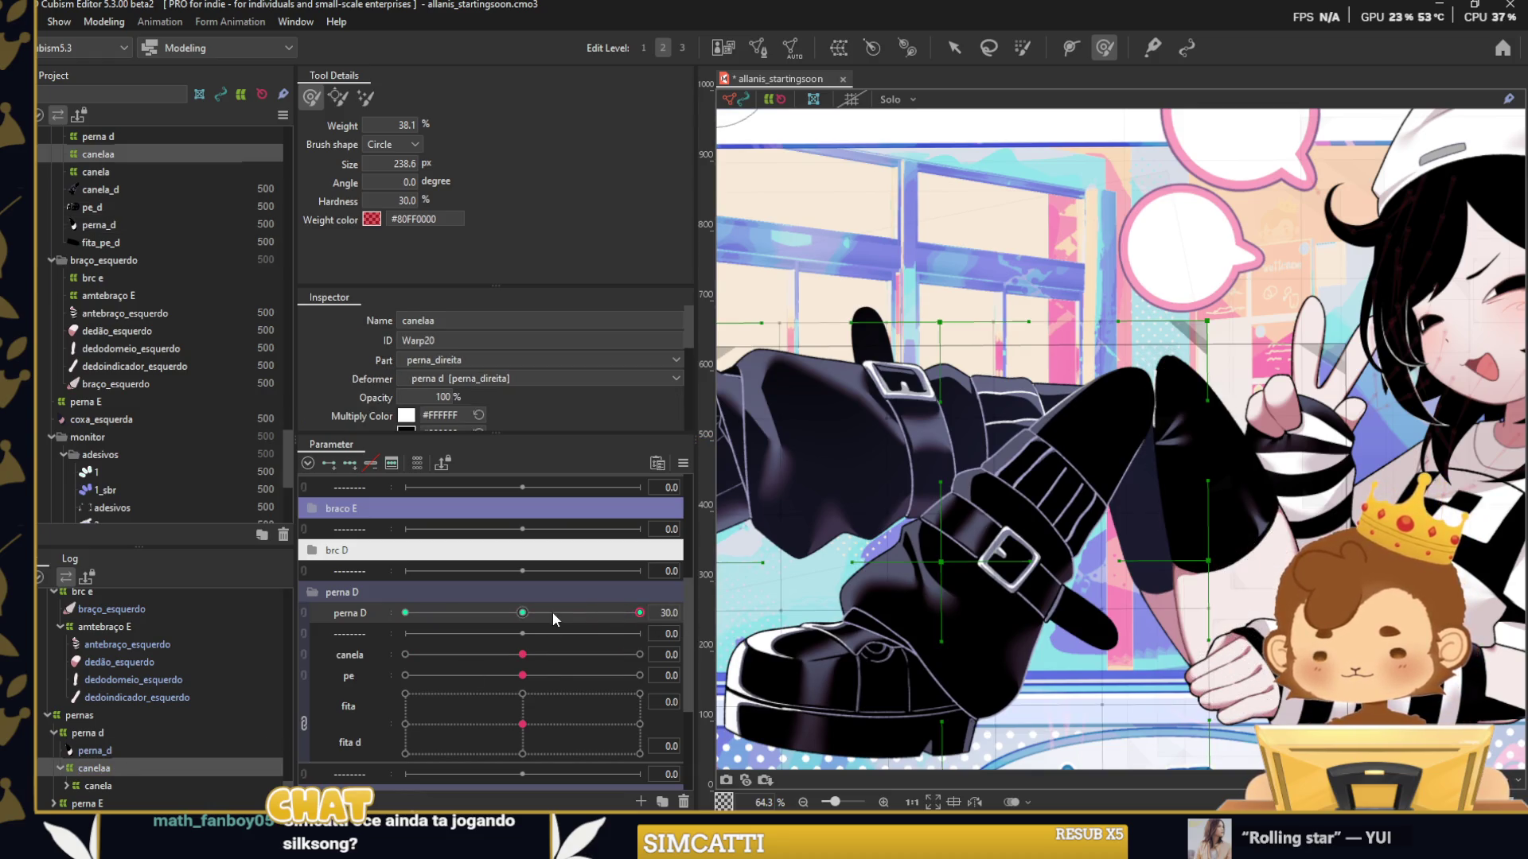
pyautogui.click(954, 49)
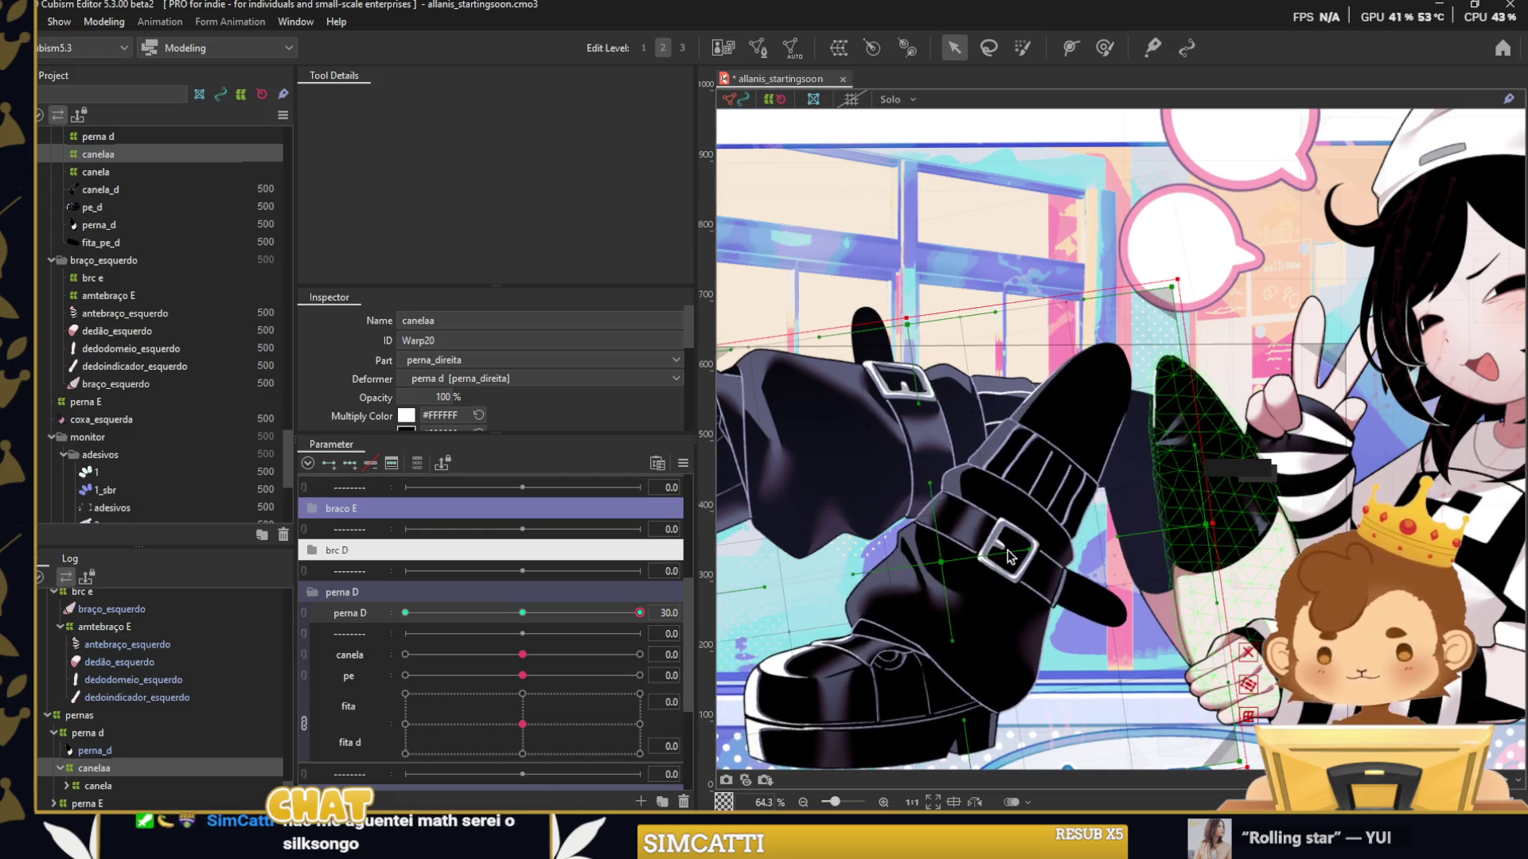
pyautogui.moveTo(1007, 556); pyautogui.dragTo(991, 571)
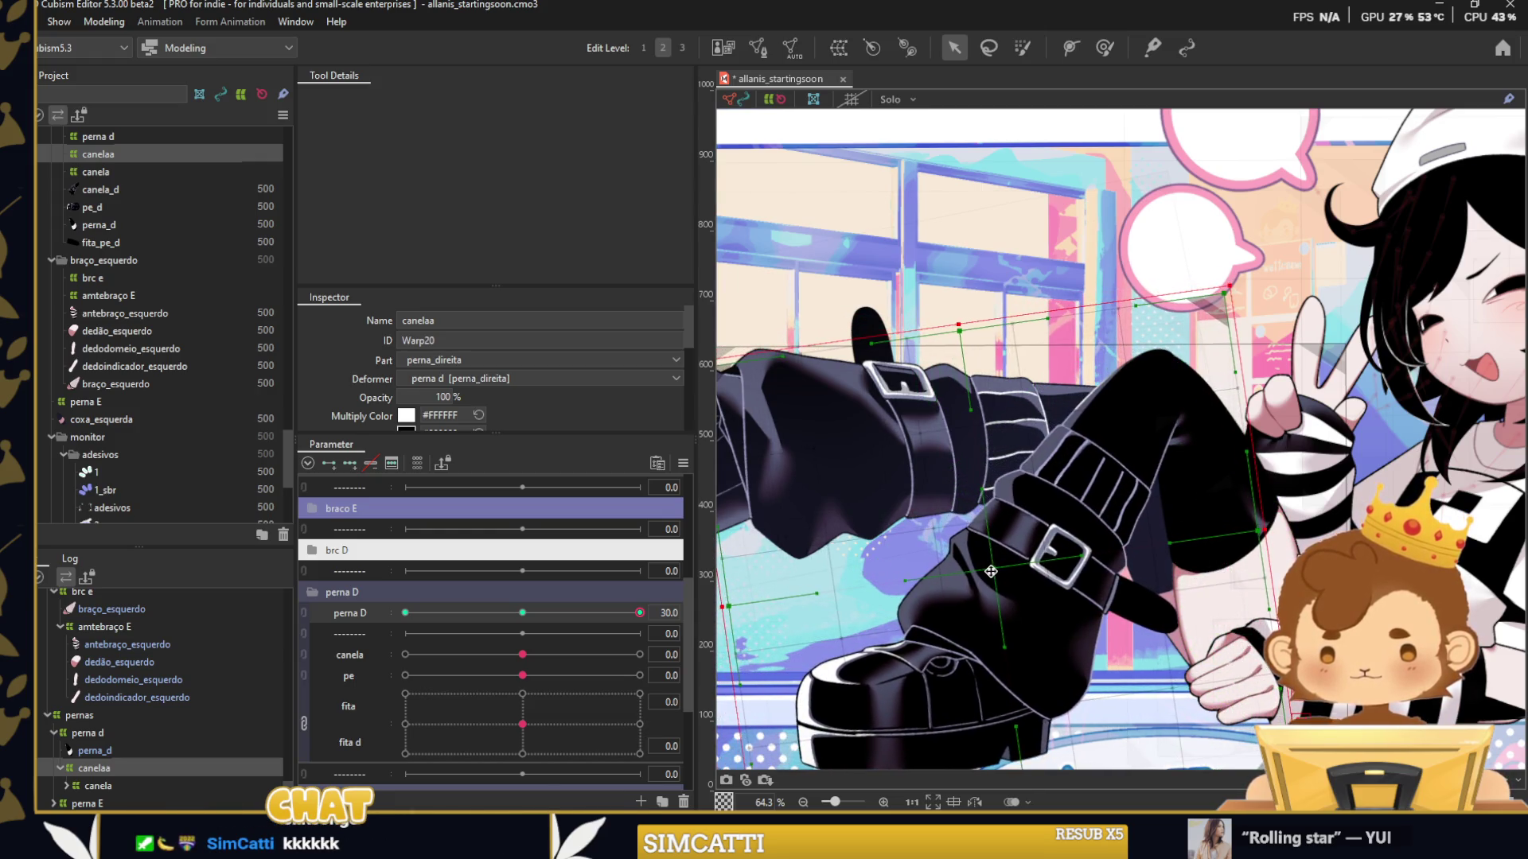
pyautogui.moveTo(526, 607); pyautogui.dragTo(650, 613)
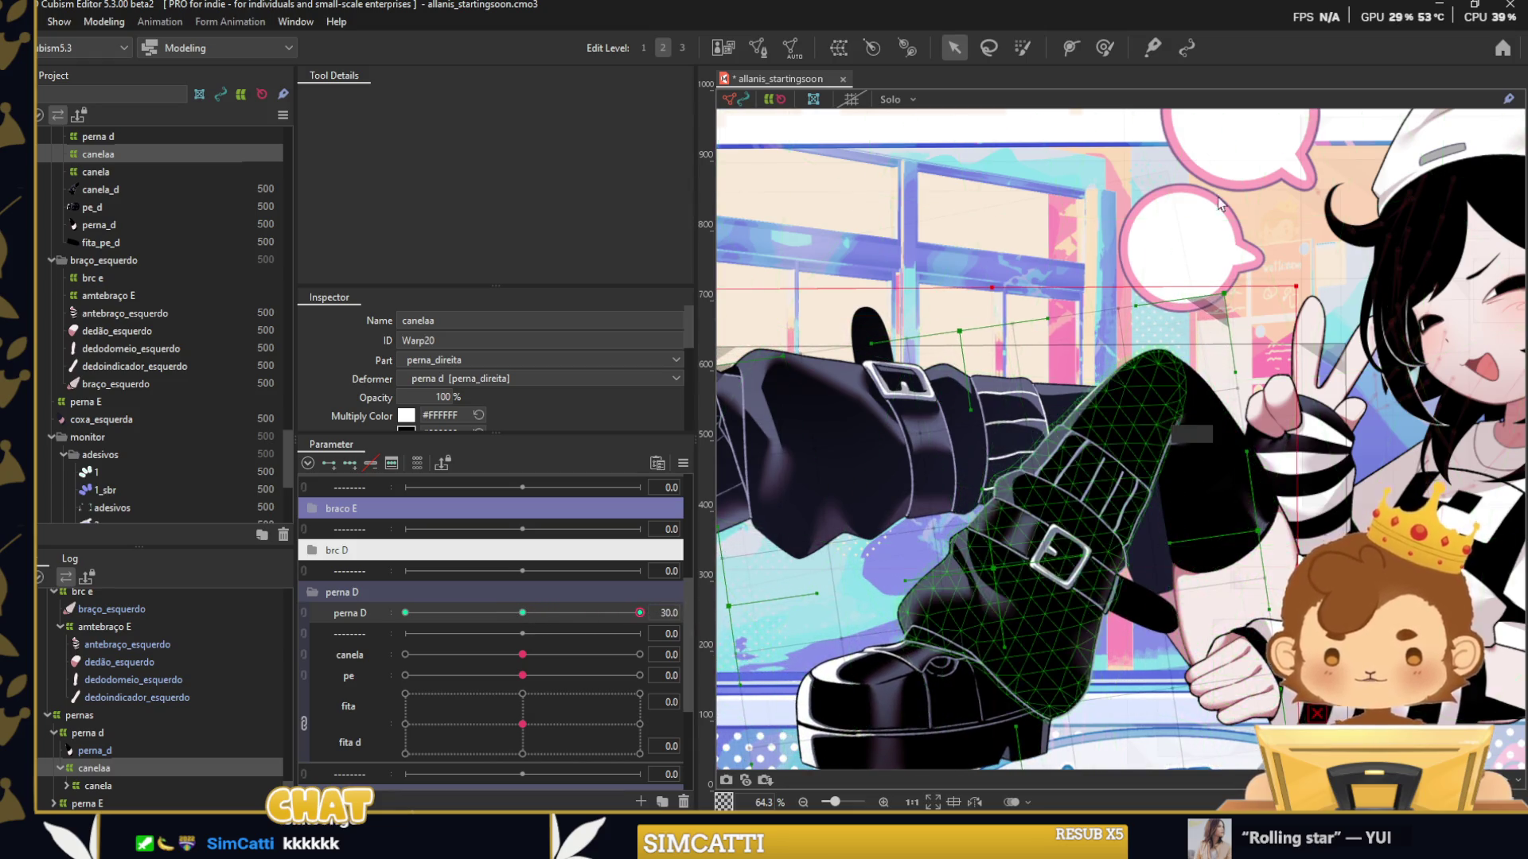
pyautogui.scroll(2, 1273, 235)
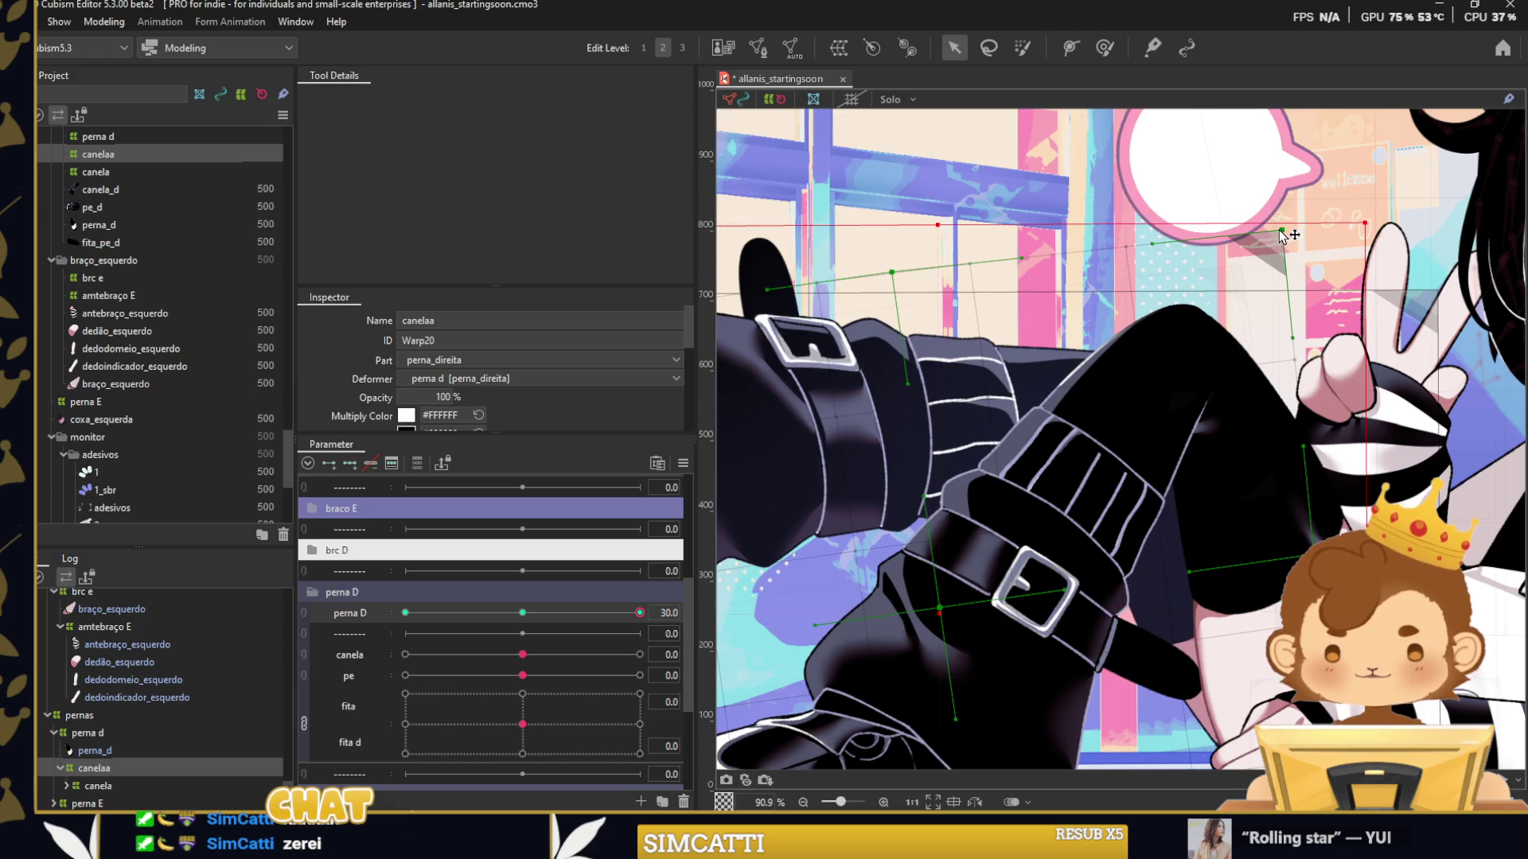
pyautogui.scroll(-5, 1283, 234)
# Apply extended interpolation to perna D and test the thigh rotation across its range.
pyautogui.hotkey('ctrl', 'e')
pyautogui.click(819, 351)
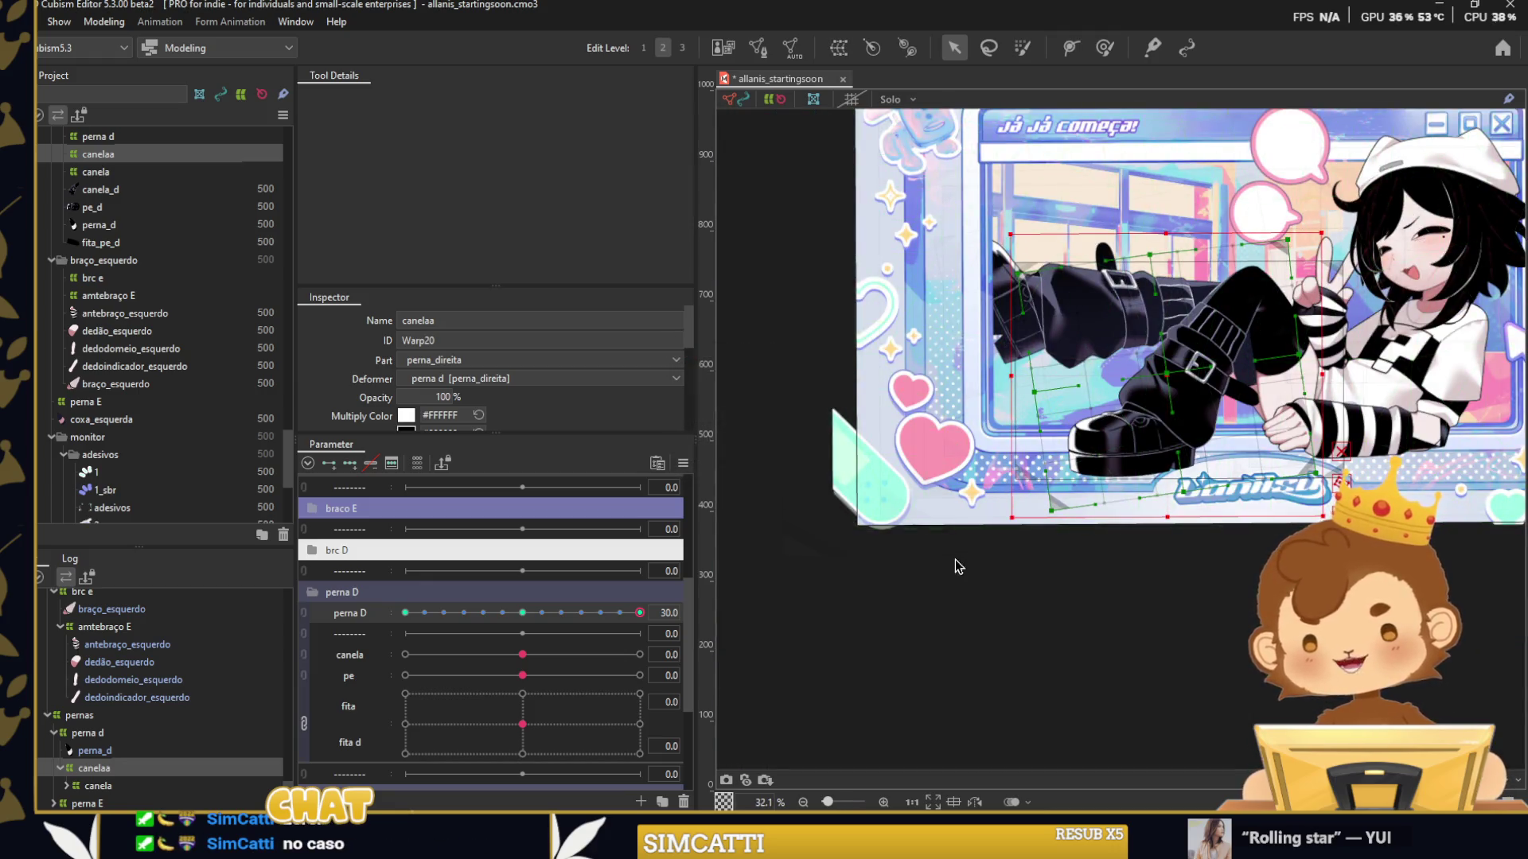
pyautogui.click(1153, 179)
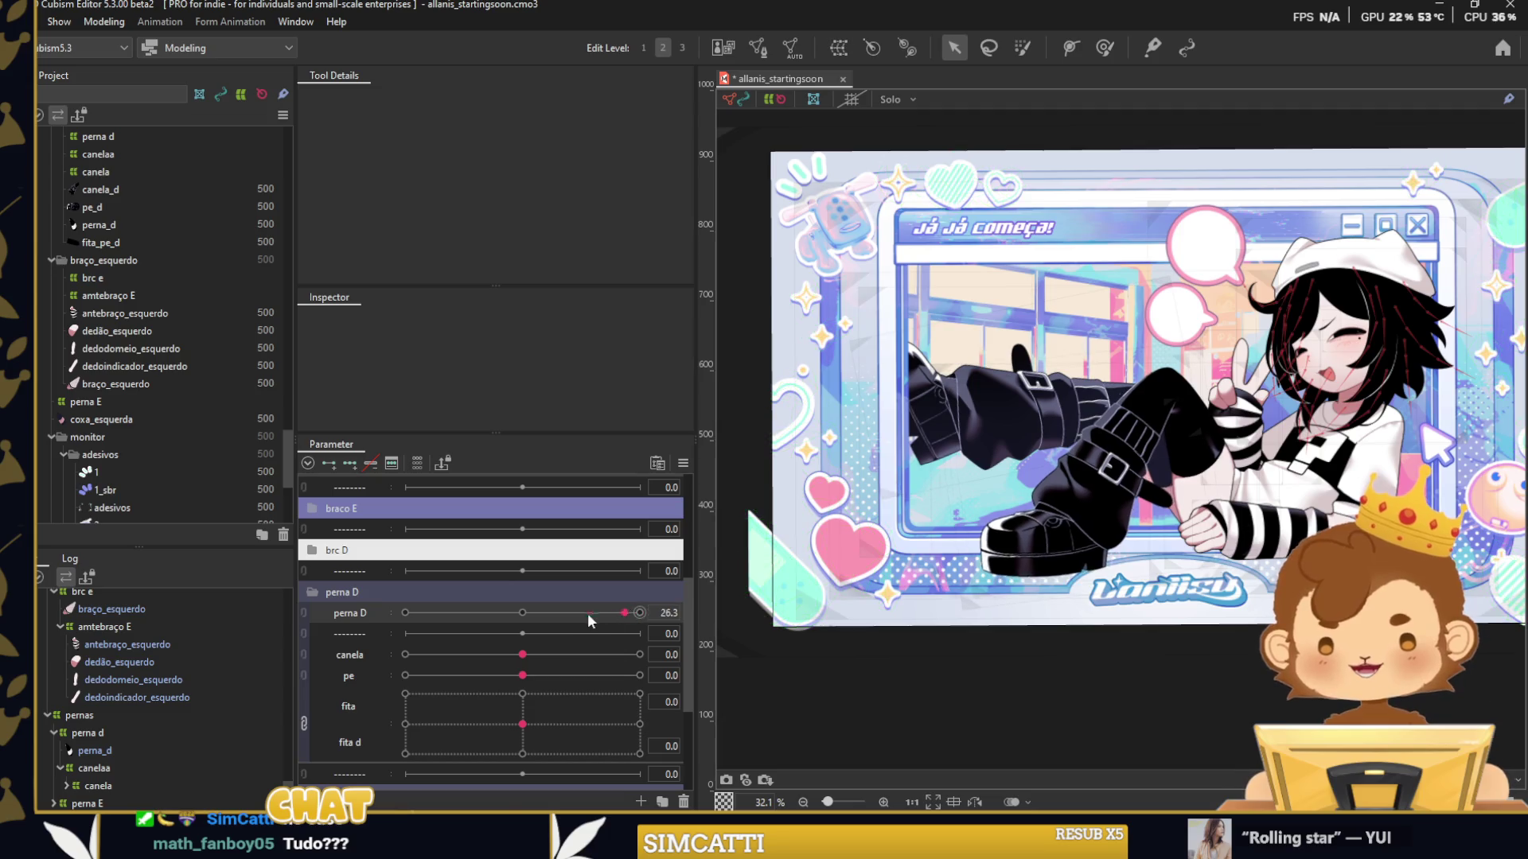
pyautogui.moveTo(587, 613); pyautogui.dragTo(402, 648)
pyautogui.scroll(5, 1139, 407)
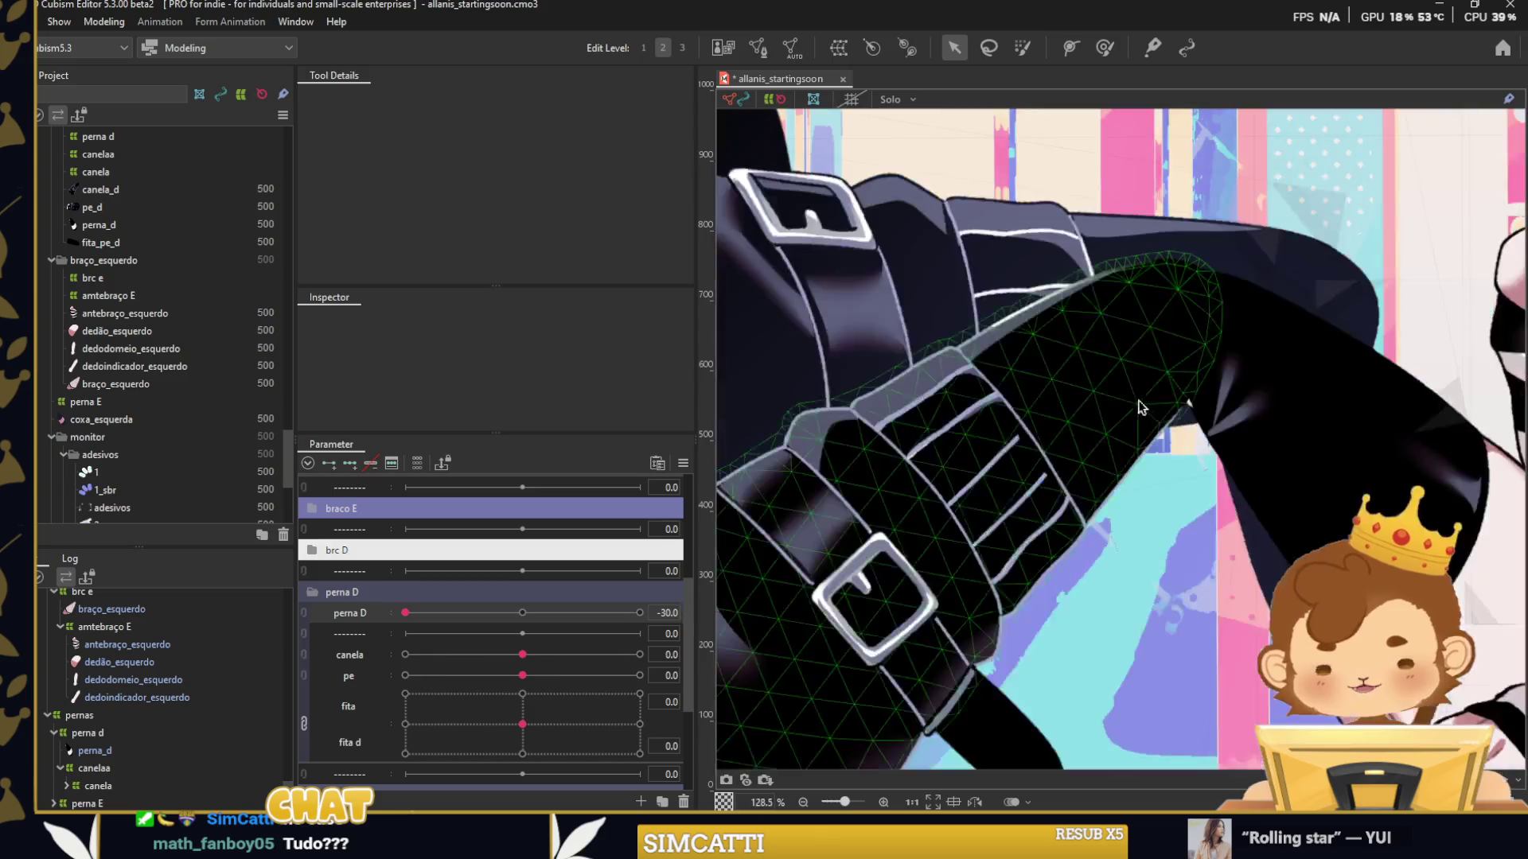
# Select the canelaa deformer, set Edit Level 3 for a 35×35 grid, and return to the Arrow tool.
pyautogui.click(1140, 407)
pyautogui.press('b')
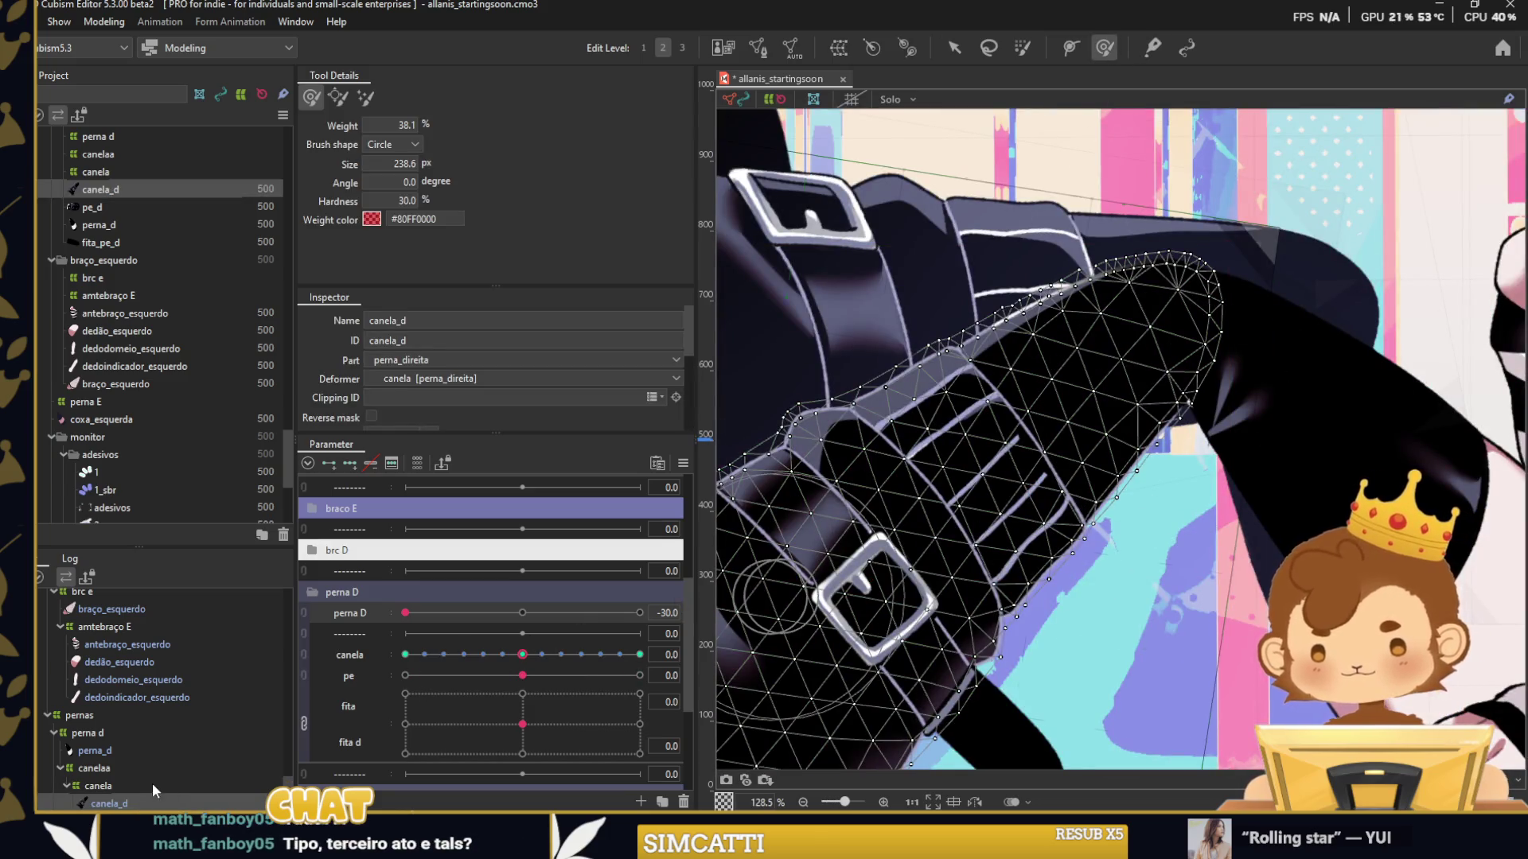
pyautogui.click(151, 785)
pyautogui.click(119, 768)
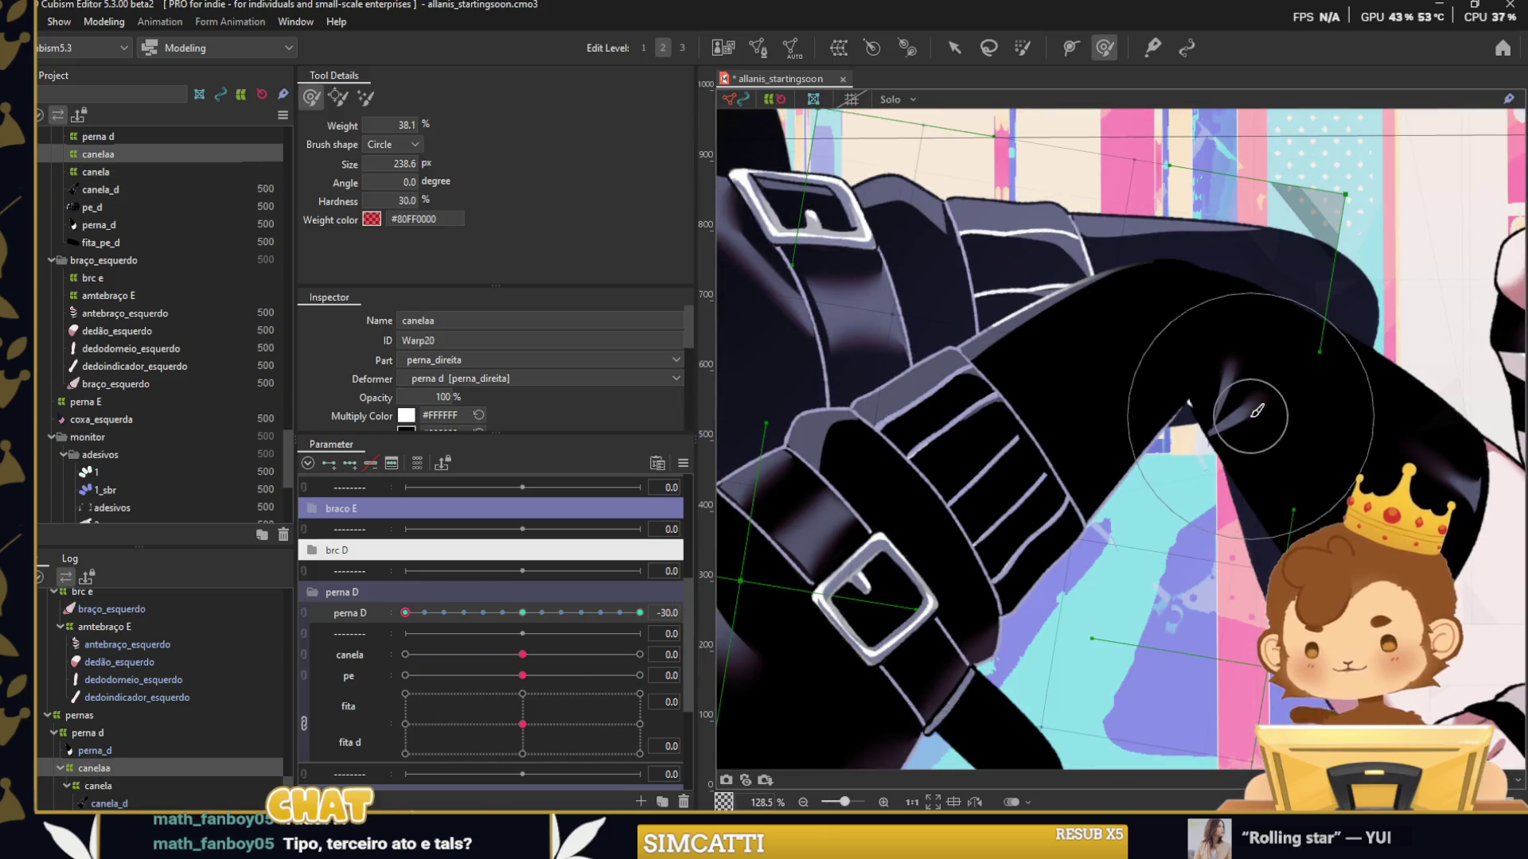
pyautogui.scroll(-1, 439, 419)
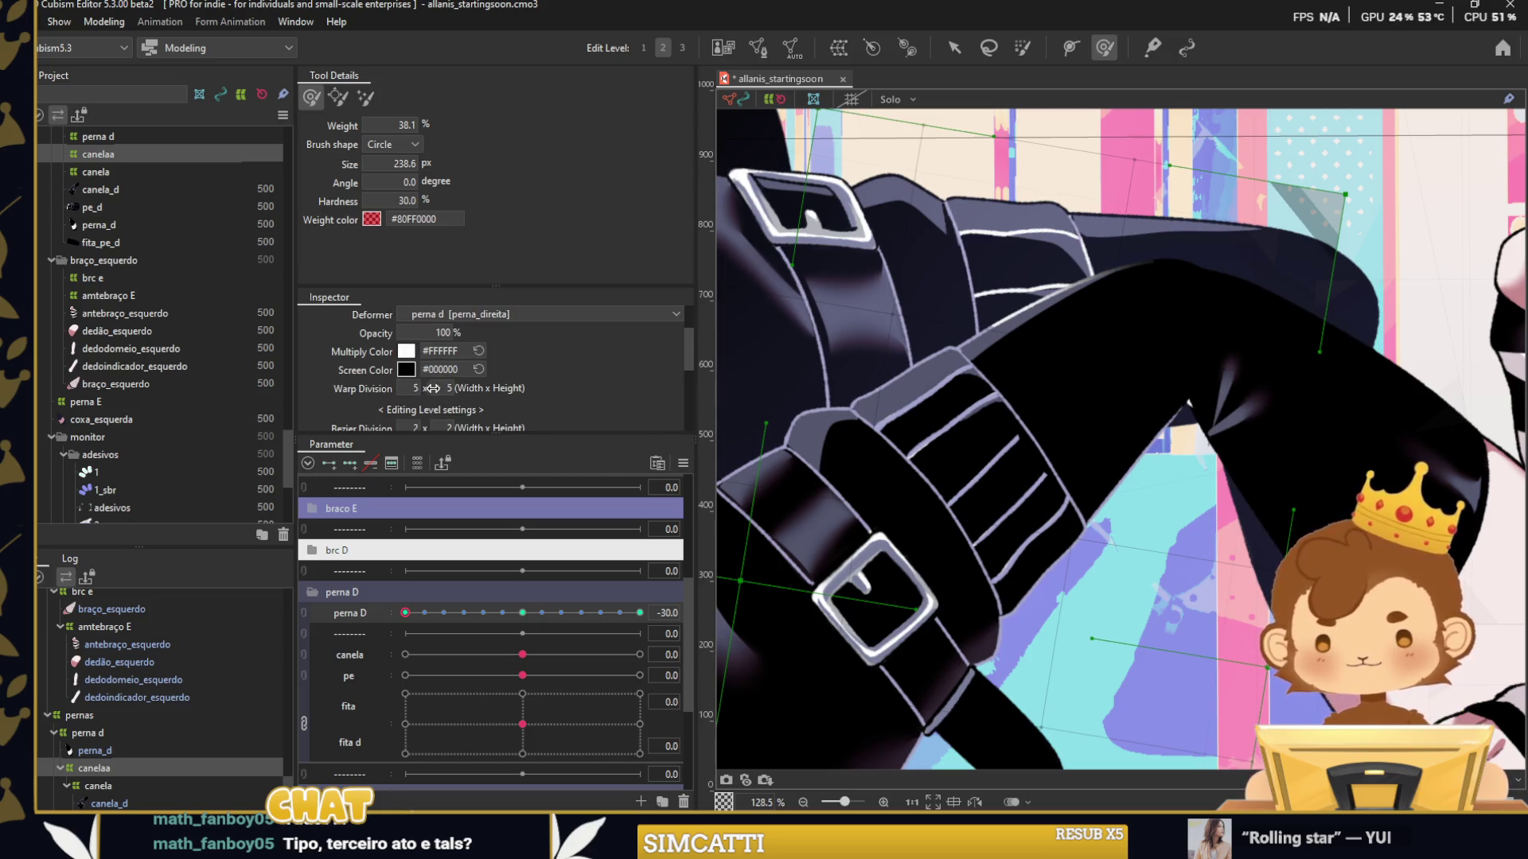
pyautogui.press('3')
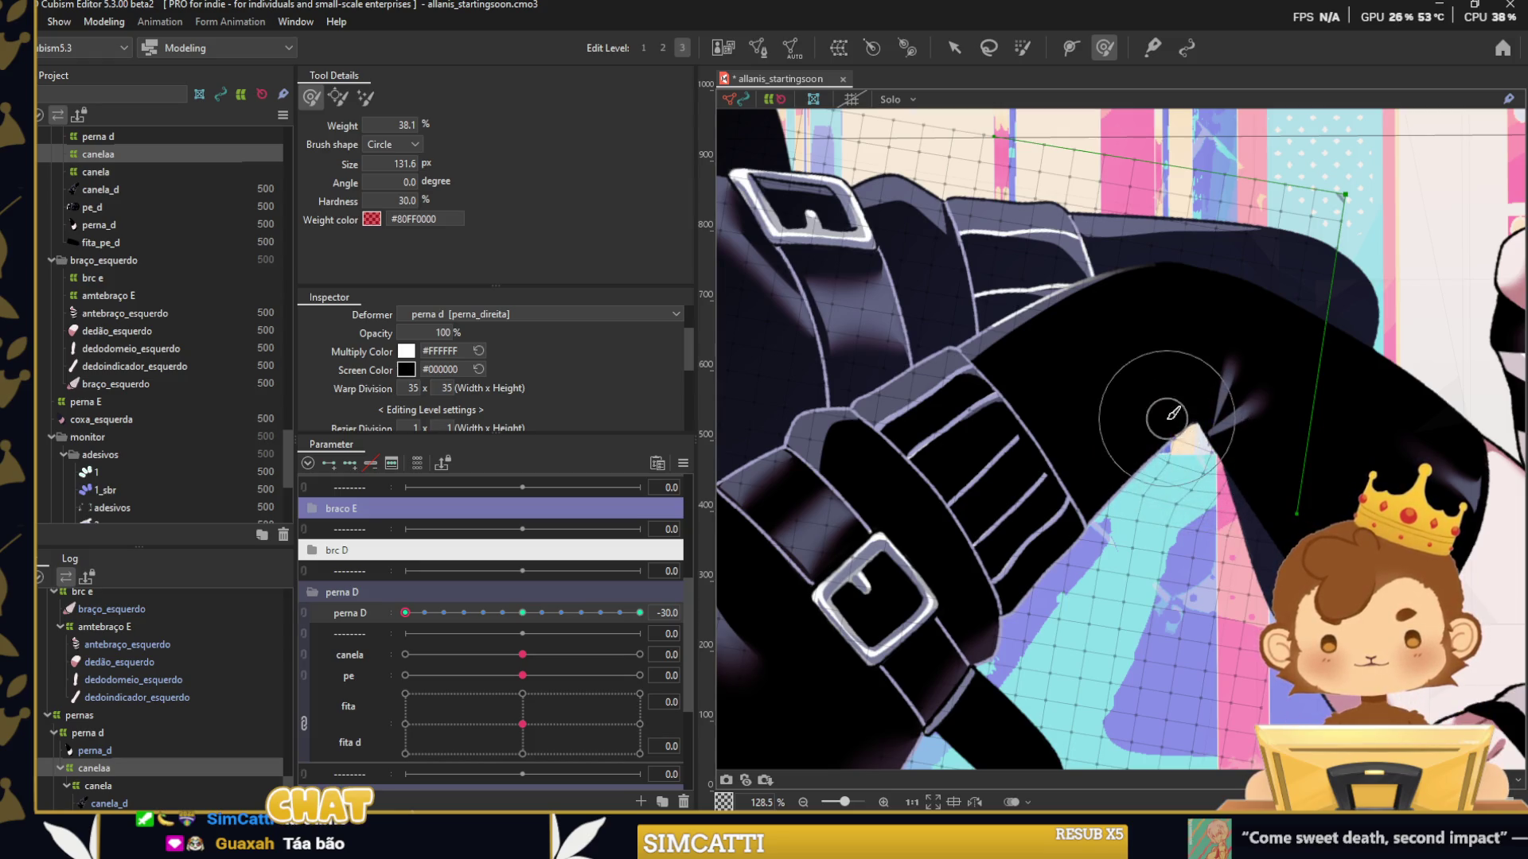
pyautogui.scroll(-5, 1212, 362)
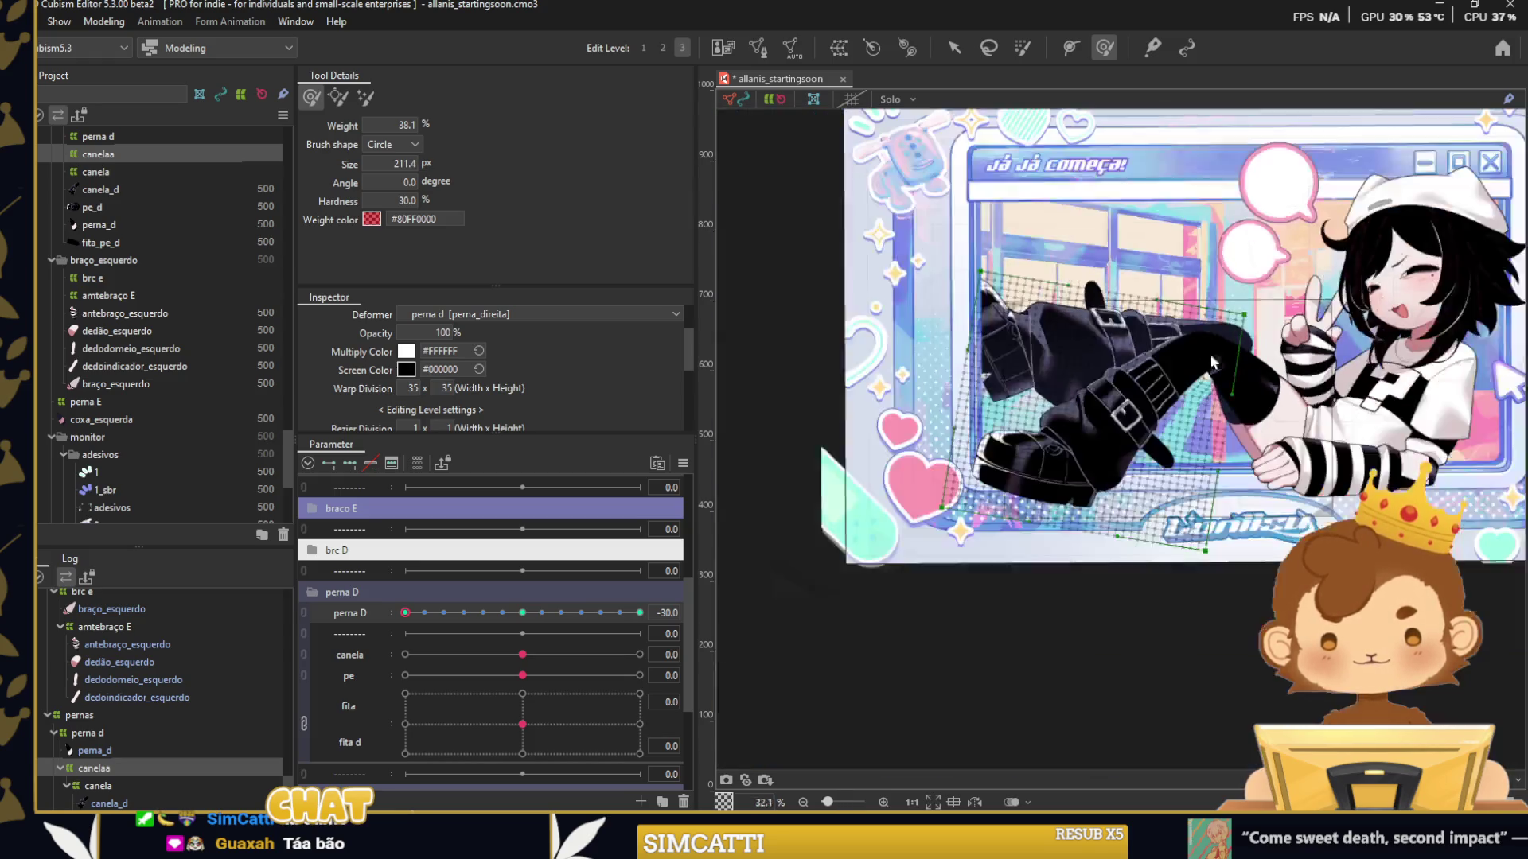
pyautogui.click(954, 47)
pyautogui.moveTo(804, 226); pyautogui.dragTo(793, 305)
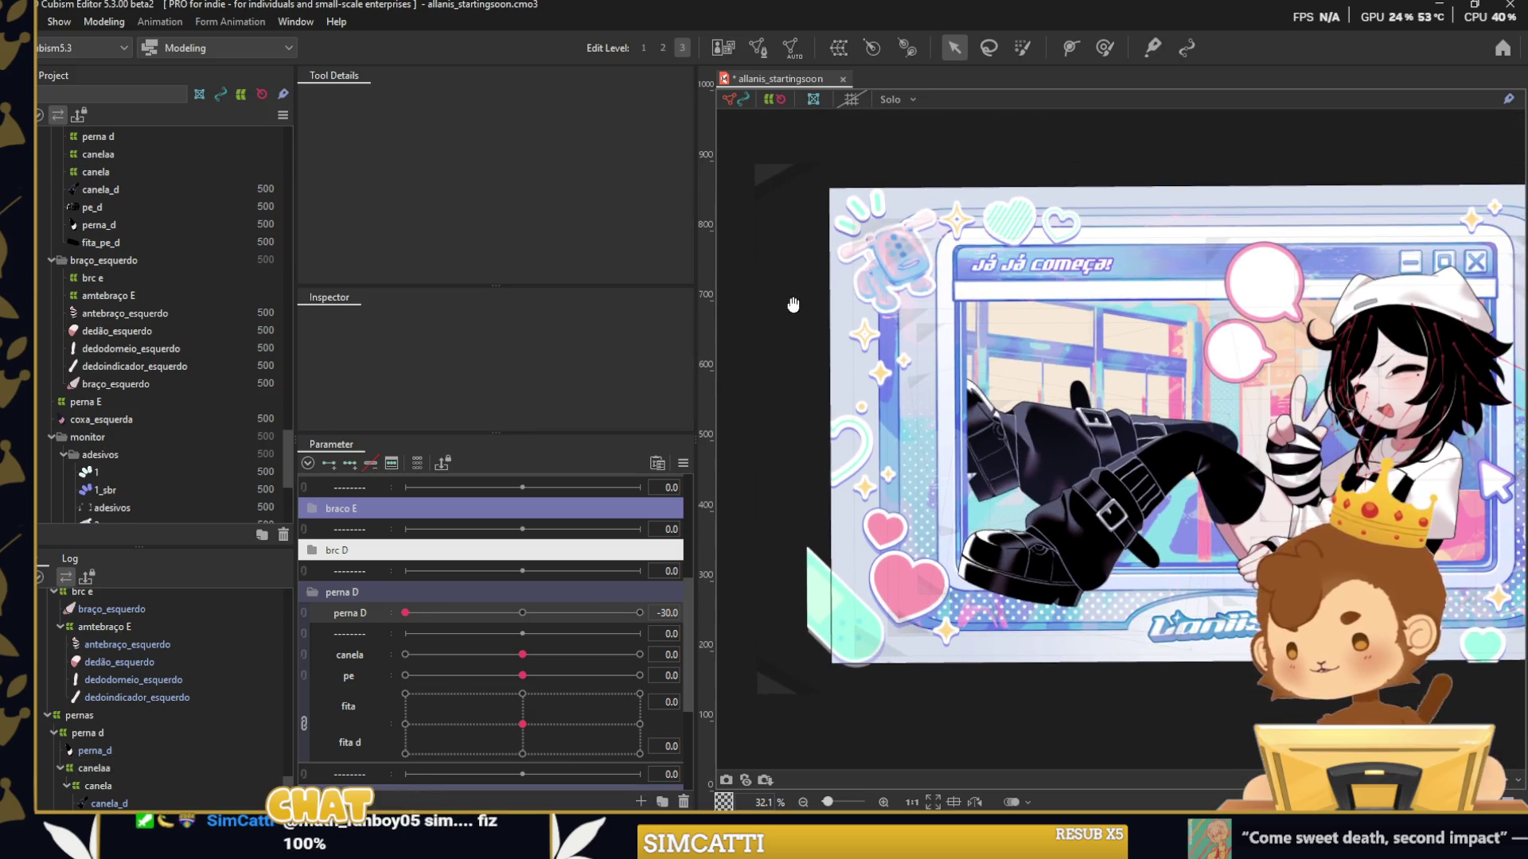
# Try perna D and canela as a 2D control, then separate them and undo back to zero.
pyautogui.moveTo(409, 613)
pyautogui.mouseDown()
pyautogui.moveTo(628, 623)
pyautogui.moveTo(511, 634)
pyautogui.mouseUp()
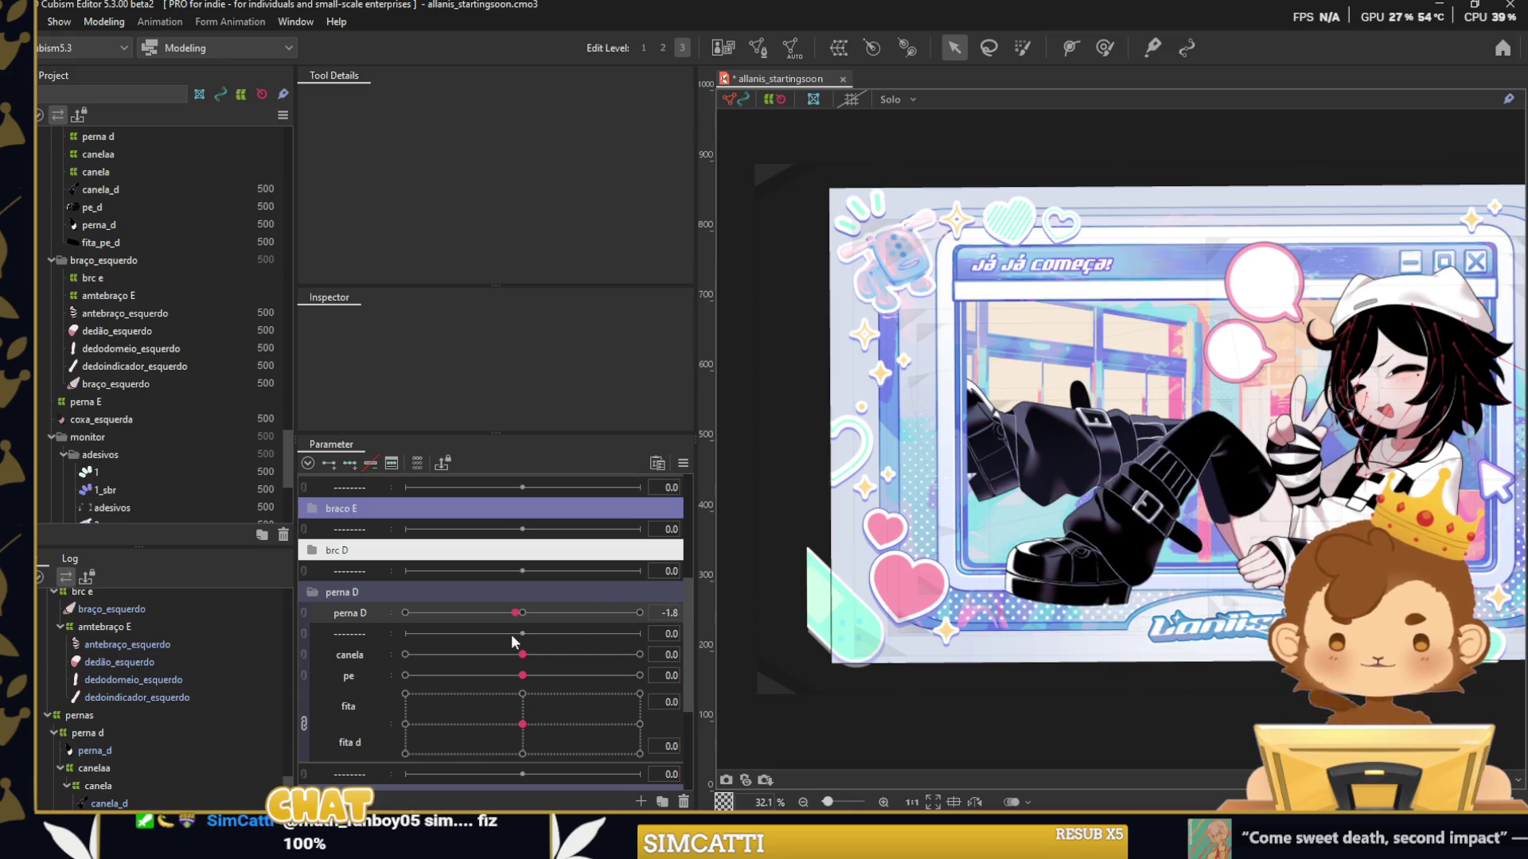
pyautogui.moveTo(353, 613); pyautogui.dragTo(348, 654)
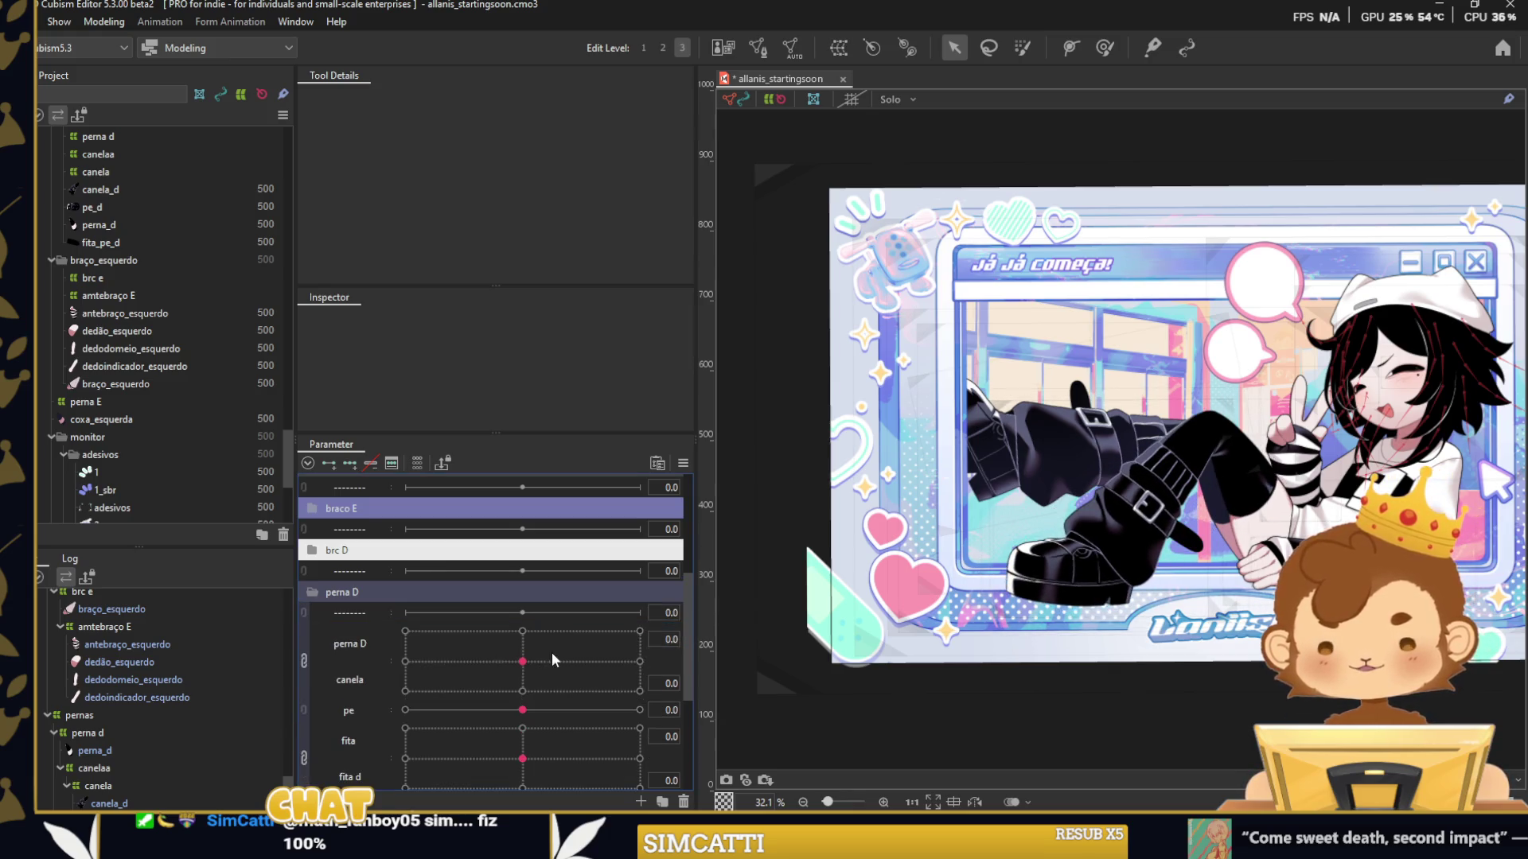
pyautogui.moveTo(551, 651)
pyautogui.mouseDown()
pyautogui.moveTo(462, 671)
pyautogui.moveTo(537, 654)
pyautogui.moveTo(346, 665)
pyautogui.moveTo(589, 665)
pyautogui.mouseUp()
pyautogui.click(304, 660)
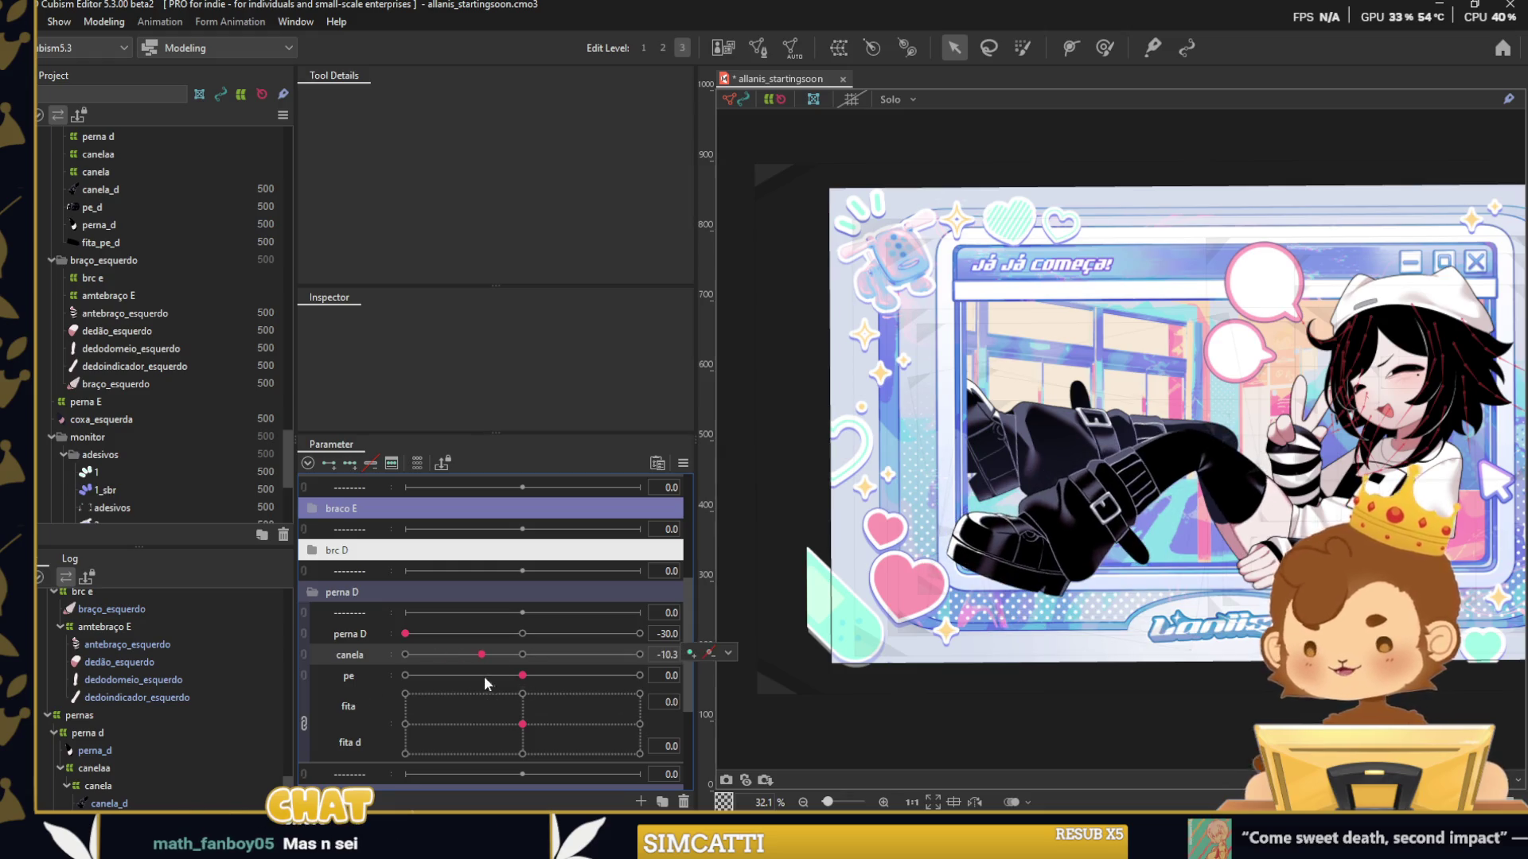
pyautogui.hotkey('ctrl', 'z')
# Synthesize corner keyforms for perna_d and test combined thigh-and-shin bends on the 2D knob.
pyautogui.click(1235, 451)
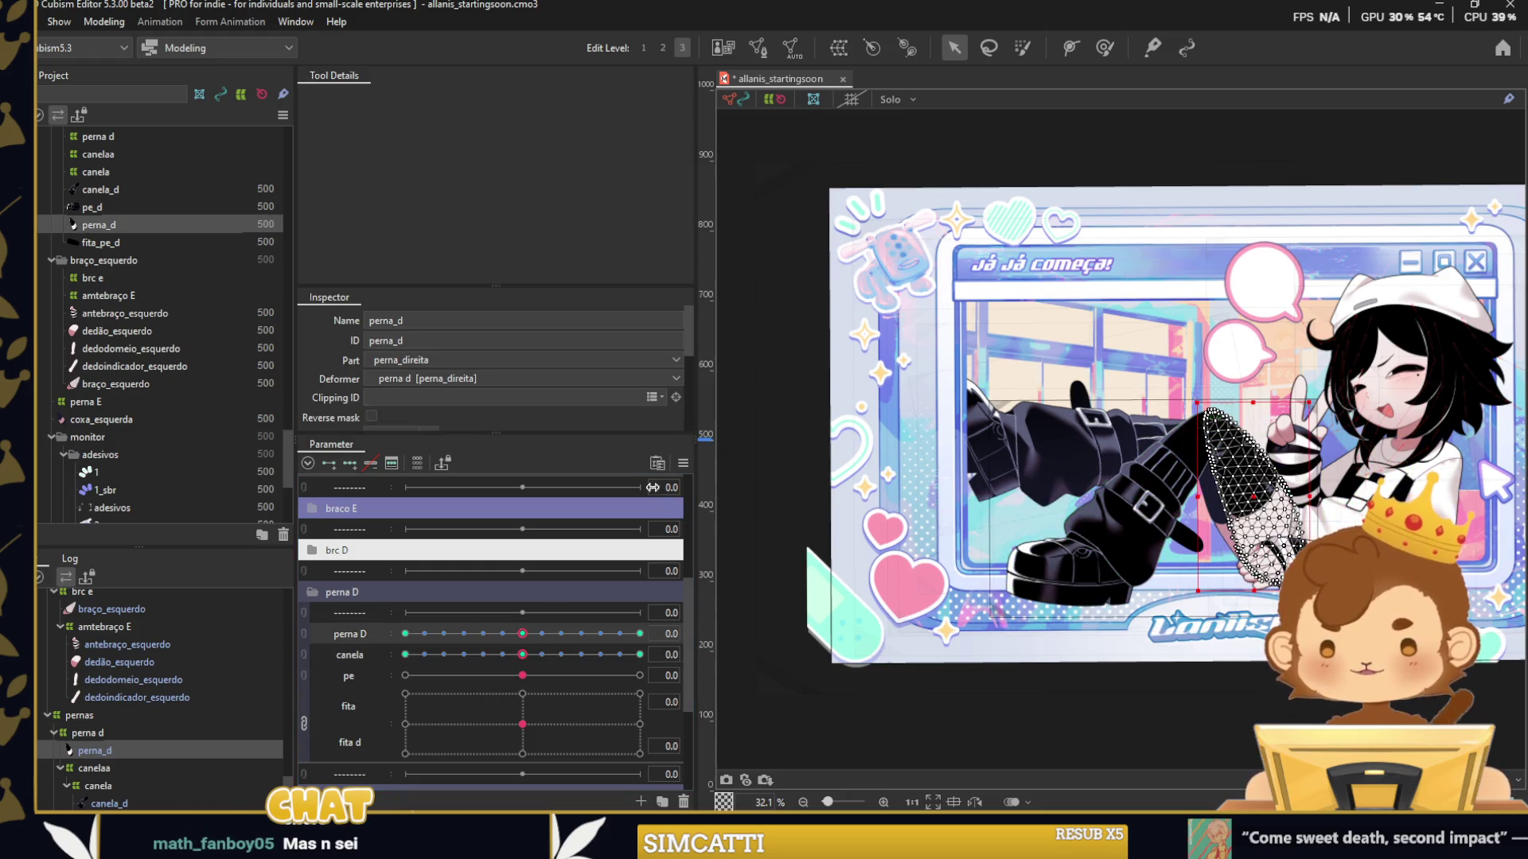
pyautogui.rightClick(670, 470)
pyautogui.click(728, 515)
pyautogui.click(732, 572)
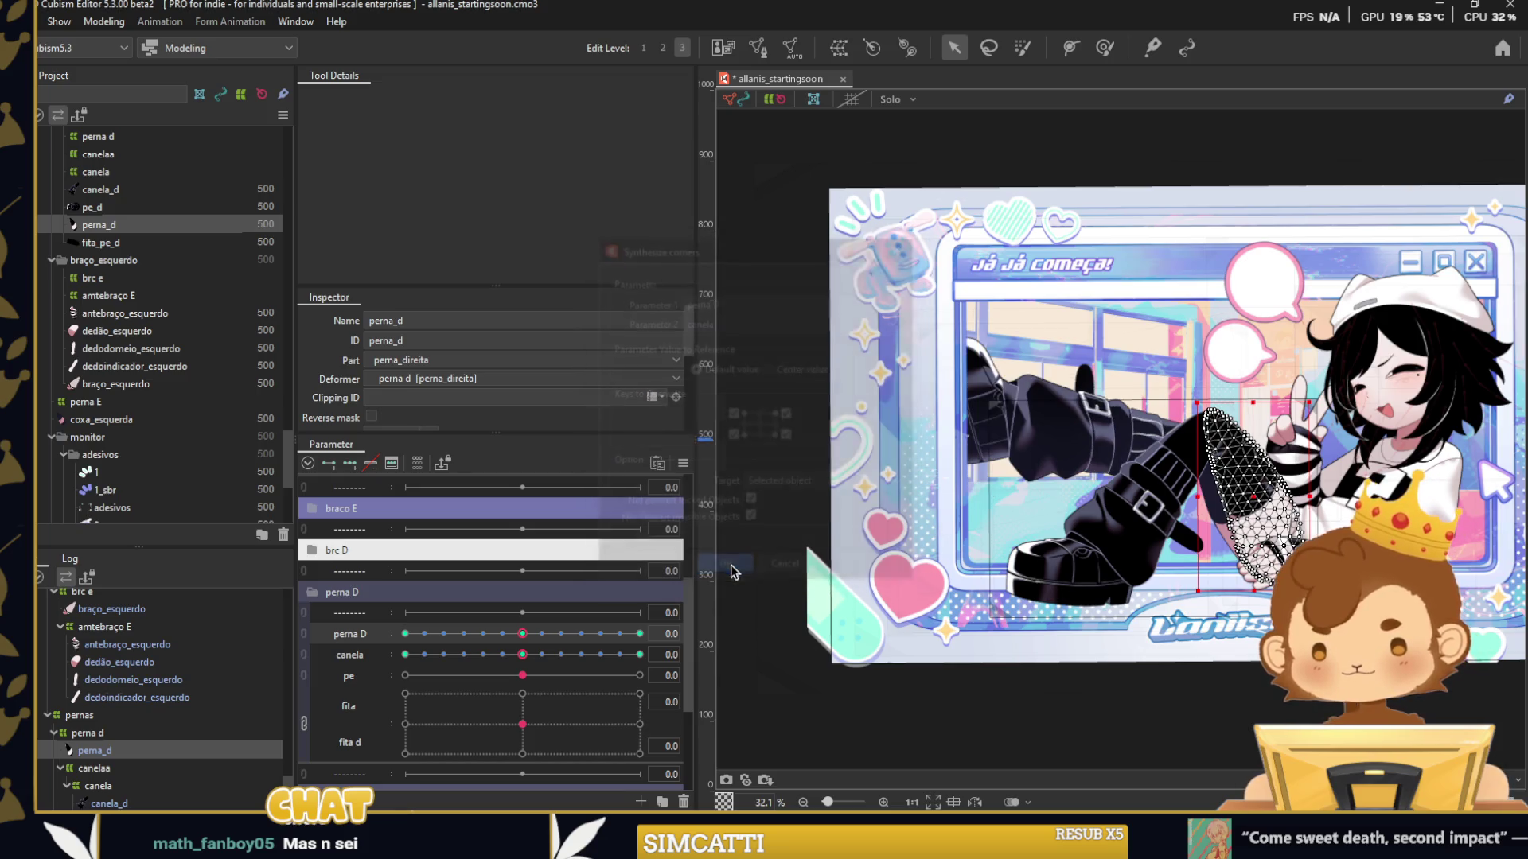
pyautogui.moveTo(427, 648); pyautogui.dragTo(468, 651)
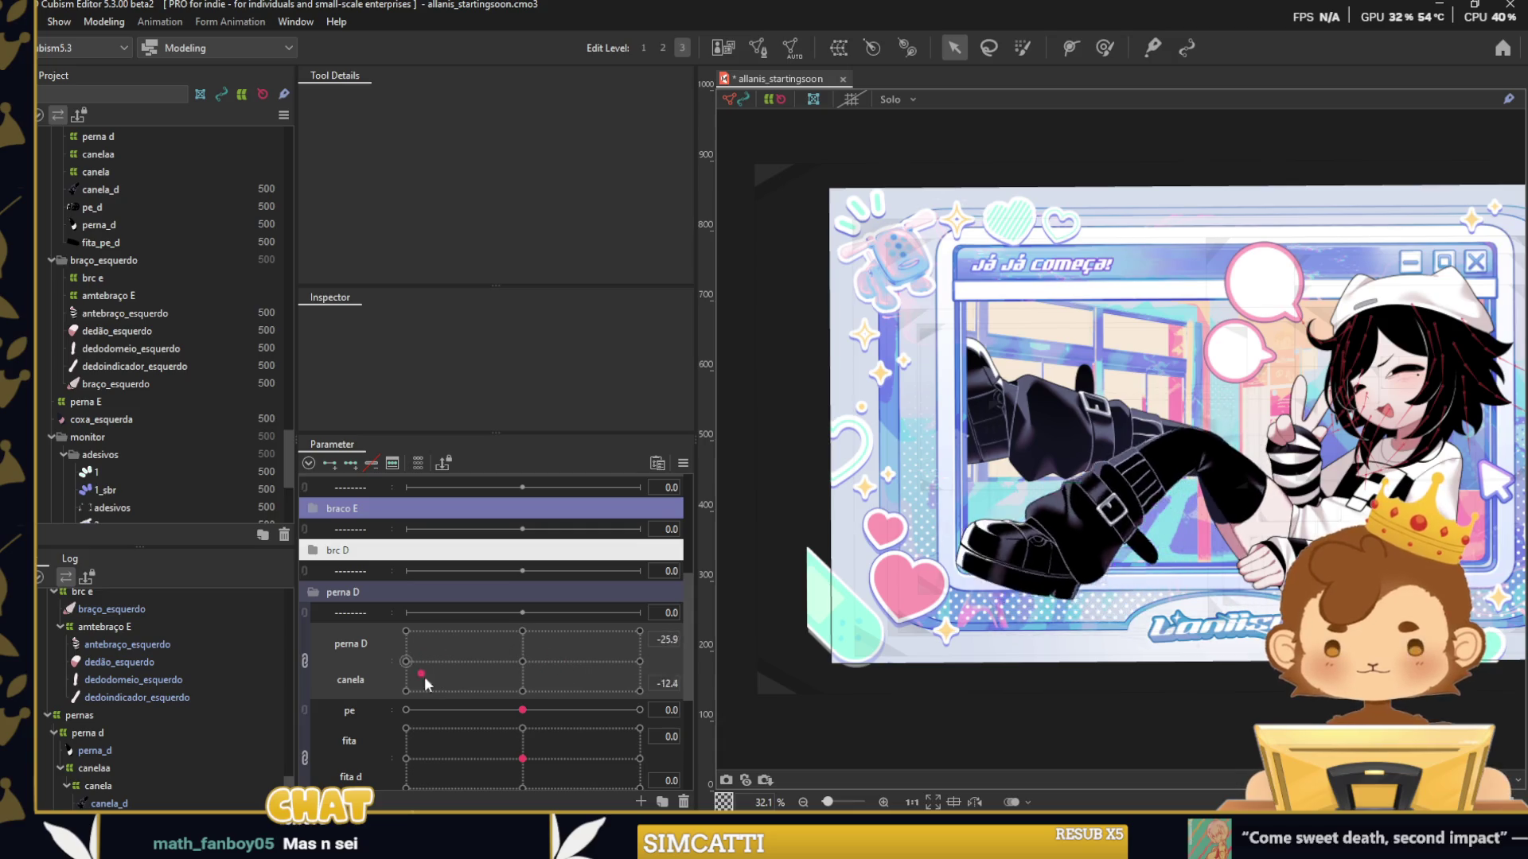
pyautogui.moveTo(427, 684)
pyautogui.mouseDown()
pyautogui.moveTo(420, 669)
pyautogui.moveTo(444, 656)
pyautogui.moveTo(522, 661)
pyautogui.mouseUp()
pyautogui.click(1059, 443)
# Rename the perna E leg warp's parameter to canela E.
pyautogui.scroll(2, 1058, 443)
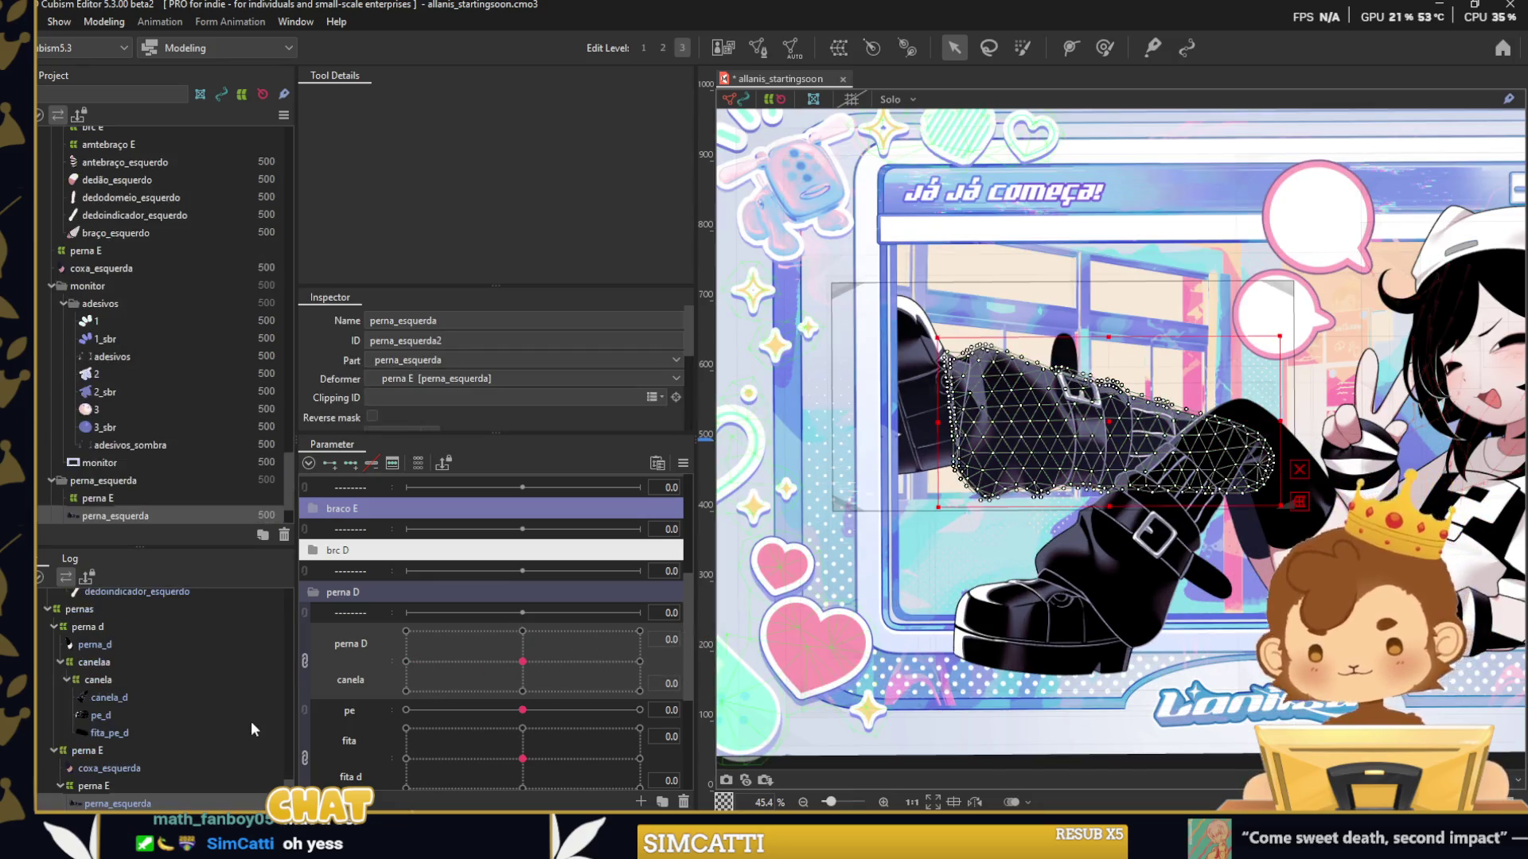
pyautogui.scroll(-3, 250, 728)
pyautogui.click(89, 721)
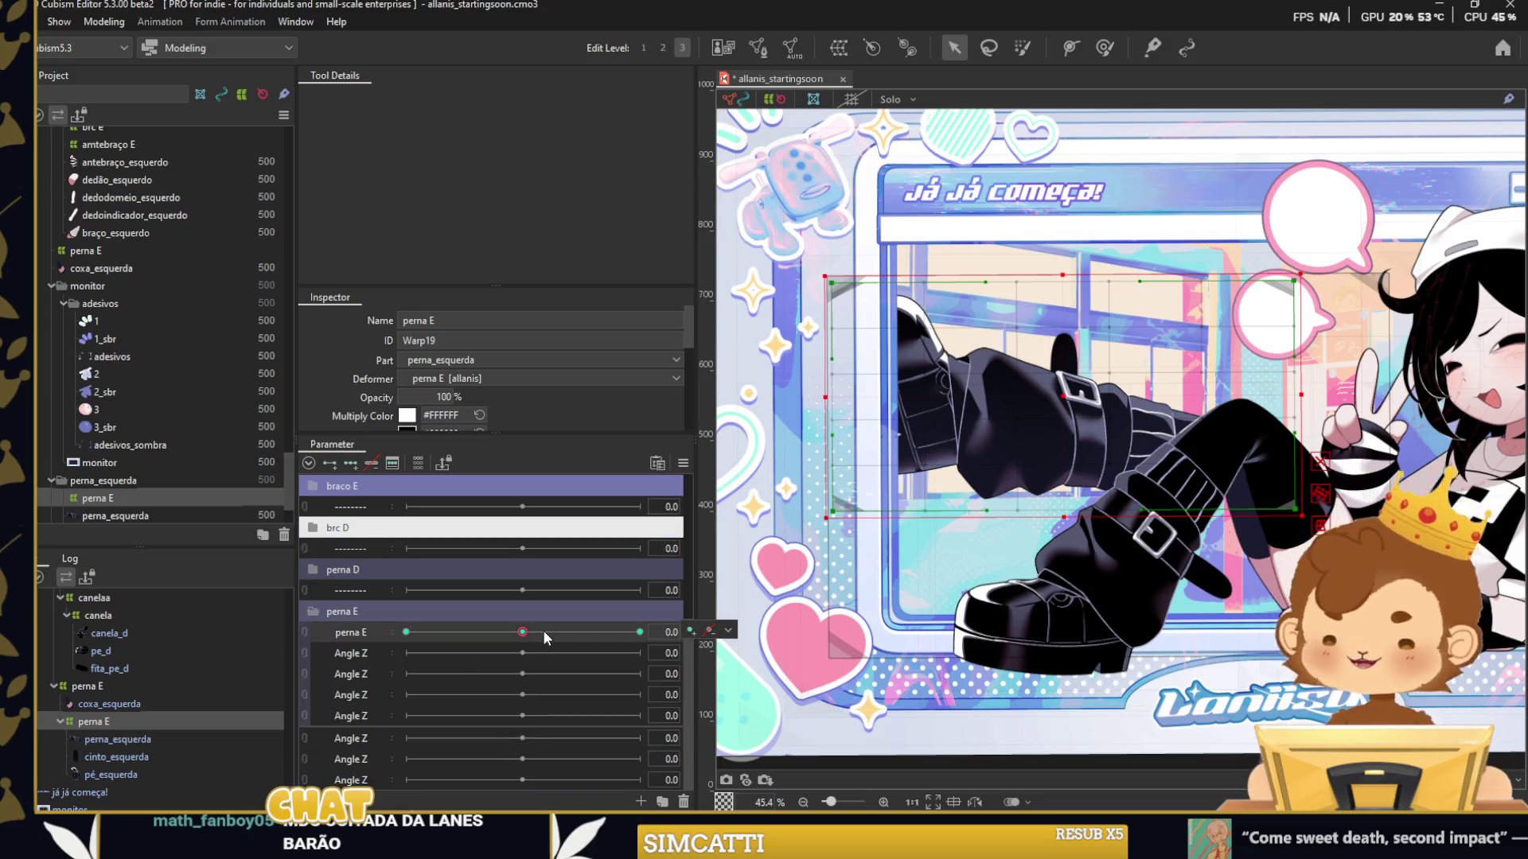
pyautogui.moveTo(543, 630); pyautogui.dragTo(584, 632)
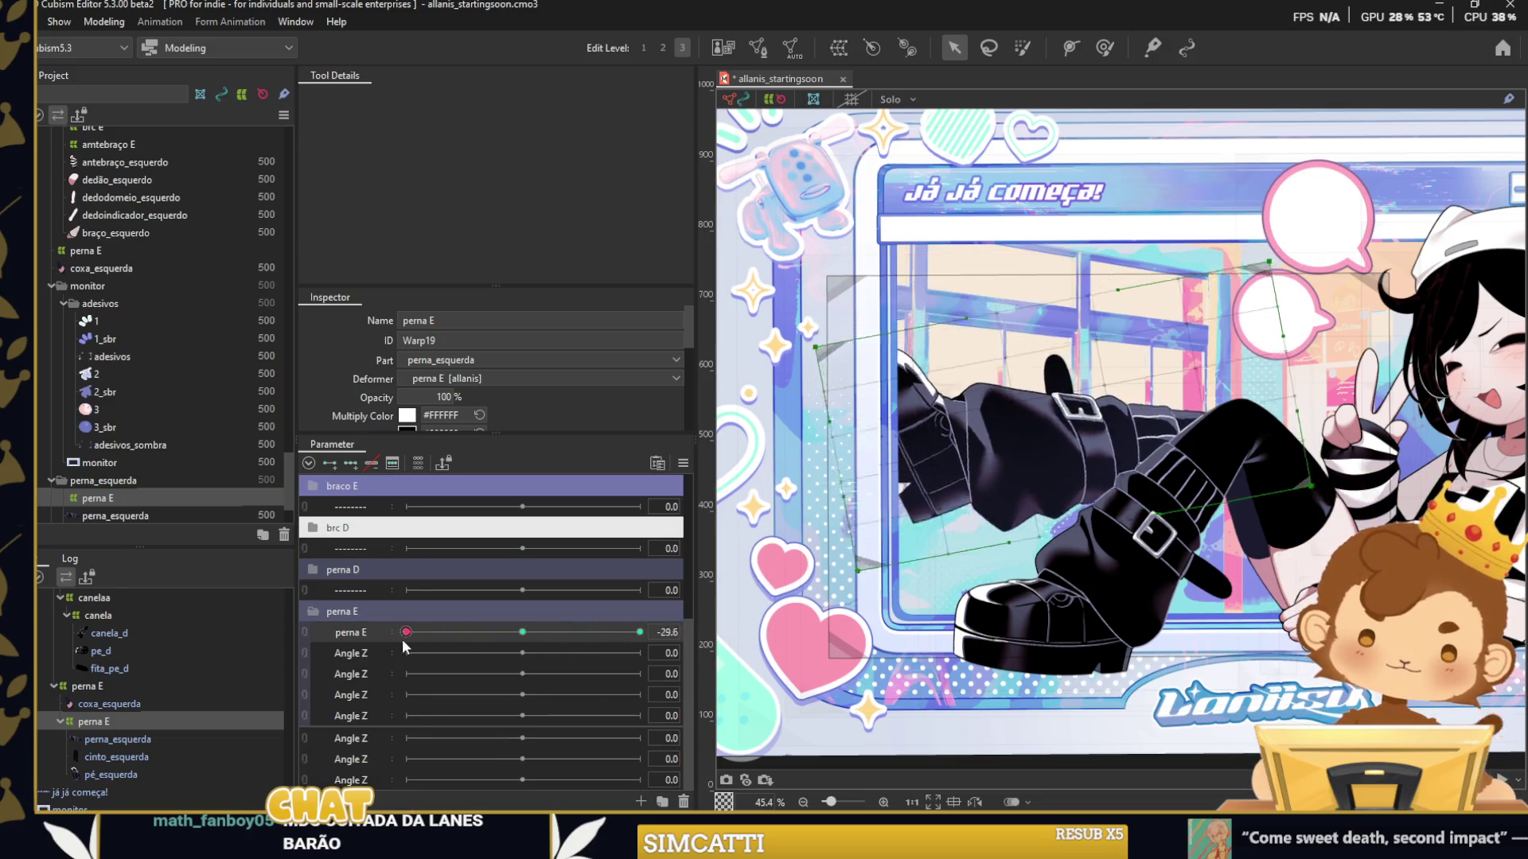
pyautogui.doubleClick(394, 633)
pyautogui.write('canela E')
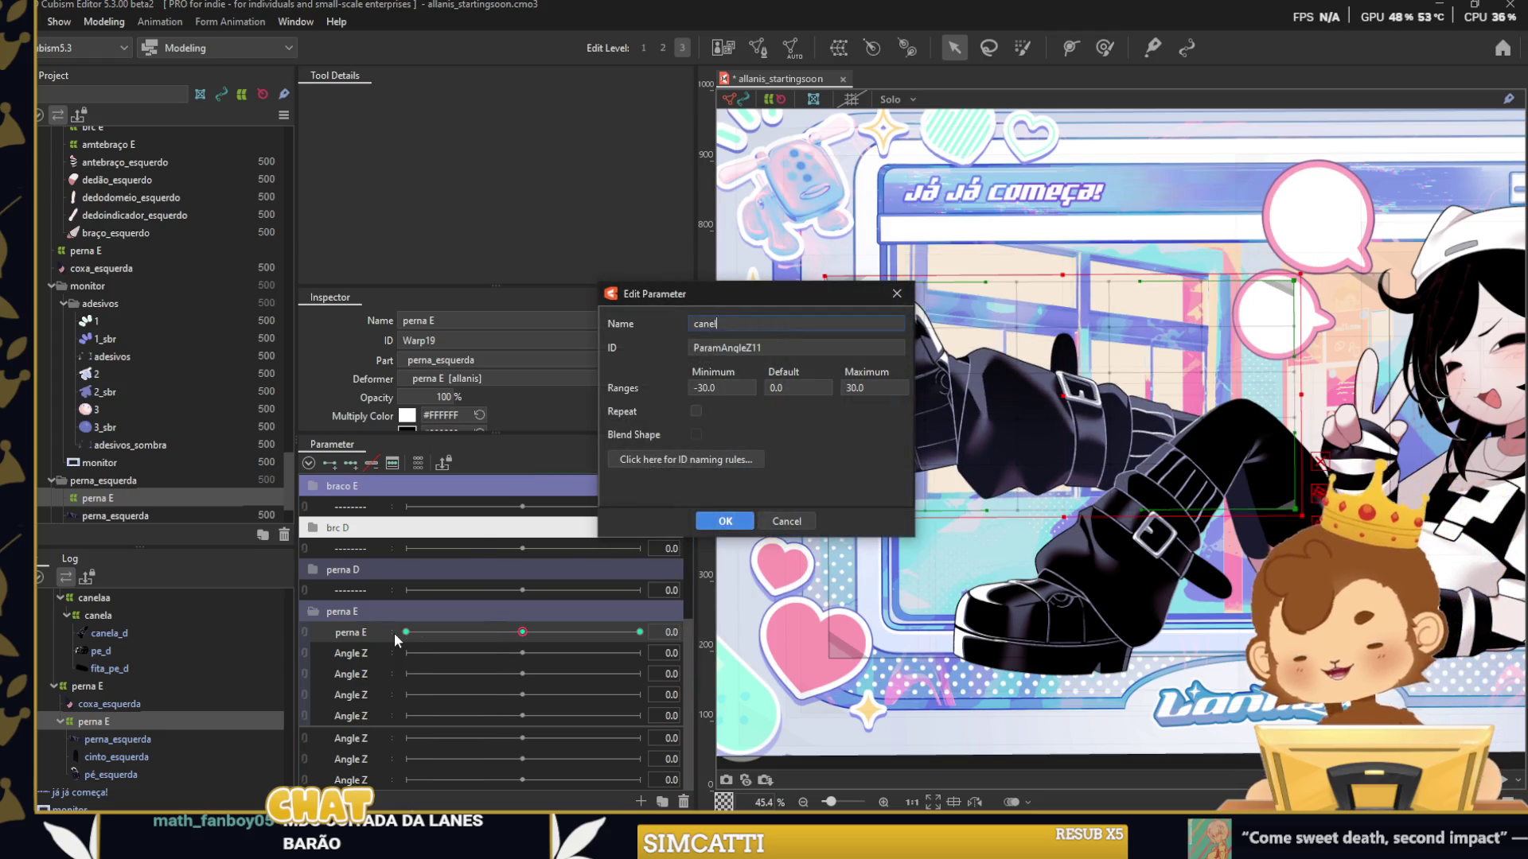
pyautogui.press('Return')
# Replicate parameters into the perna E group and move canela E below the two Angle Z parameters.
pyautogui.rightClick(369, 662)
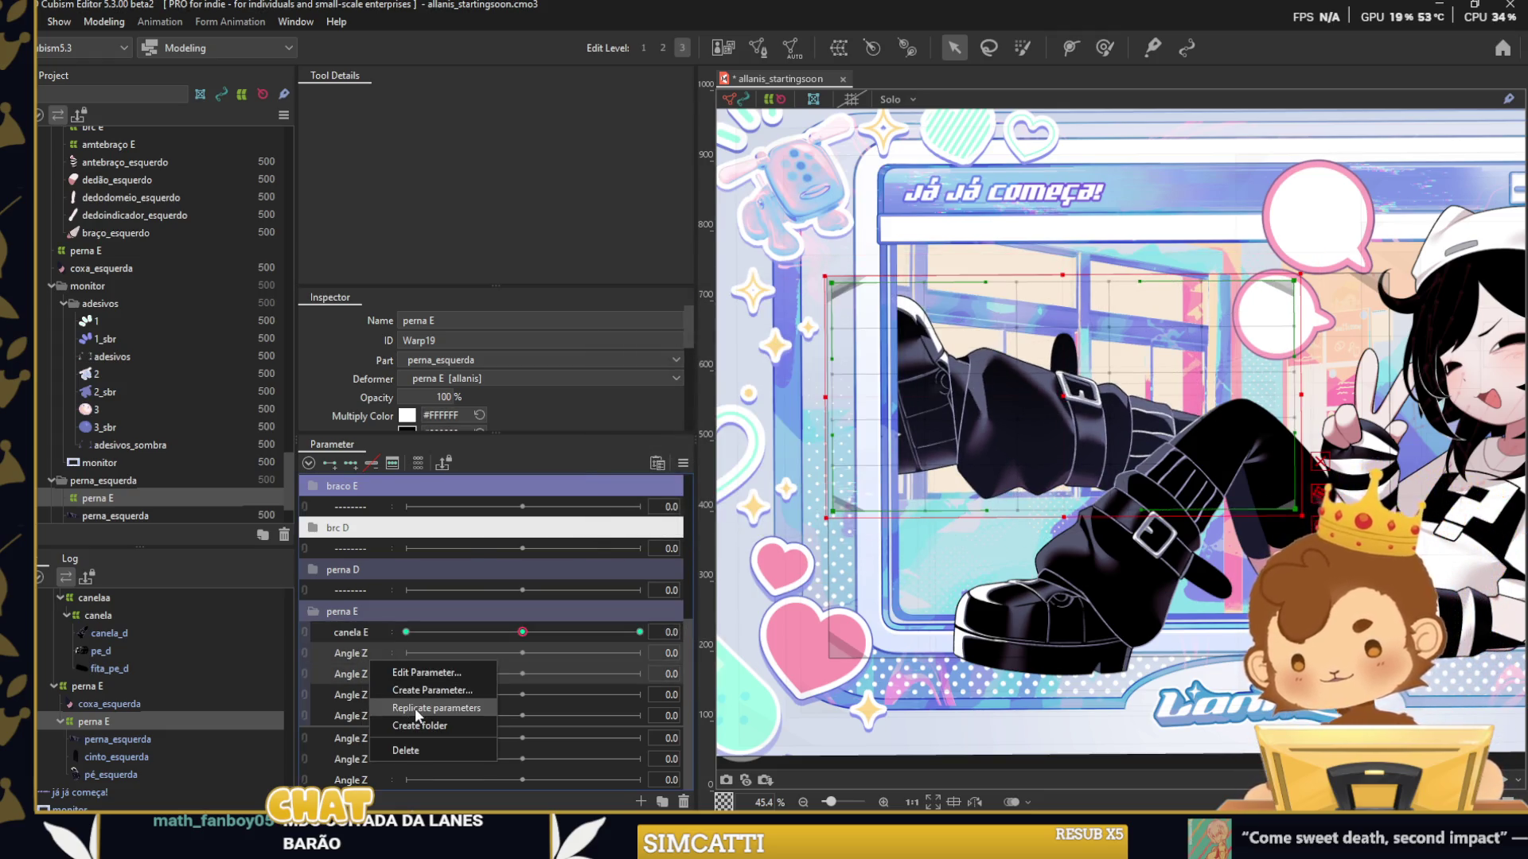
pyautogui.click(414, 708)
pyautogui.moveTo(361, 675); pyautogui.dragTo(368, 634)
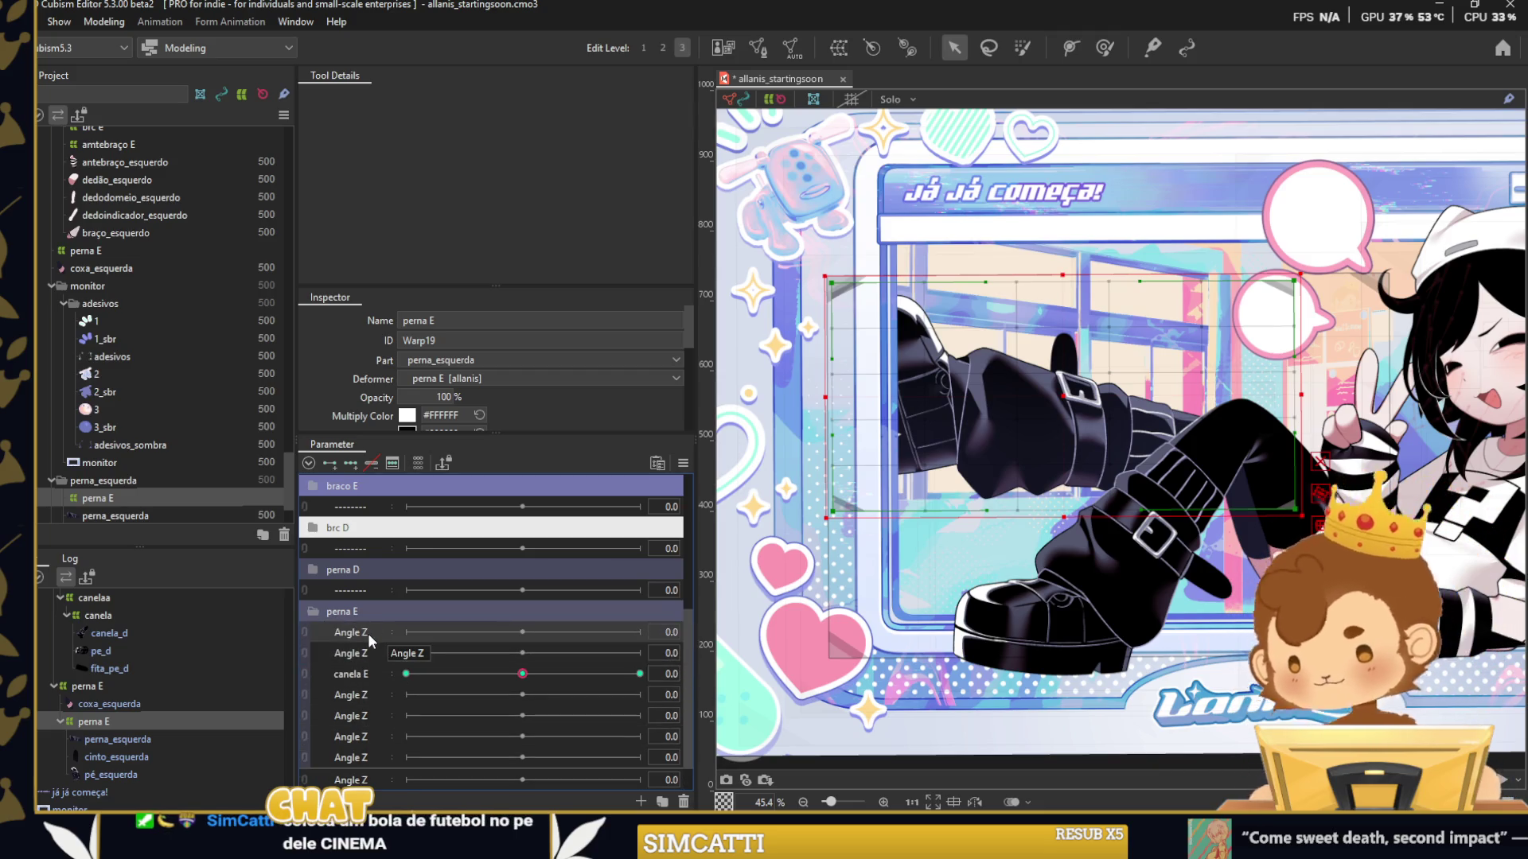
pyautogui.scroll(-3, 1146, 626)
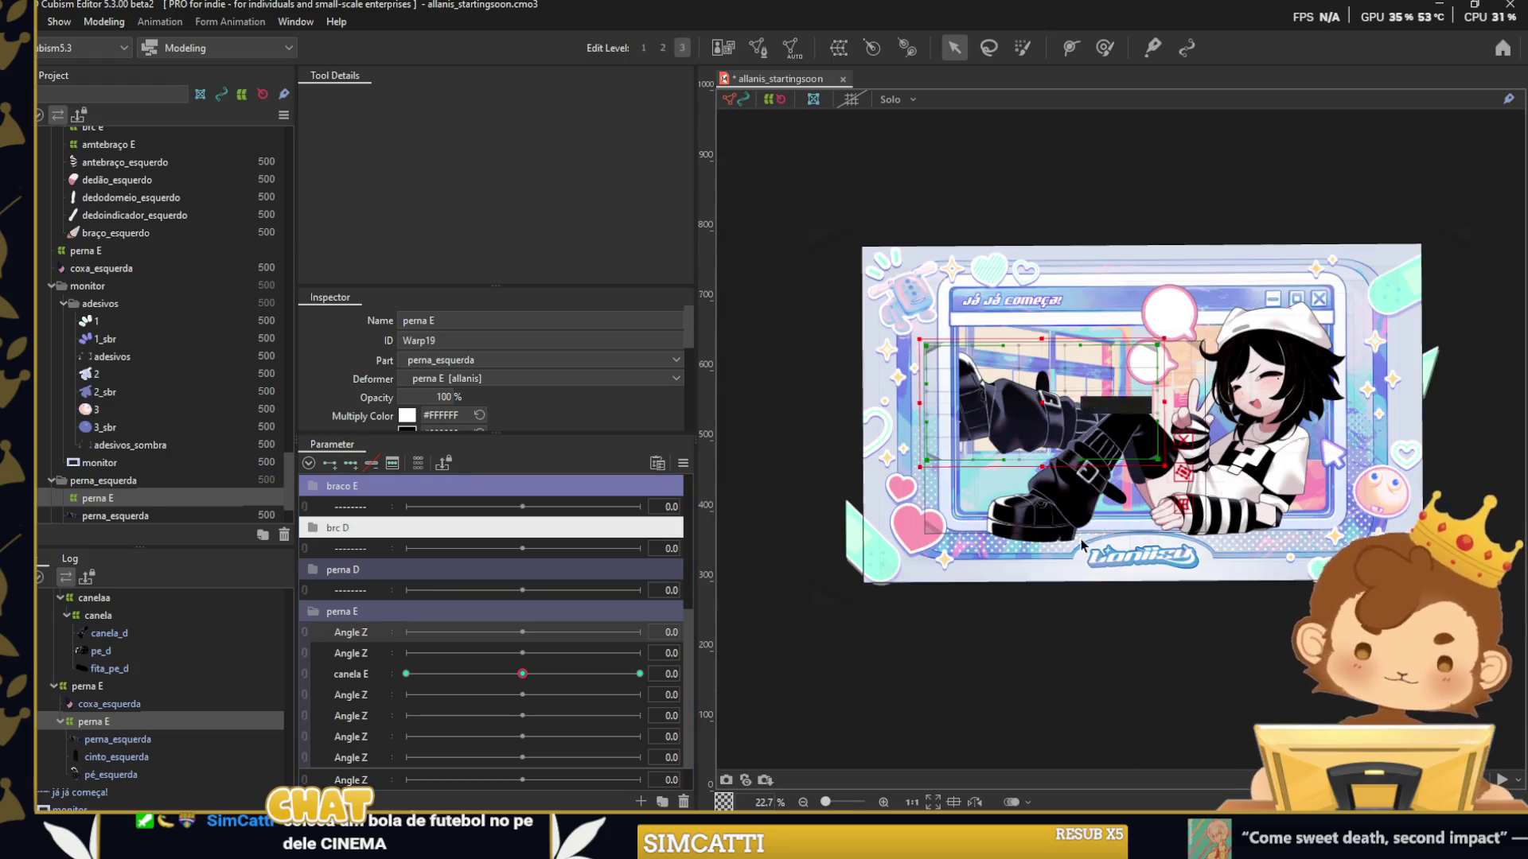
pyautogui.click(1146, 626)
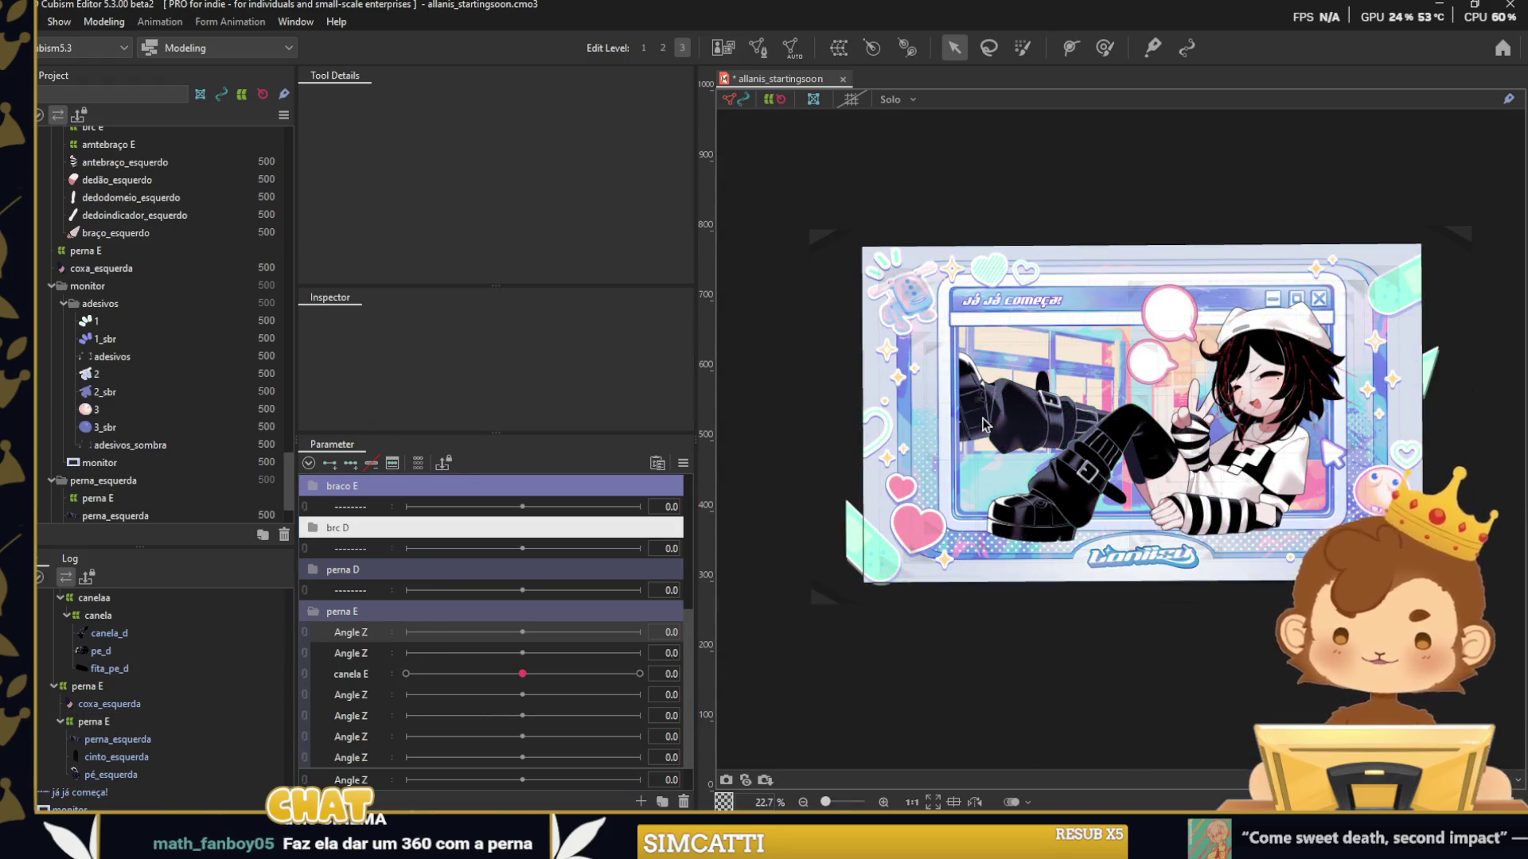
# With coxa_esquerda selected, rename the first Angle Z parameter to coxa E.
pyautogui.scroll(2, 1039, 373)
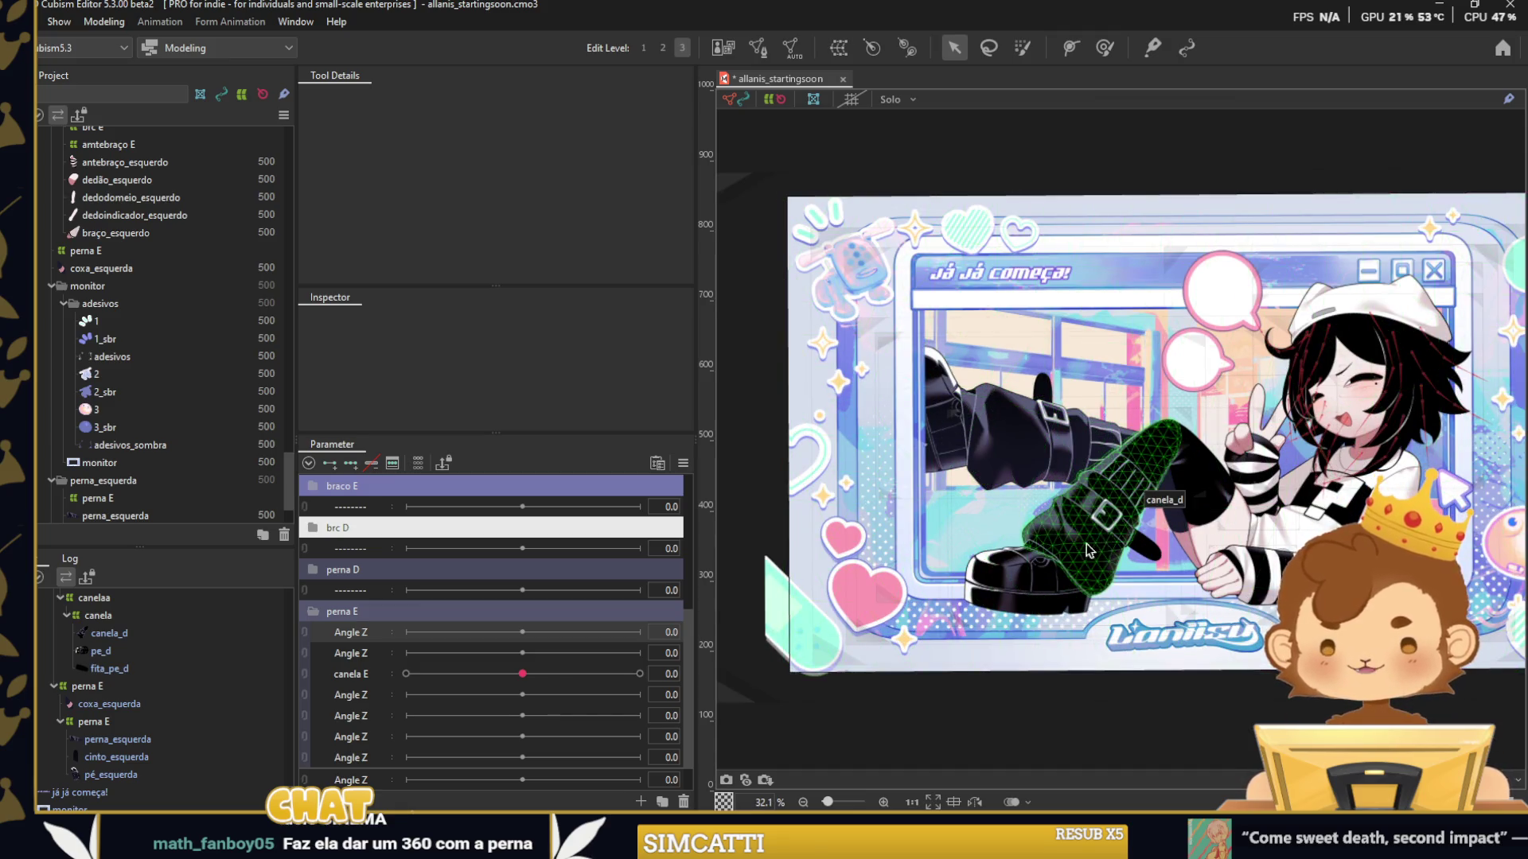
pyautogui.click(135, 689)
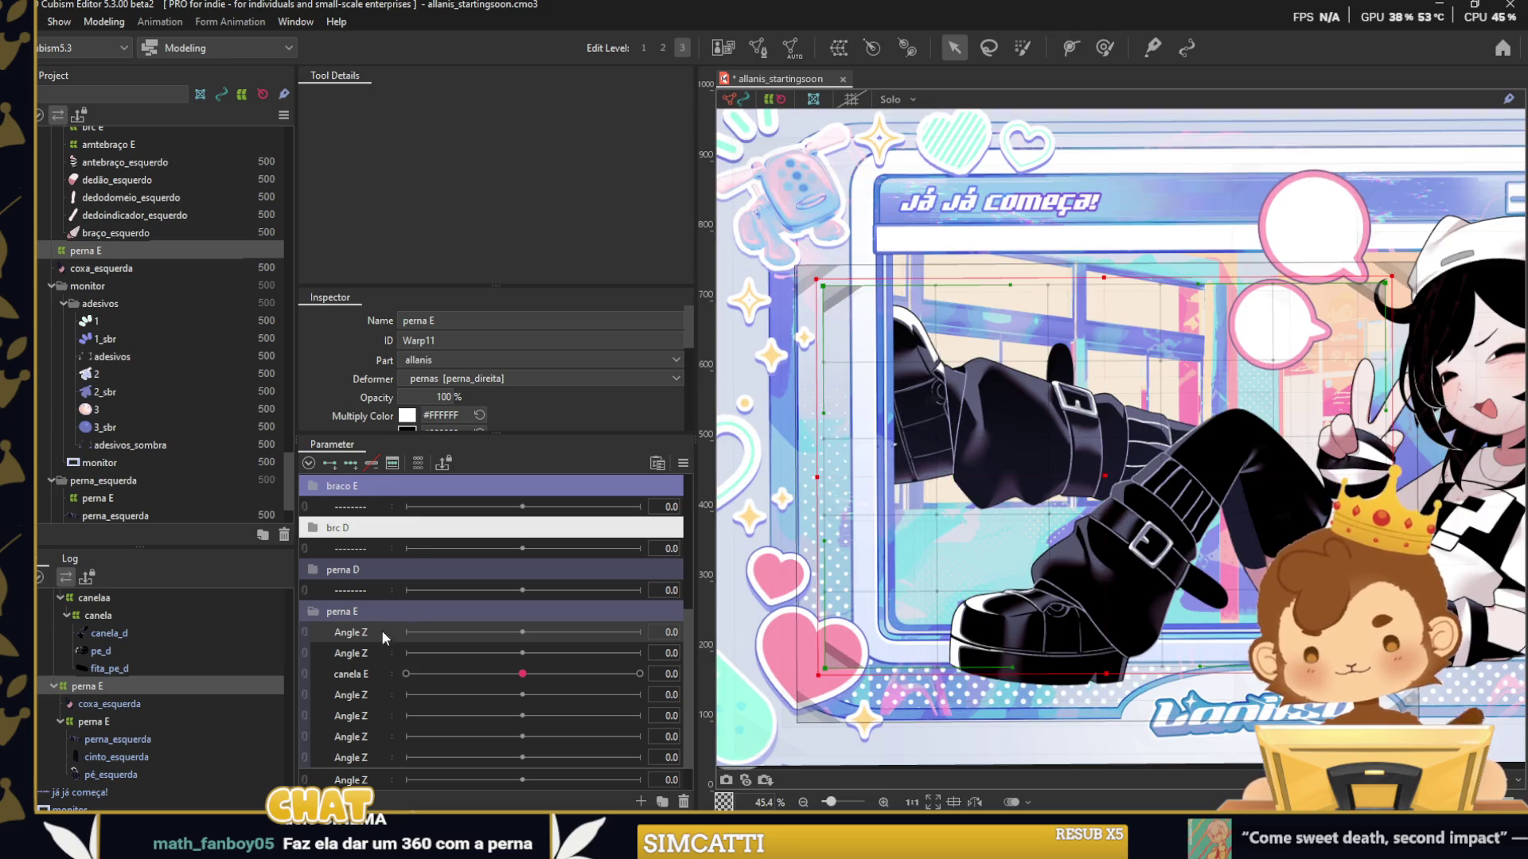
pyautogui.click(168, 704)
pyautogui.rightClick(369, 634)
pyautogui.click(382, 648)
pyautogui.write('coxa ')
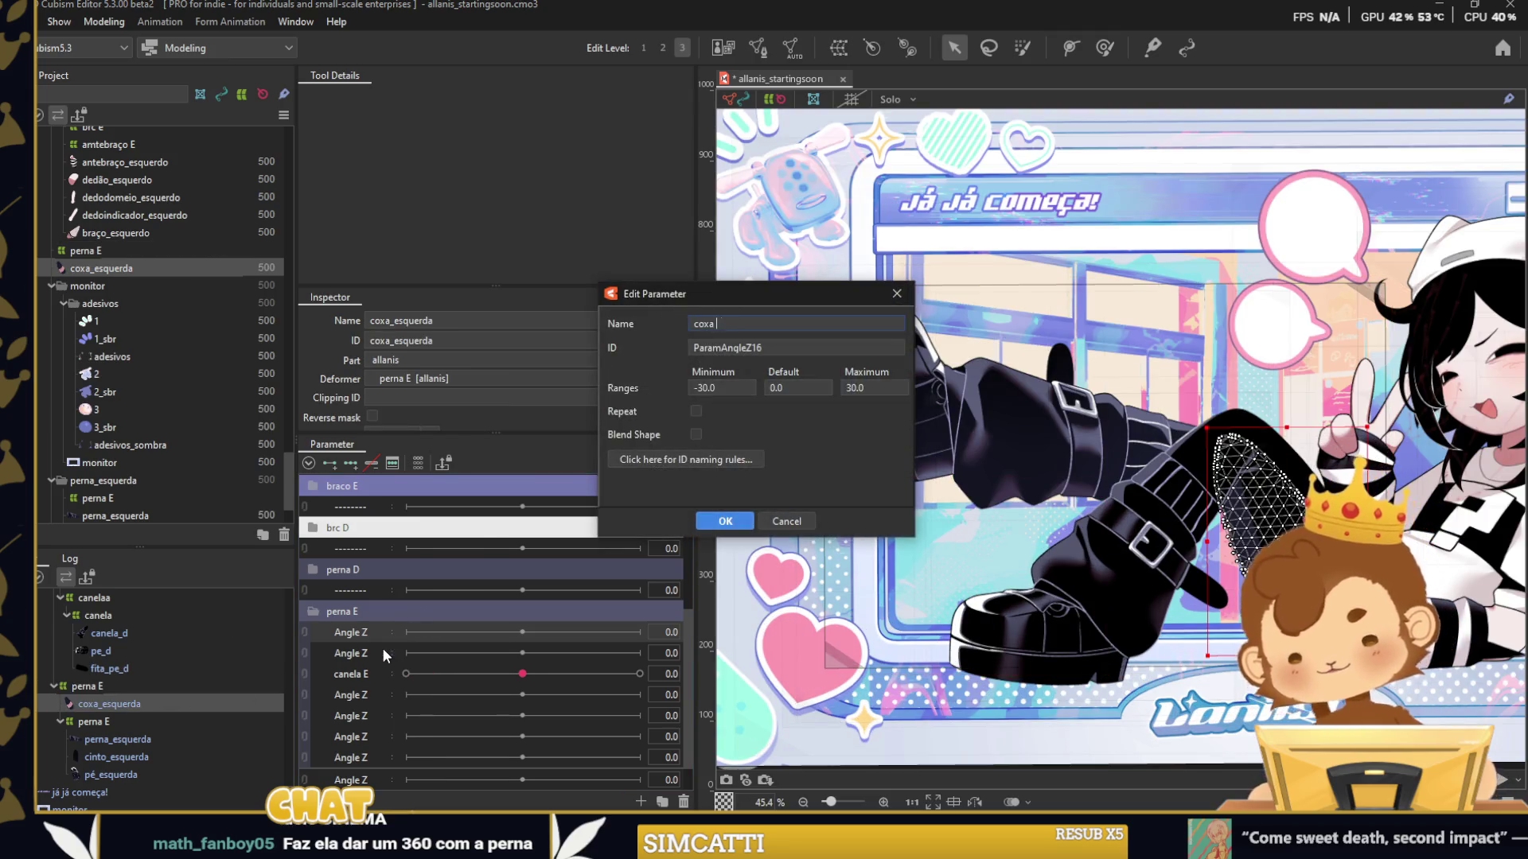
pyautogui.write('E')
pyautogui.press('Return')
# Push coxa E to its maximum of 30 and call up Extended Interpolation.
pyautogui.moveTo(533, 631); pyautogui.dragTo(640, 632)
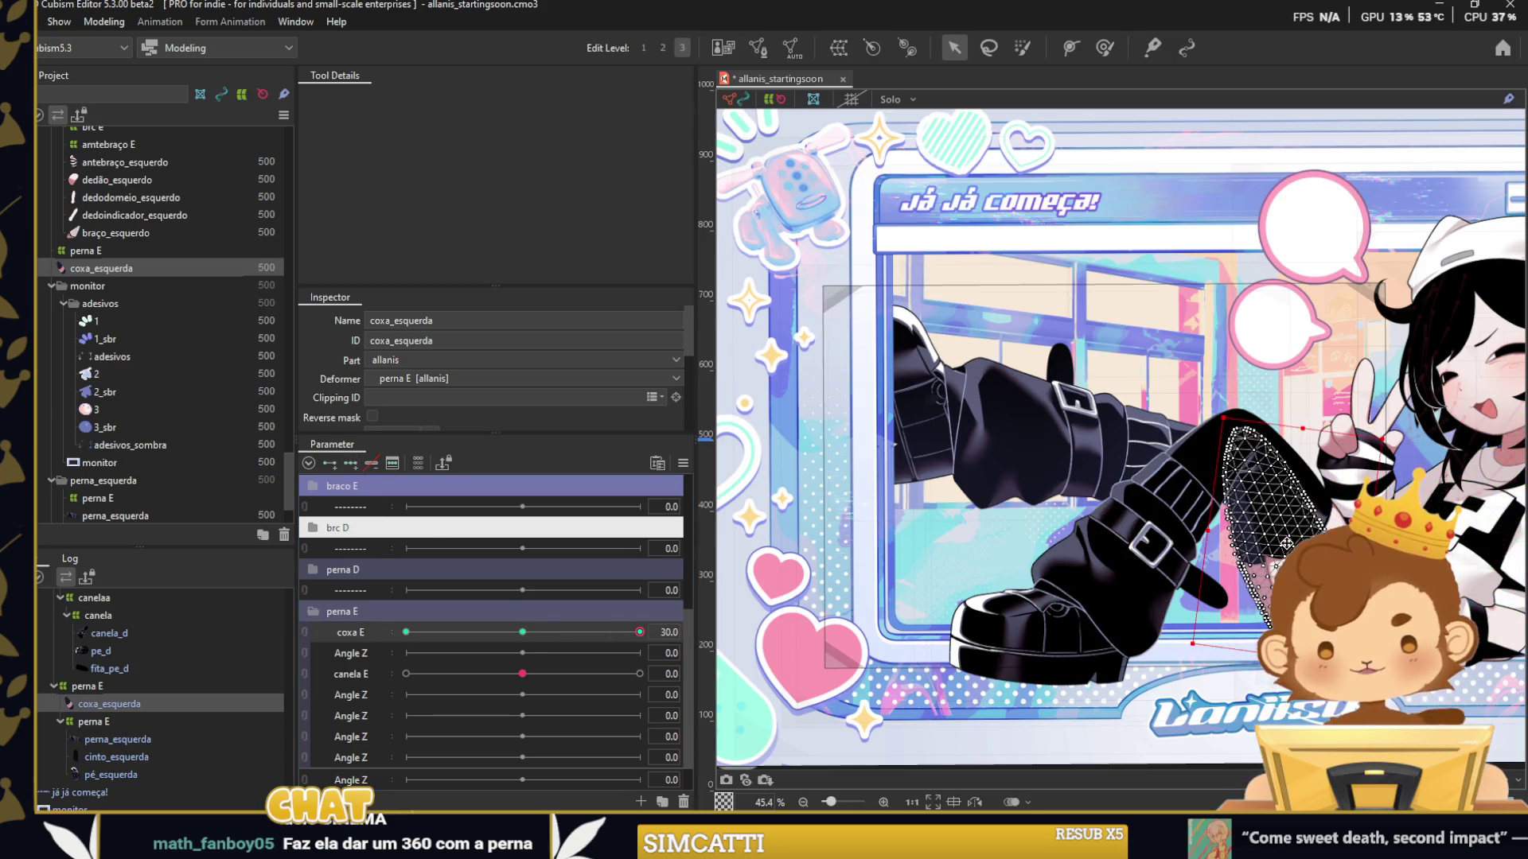
pyautogui.moveTo(640, 631); pyautogui.dragTo(623, 638)
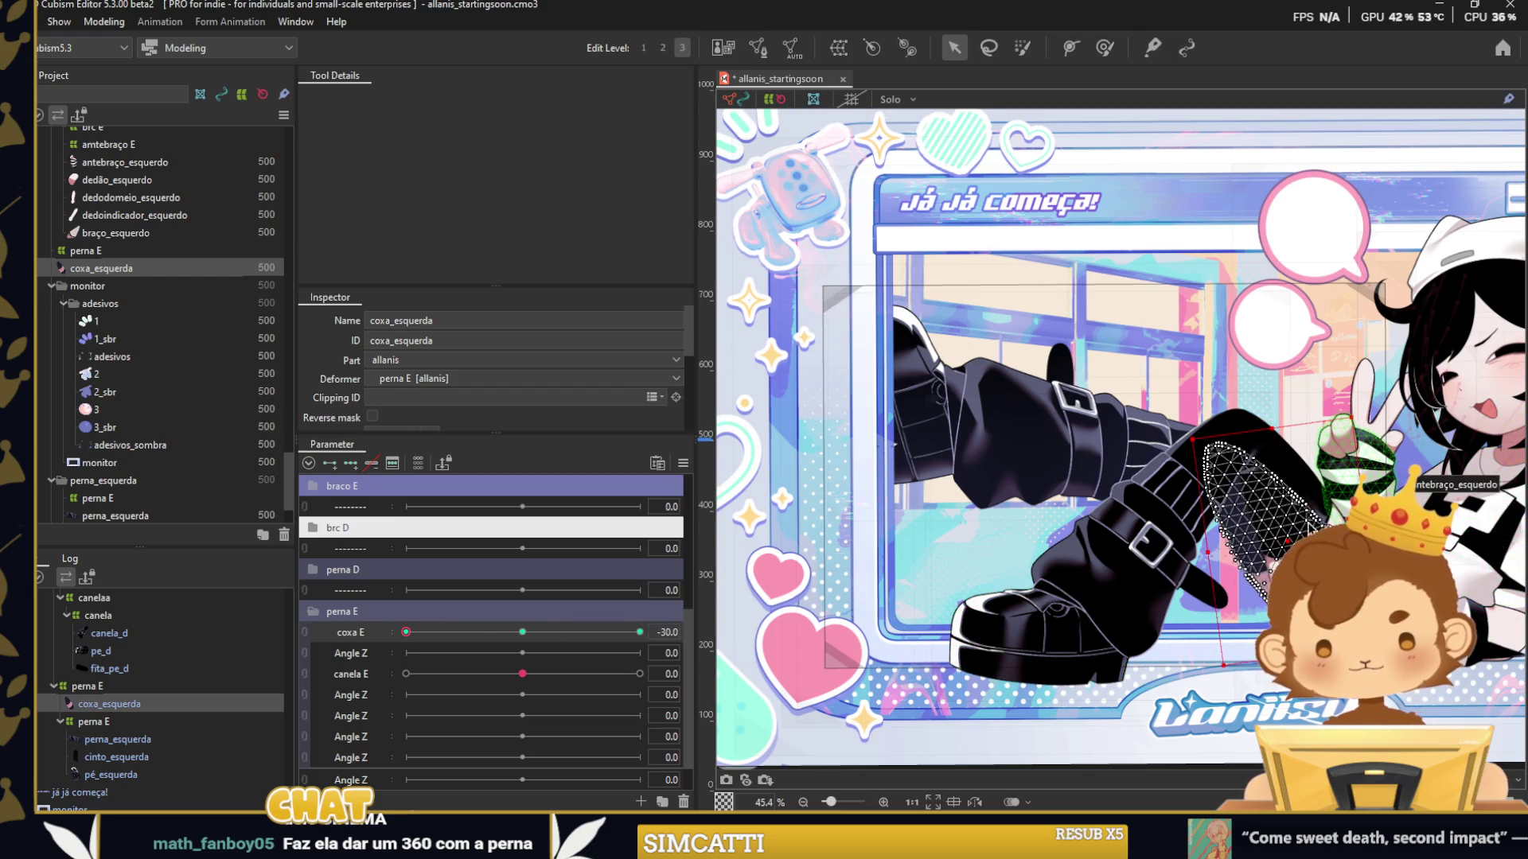
pyautogui.hotkey('ctrl', 'e')
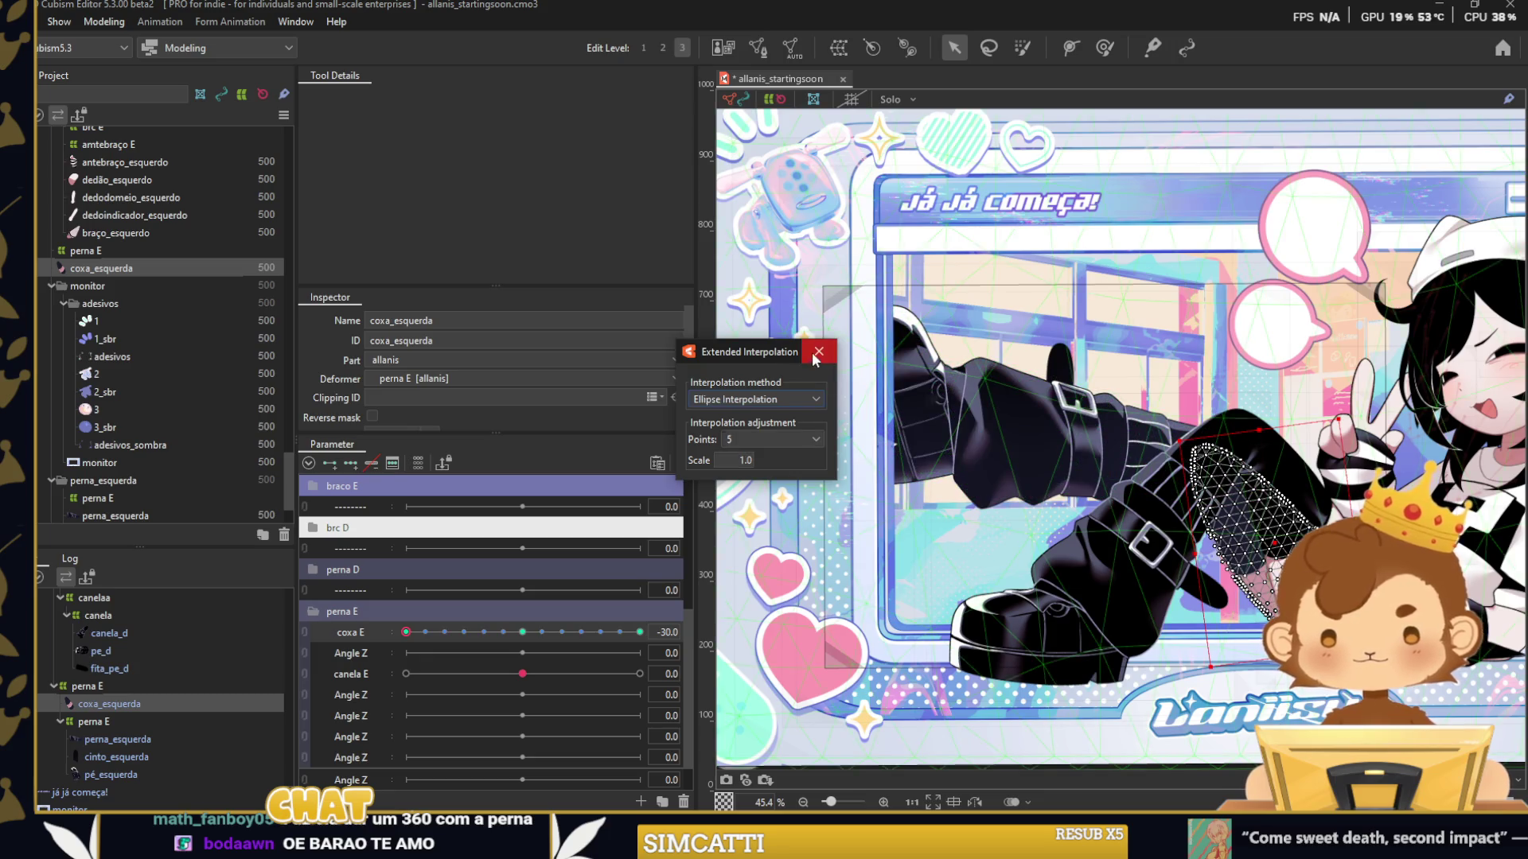
# Pose the left leg at coxa E 30 and -30 and add interpolated keyforms.
pyautogui.click(817, 353)
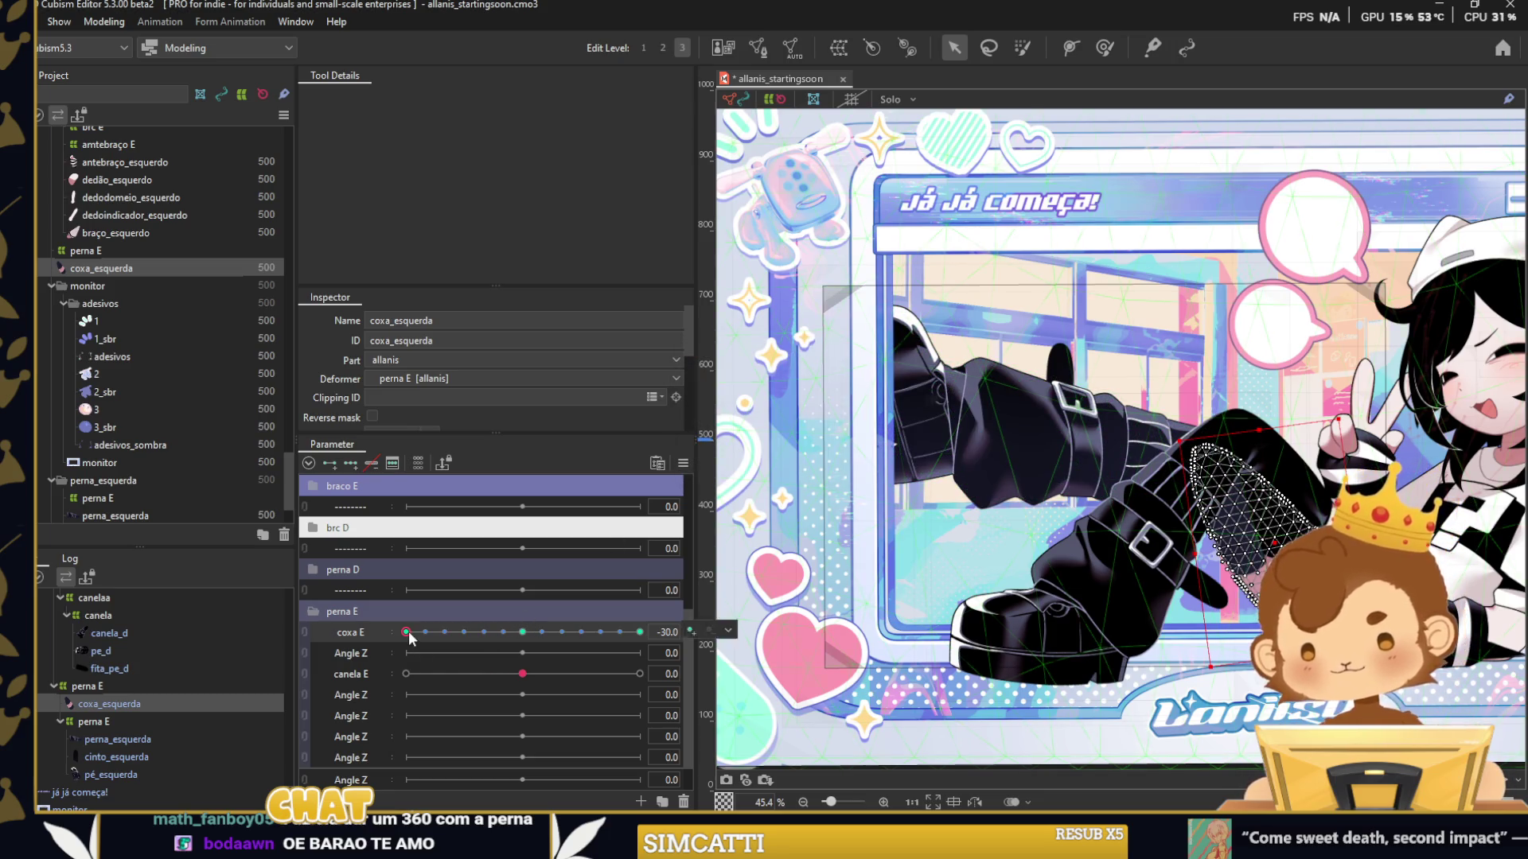
pyautogui.moveTo(406, 631); pyautogui.dragTo(693, 632)
pyautogui.click(89, 722)
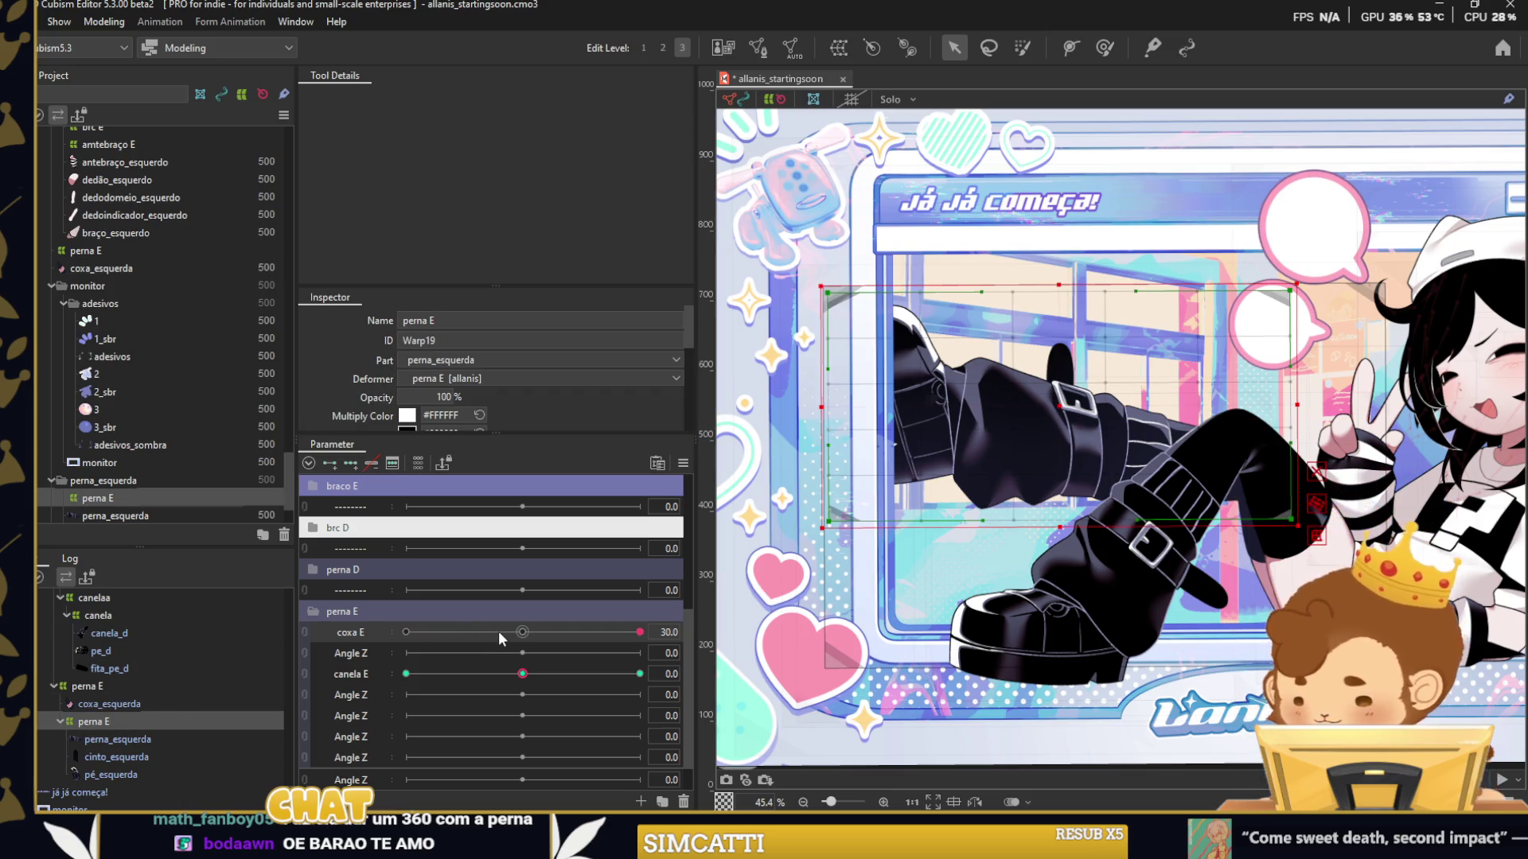
pyautogui.click(498, 632)
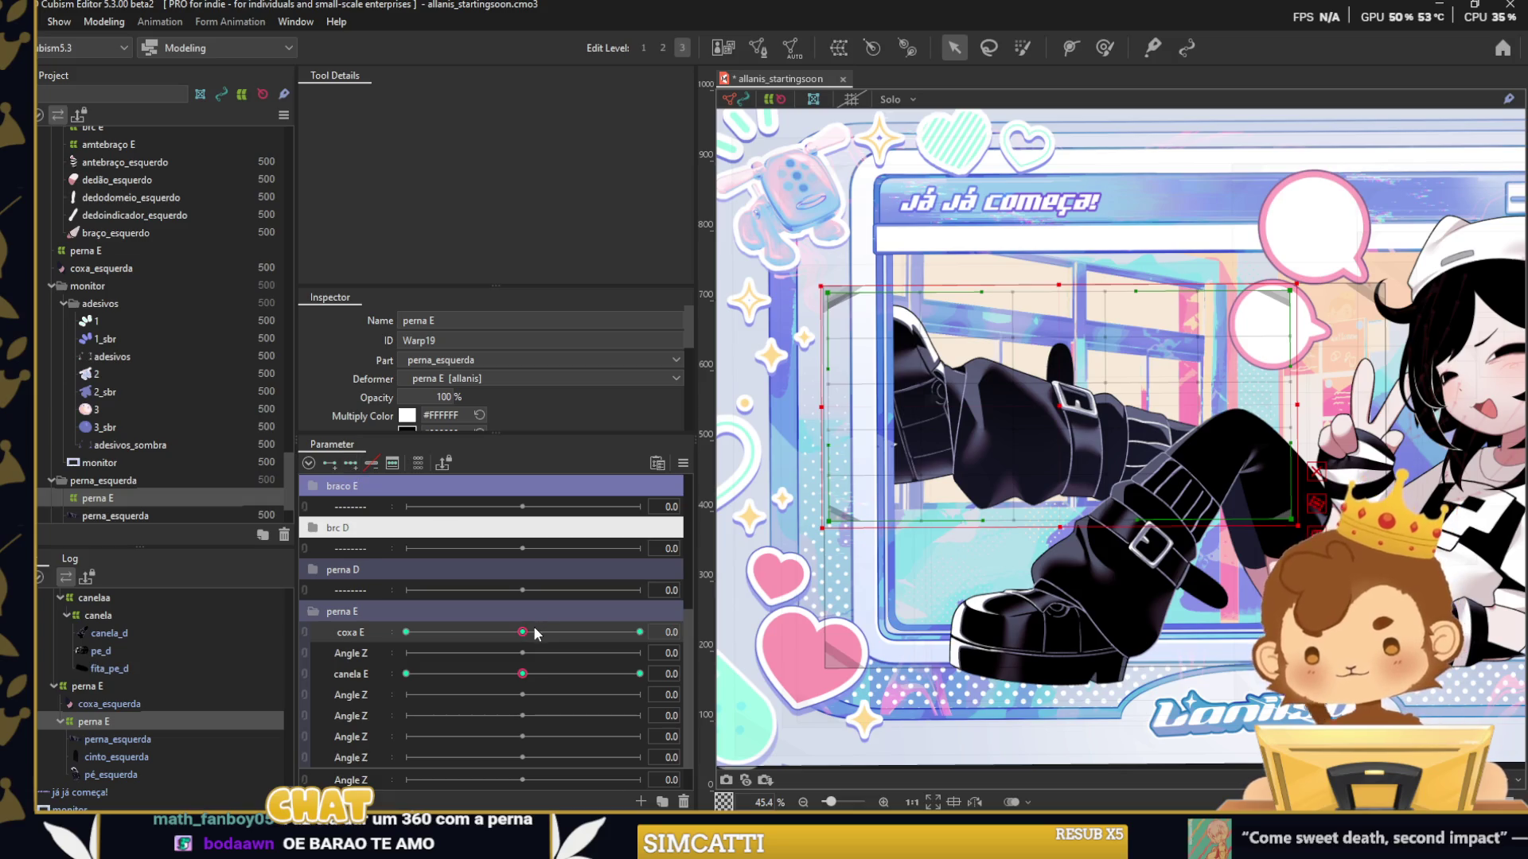
pyautogui.moveTo(525, 632); pyautogui.dragTo(778, 573)
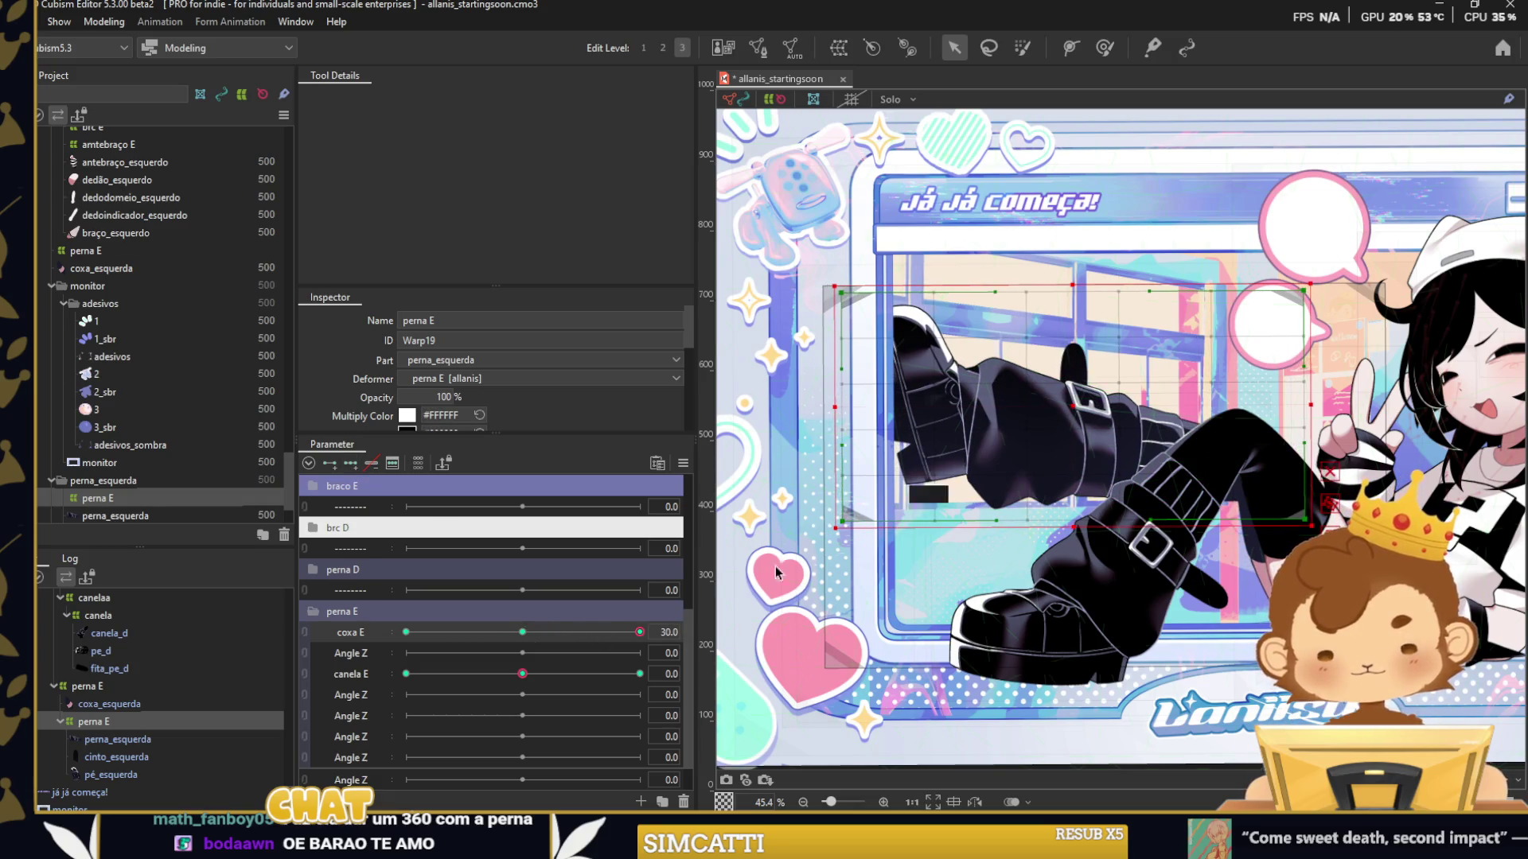
pyautogui.moveTo(639, 632); pyautogui.dragTo(406, 634)
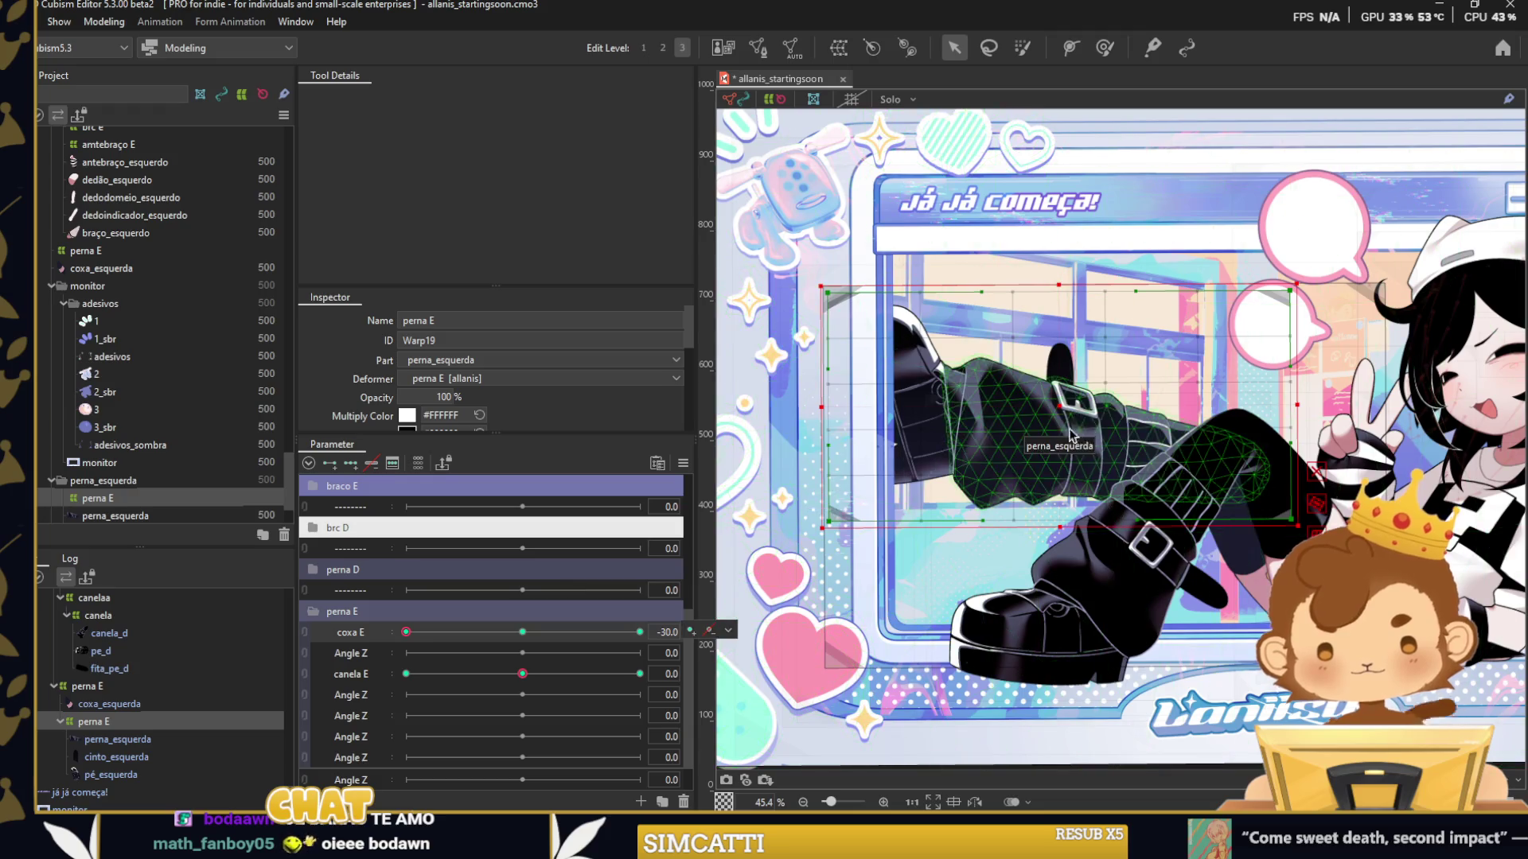
pyautogui.hotkey('ctrl', 'e')
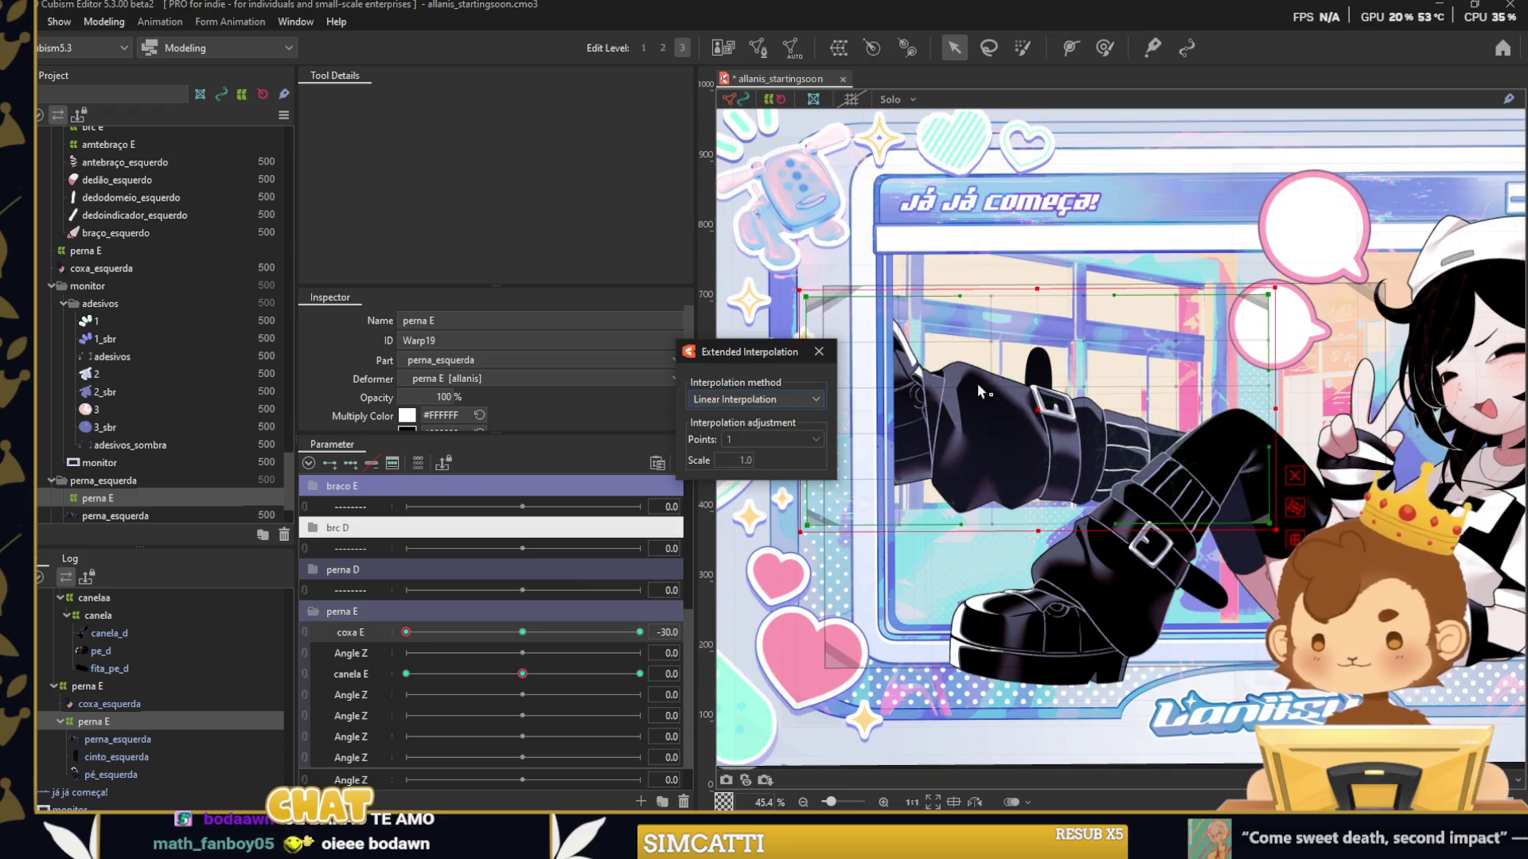
pyautogui.click(819, 353)
pyautogui.moveTo(407, 633); pyautogui.dragTo(907, 649)
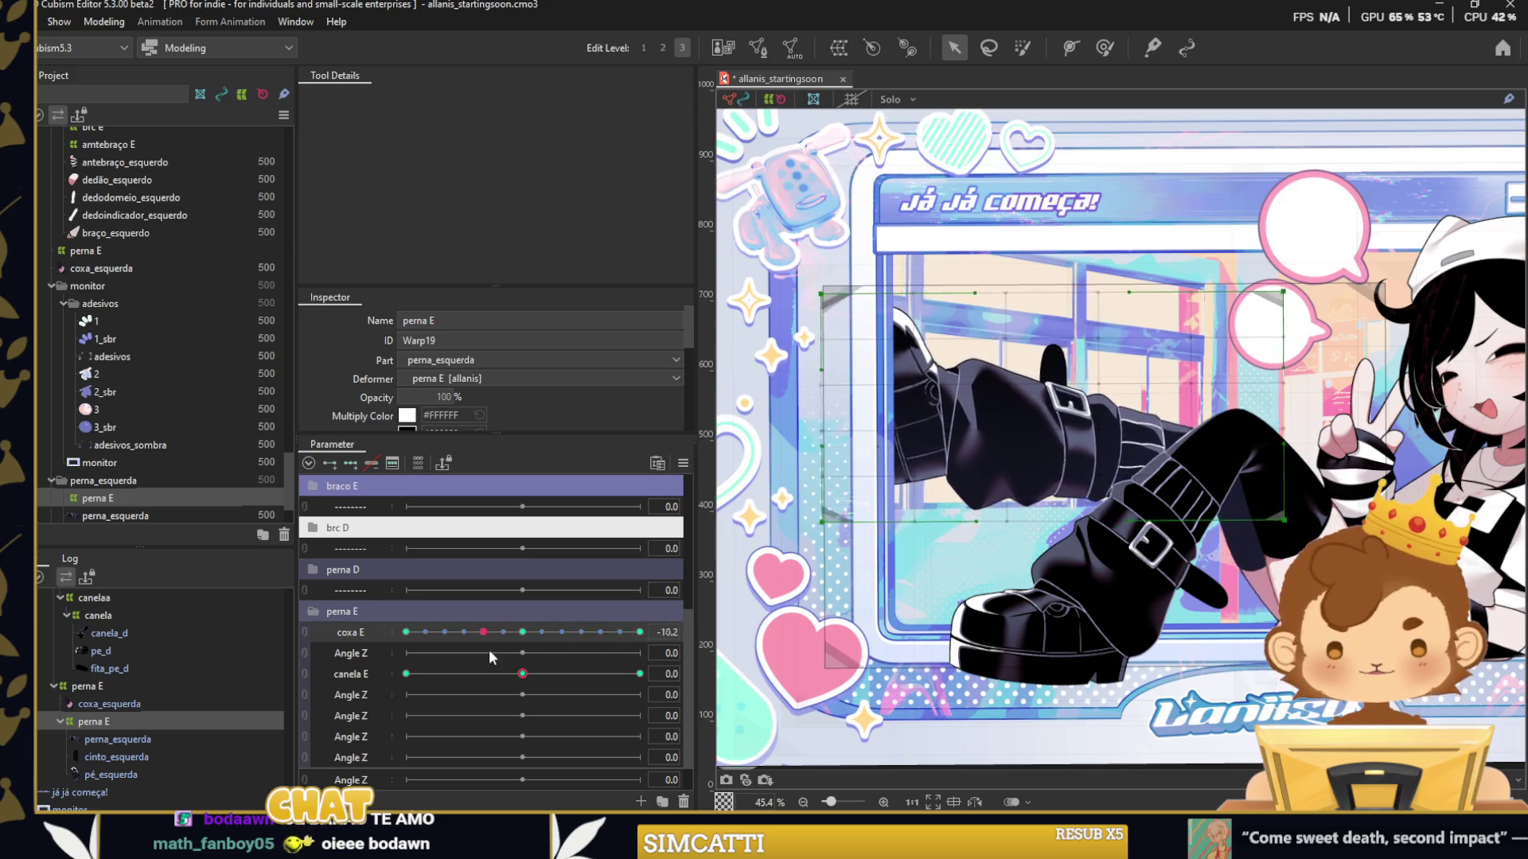
# Bend the left shin with canela E and add evenly spaced interpolated keyforms.
pyautogui.click(522, 631)
pyautogui.moveTo(522, 674)
pyautogui.mouseDown()
pyautogui.moveTo(409, 691)
pyautogui.moveTo(522, 684)
pyautogui.mouseUp()
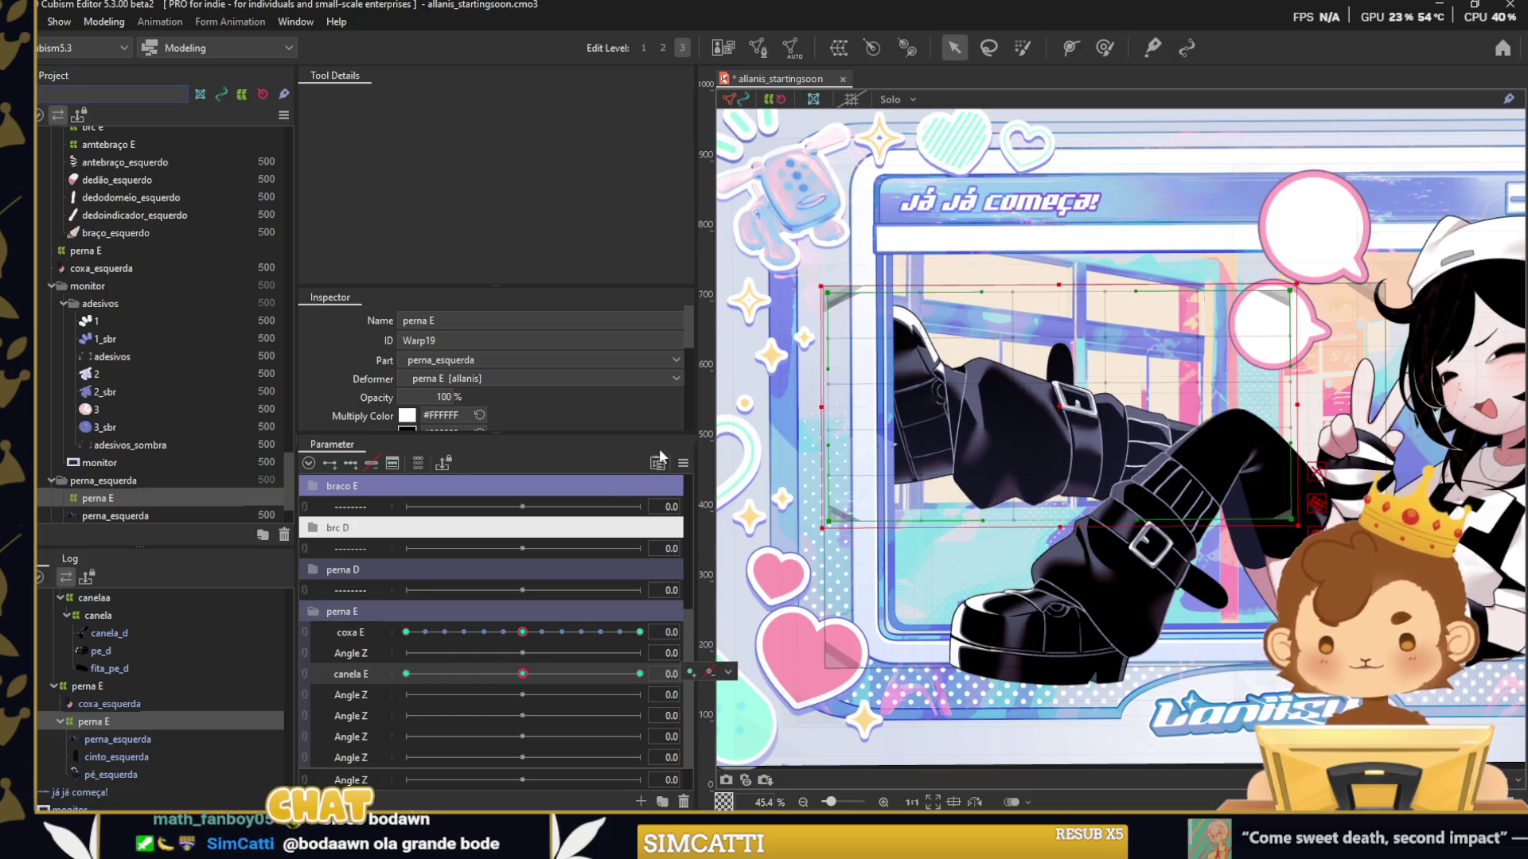
pyautogui.click(683, 463)
pyautogui.press('Return')
# Synthesize corners for coxa E and canela E and join them into one 2D control.
pyautogui.click(684, 463)
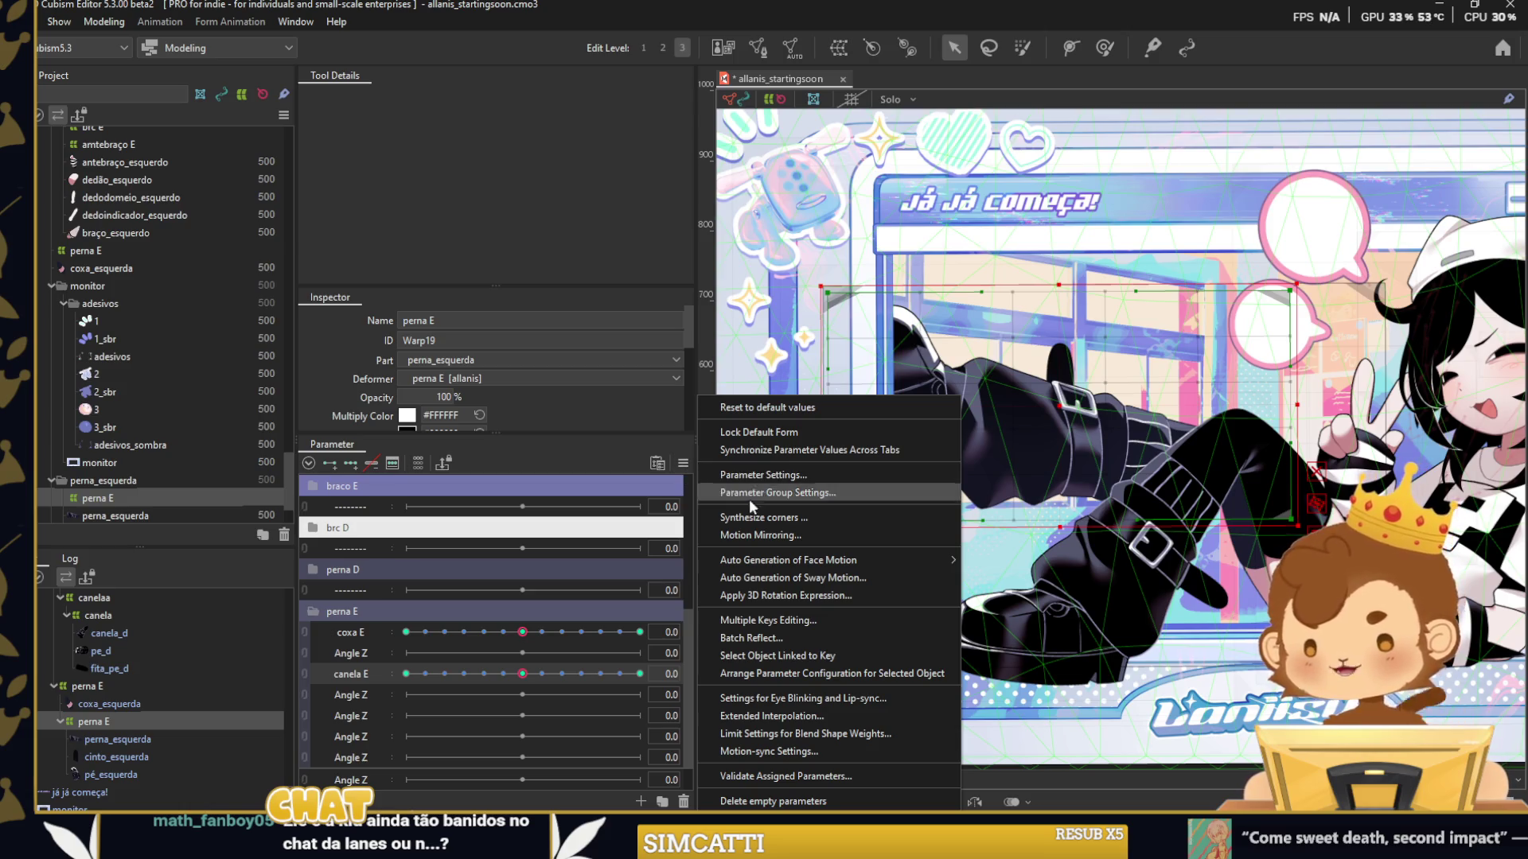
pyautogui.click(740, 517)
pyautogui.click(846, 589)
pyautogui.scroll(-1, 986, 596)
pyautogui.click(887, 744)
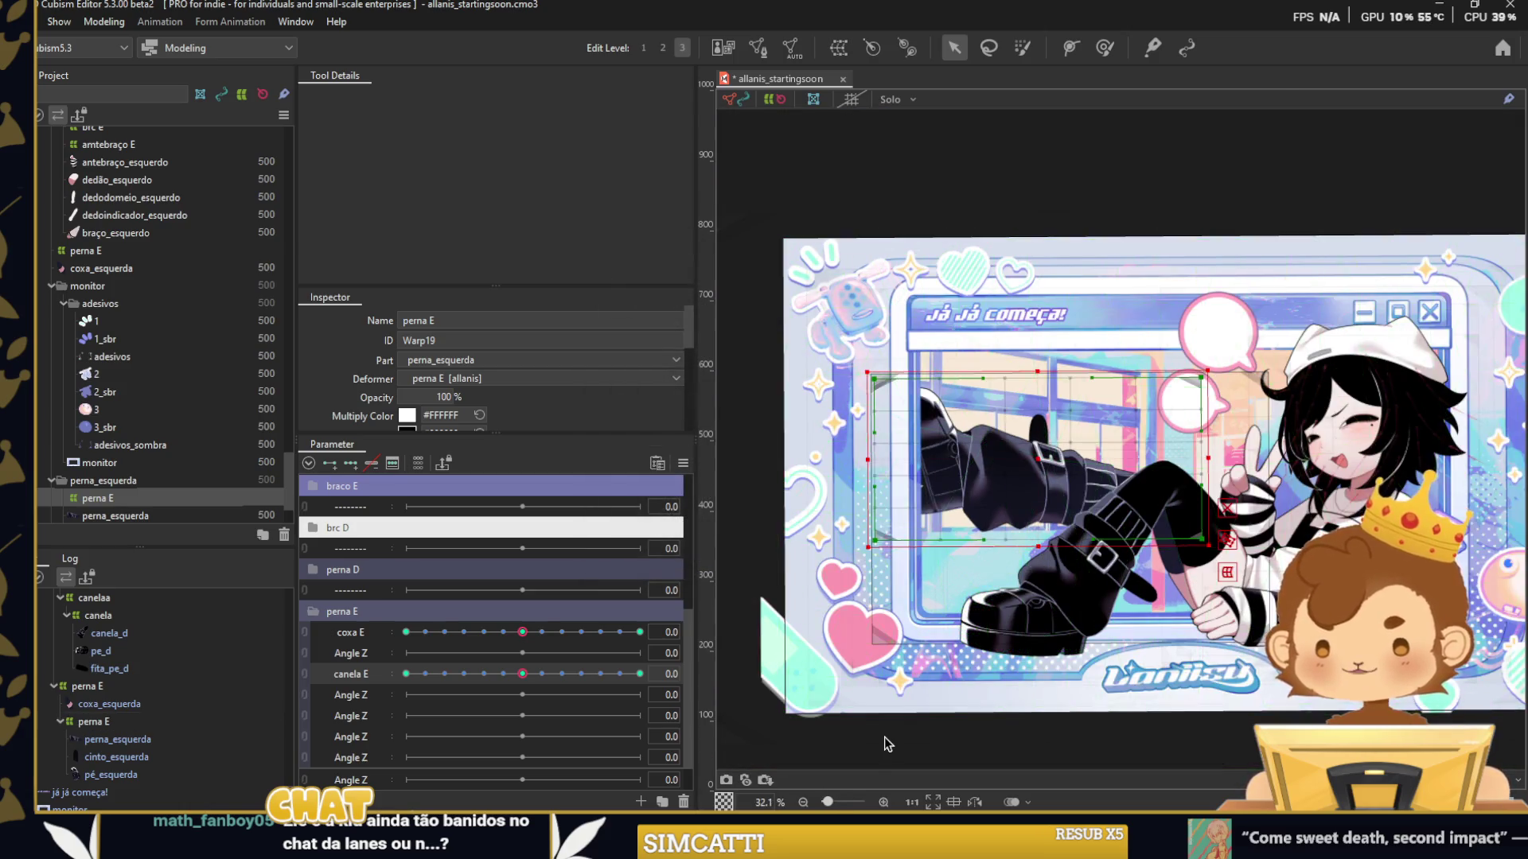
pyautogui.click(303, 636)
pyautogui.moveTo(512, 652)
pyautogui.mouseDown()
pyautogui.moveTo(556, 652)
pyautogui.moveTo(457, 670)
pyautogui.moveTo(607, 676)
pyautogui.moveTo(460, 674)
pyautogui.mouseUp()
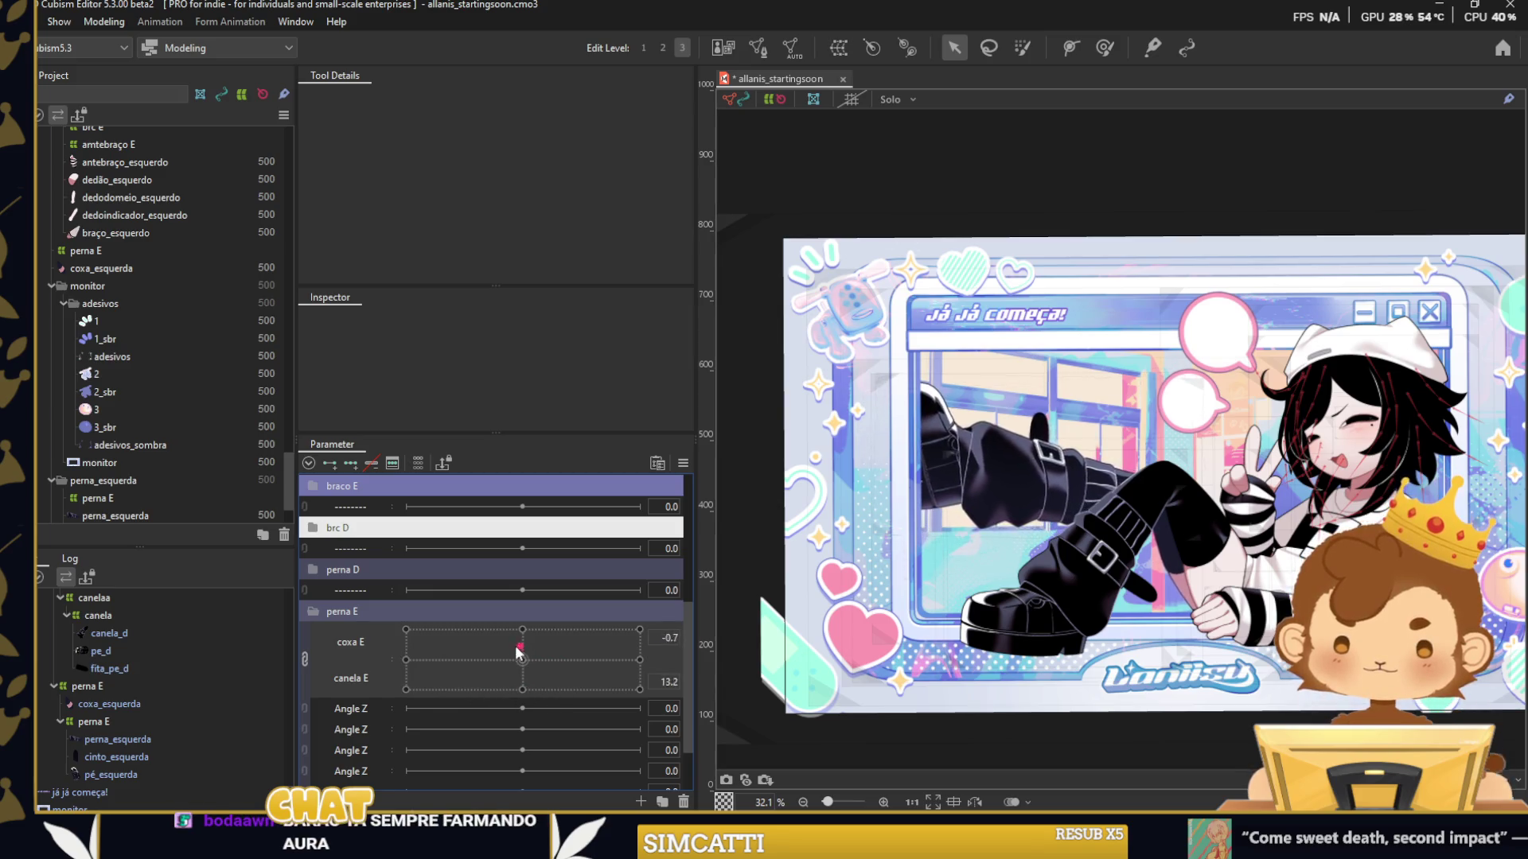
# Separate coxa E and canela E again and shift the perna E warp down slightly.
pyautogui.moveTo(460, 674); pyautogui.dragTo(522, 659)
pyautogui.click(305, 659)
pyautogui.click(154, 721)
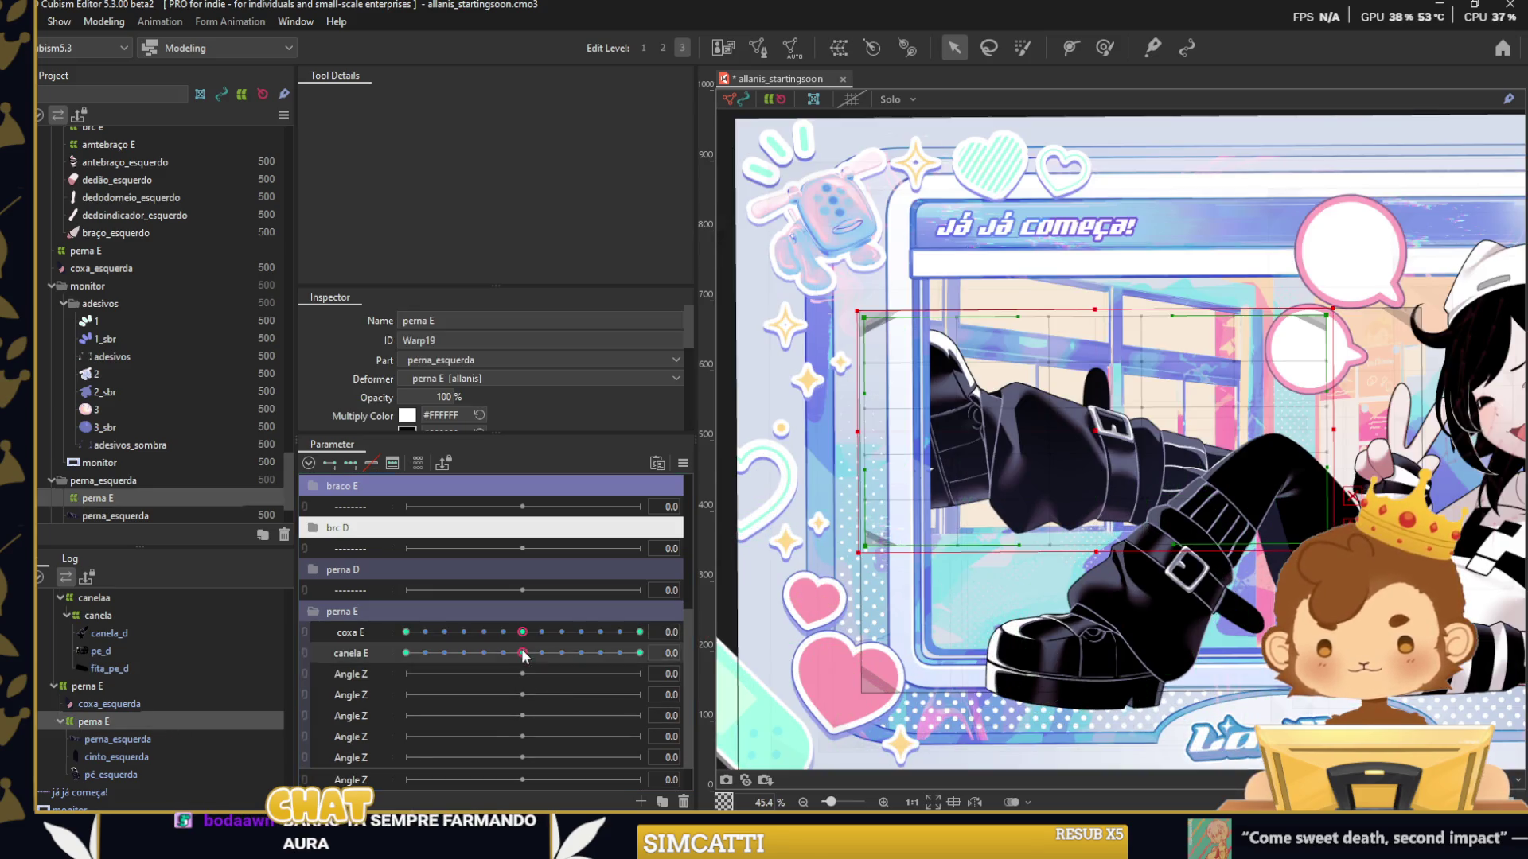
pyautogui.scroll(2, 899, 535)
pyautogui.moveTo(1090, 450); pyautogui.dragTo(1107, 641)
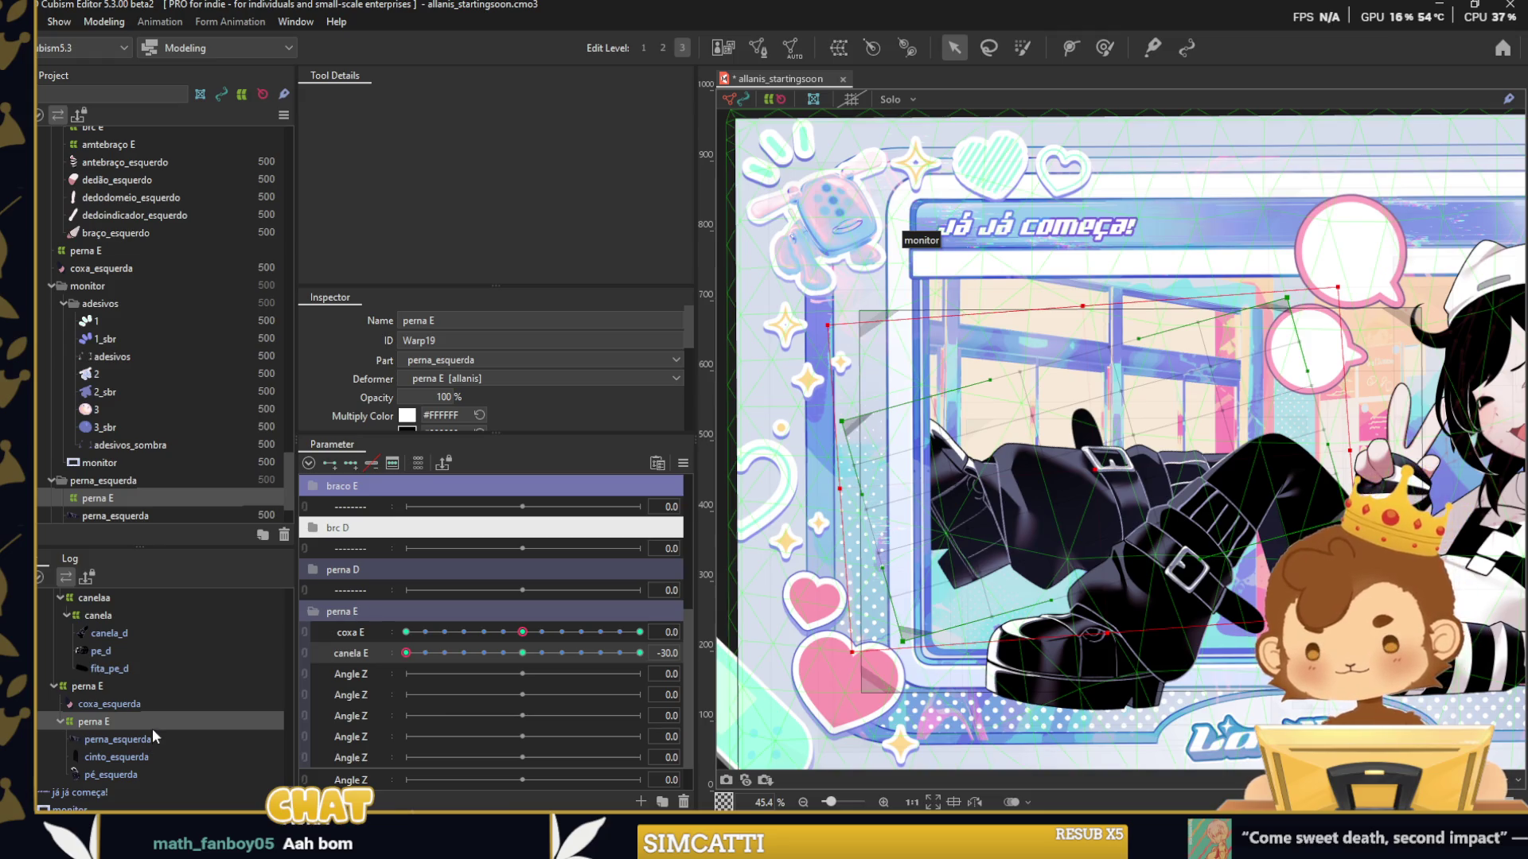
pyautogui.click(127, 705)
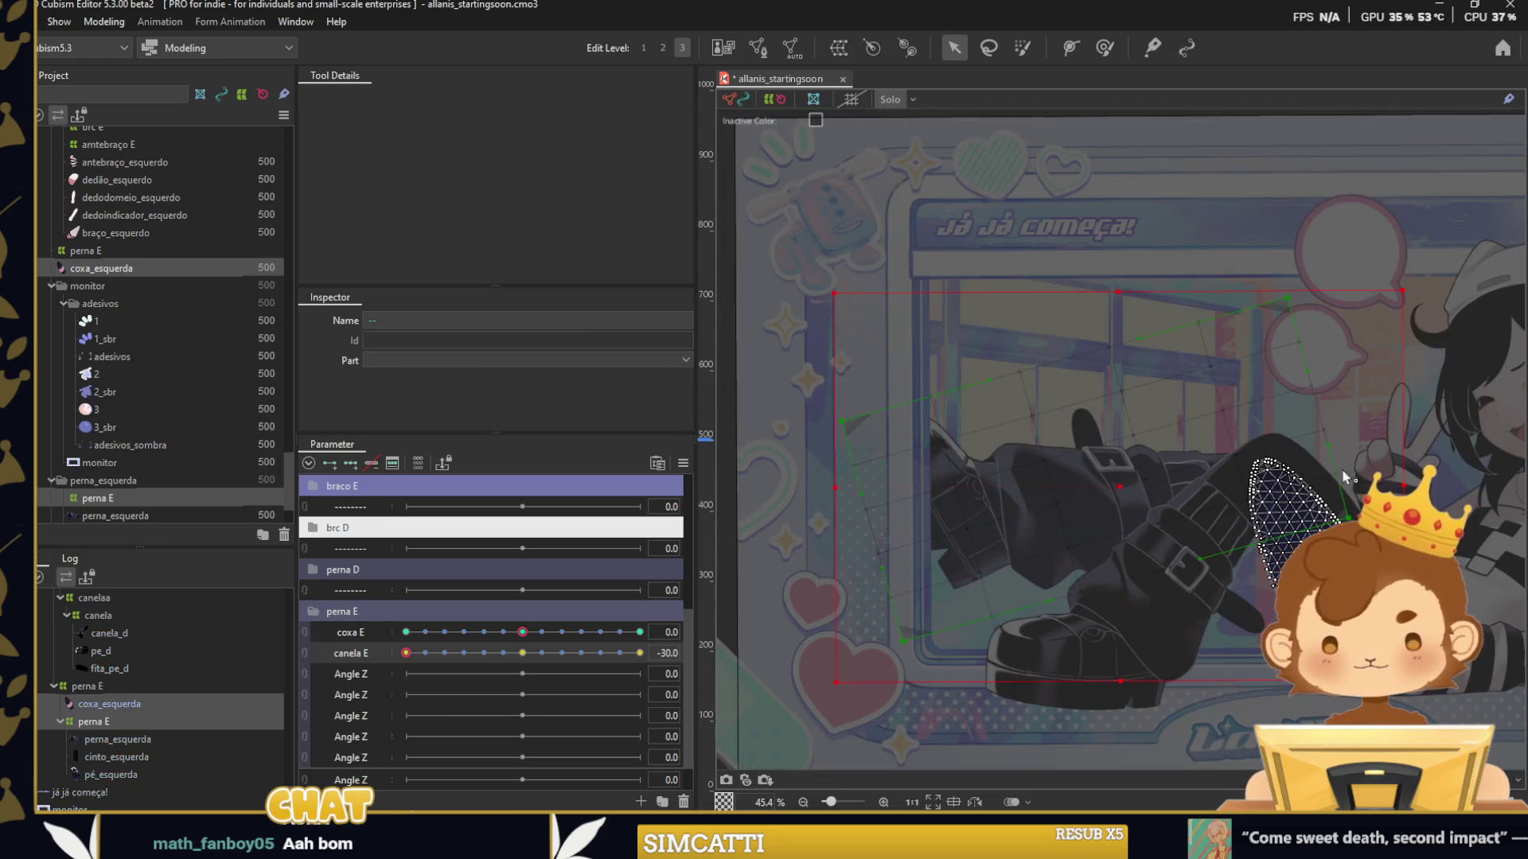
pyautogui.scroll(2, 1002, 546)
pyautogui.click(118, 720)
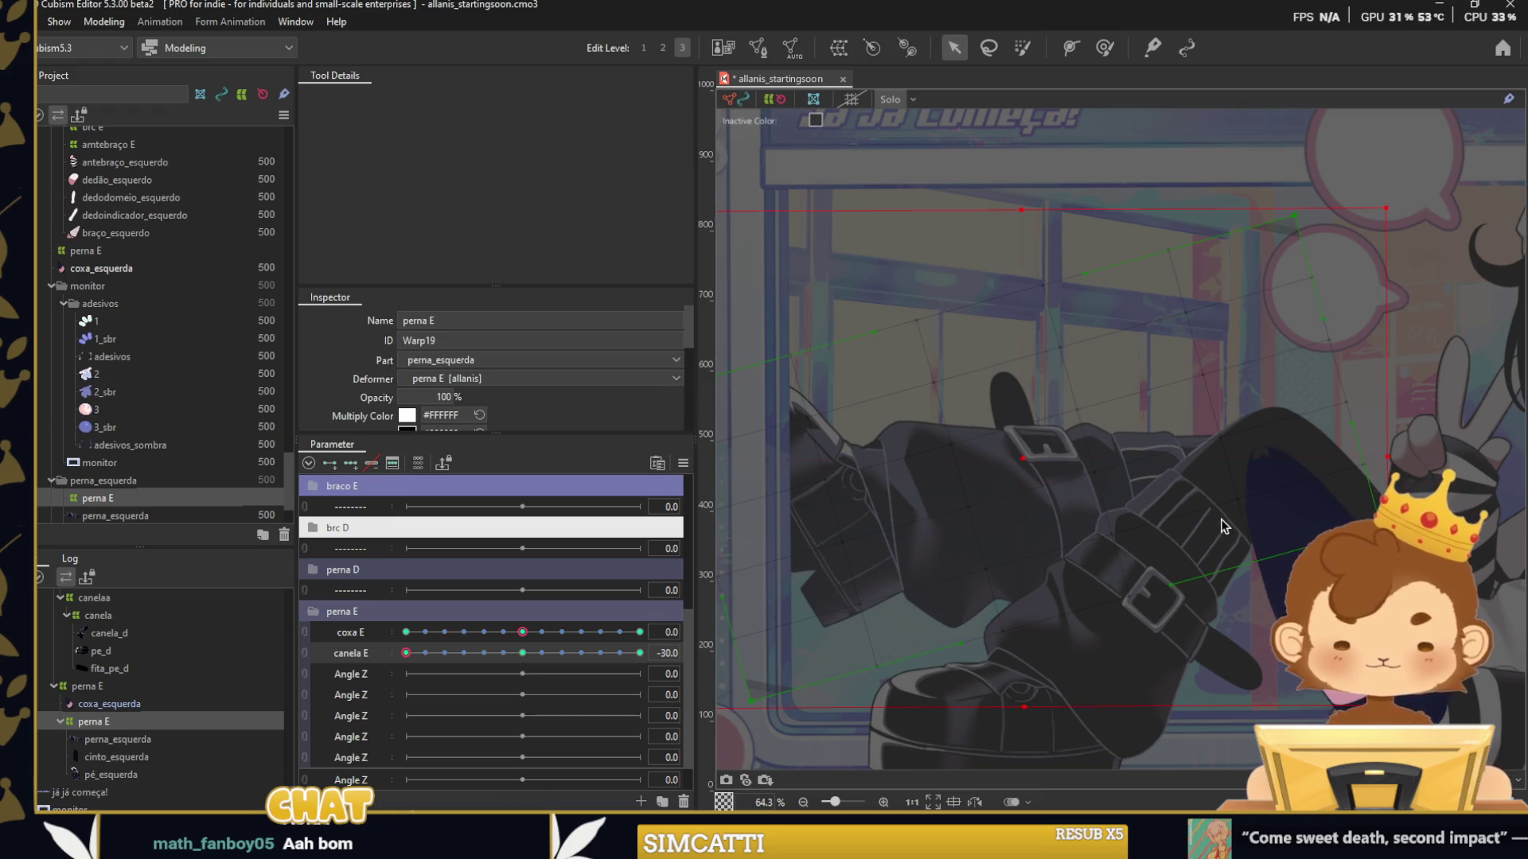
pyautogui.scroll(2, 1223, 526)
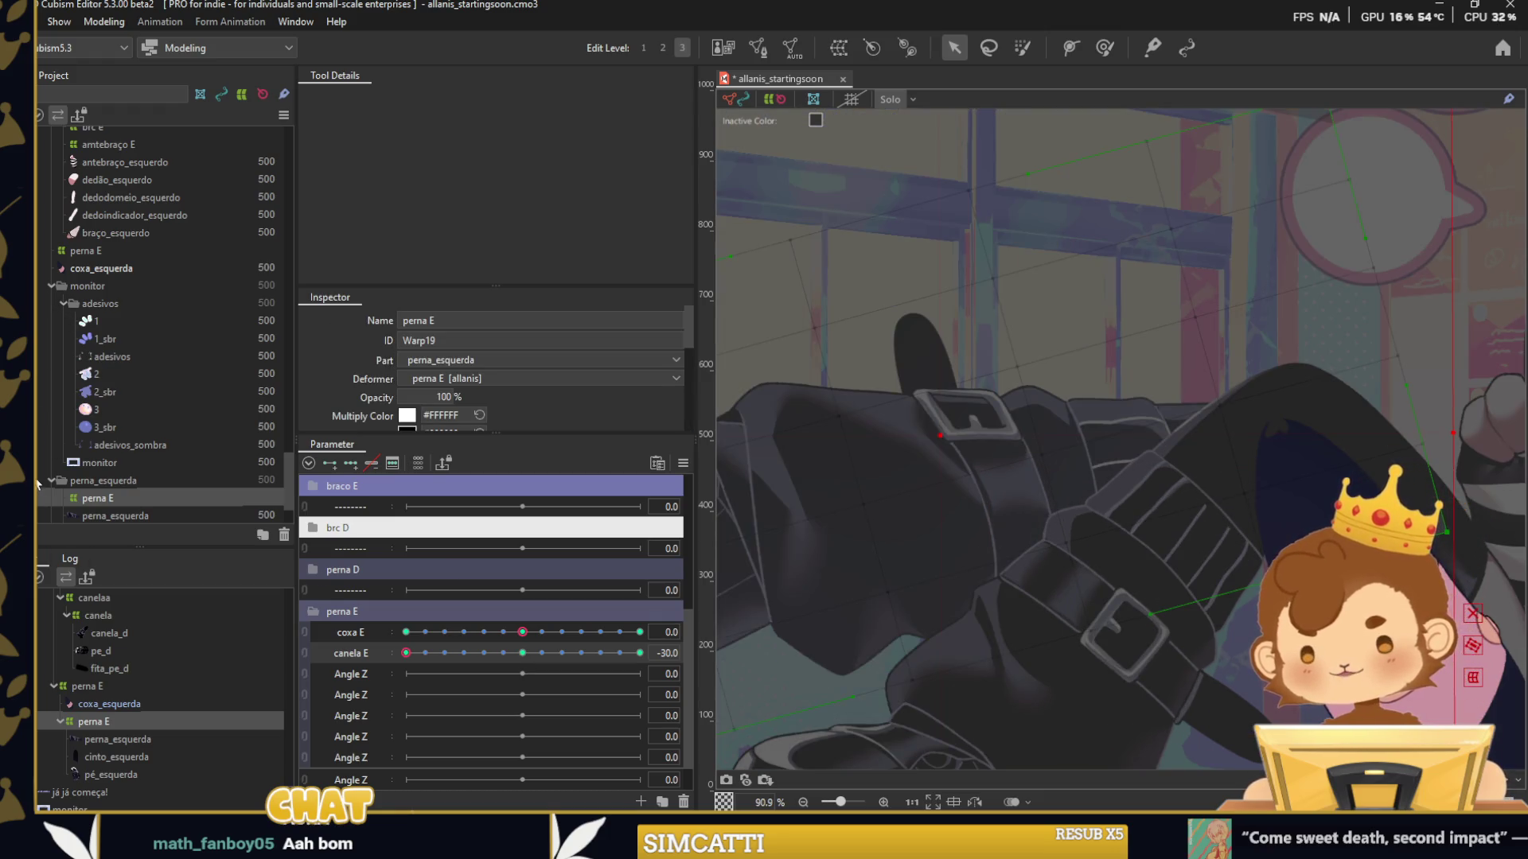
pyautogui.scroll(-2, 37, 483)
pyautogui.scroll(1, 46, 356)
pyautogui.scroll(1, 43, 347)
pyautogui.scroll(2, 46, 330)
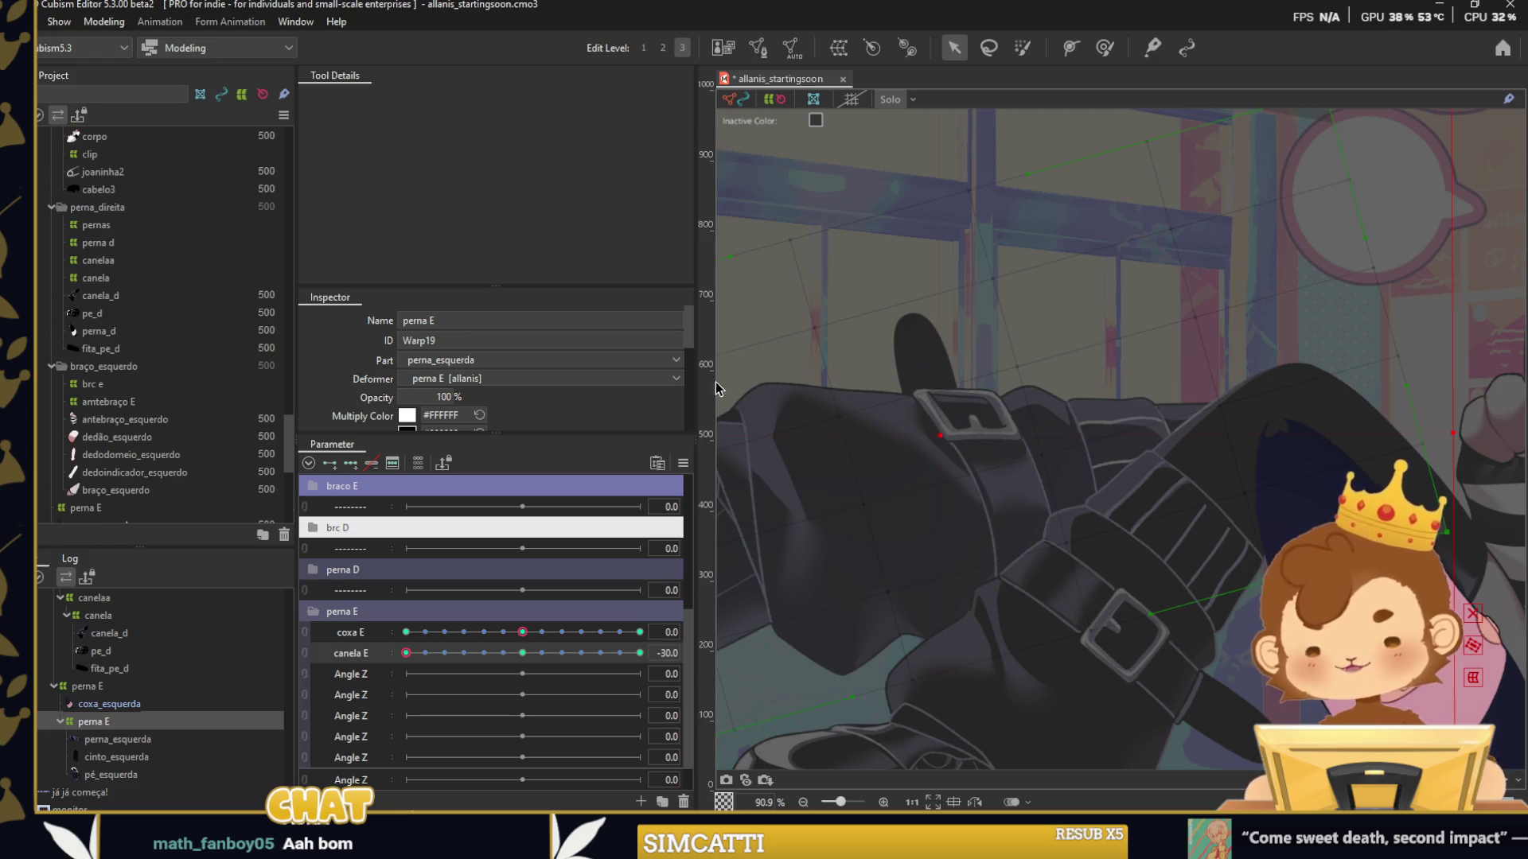
# Shift the perna E leg up and left for the canela E -30 pose.
pyautogui.click(522, 652)
pyautogui.click(883, 201)
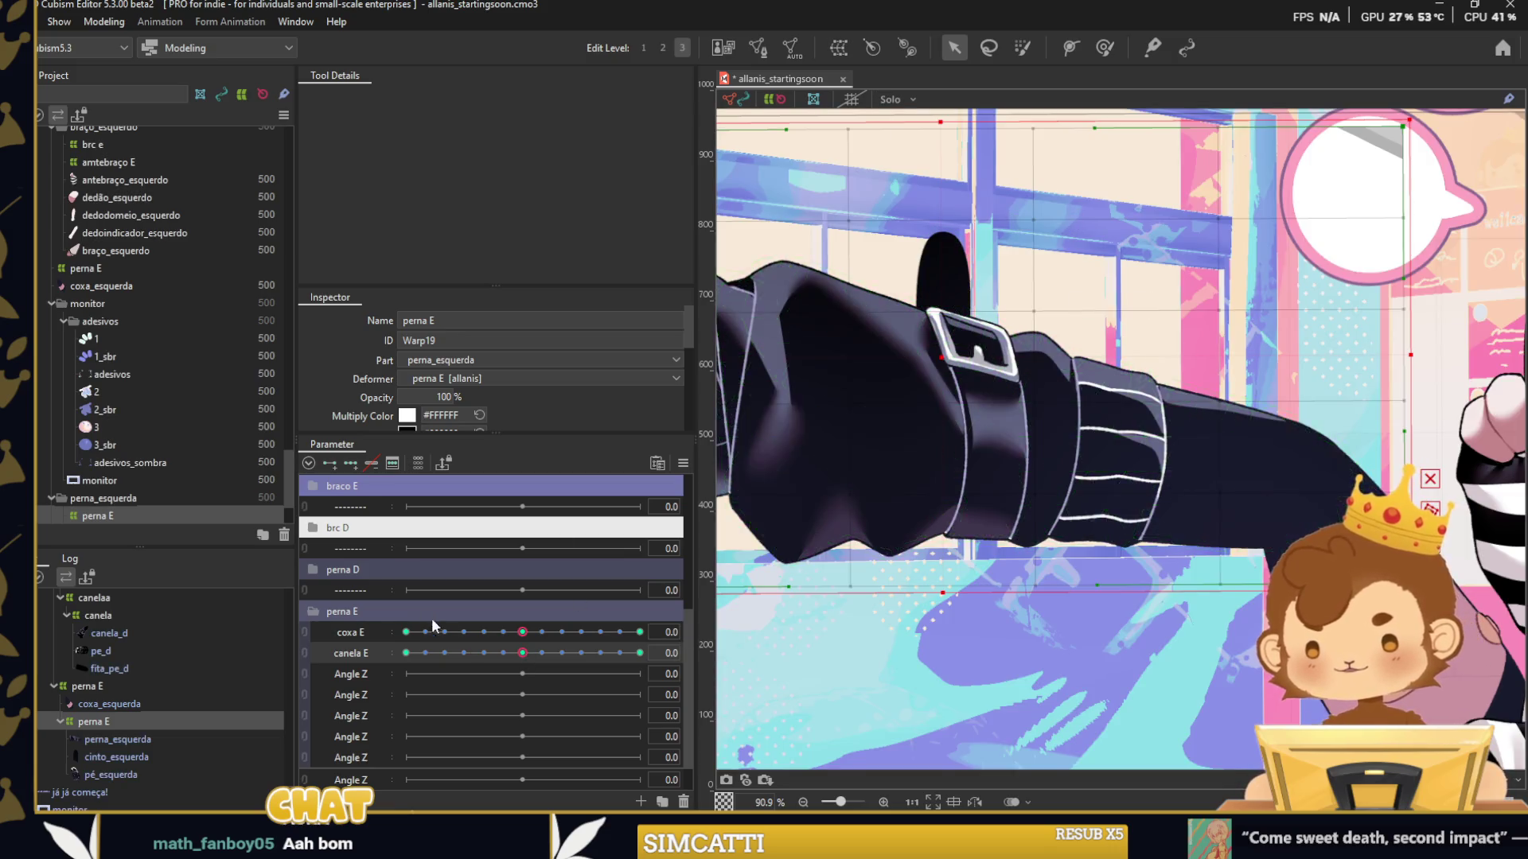
pyautogui.moveTo(522, 653); pyautogui.dragTo(477, 654)
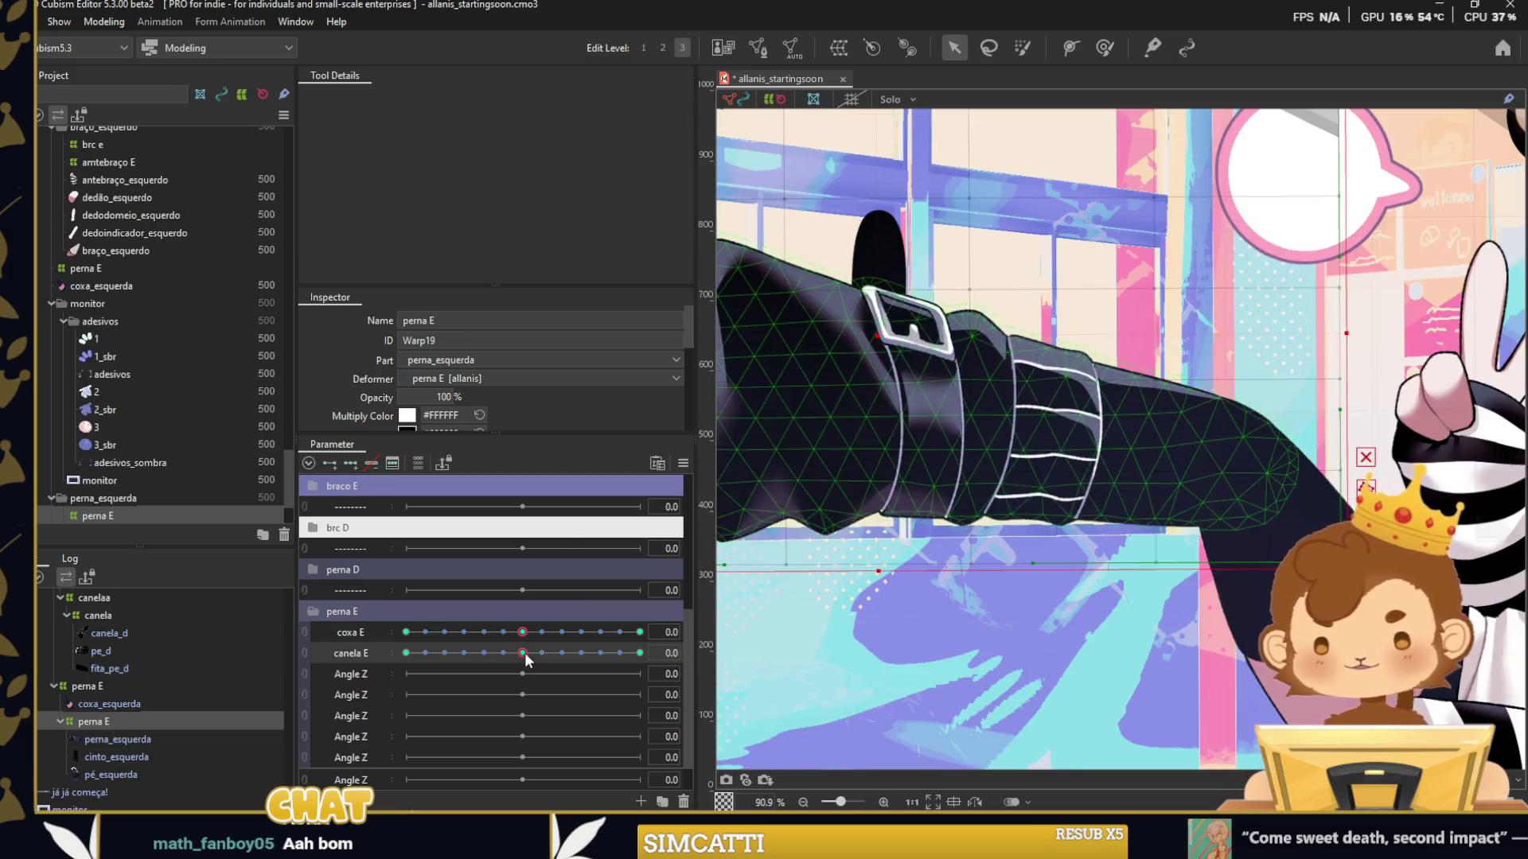
pyautogui.click(406, 653)
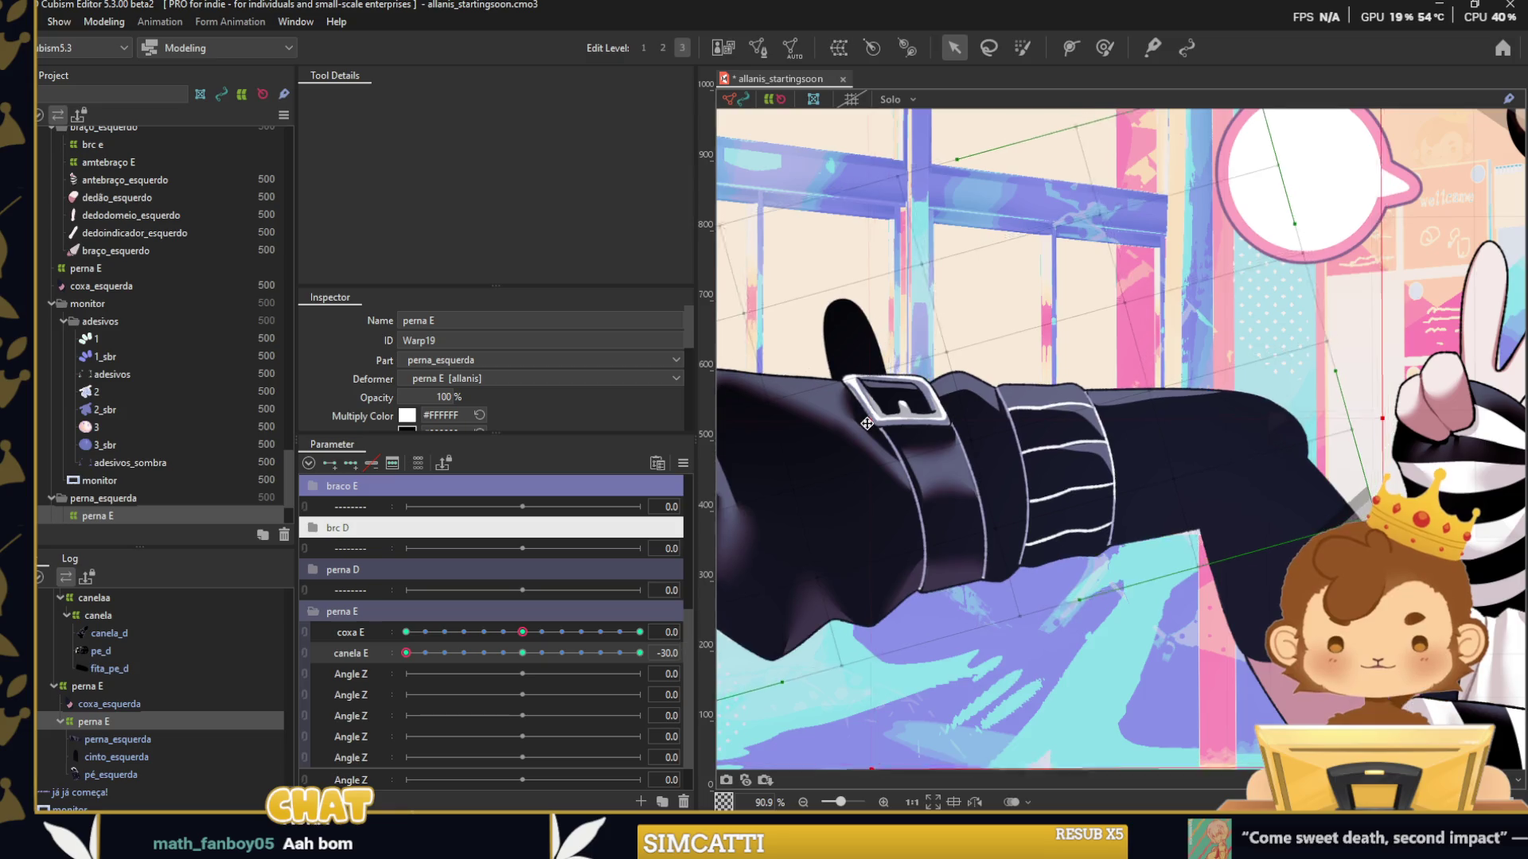
pyautogui.moveTo(846, 436); pyautogui.dragTo(835, 424)
# Rotate the perna E warp clockwise and nudge it up-right for the canela E 30 pose.
pyautogui.scroll(-3, 1288, 358)
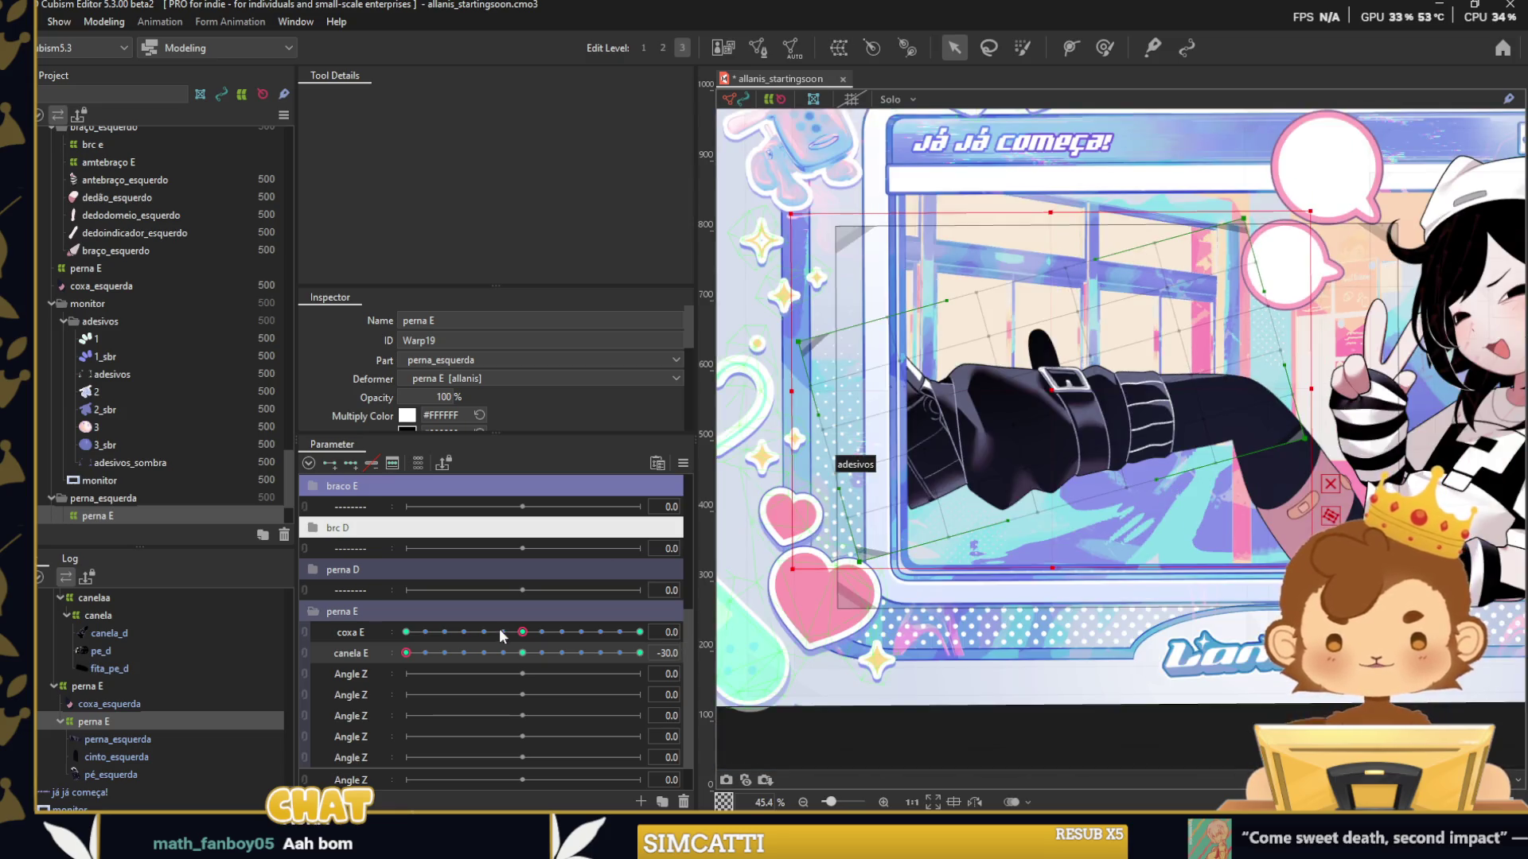
pyautogui.moveTo(405, 653); pyautogui.dragTo(911, 674)
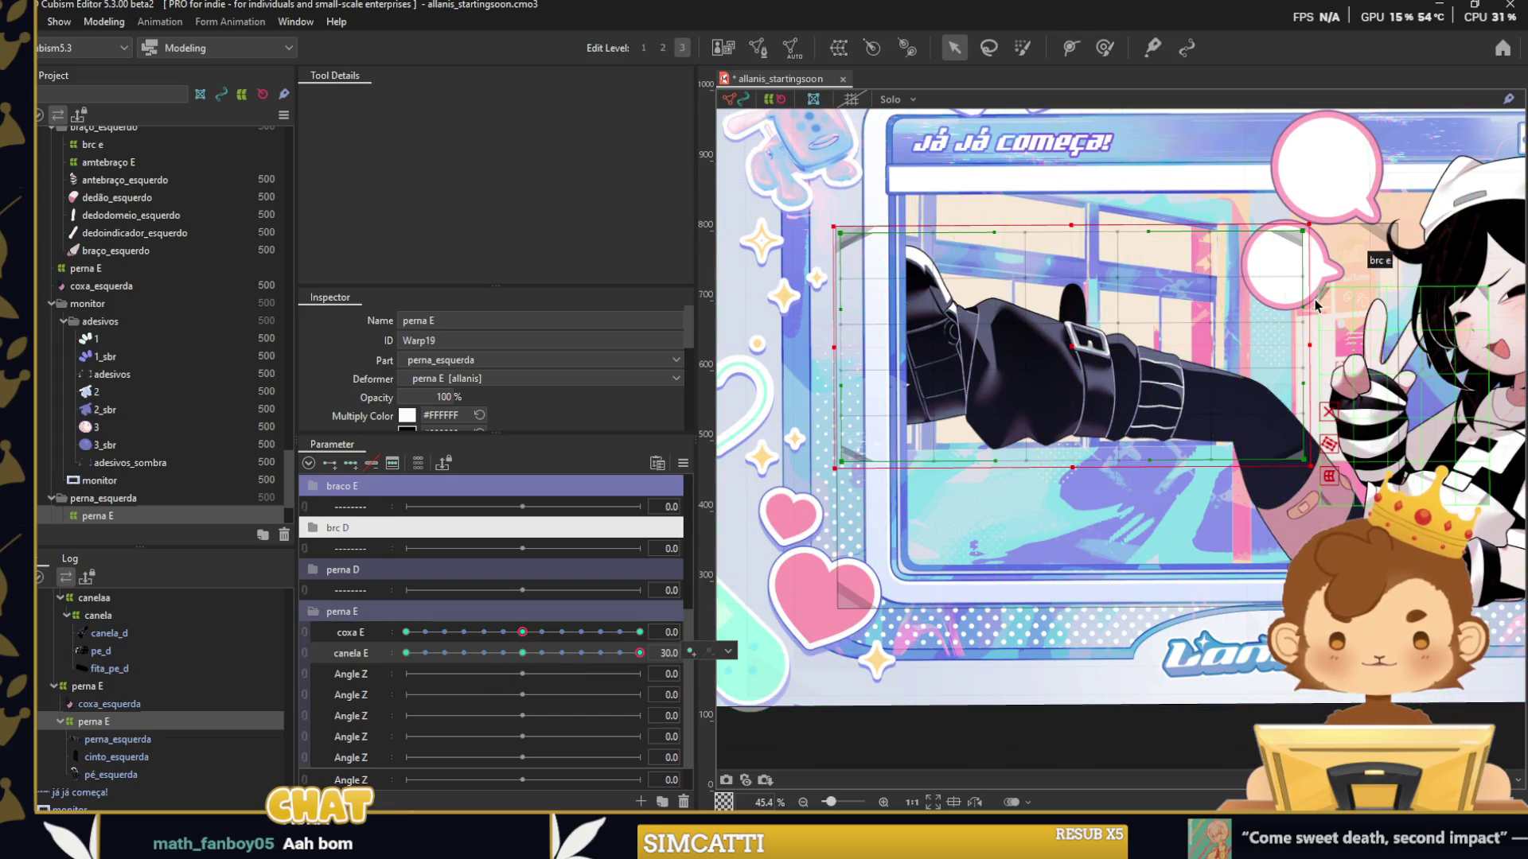
pyautogui.moveTo(1313, 335); pyautogui.dragTo(1079, 328)
pyautogui.moveTo(639, 654)
pyautogui.mouseDown()
pyautogui.moveTo(417, 665)
pyautogui.moveTo(729, 657)
pyautogui.mouseUp()
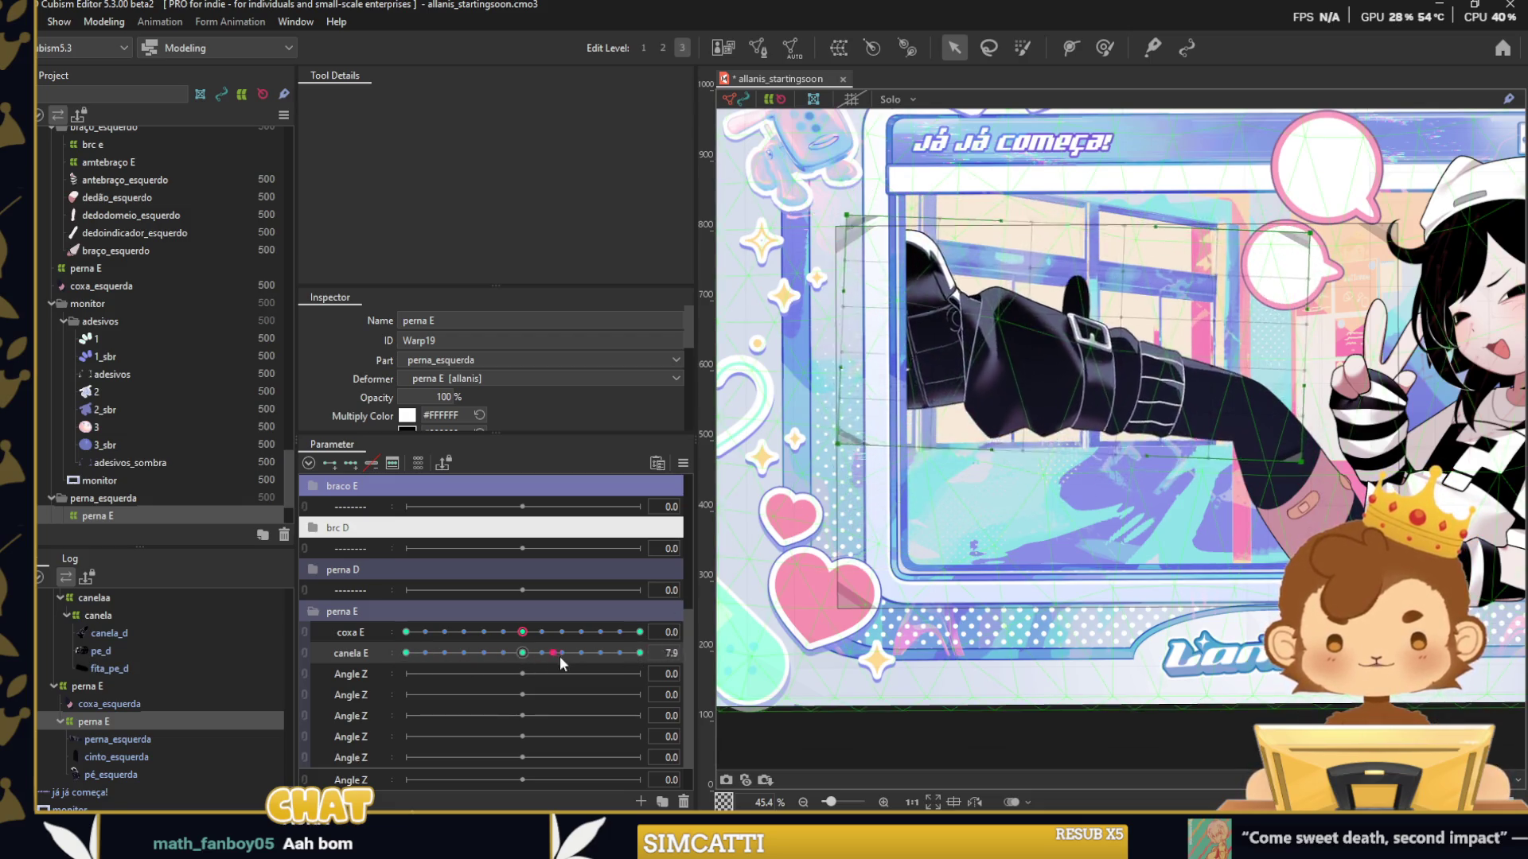
pyautogui.moveTo(1329, 321); pyautogui.dragTo(1326, 329)
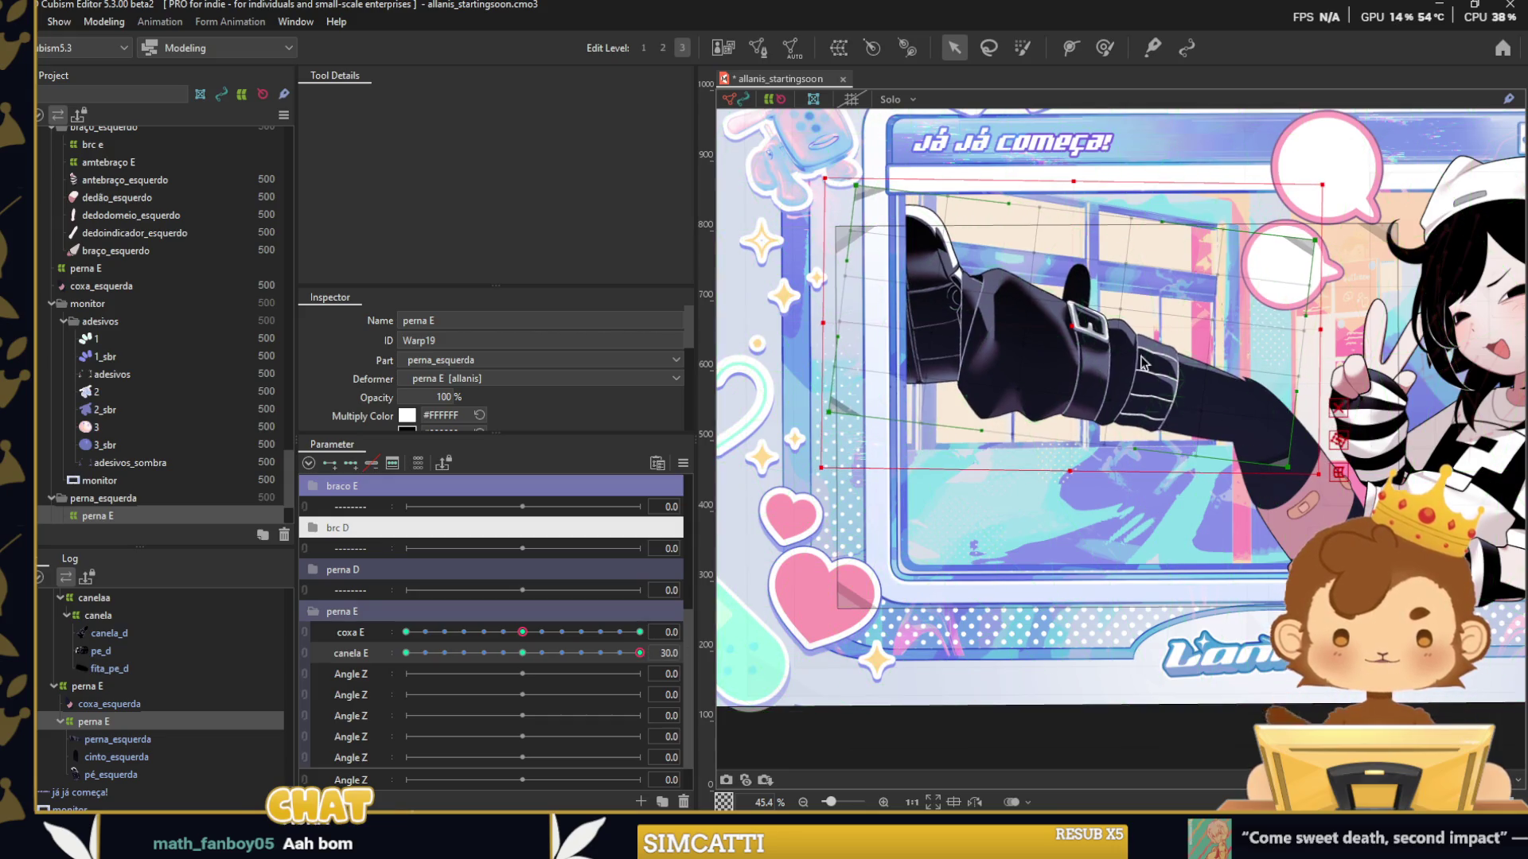
pyautogui.moveTo(1068, 325); pyautogui.dragTo(1071, 319)
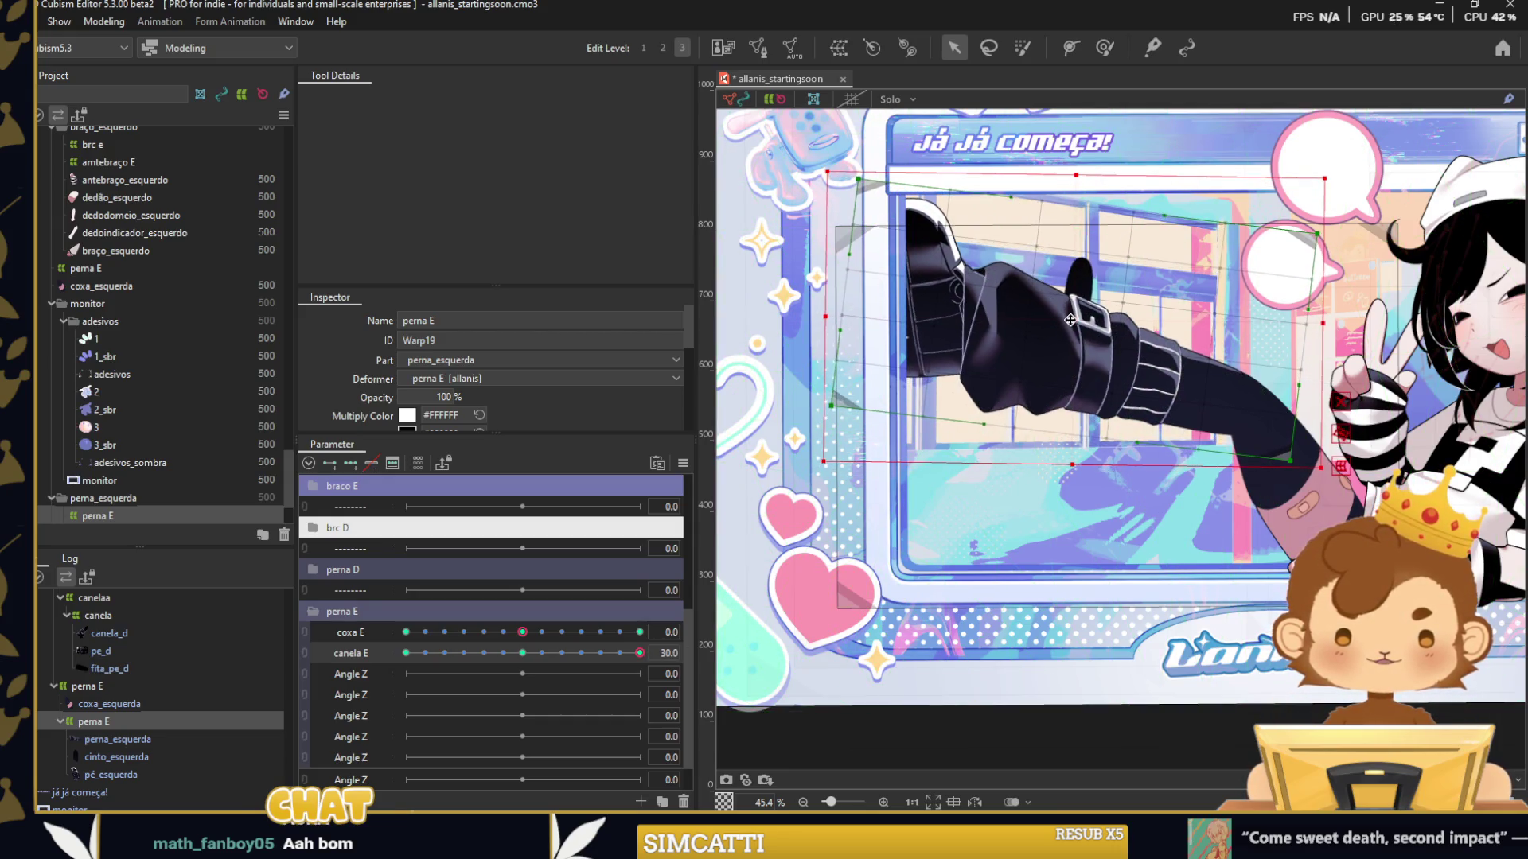
pyautogui.click(682, 463)
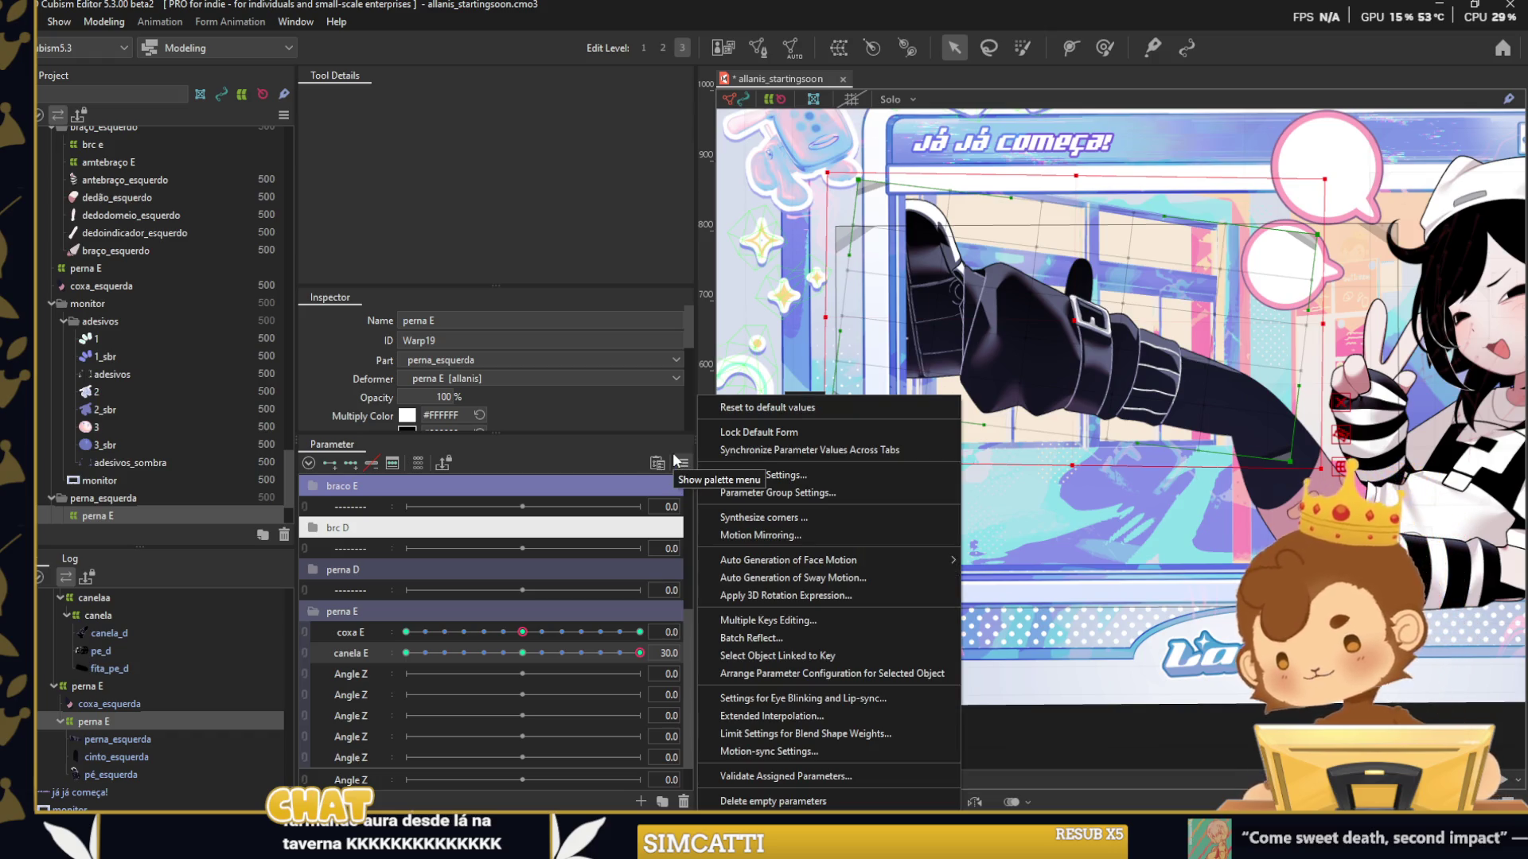
# Synthesize the coxa E and canela E corners, recentre the 2D control, then unlink it.
pyautogui.click(766, 517)
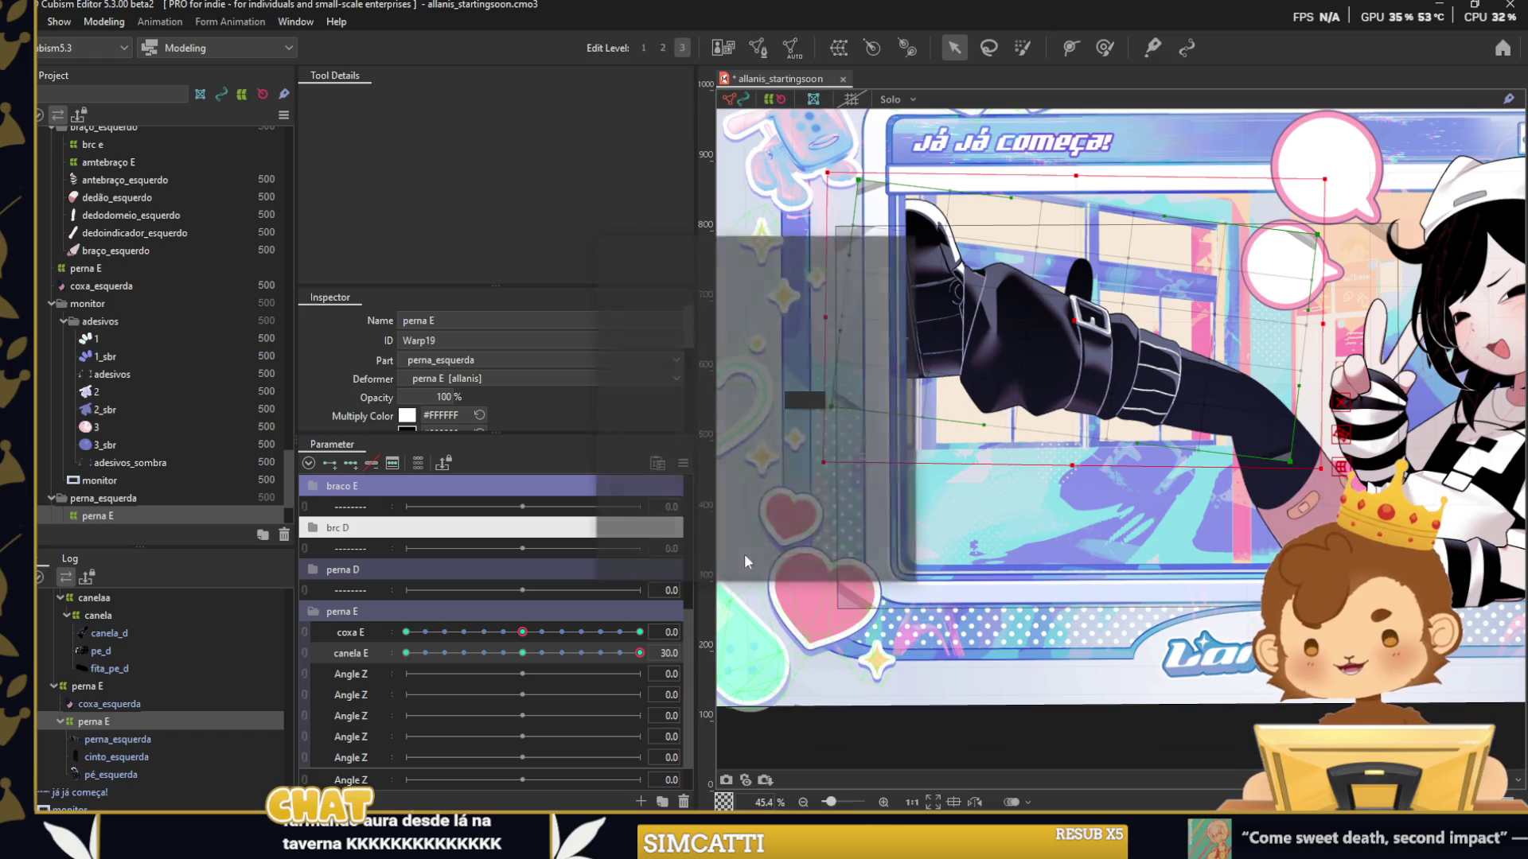
pyautogui.click(736, 568)
pyautogui.click(305, 642)
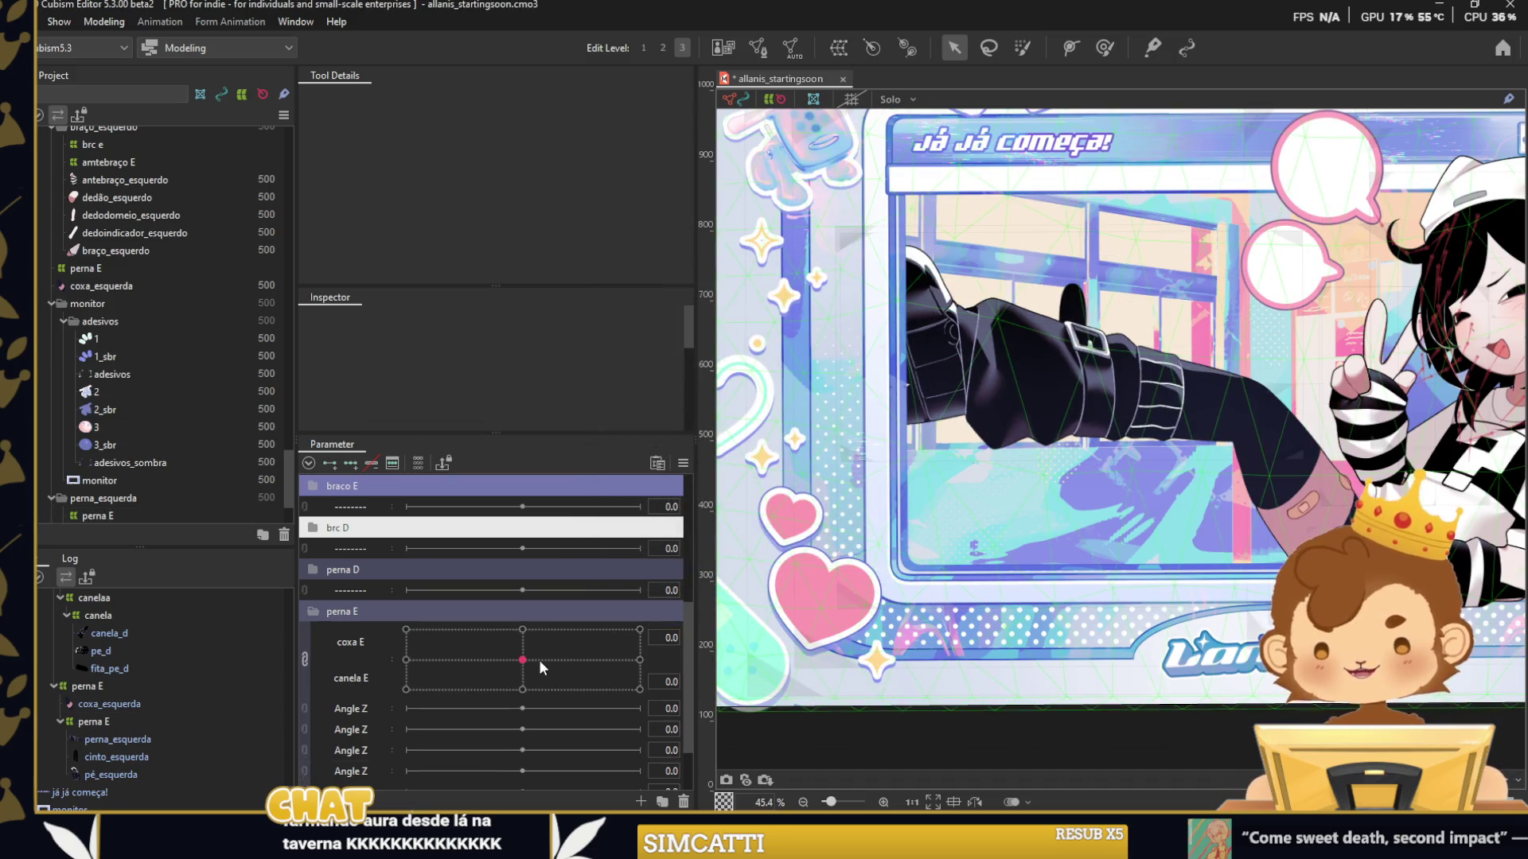
pyautogui.click(582, 641)
pyautogui.moveTo(582, 641); pyautogui.dragTo(522, 659)
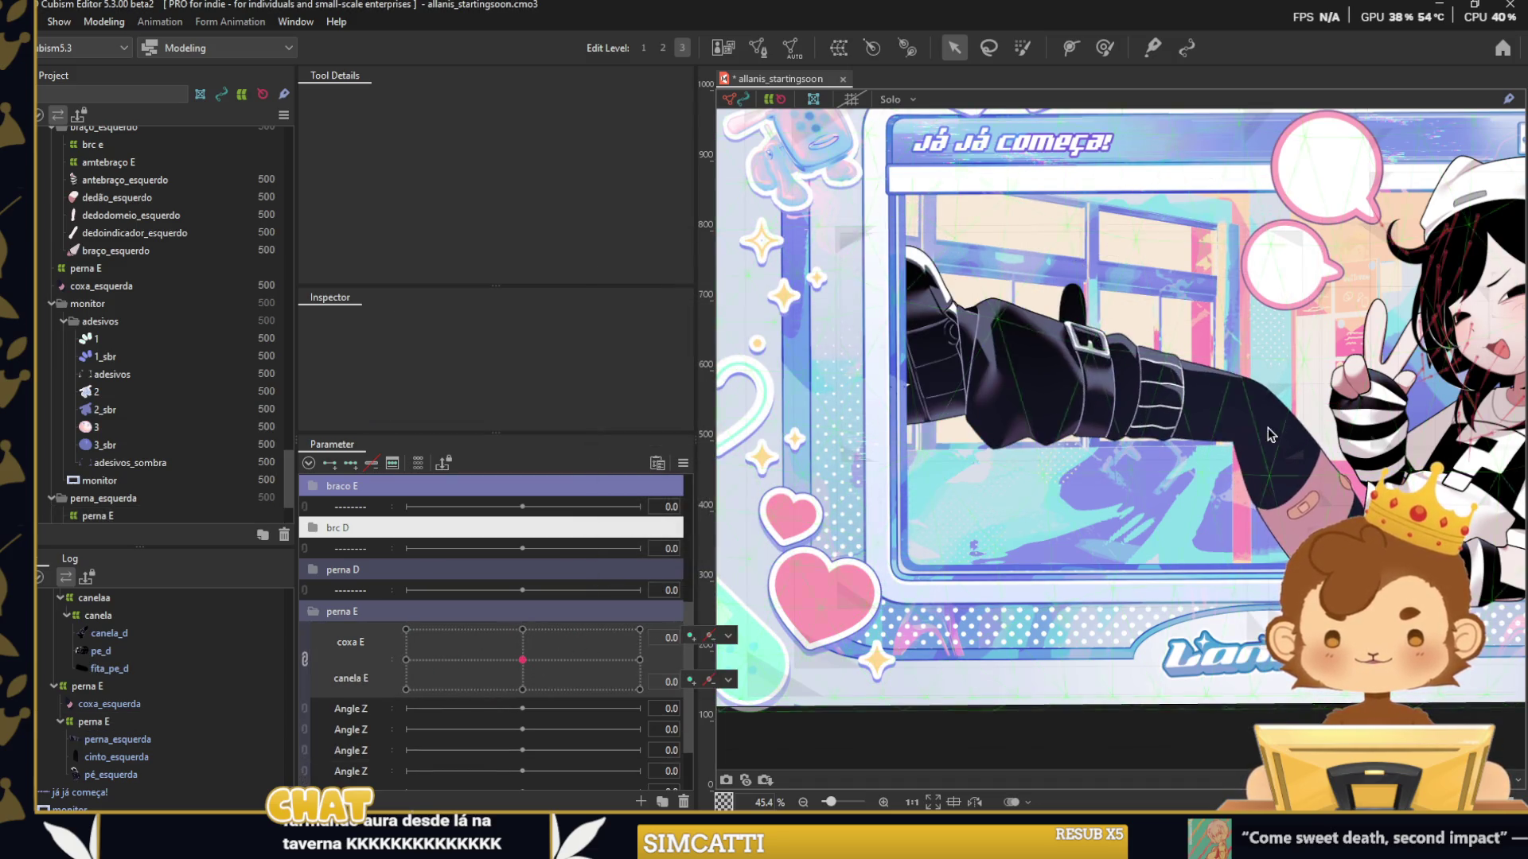
pyautogui.click(767, 593)
pyautogui.click(304, 659)
# Raise the perna E leg about 40 px at coxa E 30, then return coxa E to neutral.
pyautogui.click(466, 632)
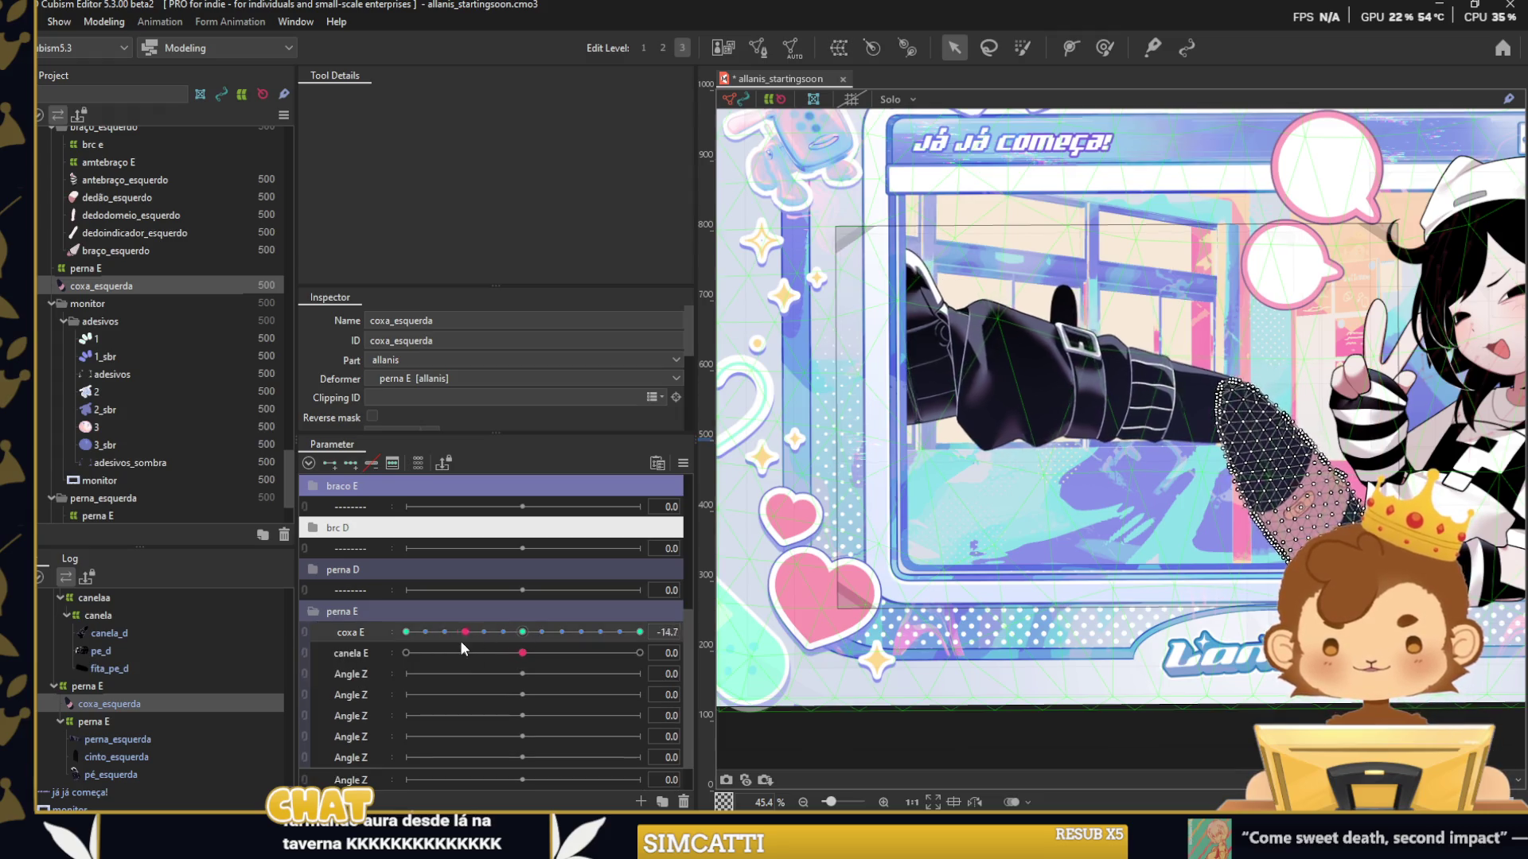
pyautogui.click(640, 632)
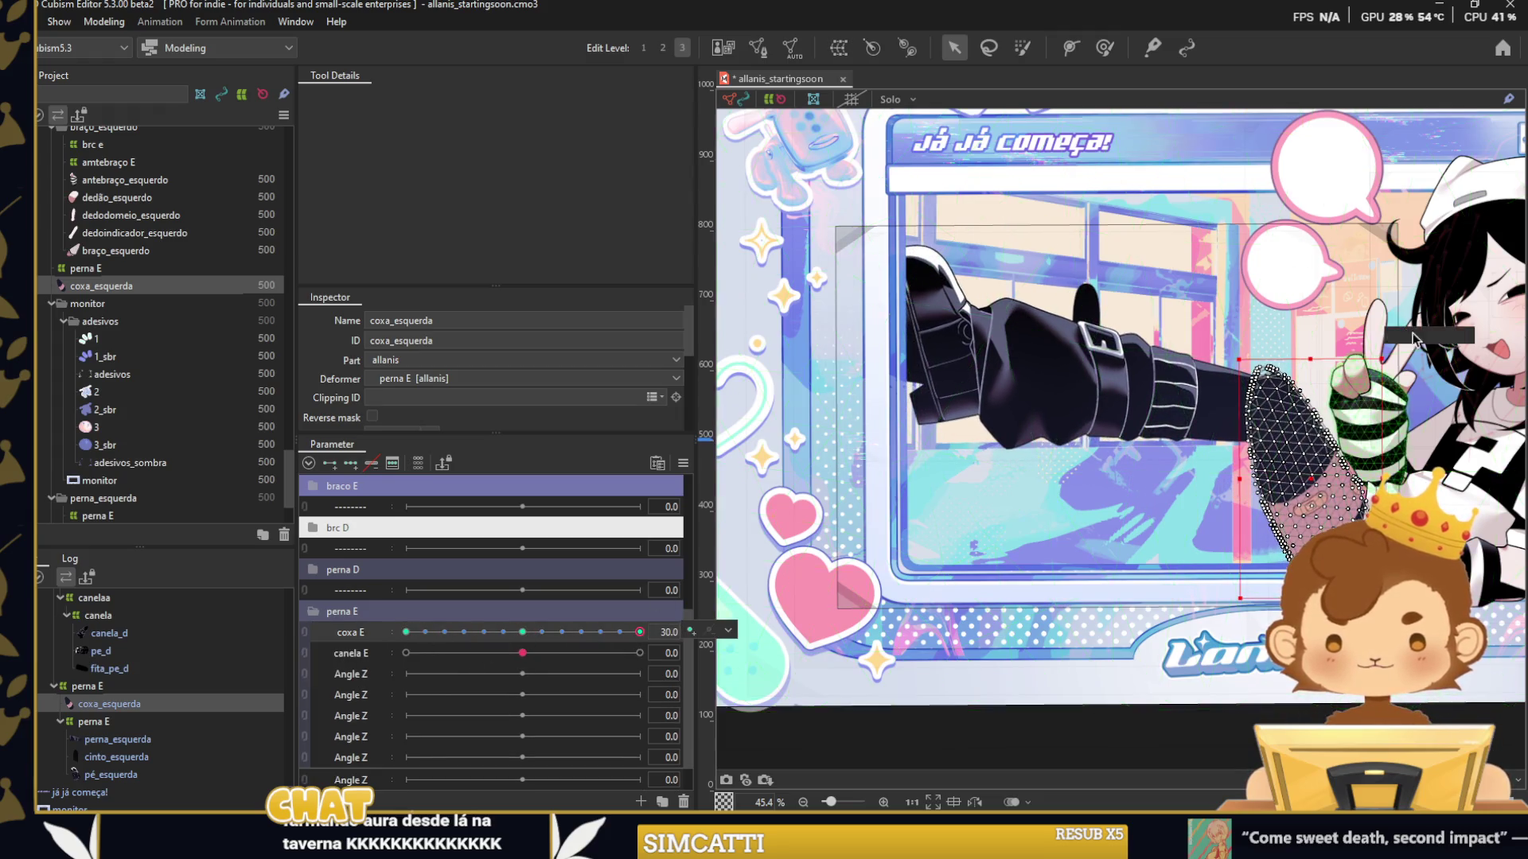
pyautogui.scroll(5, 1291, 375)
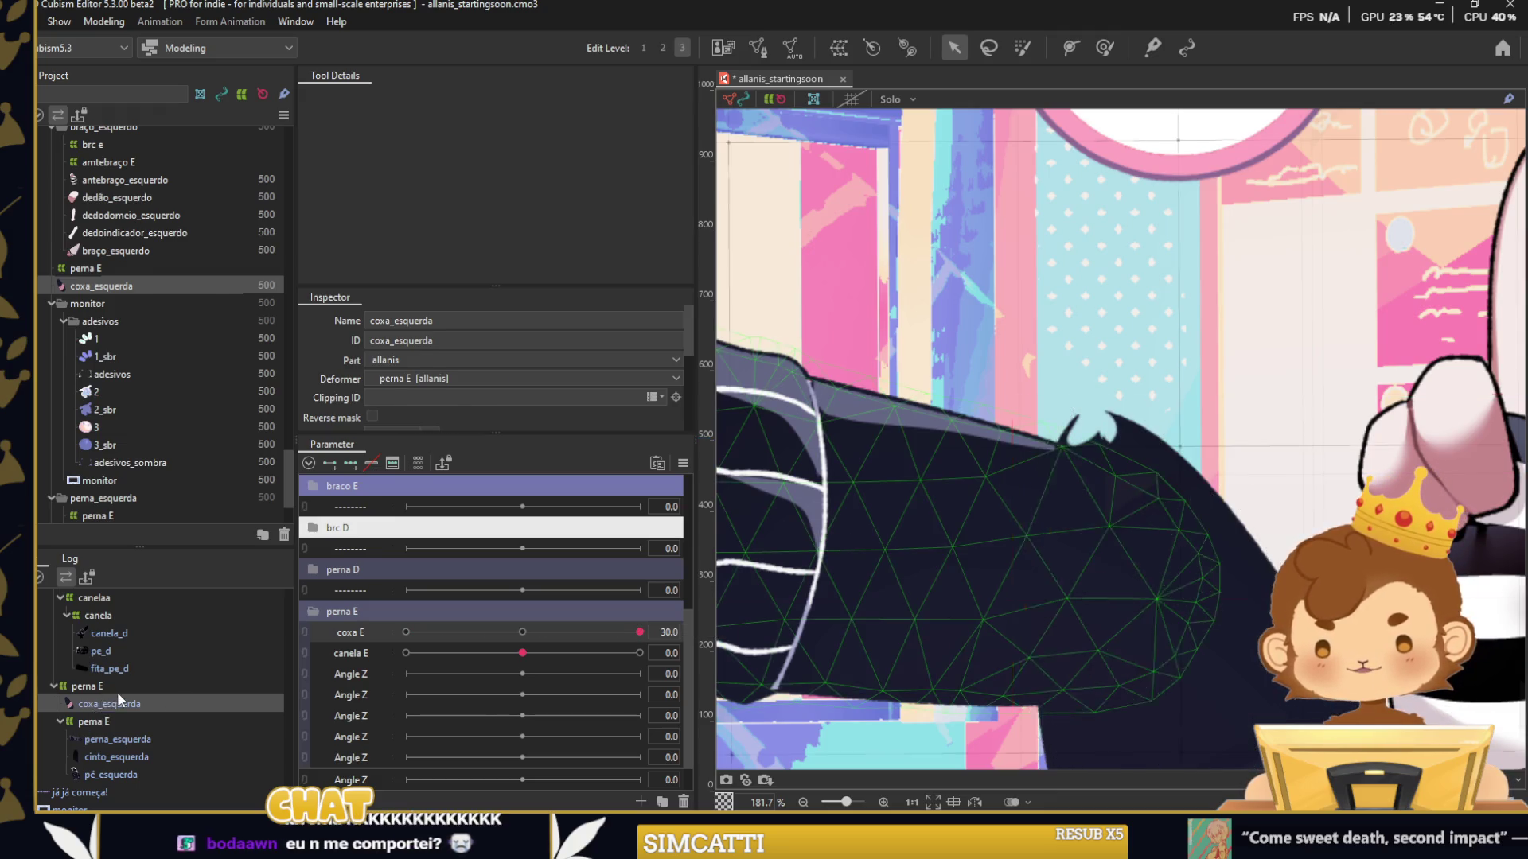
pyautogui.click(122, 721)
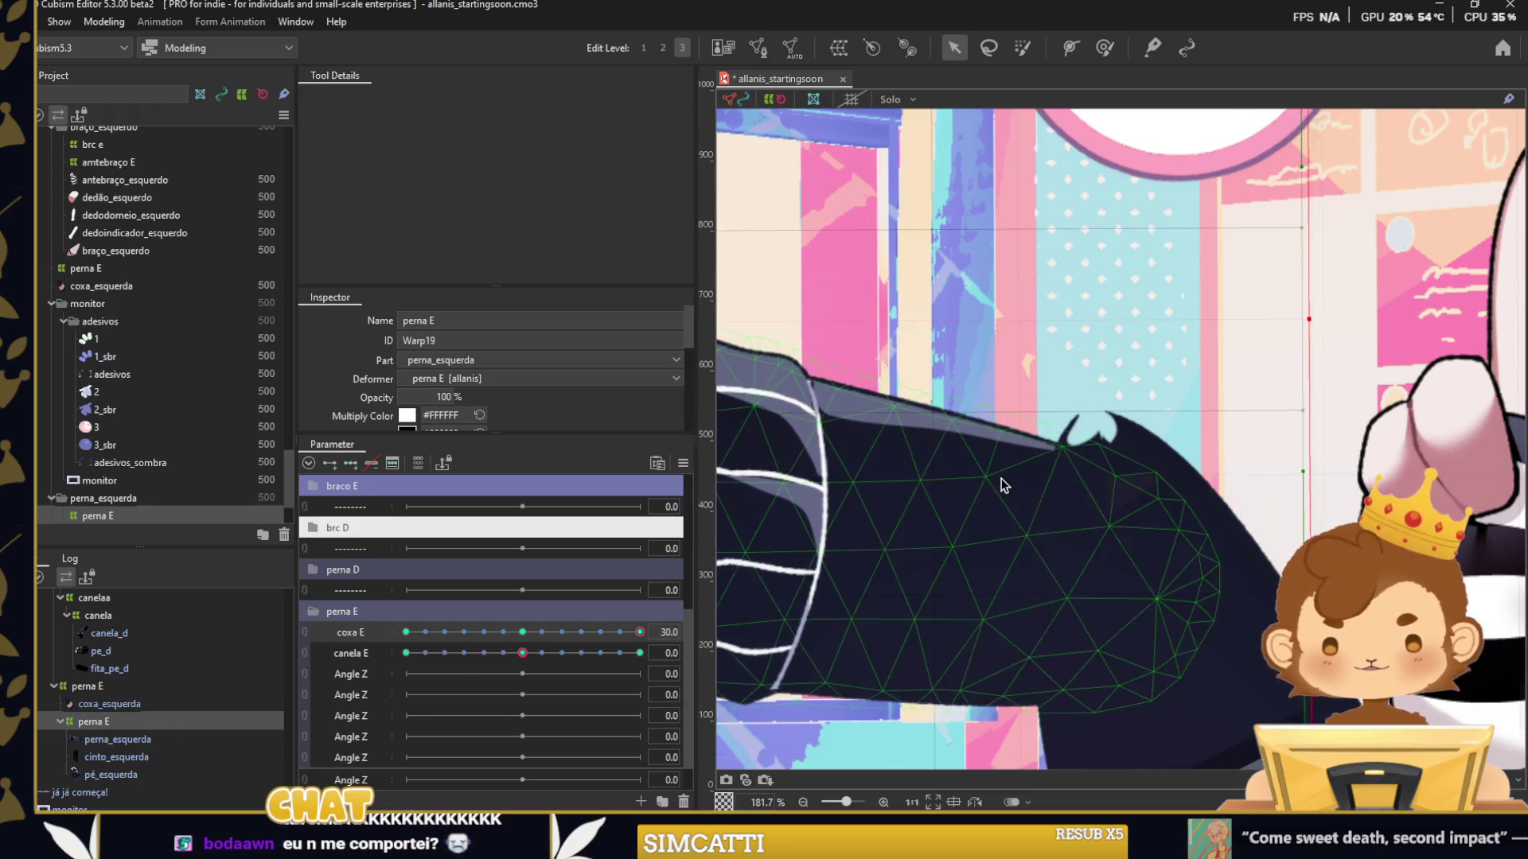
pyautogui.scroll(-1, 839, 420)
pyautogui.moveTo(767, 319); pyautogui.dragTo(772, 285)
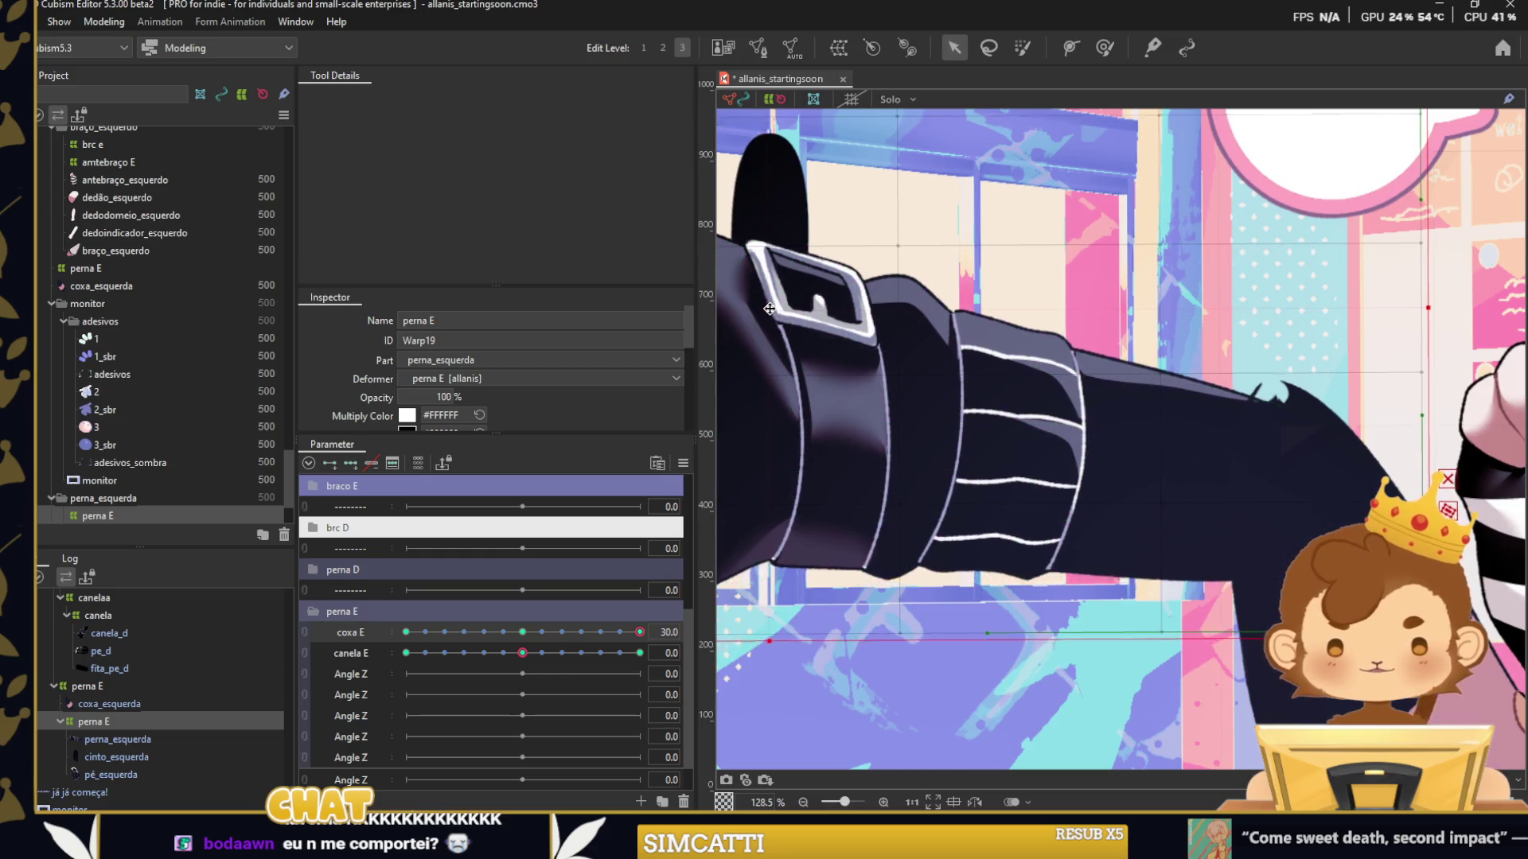
pyautogui.scroll(-2, 1289, 358)
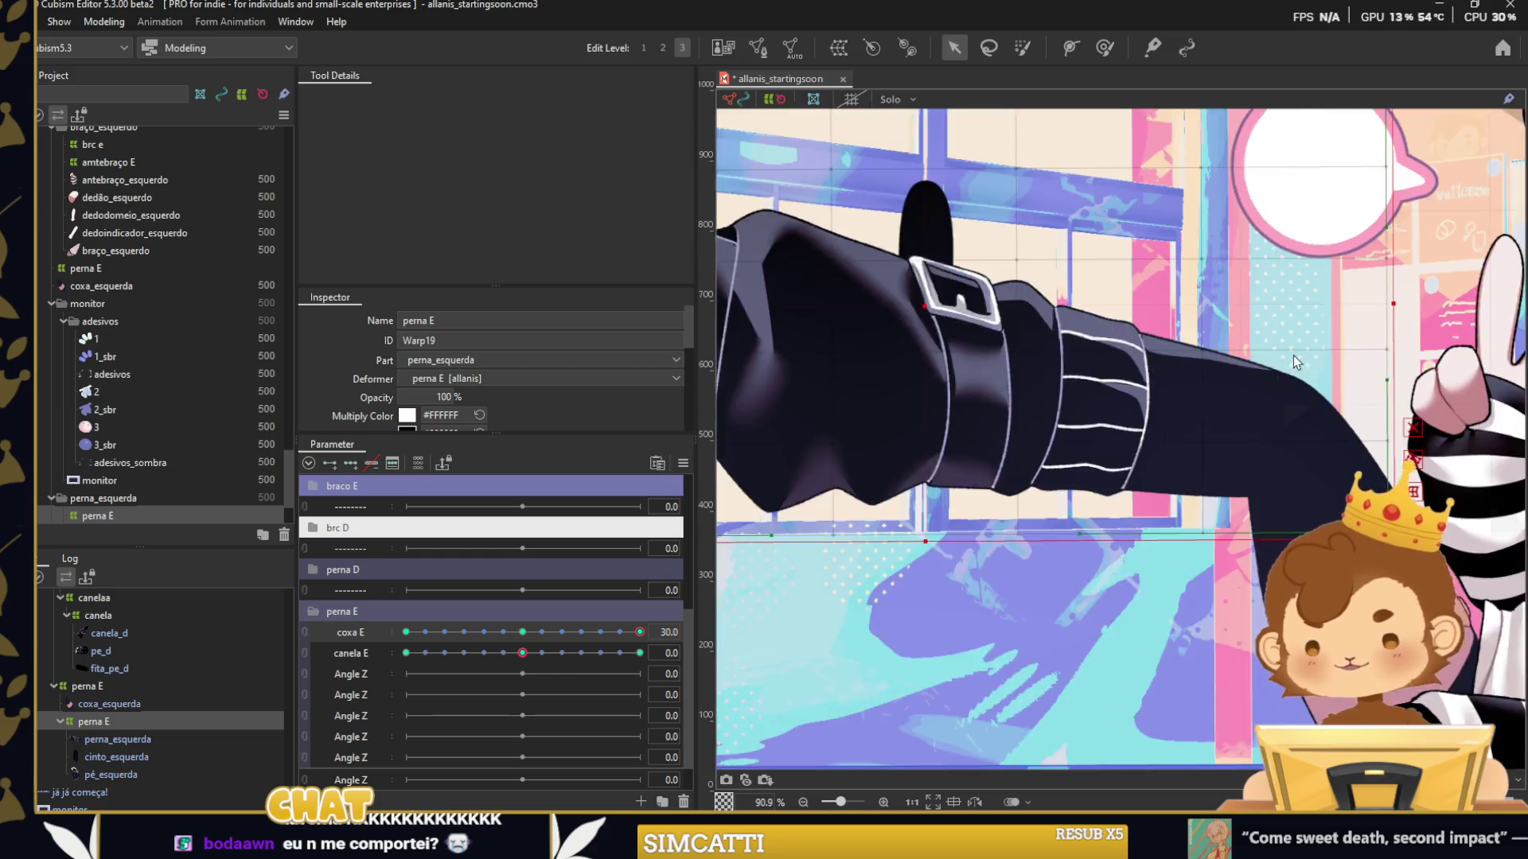
pyautogui.moveTo(633, 634)
pyautogui.mouseDown()
pyautogui.moveTo(521, 654)
pyautogui.moveTo(523, 680)
pyautogui.mouseUp()
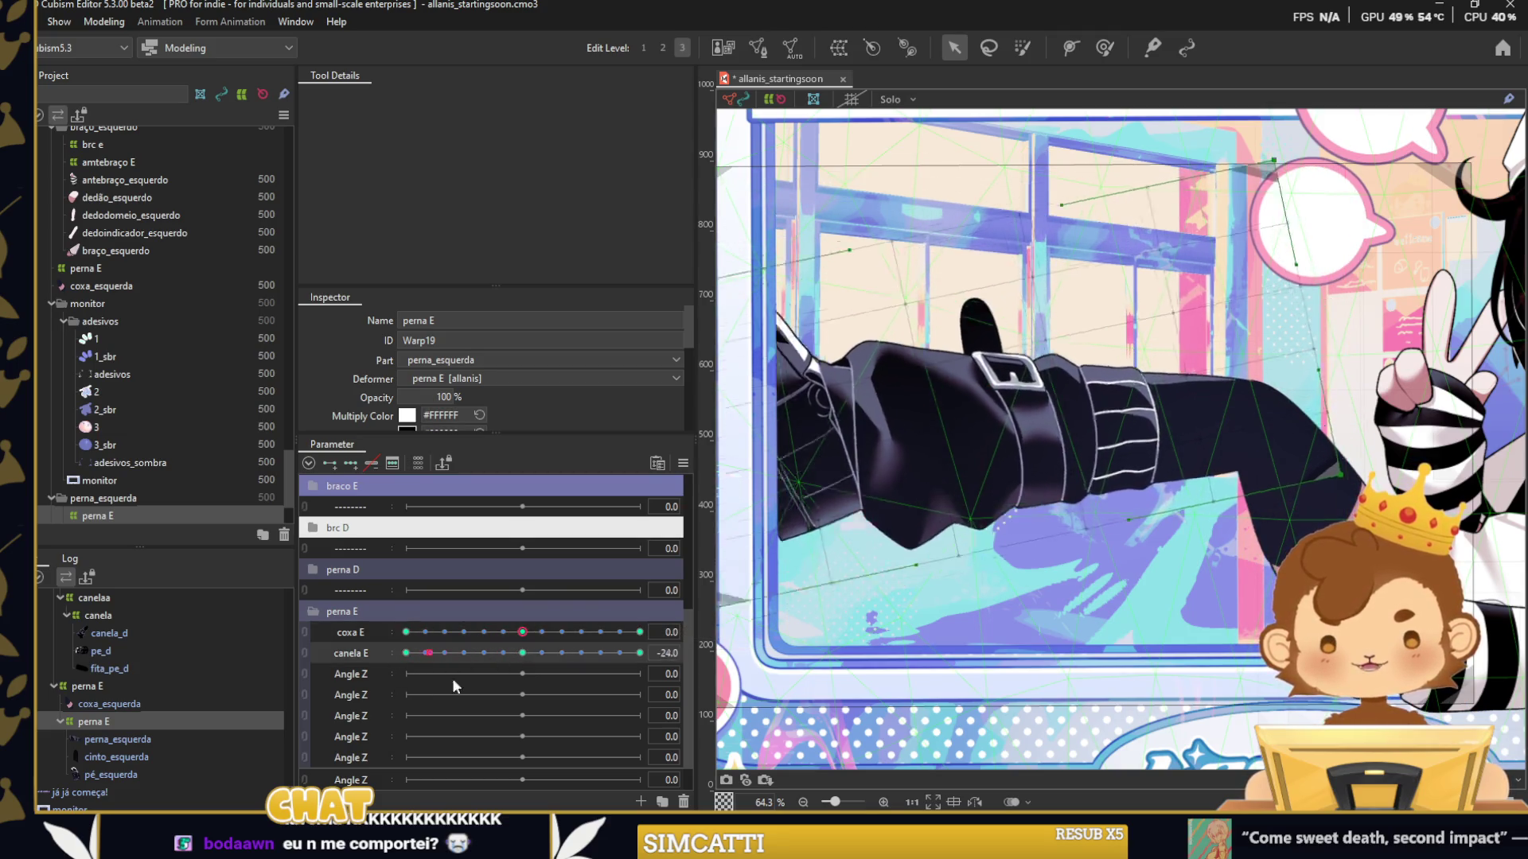
# Check the synchronization settings, then test the shin bend at canela E -30 and 30.
pyautogui.click(682, 463)
pyautogui.click(732, 518)
pyautogui.press('Escape')
pyautogui.scroll(-1, 951, 488)
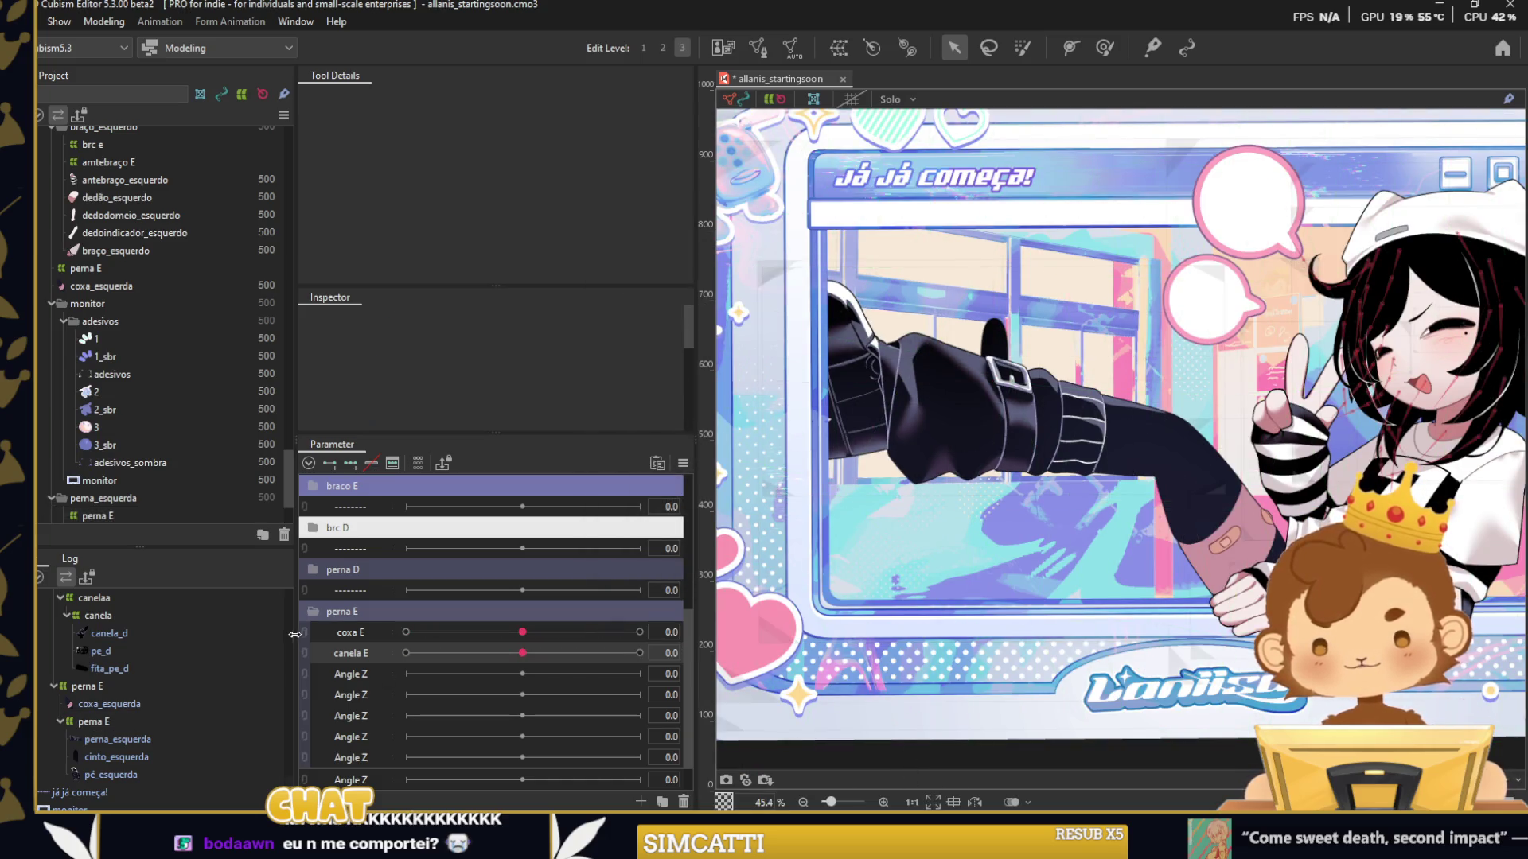
pyautogui.moveTo(521, 659)
pyautogui.mouseDown()
pyautogui.moveTo(517, 636)
pyautogui.moveTo(522, 659)
pyautogui.mouseUp()
pyautogui.click(304, 659)
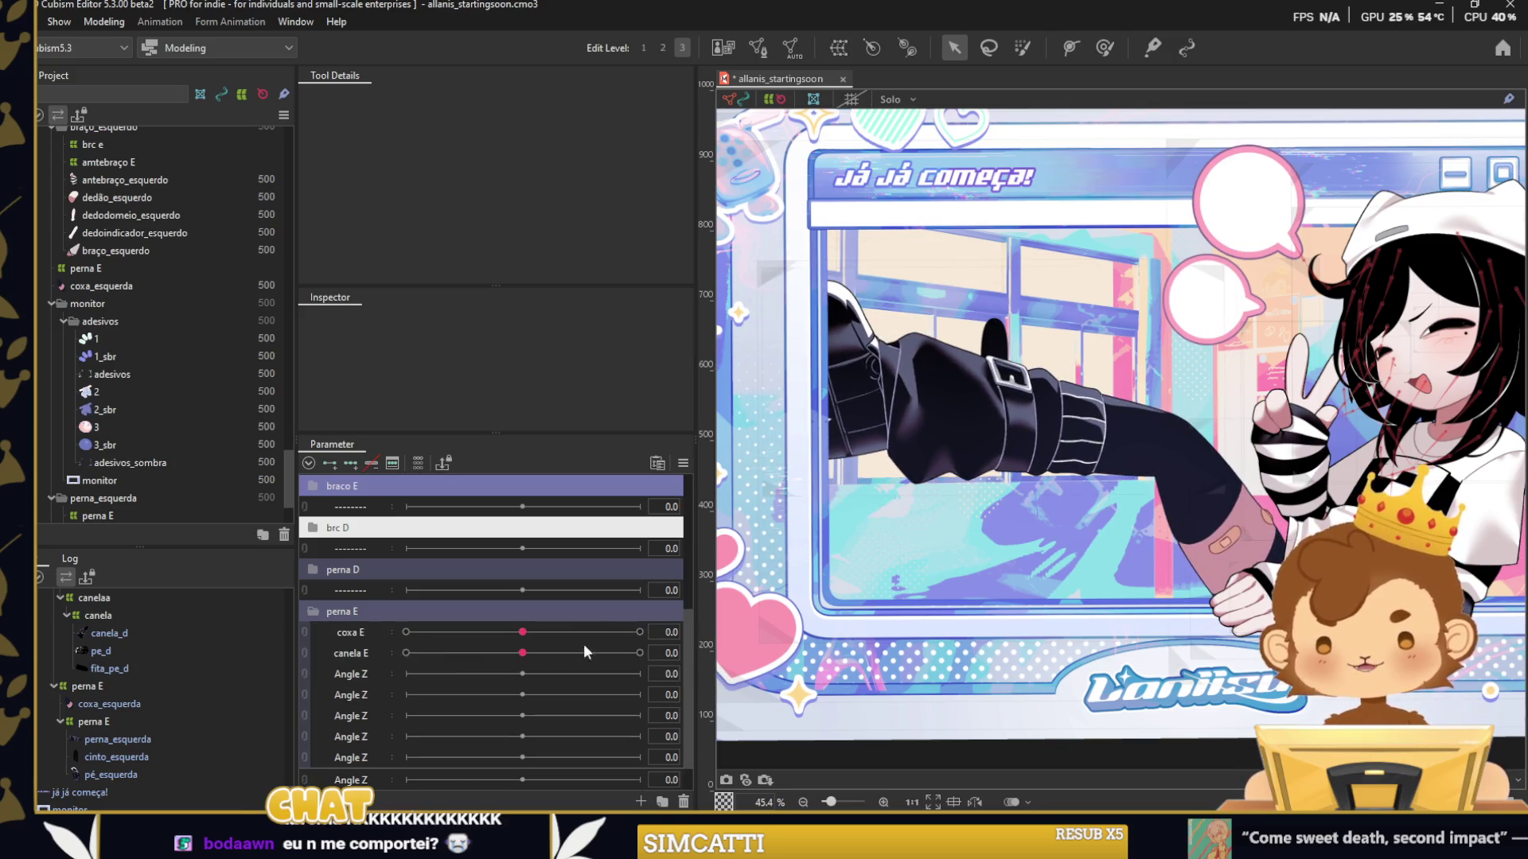
pyautogui.moveTo(522, 653)
pyautogui.mouseDown()
pyautogui.moveTo(406, 653)
pyautogui.moveTo(609, 657)
pyautogui.mouseUp()
pyautogui.scroll(3, 763, 539)
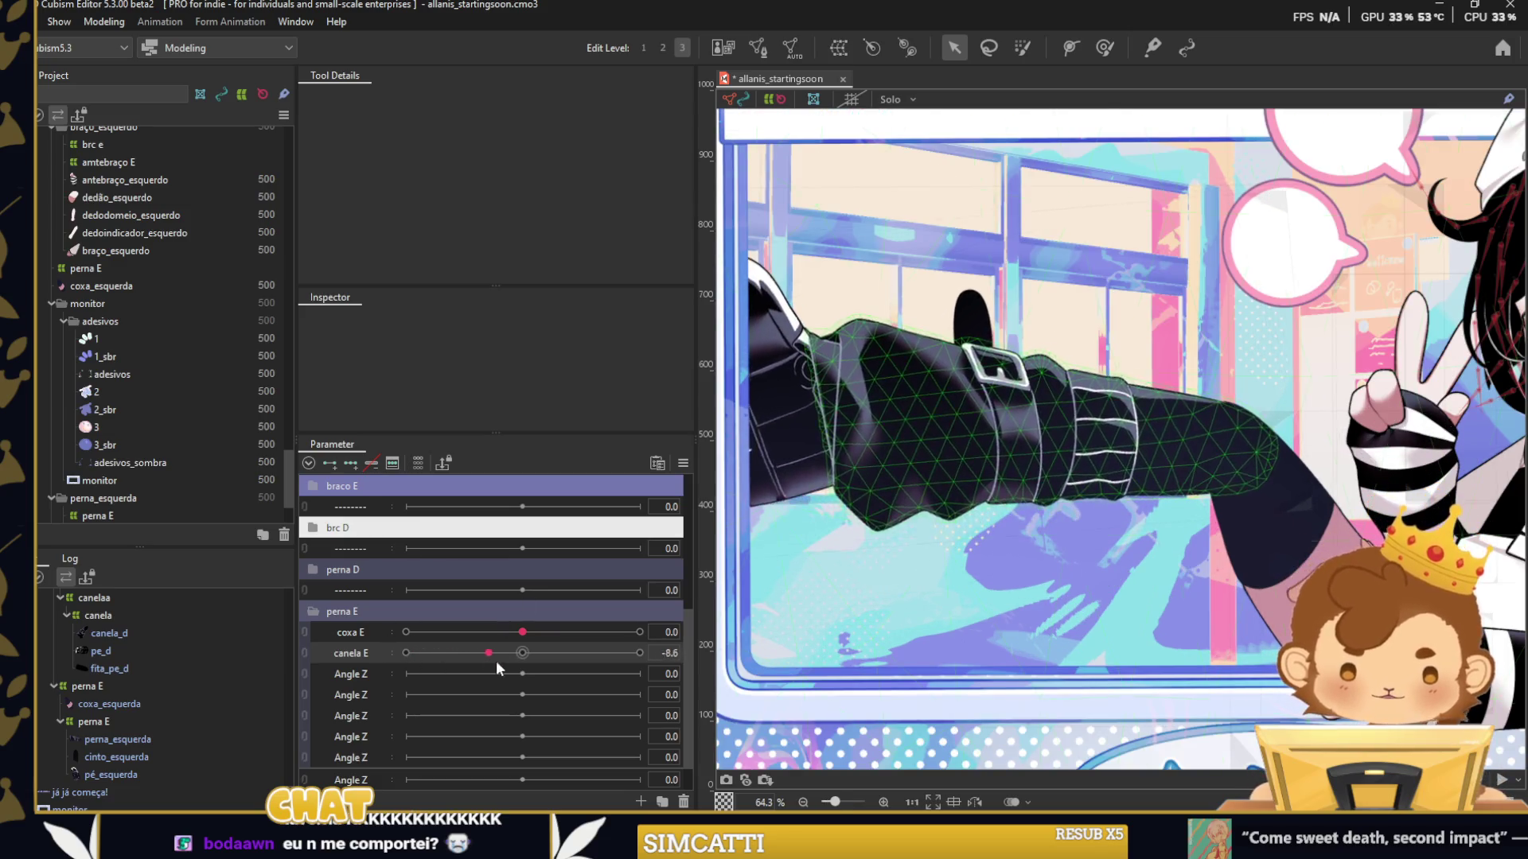
pyautogui.click(639, 653)
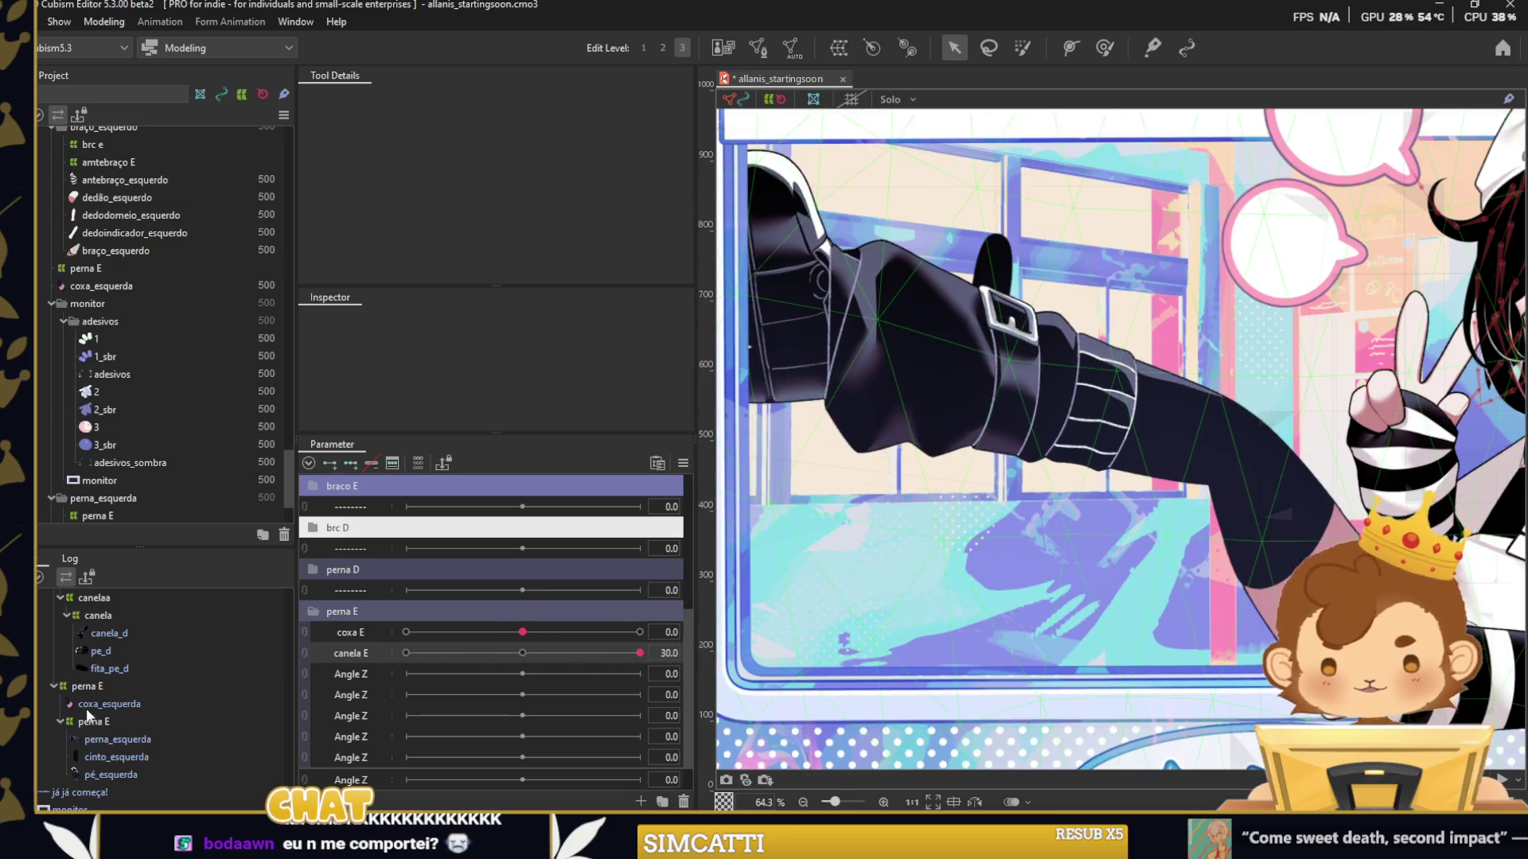
pyautogui.click(995, 441)
pyautogui.scroll(3, 994, 442)
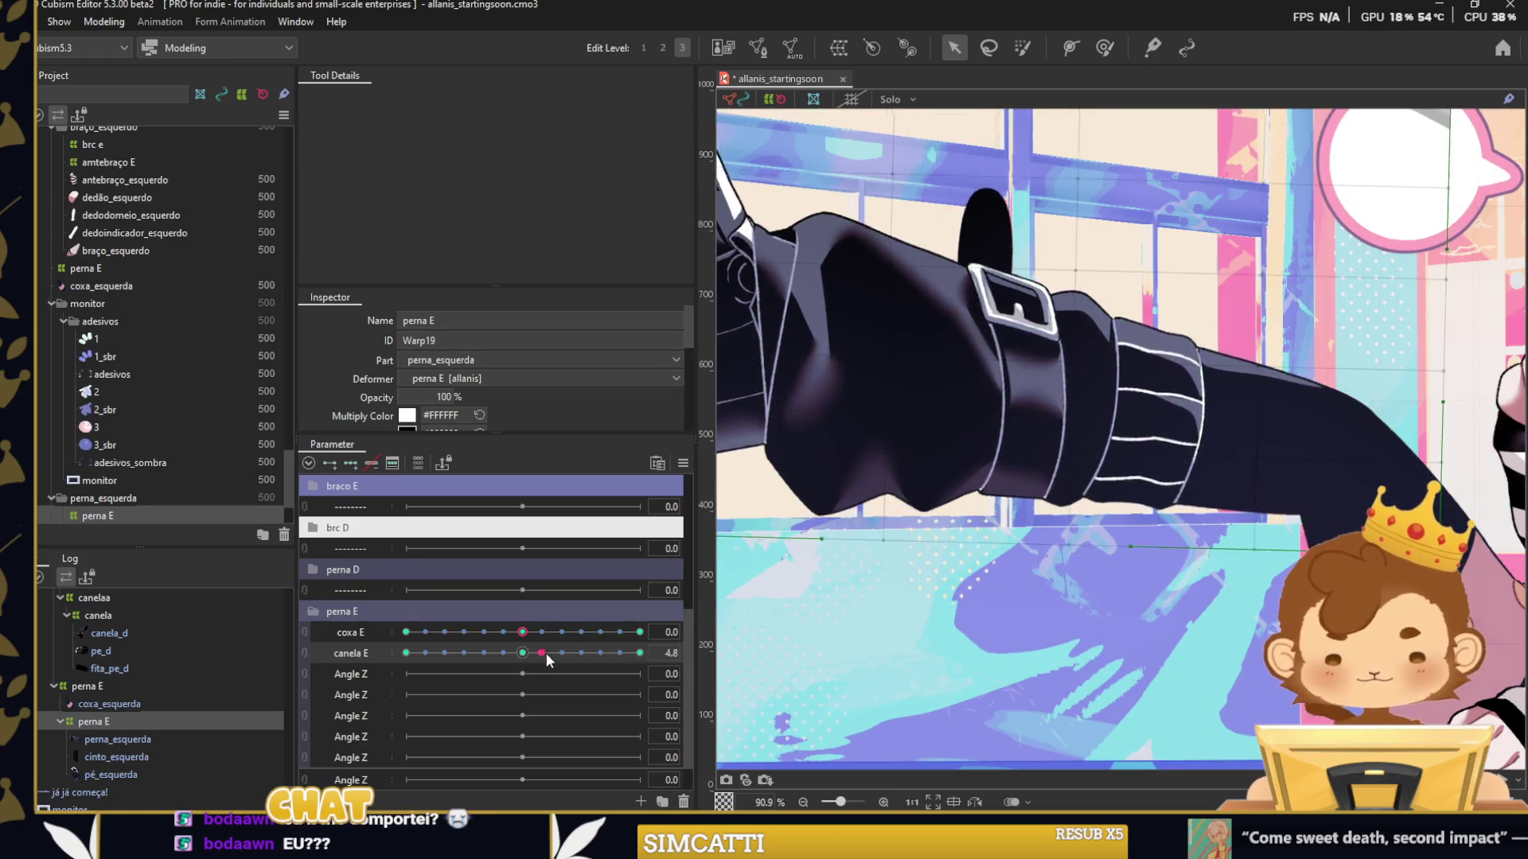
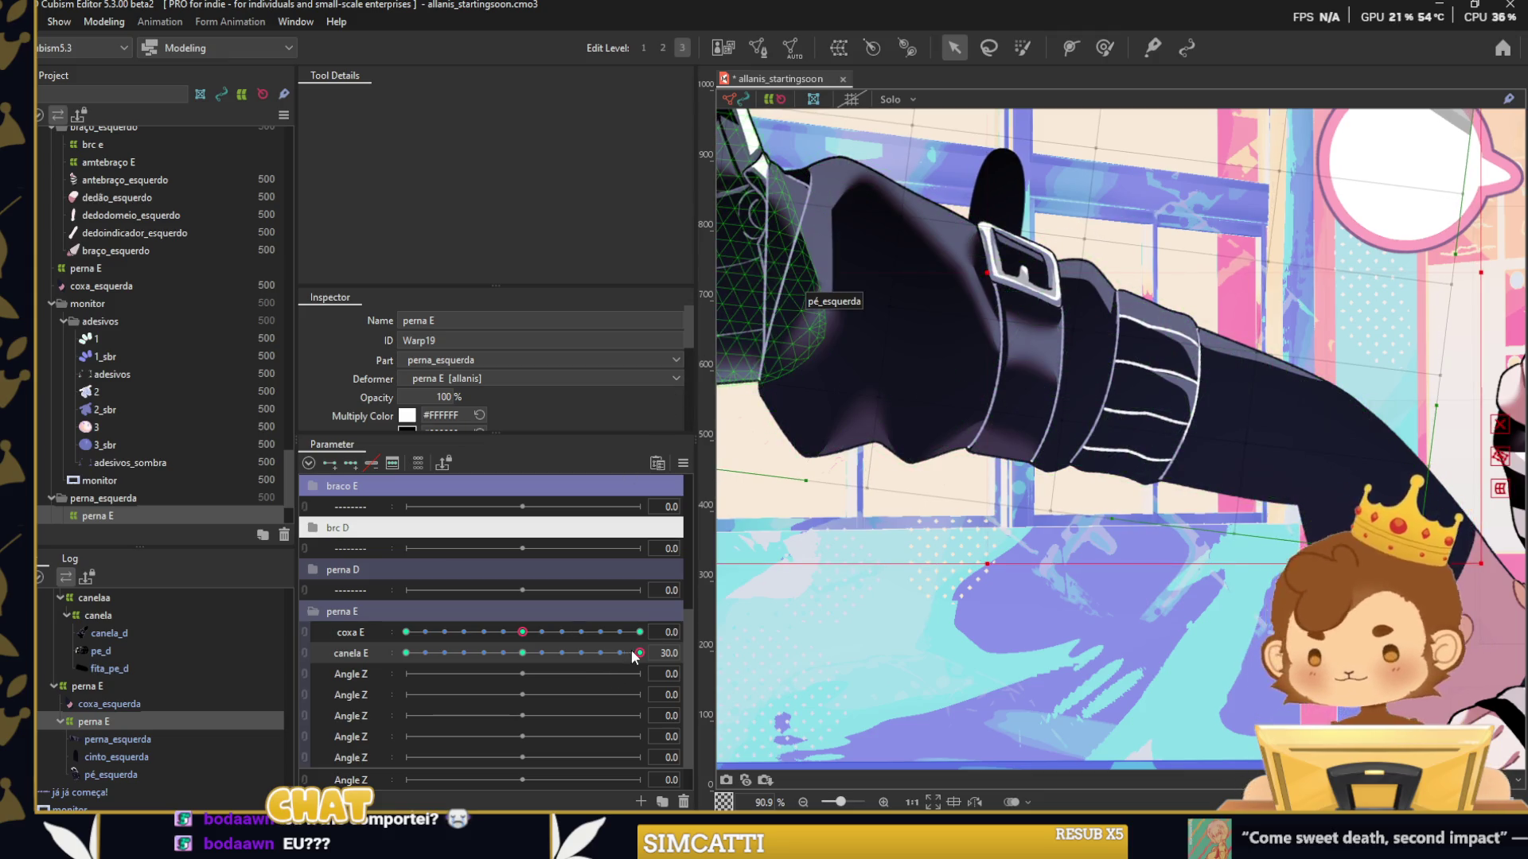
# After testing canela E, bend the perna E leg warp for the coxa E -30 and 30 poses.
pyautogui.moveTo(634, 653); pyautogui.dragTo(406, 653)
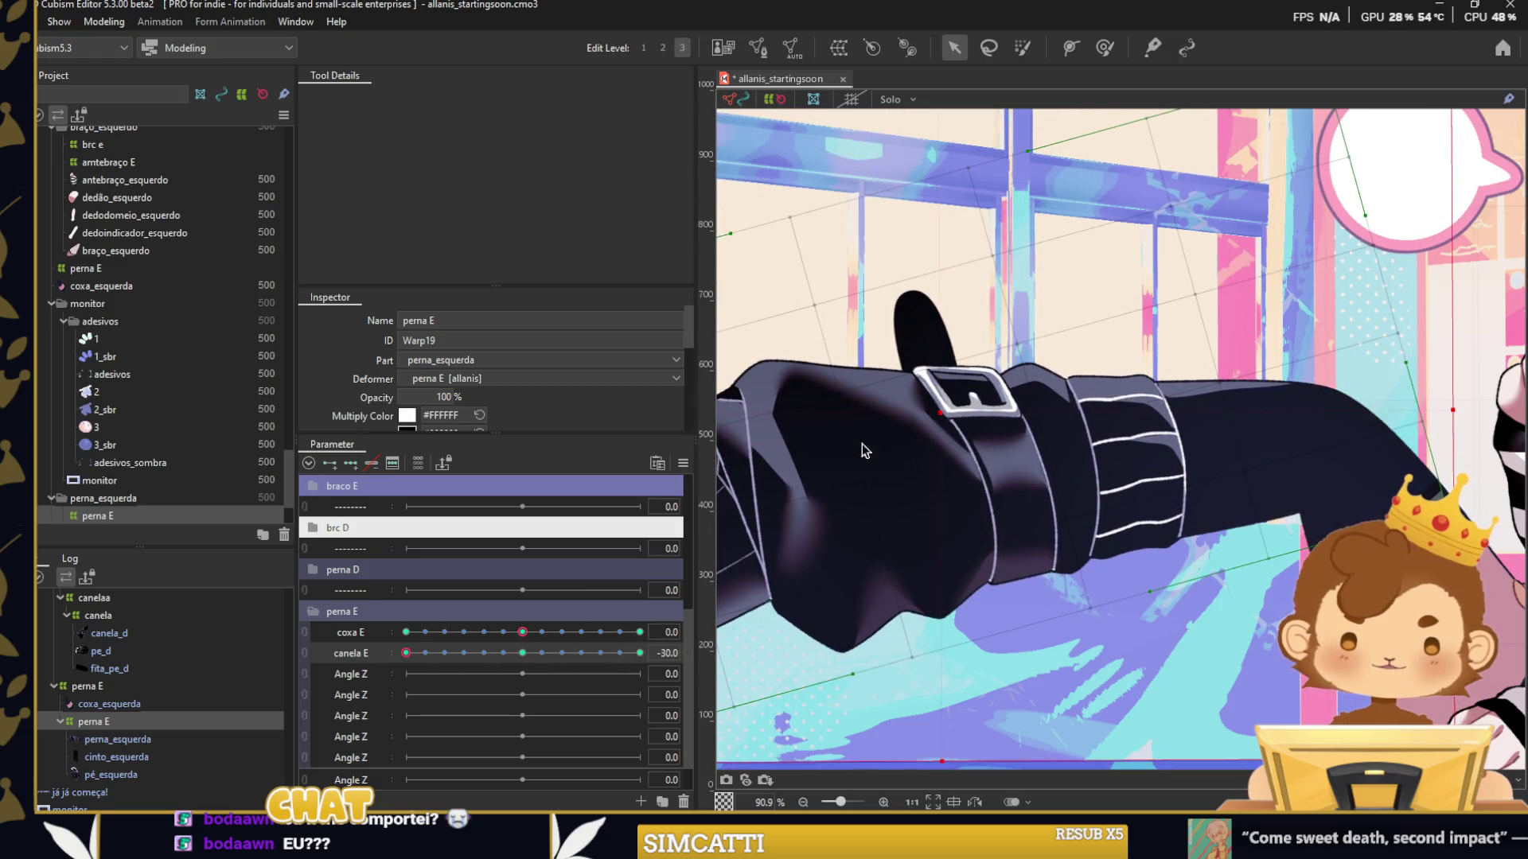
pyautogui.moveTo(861, 451); pyautogui.dragTo(762, 541)
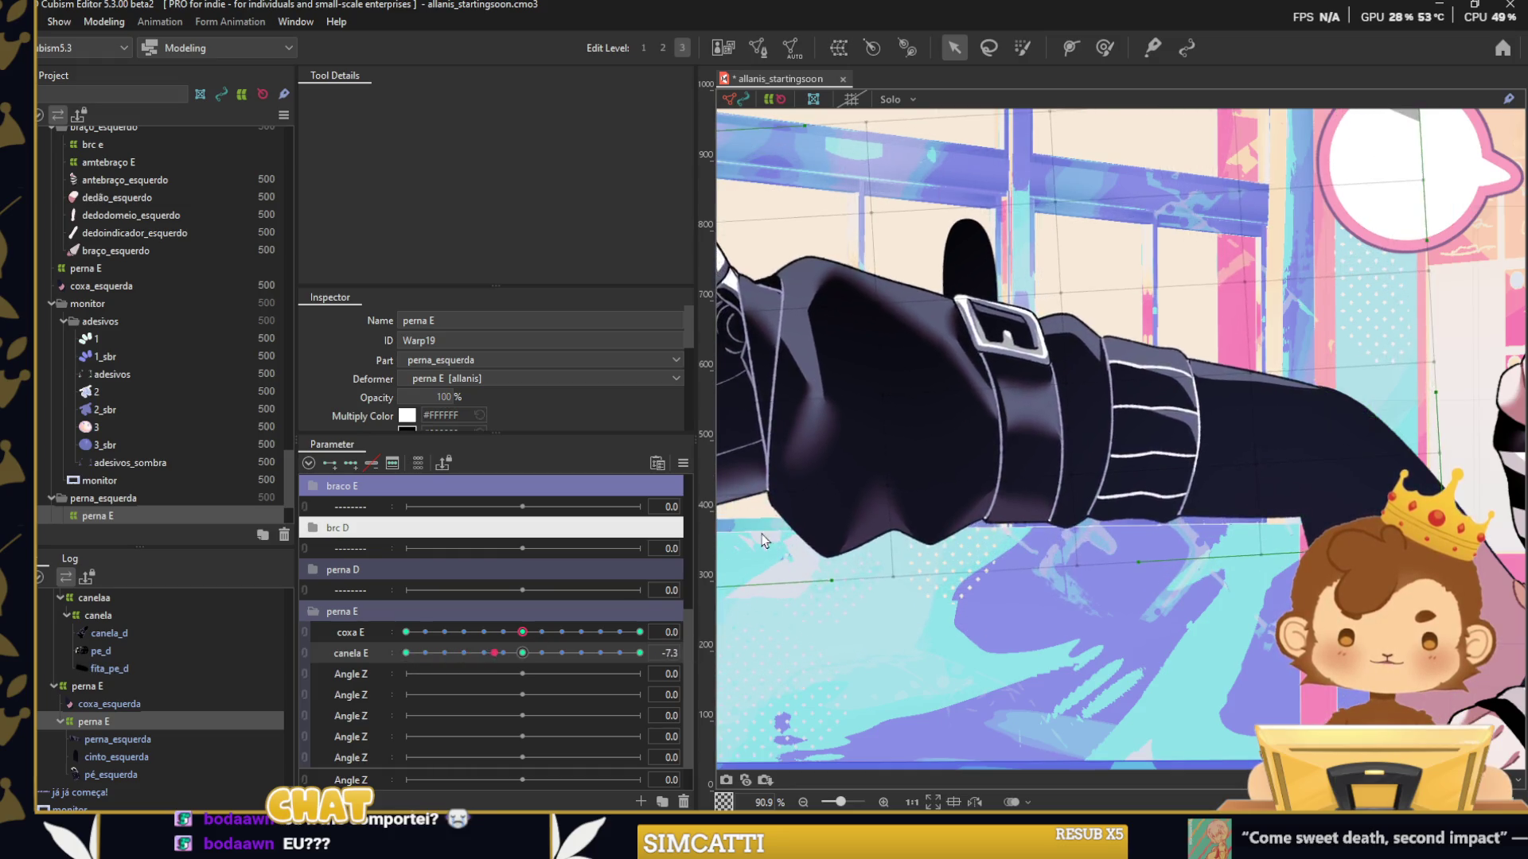
pyautogui.click(977, 327)
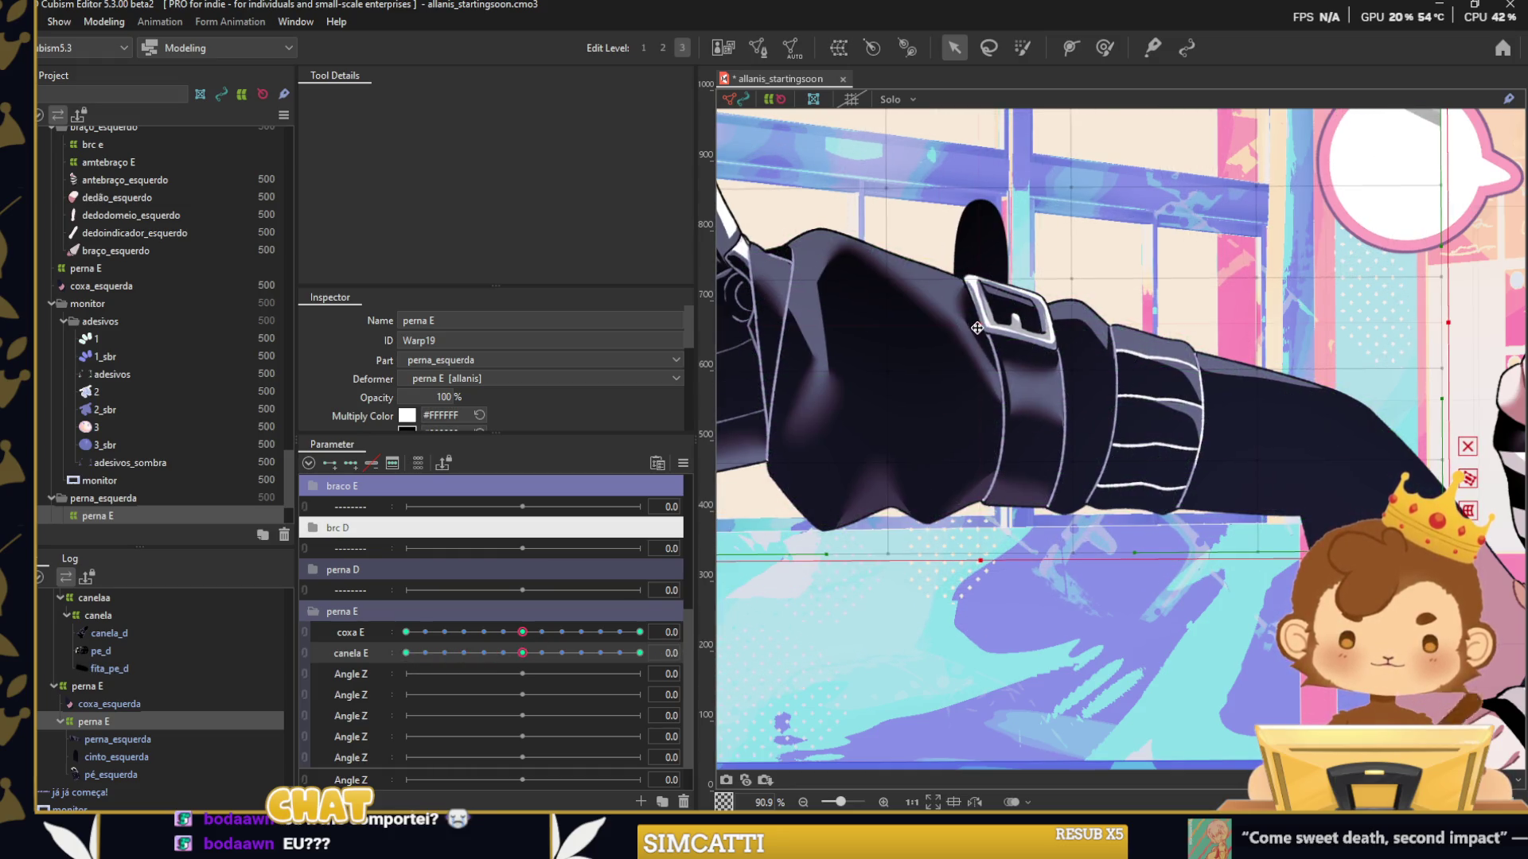
pyautogui.moveTo(521, 632); pyautogui.dragTo(406, 633)
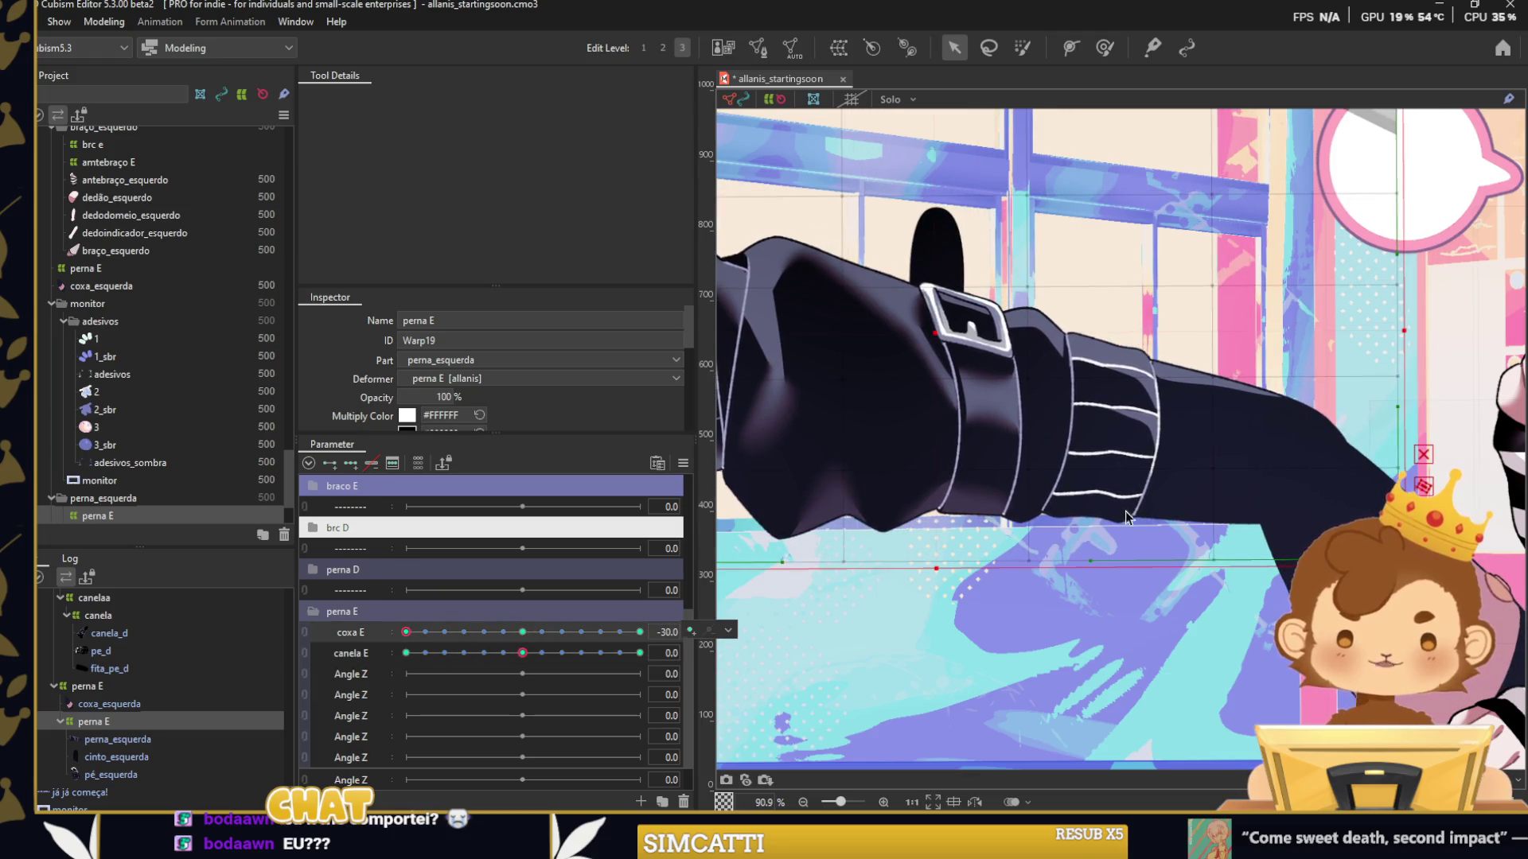
pyautogui.moveTo(1398, 416); pyautogui.dragTo(1388, 427)
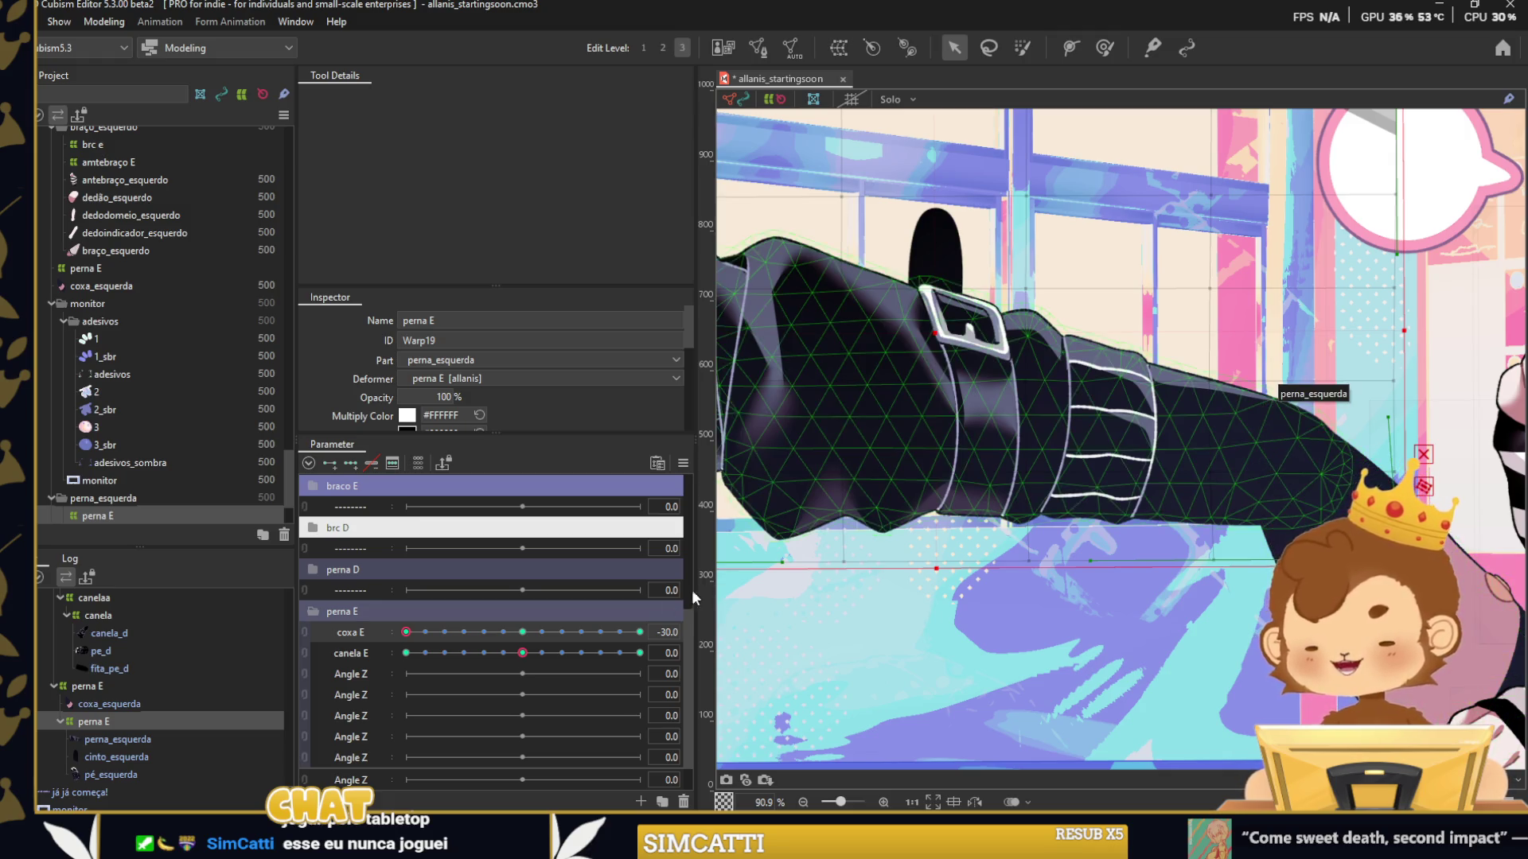
pyautogui.moveTo(413, 632); pyautogui.dragTo(640, 636)
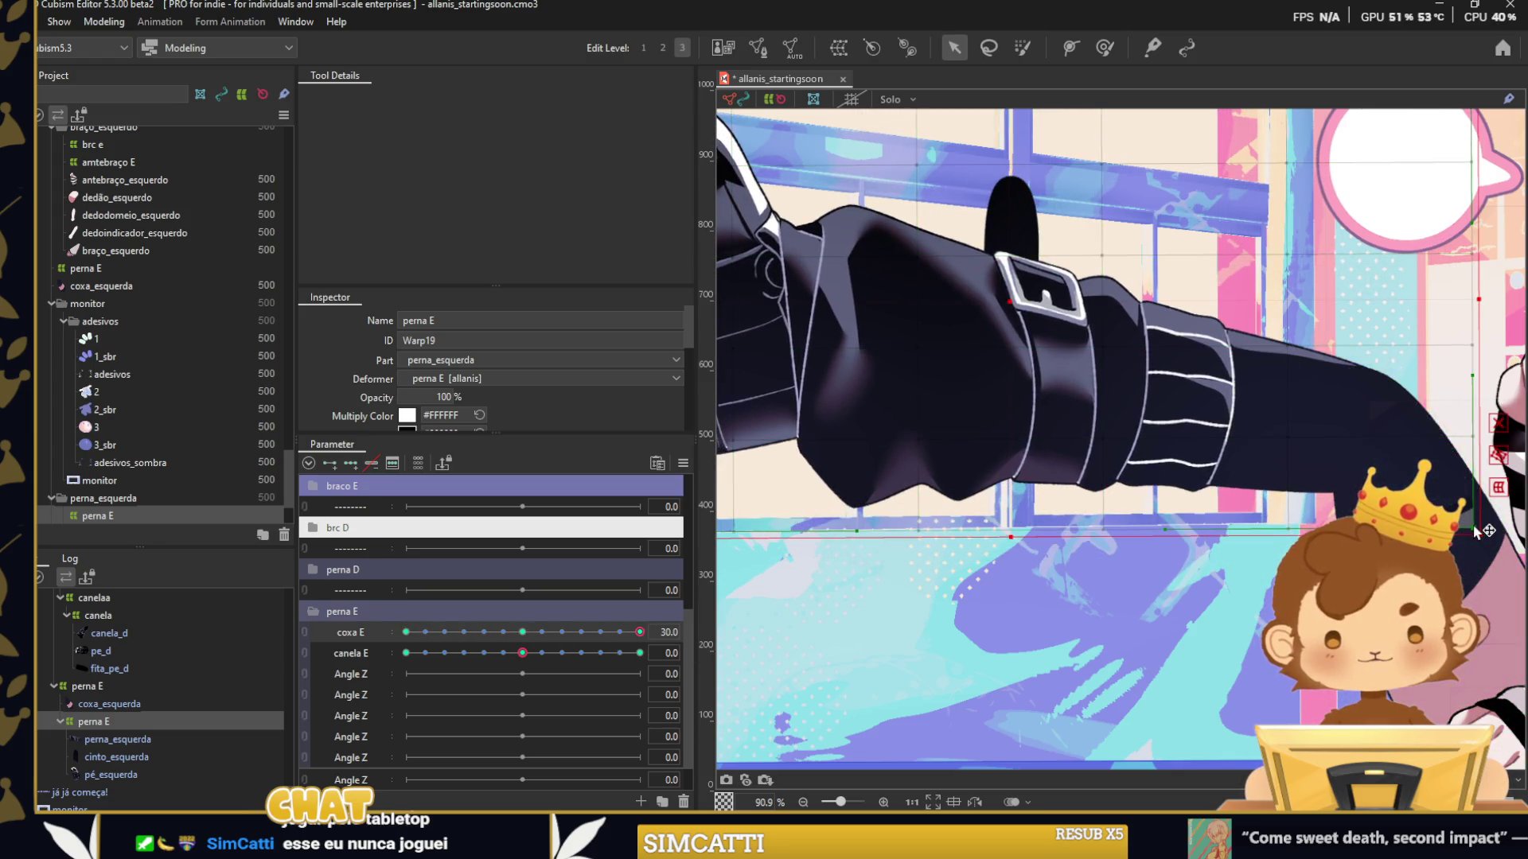
pyautogui.moveTo(1475, 531); pyautogui.dragTo(1485, 533)
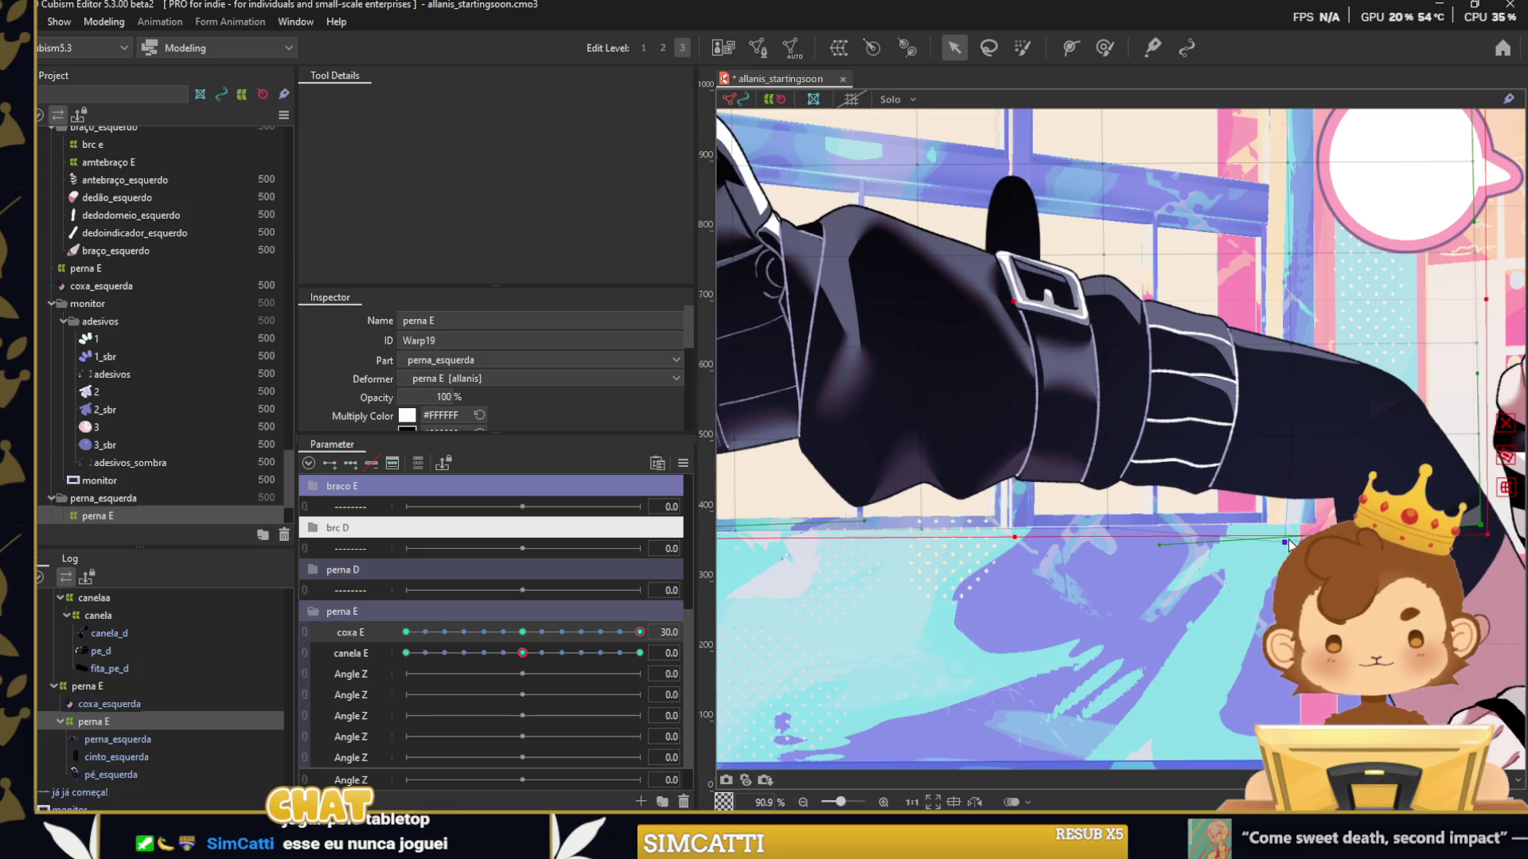
# Start combining coxa E and canela E from the Parameter panel menu.
pyautogui.scroll(-3, 1217, 446)
pyautogui.click(682, 463)
pyautogui.click(795, 516)
pyautogui.click(784, 566)
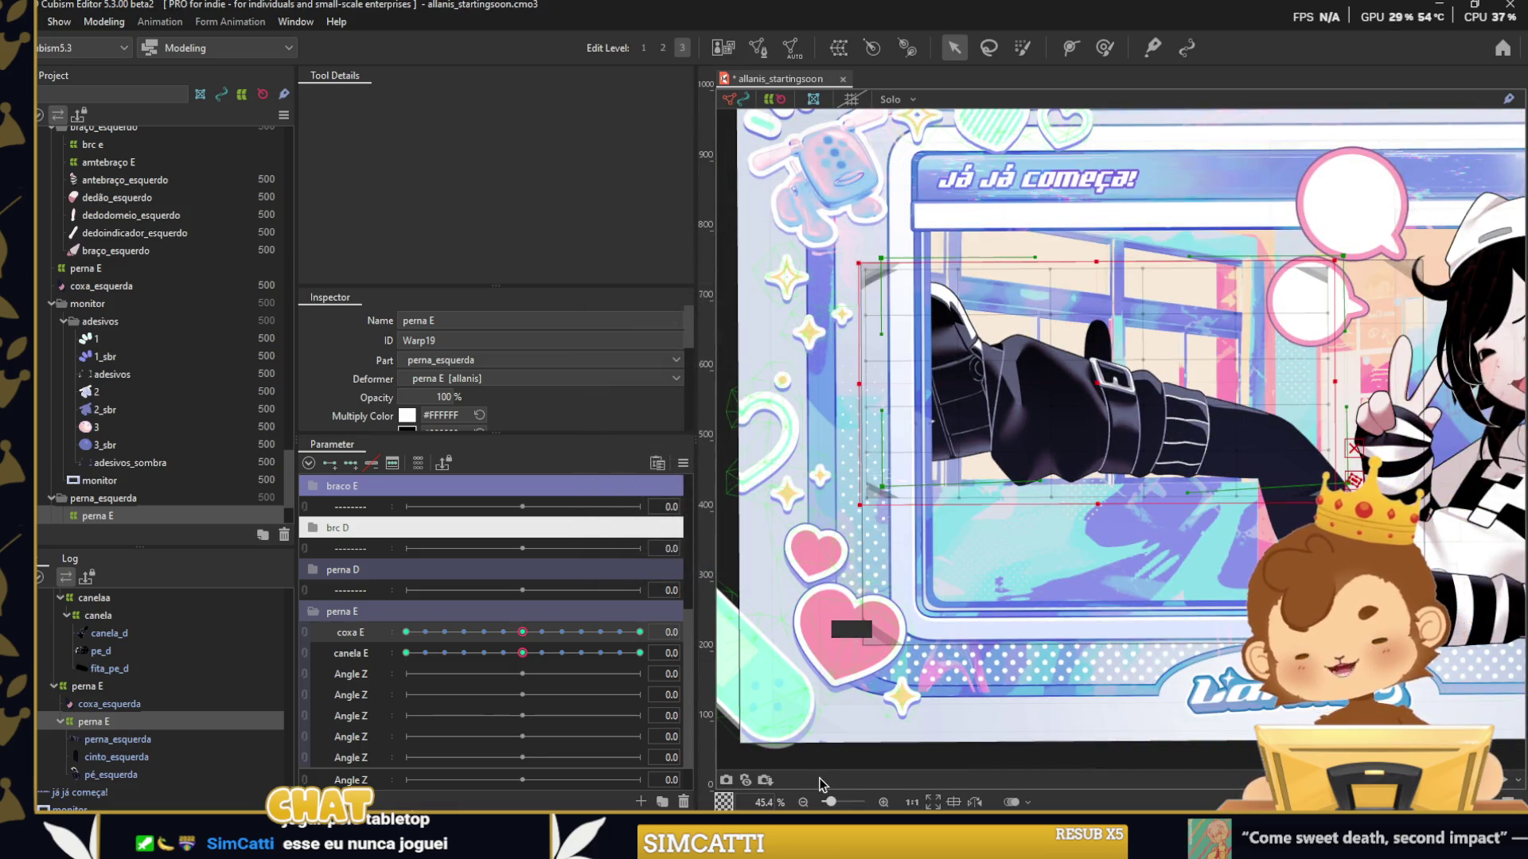
# Link coxa E and canela E into one 2D grid, test it, and select the cinto_esquerda strap.
pyautogui.click(304, 633)
pyautogui.moveTo(522, 666)
pyautogui.mouseDown()
pyautogui.moveTo(482, 659)
pyautogui.moveTo(521, 661)
pyautogui.mouseUp()
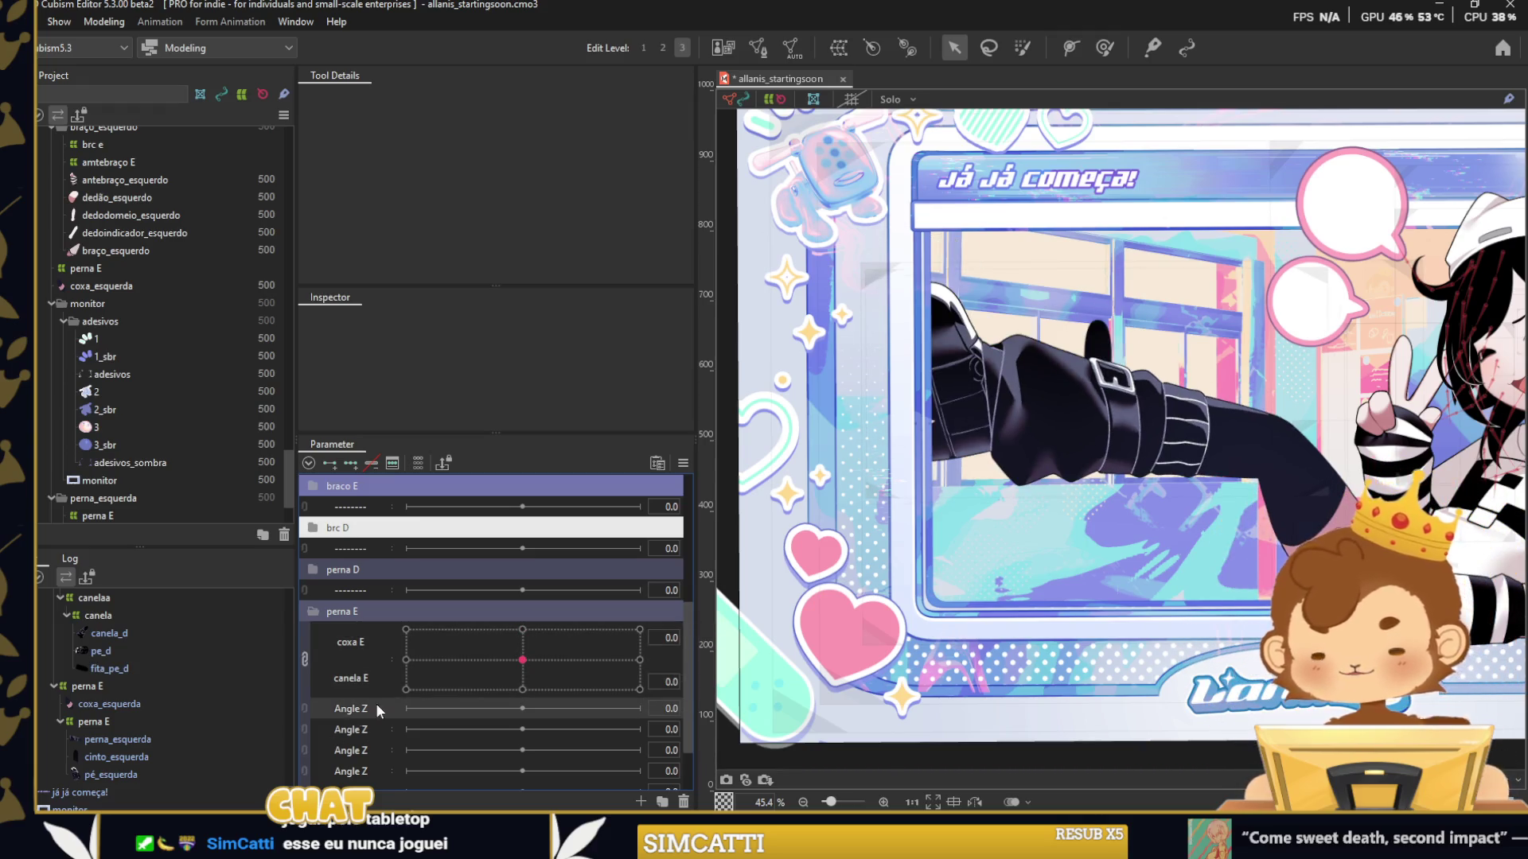
pyautogui.click(1098, 354)
pyautogui.scroll(-1, 398, 689)
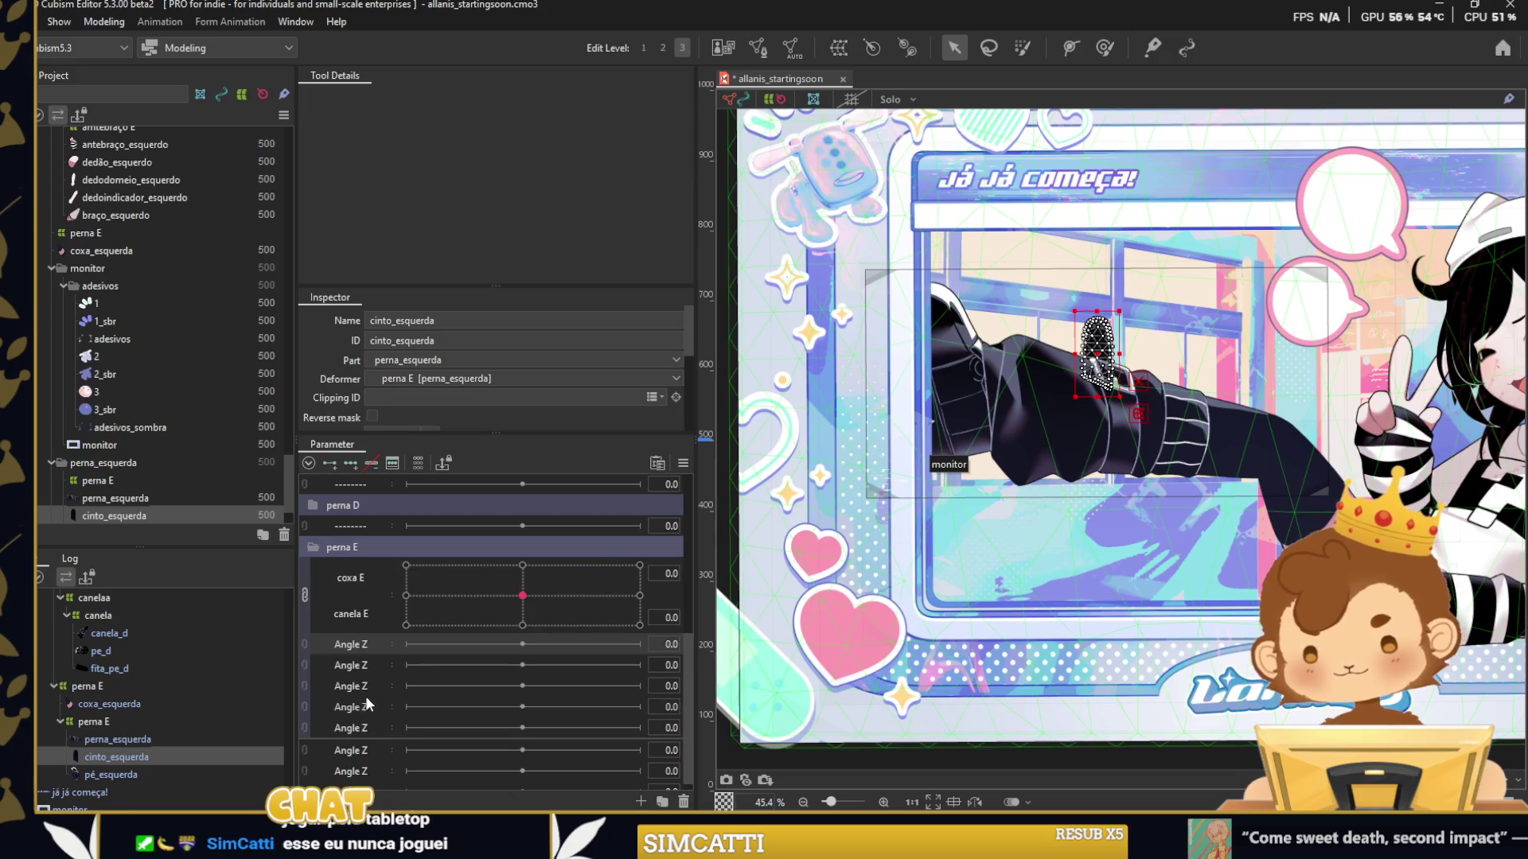
# Rename the third and fourth Angle Z parameters to 'fita d' and 'dfrm'.
pyautogui.rightClick(362, 691)
pyautogui.click(372, 697)
pyautogui.write('fita d')
pyautogui.press('Return')
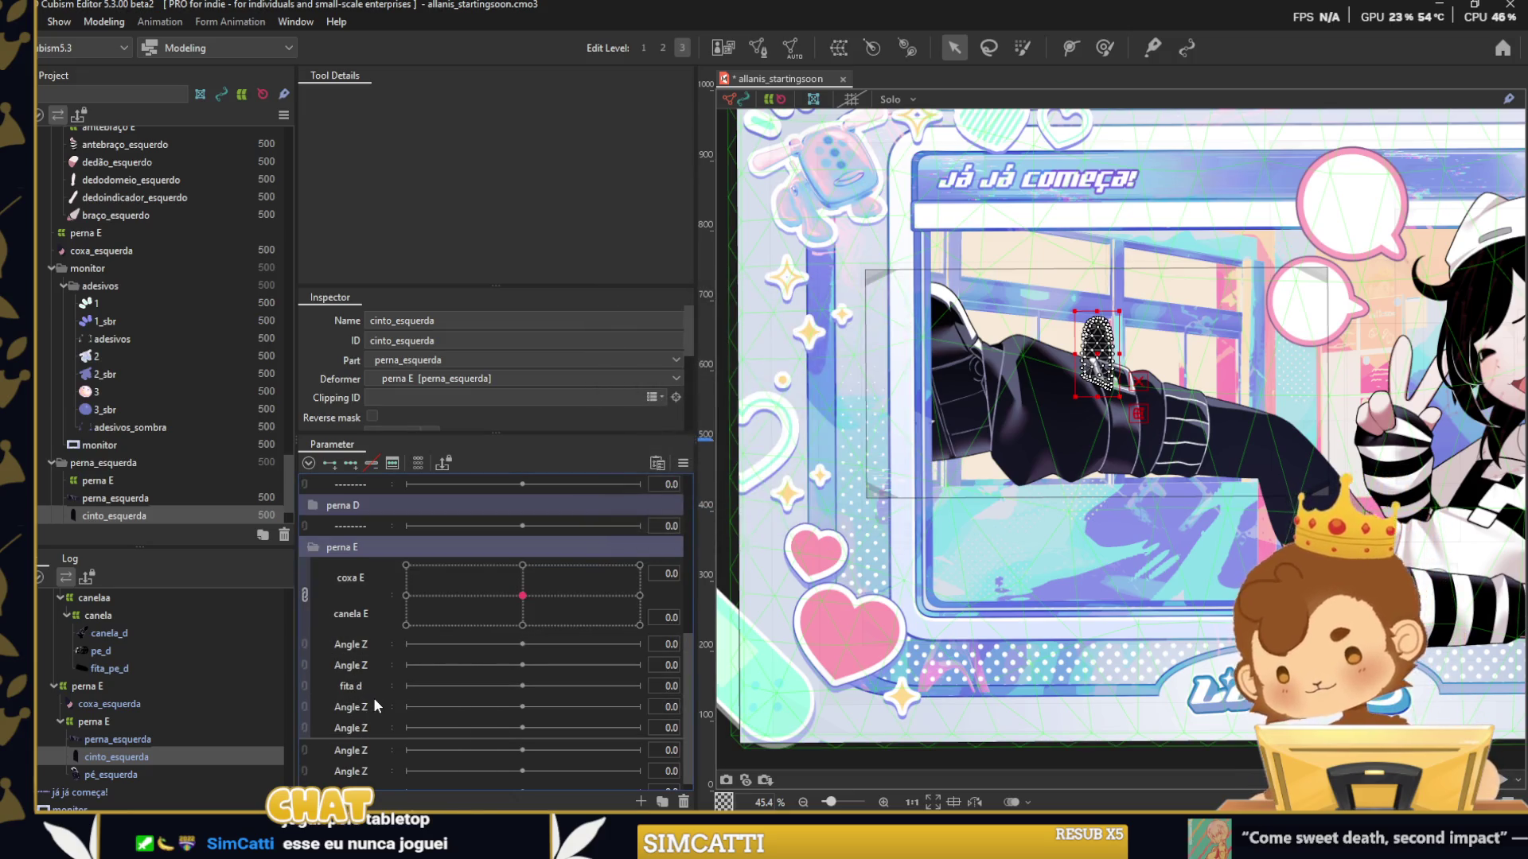
pyautogui.rightClick(374, 705)
pyautogui.click(383, 716)
pyautogui.write('dfrm')
pyautogui.press('Return')
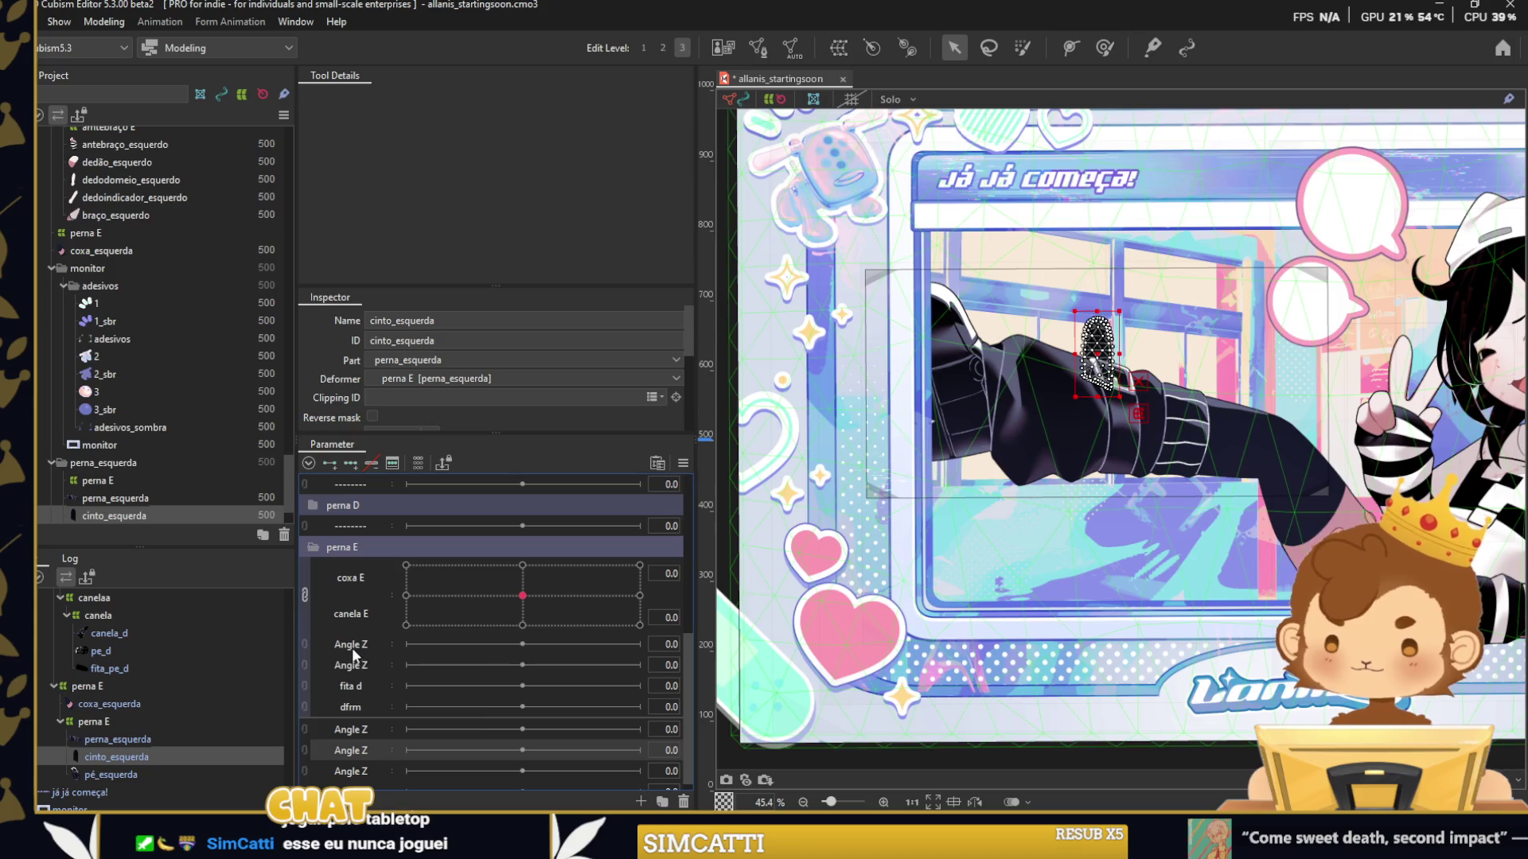
# Rename the first Angle Z parameter to 'pe d' and delete the leftover Angle parameter.
pyautogui.rightClick(371, 649)
pyautogui.click(381, 659)
pyautogui.write('pe d')
pyautogui.press('Return')
pyautogui.rightClick(367, 666)
pyautogui.click(398, 748)
# Key fita d with three keys, rotating the strap at -30 and 30, with intermediate interpolation keys.
pyautogui.click(351, 462)
pyautogui.scroll(5, 1098, 328)
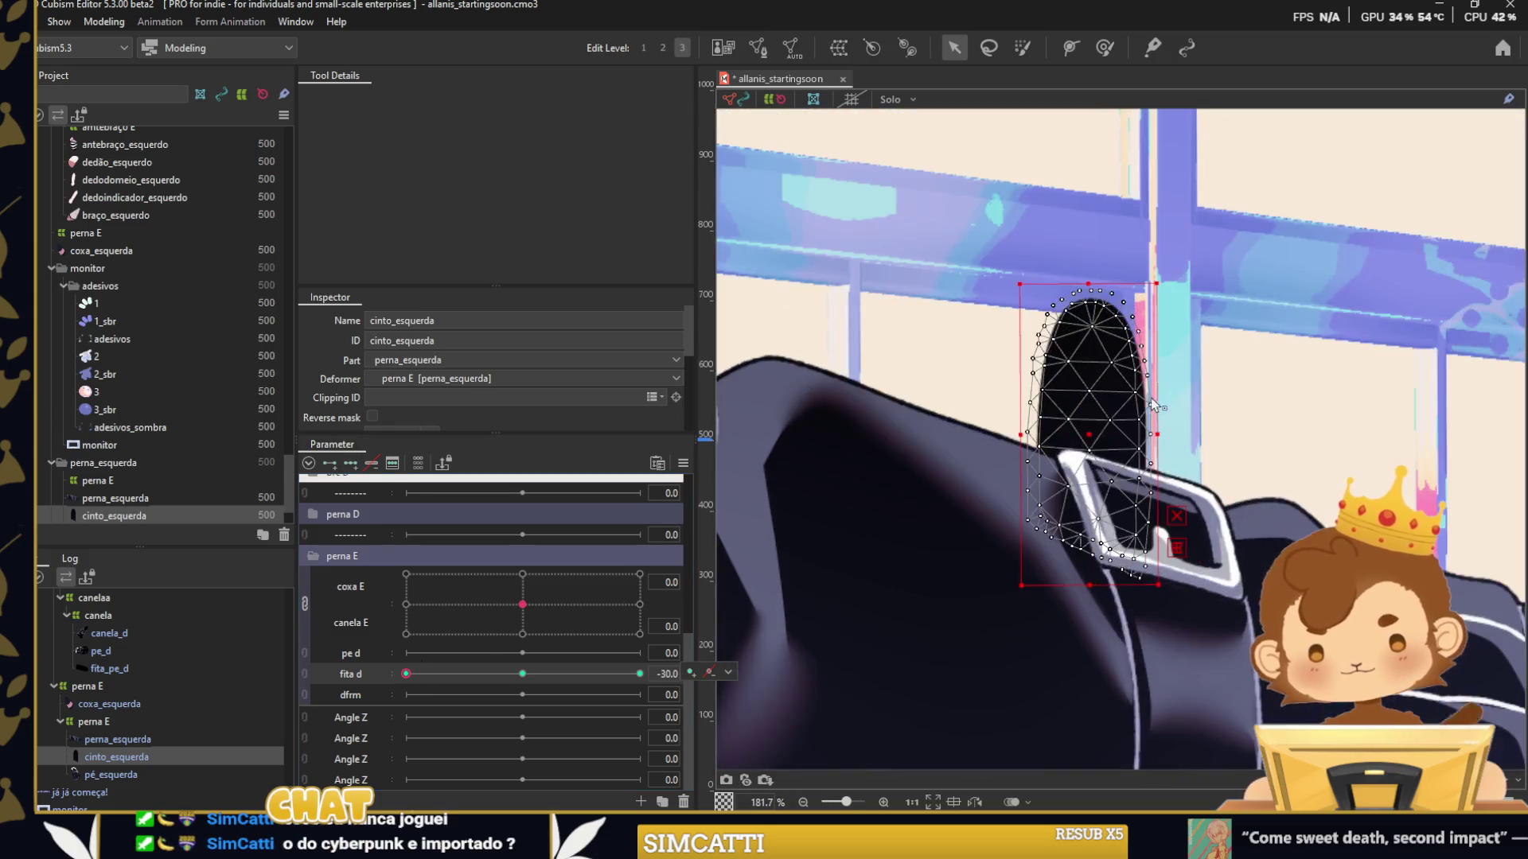
pyautogui.moveTo(1163, 428); pyautogui.dragTo(1146, 390)
pyautogui.click(422, 674)
pyautogui.click(640, 674)
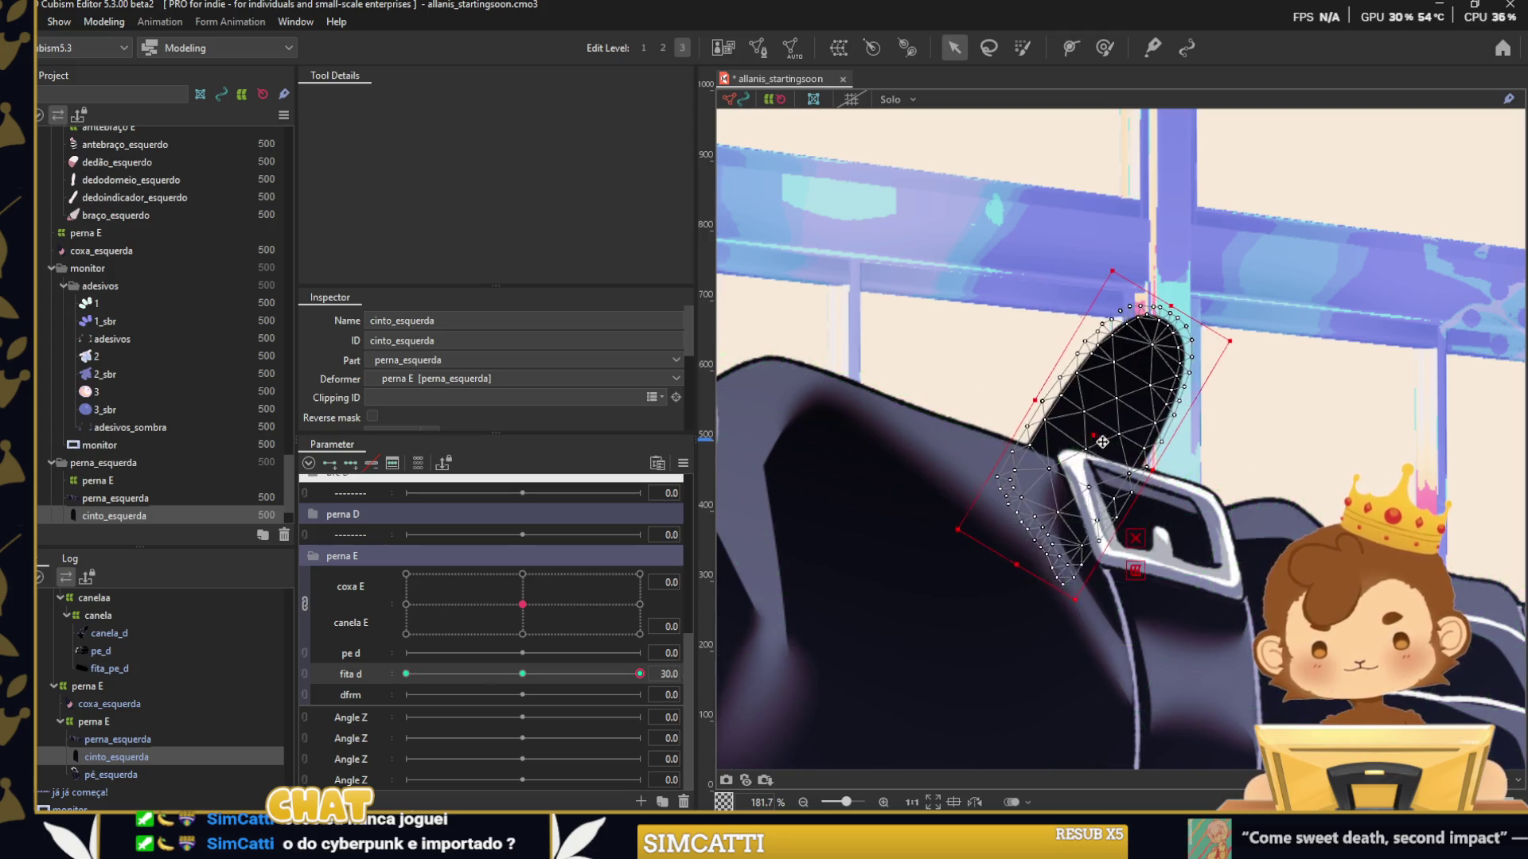
pyautogui.press('Return')
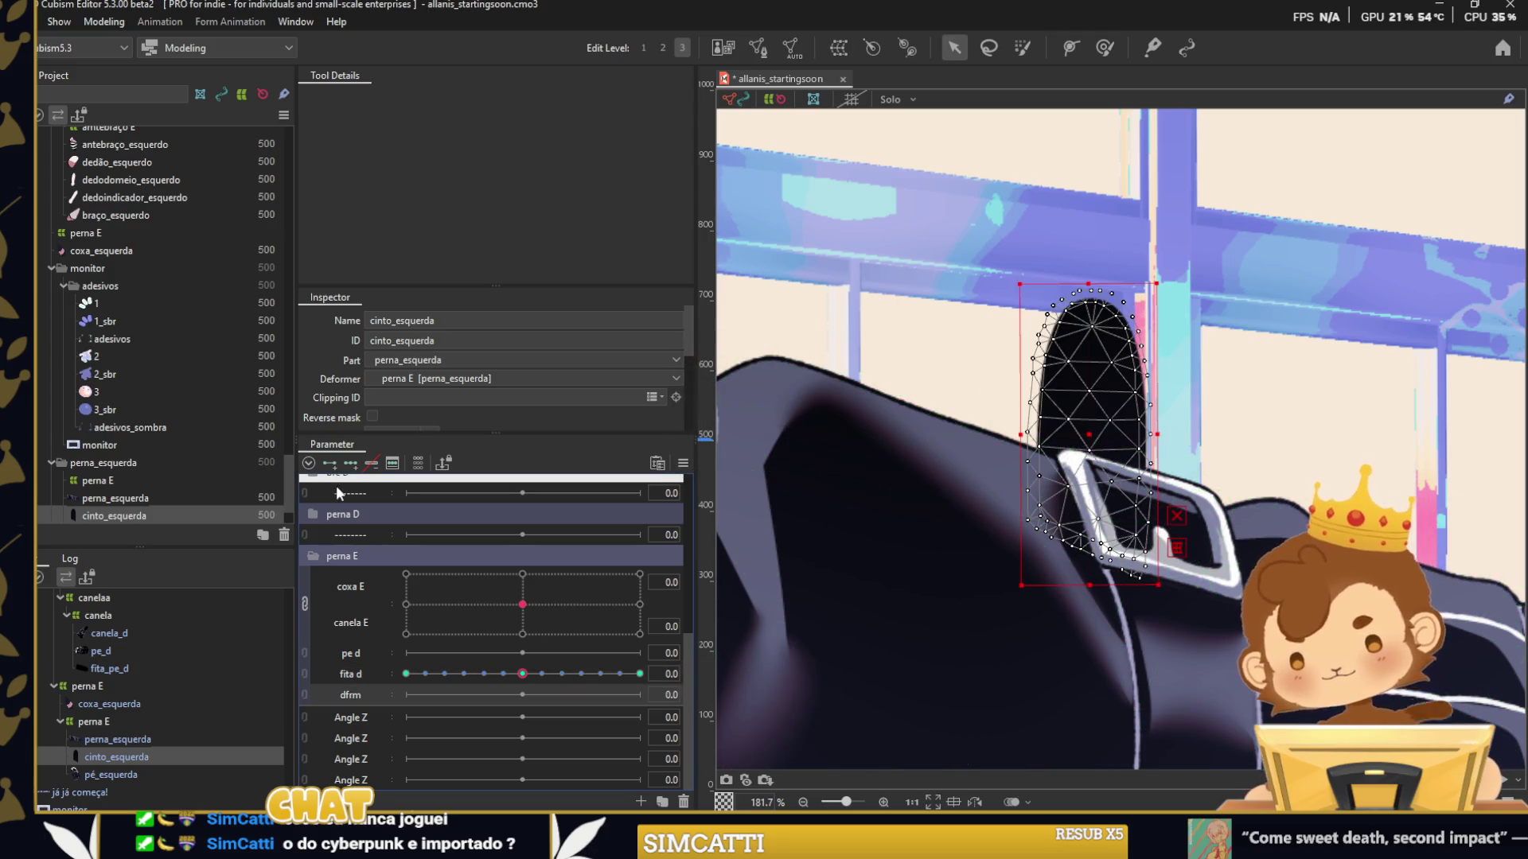
# Key dfrm and bend the strap with a temporary deform path at its -30 and 30 keys.
pyautogui.click(406, 694)
pyautogui.click(1094, 549)
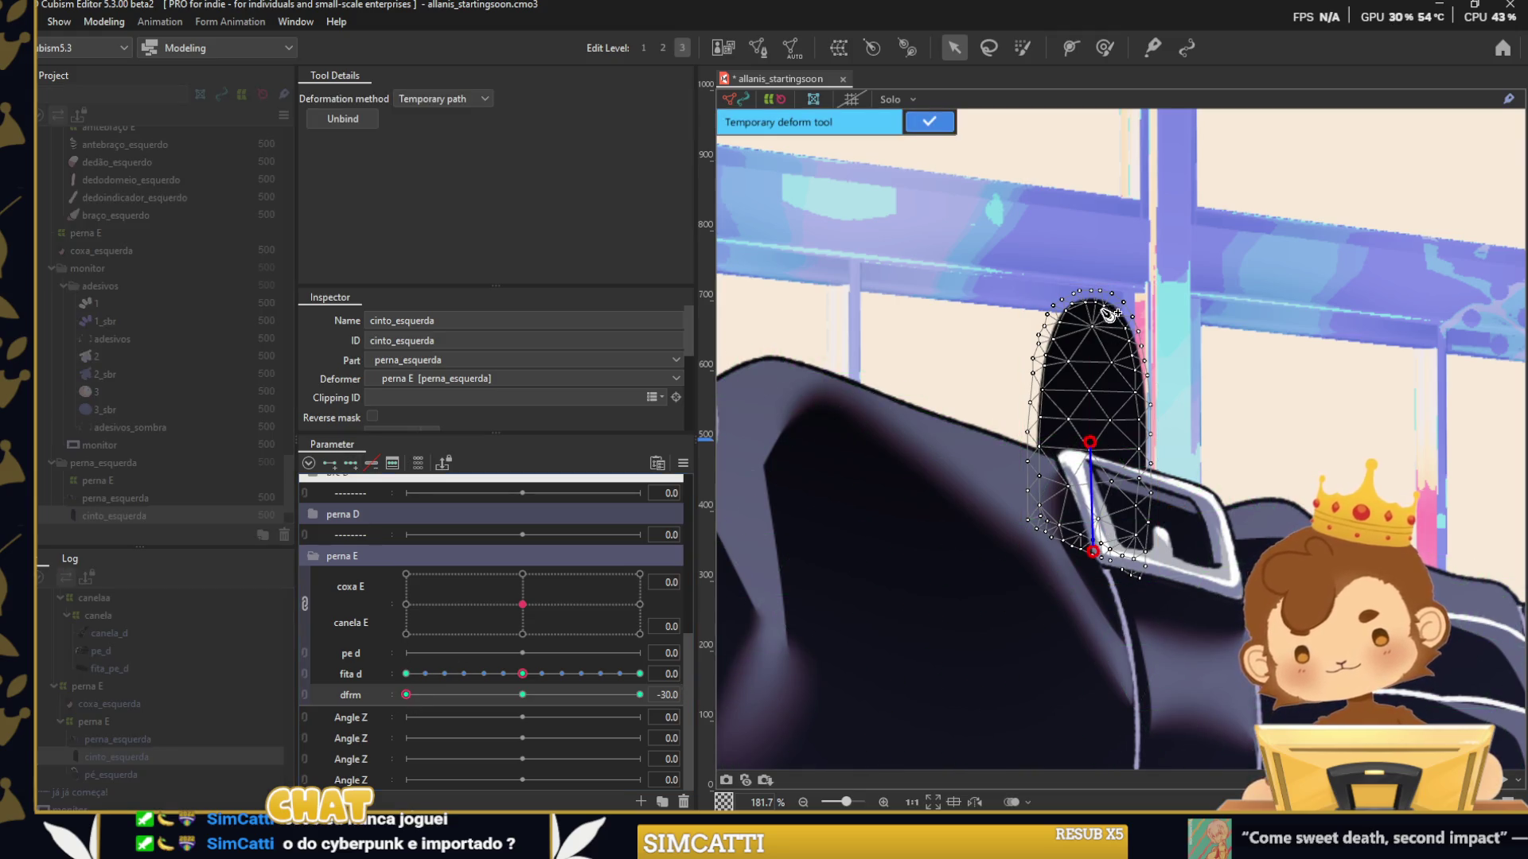
pyautogui.moveTo(1109, 313); pyautogui.dragTo(1007, 295)
pyautogui.click(640, 695)
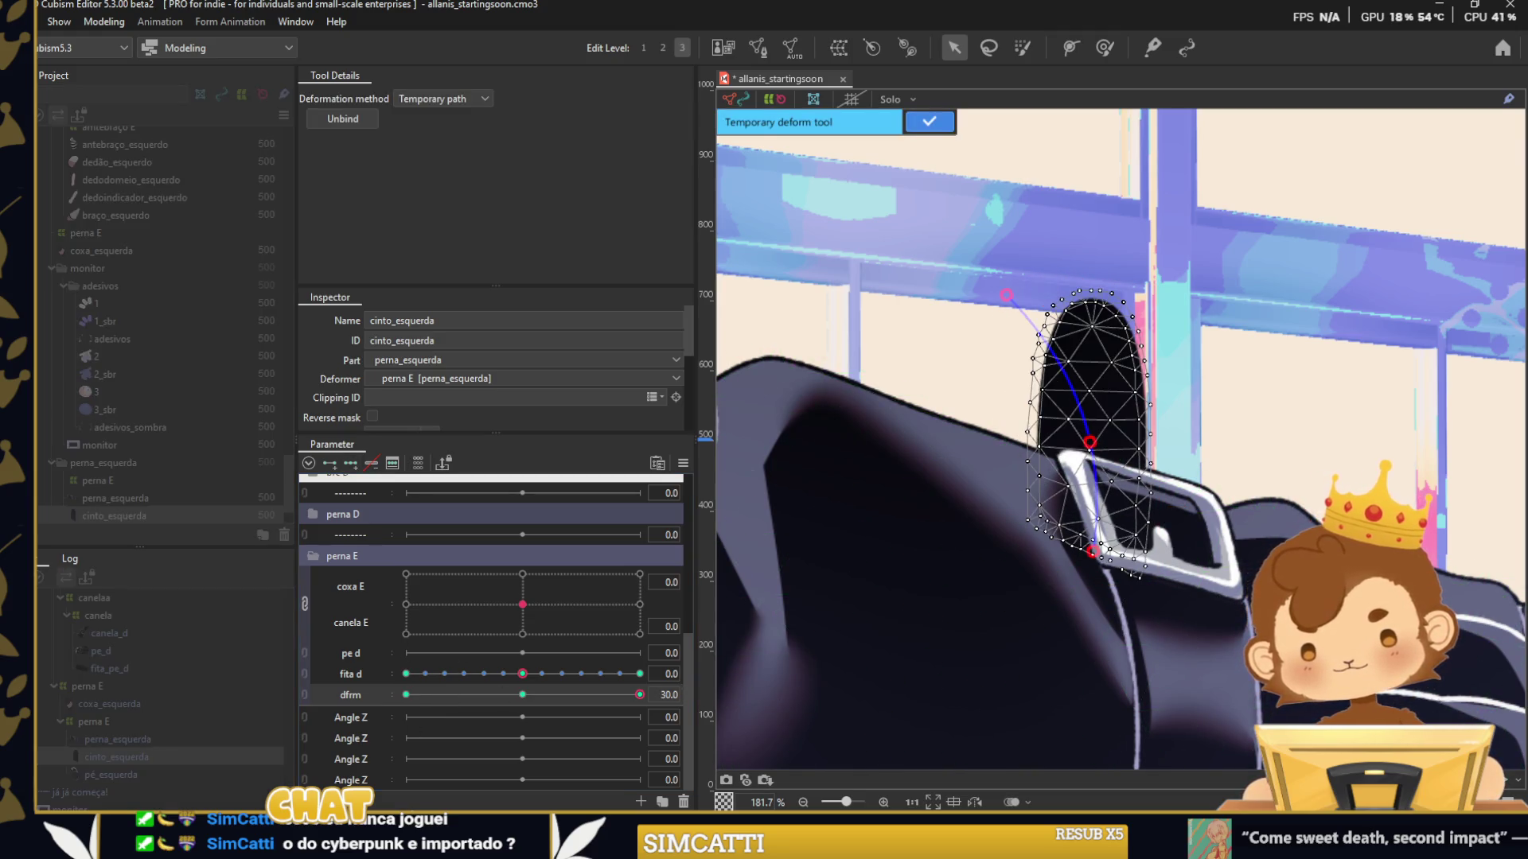
pyautogui.moveTo(1098, 290); pyautogui.dragTo(1146, 302)
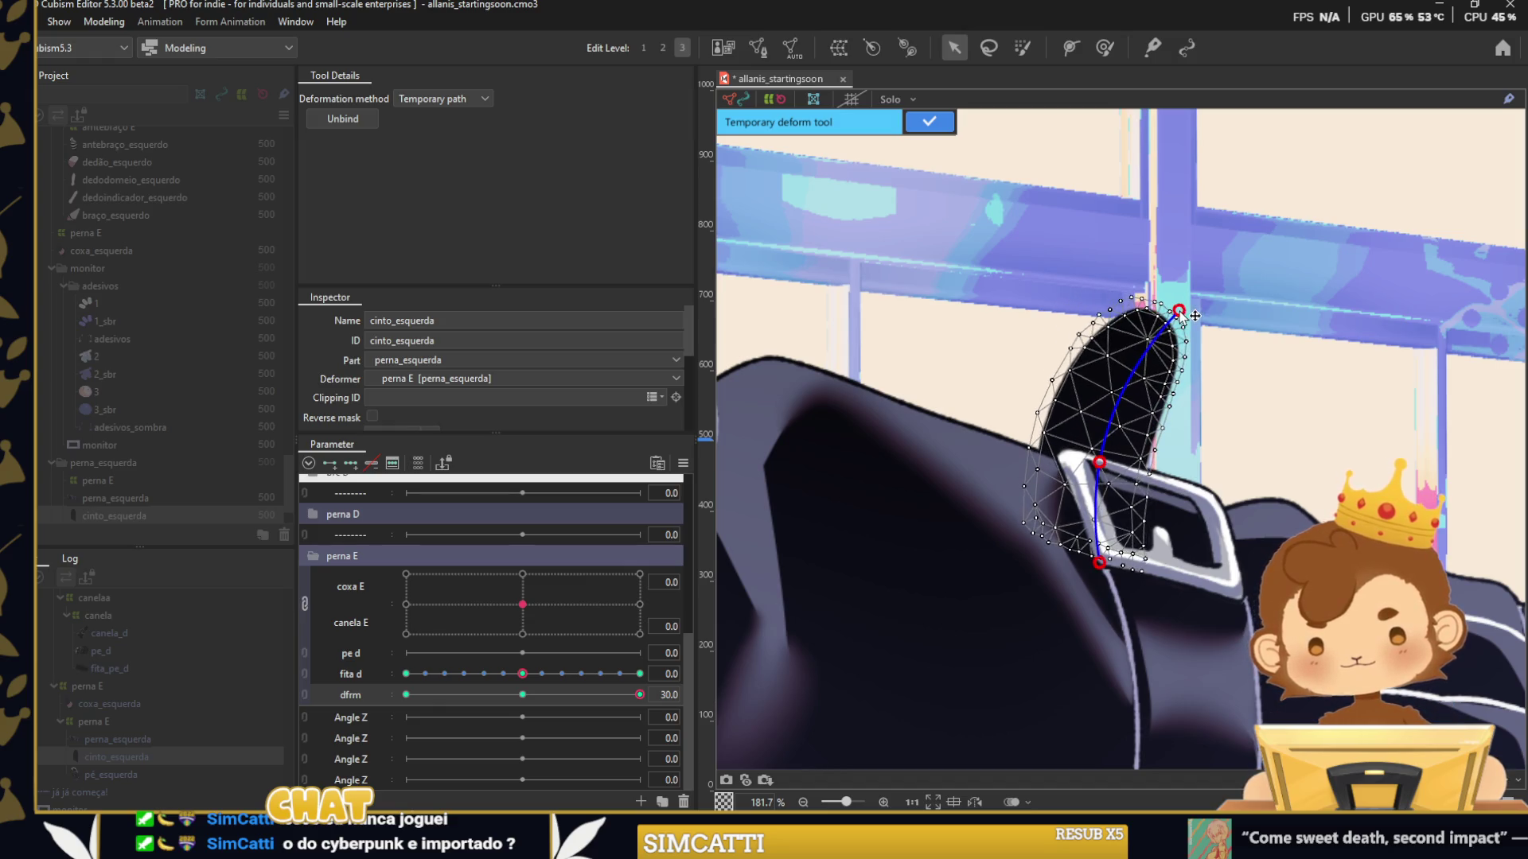
pyautogui.press('Return')
pyautogui.click(928, 122)
# Combine fita d and dfrm through the Parameter panel menu and deselect the strap.
pyautogui.click(683, 463)
pyautogui.click(756, 519)
pyautogui.press('Return')
pyautogui.scroll(-5, 967, 583)
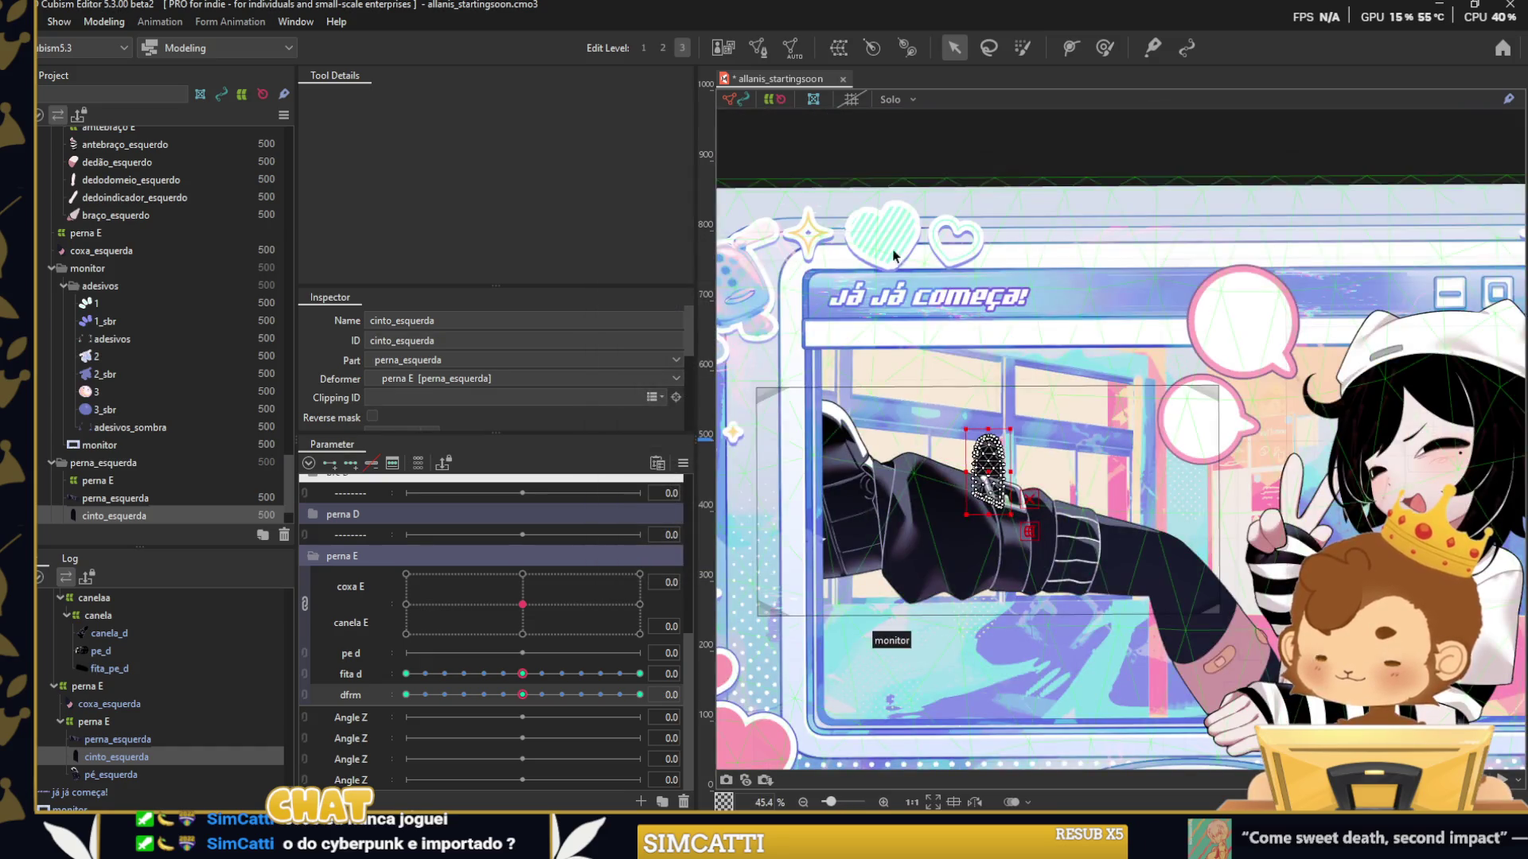
pyautogui.click(894, 254)
pyautogui.scroll(3, 955, 470)
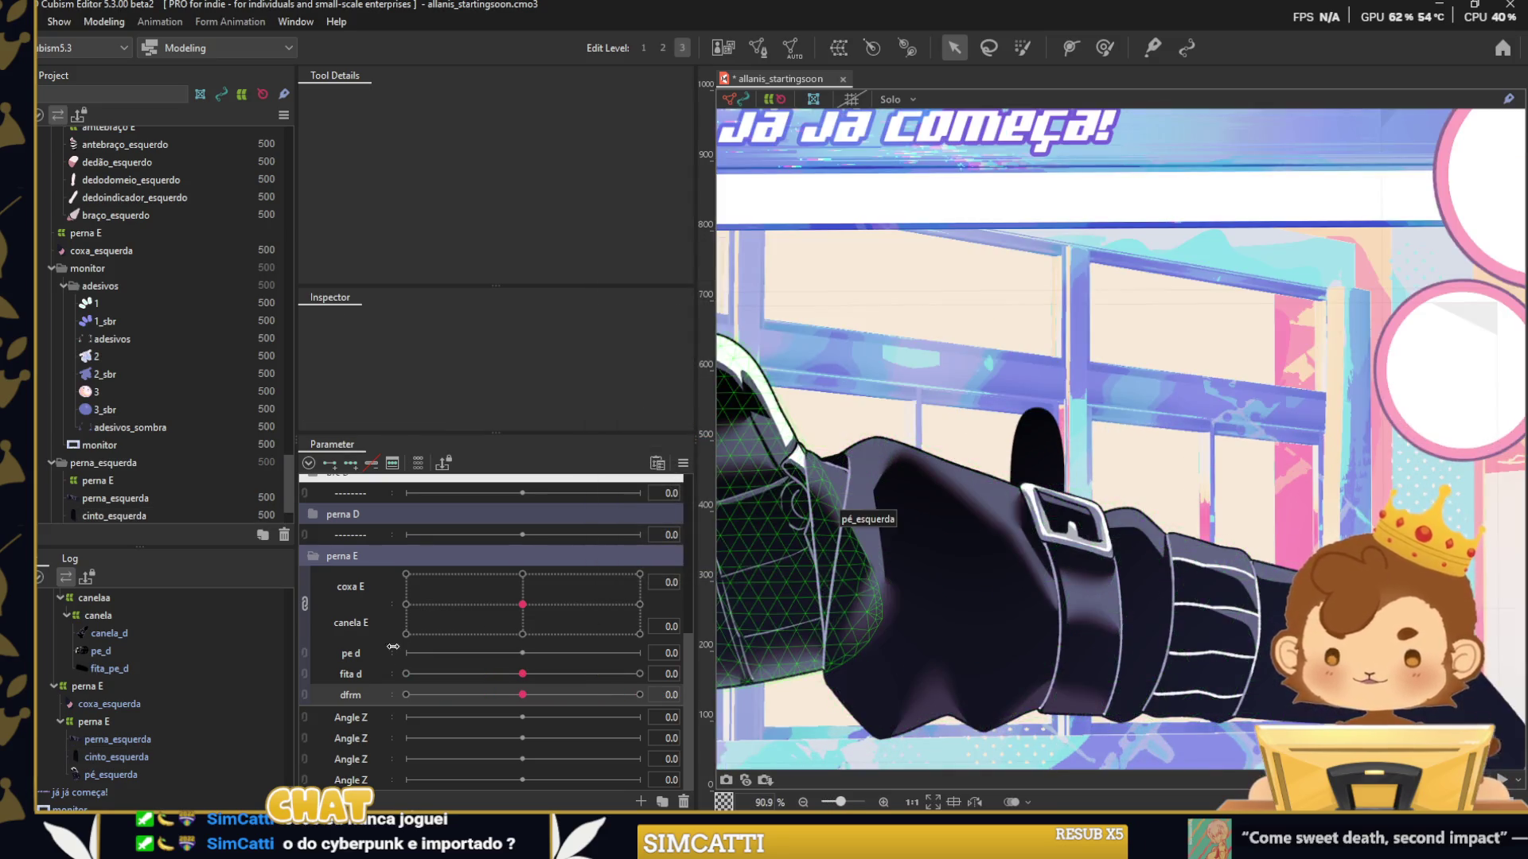
# Link fita d and dfrm into one 2D grid, preview it, and select the pé_esquerda foot.
pyautogui.click(306, 677)
pyautogui.moveTo(522, 701); pyautogui.dragTo(442, 716)
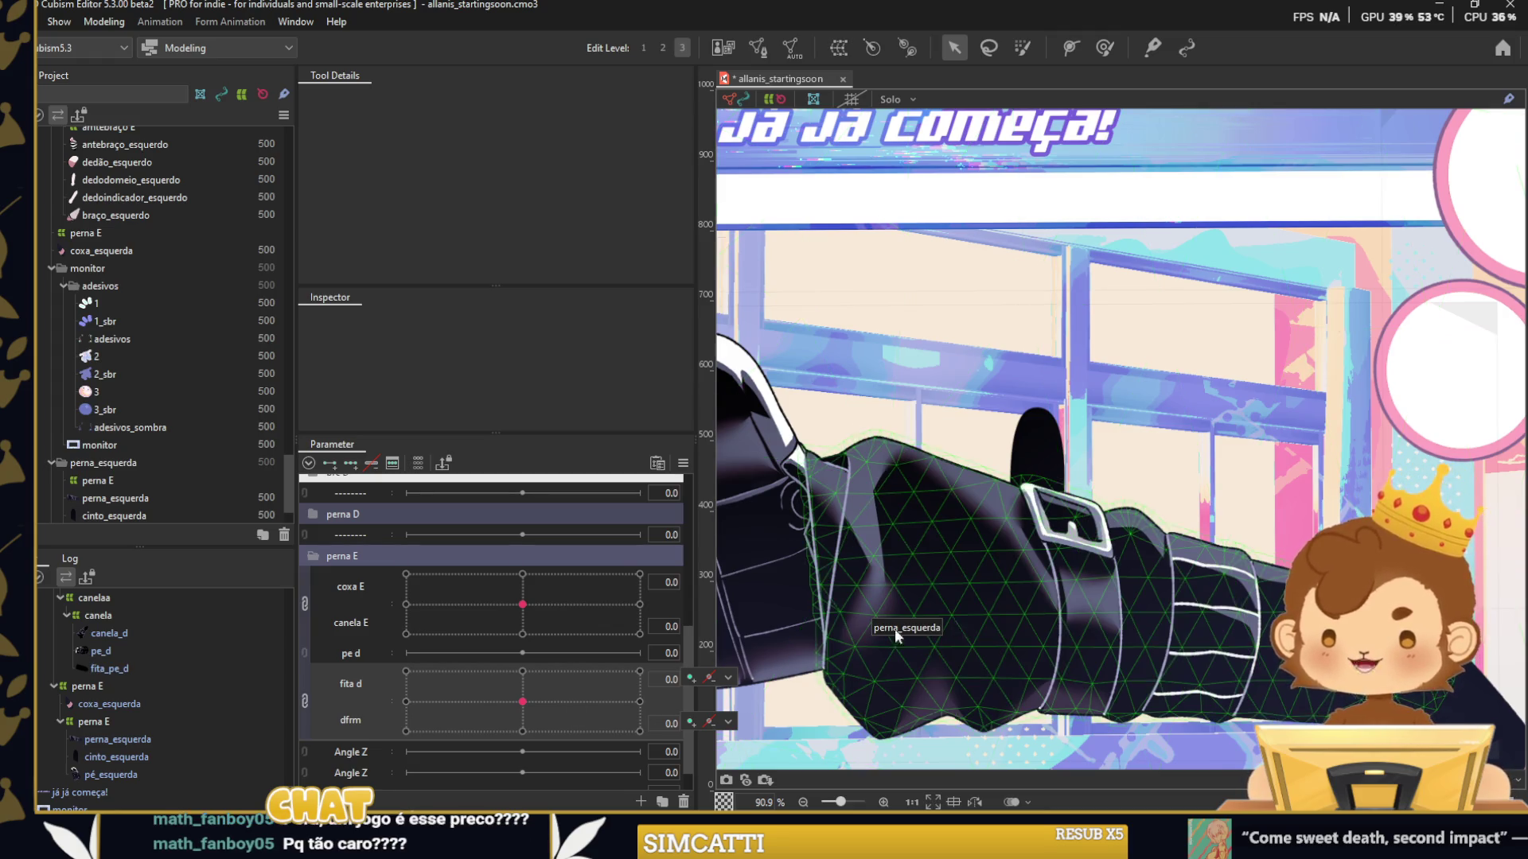
pyautogui.click(750, 561)
pyautogui.moveTo(808, 530); pyautogui.dragTo(986, 515)
# Key pe d with three keys and rotate the foot for its 30 and -30 poses.
pyautogui.click(348, 464)
pyautogui.click(406, 652)
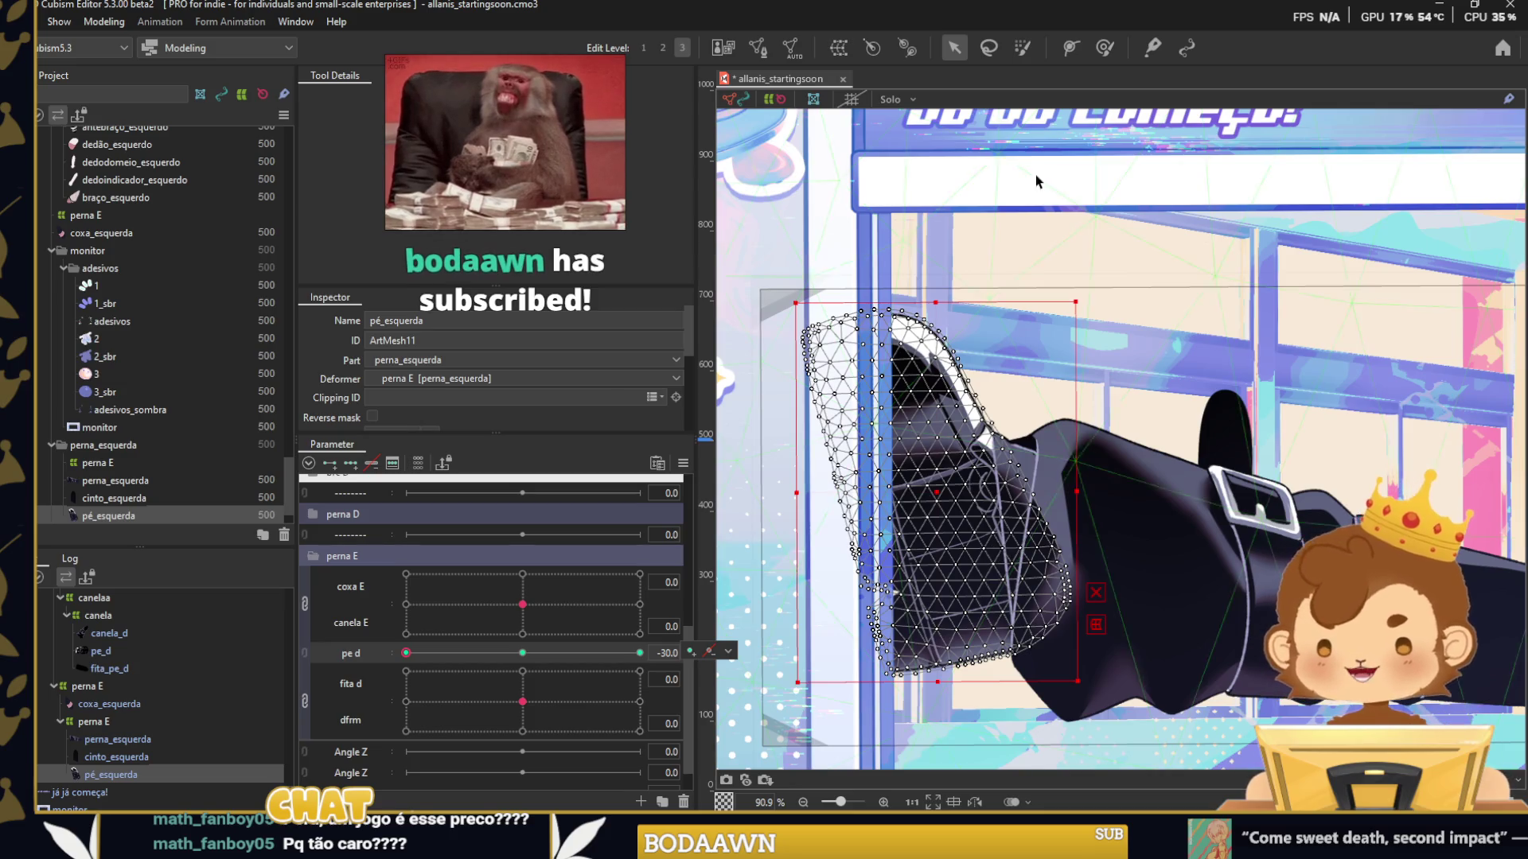
pyautogui.click(439, 652)
pyautogui.click(640, 653)
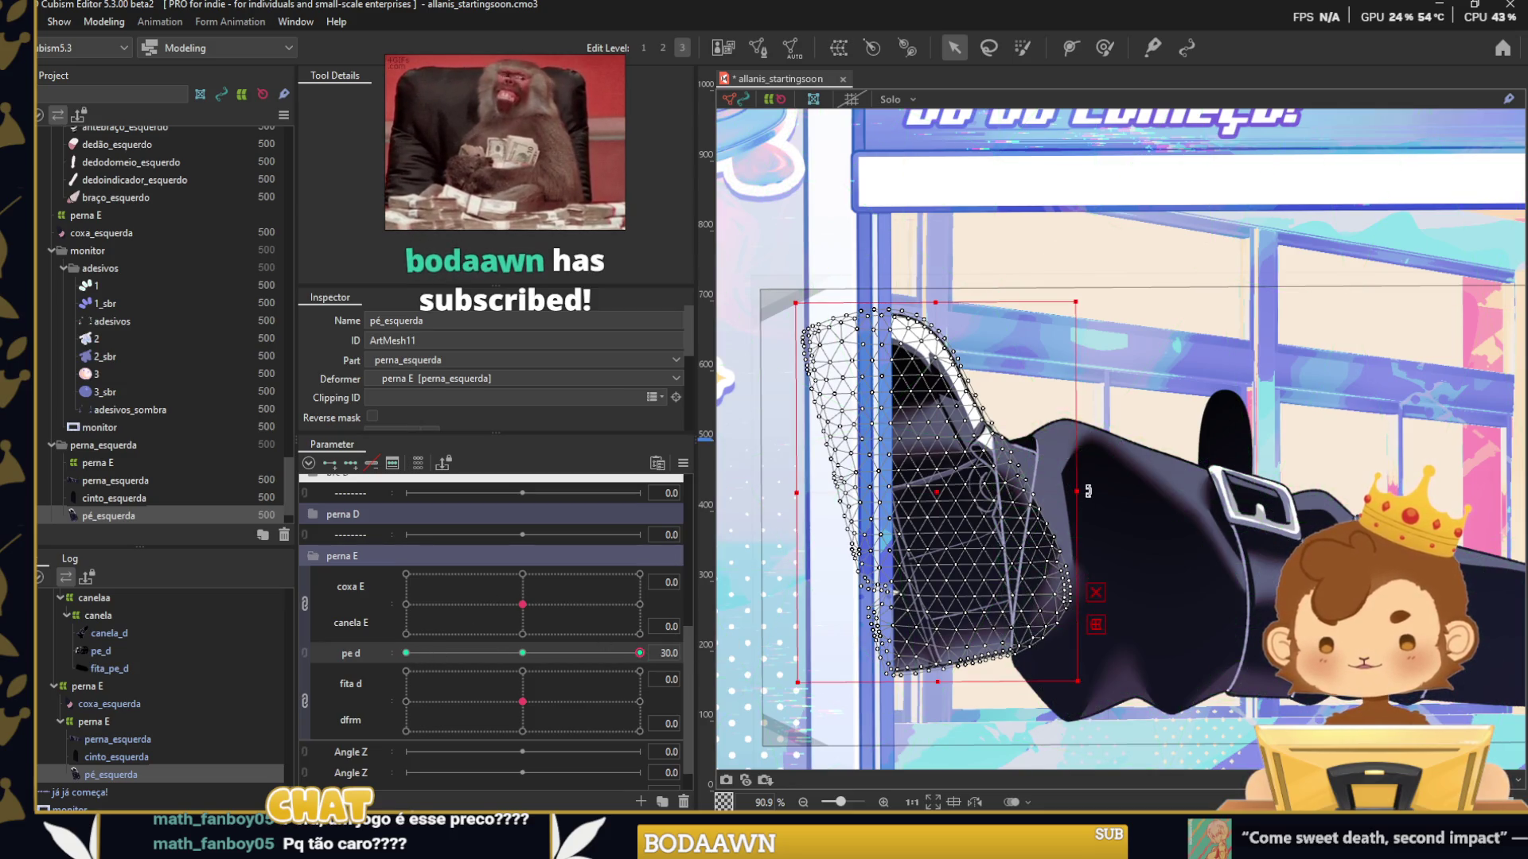
pyautogui.moveTo(1002, 509)
pyautogui.mouseDown()
pyautogui.moveTo(963, 529)
pyautogui.moveTo(932, 475)
pyautogui.mouseUp()
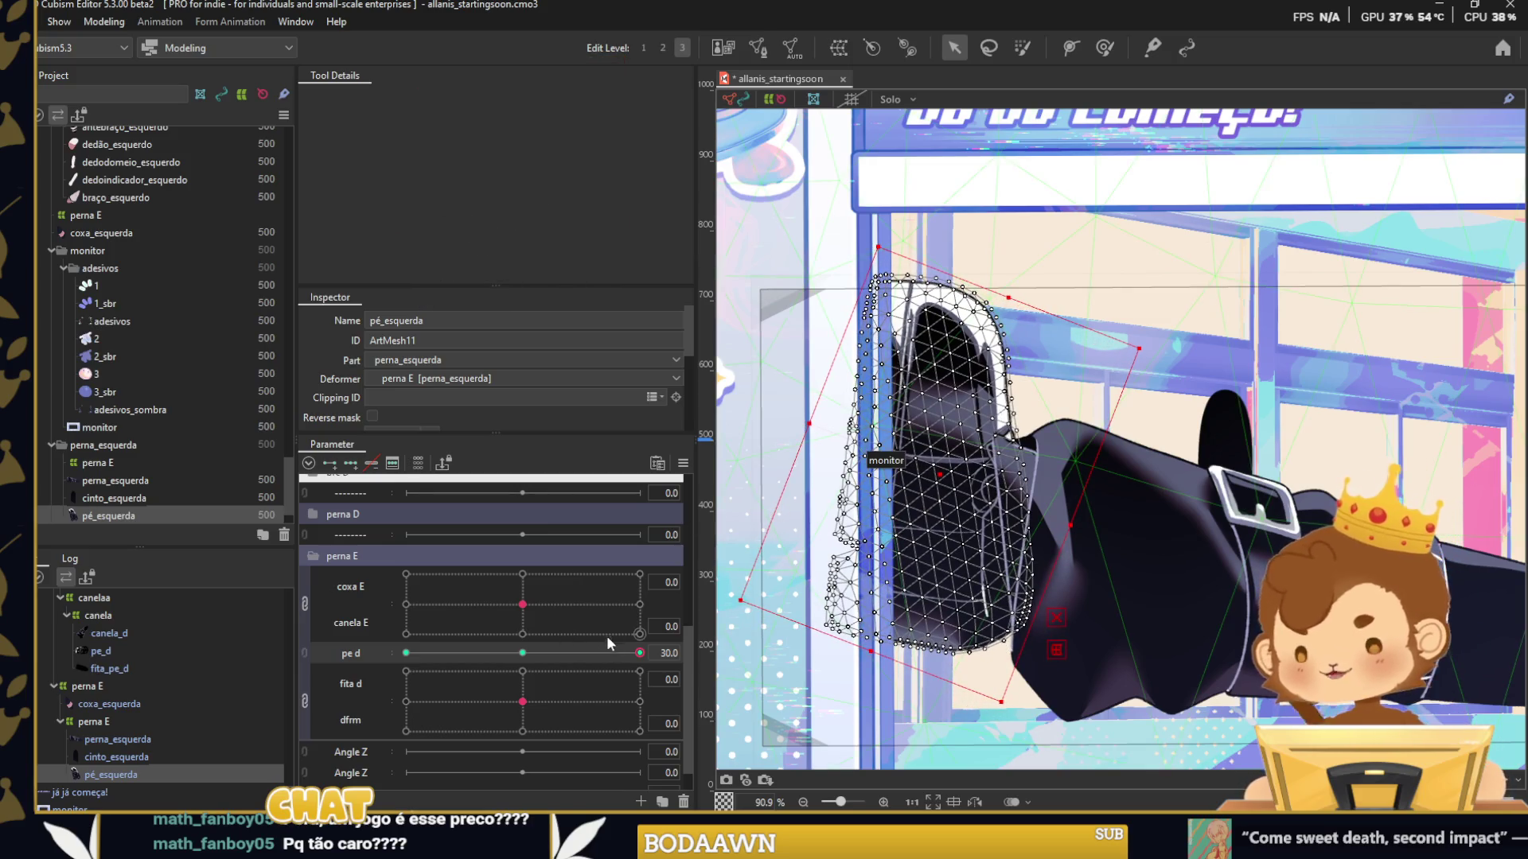
pyautogui.moveTo(634, 655); pyautogui.dragTo(496, 663)
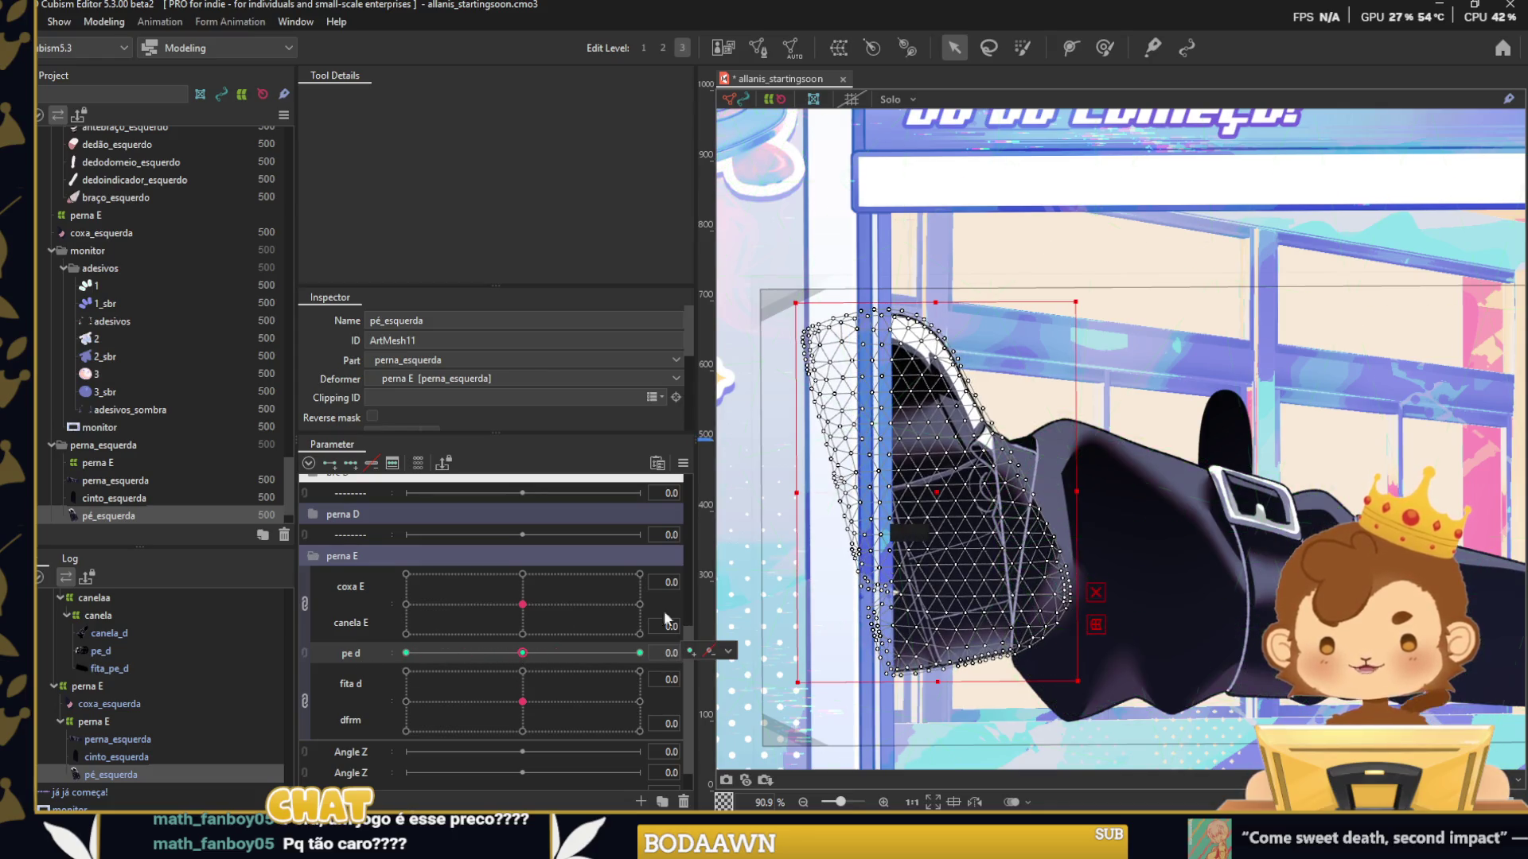
pyautogui.moveTo(1084, 296); pyautogui.dragTo(1027, 267)
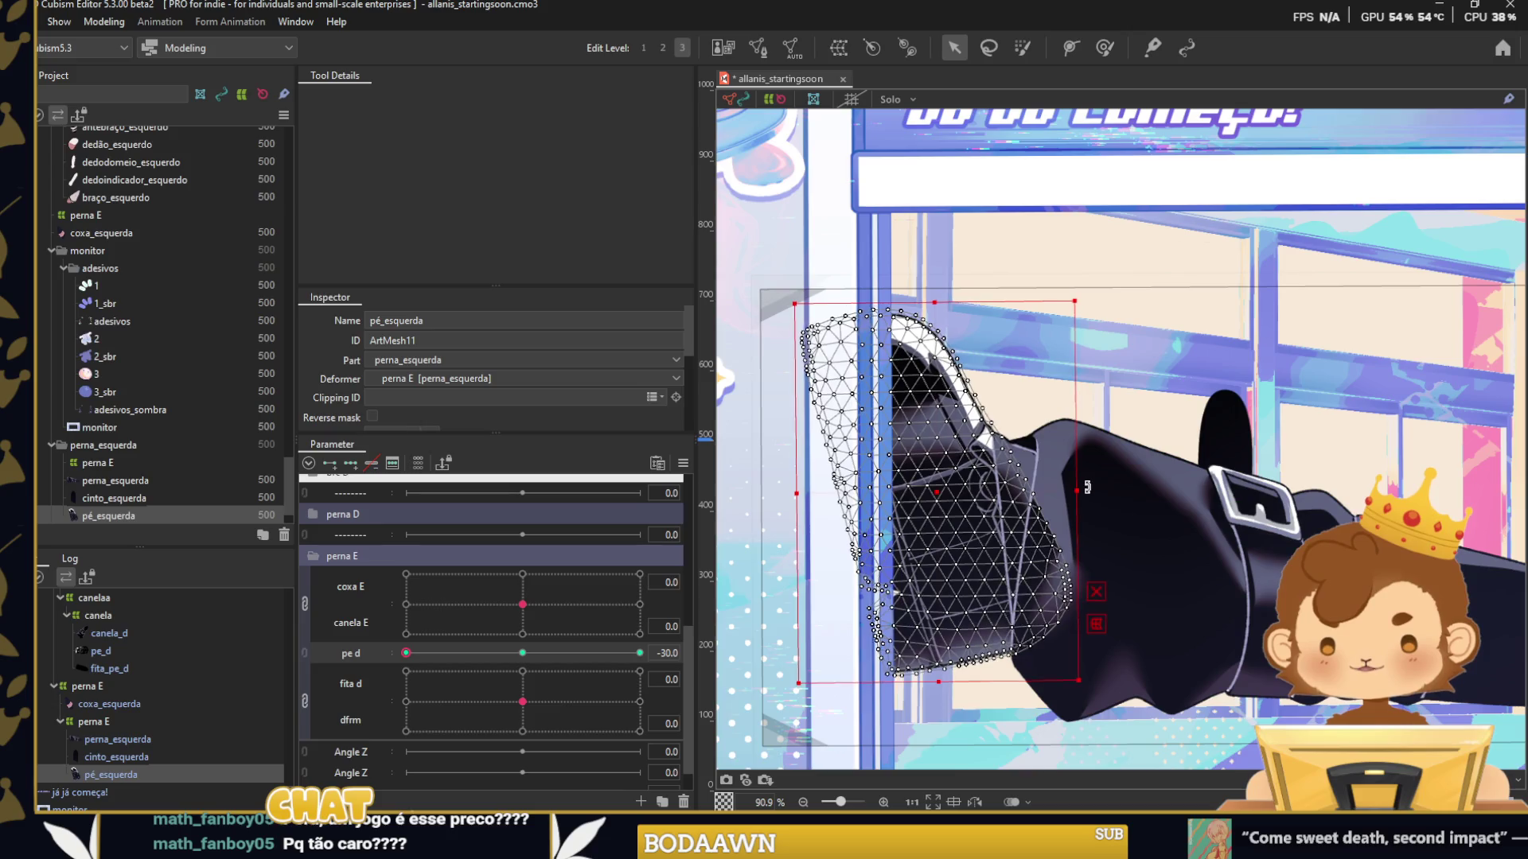
pyautogui.moveTo(934, 483); pyautogui.dragTo(931, 484)
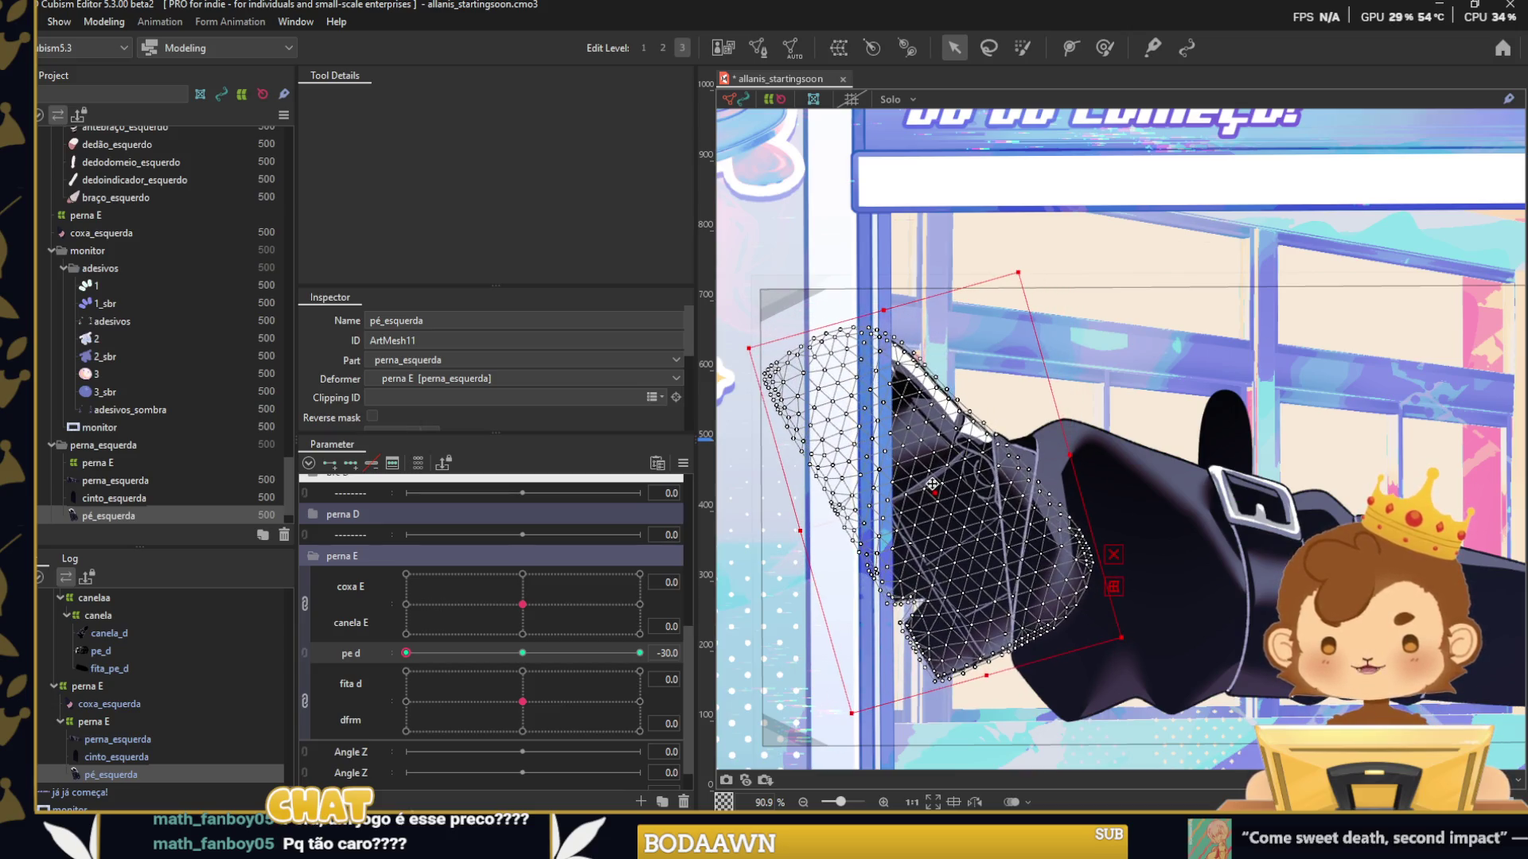
pyautogui.moveTo(470, 654); pyautogui.dragTo(691, 662)
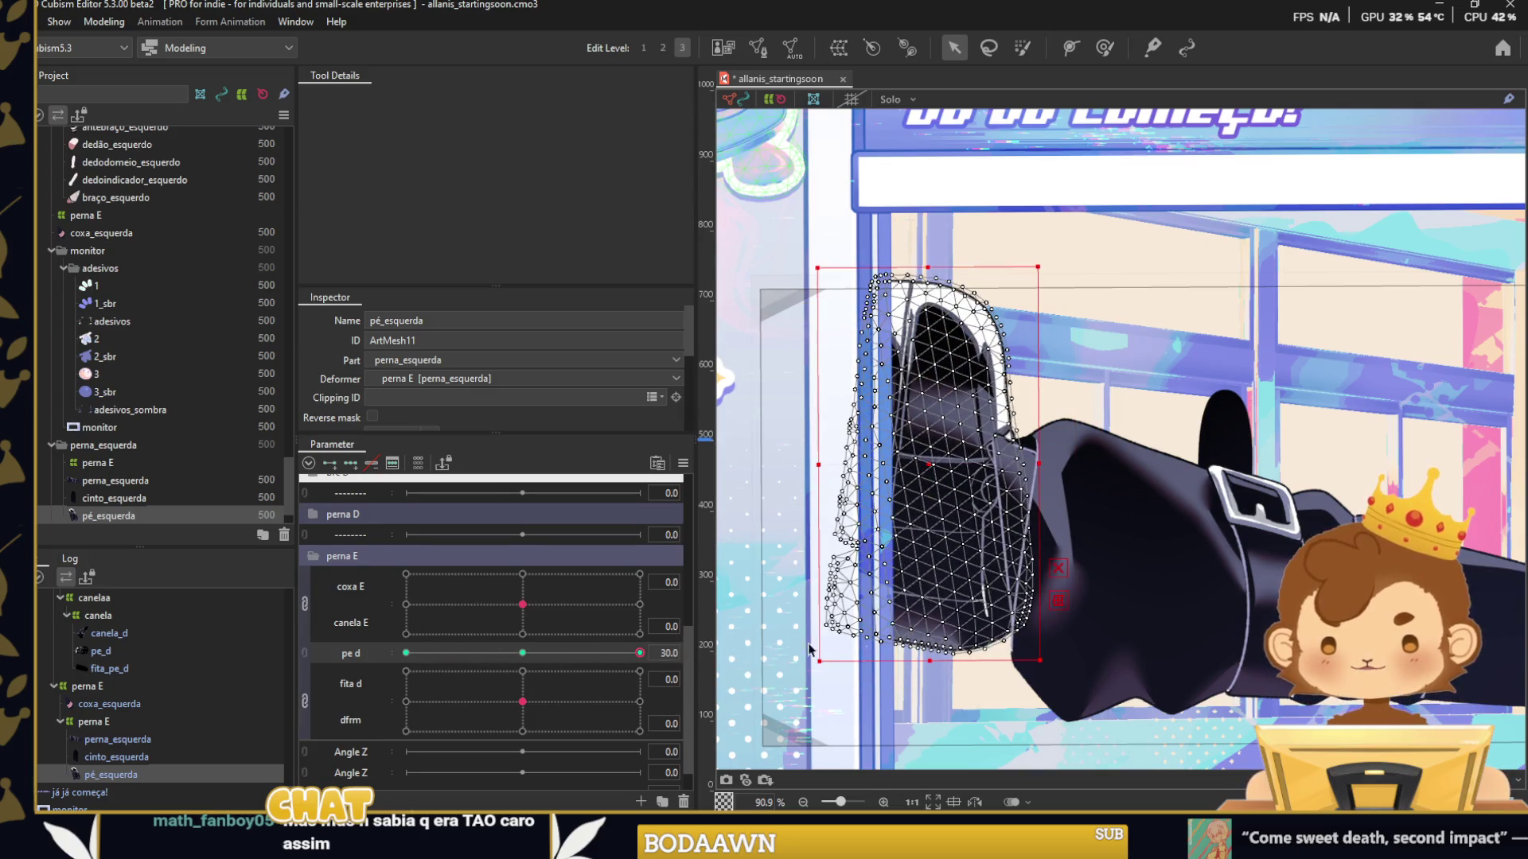
pyautogui.click(1106, 49)
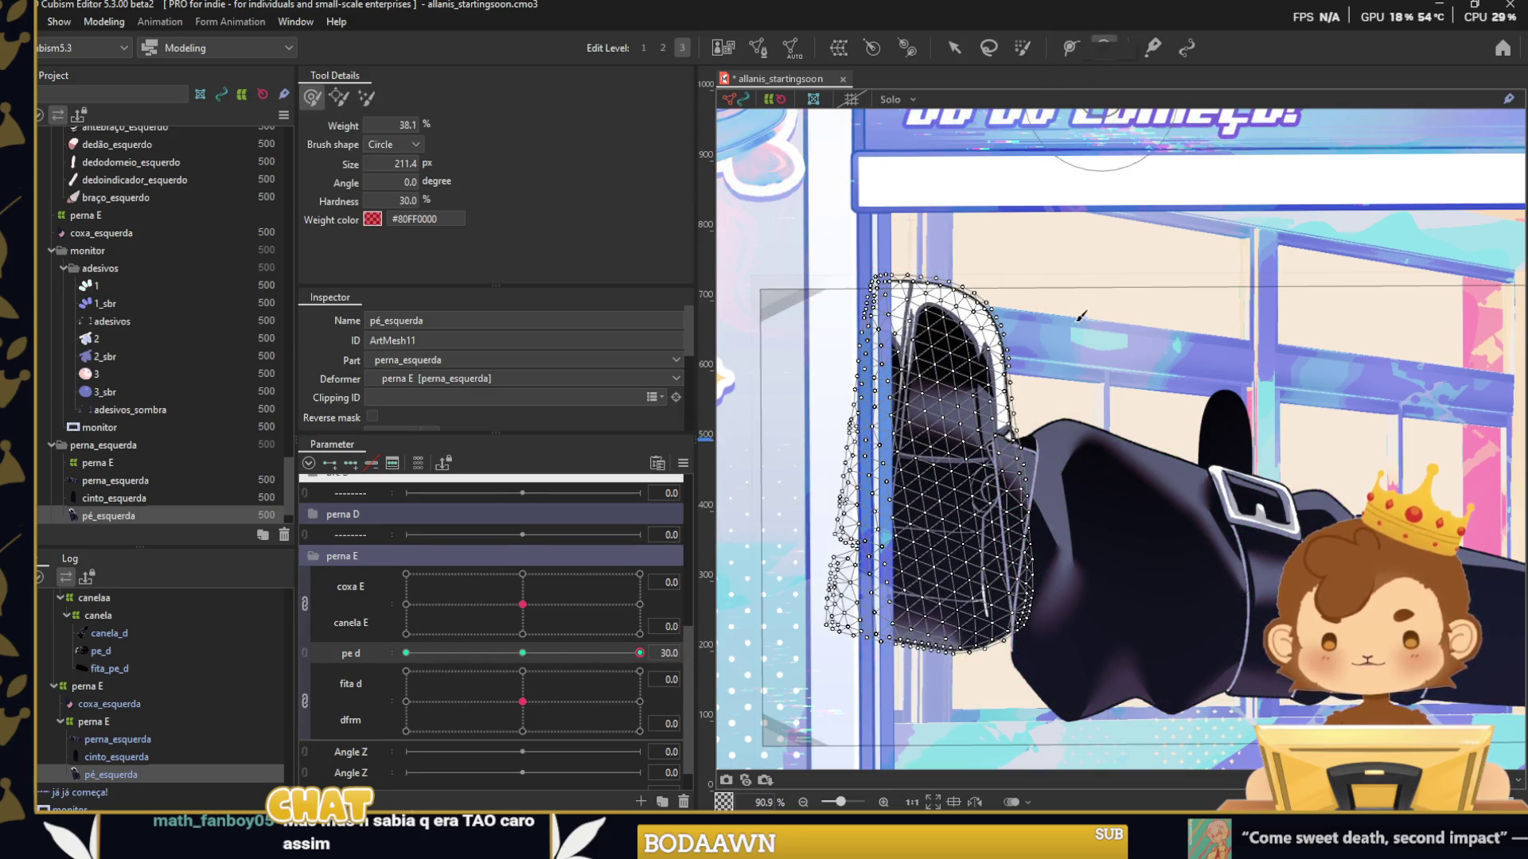
# Paint deformation weights on the lower foot and toe, sweep pe d 30 to -30, then select the monitor mesh.
pyautogui.moveTo(1061, 511)
pyautogui.mouseDown()
pyautogui.moveTo(1057, 671)
pyautogui.moveTo(1095, 695)
pyautogui.mouseUp()
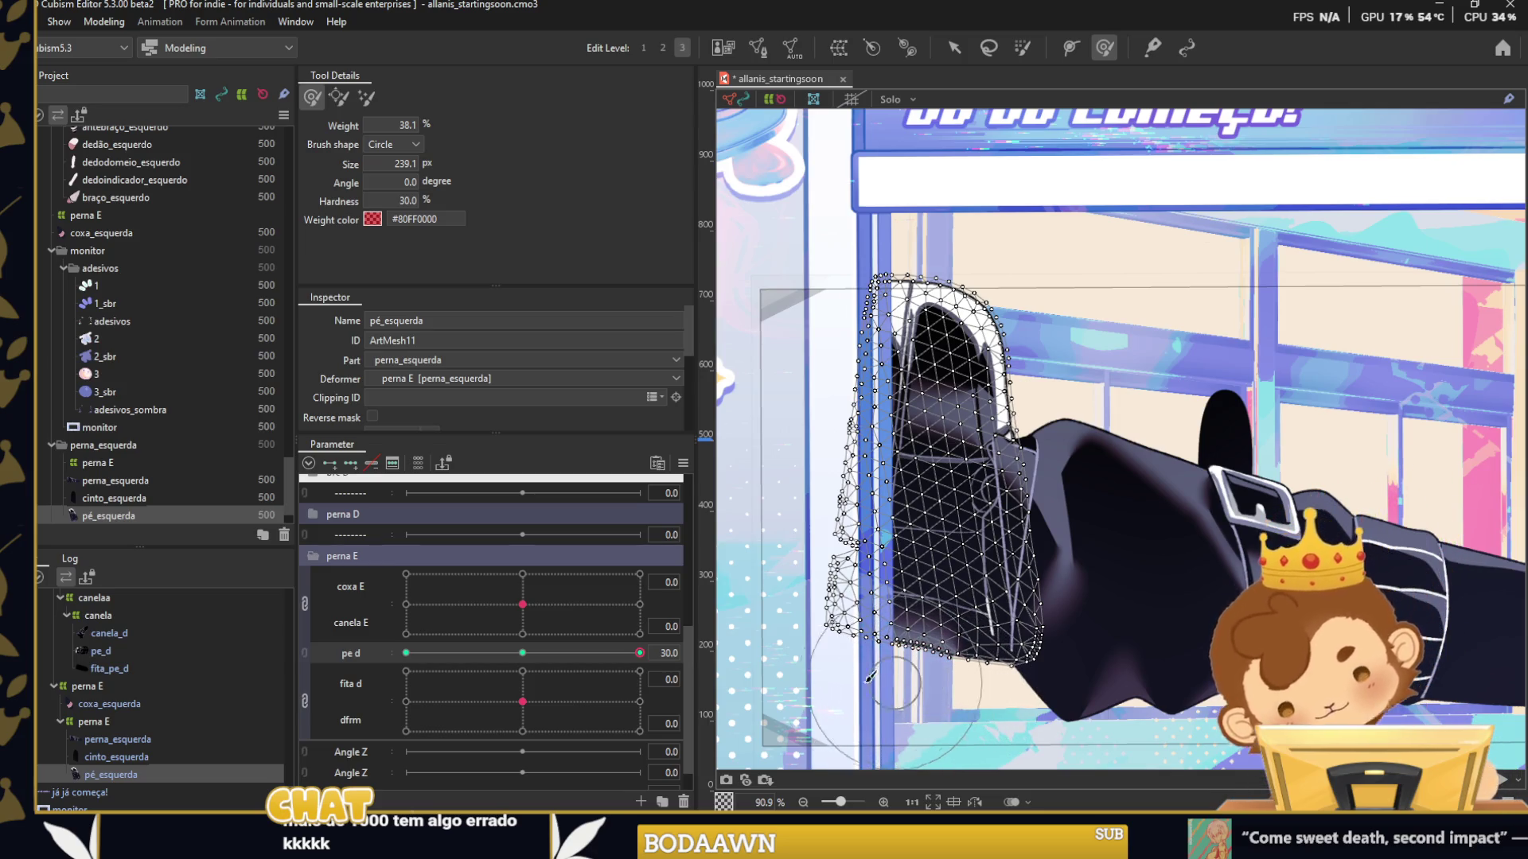
pyautogui.moveTo(1048, 384); pyautogui.dragTo(896, 273)
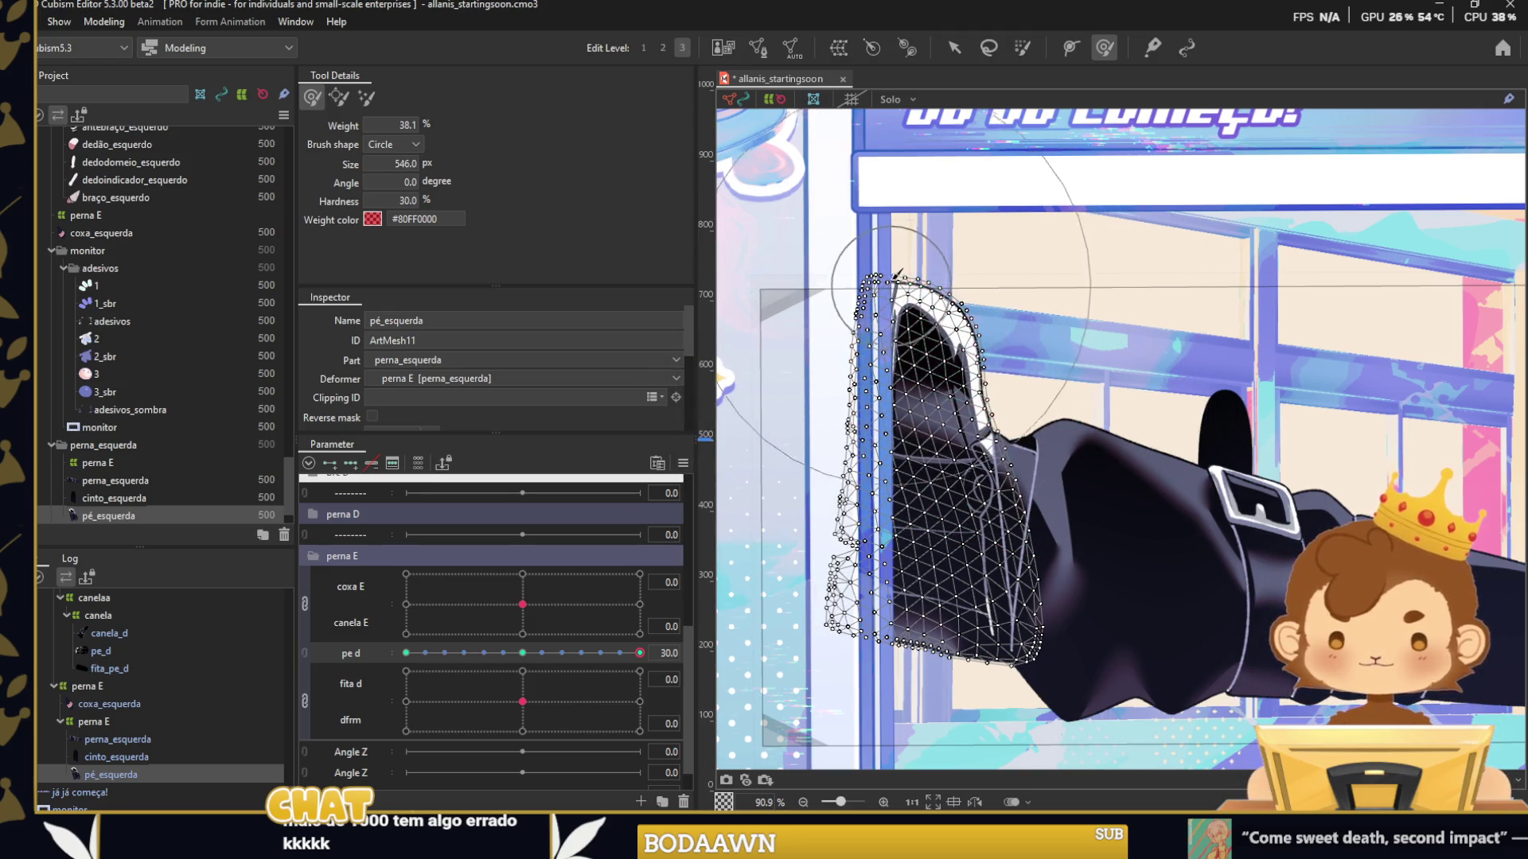
pyautogui.moveTo(615, 650); pyautogui.dragTo(406, 652)
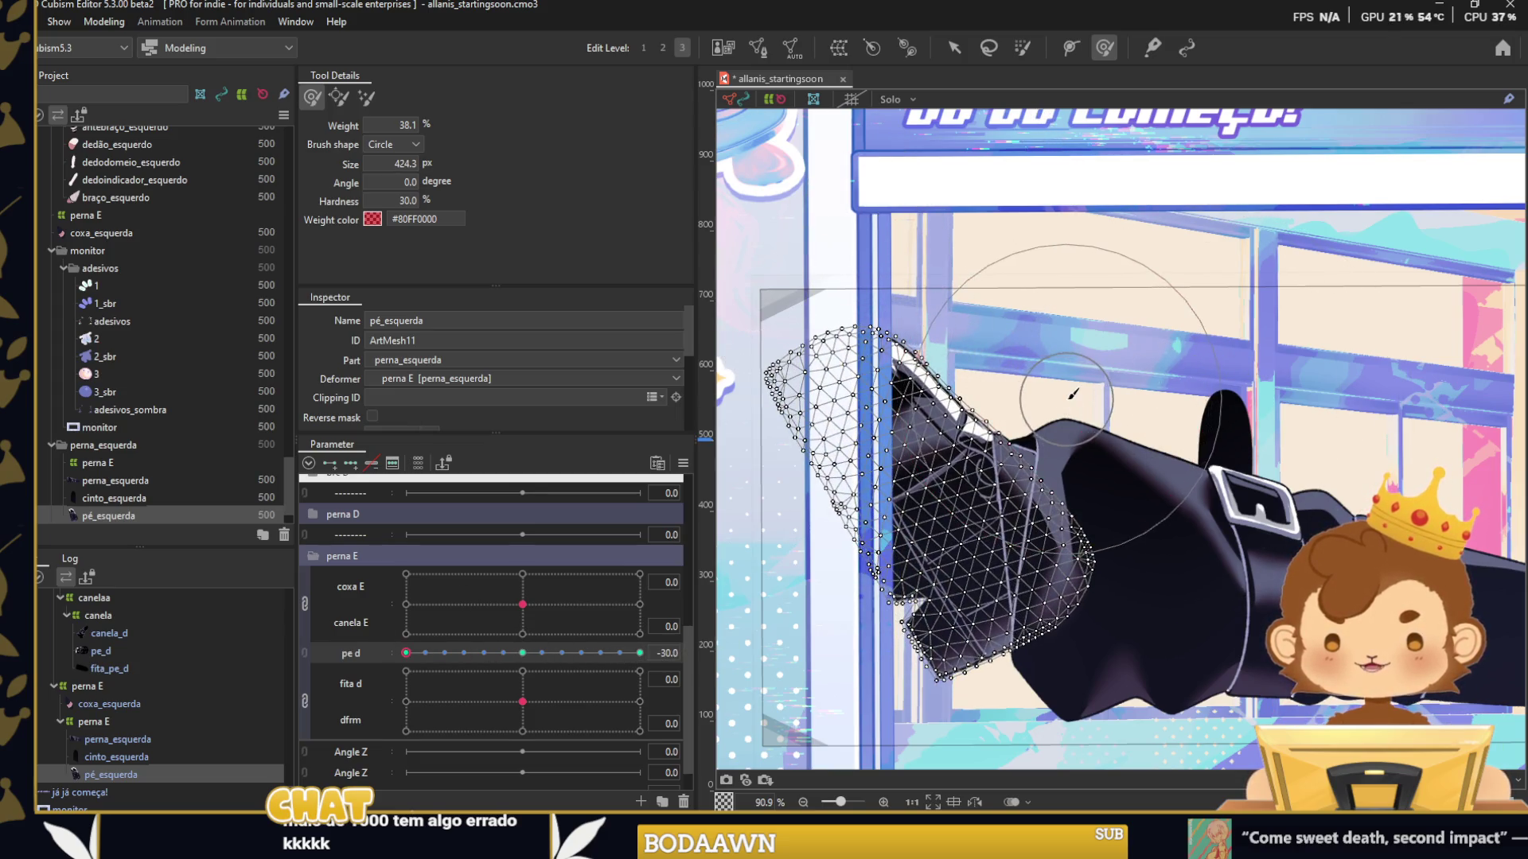
pyautogui.scroll(-5, 907, 728)
pyautogui.press('v')
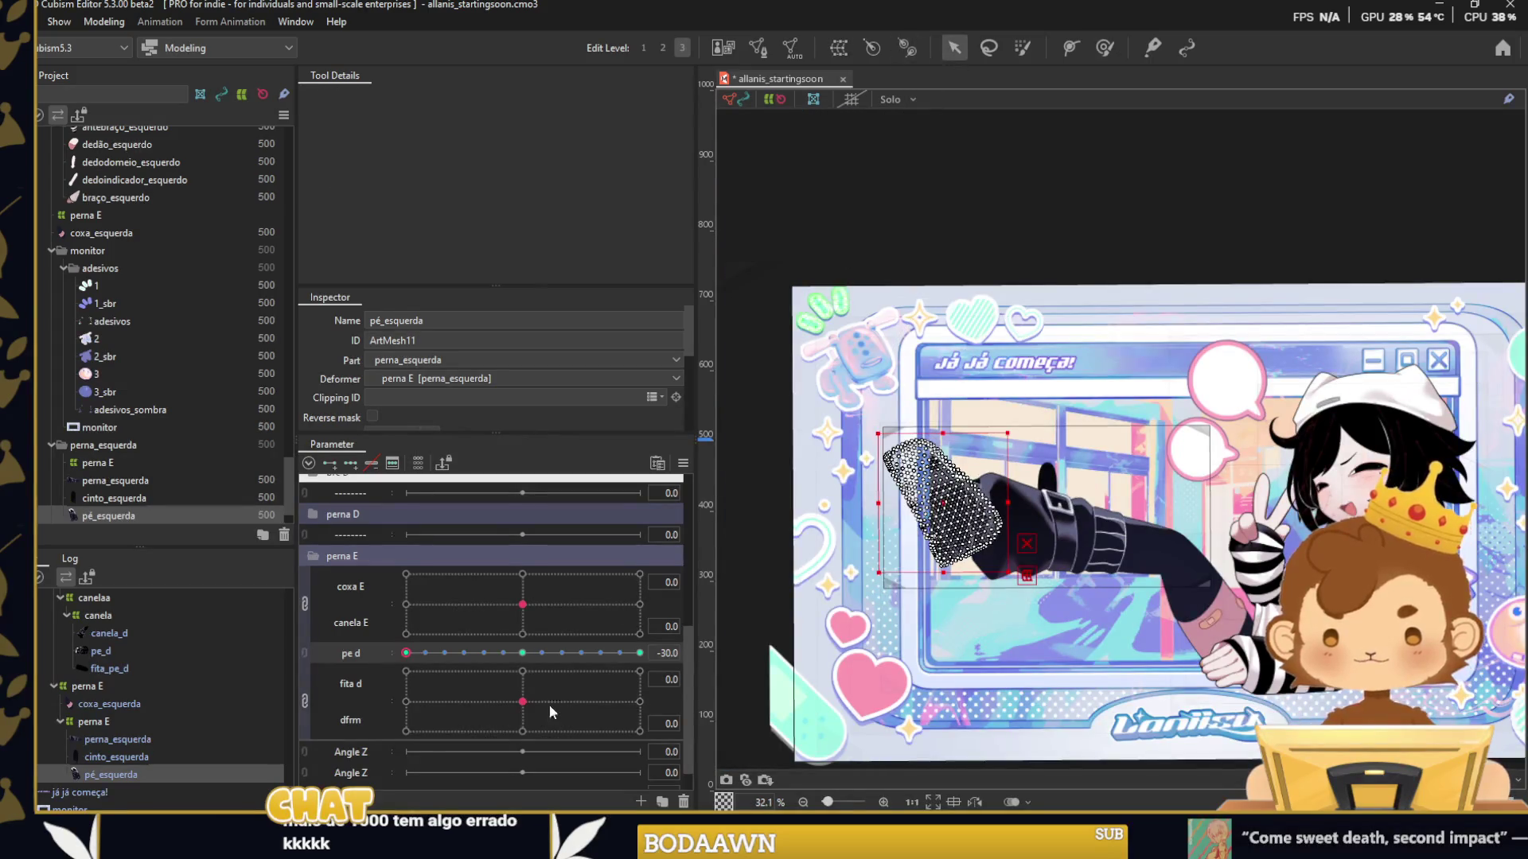
pyautogui.moveTo(405, 653); pyautogui.dragTo(541, 649)
pyautogui.click(99, 427)
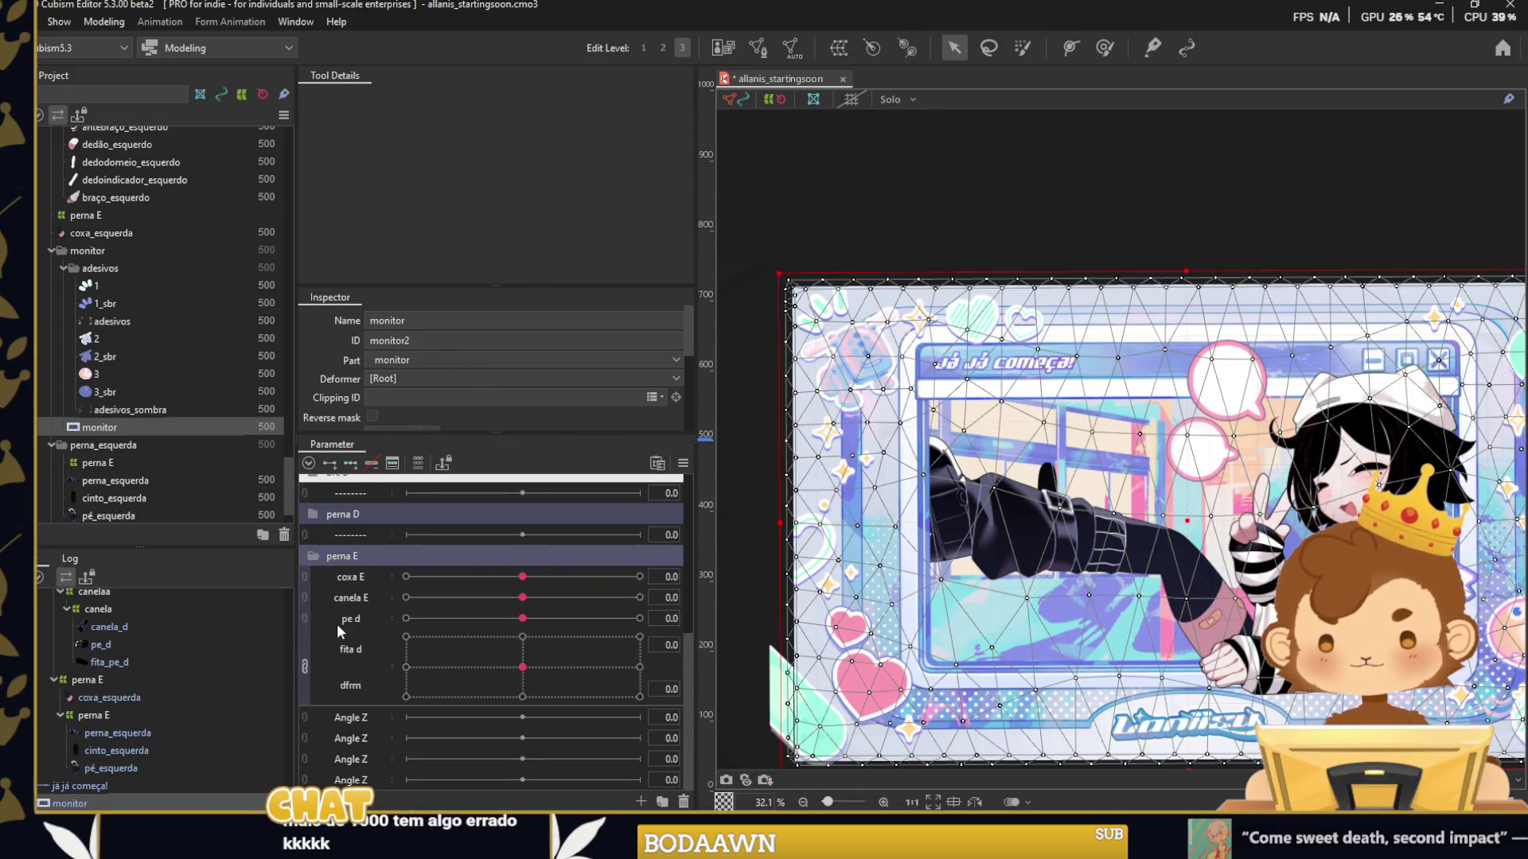
# Test canela E and pe d as a grid, select perna_esquerda, and split them back apart.
pyautogui.click(305, 598)
pyautogui.moveTo(522, 624); pyautogui.dragTo(513, 644)
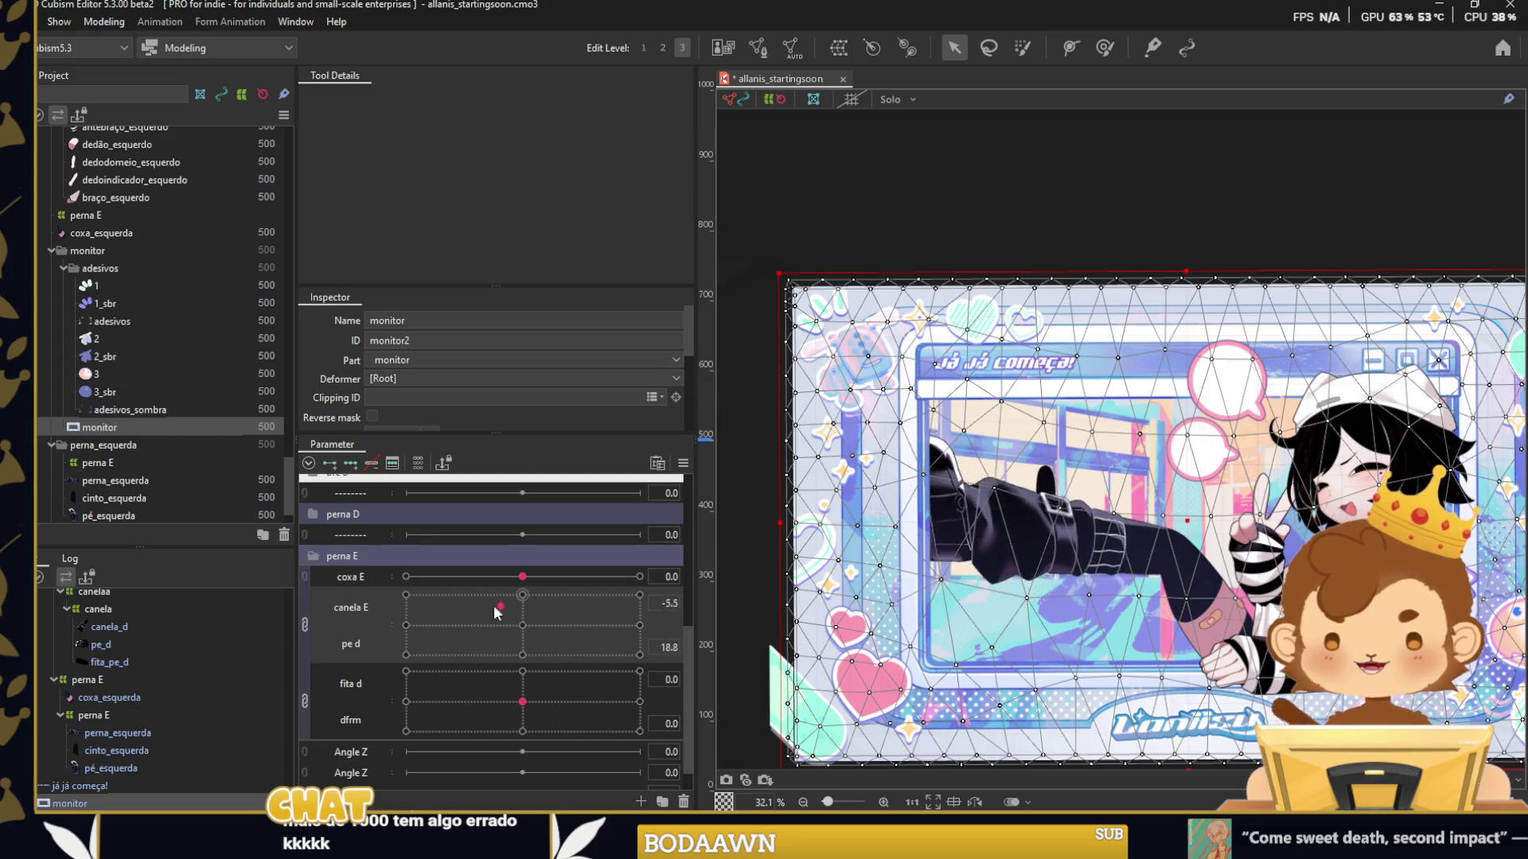
pyautogui.click(994, 561)
pyautogui.scroll(3, 993, 589)
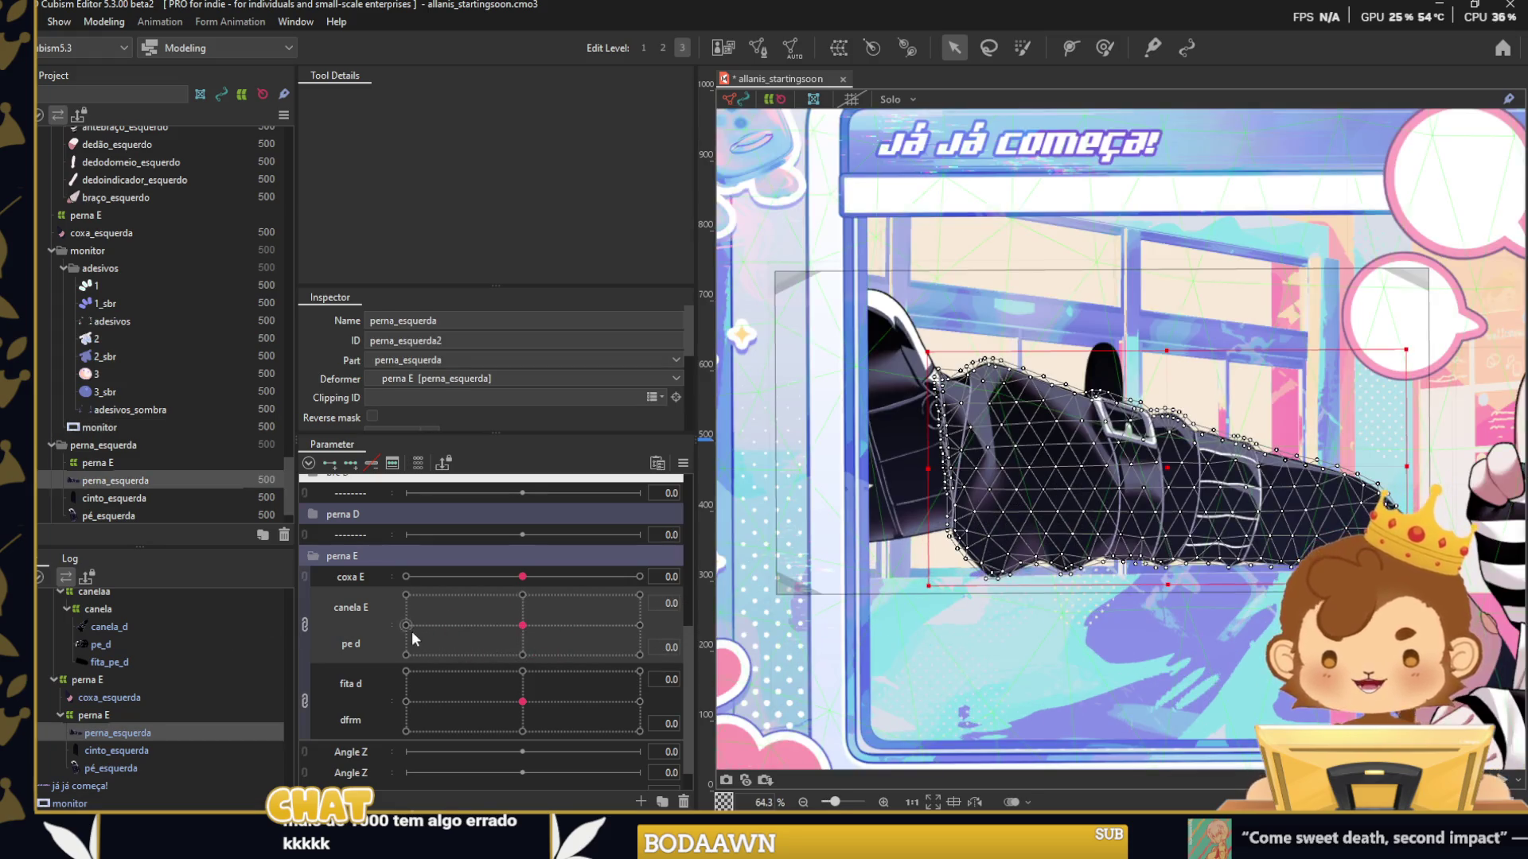
pyautogui.click(304, 625)
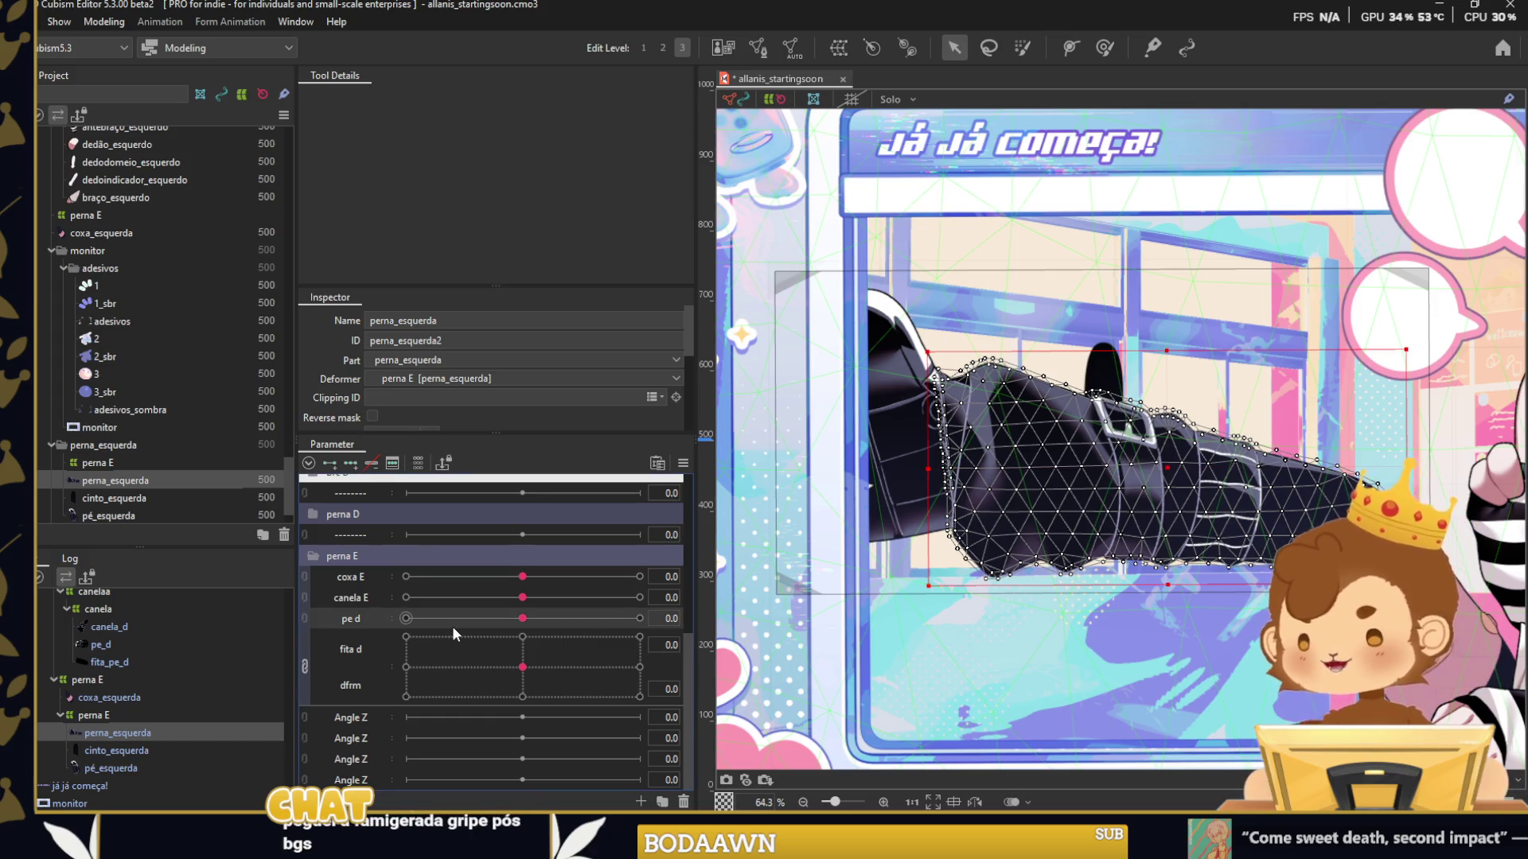
# Brush-reshape the perna_esquerda leg mesh at the pe d -30 and 30 keyforms.
pyautogui.click(406, 619)
pyautogui.click(1105, 48)
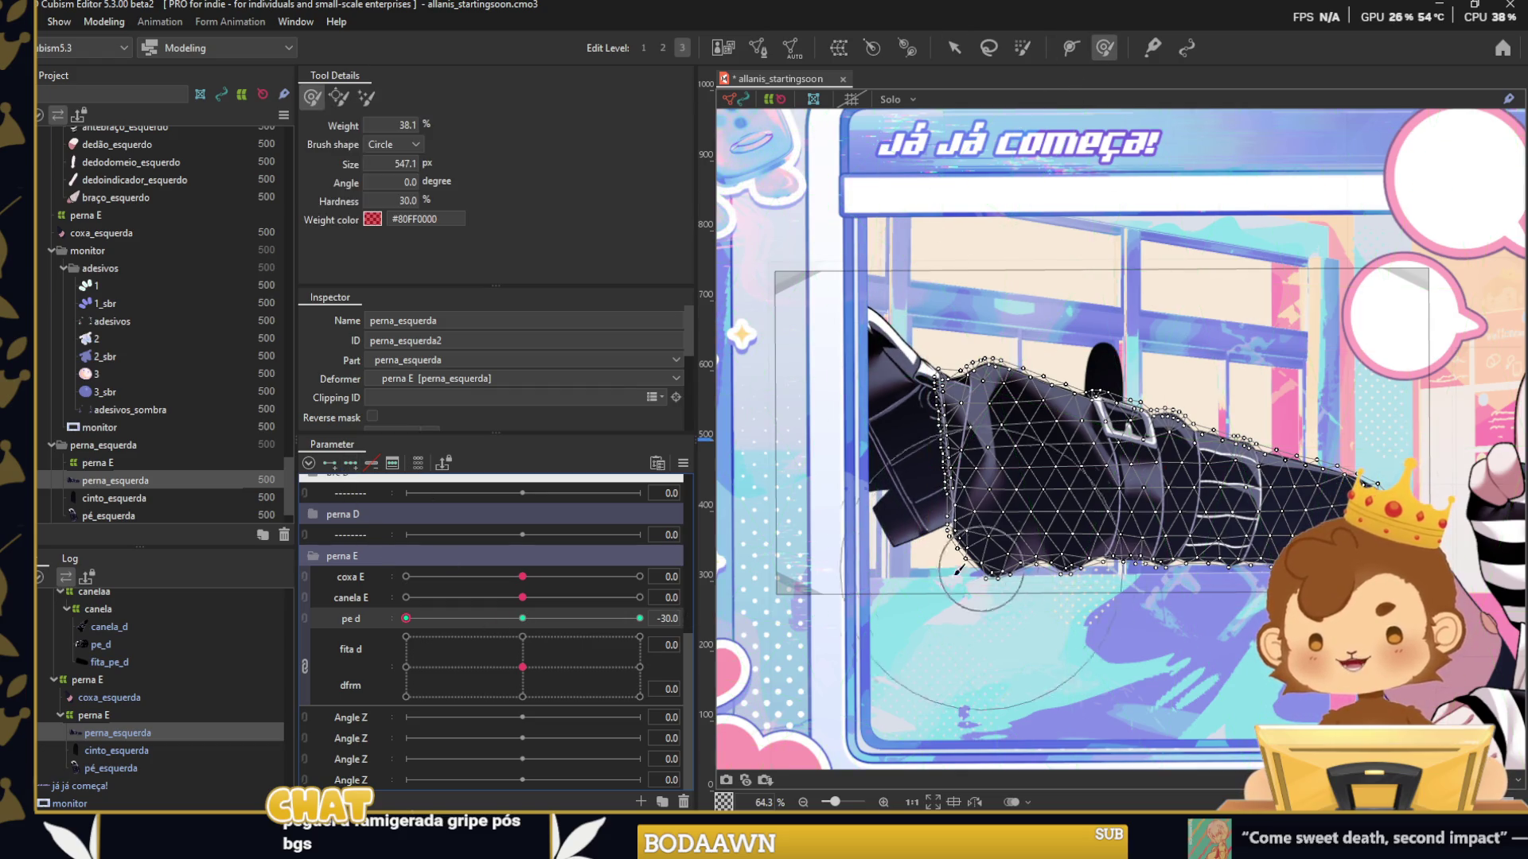
pyautogui.moveTo(992, 641); pyautogui.dragTo(1012, 654)
pyautogui.press('[')
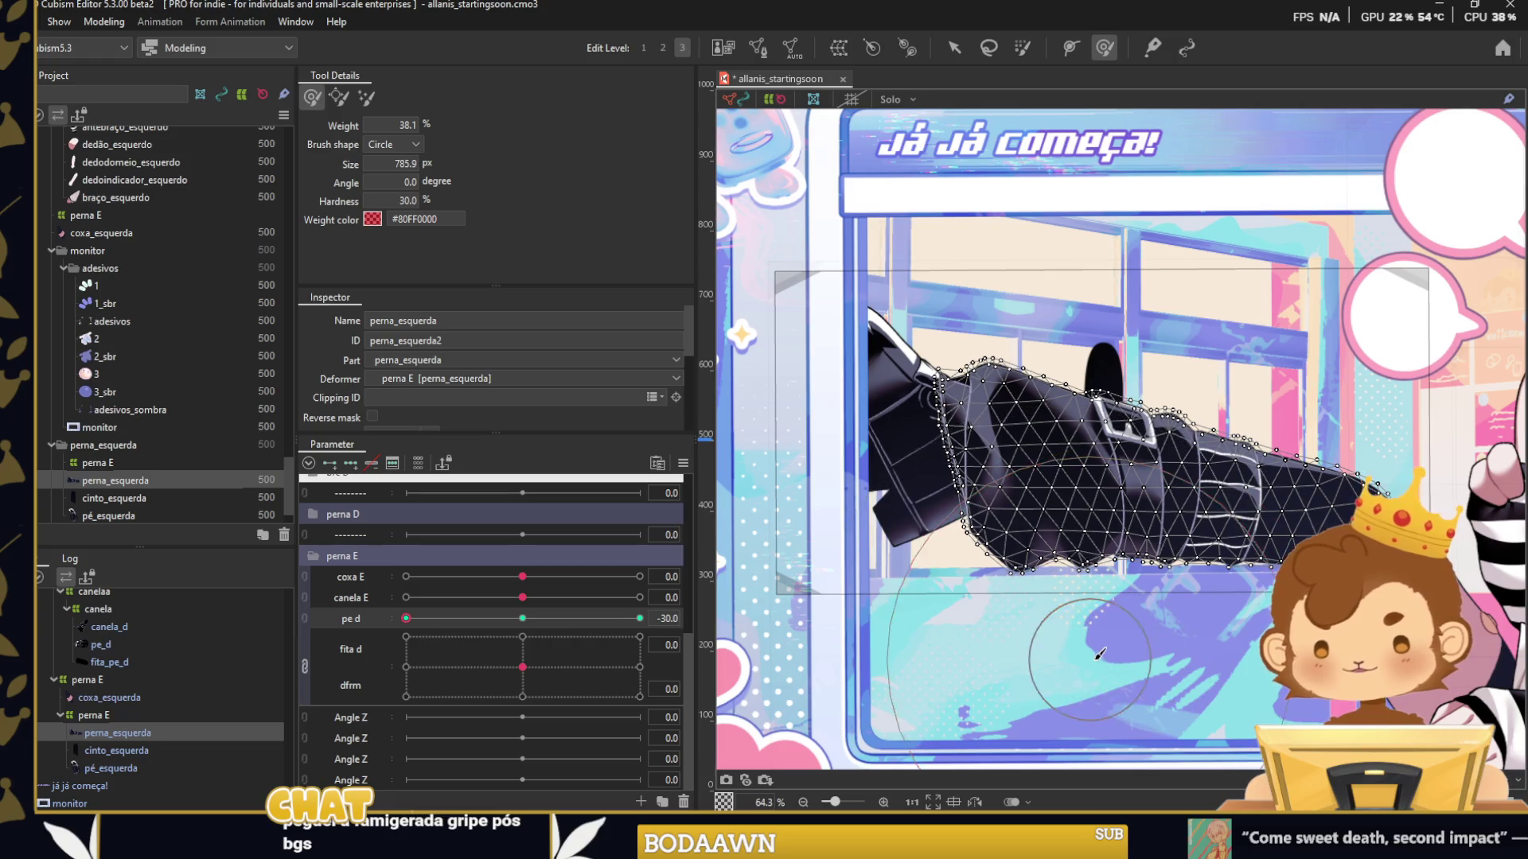
pyautogui.moveTo(405, 618); pyautogui.dragTo(640, 618)
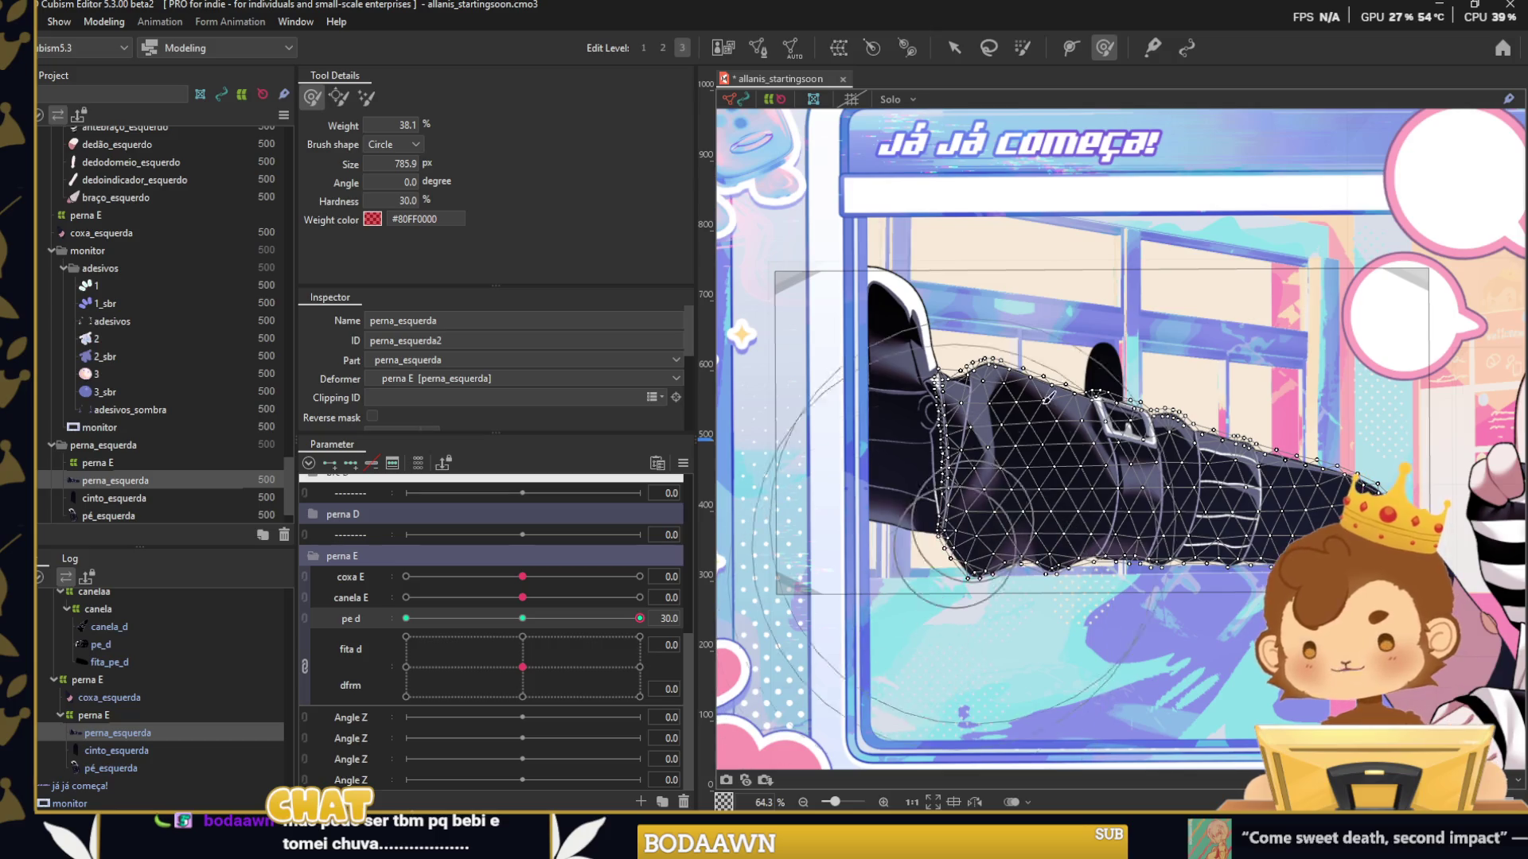
pyautogui.click(973, 310)
pyautogui.press('[')
pyautogui.press('[')
pyautogui.press('[')
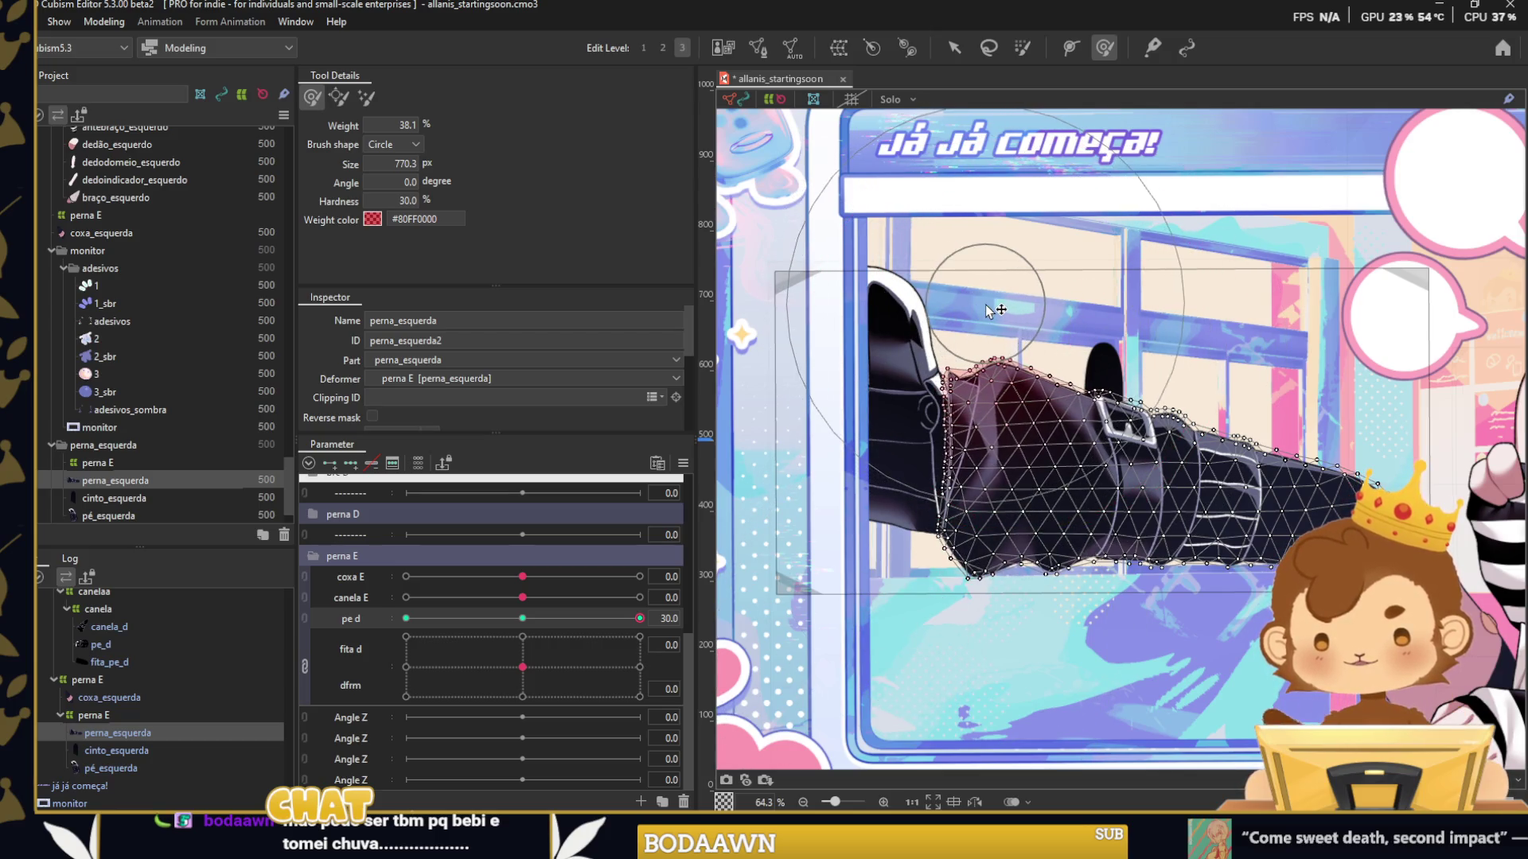
pyautogui.scroll(3, 921, 412)
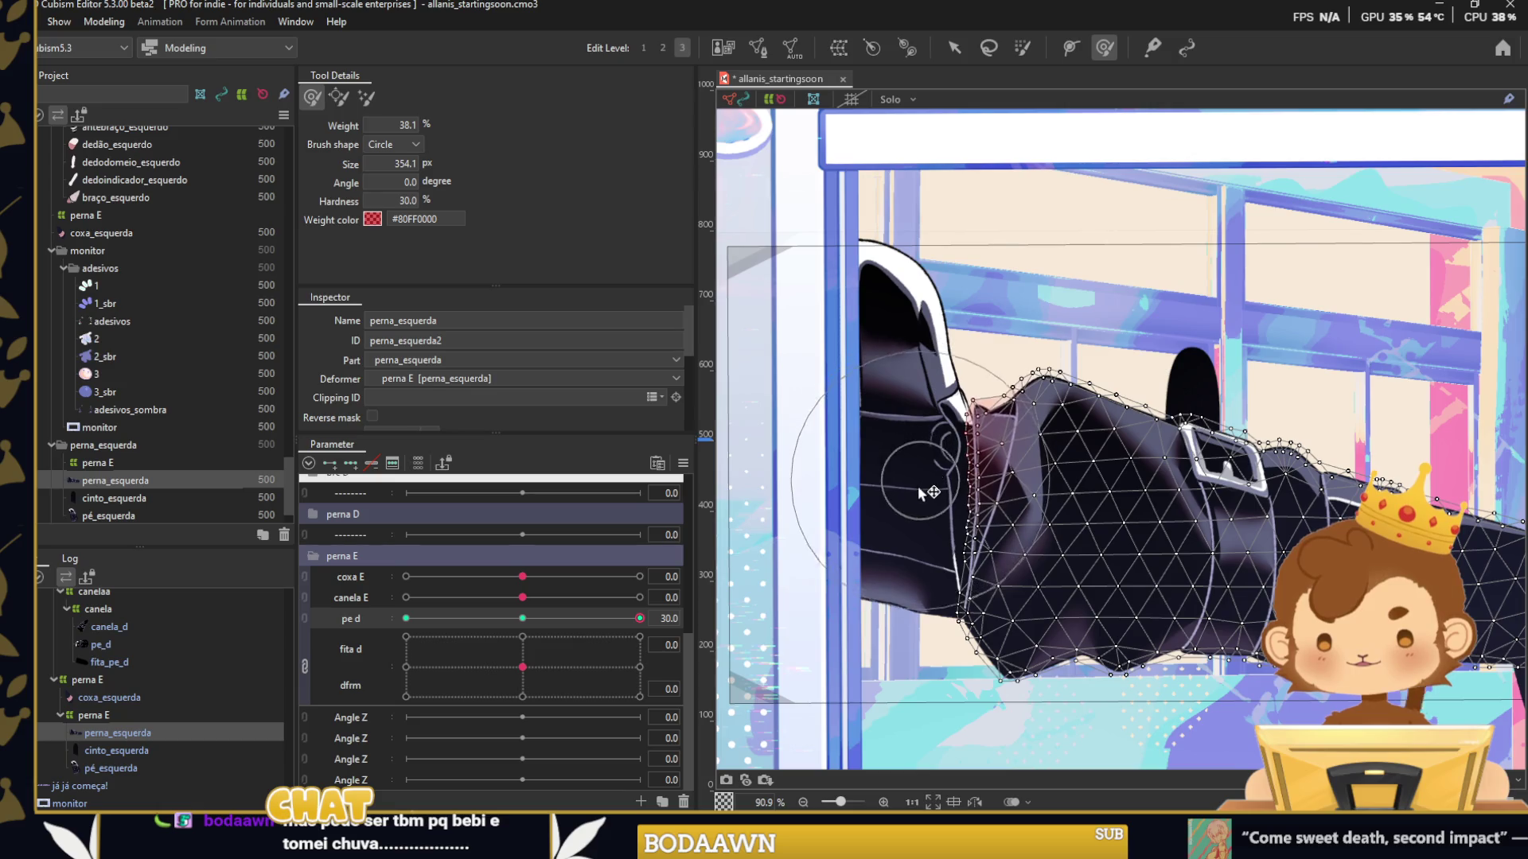
# Preview the leg across pe d and reshape the mesh right to left at the 30 keyform.
pyautogui.moveTo(634, 619); pyautogui.dragTo(405, 619)
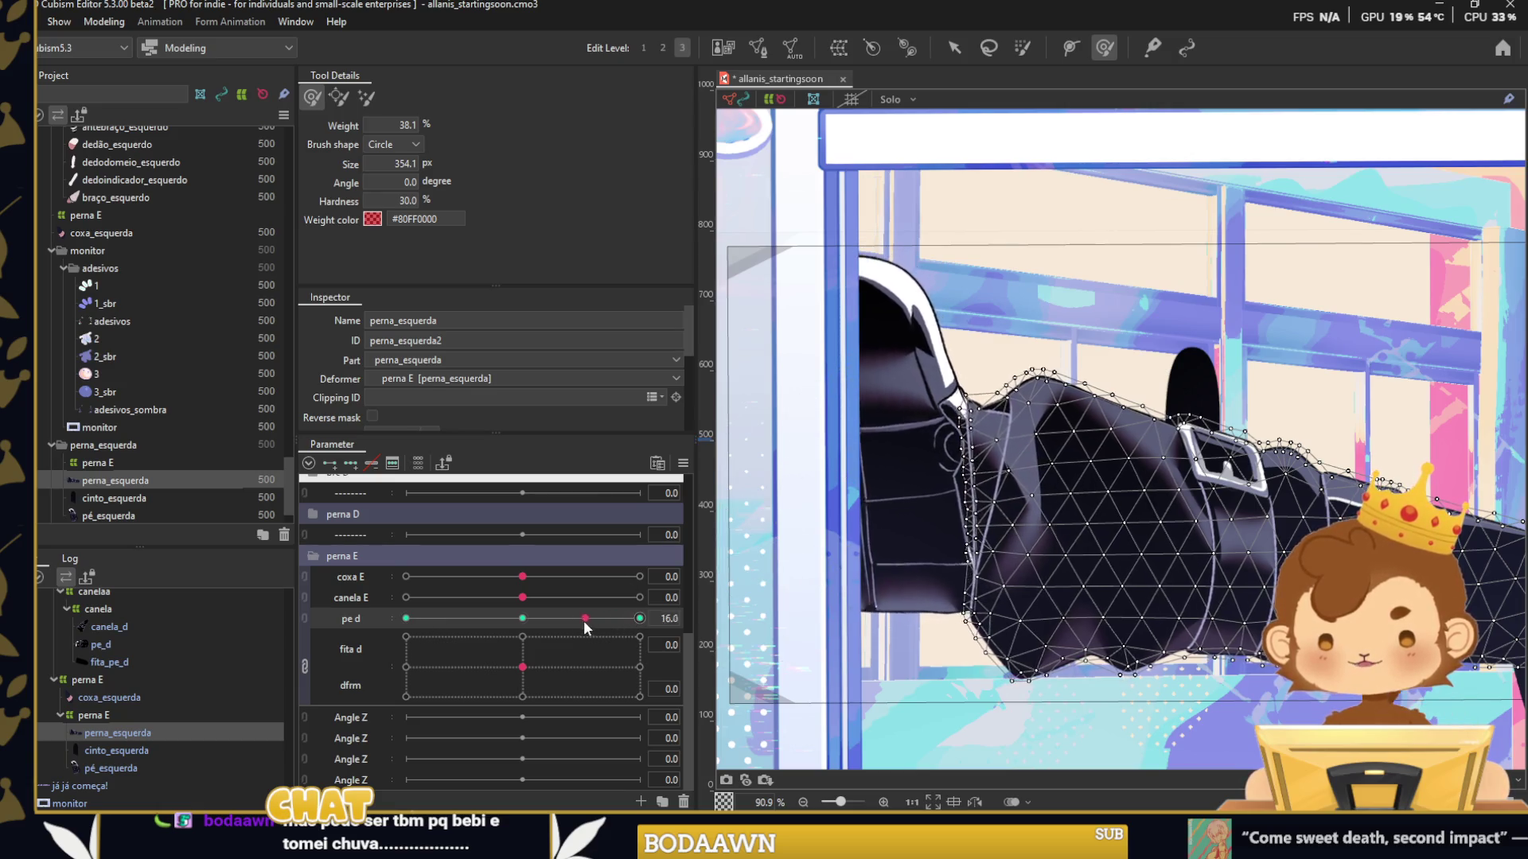
pyautogui.press(']')
pyautogui.press(']')
pyautogui.press(']')
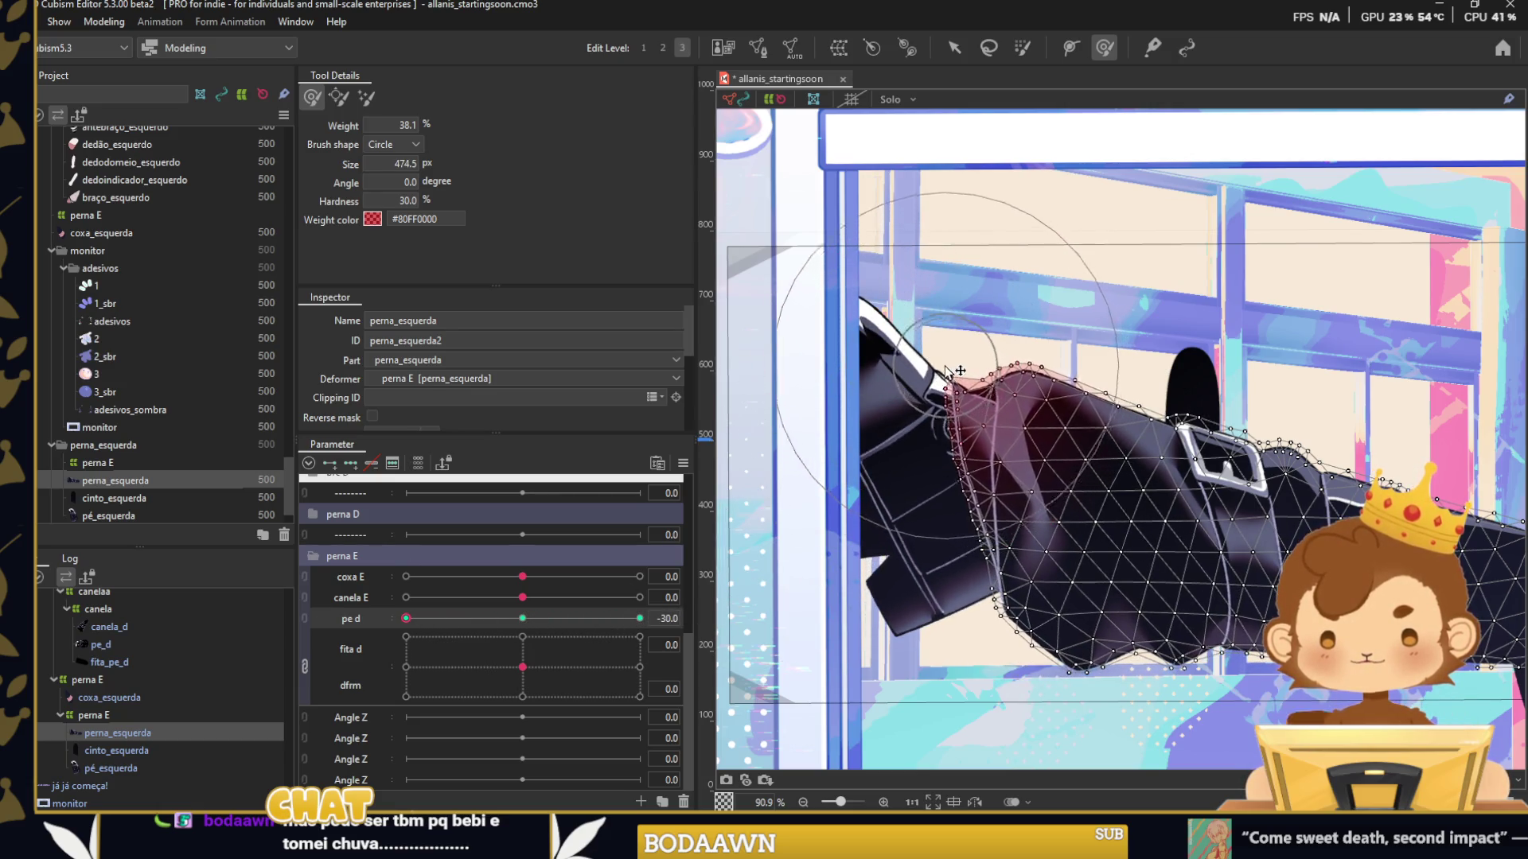
pyautogui.moveTo(970, 477); pyautogui.dragTo(892, 378)
pyautogui.moveTo(532, 619)
pyautogui.mouseDown()
pyautogui.moveTo(374, 616)
pyautogui.moveTo(639, 619)
pyautogui.mouseUp()
pyautogui.press('[')
pyautogui.press('[')
pyautogui.moveTo(1229, 485); pyautogui.dragTo(971, 450)
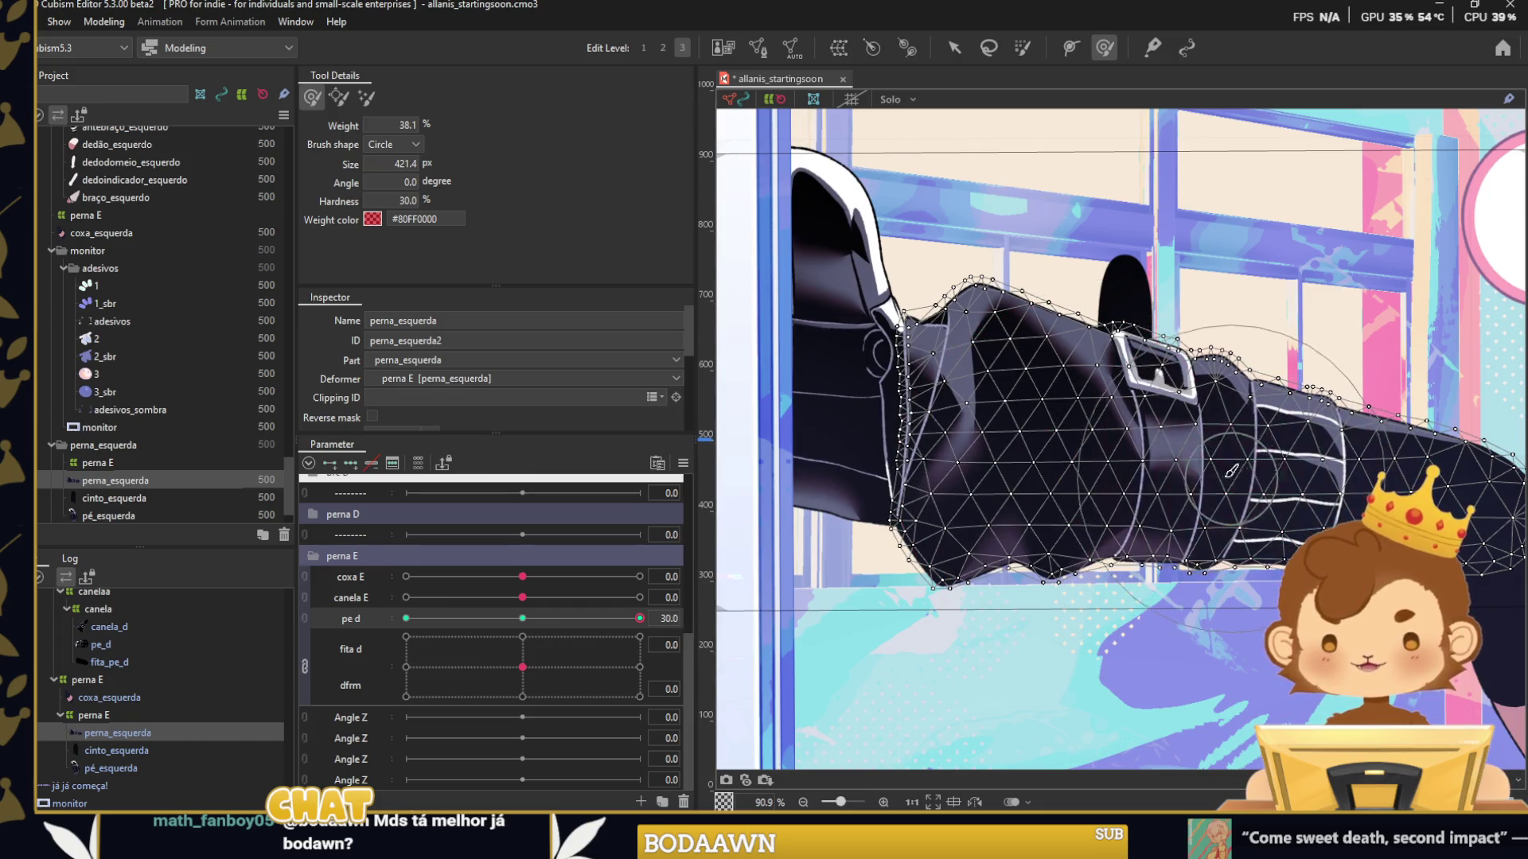
pyautogui.scroll(-3, 969, 449)
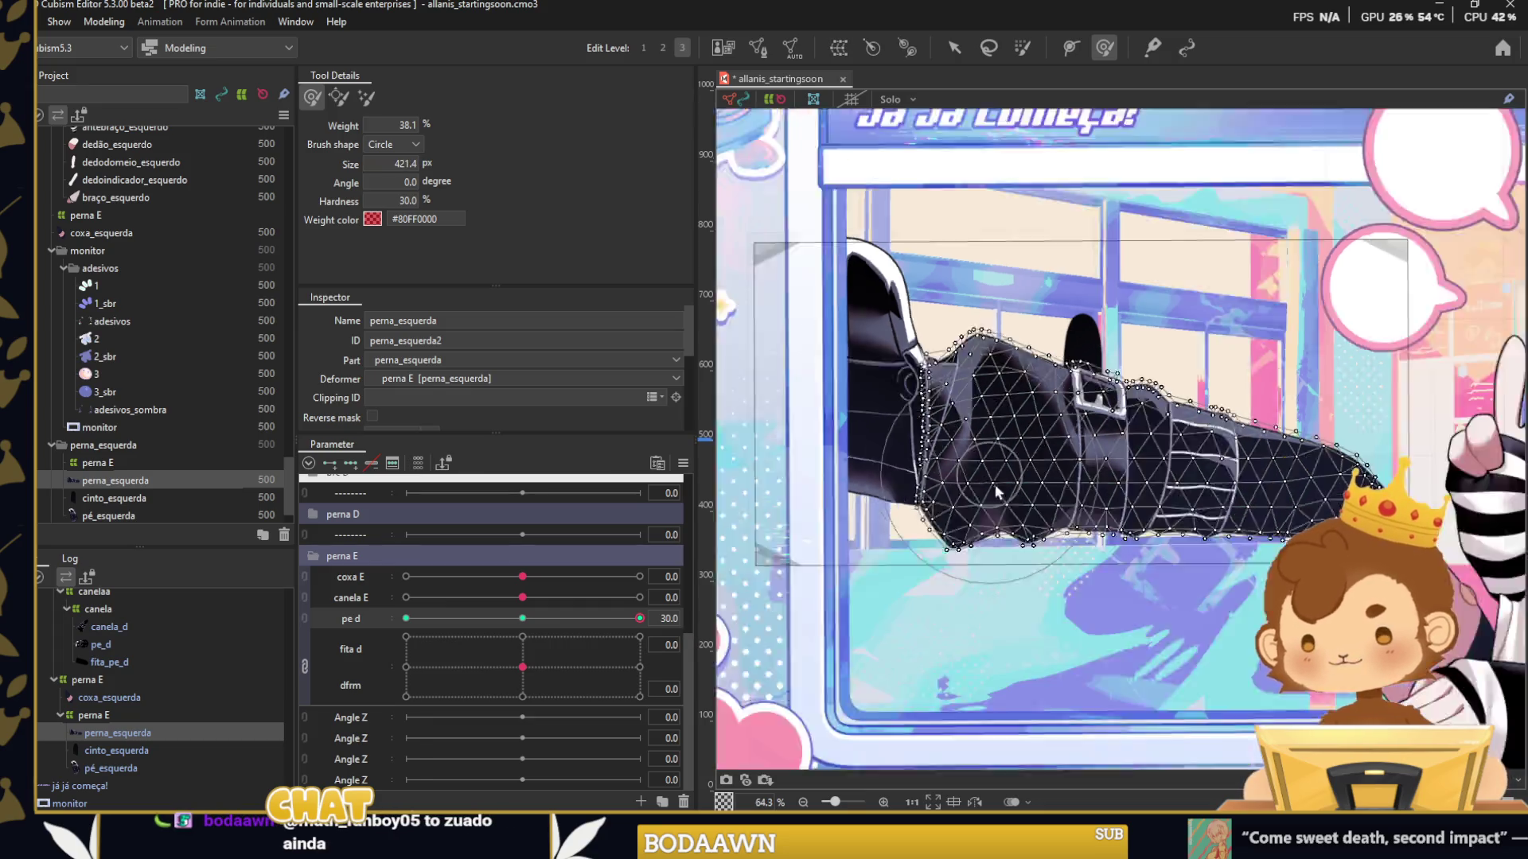
# Check the extended interpolation settings and preview the leg at in-between pe d values.
pyautogui.click(953, 47)
pyautogui.click(818, 351)
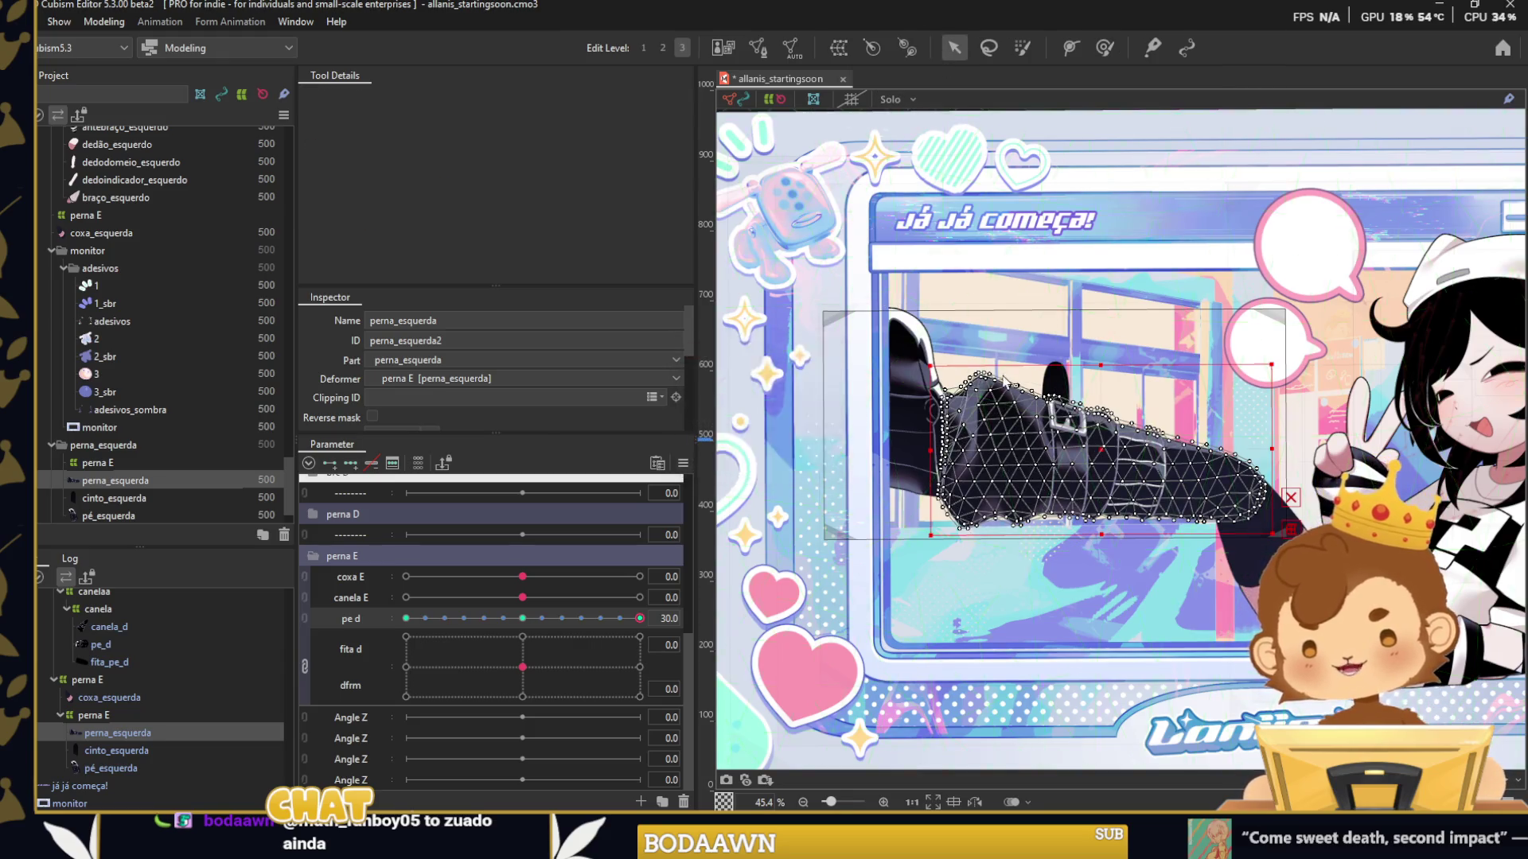
pyautogui.scroll(-1, 1038, 184)
pyautogui.click(1038, 185)
pyautogui.moveTo(639, 619); pyautogui.dragTo(405, 621)
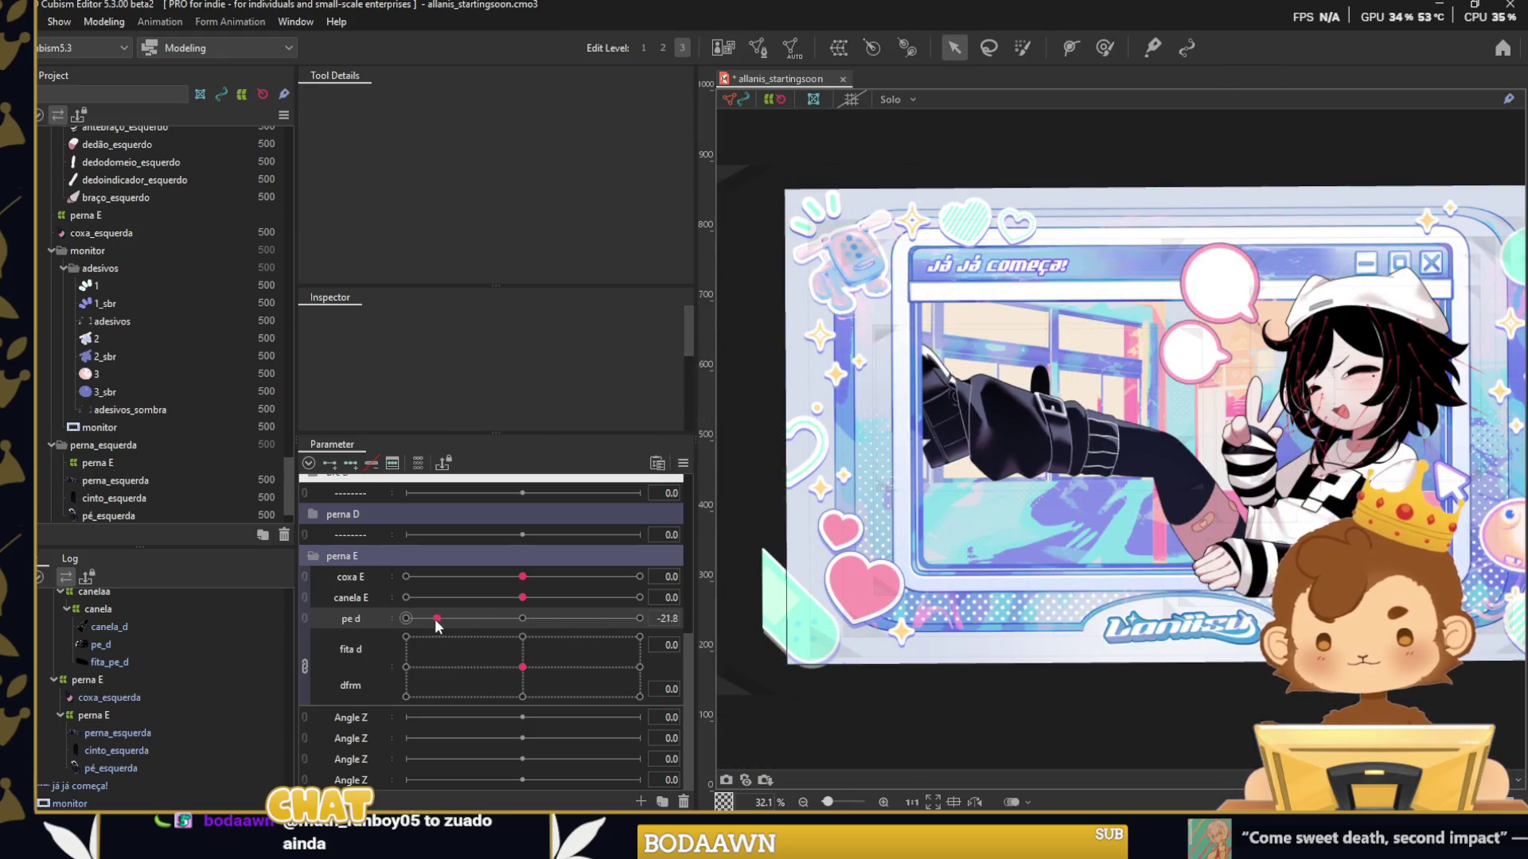
pyautogui.scroll(3, 1109, 380)
# Brush the leg mesh around the buckle and preview the result across the pe d range.
pyautogui.click(1109, 380)
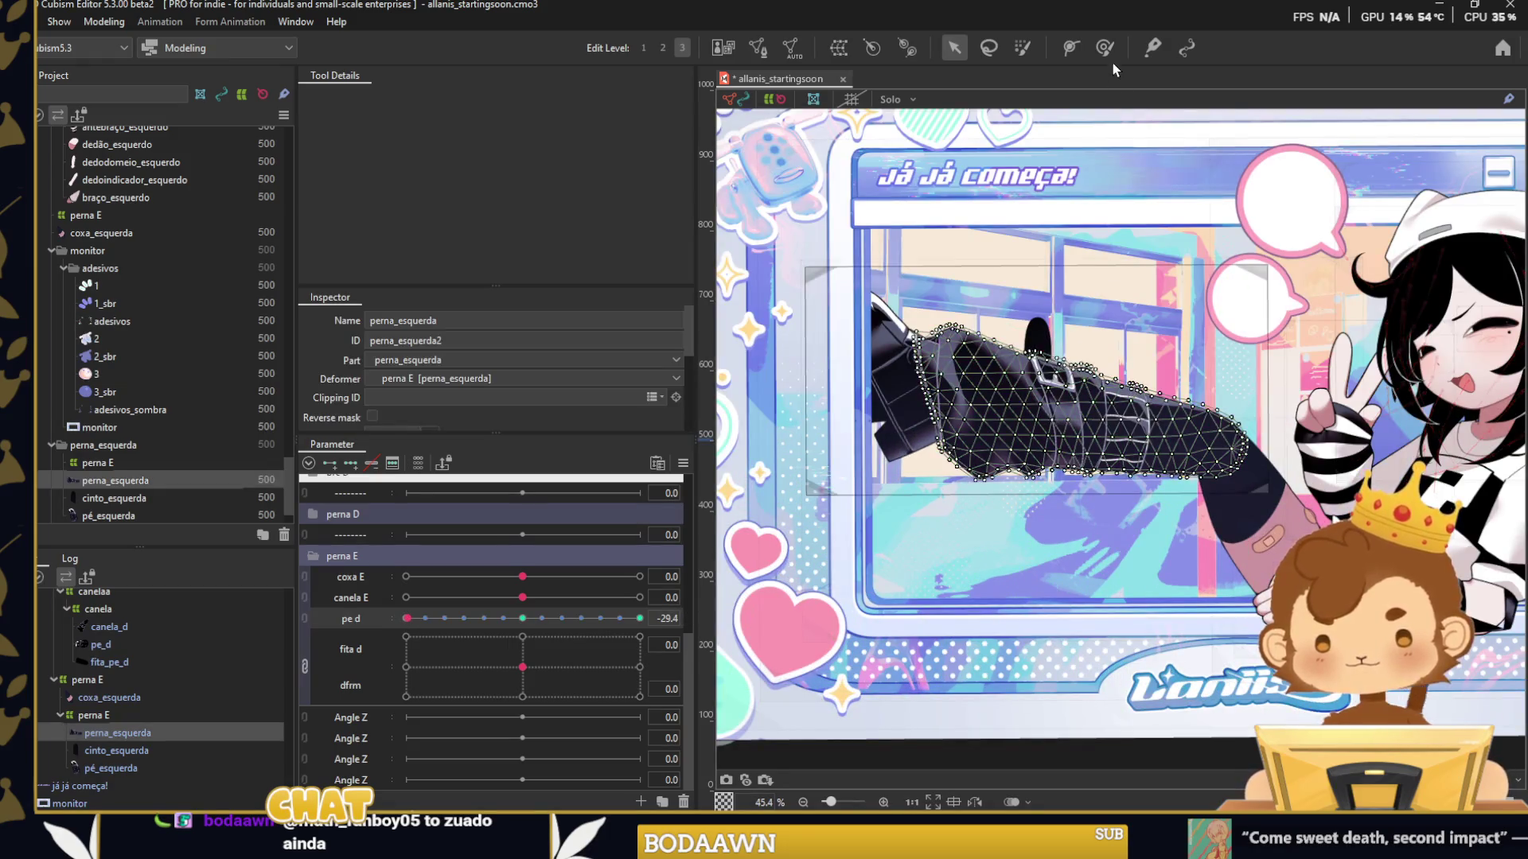
pyautogui.press('b')
pyautogui.scroll(2, 1027, 330)
pyautogui.moveTo(996, 544); pyautogui.dragTo(1138, 564)
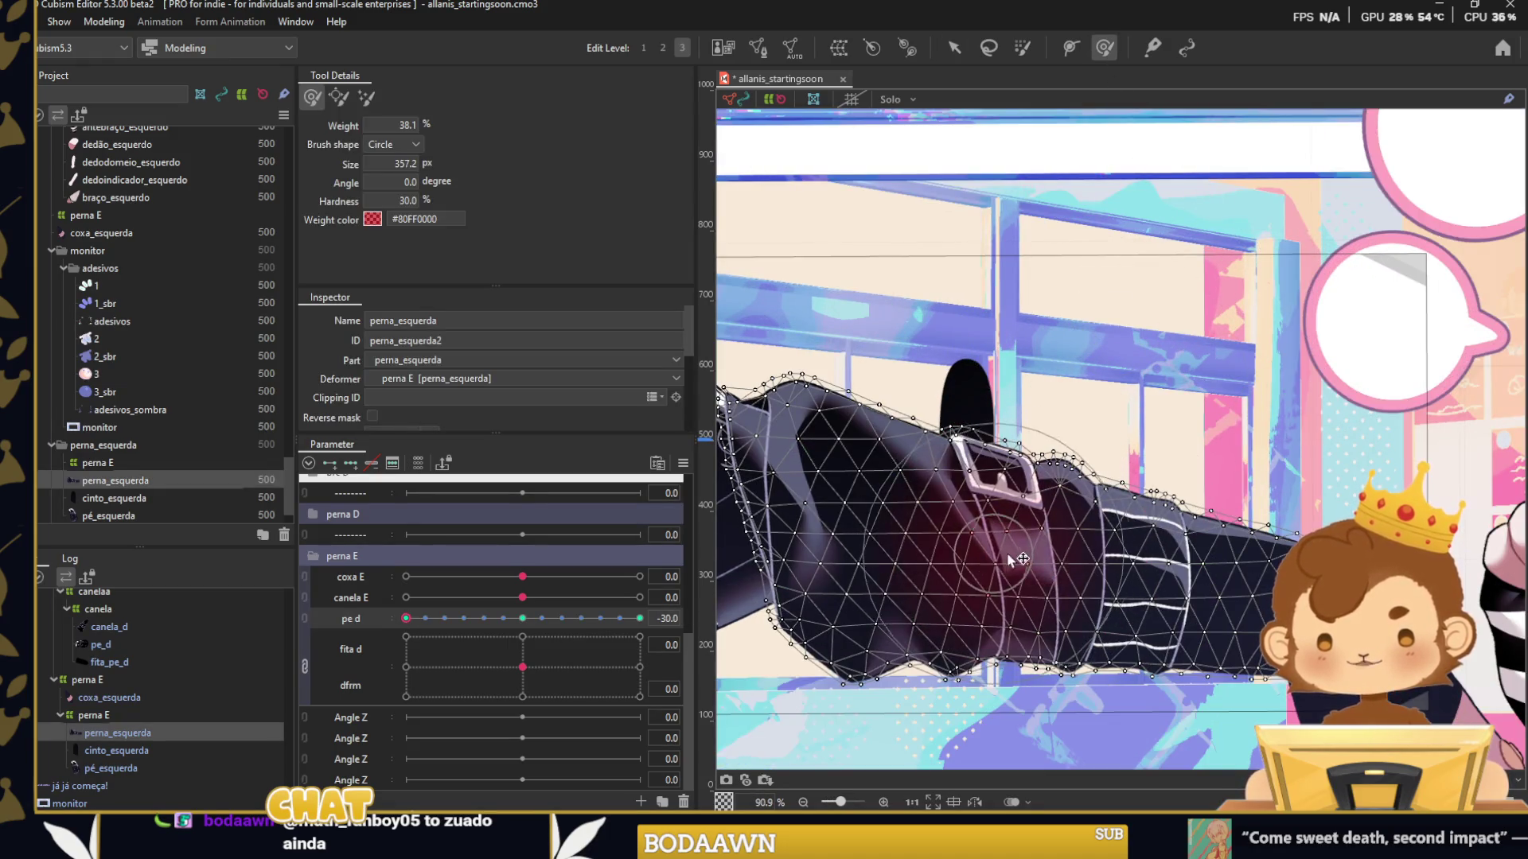
pyautogui.scroll(-5, 999, 170)
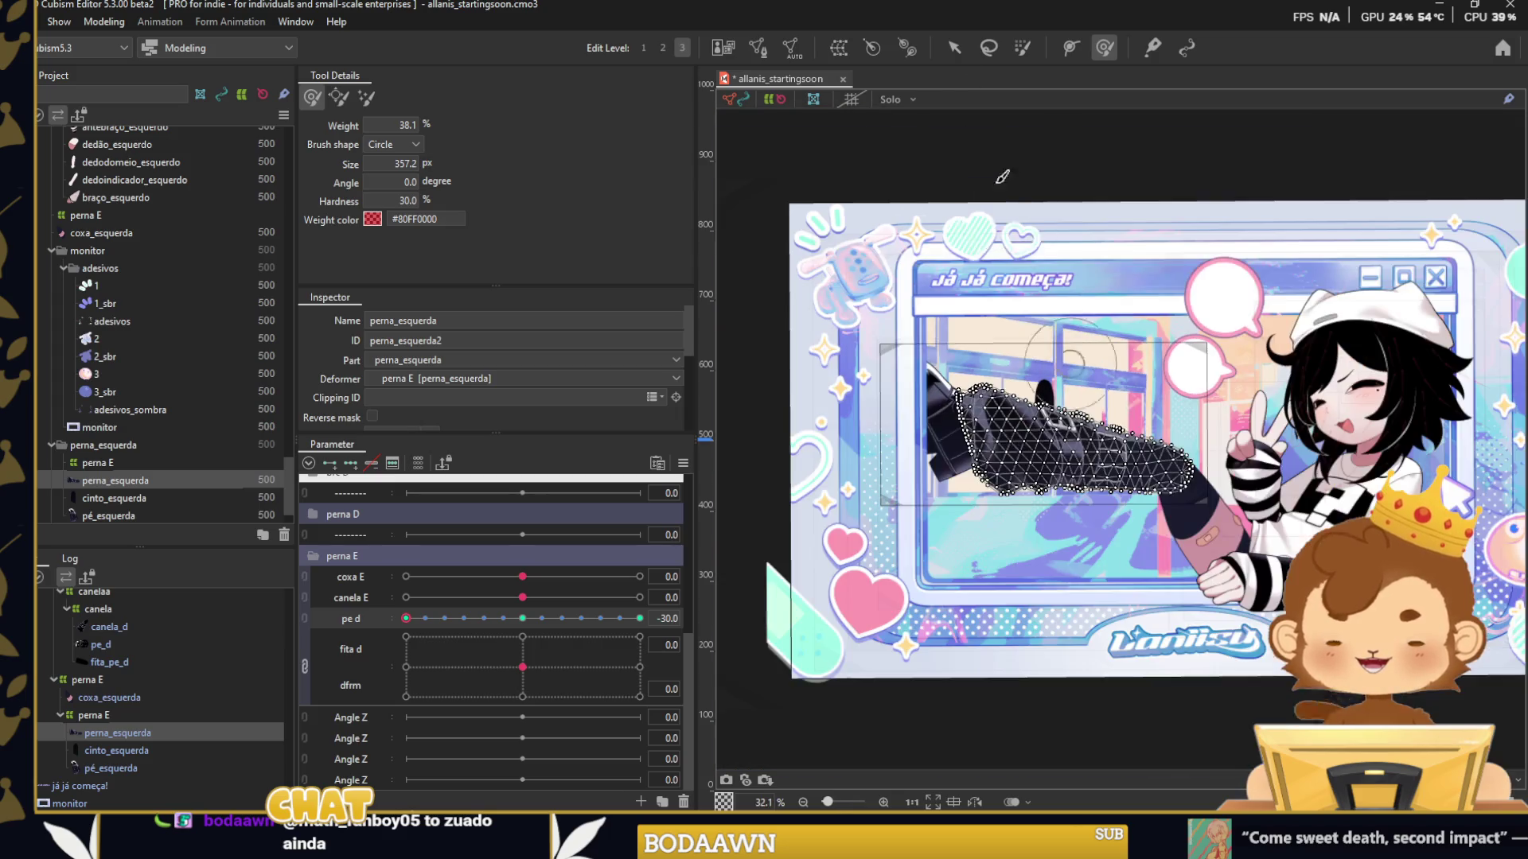
pyautogui.click(954, 47)
pyautogui.moveTo(418, 618); pyautogui.dragTo(640, 619)
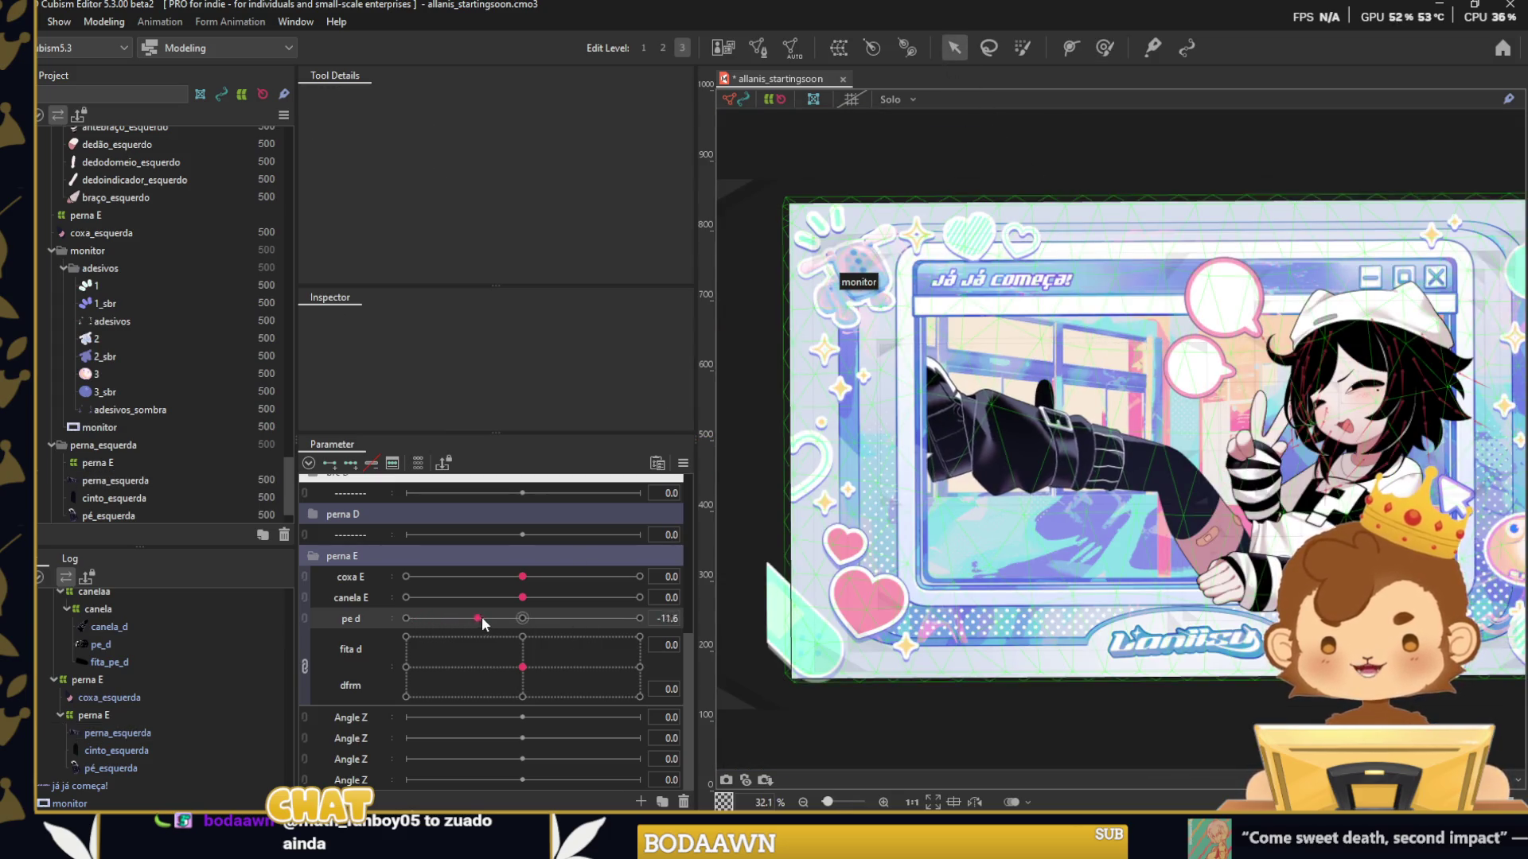
# Warp the thigh area of the leg mesh with the brush and preview the foot pose.
pyautogui.click(1018, 398)
pyautogui.scroll(2, 1019, 378)
pyautogui.click(1105, 48)
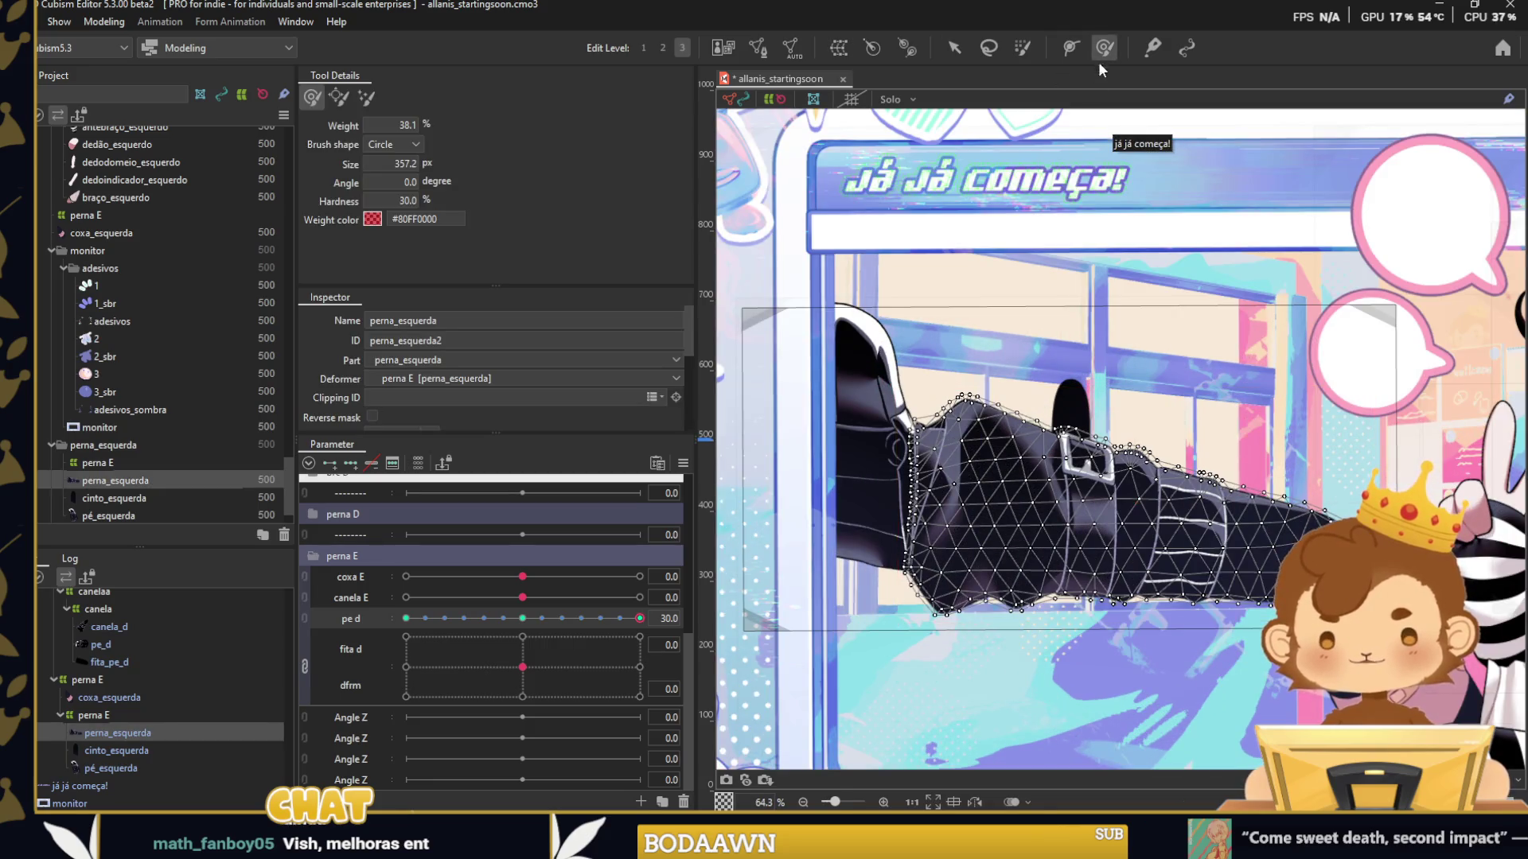
pyautogui.scroll(1, 977, 501)
pyautogui.moveTo(1037, 460); pyautogui.dragTo(1143, 459)
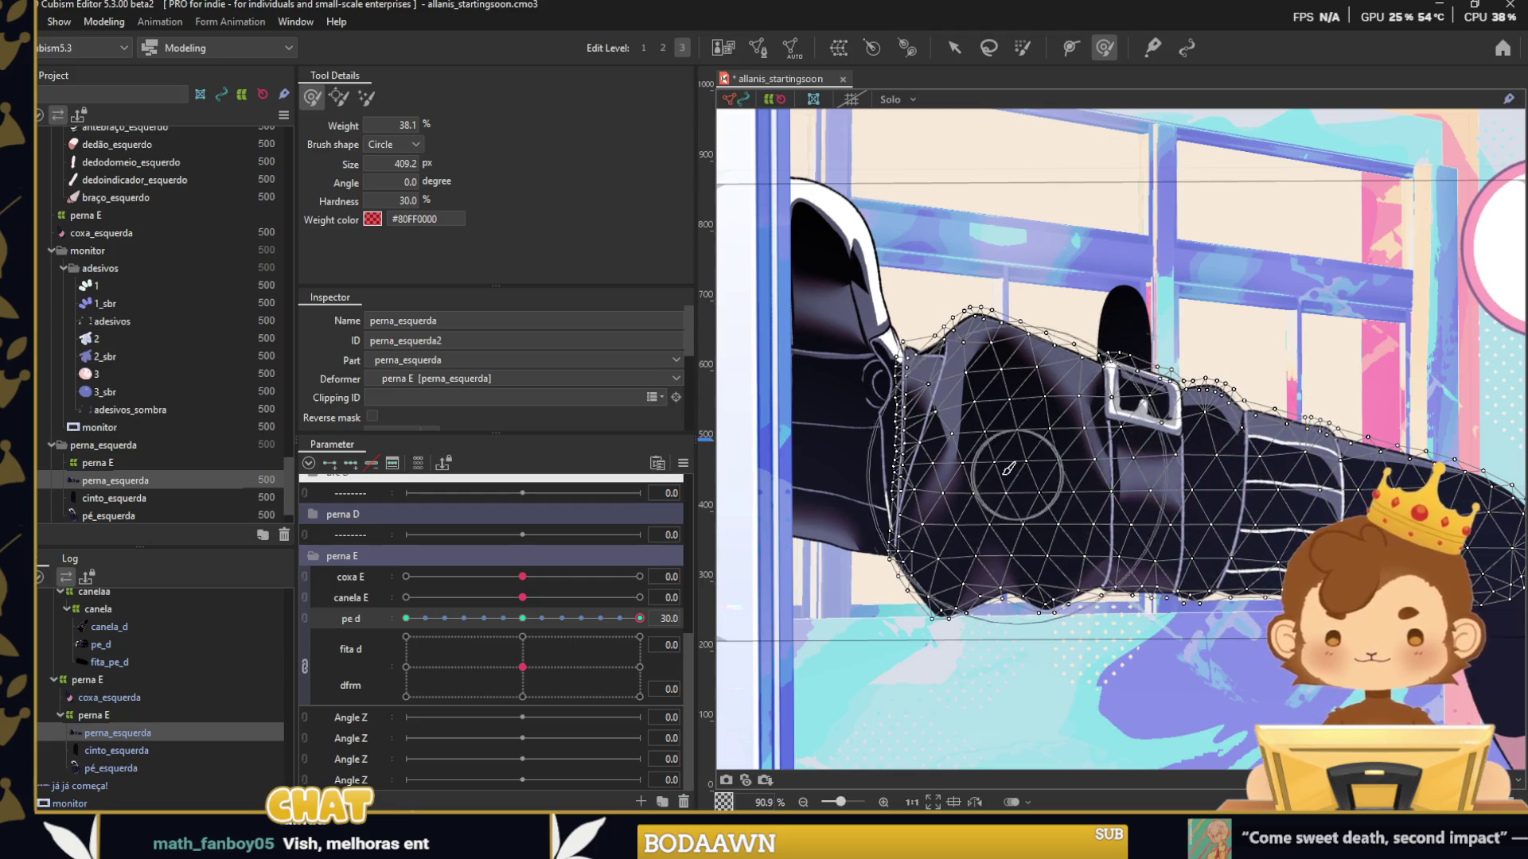
pyautogui.scroll(-2, 903, 374)
pyautogui.click(952, 50)
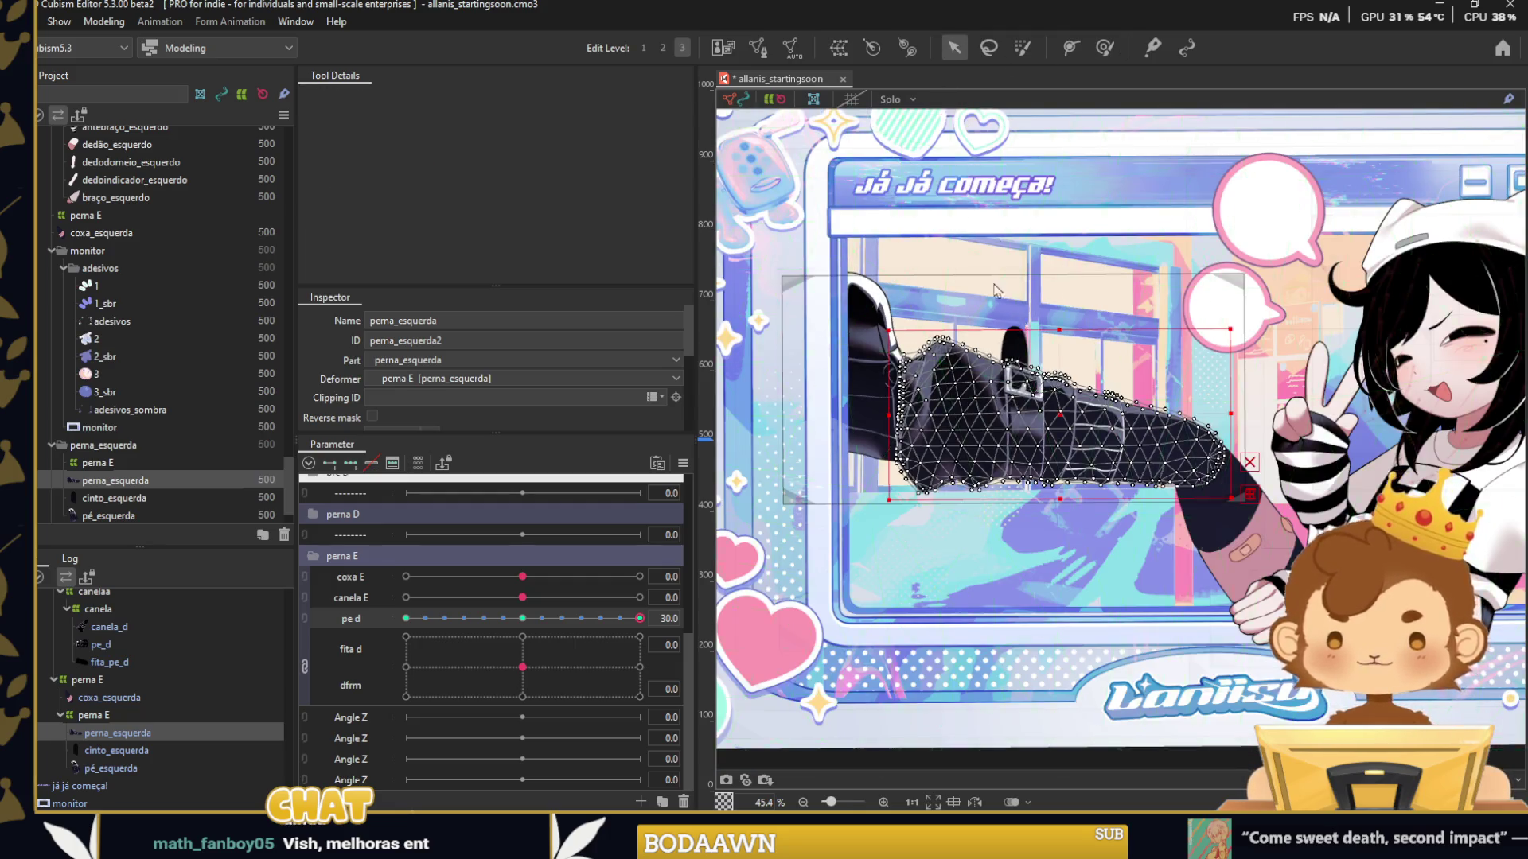
pyautogui.click(1033, 153)
pyautogui.moveTo(640, 618)
pyautogui.mouseDown()
pyautogui.moveTo(377, 634)
pyautogui.moveTo(640, 618)
pyautogui.mouseUp()
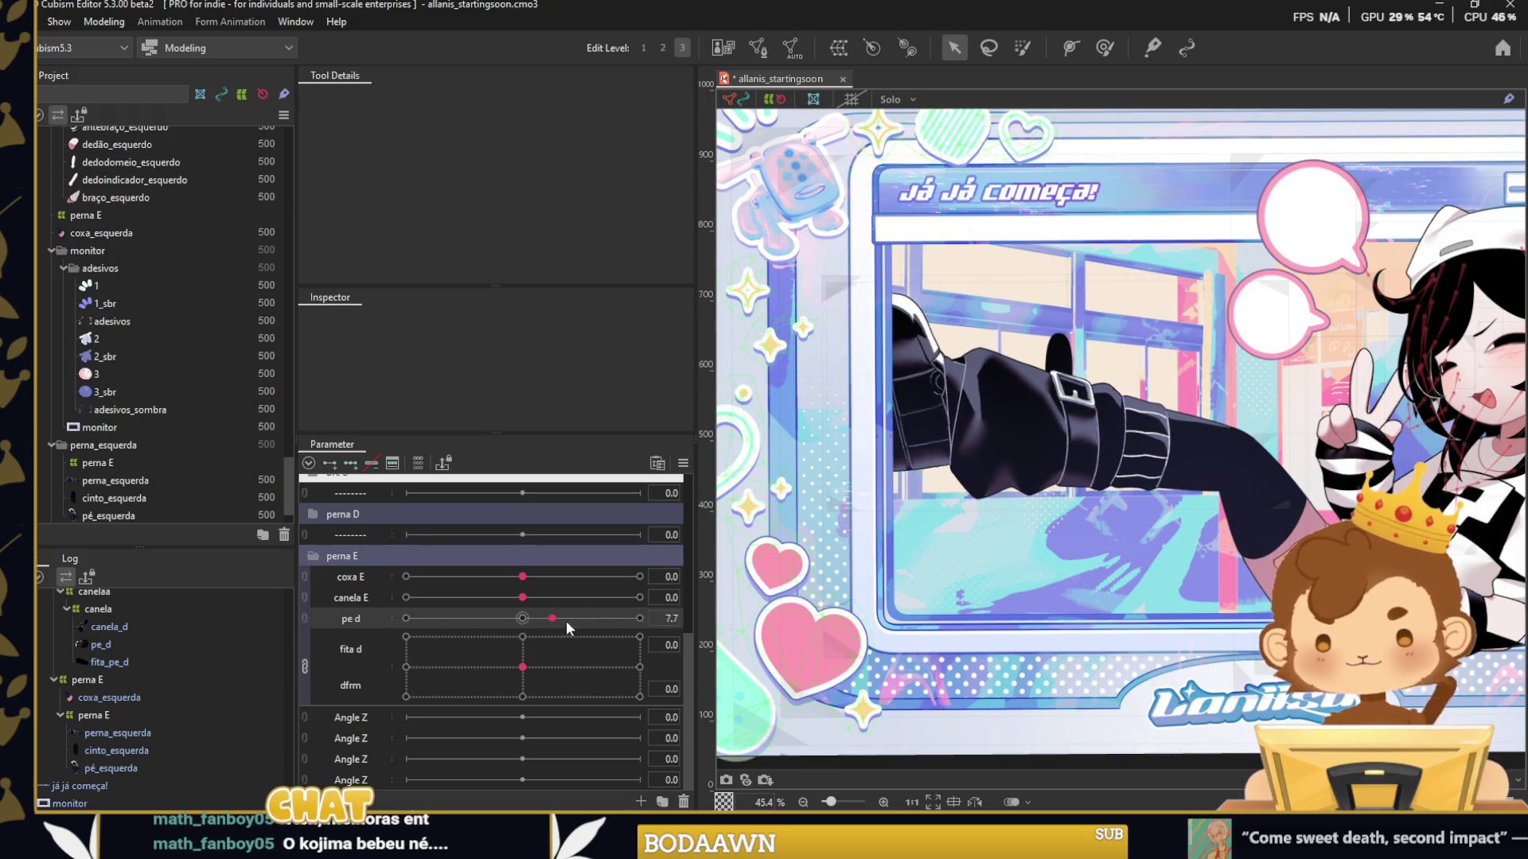
# Resize the mesh brush to about 413 px then 522 px while shaping the leg at the pe d keyform.
pyautogui.click(1074, 414)
pyautogui.click(1104, 47)
pyautogui.scroll(3, 1005, 262)
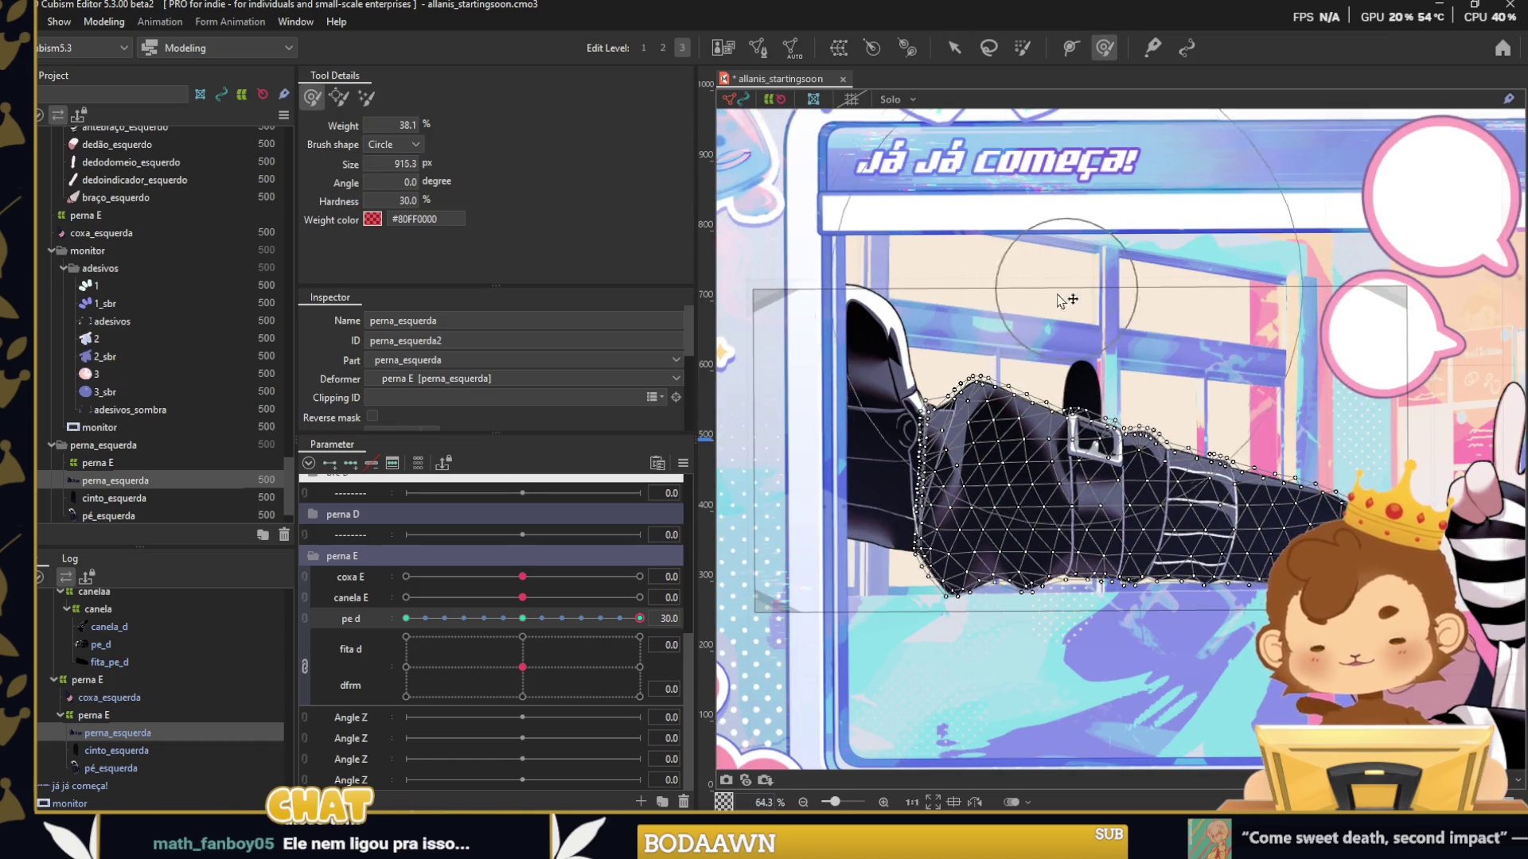
pyautogui.moveTo(1065, 292); pyautogui.dragTo(907, 410)
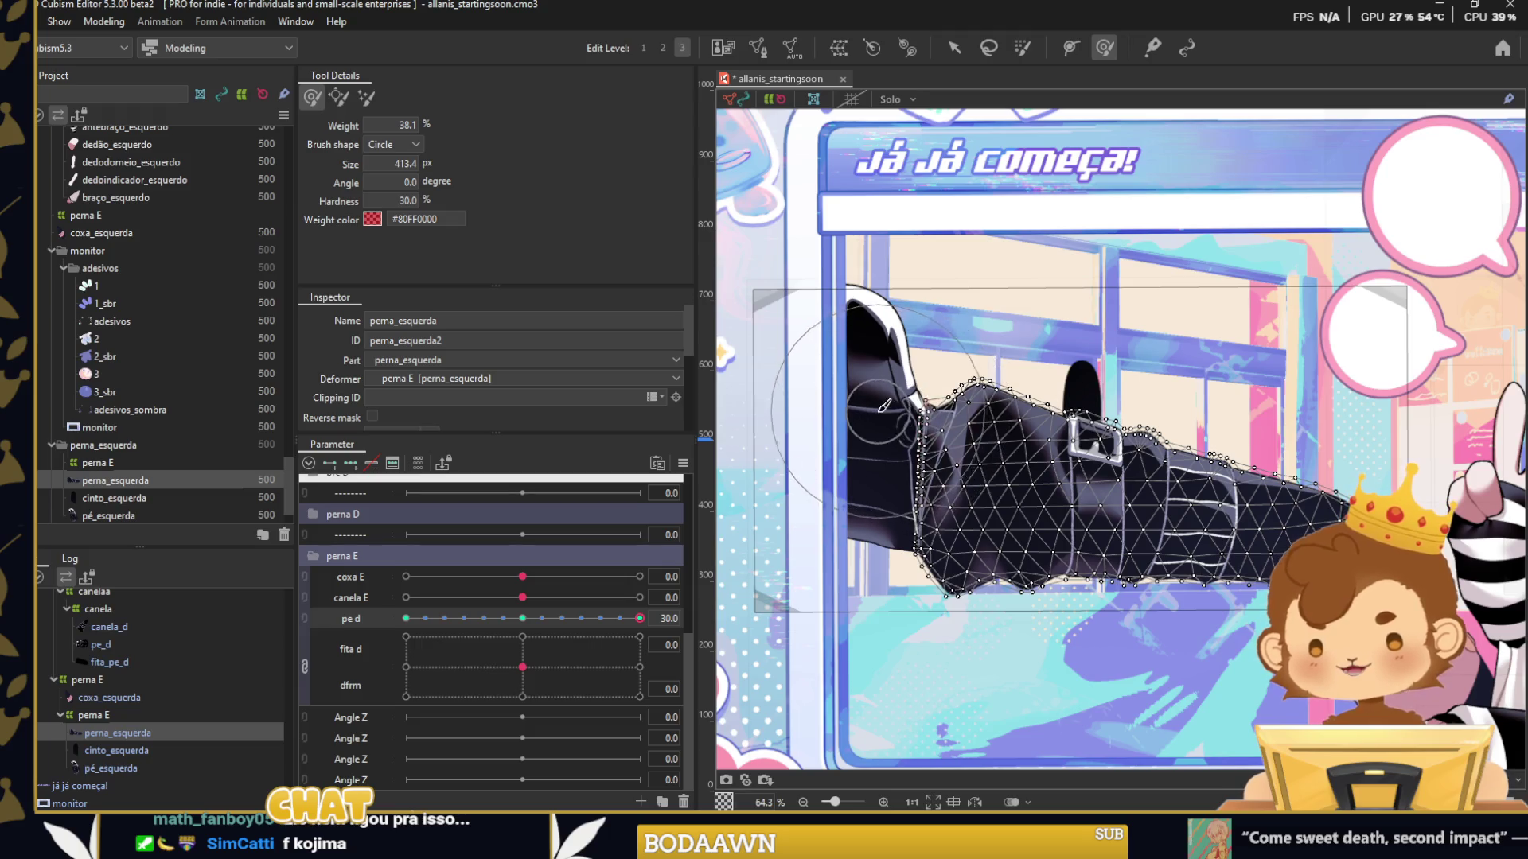
pyautogui.moveTo(978, 371); pyautogui.dragTo(989, 614)
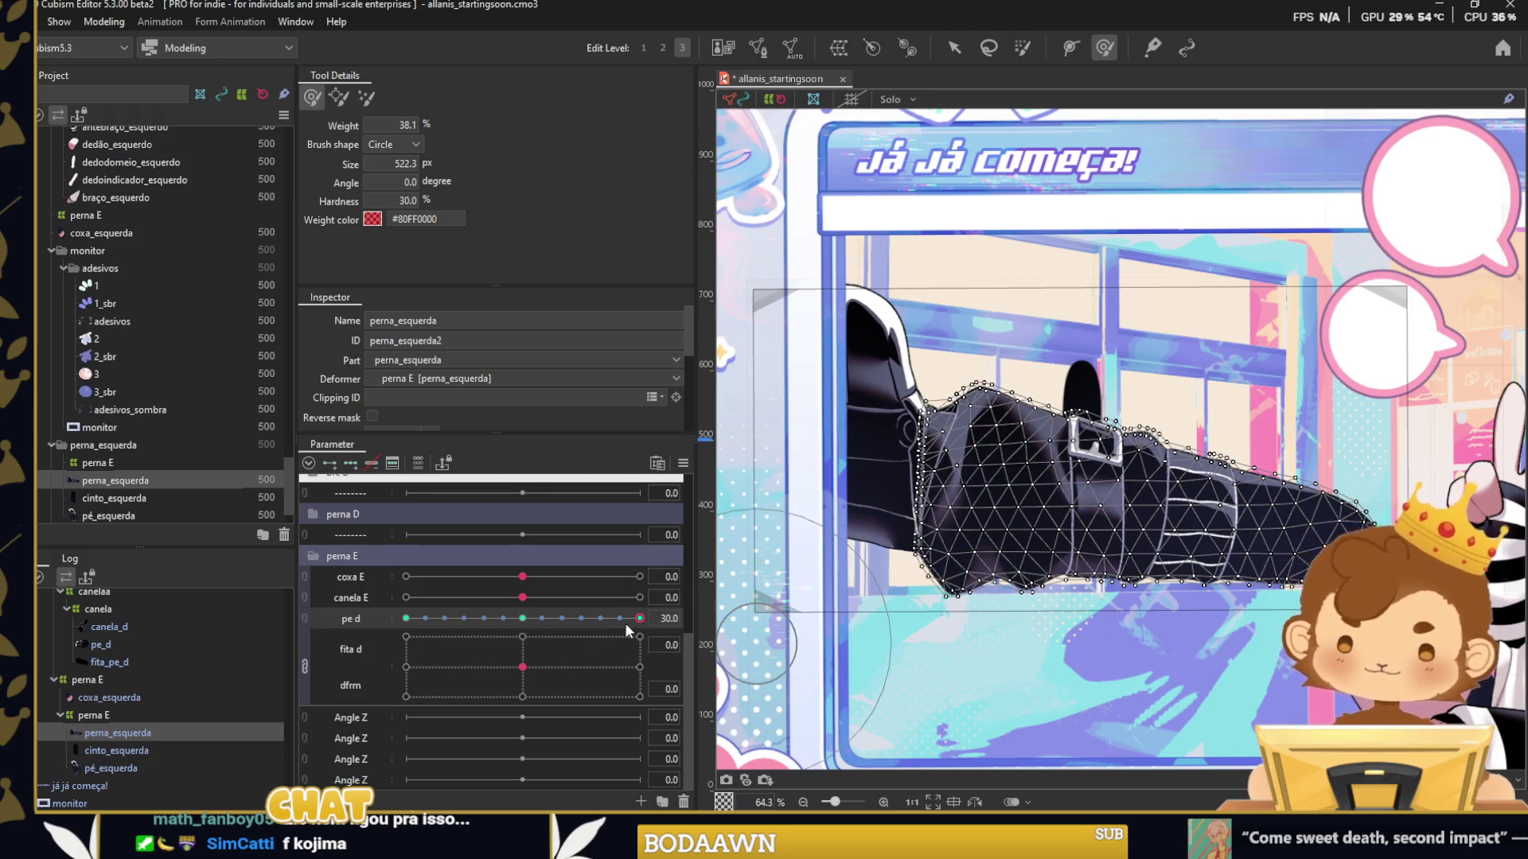
pyautogui.moveTo(627, 621)
pyautogui.mouseDown()
pyautogui.moveTo(418, 617)
pyautogui.moveTo(640, 618)
pyautogui.mouseUp()
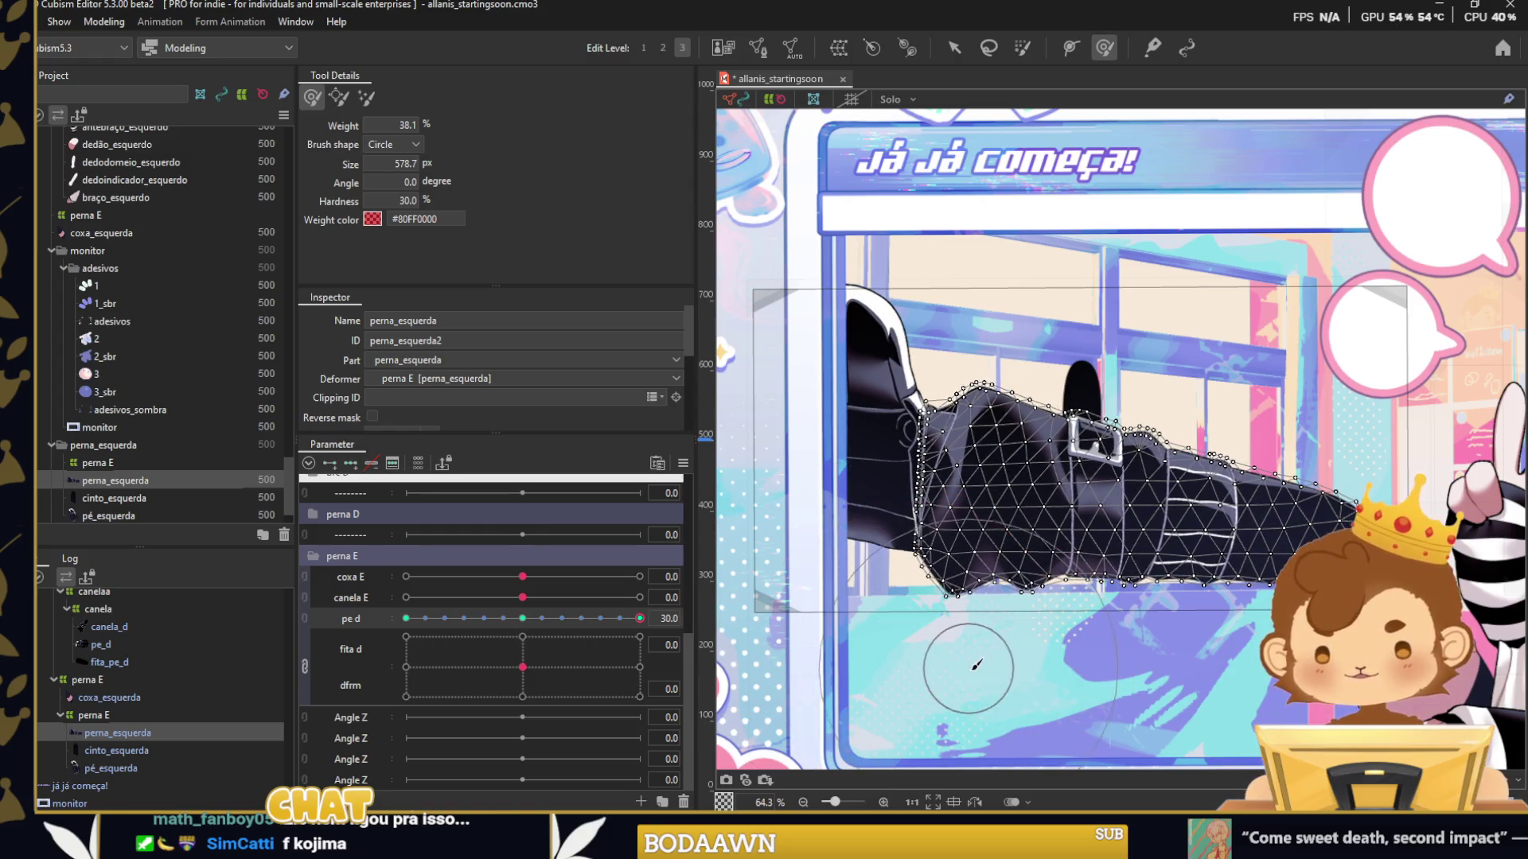
pyautogui.scroll(-3, 1079, 506)
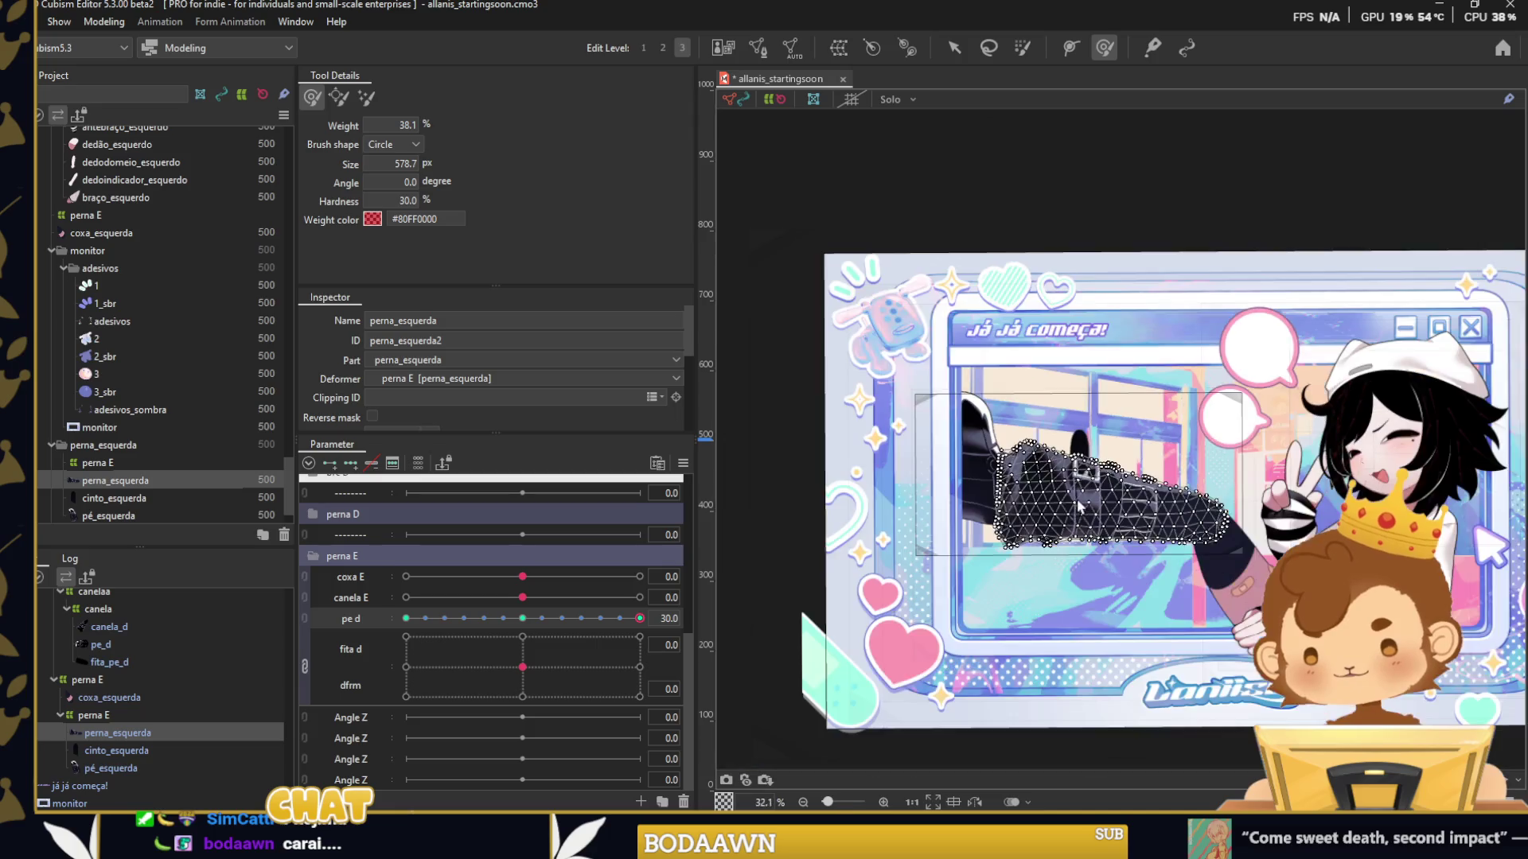
# Return pe d to 0, then link canela E and pe d into one 2D control and test it.
pyautogui.press('v')
pyautogui.click(769, 590)
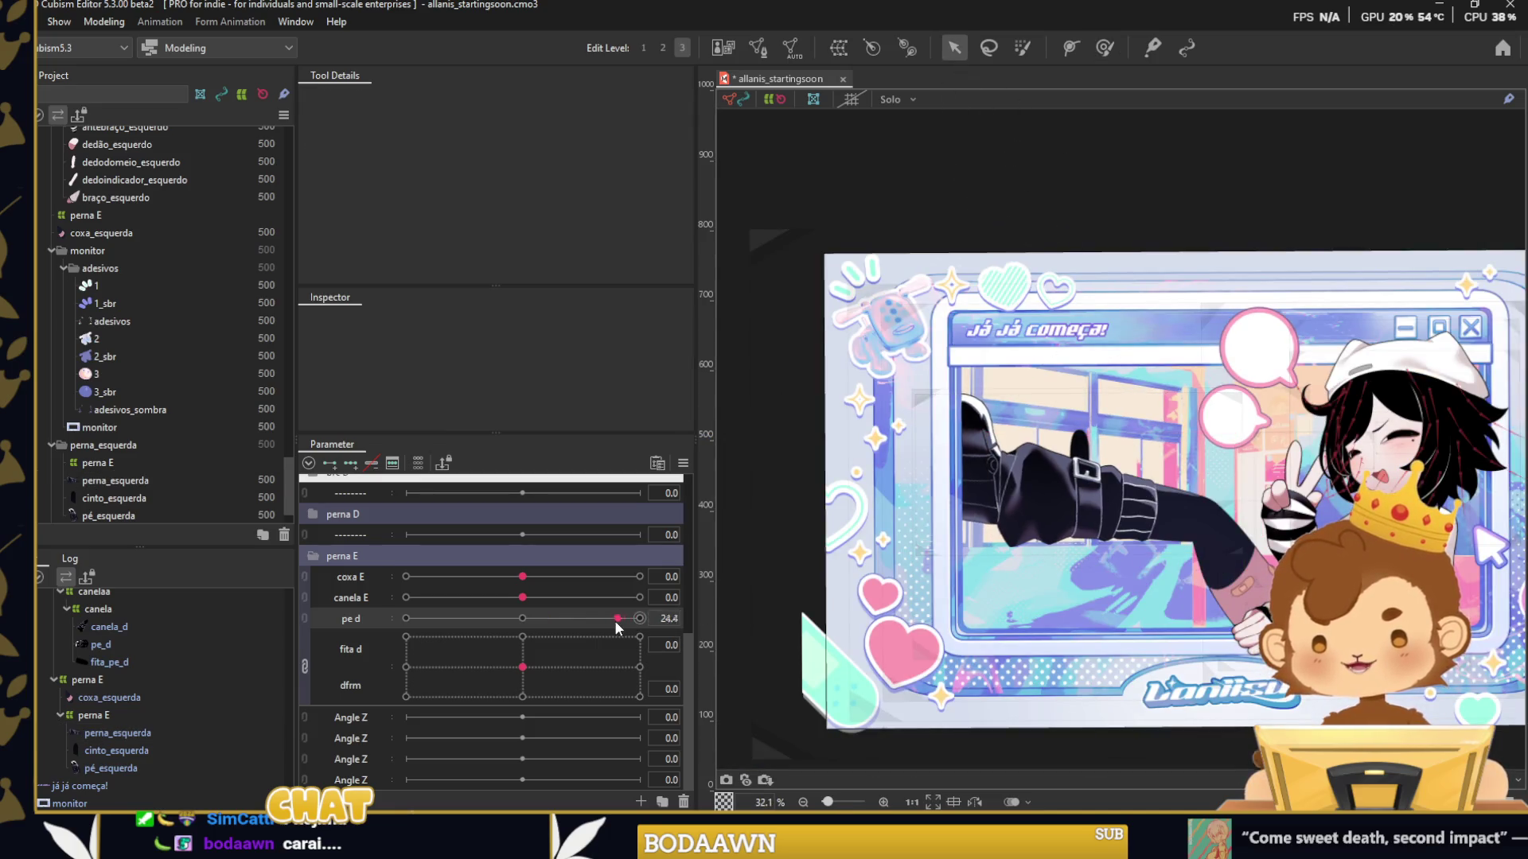
pyautogui.moveTo(671, 636); pyautogui.dragTo(325, 602)
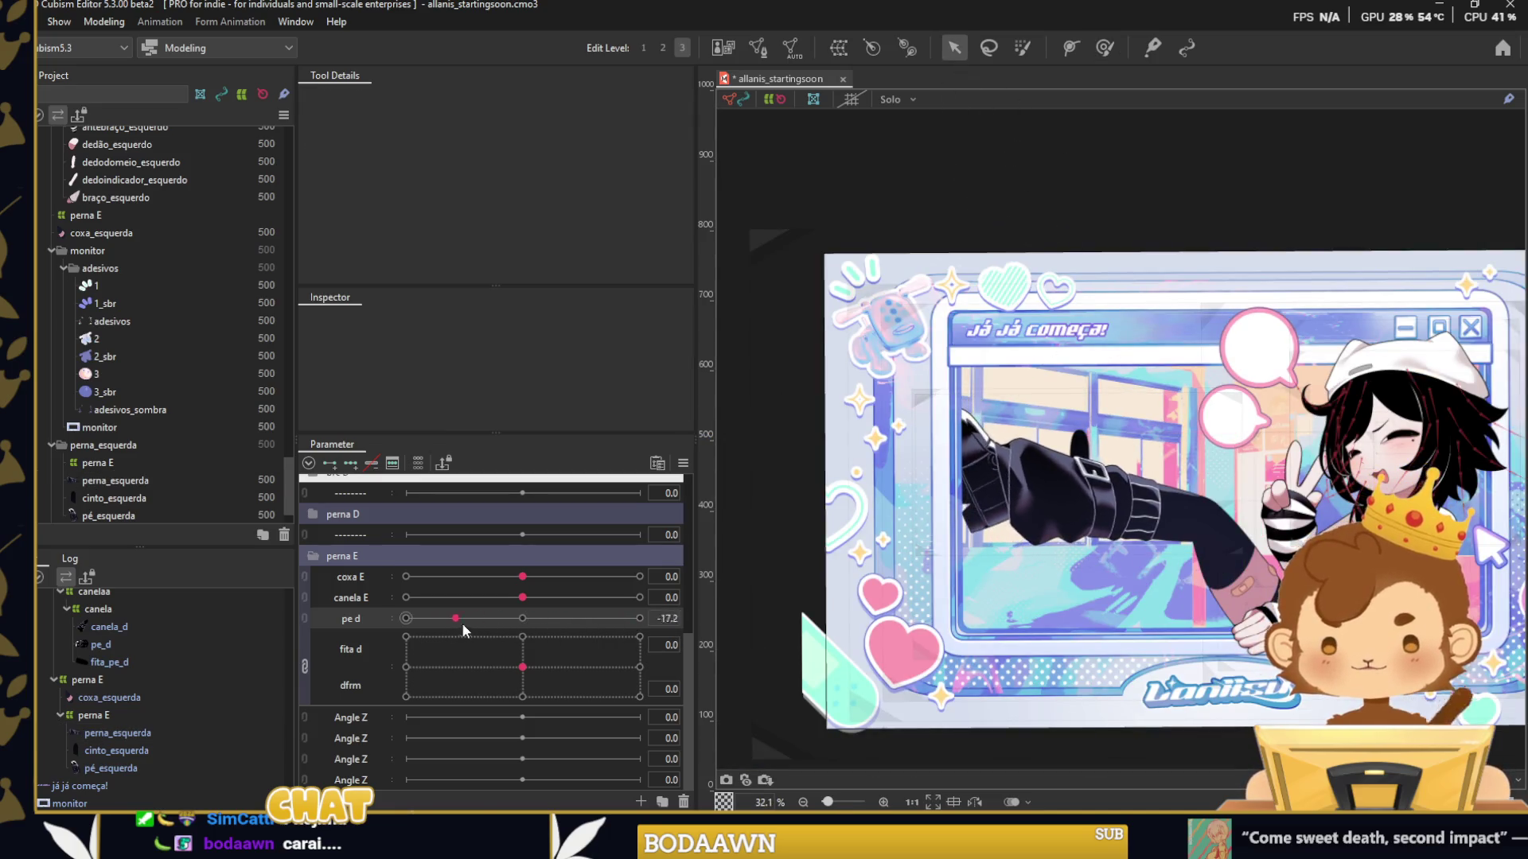
pyautogui.click(302, 603)
pyautogui.moveTo(506, 625)
pyautogui.mouseDown()
pyautogui.moveTo(444, 625)
pyautogui.moveTo(572, 626)
pyautogui.moveTo(522, 624)
pyautogui.mouseUp()
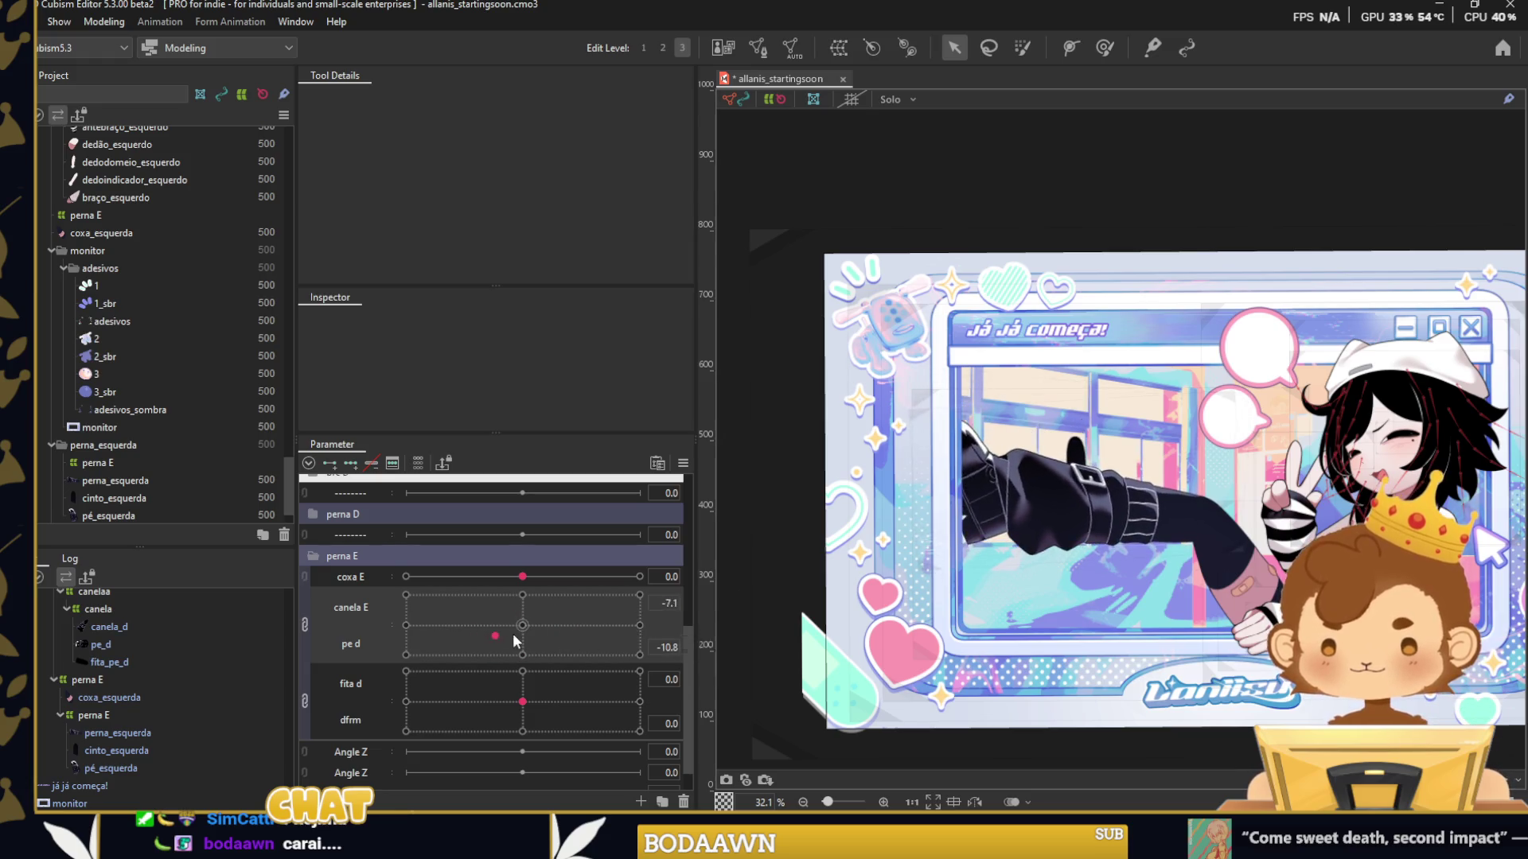
# Unlink canela E and pe d, select the pernas leg group, and pose fita d / dfrm.
pyautogui.click(304, 625)
pyautogui.scroll(5, 86, 641)
pyautogui.scroll(-5, 89, 657)
pyautogui.scroll(-5, 89, 657)
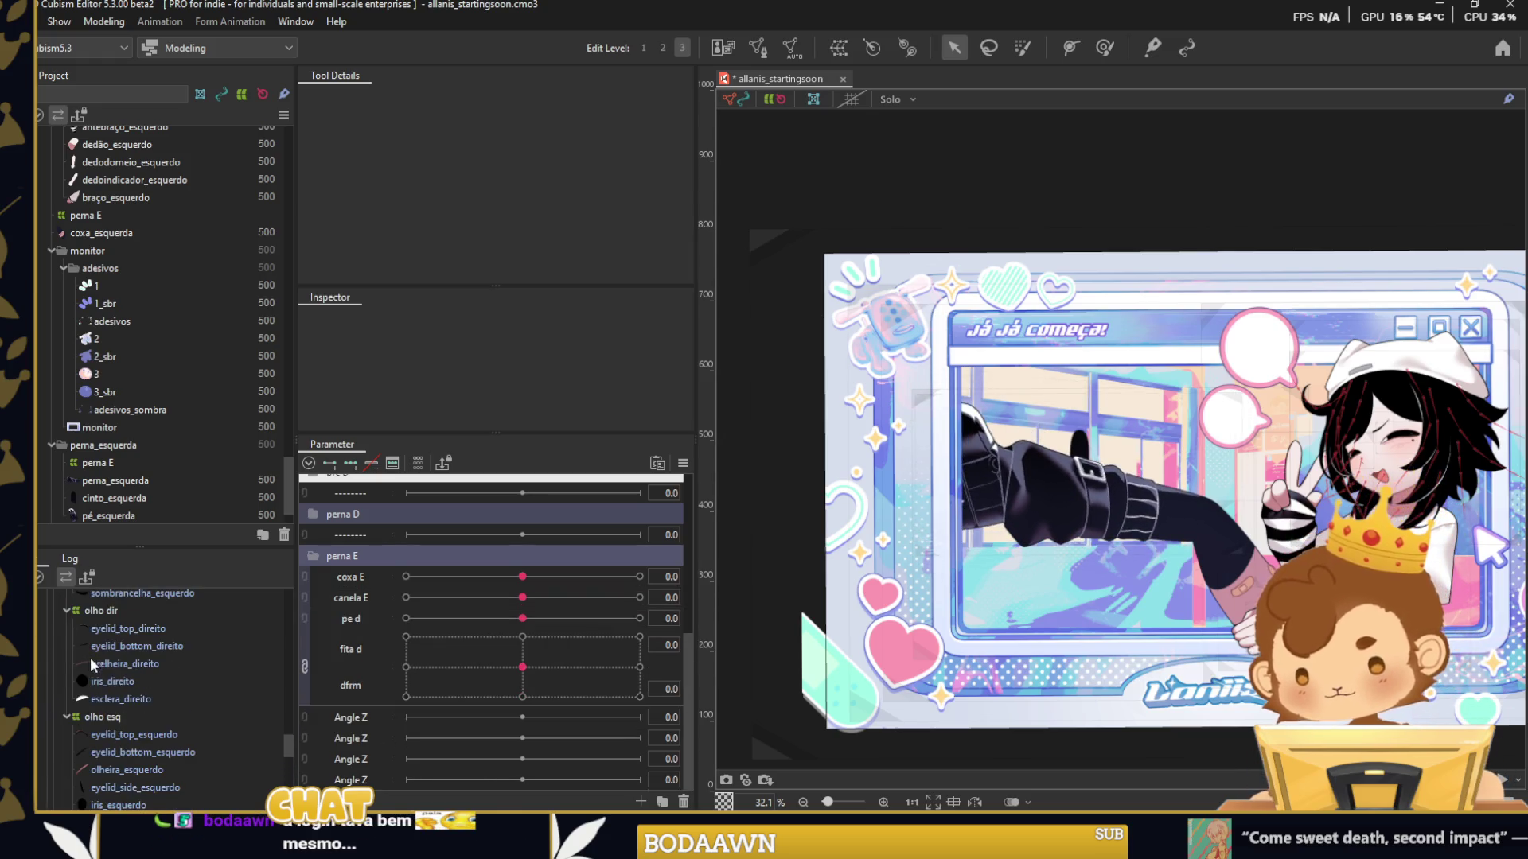
pyautogui.scroll(4, 134, 430)
pyautogui.scroll(3, 48, 270)
pyautogui.scroll(3, 48, 273)
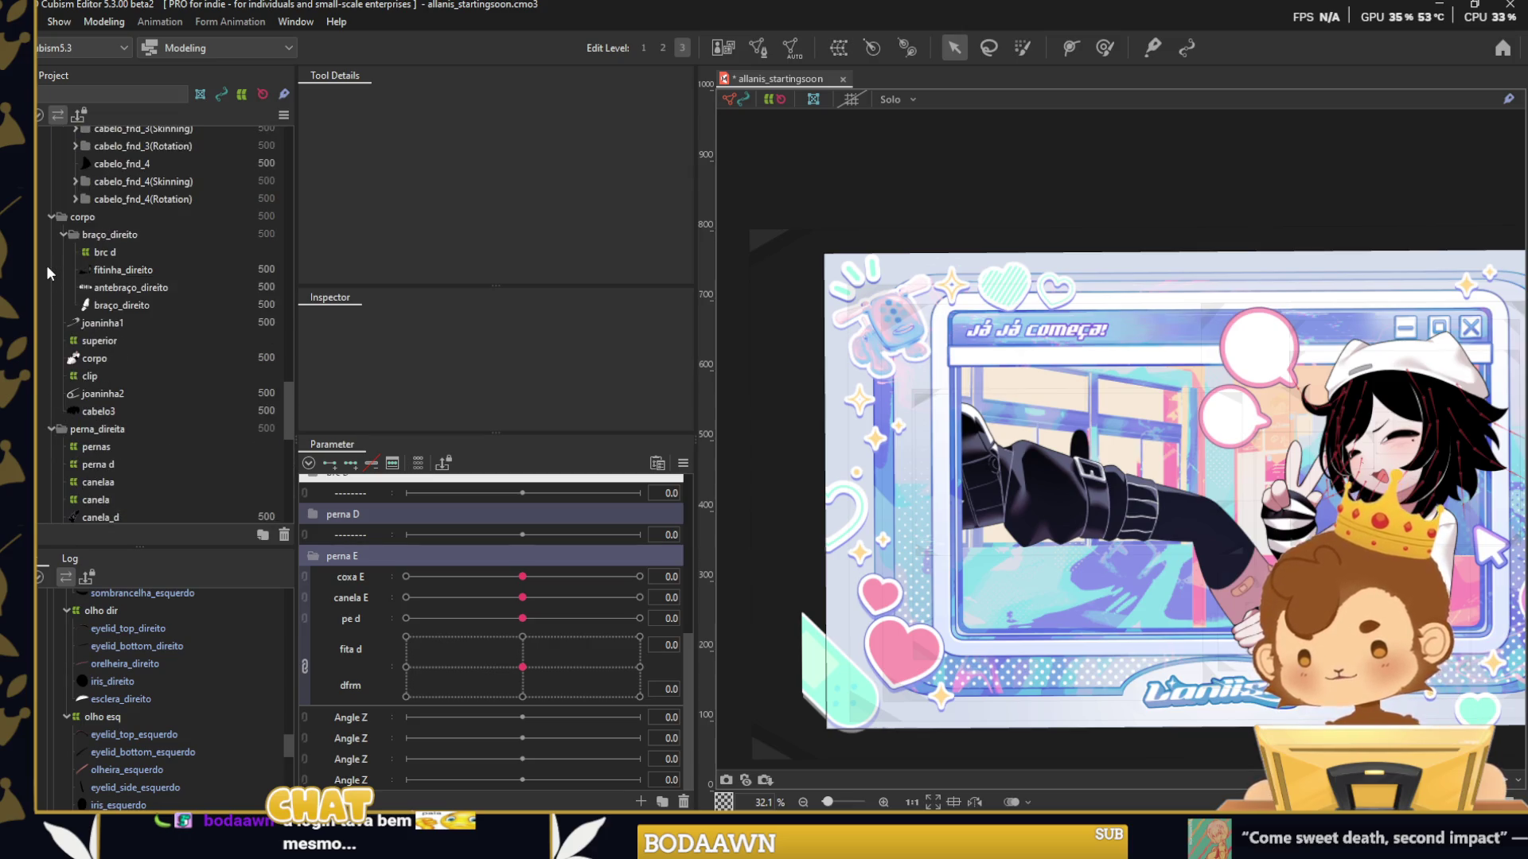
pyautogui.click(95, 447)
pyautogui.moveTo(522, 666); pyautogui.dragTo(543, 678)
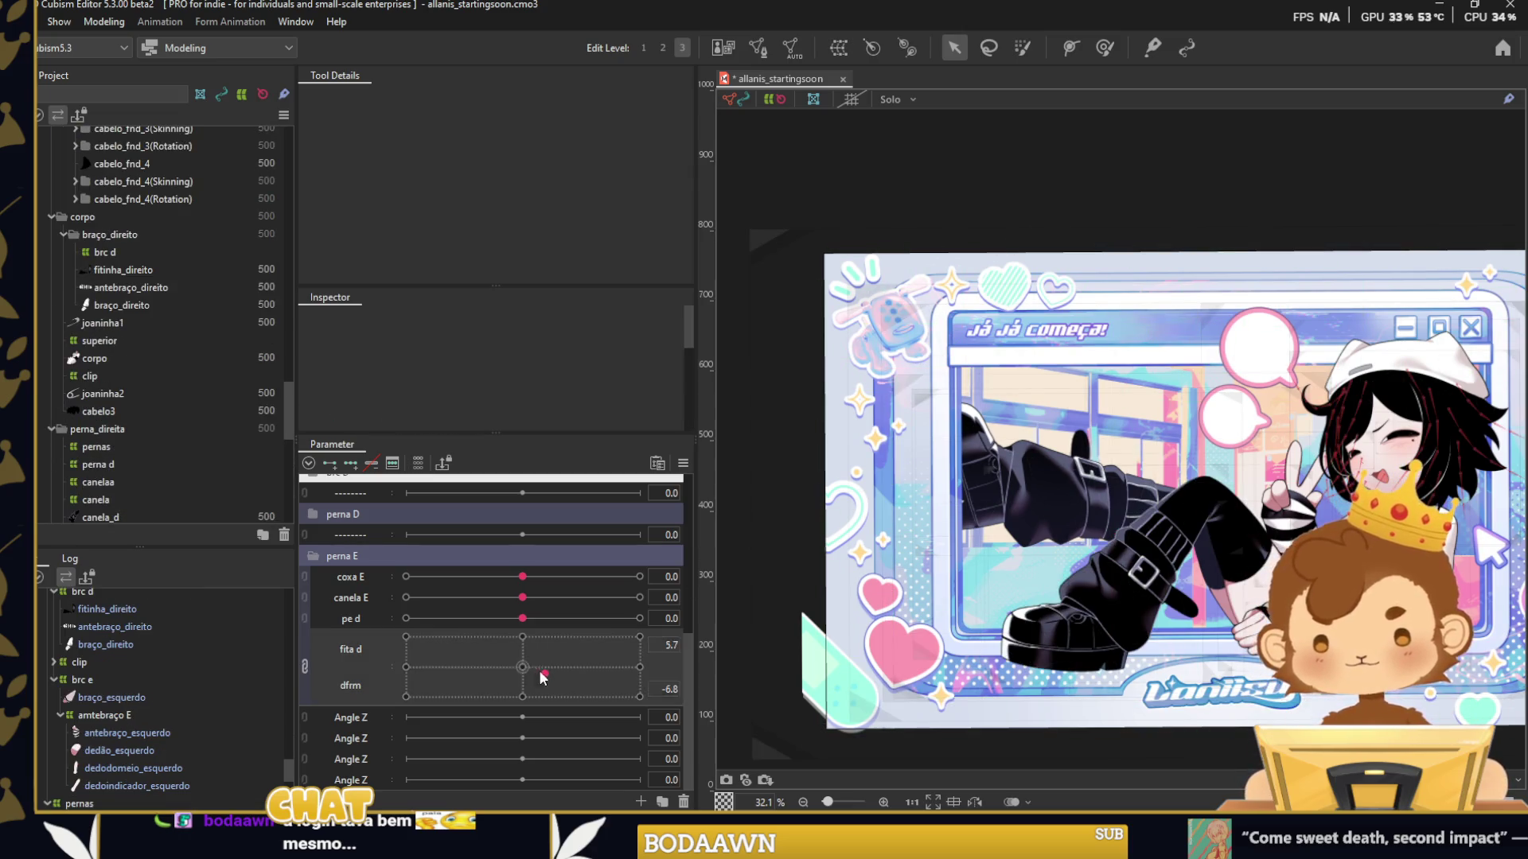
# Link coxa E with canela E, raise the leg to 22.2 / 9.2, and select the pé_esquerda foot.
pyautogui.click(302, 608)
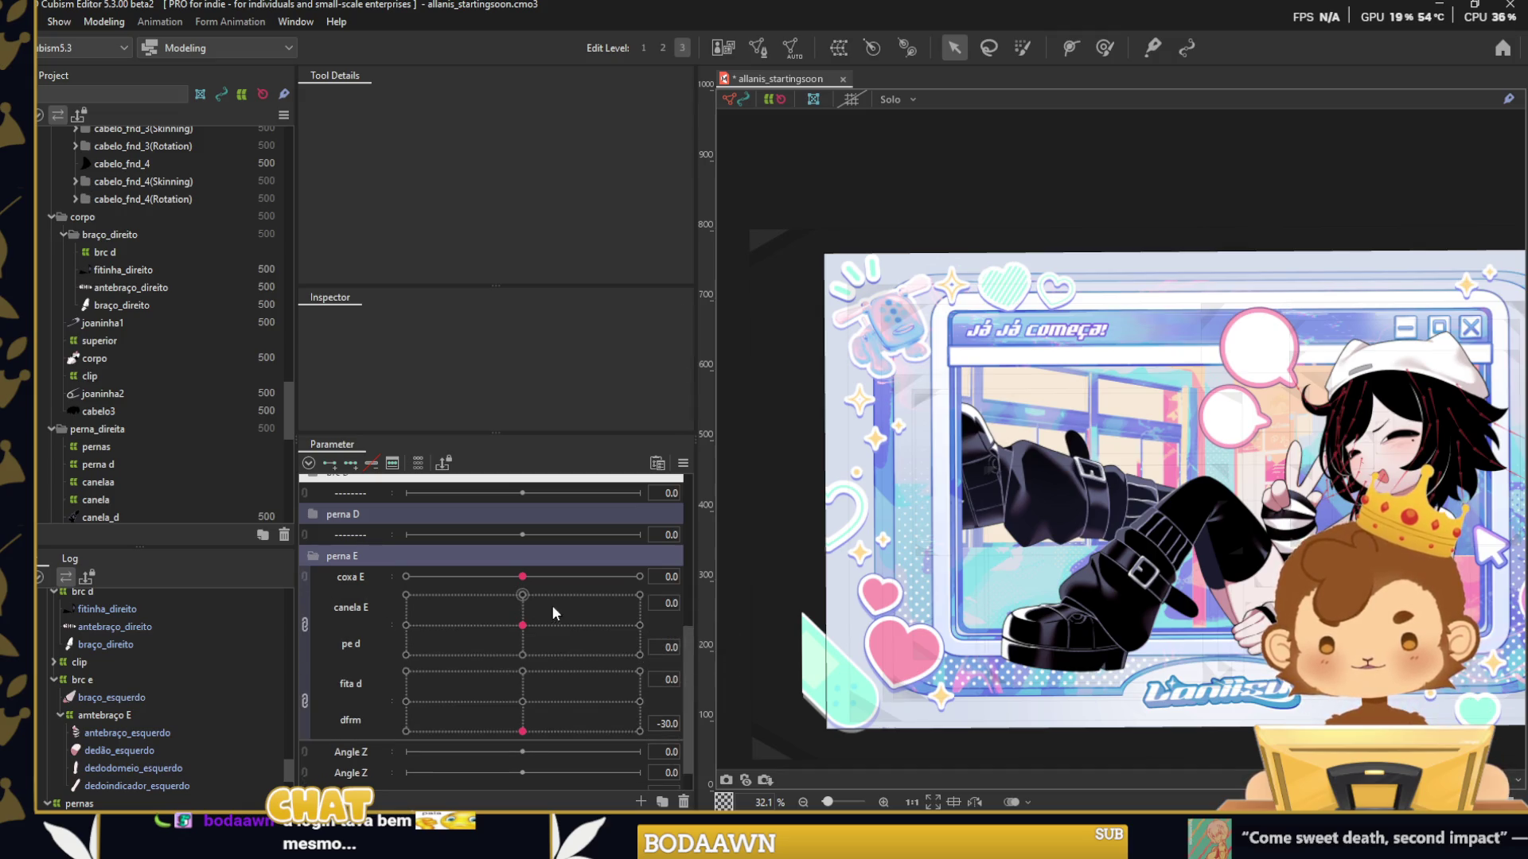
pyautogui.moveTo(522, 626); pyautogui.dragTo(526, 634)
pyautogui.click(304, 577)
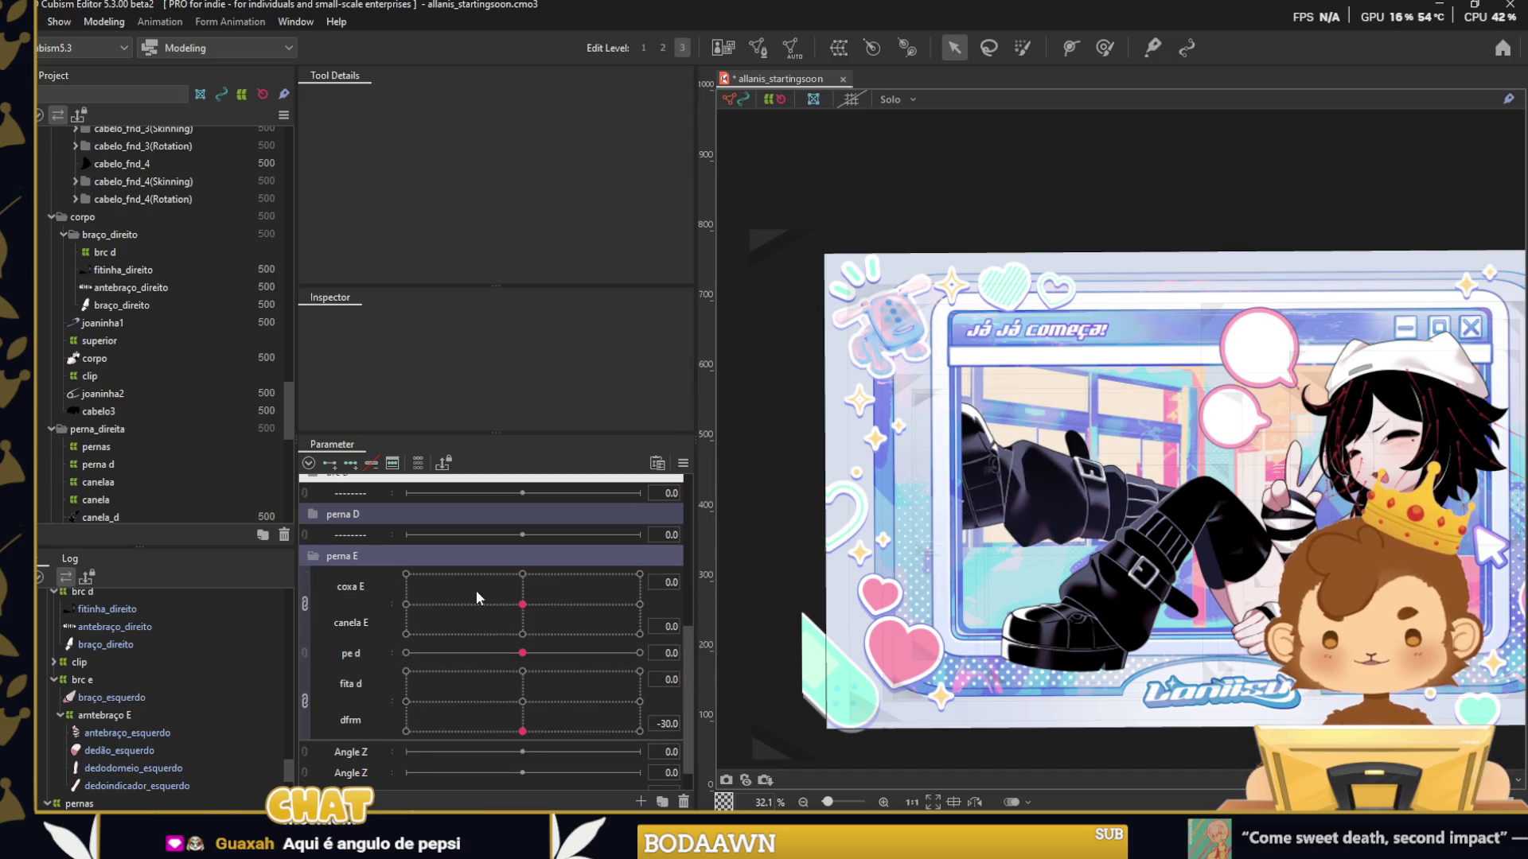
pyautogui.moveTo(476, 590); pyautogui.dragTo(502, 589)
pyautogui.moveTo(521, 652)
pyautogui.mouseDown()
pyautogui.moveTo(558, 652)
pyautogui.moveTo(609, 594)
pyautogui.mouseUp()
pyautogui.moveTo(626, 652); pyautogui.dragTo(522, 655)
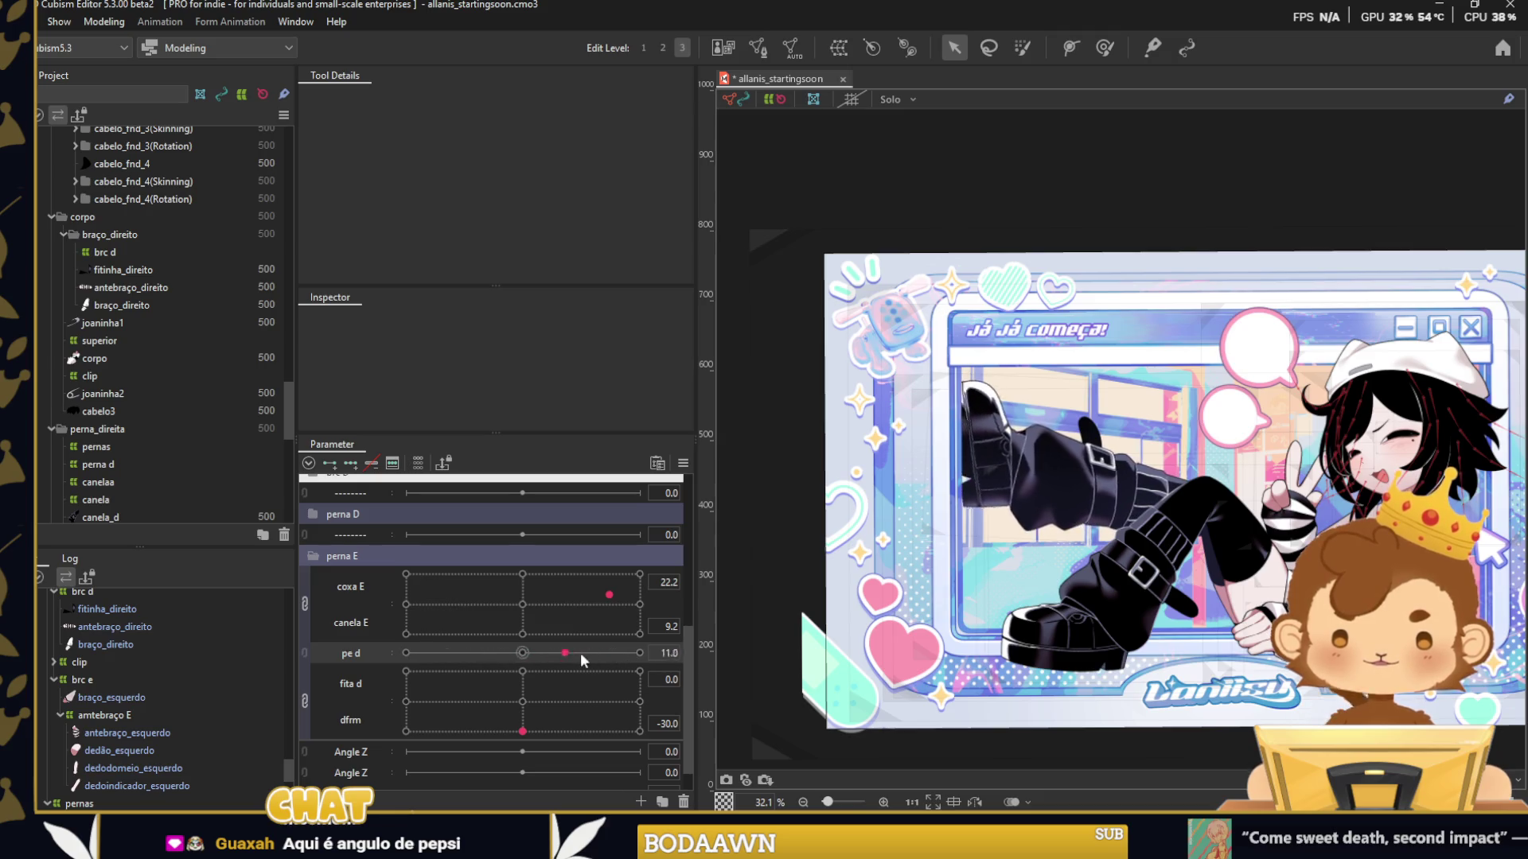
pyautogui.click(987, 430)
pyautogui.scroll(3, 982, 497)
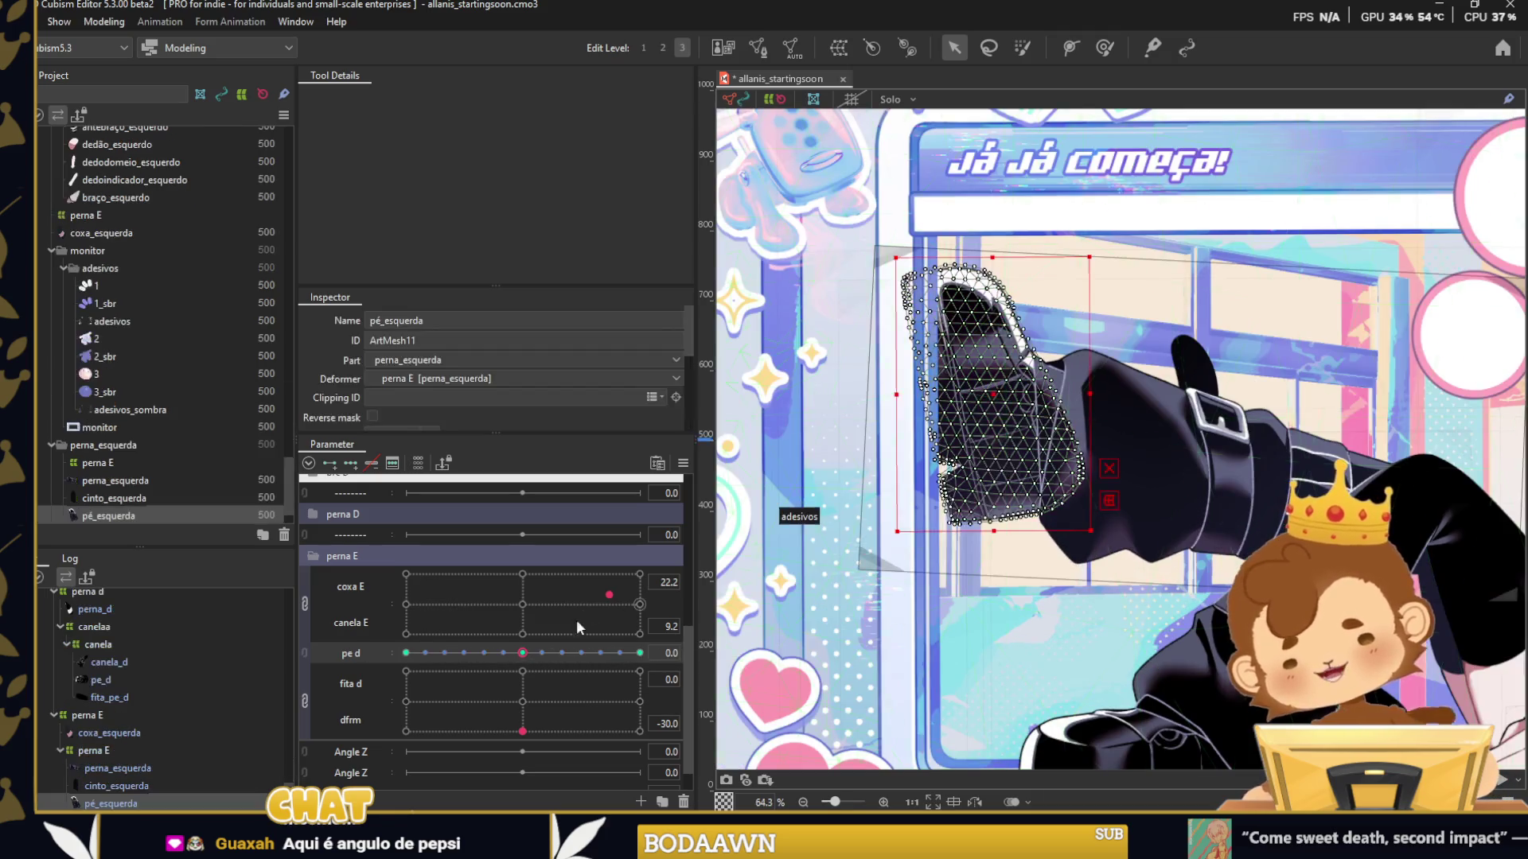
# Sweep pe d through a range of values to check the foot's rotation.
pyautogui.moveTo(512, 653); pyautogui.dragTo(762, 670)
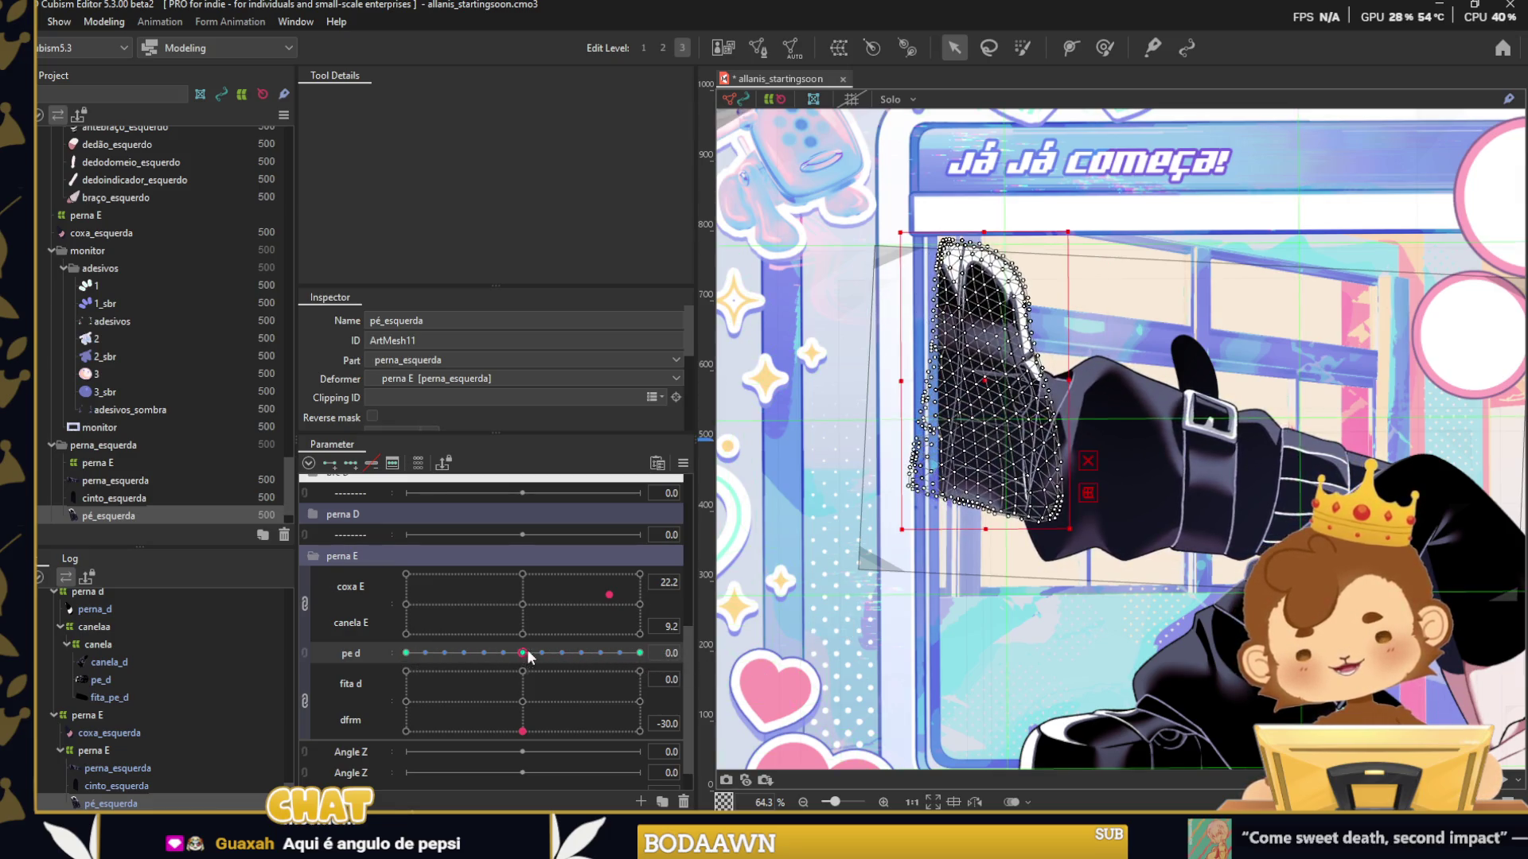
pyautogui.scroll(-2, 1130, 334)
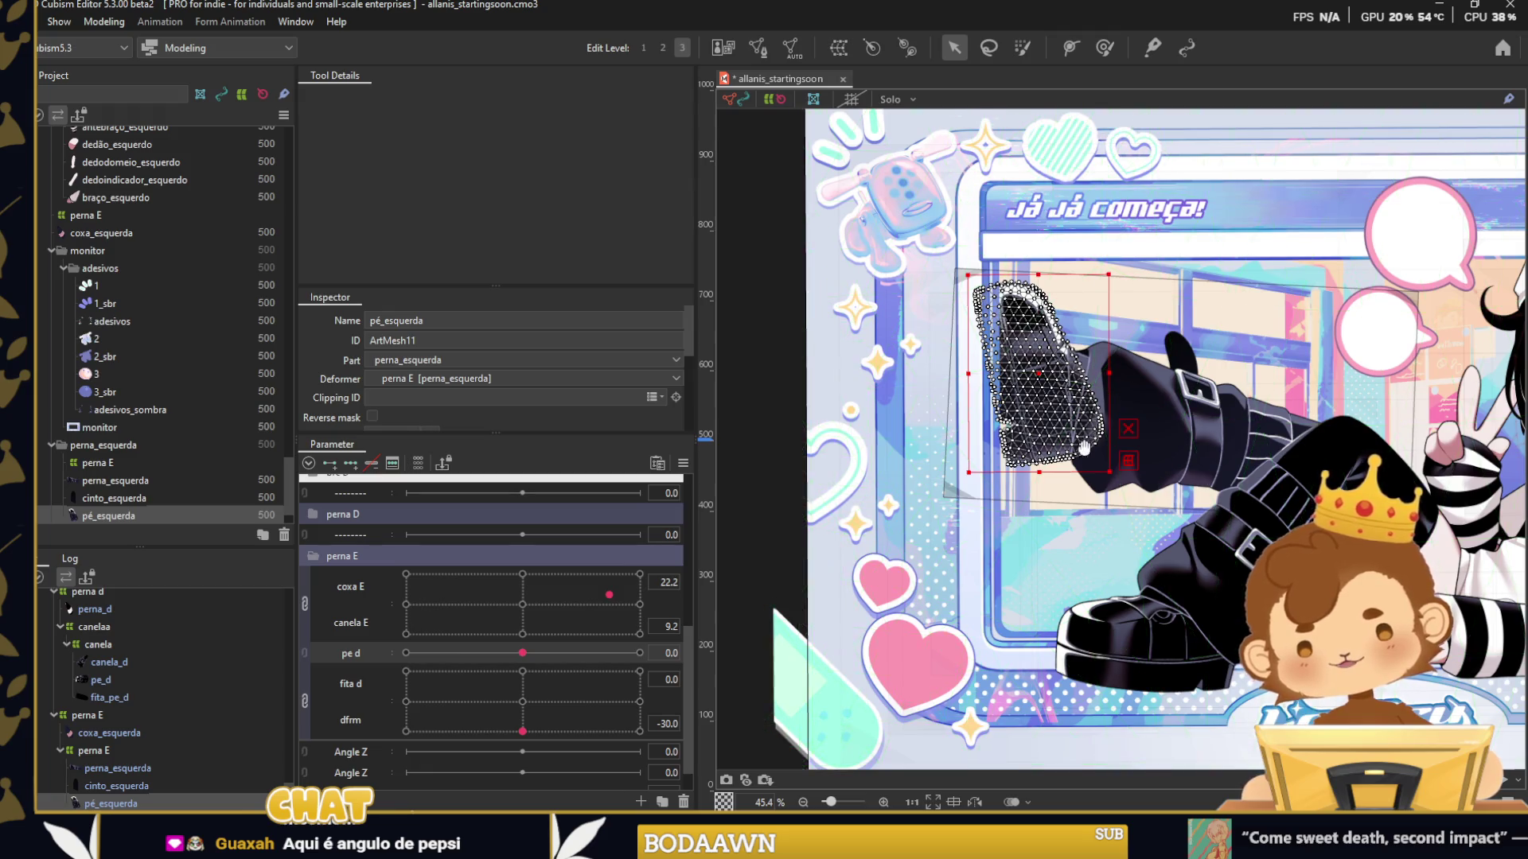
pyautogui.scroll(2, 1083, 448)
# Return the coxa E/canela E knob to 0 and save the starting-soon model.
pyautogui.click(1041, 482)
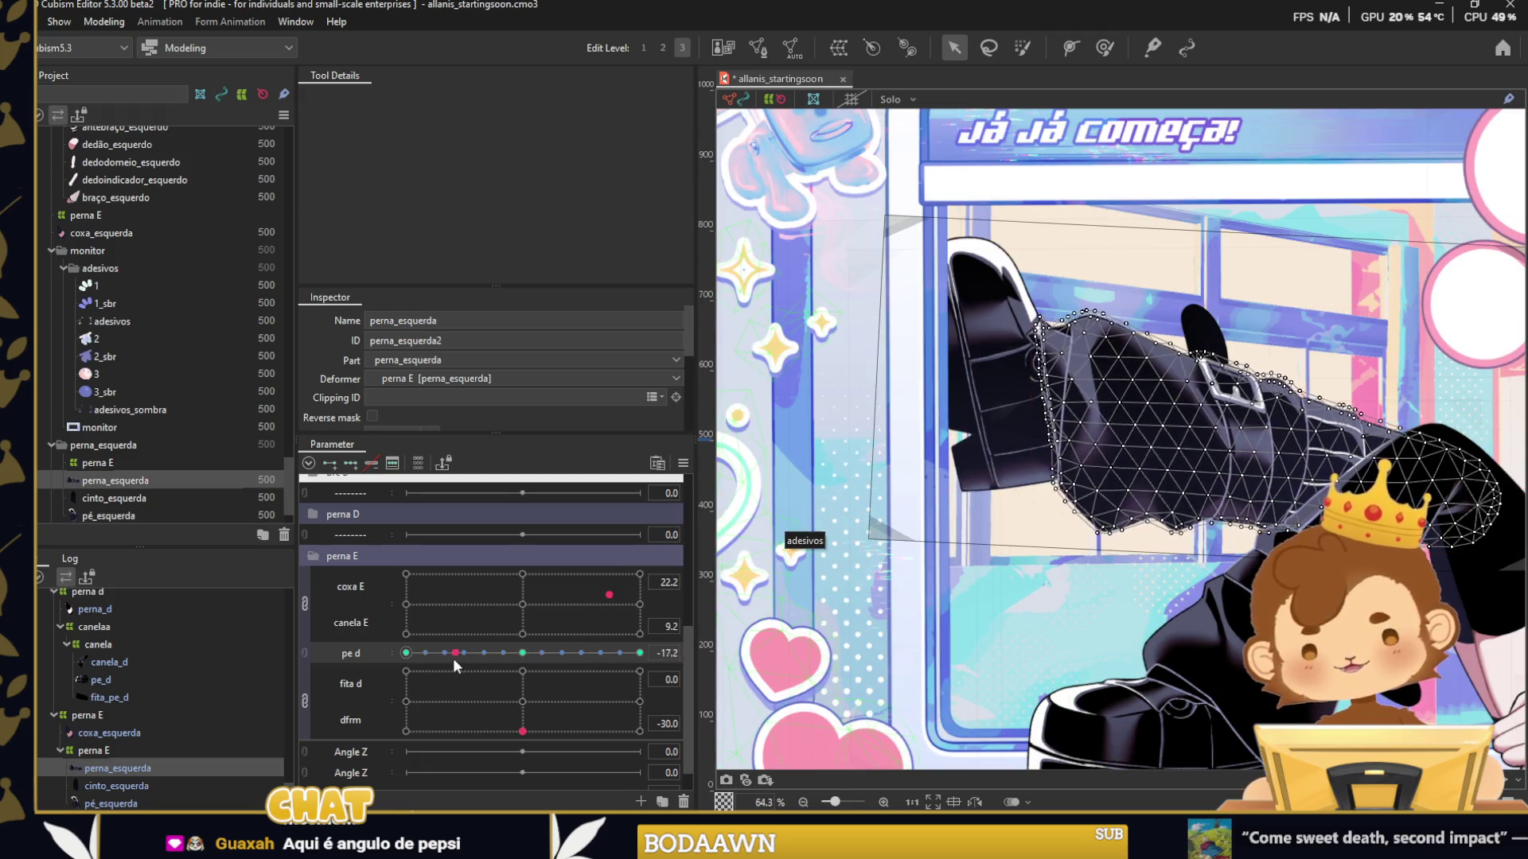
pyautogui.scroll(-3, 1262, 487)
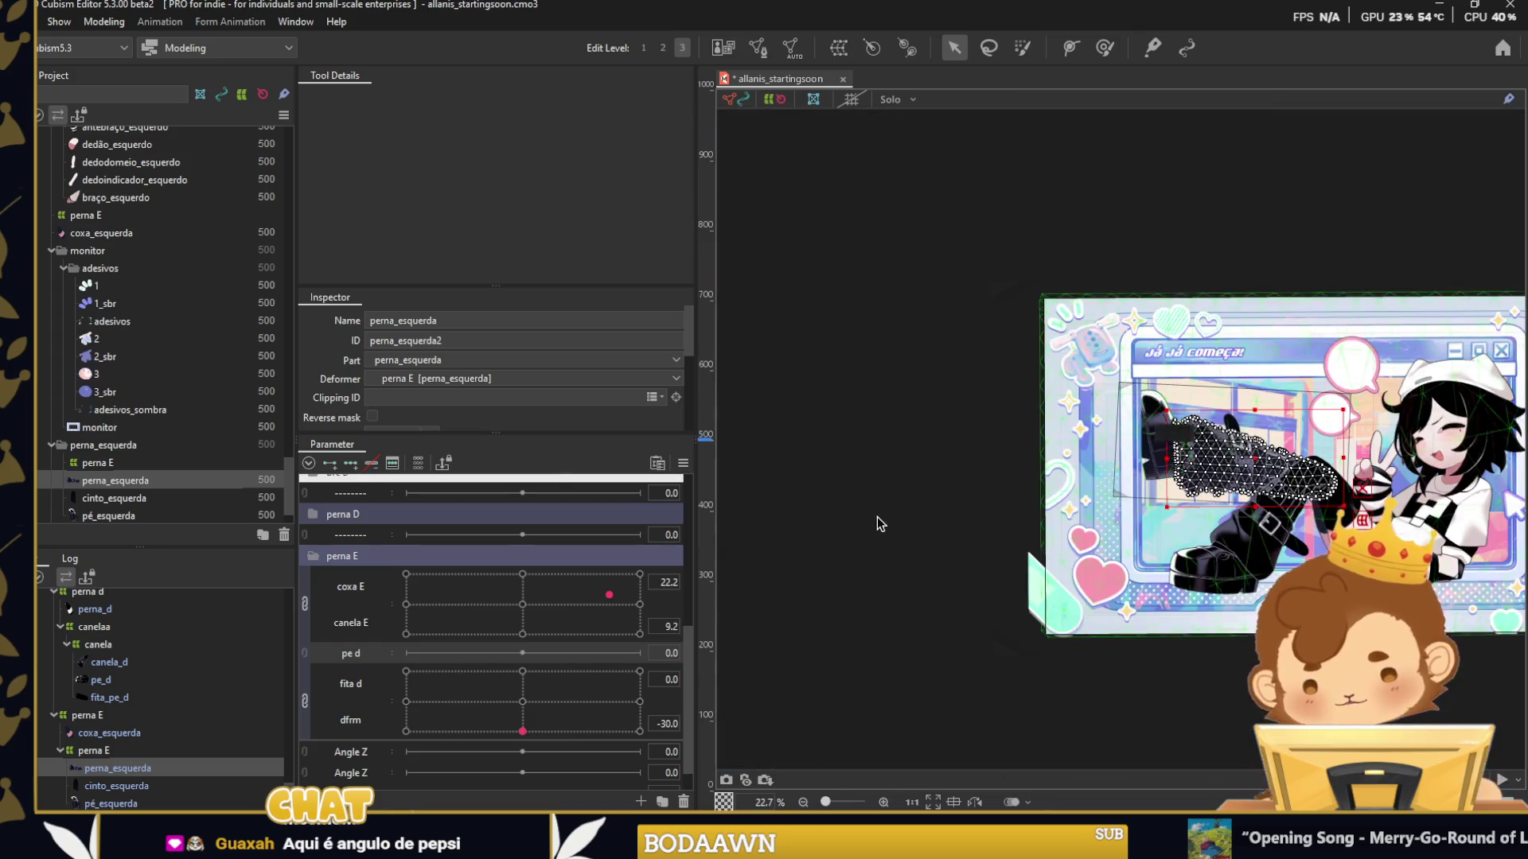
pyautogui.click(876, 519)
pyautogui.moveTo(533, 604)
pyautogui.mouseDown()
pyautogui.moveTo(587, 619)
pyautogui.moveTo(522, 604)
pyautogui.mouseUp()
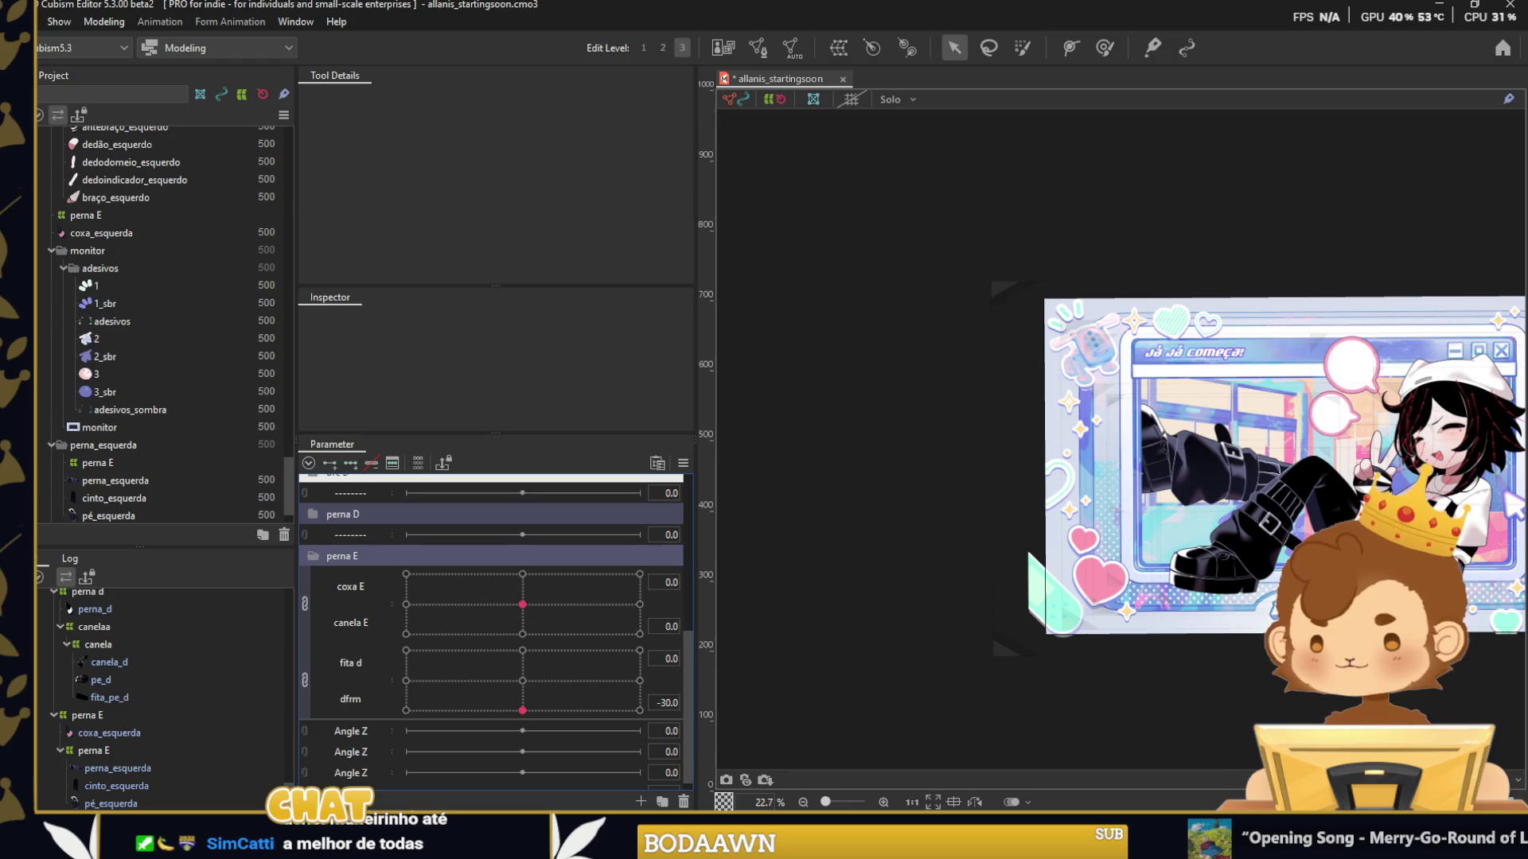
pyautogui.hotkey('ctrl', 's')
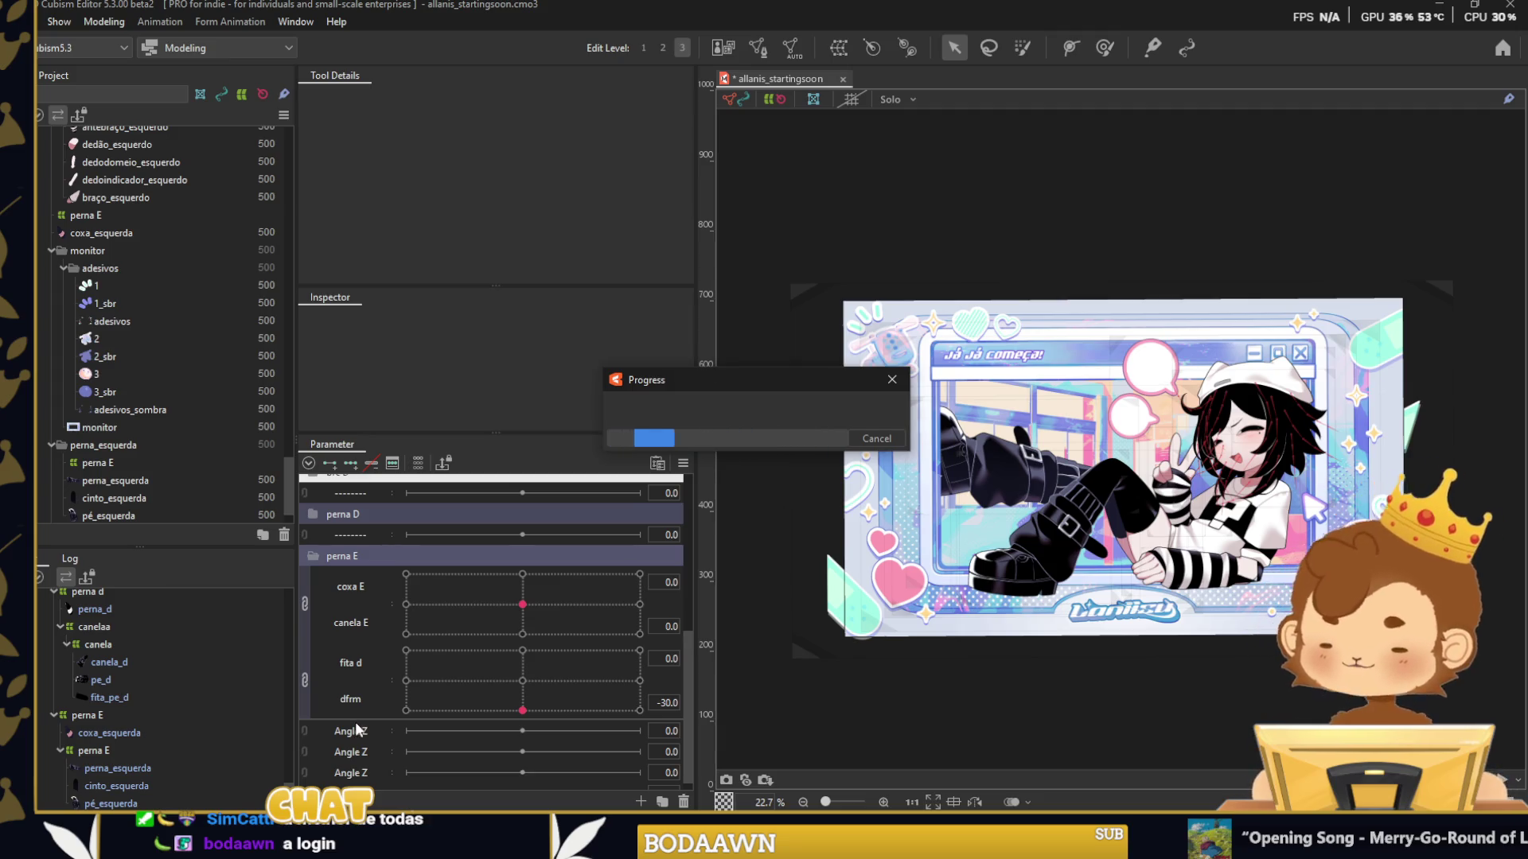
# Add a new blank parameter under perna D and move it into perna E.
pyautogui.click(321, 558)
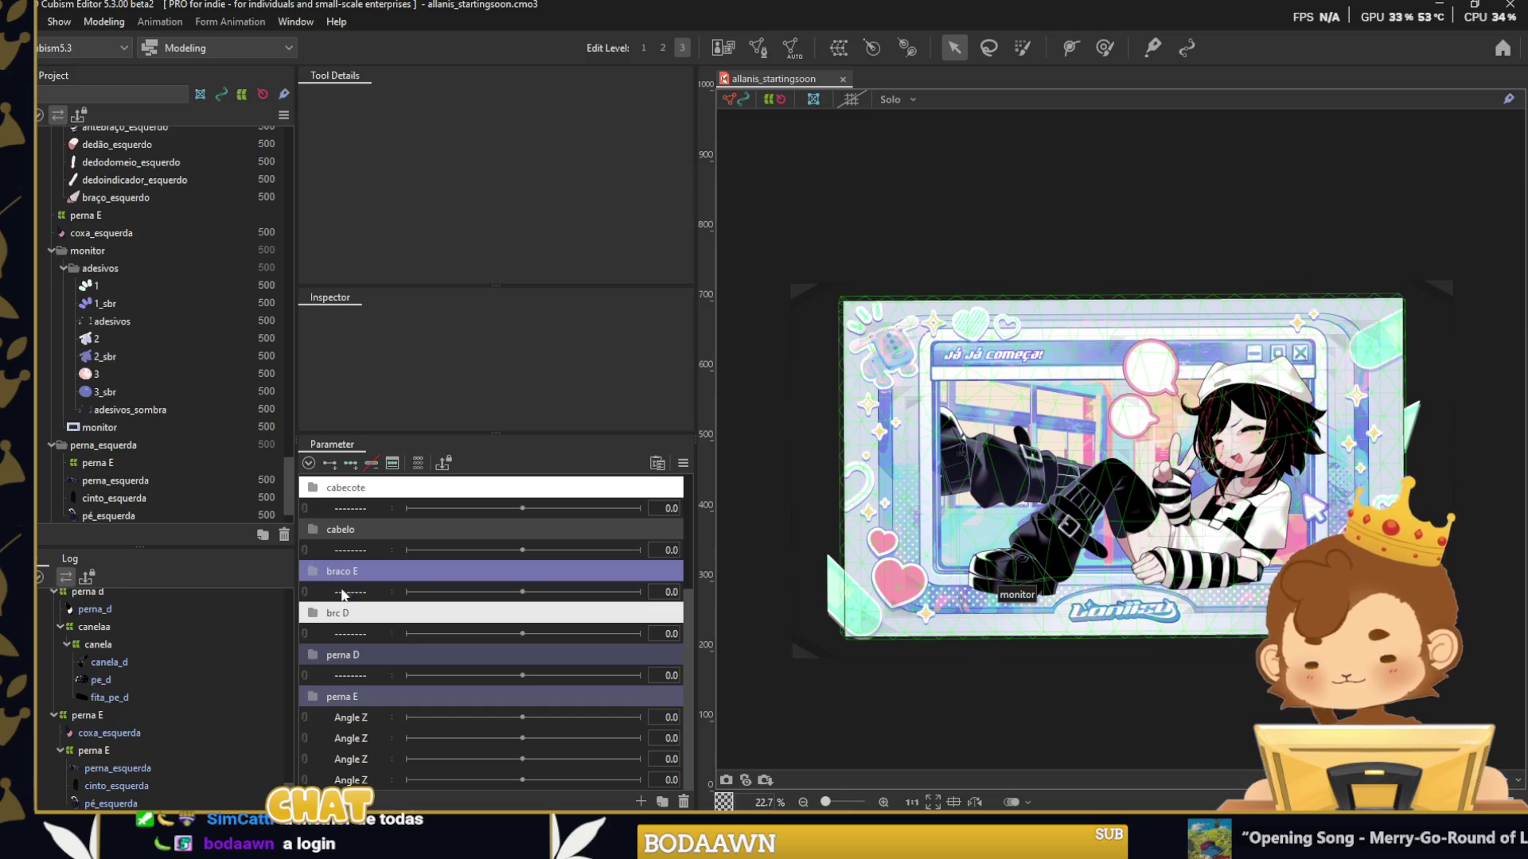
pyautogui.rightClick(372, 760)
pyautogui.click(374, 770)
pyautogui.rightClick(365, 724)
pyautogui.click(394, 741)
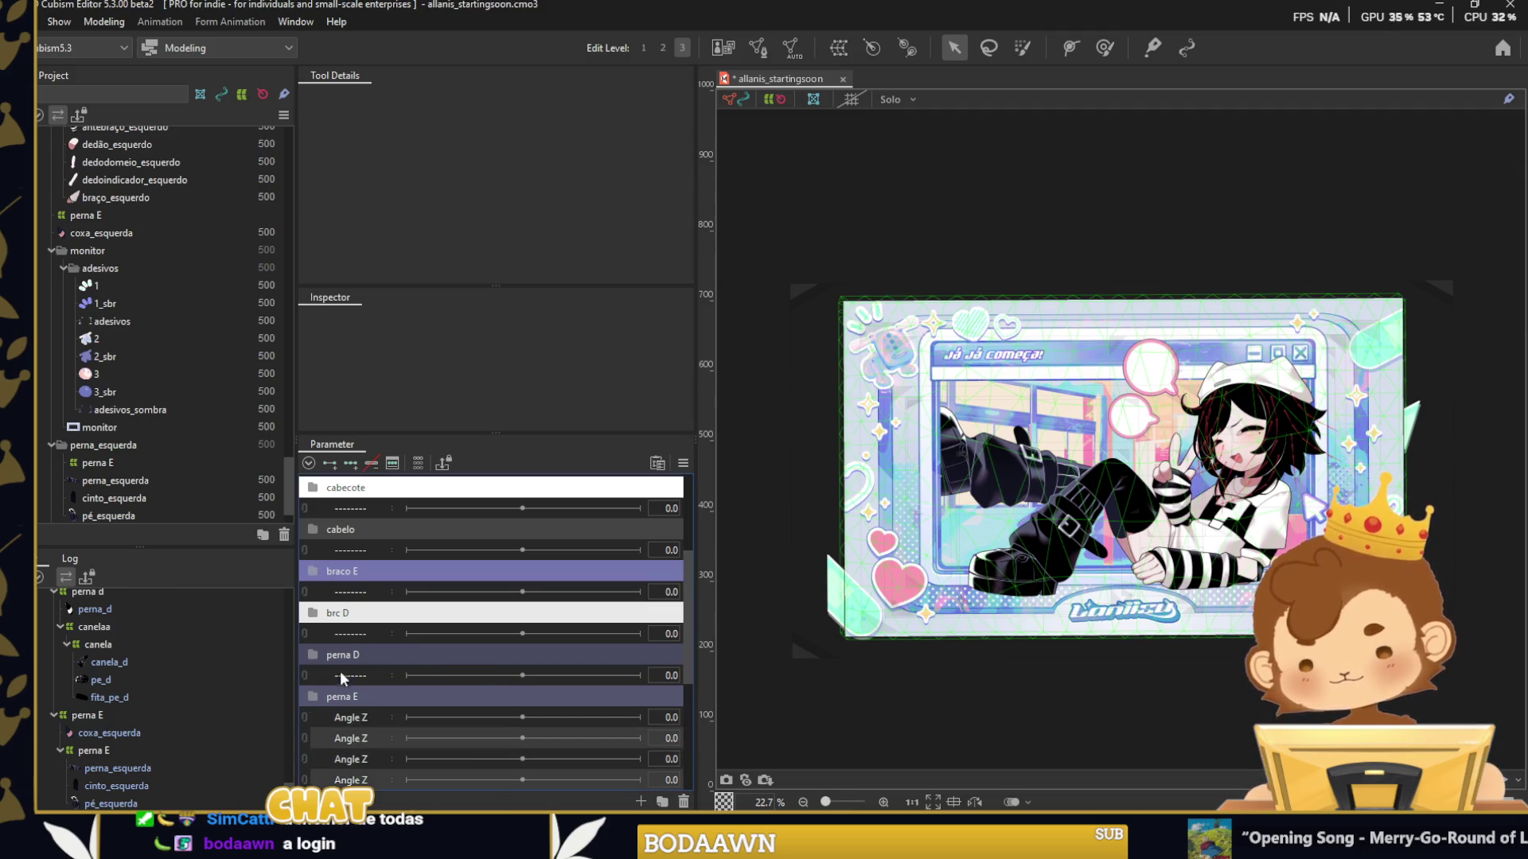
pyautogui.rightClick(340, 671)
pyautogui.click(390, 714)
pyautogui.moveTo(346, 694); pyautogui.dragTo(366, 735)
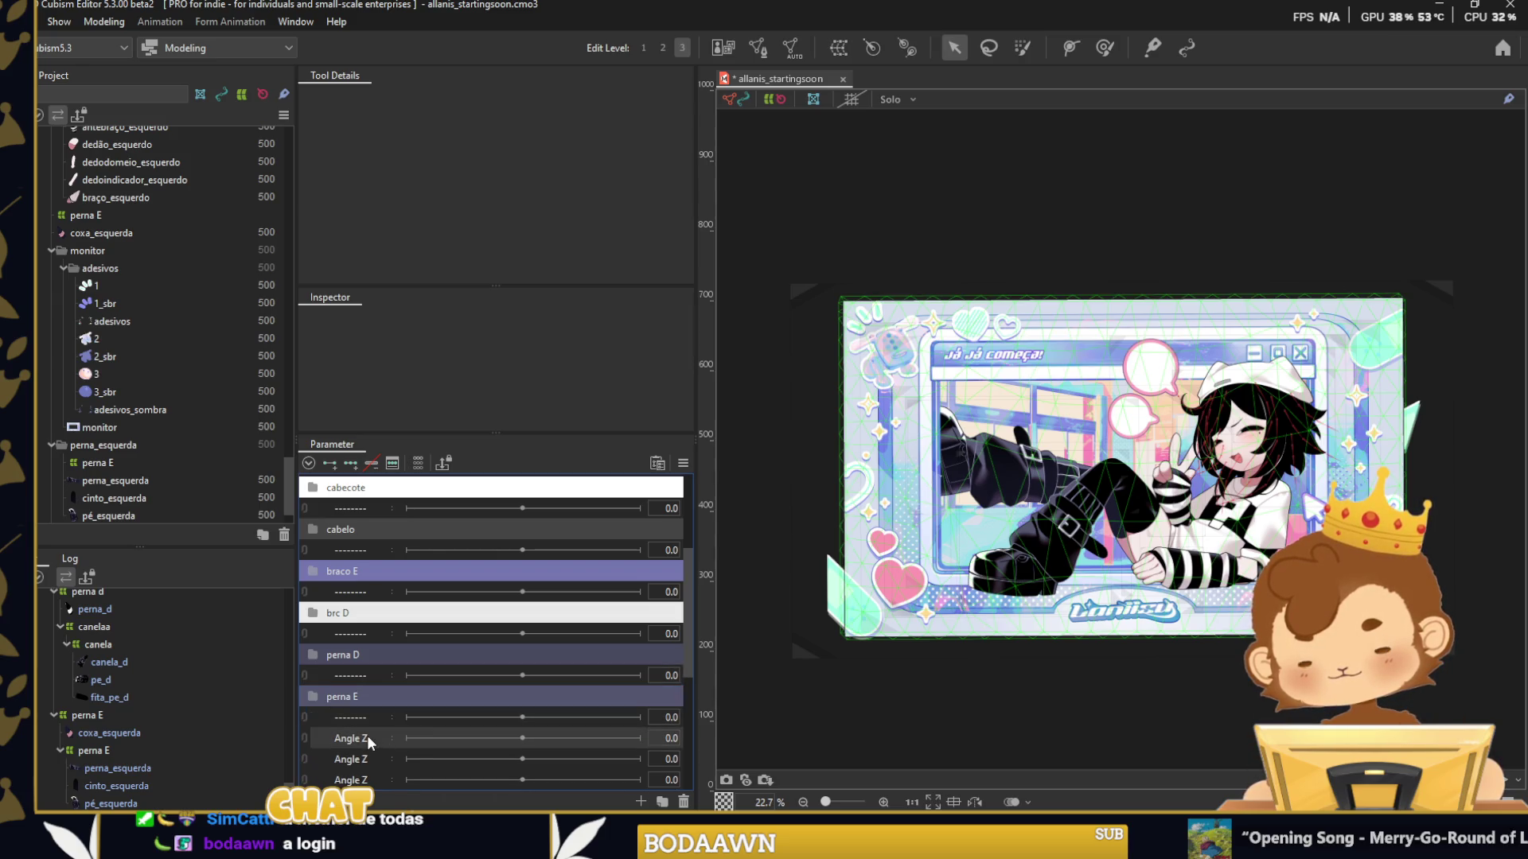
# Group the Angle Z parameters into a new folder with Ctrl+G.
pyautogui.scroll(-1, 374, 708)
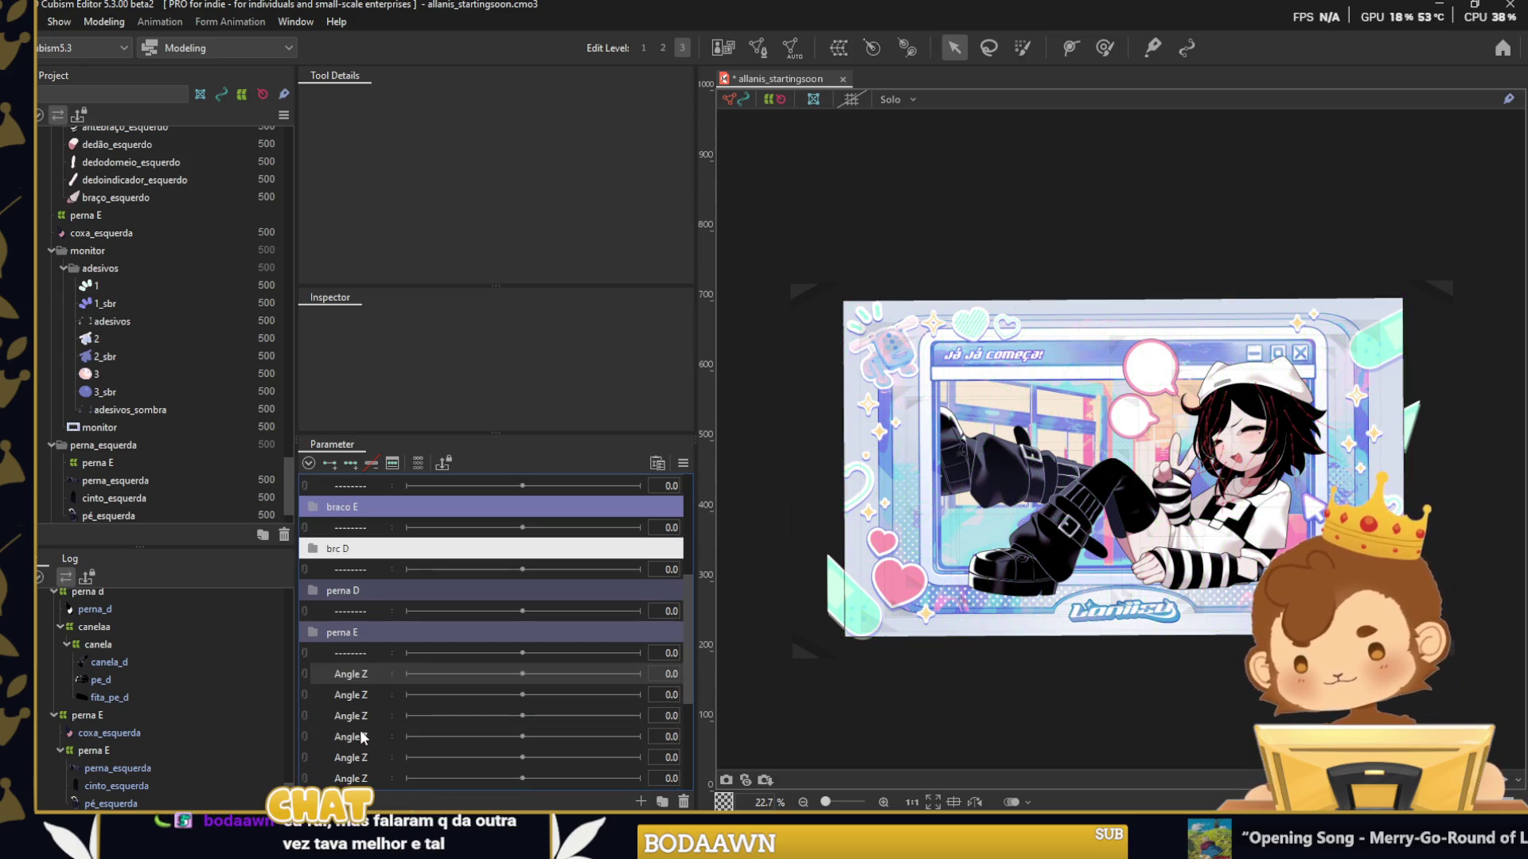
pyautogui.keyDown('shift'); pyautogui.click(365, 714); pyautogui.keyUp('shift')
pyautogui.hotkey('ctrl', 'g')
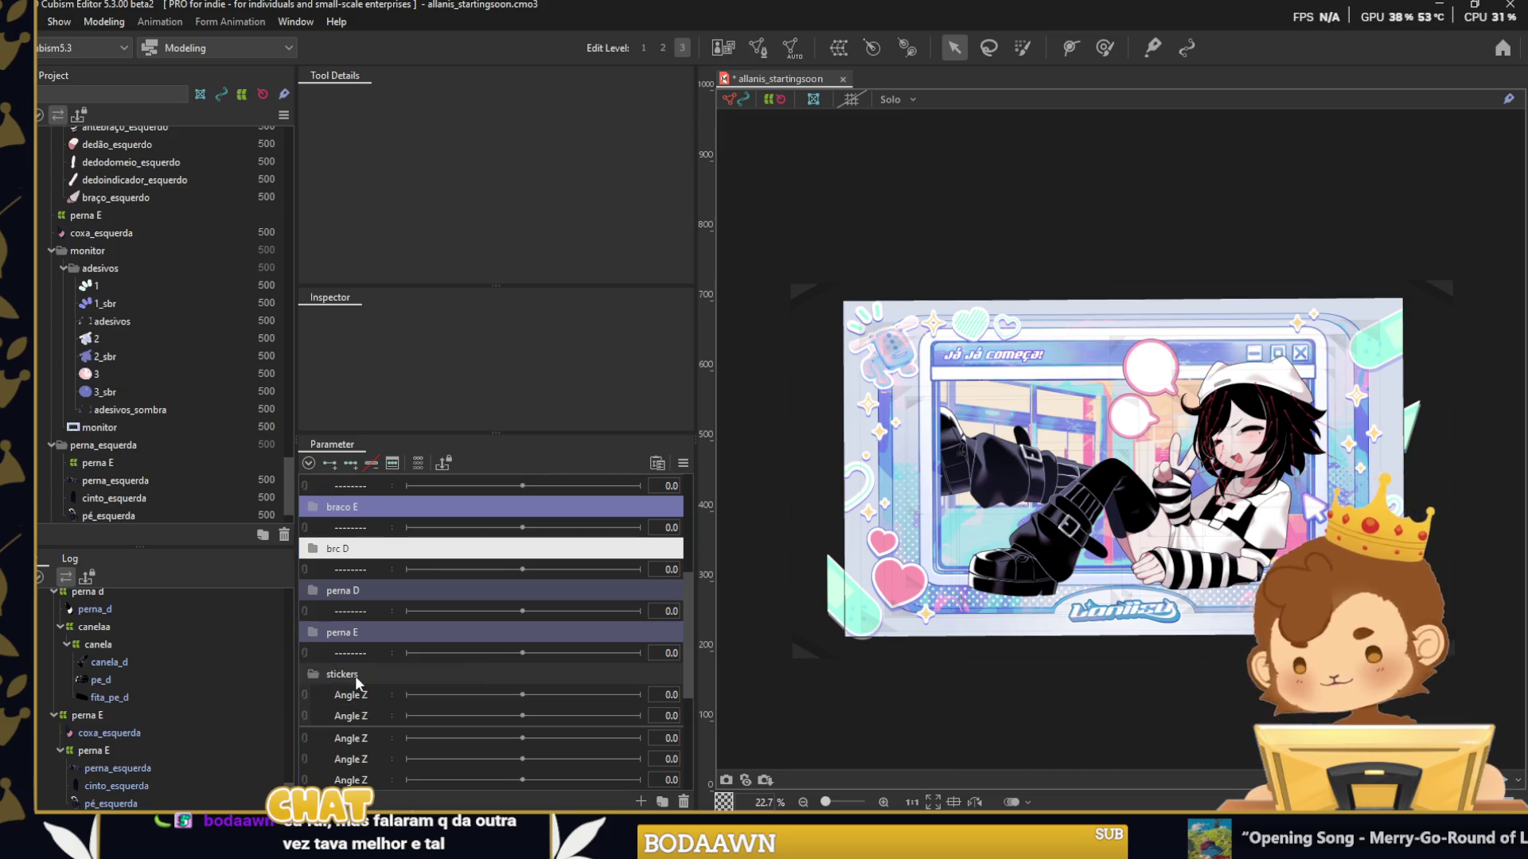
# Give the stickers folder the pink label colour FC98B2, sampled from the heart.
pyautogui.rightClick(355, 676)
pyautogui.moveTo(437, 690)
pyautogui.click(545, 695)
pyautogui.click(869, 366)
pyautogui.click(878, 552)
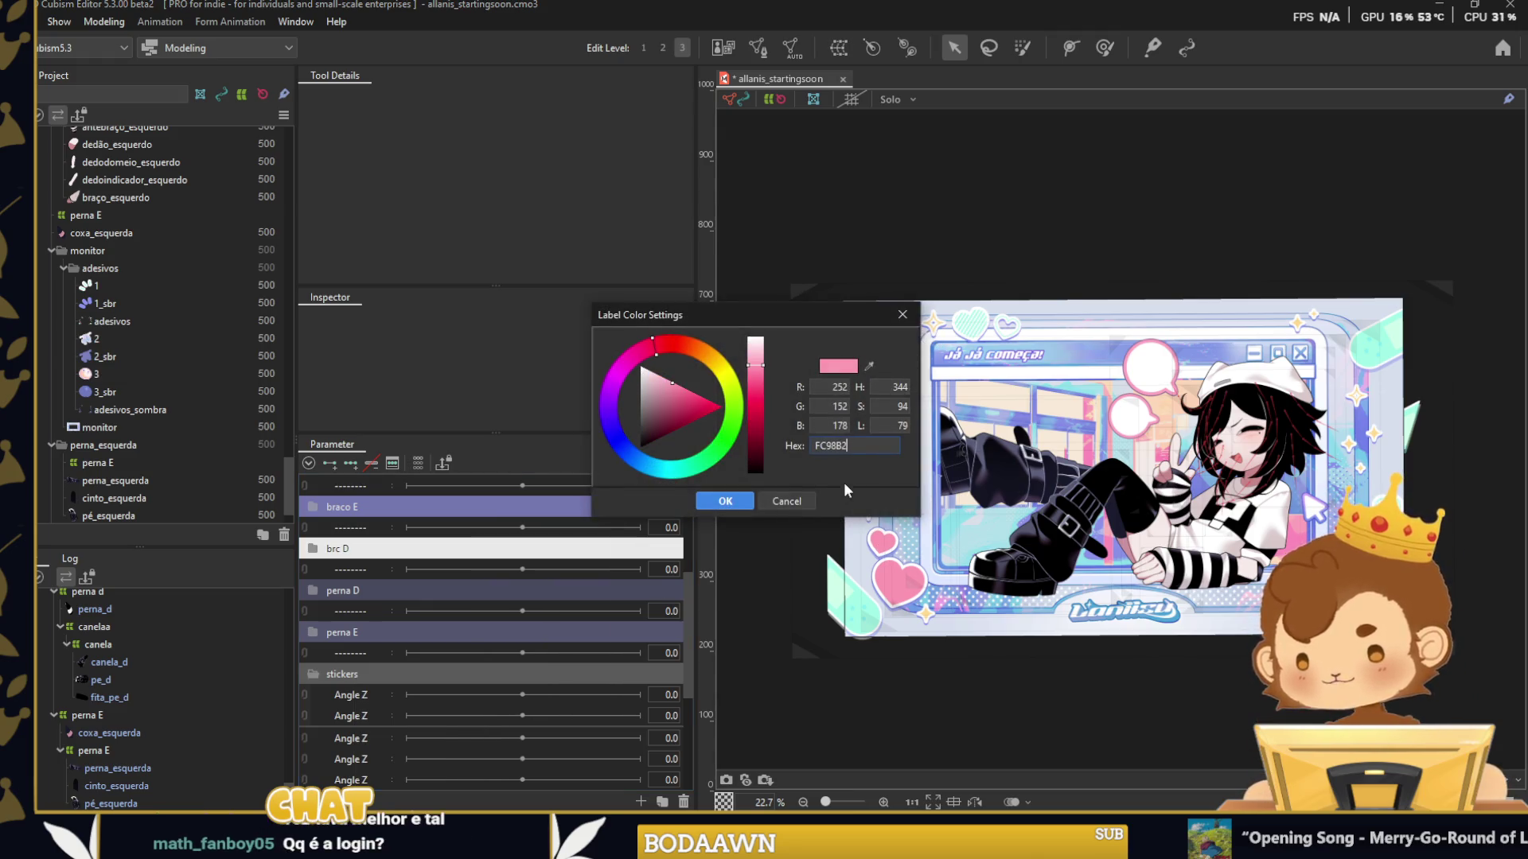
pyautogui.click(733, 499)
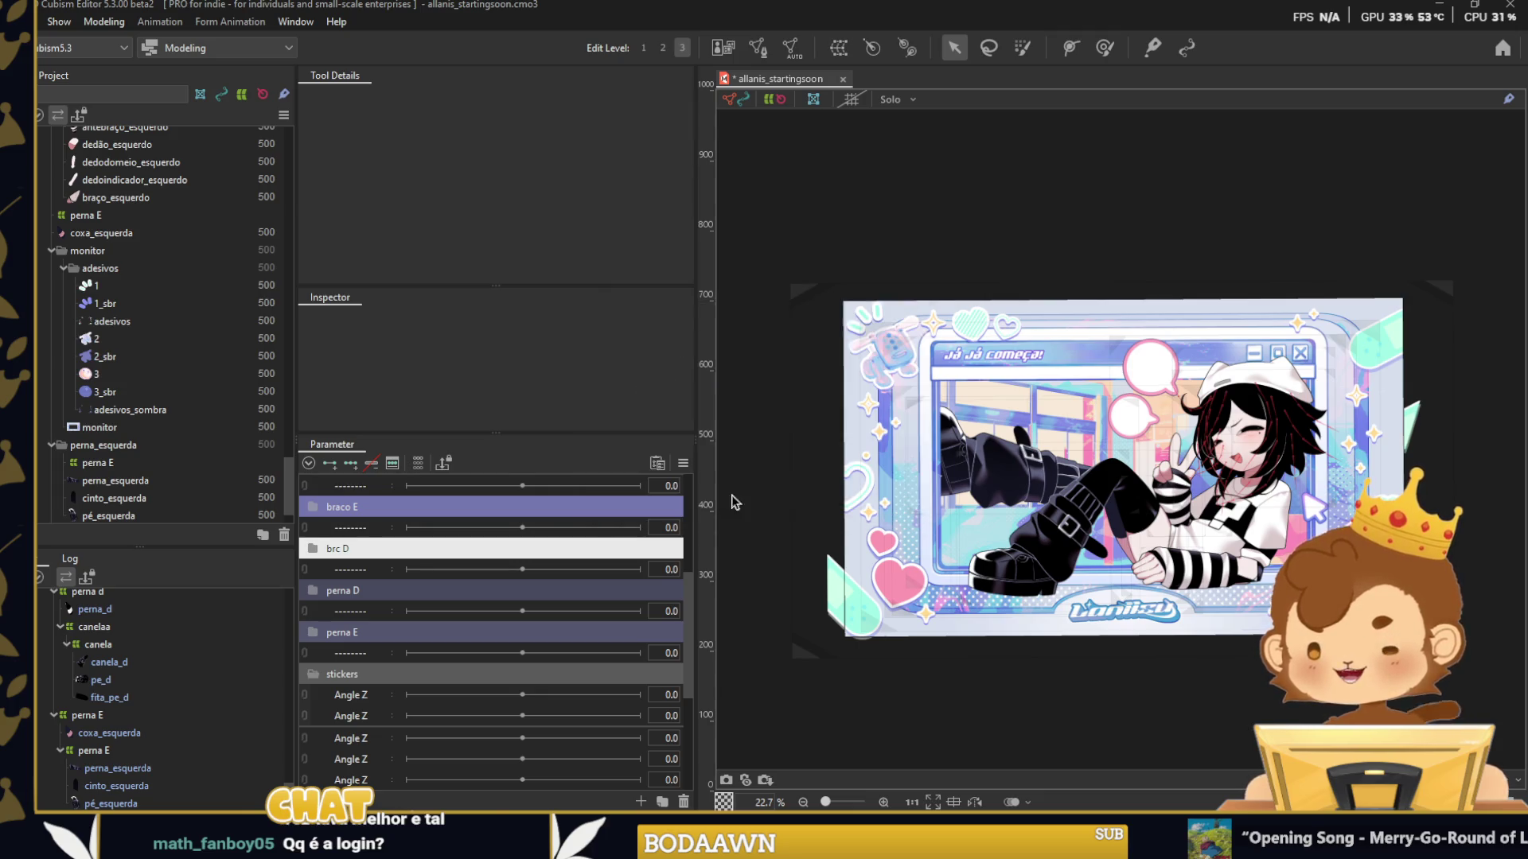
pyautogui.scroll(2, 928, 398)
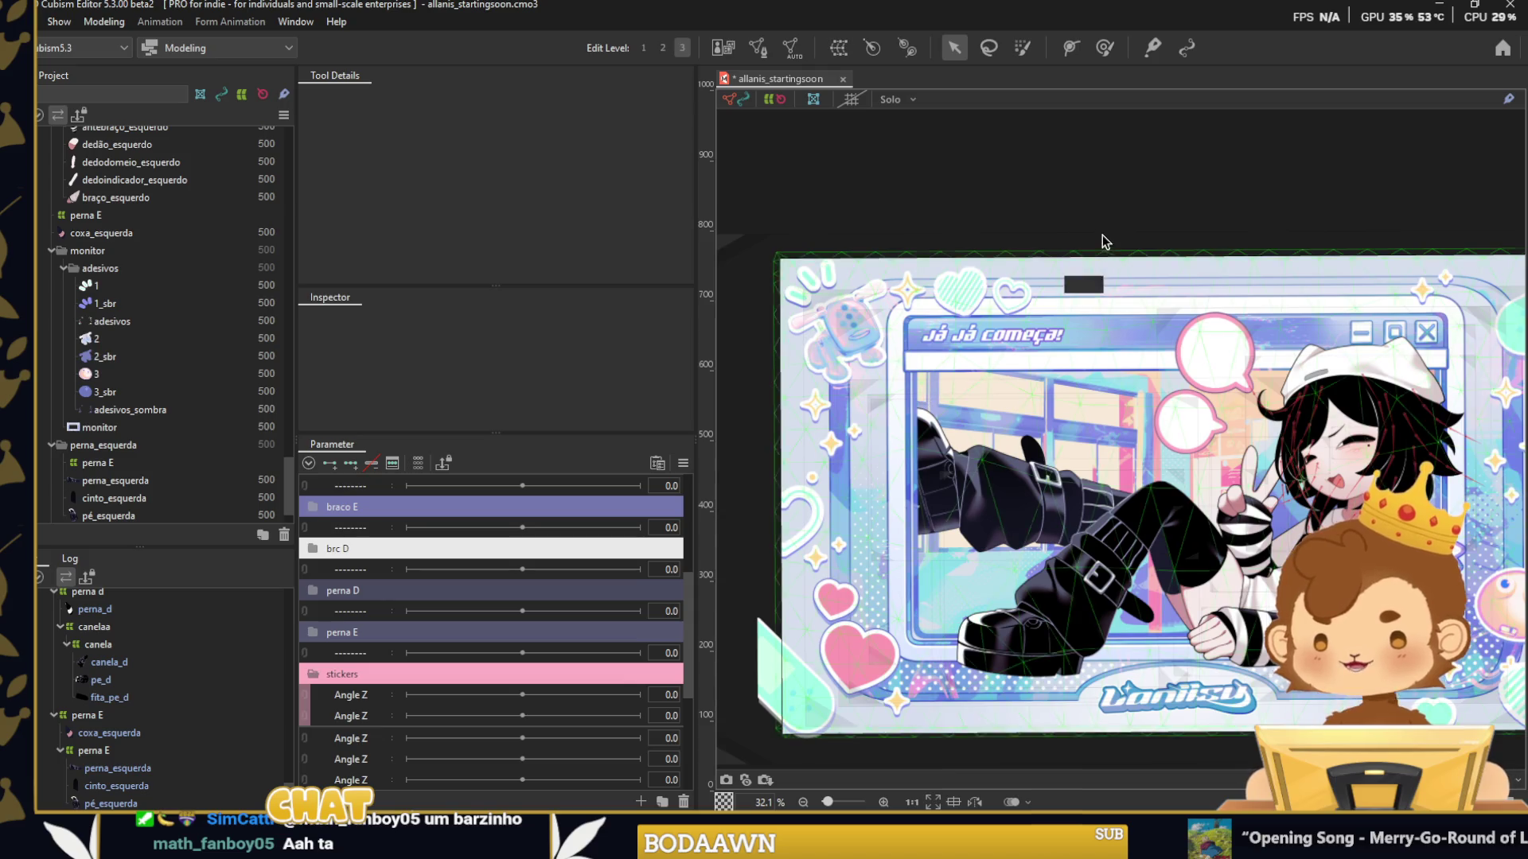
pyautogui.click(975, 276)
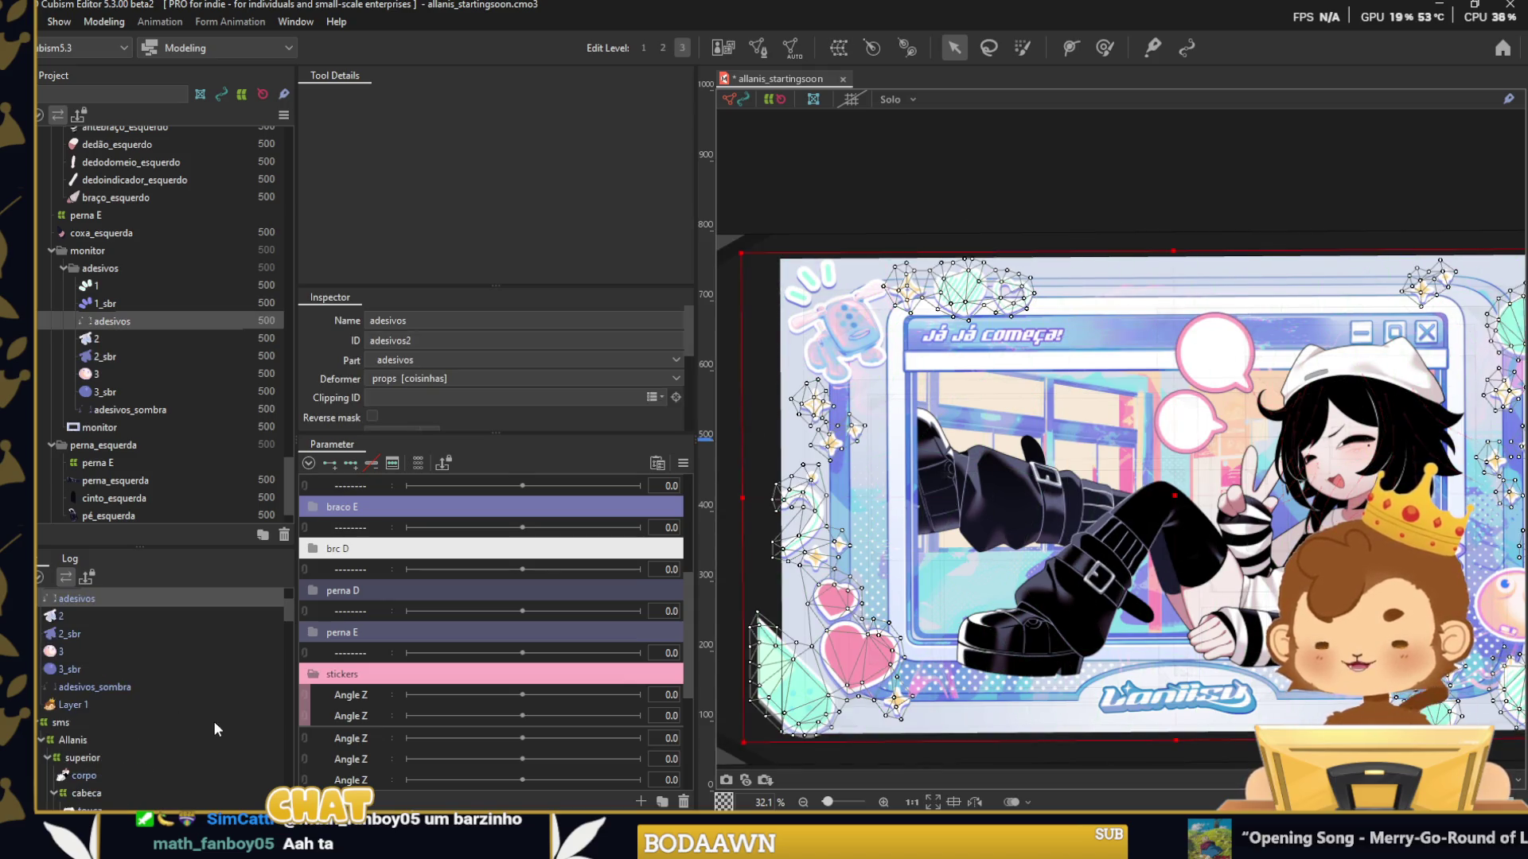
pyautogui.scroll(1, 103, 678)
pyautogui.scroll(1, 88, 666)
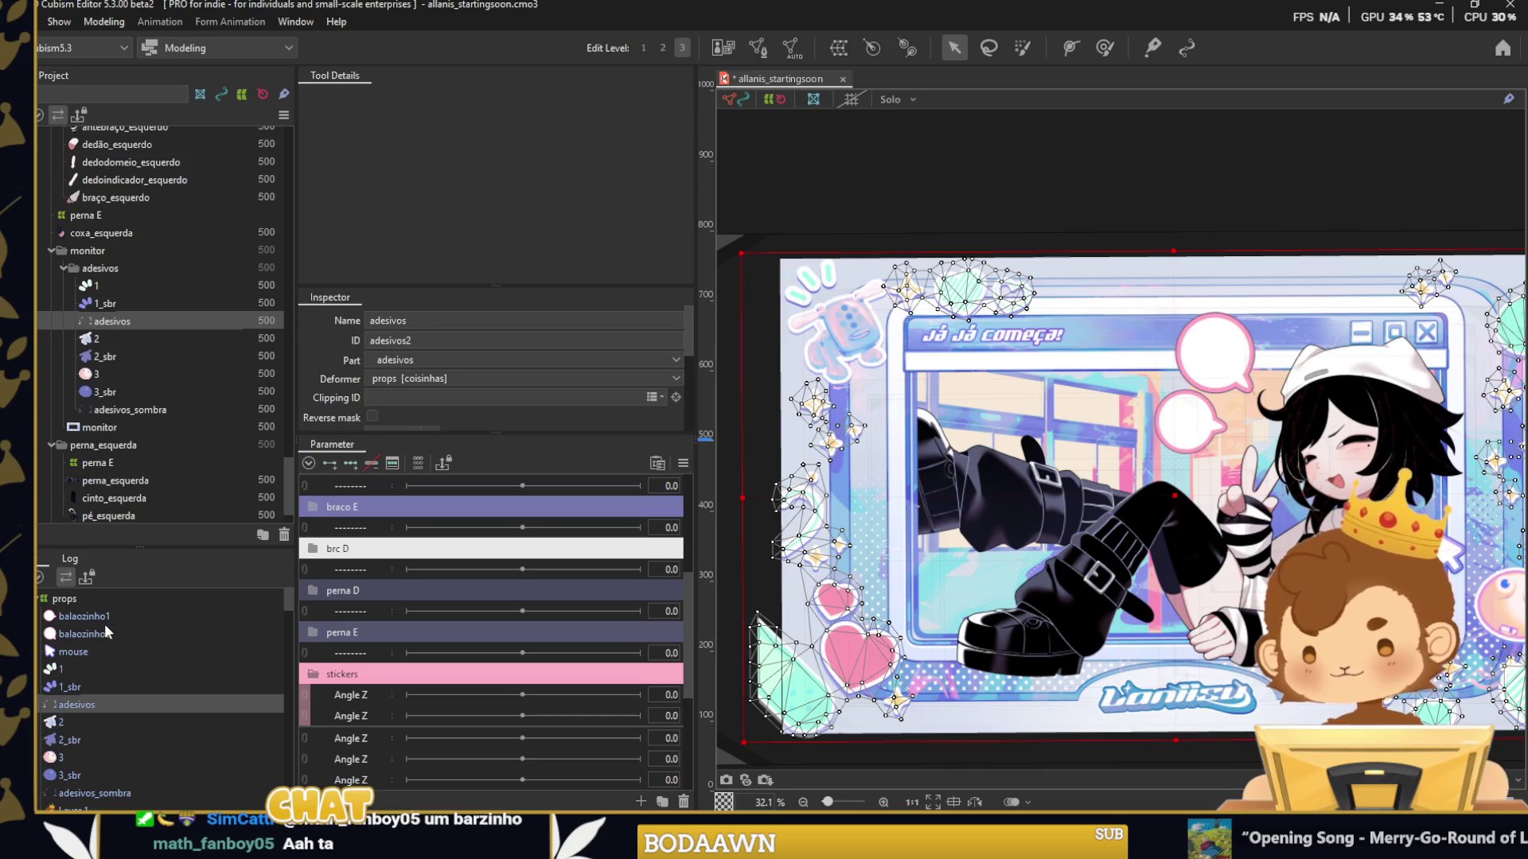
pyautogui.click(101, 619)
pyautogui.scroll(-2, 651, 497)
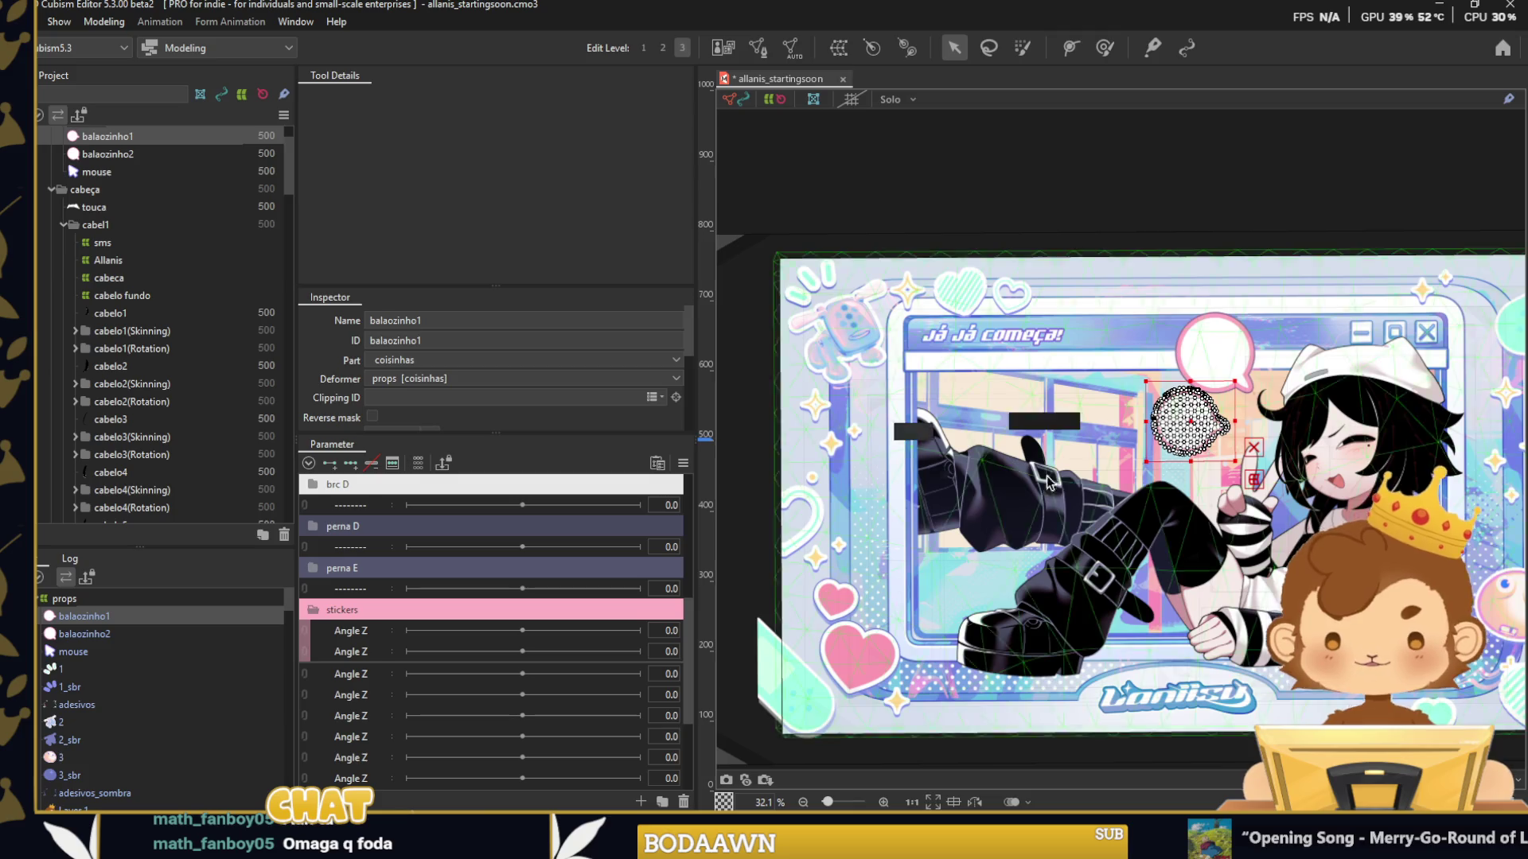
pyautogui.click(1363, 455)
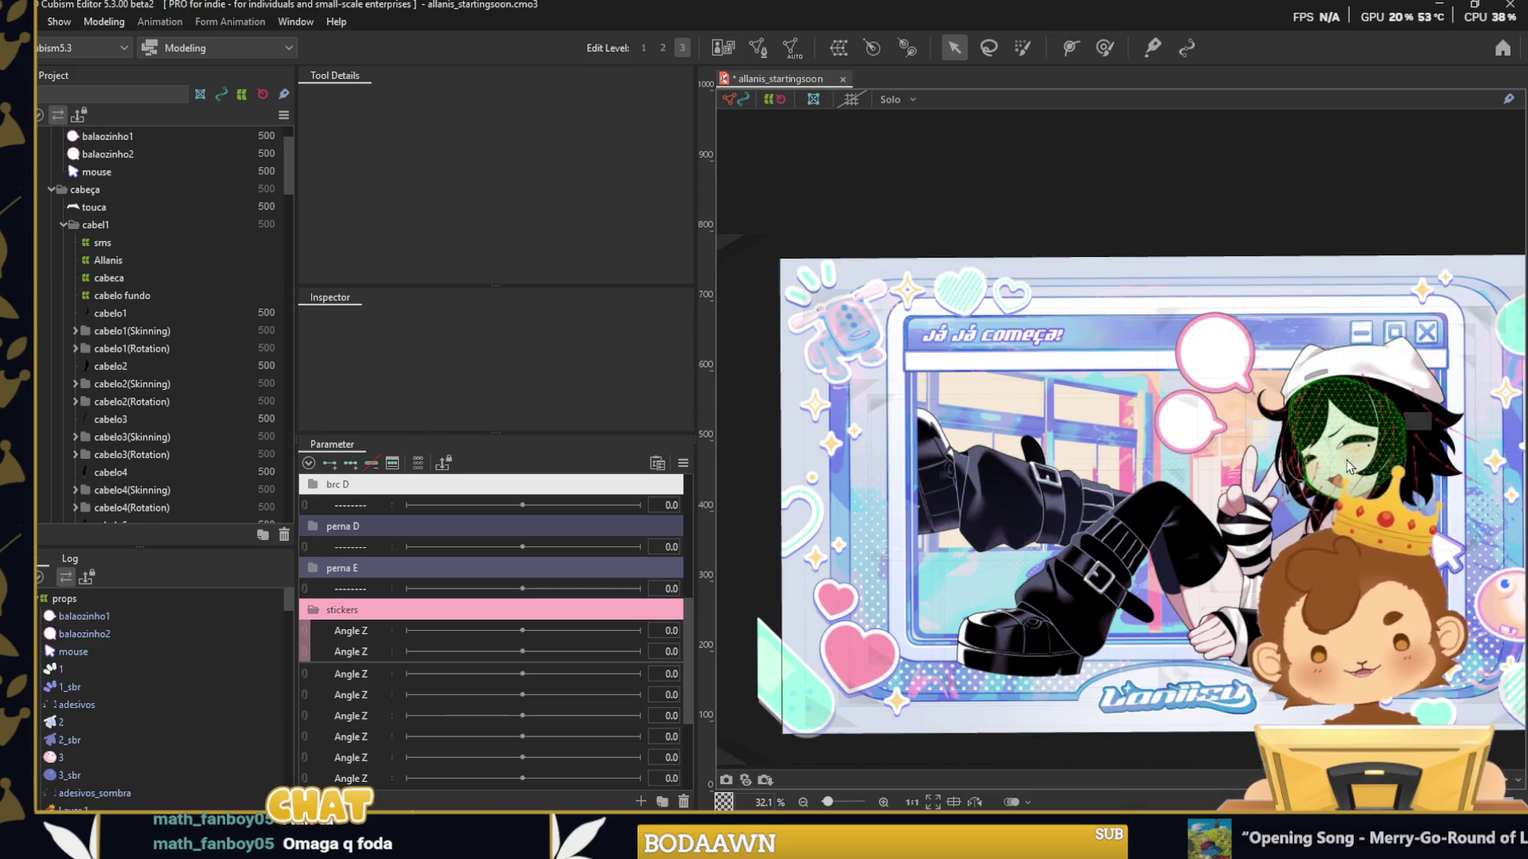
pyautogui.scroll(2, 1363, 455)
pyautogui.click(1124, 409)
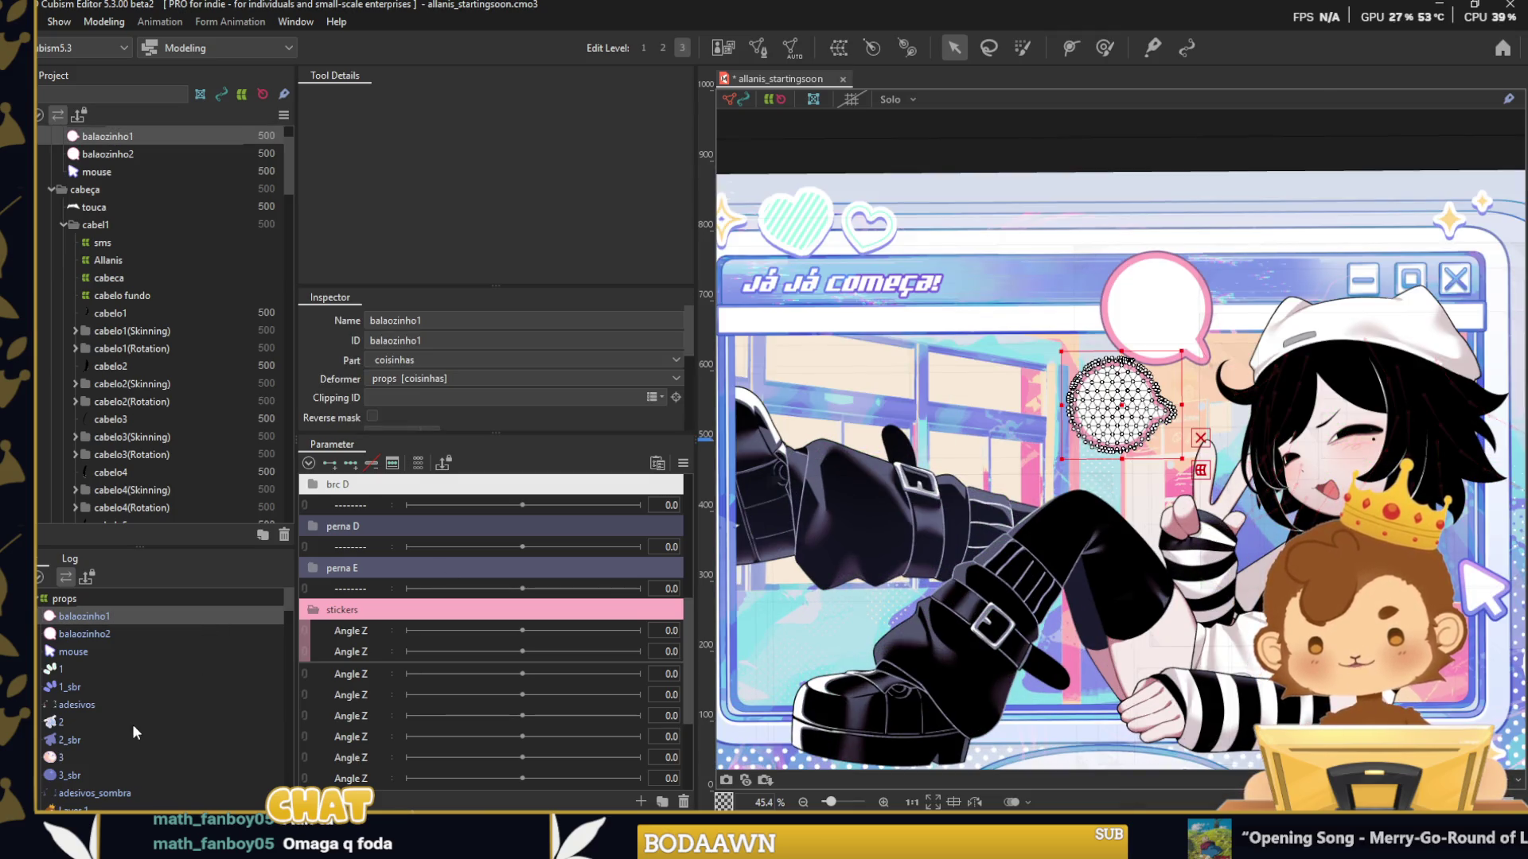
pyautogui.scroll(4, 1205, 401)
pyautogui.moveTo(1034, 410); pyautogui.dragTo(1035, 569)
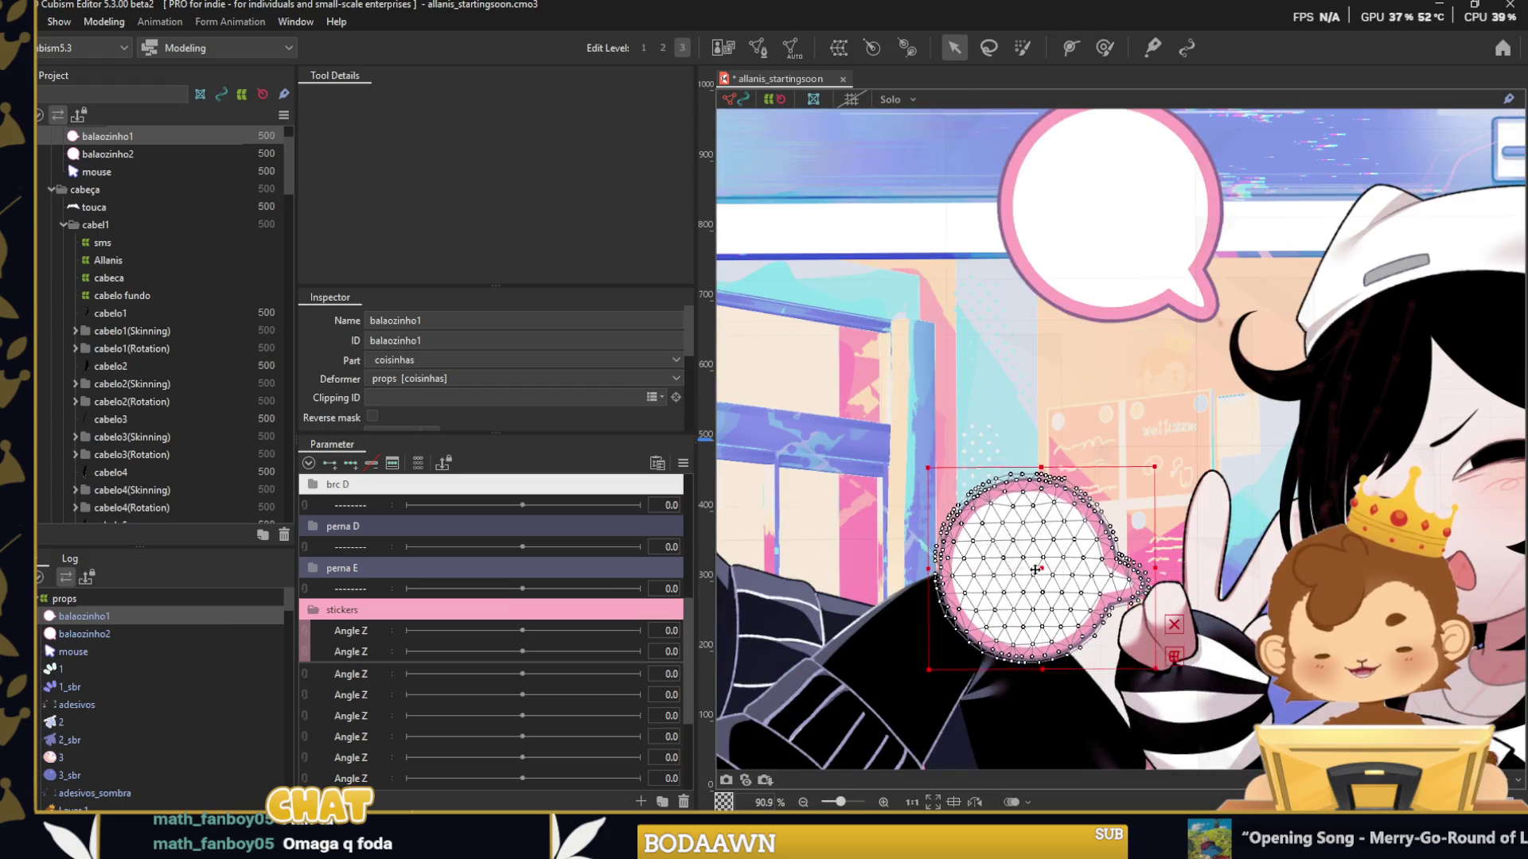
pyautogui.hotkey('ctrl', 'z')
pyautogui.scroll(-2, 1258, 444)
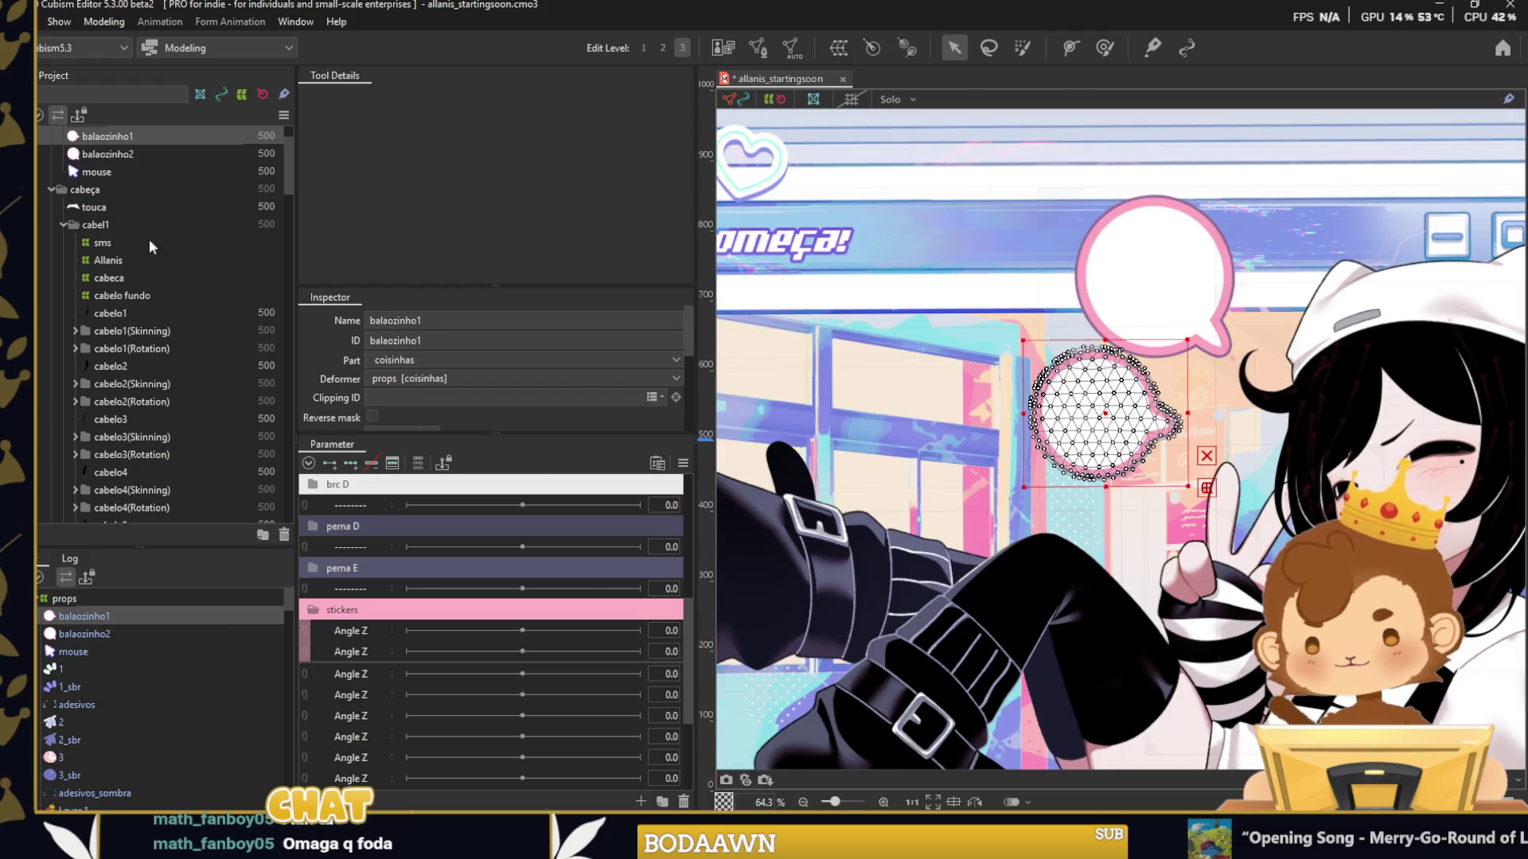
# Rename the two Angle Z parameters to balao 1 and balao 2.
pyautogui.rightClick(361, 631)
pyautogui.click(371, 640)
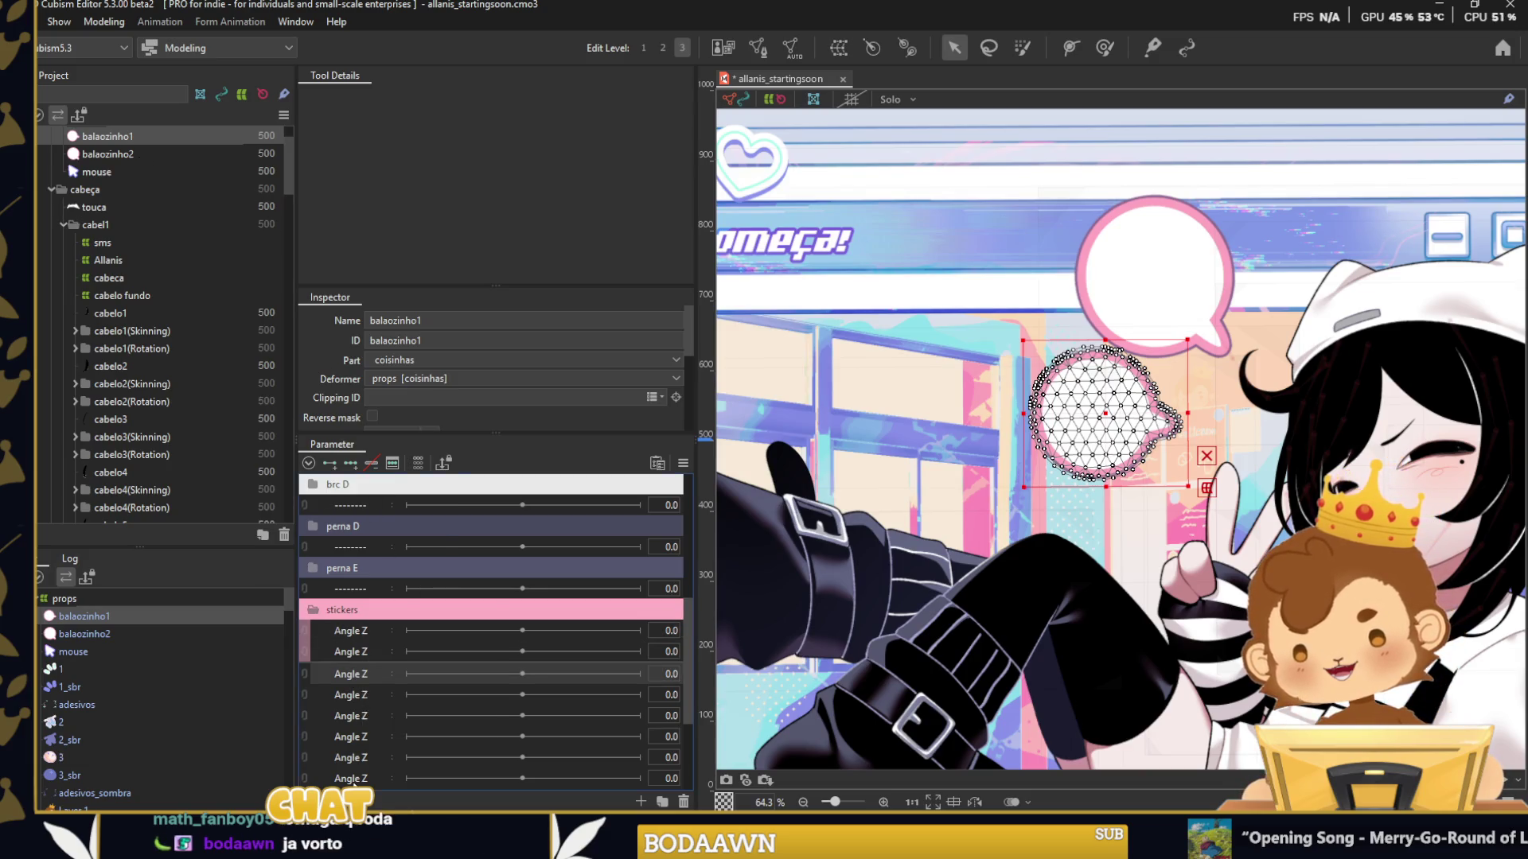
pyautogui.rightClick(372, 643)
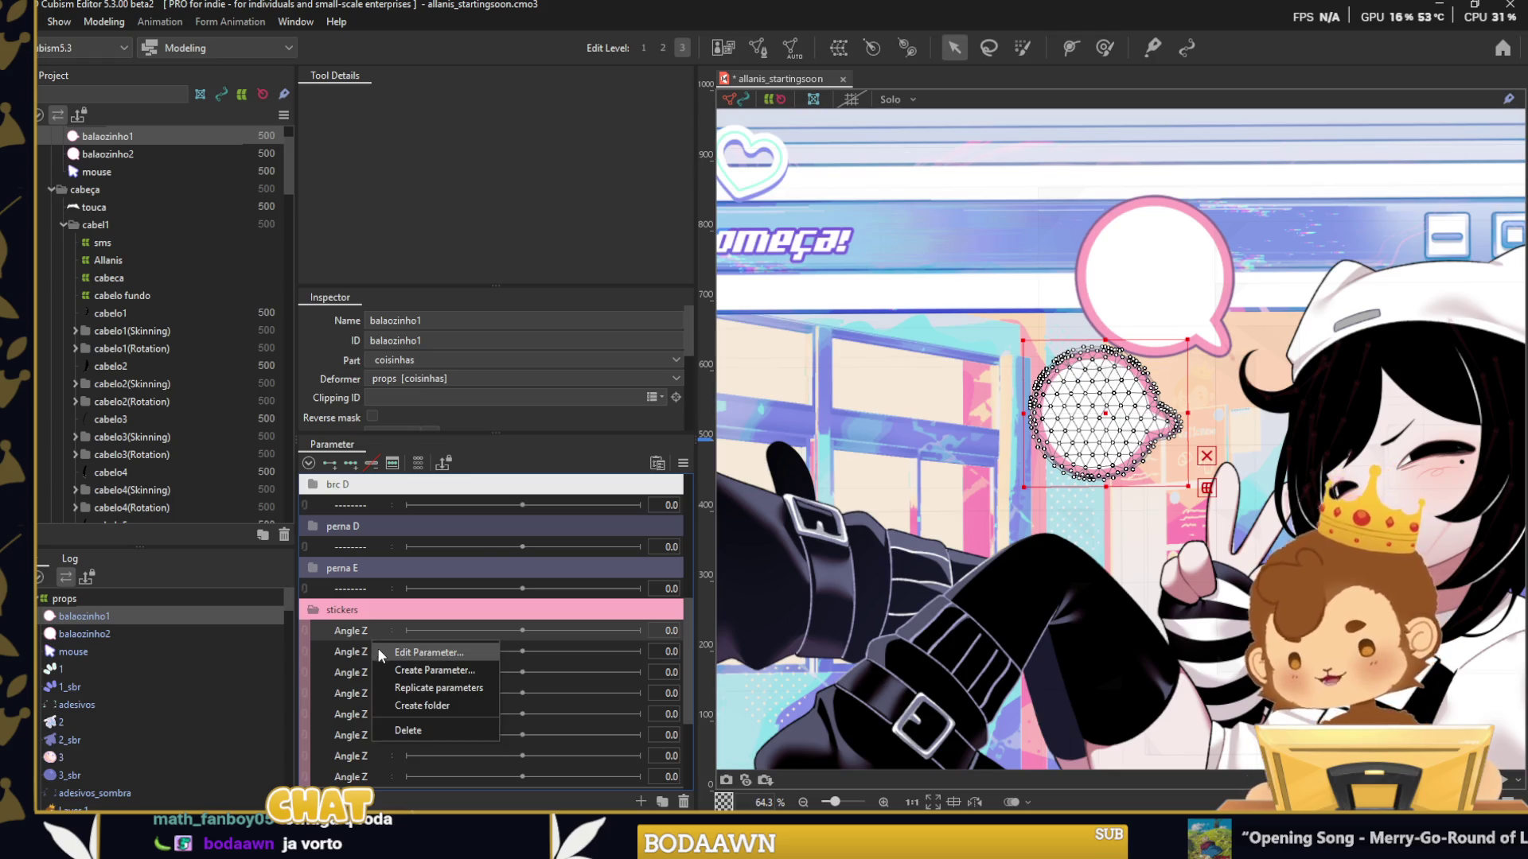
pyautogui.click(382, 653)
pyautogui.write('balao 1')
pyautogui.press('Return')
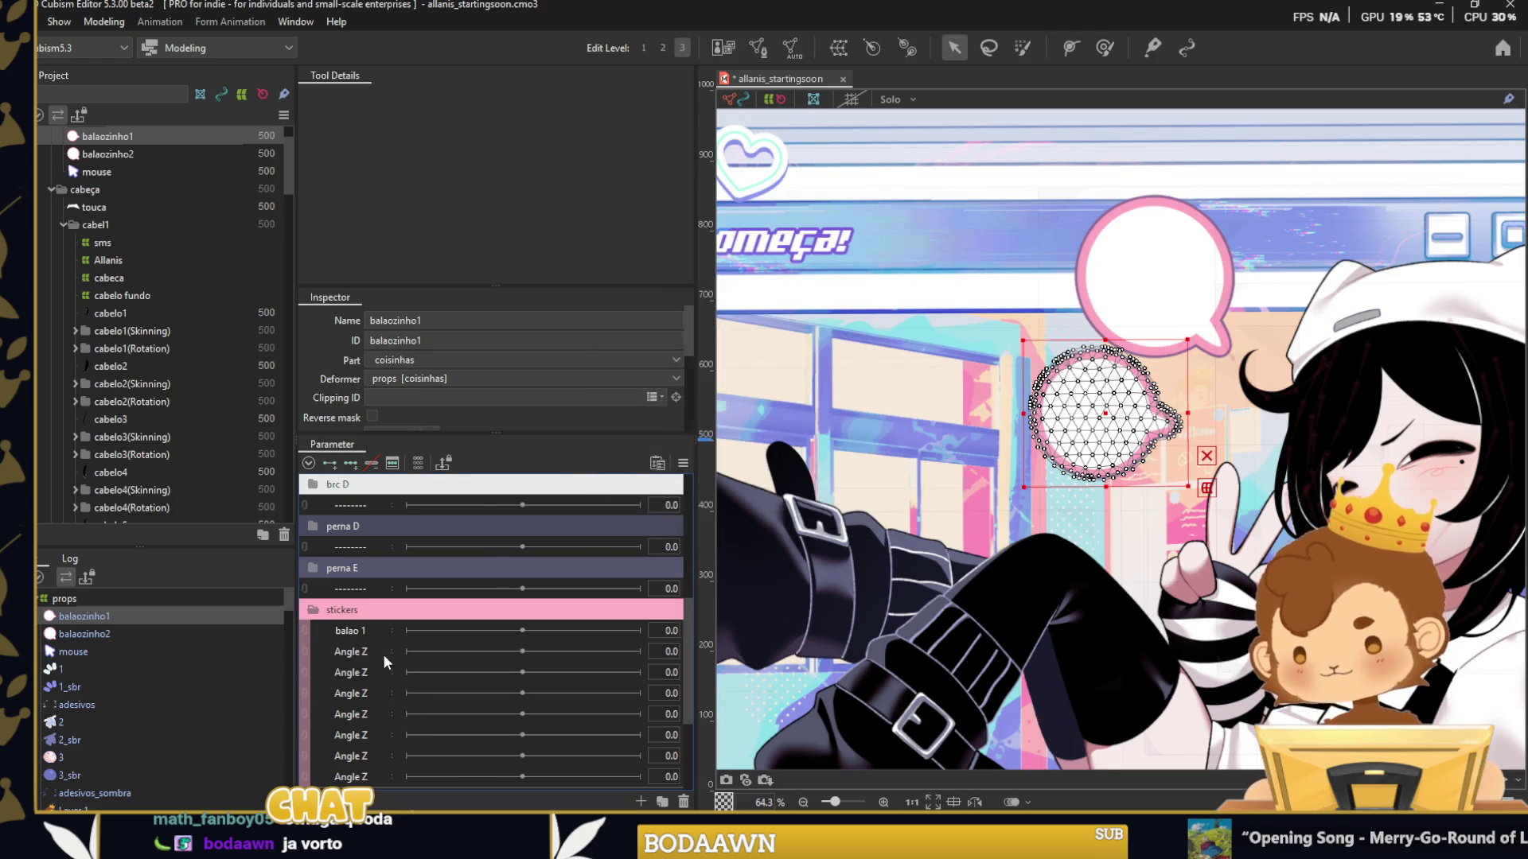
pyautogui.doubleClick(350, 651)
pyautogui.write('balao 2')
pyautogui.press('Return')
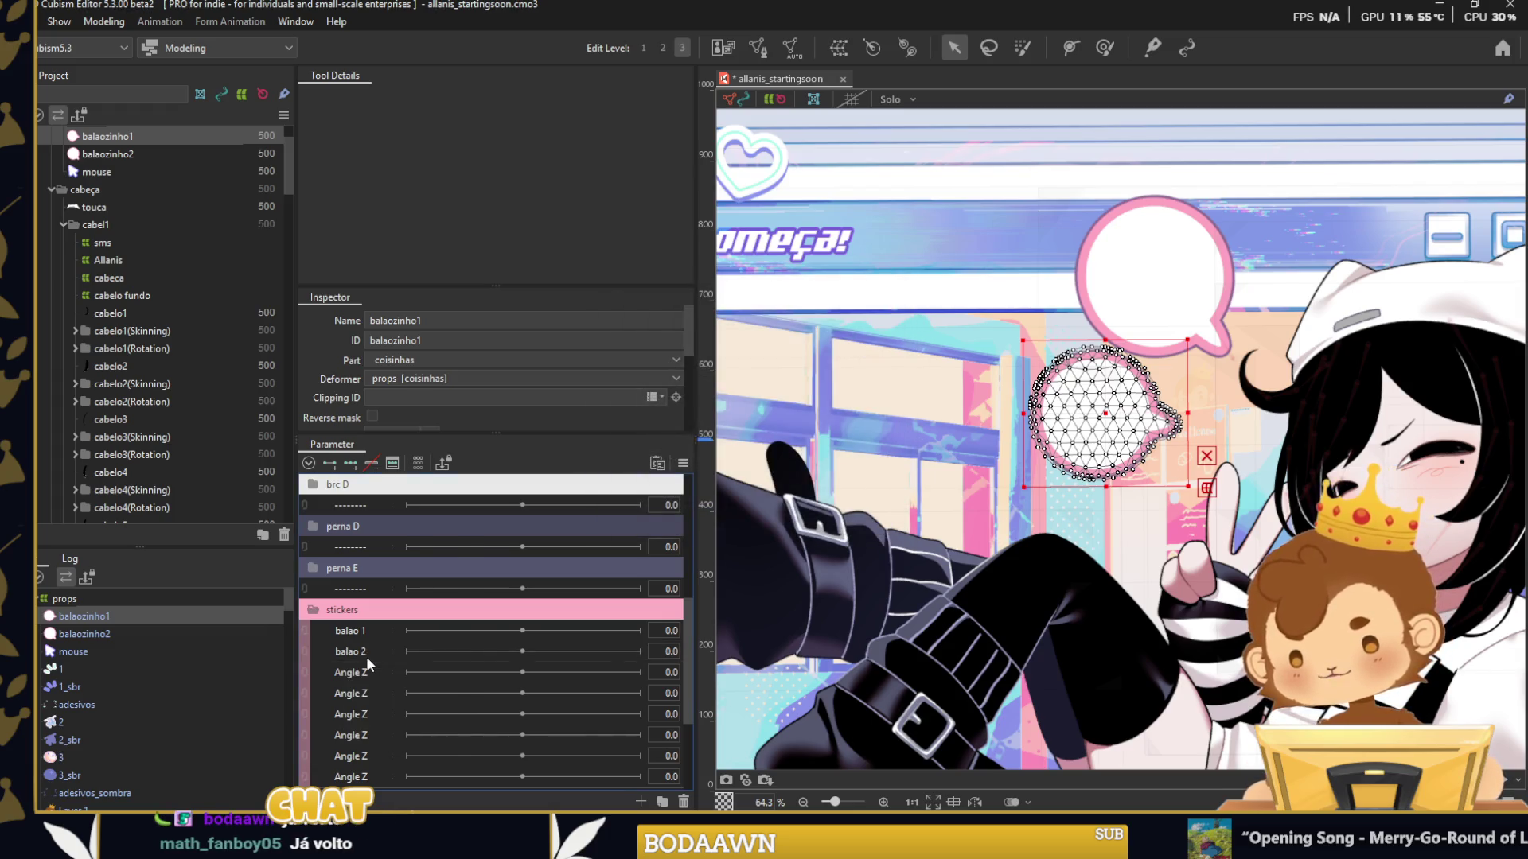
# On balao 1, shrink balaozinho1 at -30 and tilt it clockwise at 30.
pyautogui.click(363, 631)
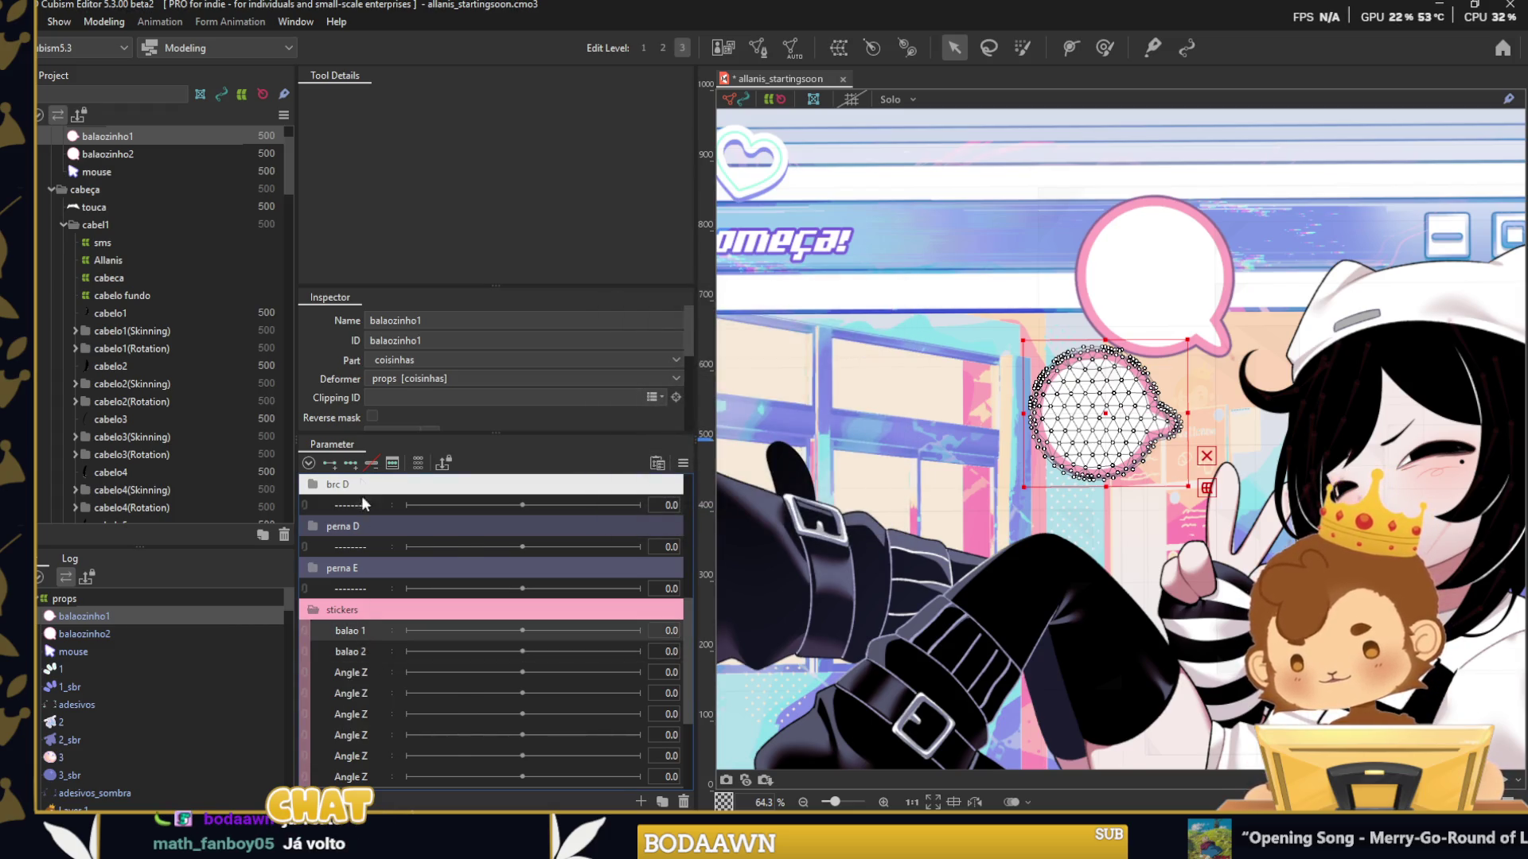
pyautogui.moveTo(1041, 424)
pyautogui.mouseDown()
pyautogui.moveTo(1125, 464)
pyautogui.moveTo(1147, 530)
pyautogui.mouseUp()
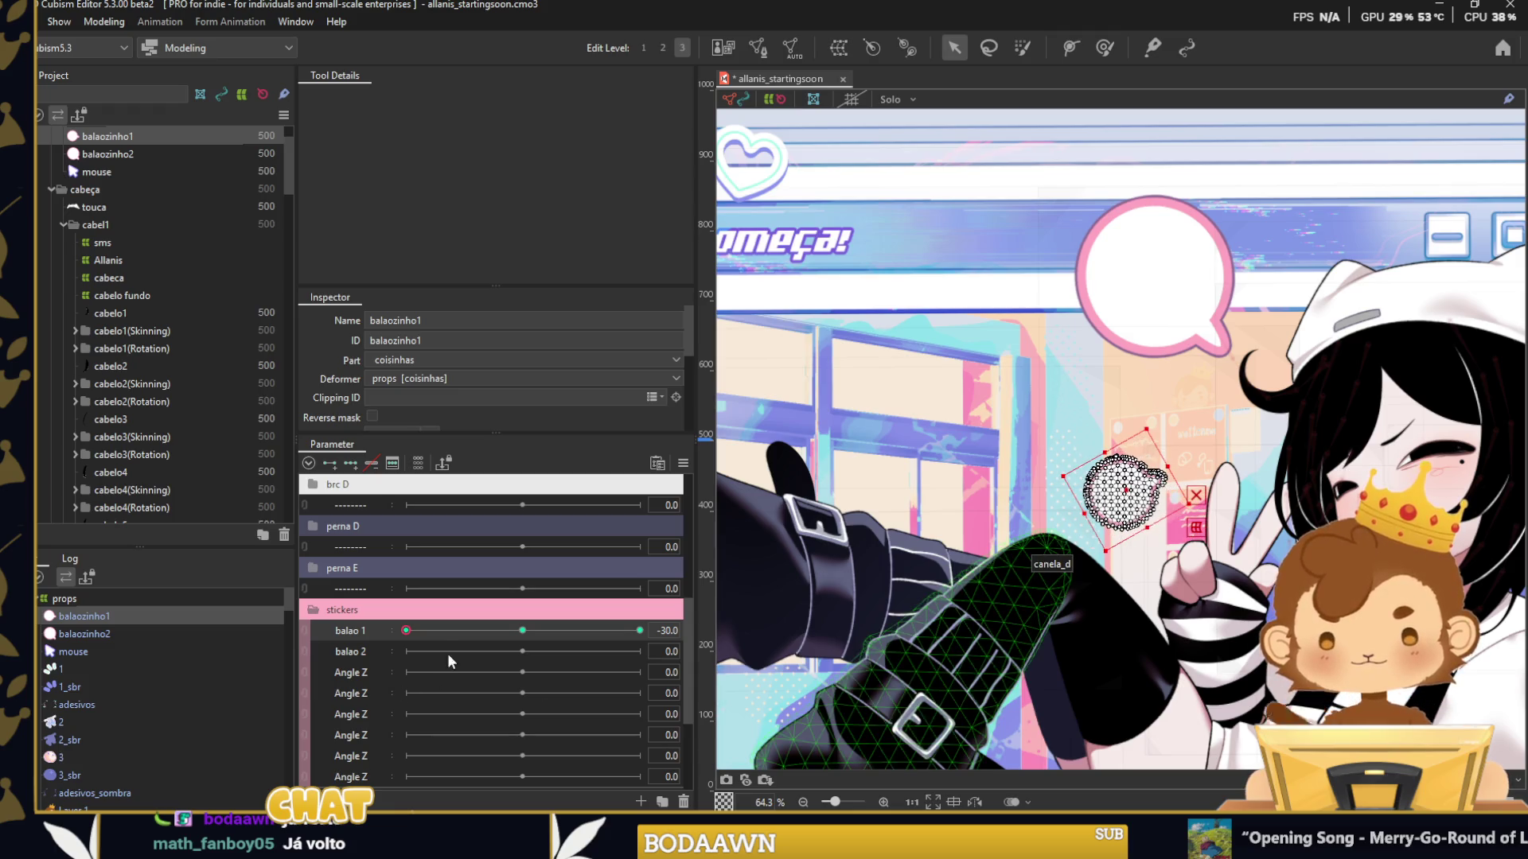
pyautogui.hotkey('ctrl', 'z')
pyautogui.moveTo(1194, 412)
pyautogui.mouseDown()
pyautogui.moveTo(1032, 416)
pyautogui.moveTo(965, 333)
pyautogui.mouseUp()
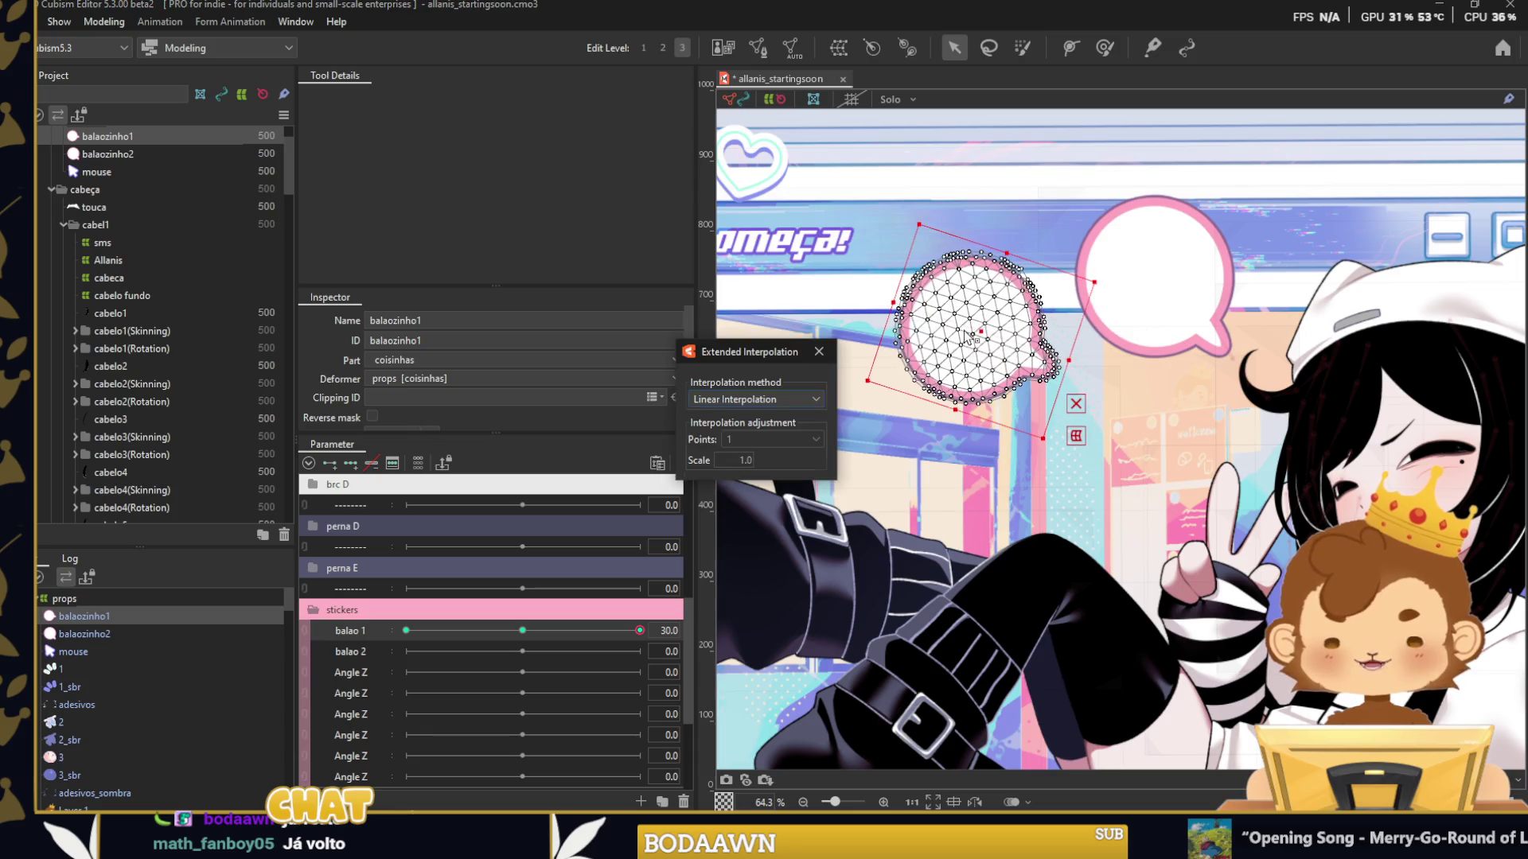
pyautogui.click(819, 351)
# Preview the first balloon with balao 1 at 0 and at -30.
pyautogui.scroll(-3, 1034, 438)
pyautogui.click(1035, 159)
pyautogui.click(522, 630)
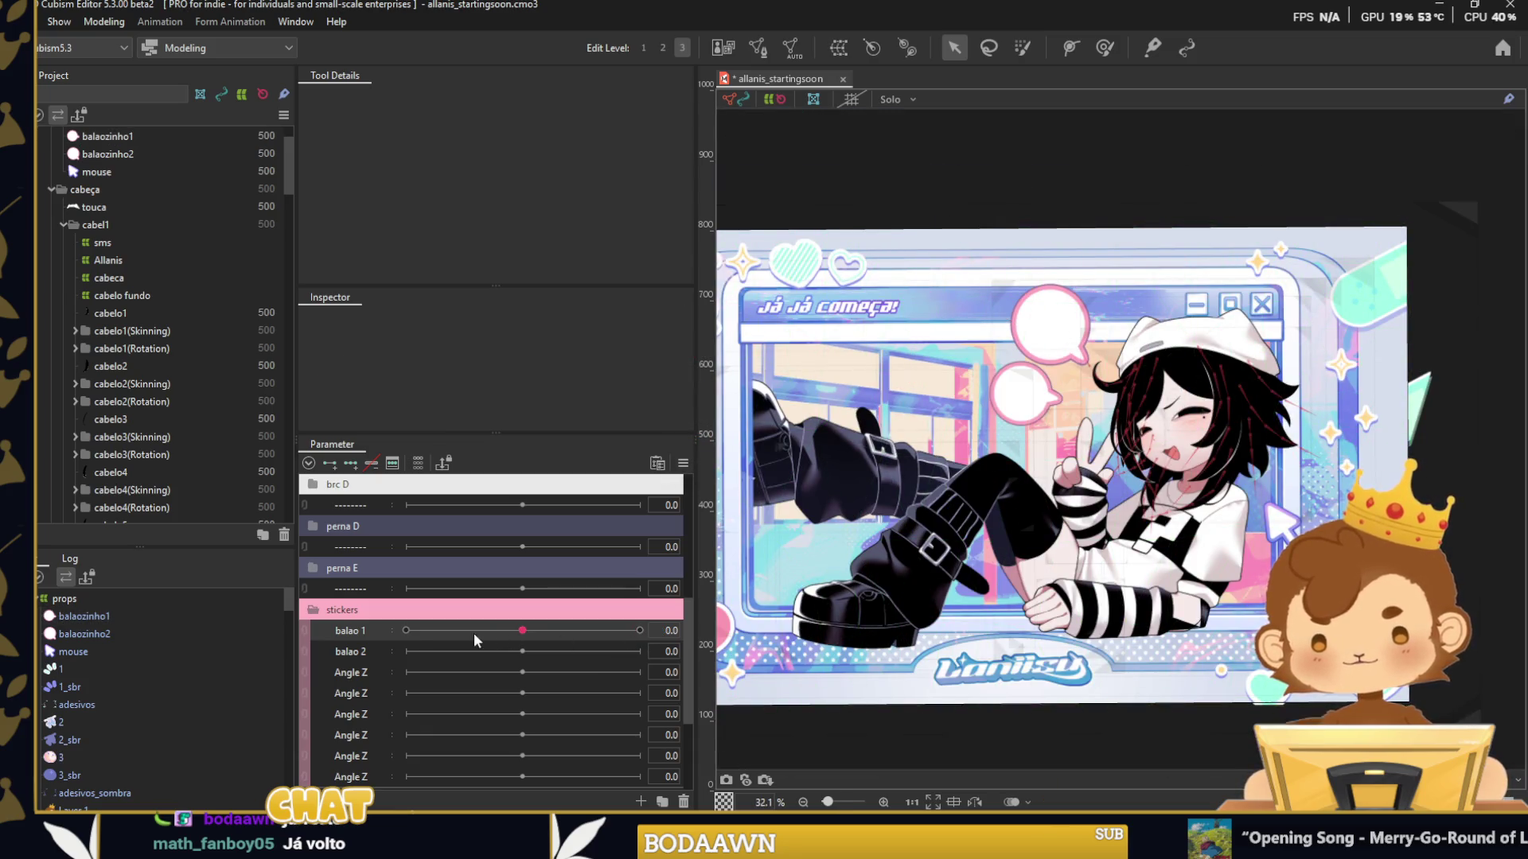
pyautogui.click(406, 630)
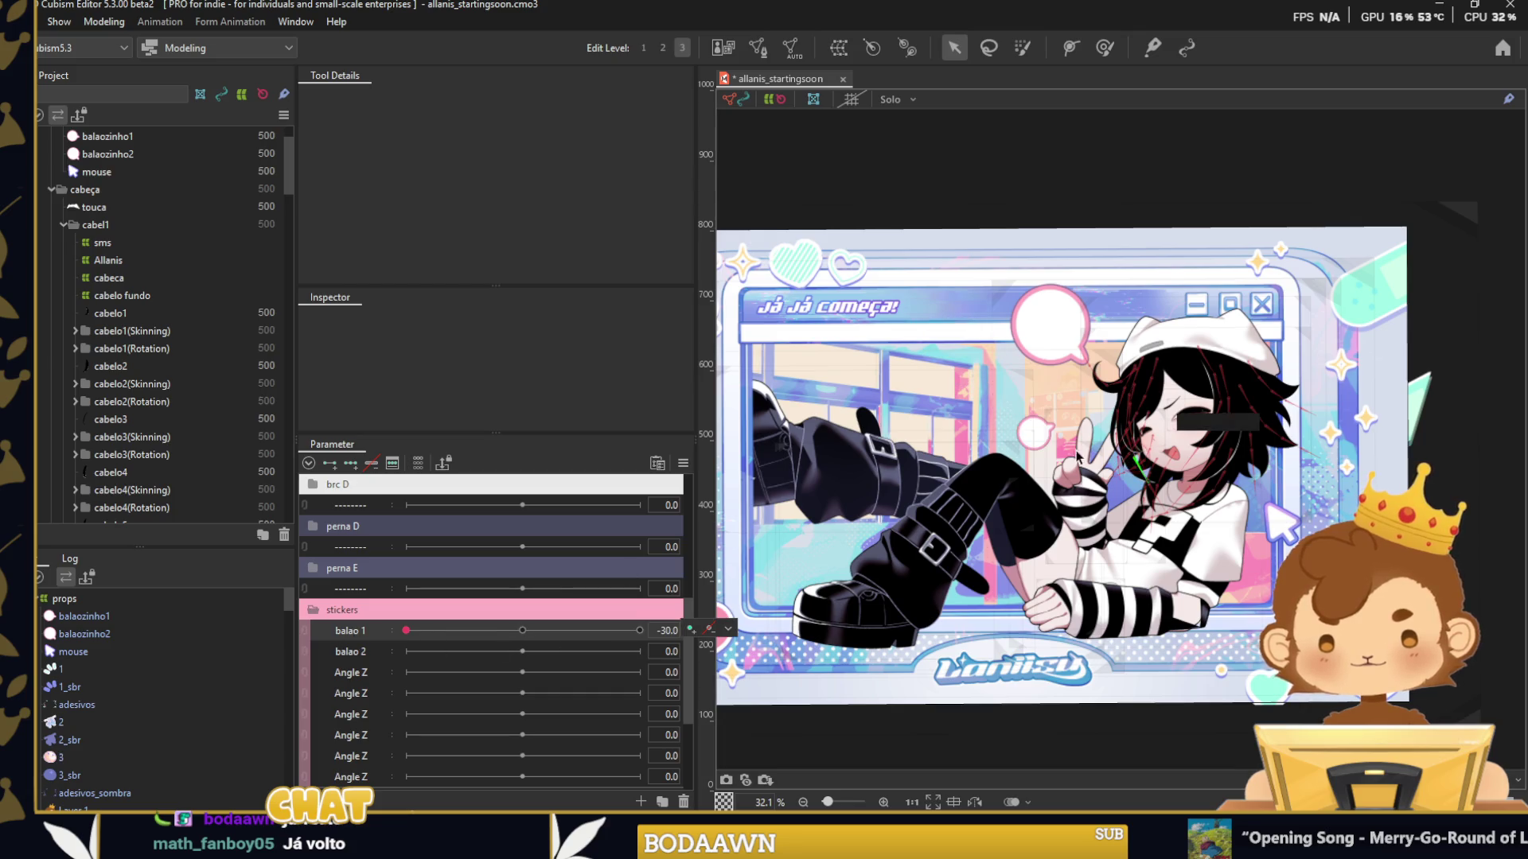
pyautogui.scroll(3, 1038, 434)
pyautogui.click(1038, 432)
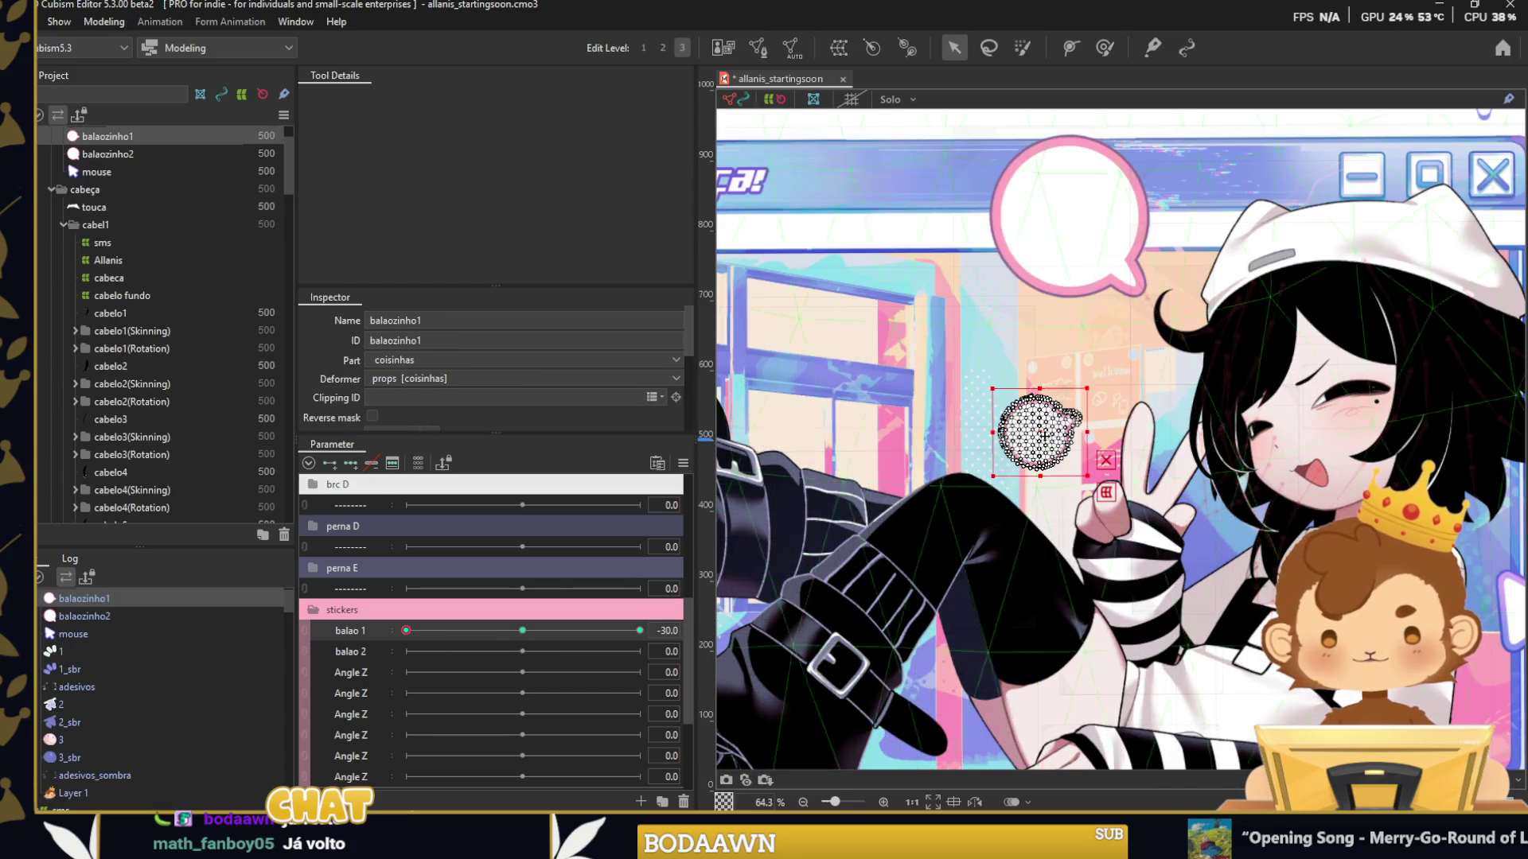
pyautogui.scroll(-3, 1045, 436)
pyautogui.click(1091, 138)
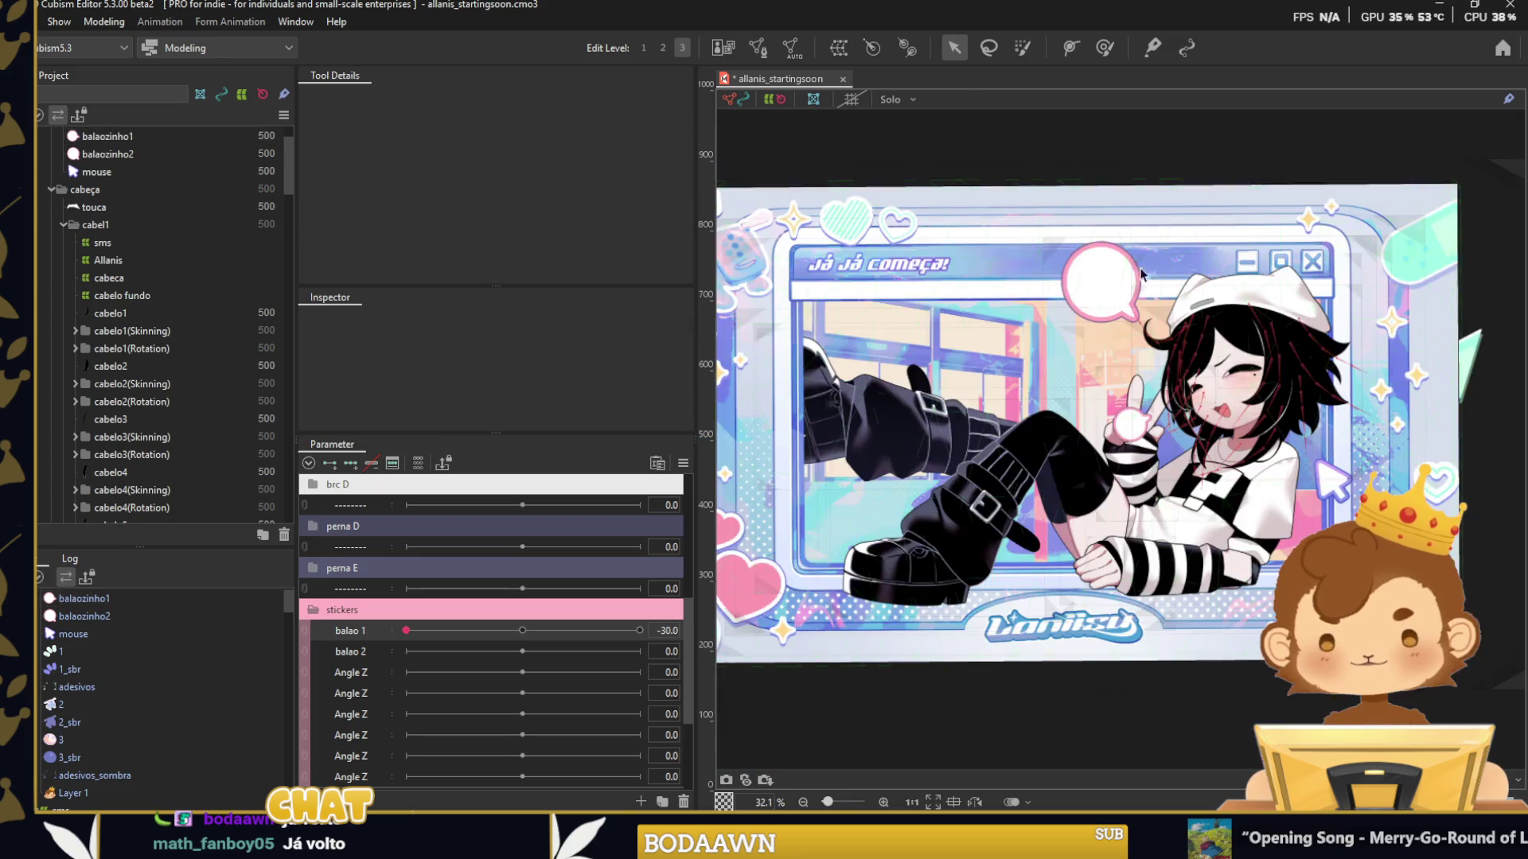
# Sweep balao 1 up to 30 to check the first balloon's tilt.
pyautogui.moveTo(417, 638)
pyautogui.mouseDown()
pyautogui.moveTo(611, 640)
pyautogui.moveTo(417, 638)
pyautogui.mouseUp()
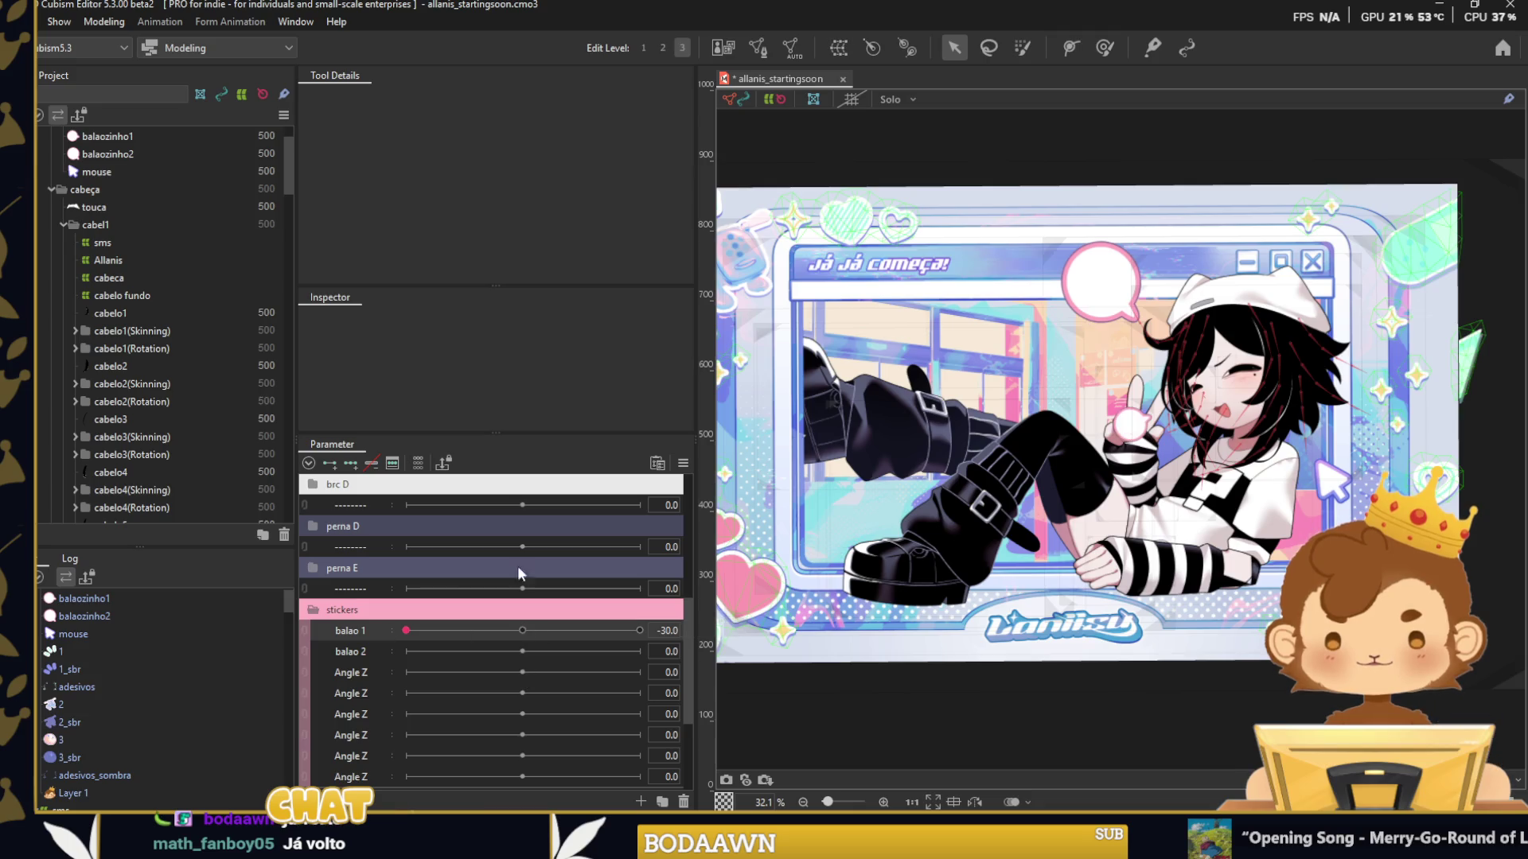
pyautogui.click(1134, 430)
pyautogui.moveTo(531, 627); pyautogui.dragTo(686, 632)
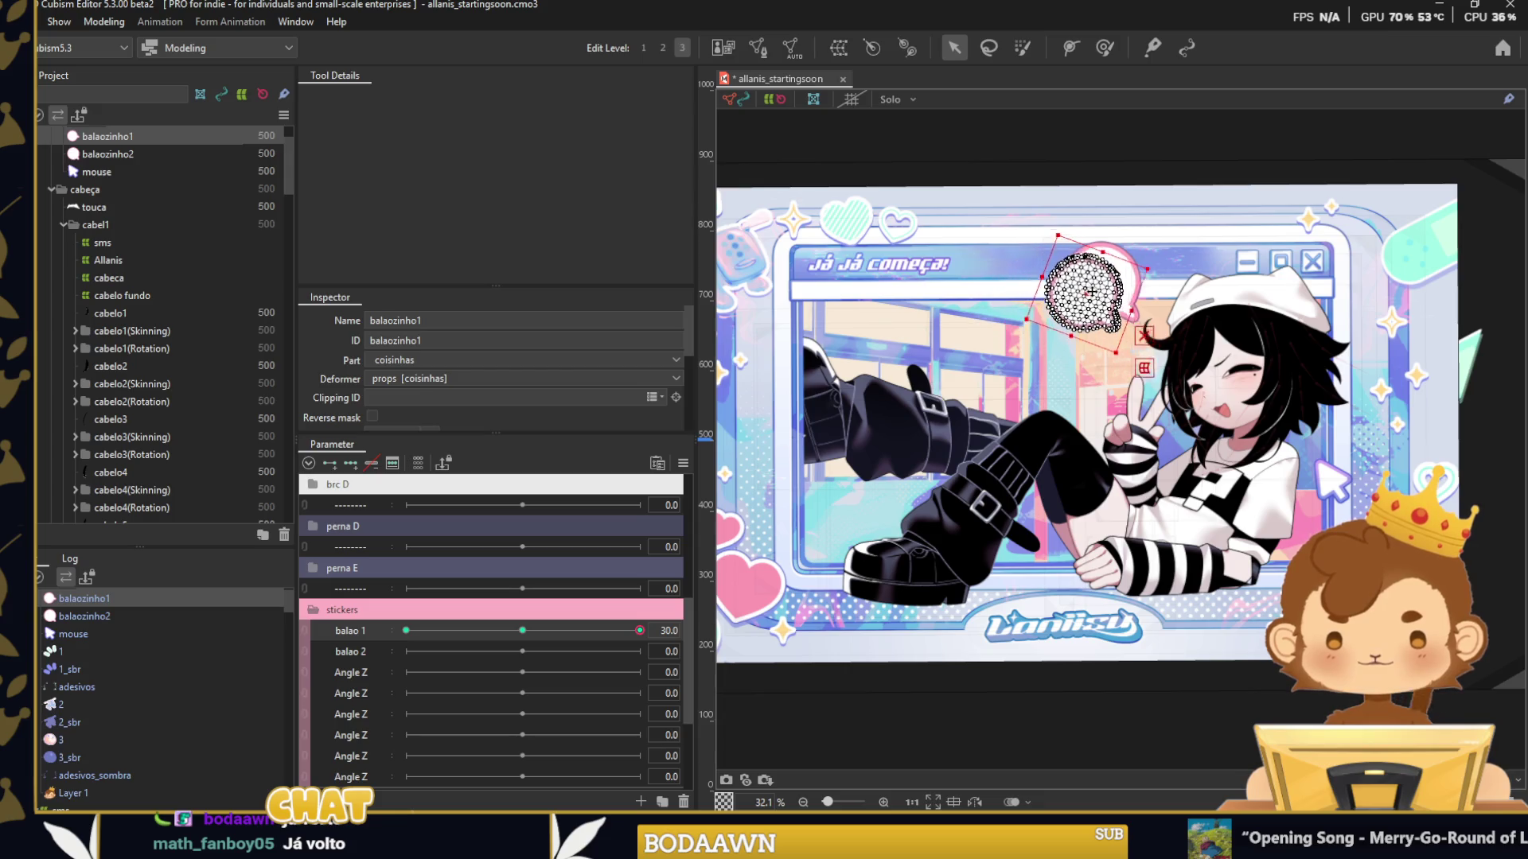
pyautogui.click(1108, 150)
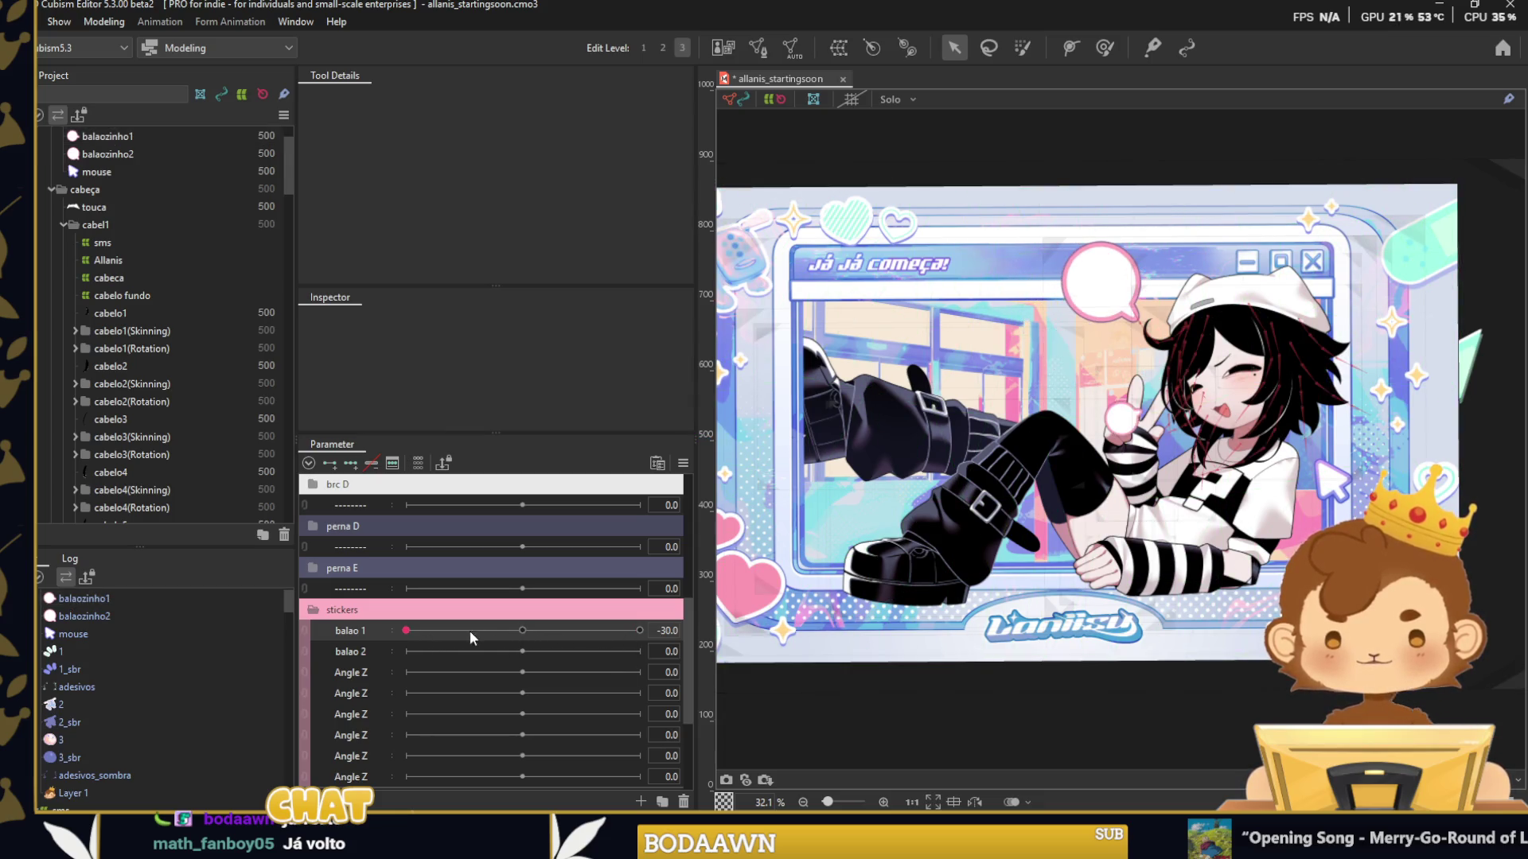
pyautogui.click(1129, 286)
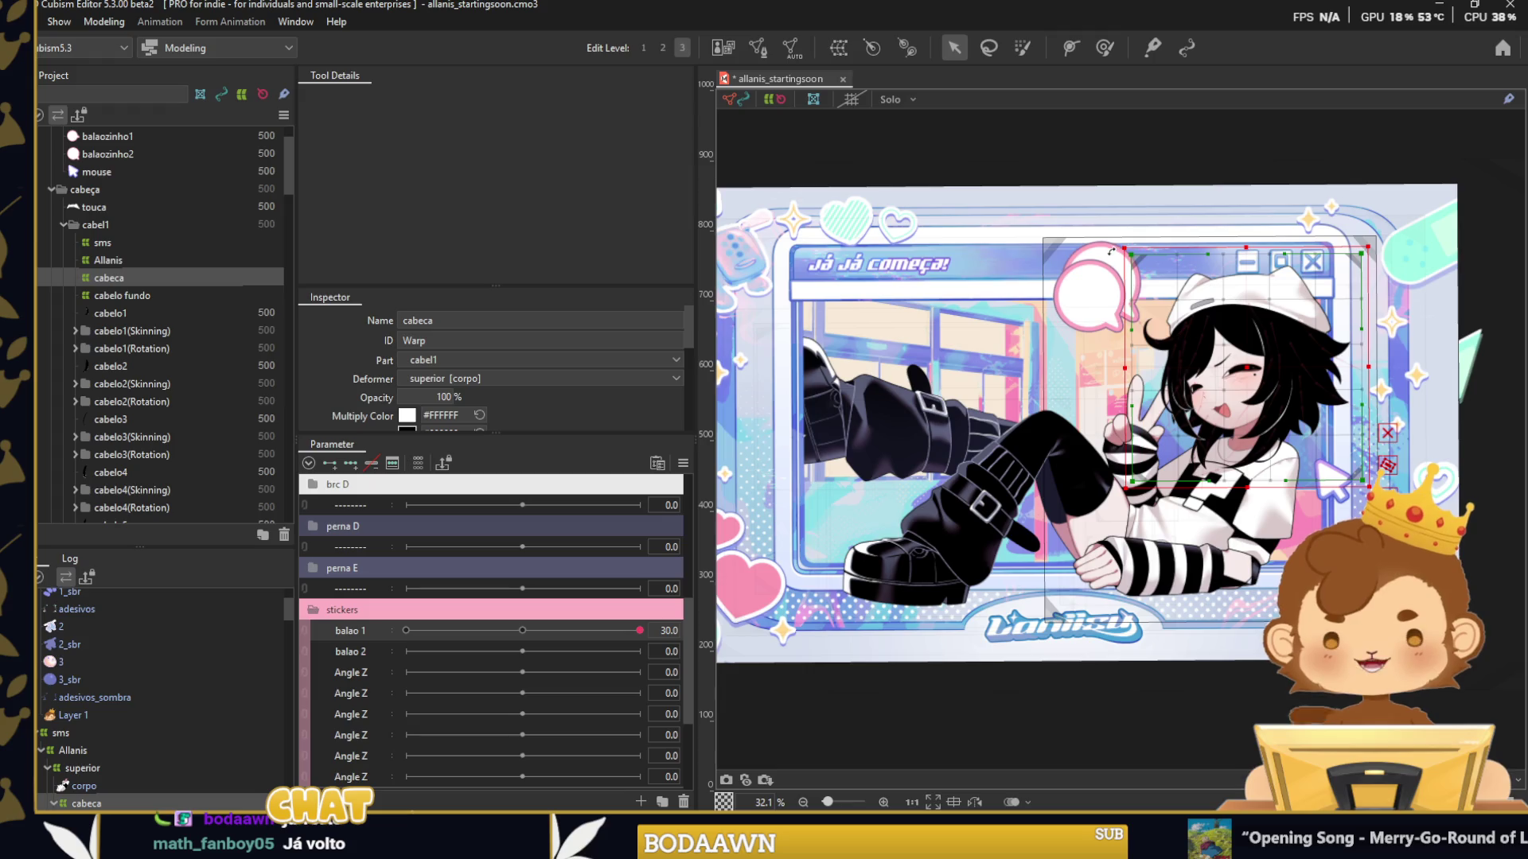
# Add keyforms to balao 2 and shrink and tilt balaozinho2 at -30.
pyautogui.click(318, 652)
pyautogui.click(350, 463)
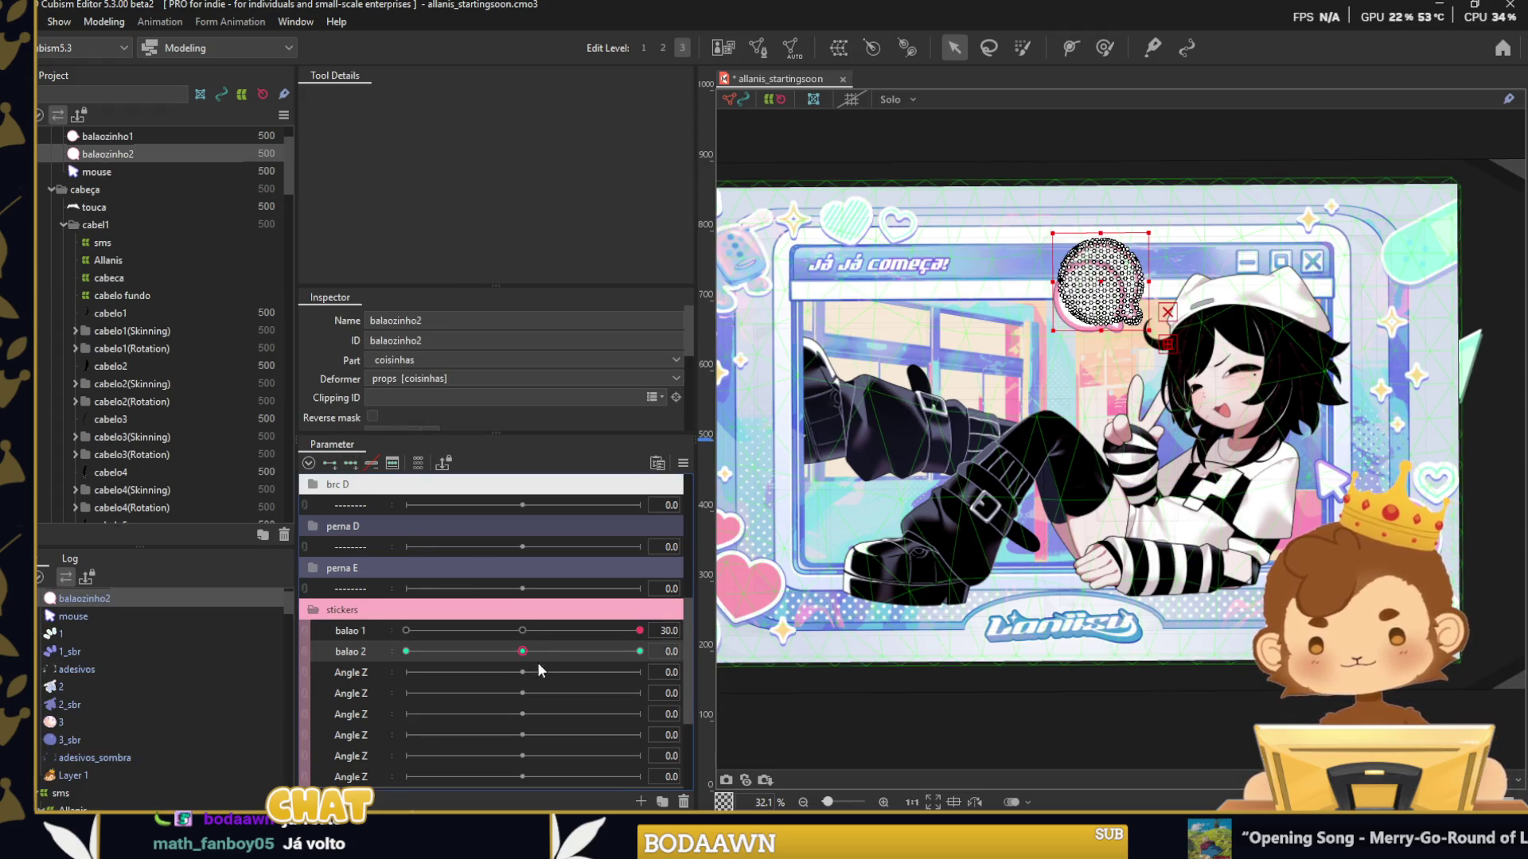
pyautogui.click(522, 630)
pyautogui.click(406, 652)
pyautogui.click(405, 630)
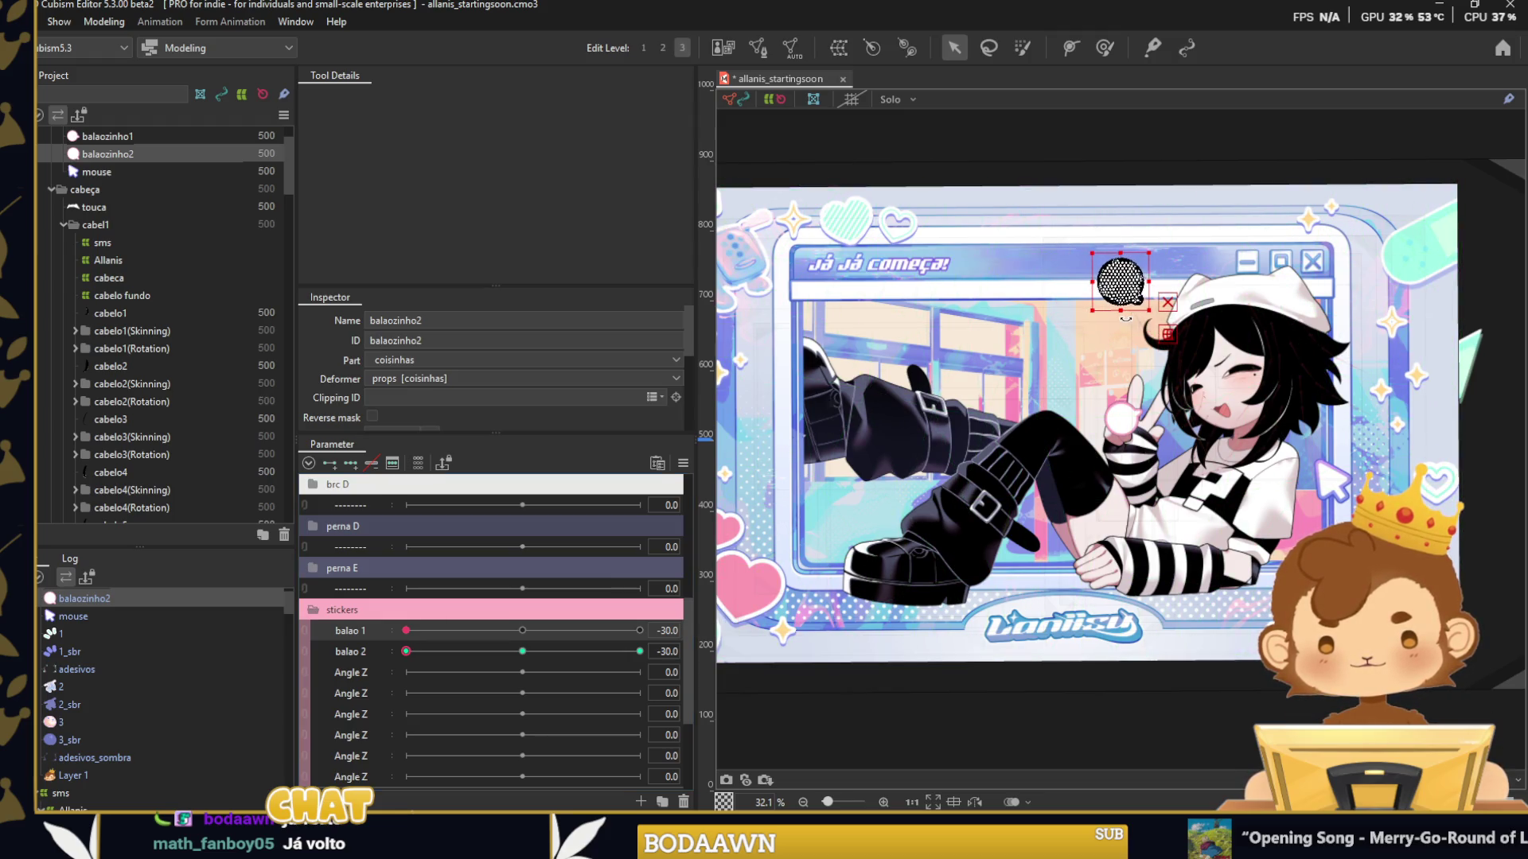
pyautogui.moveTo(1050, 276); pyautogui.dragTo(1149, 364)
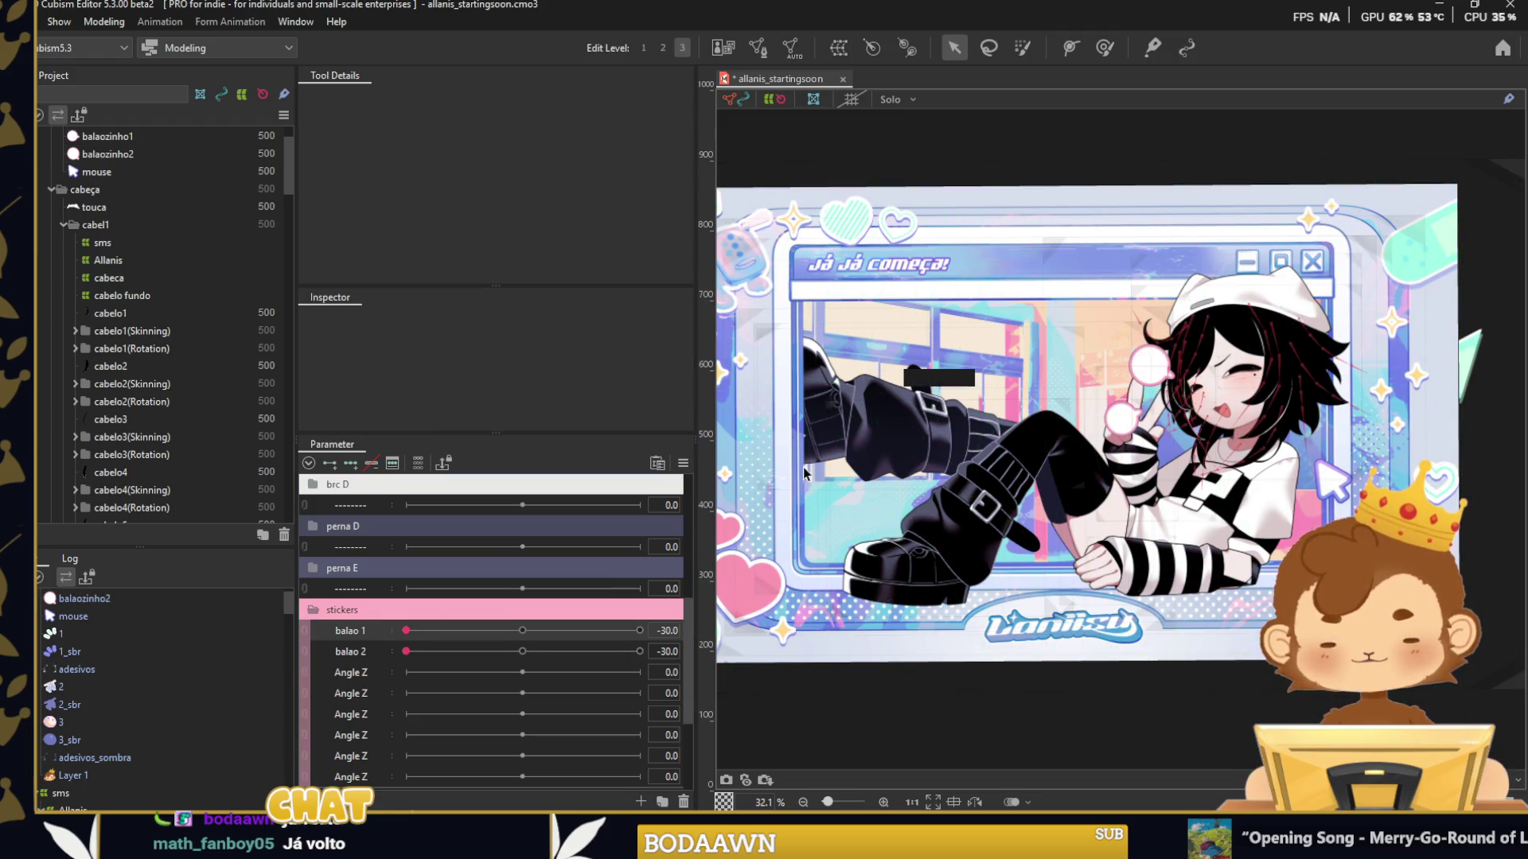
pyautogui.press('Escape')
# At balao 2 = 30, tilt the second balloon clockwise and shift it up-right.
pyautogui.moveTo(411, 633); pyautogui.dragTo(639, 651)
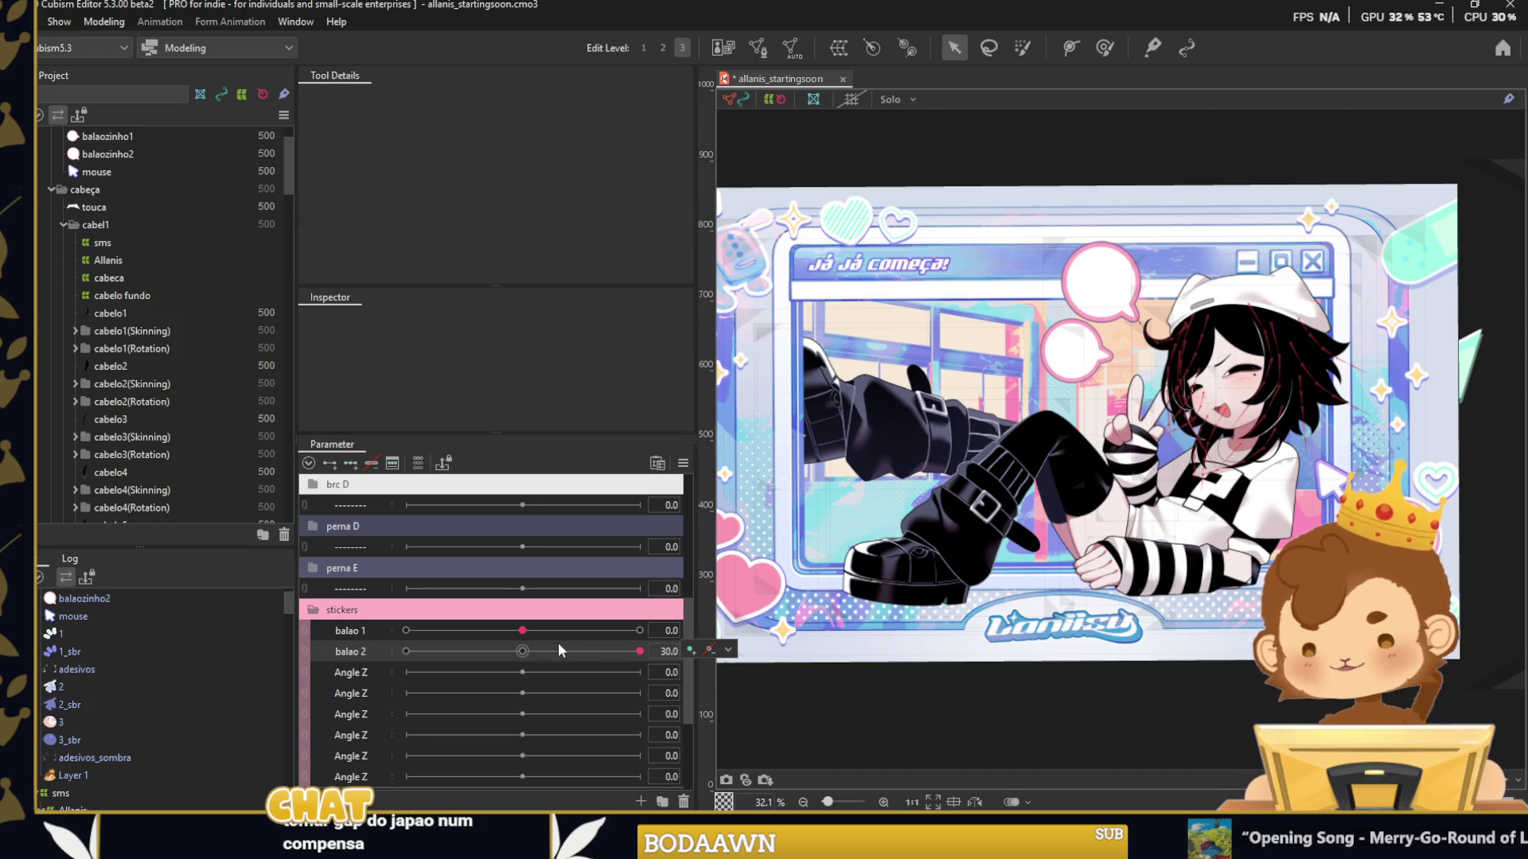
pyautogui.moveTo(522, 630); pyautogui.dragTo(639, 630)
pyautogui.click(1132, 275)
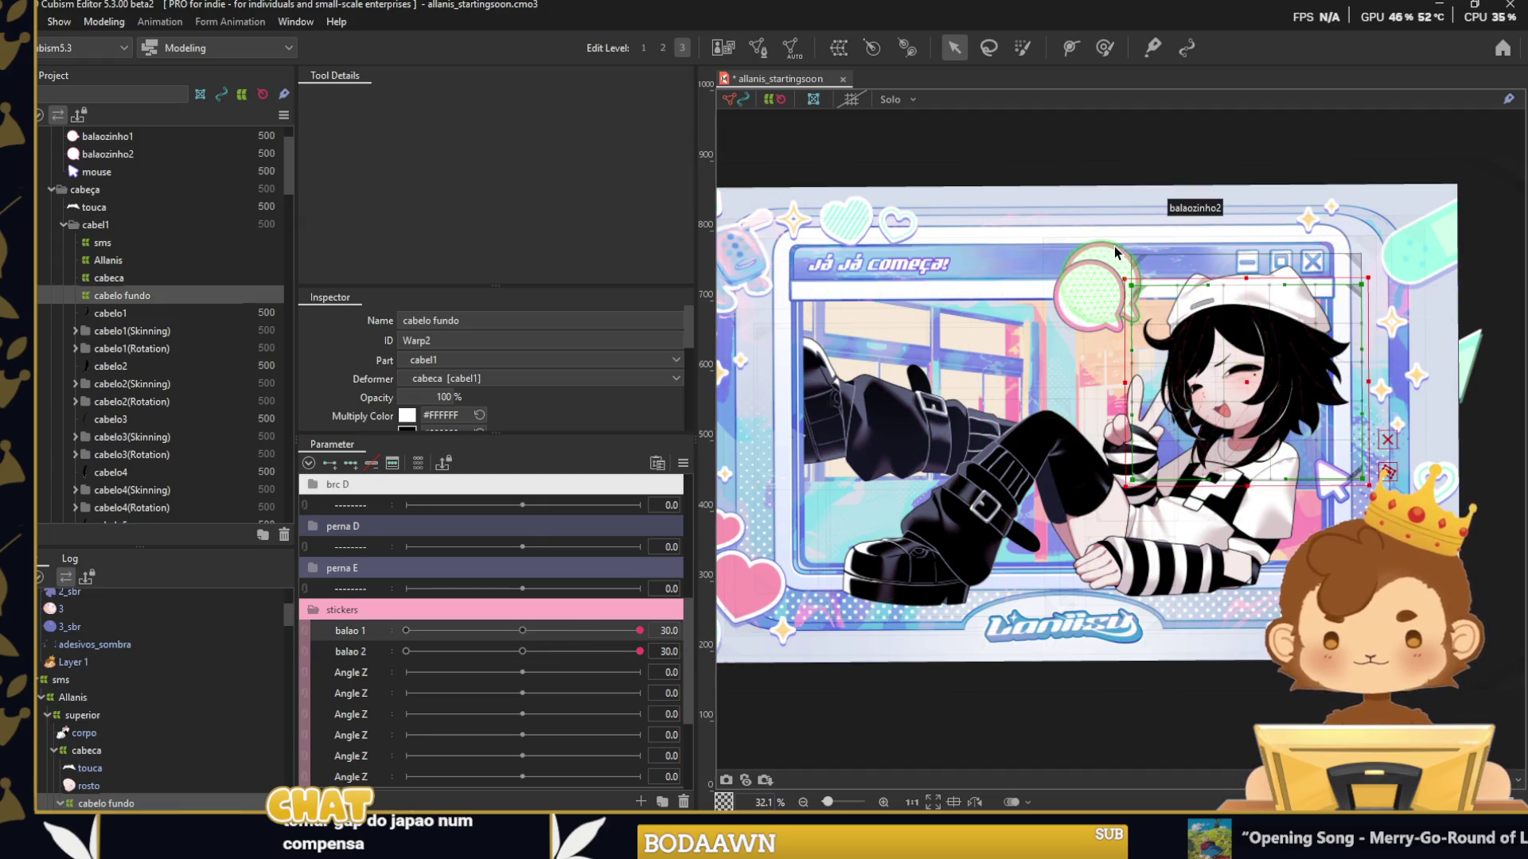
pyautogui.moveTo(1095, 248); pyautogui.dragTo(1128, 129)
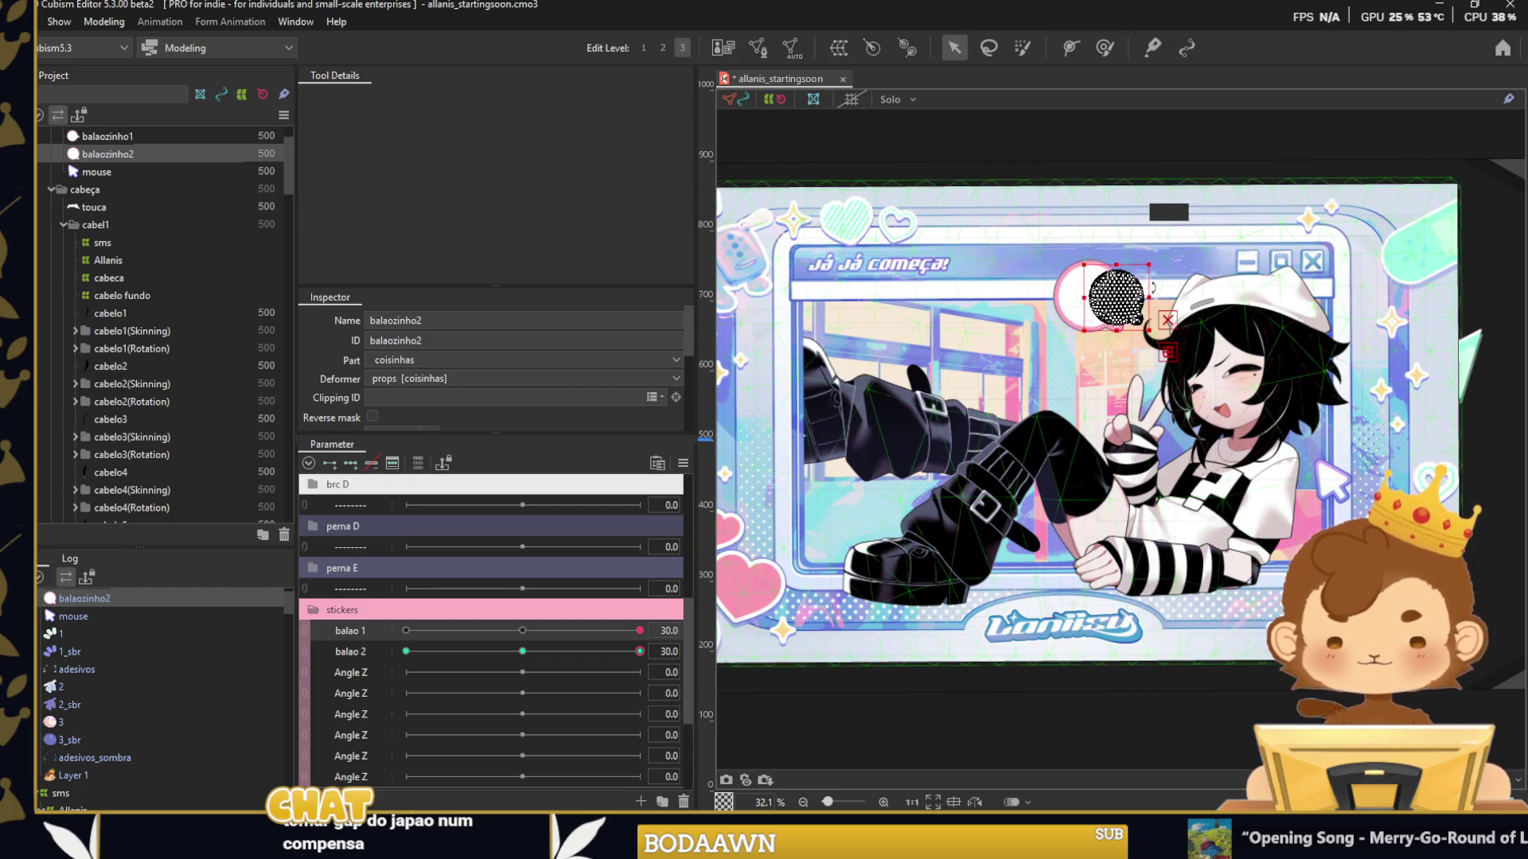
pyautogui.click(1128, 128)
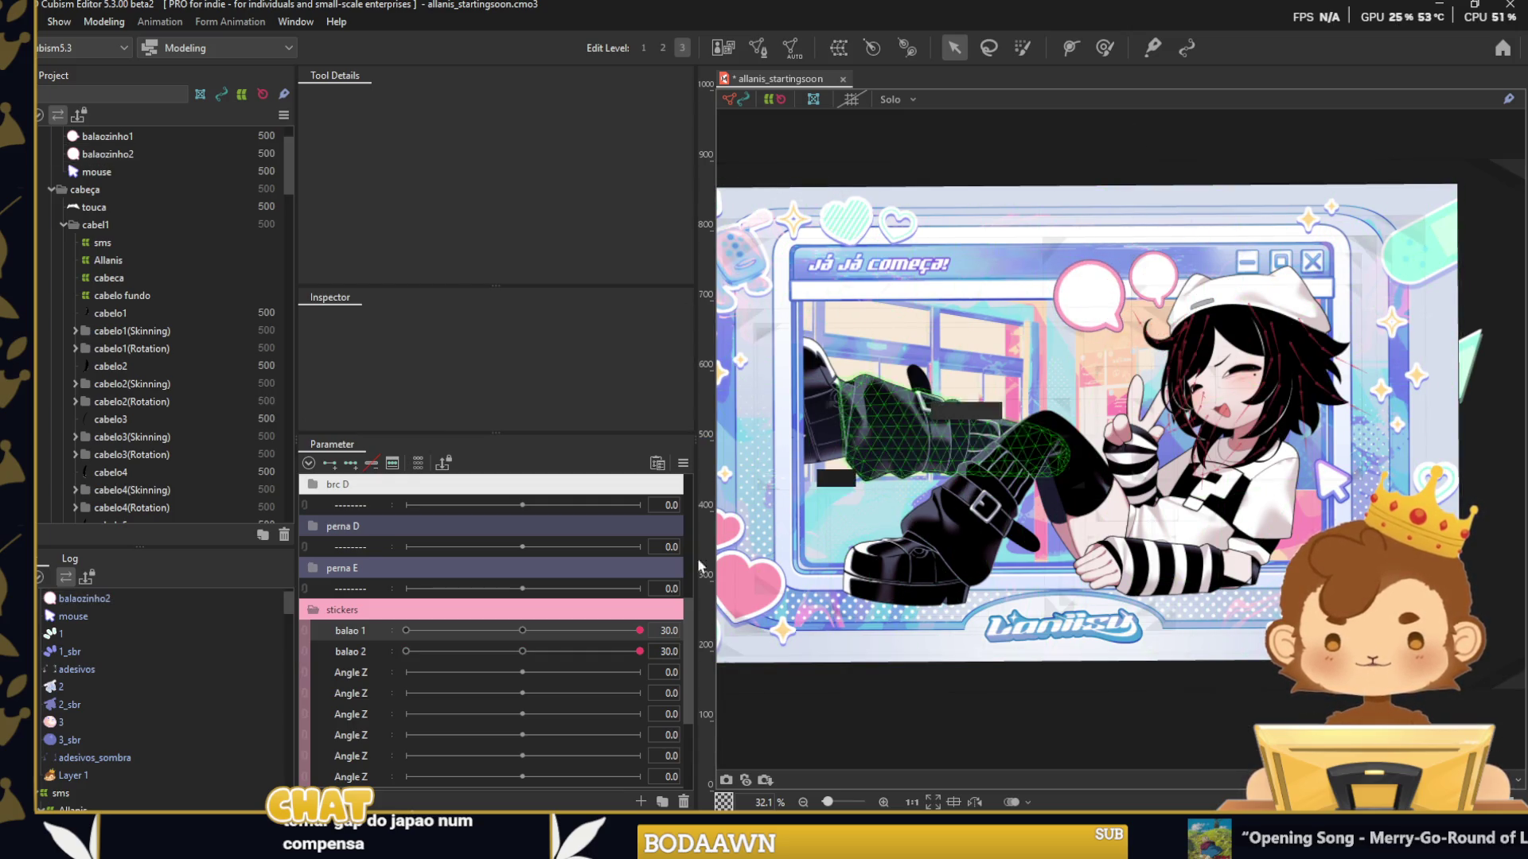
# Preview the second balloon with balao 2 at -30 and at 30.
pyautogui.moveTo(636, 631); pyautogui.dragTo(407, 633)
pyautogui.moveTo(639, 651); pyautogui.dragTo(450, 663)
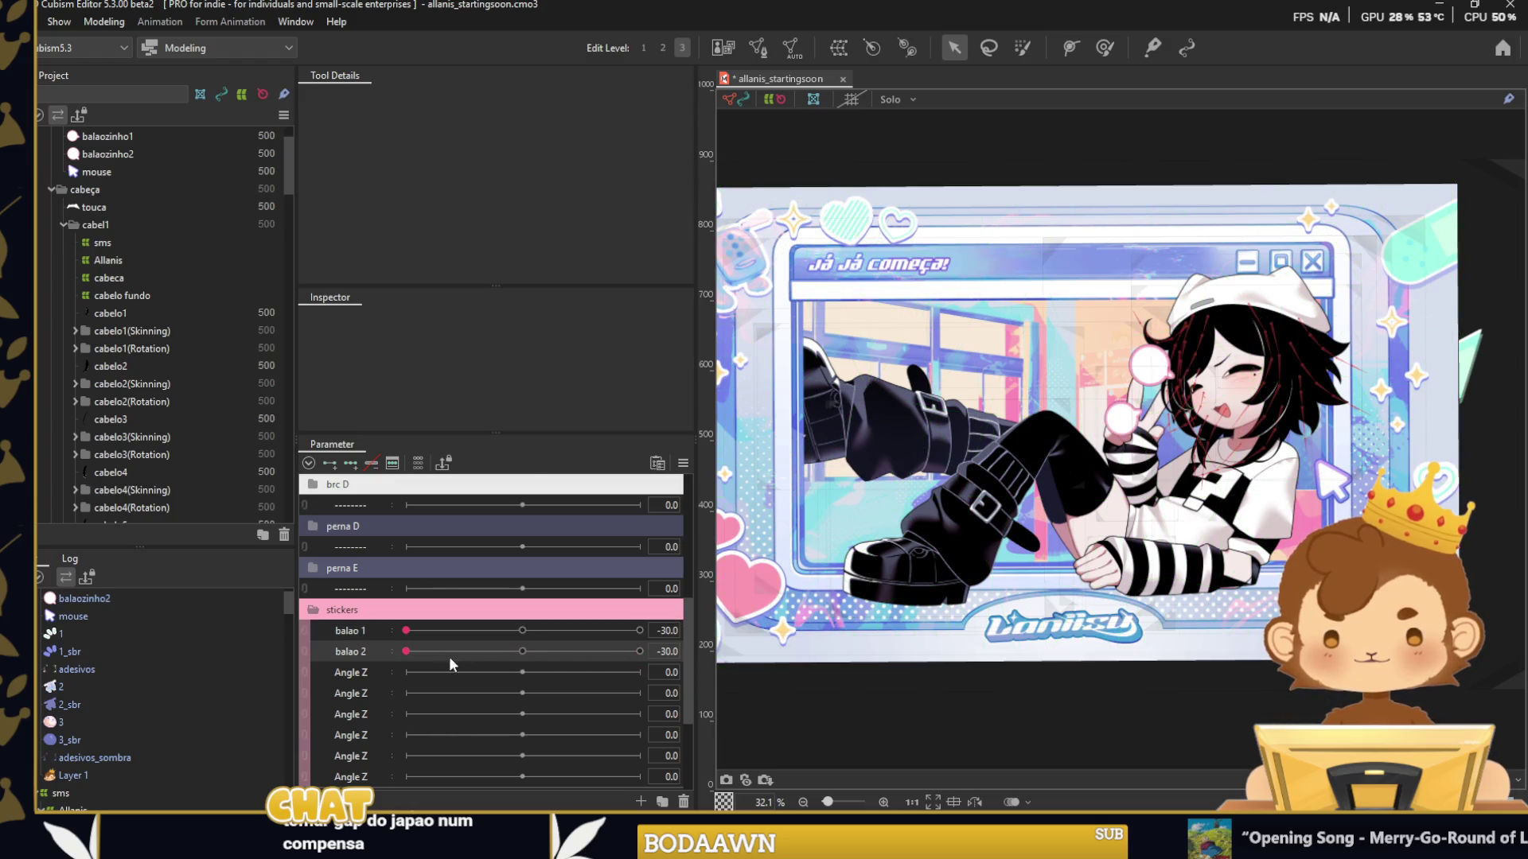
pyautogui.scroll(5, 1126, 362)
pyautogui.click(1114, 397)
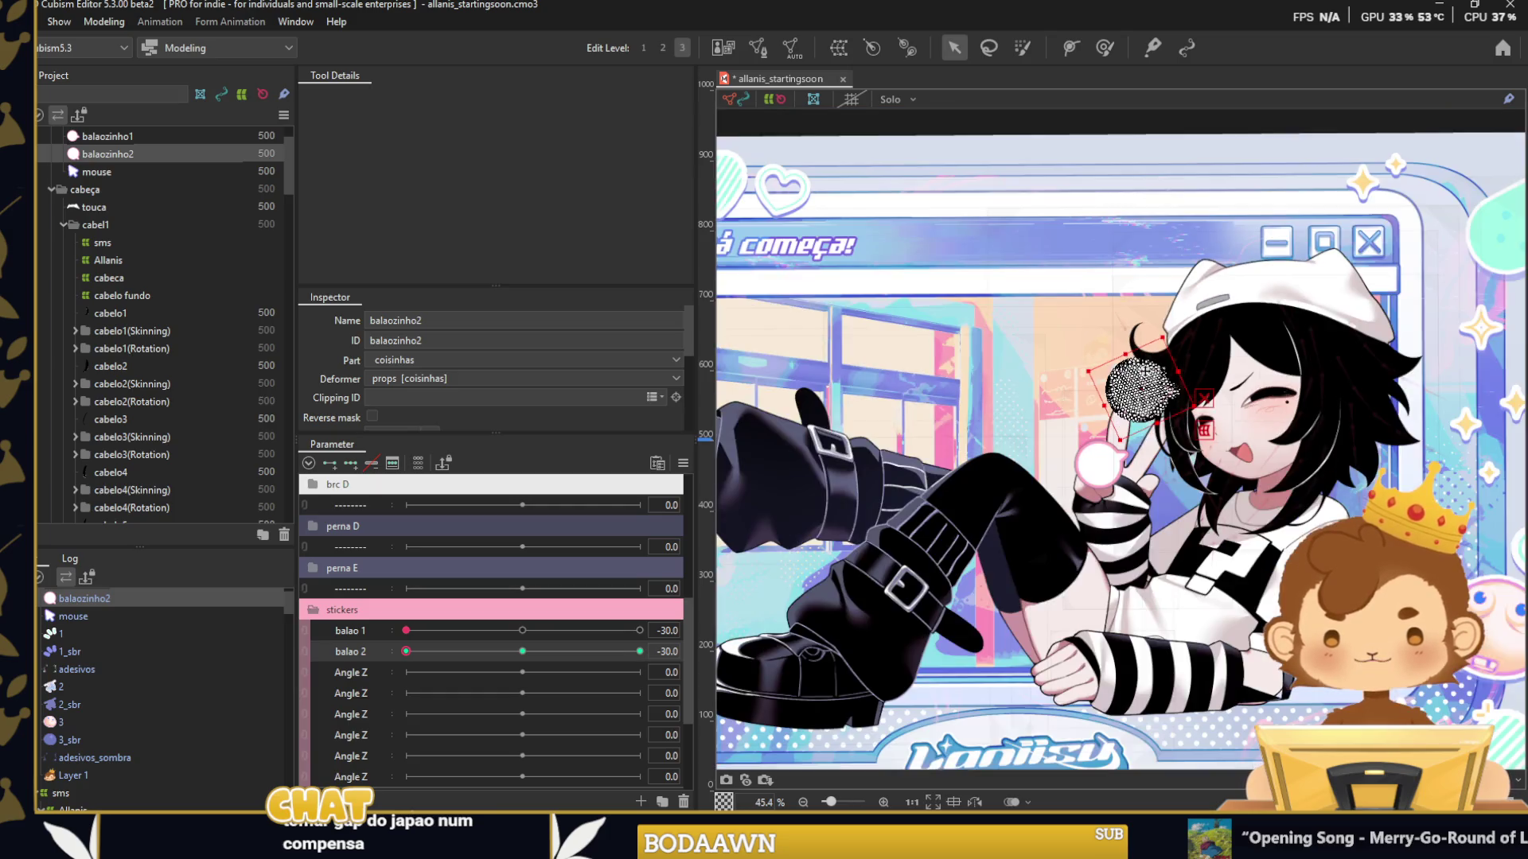
pyautogui.scroll(-3, 1055, 398)
pyautogui.press('Escape')
pyautogui.moveTo(452, 648); pyautogui.dragTo(639, 652)
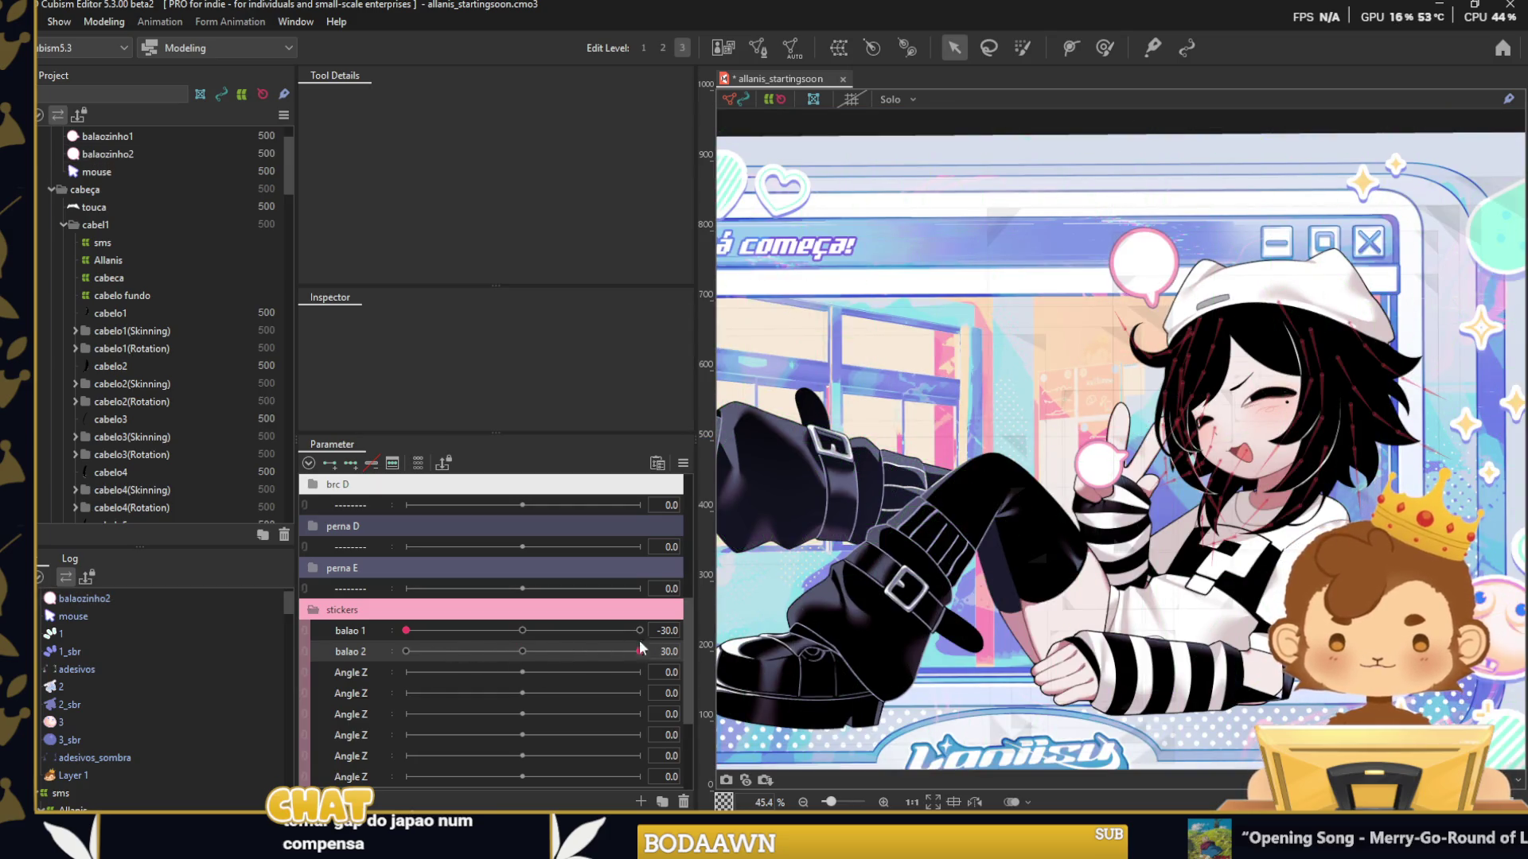
# Insert a separator row and place it below balao 2.
pyautogui.rightClick(370, 602)
pyautogui.click(422, 640)
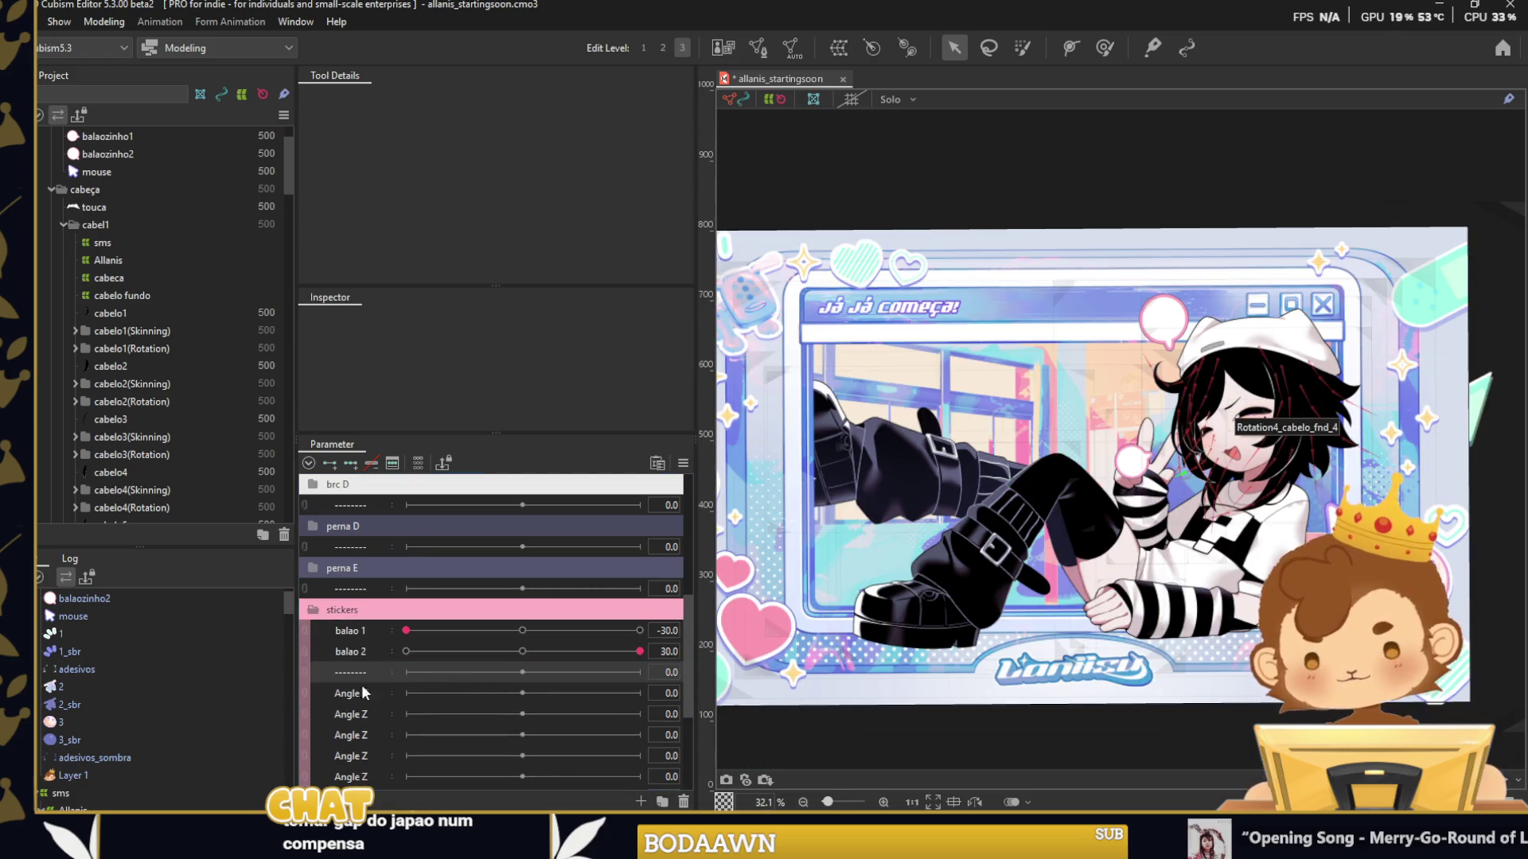
pyautogui.moveTo(362, 654); pyautogui.dragTo(358, 689)
pyautogui.doubleClick(370, 709)
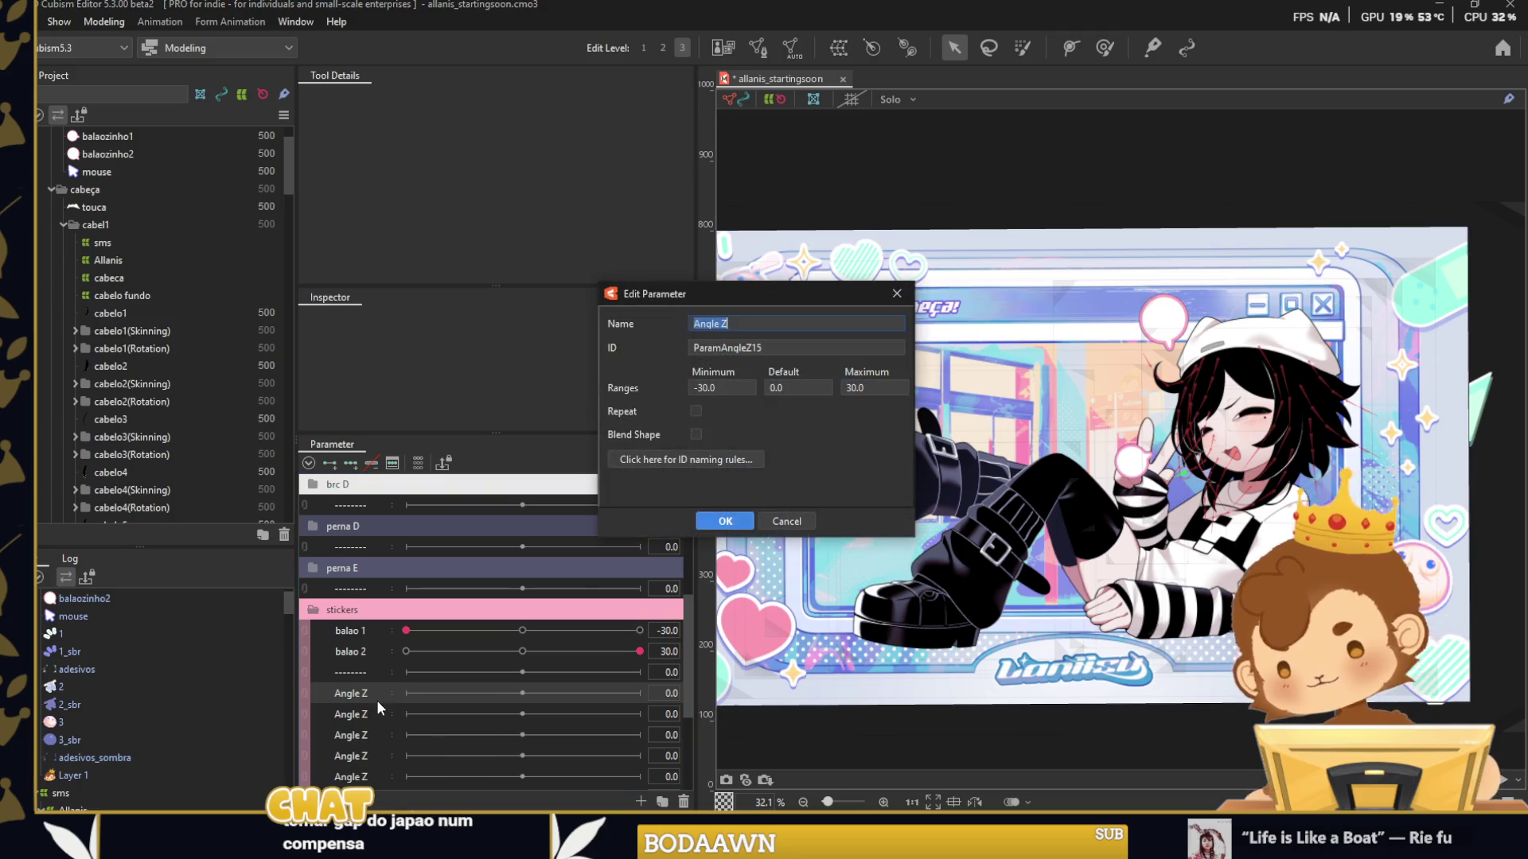
# Name the parameter stickers and select paw-print meshes 1 and 1_sbr.
pyautogui.write('ckers')
pyautogui.press('Return')
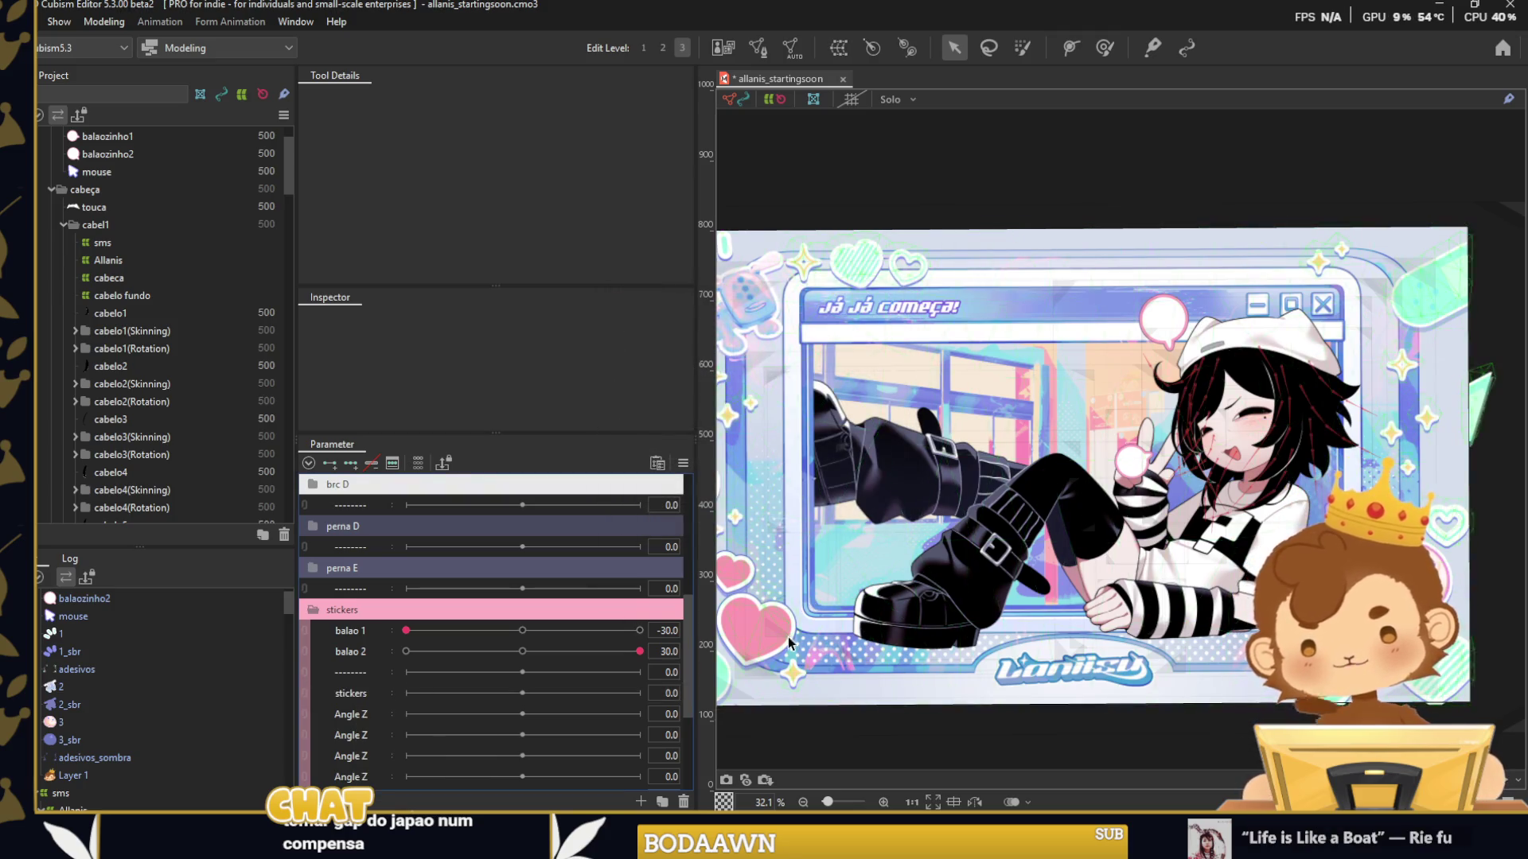
pyautogui.click(1004, 453)
pyautogui.click(804, 256)
pyautogui.scroll(5, 911, 239)
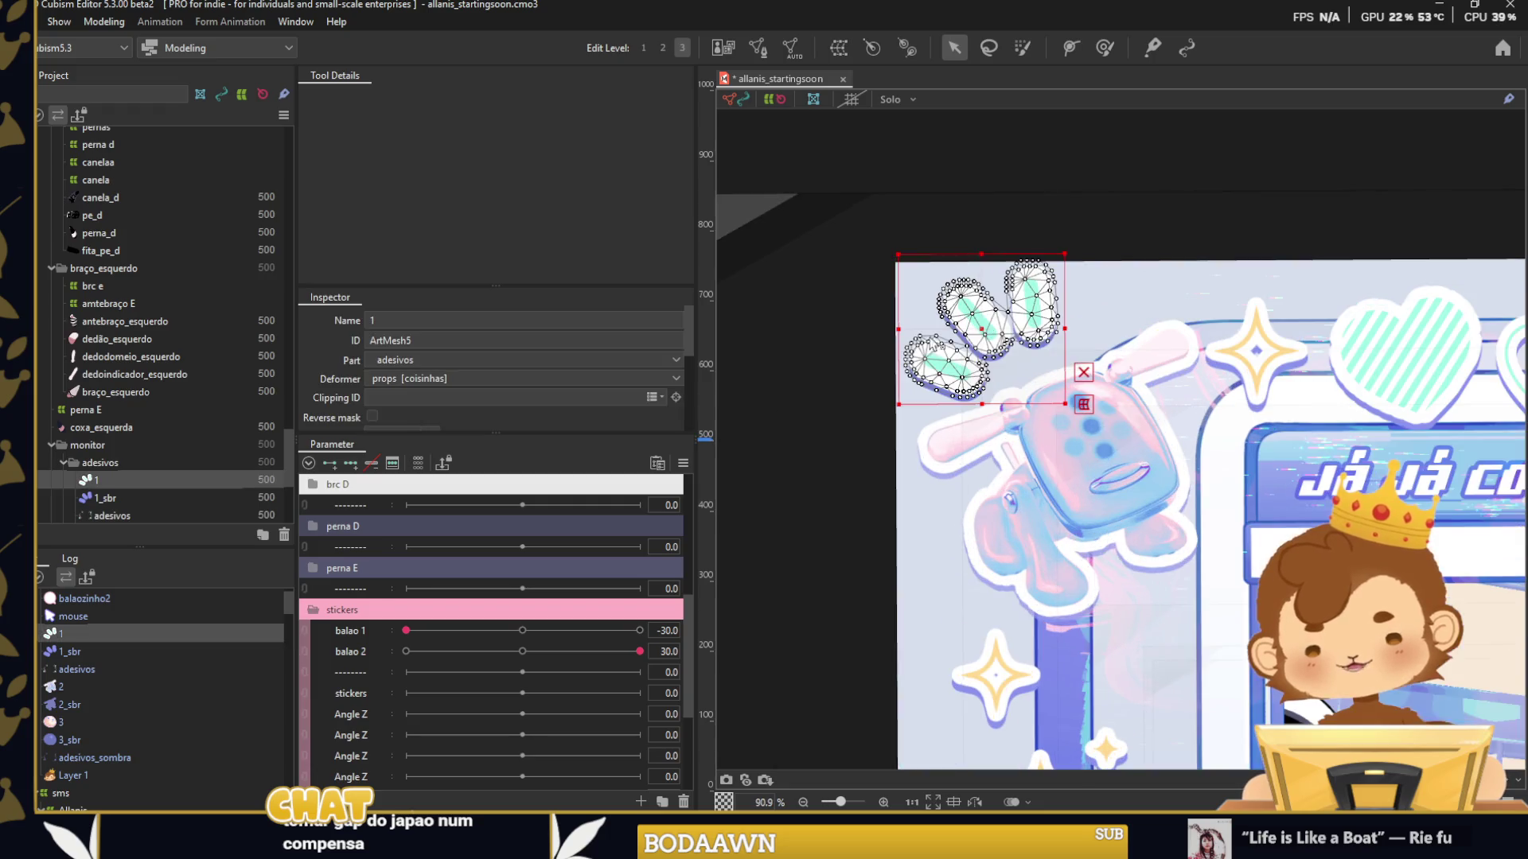
pyautogui.keyDown('ctrl'); pyautogui.click(73, 649); pyautogui.keyUp('ctrl')
# Rename the parameter to doguinho.
pyautogui.rightClick(361, 691)
pyautogui.click(371, 700)
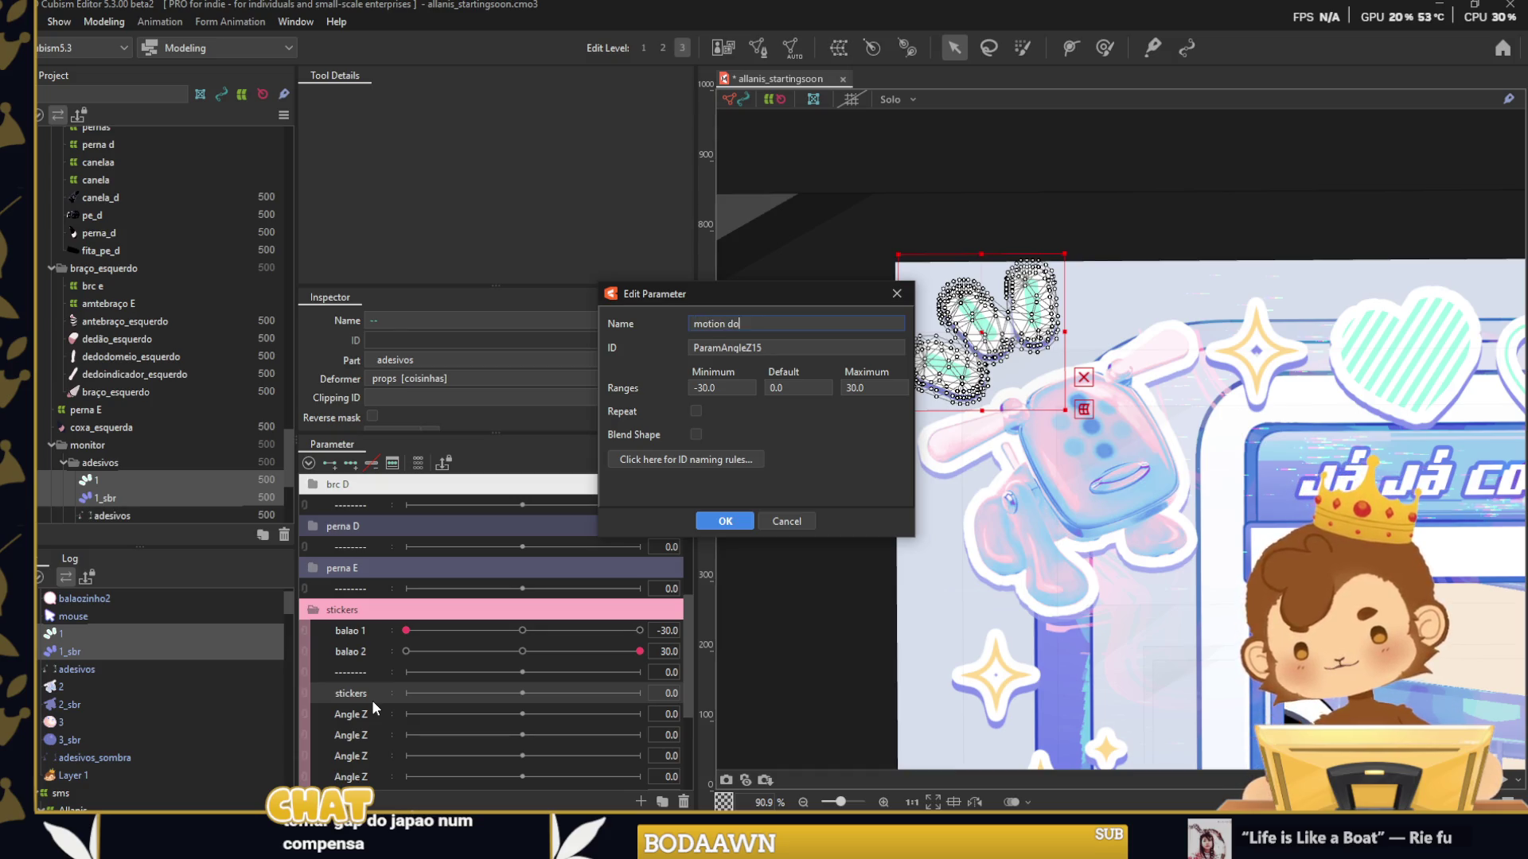
pyautogui.write('guinho')
pyautogui.press('Return')
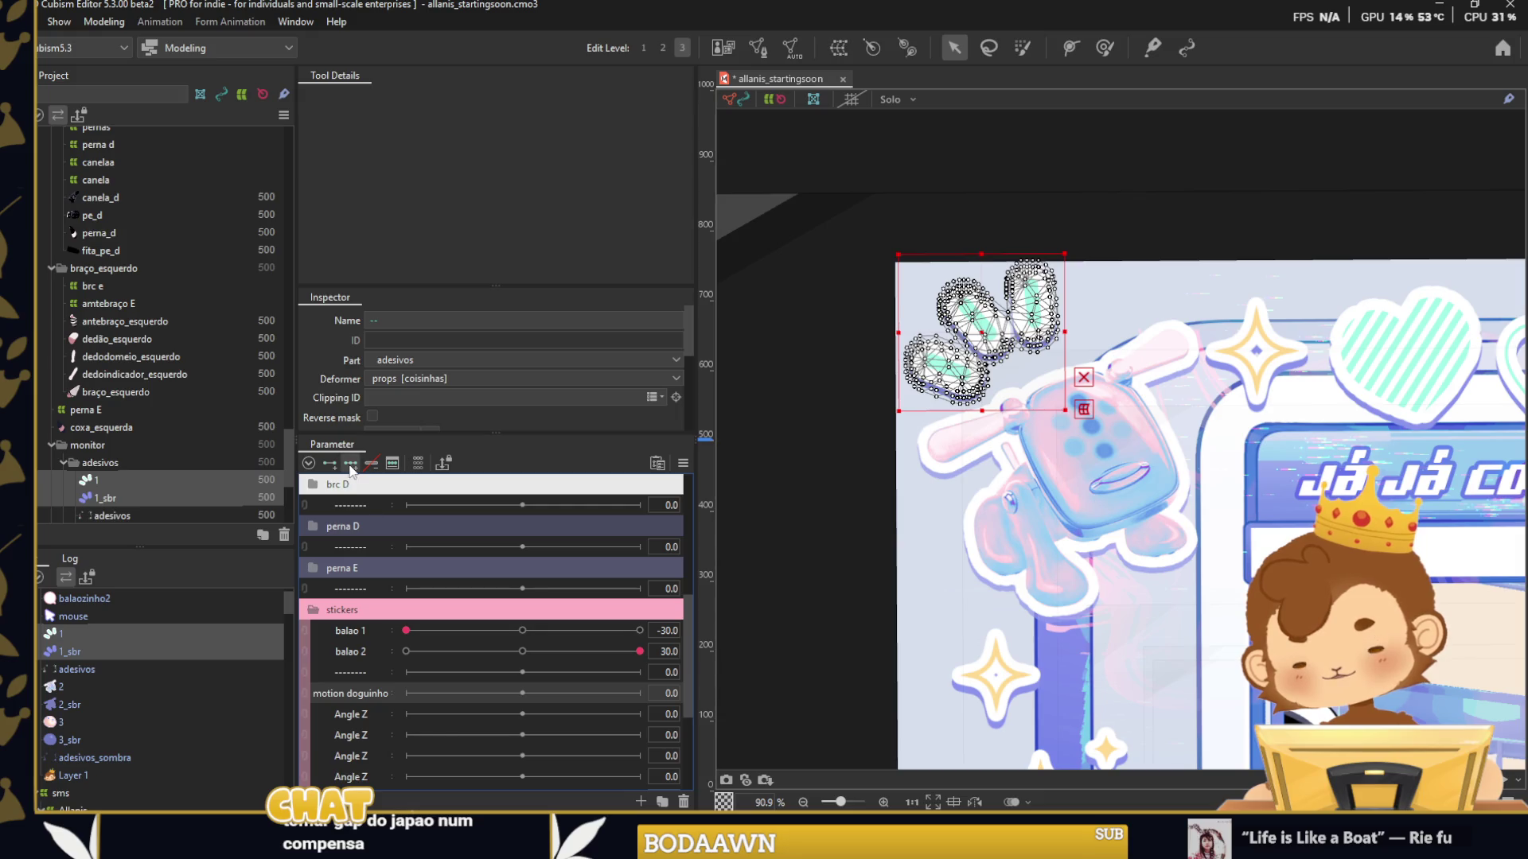
pyautogui.scroll(3, 931, 322)
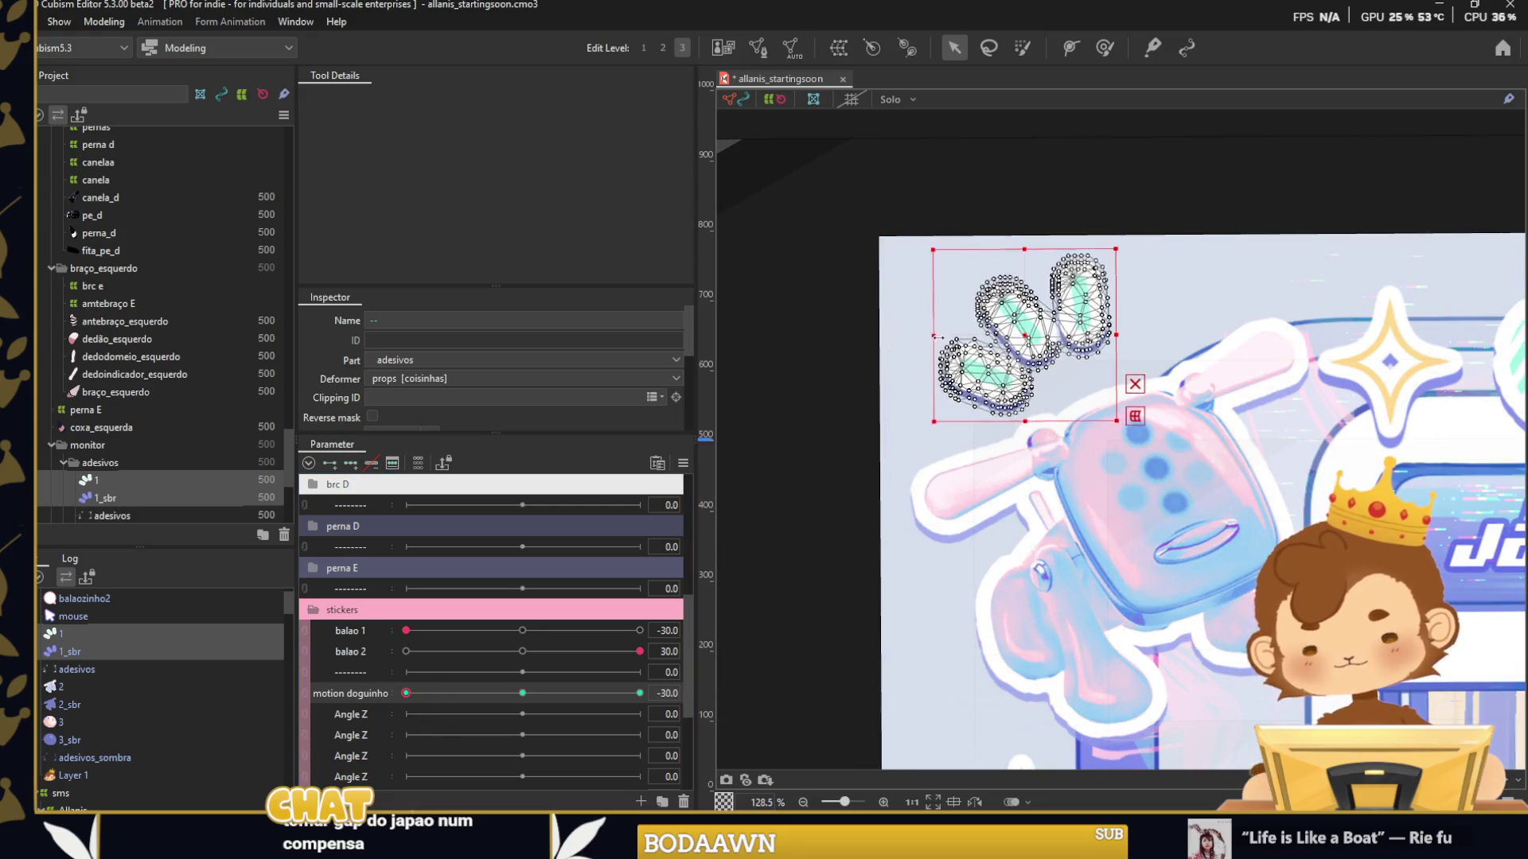
pyautogui.rightClick(368, 690)
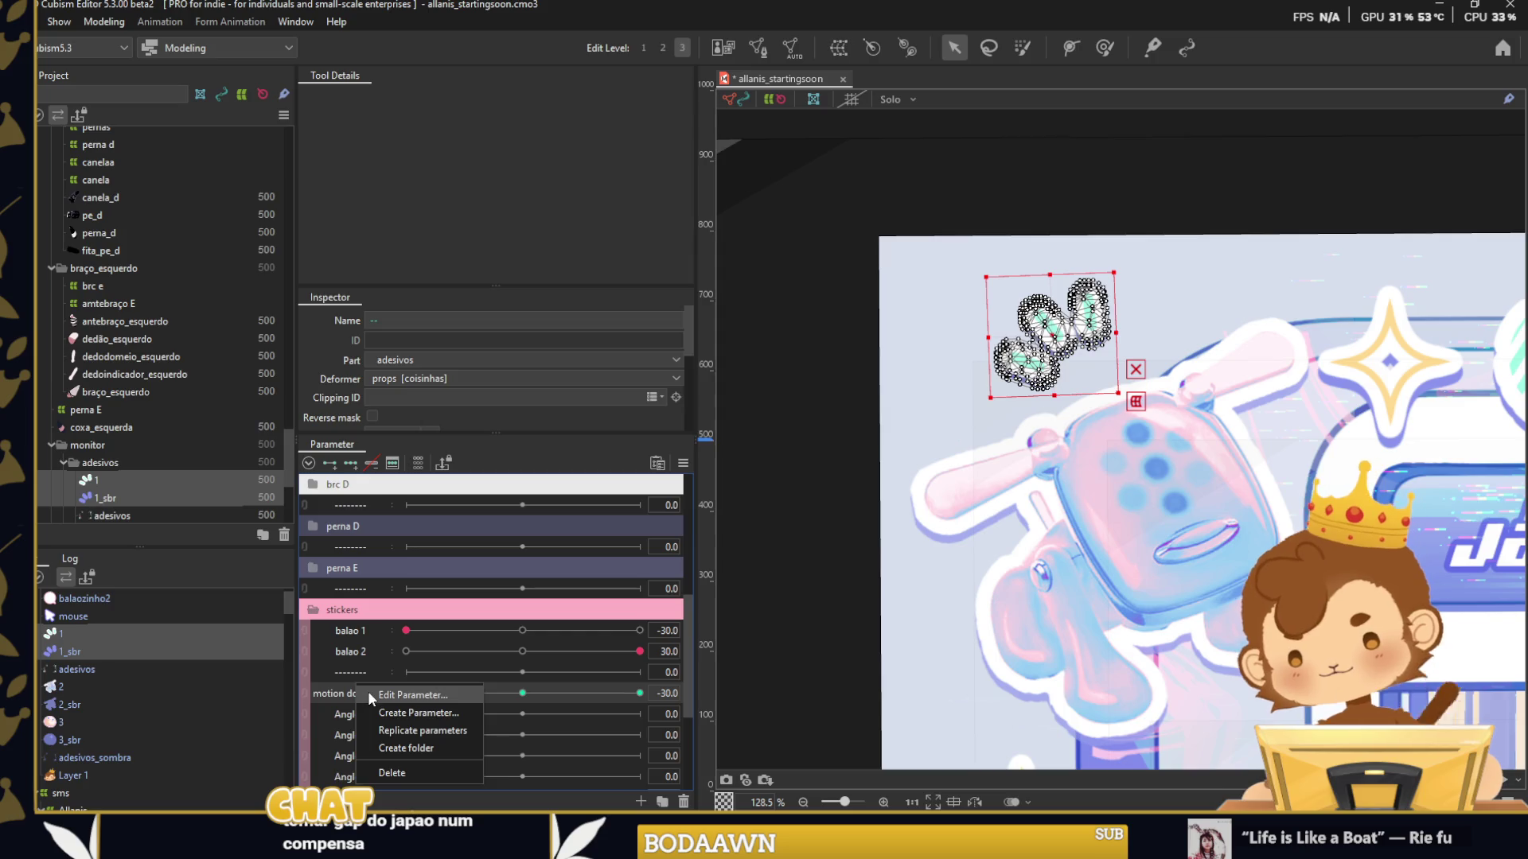
pyautogui.click(375, 699)
pyautogui.write('doguinho')
pyautogui.press('Return')
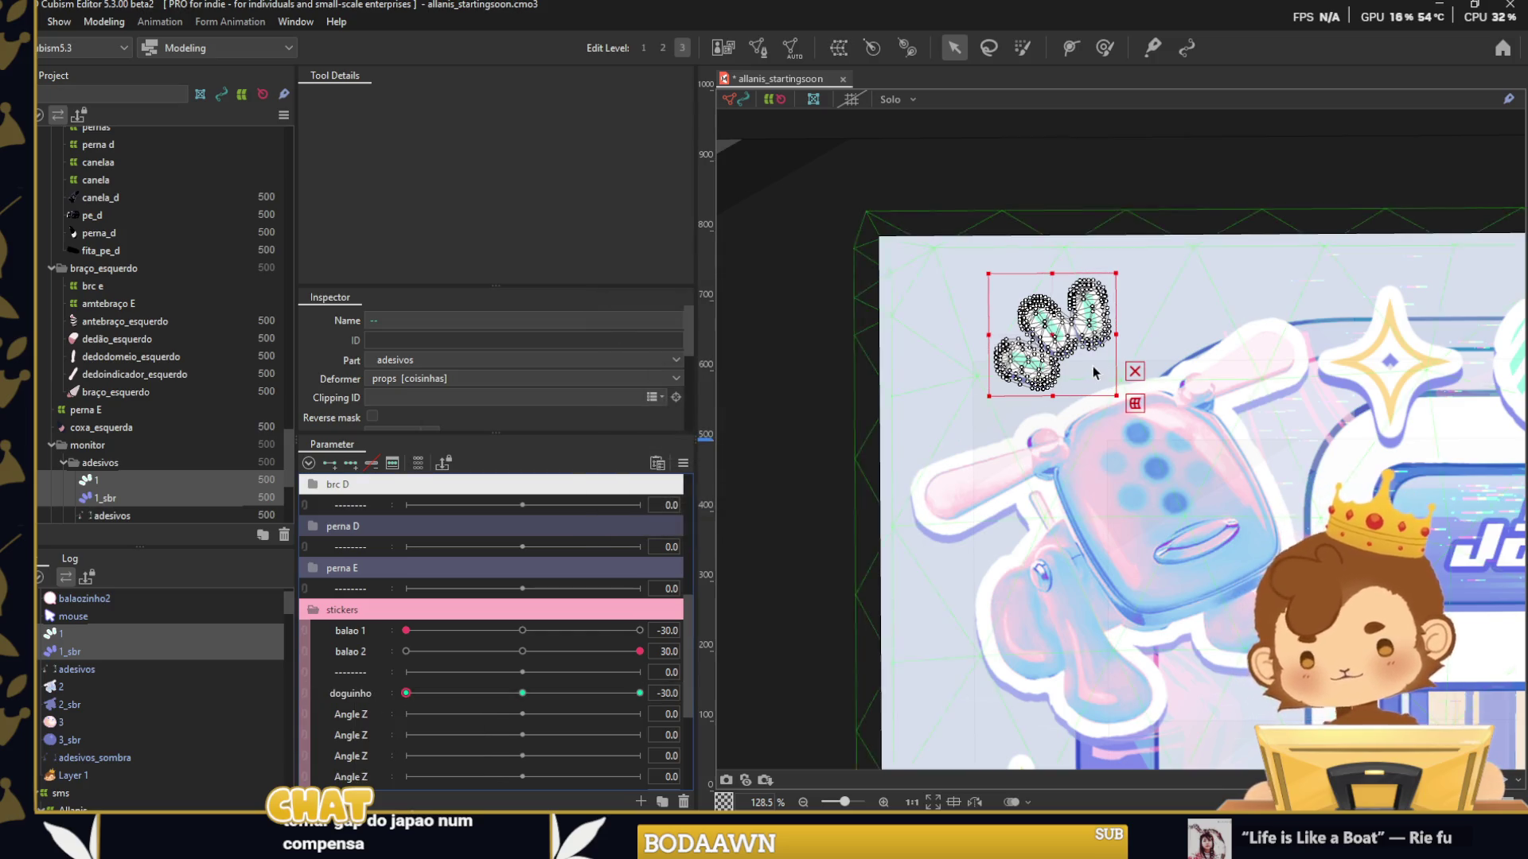
# Rotate the paw-print stickers counterclockwise at doguinho's -30 keyform.
pyautogui.moveTo(1119, 340); pyautogui.dragTo(1125, 318)
pyautogui.scroll(-2, 1052, 338)
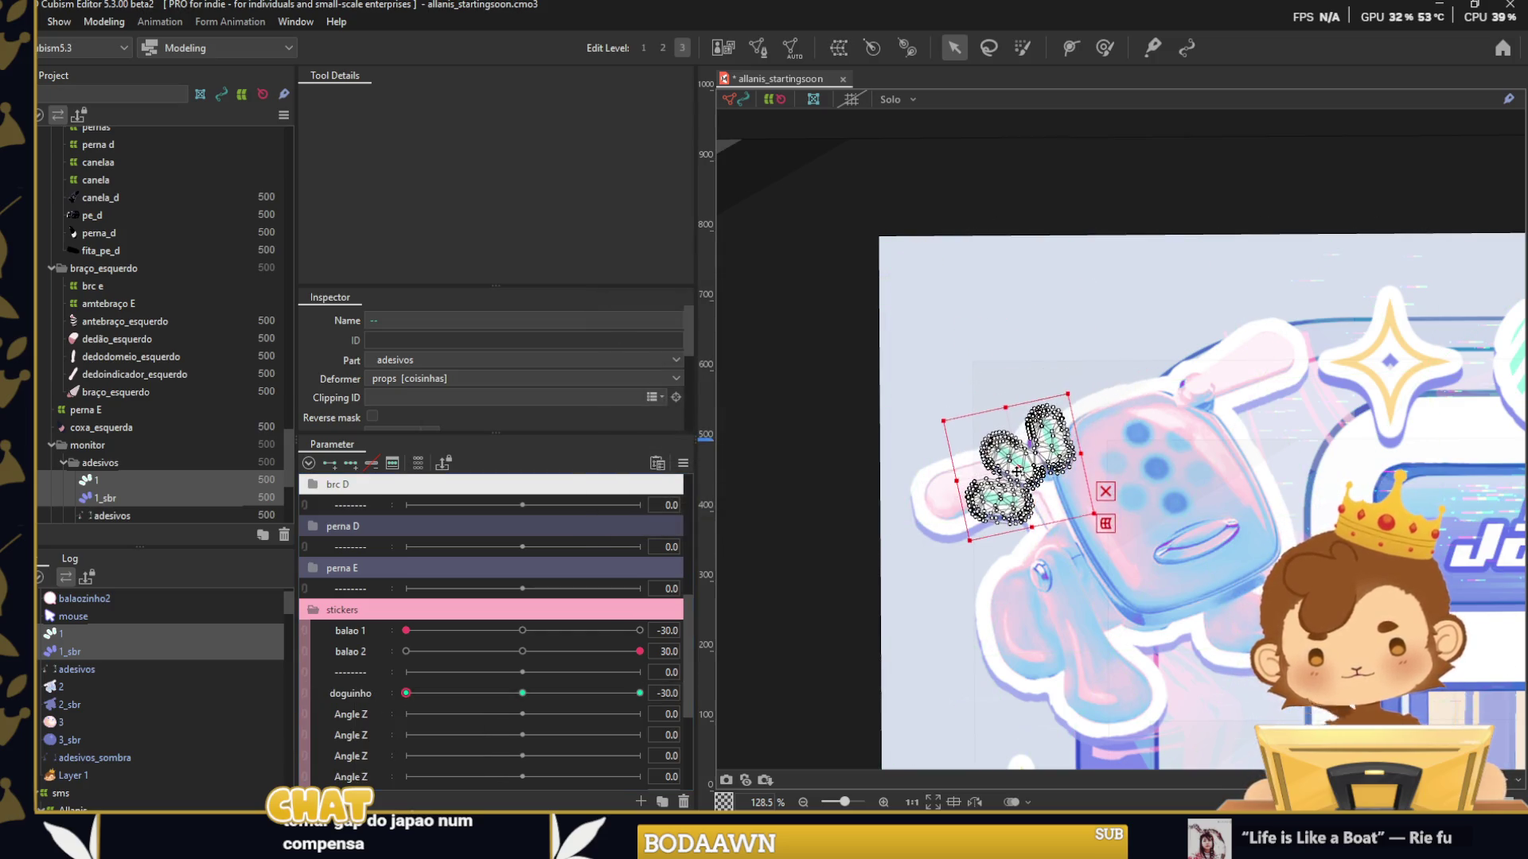
pyautogui.scroll(-3, 1051, 338)
pyautogui.scroll(-2, 1052, 338)
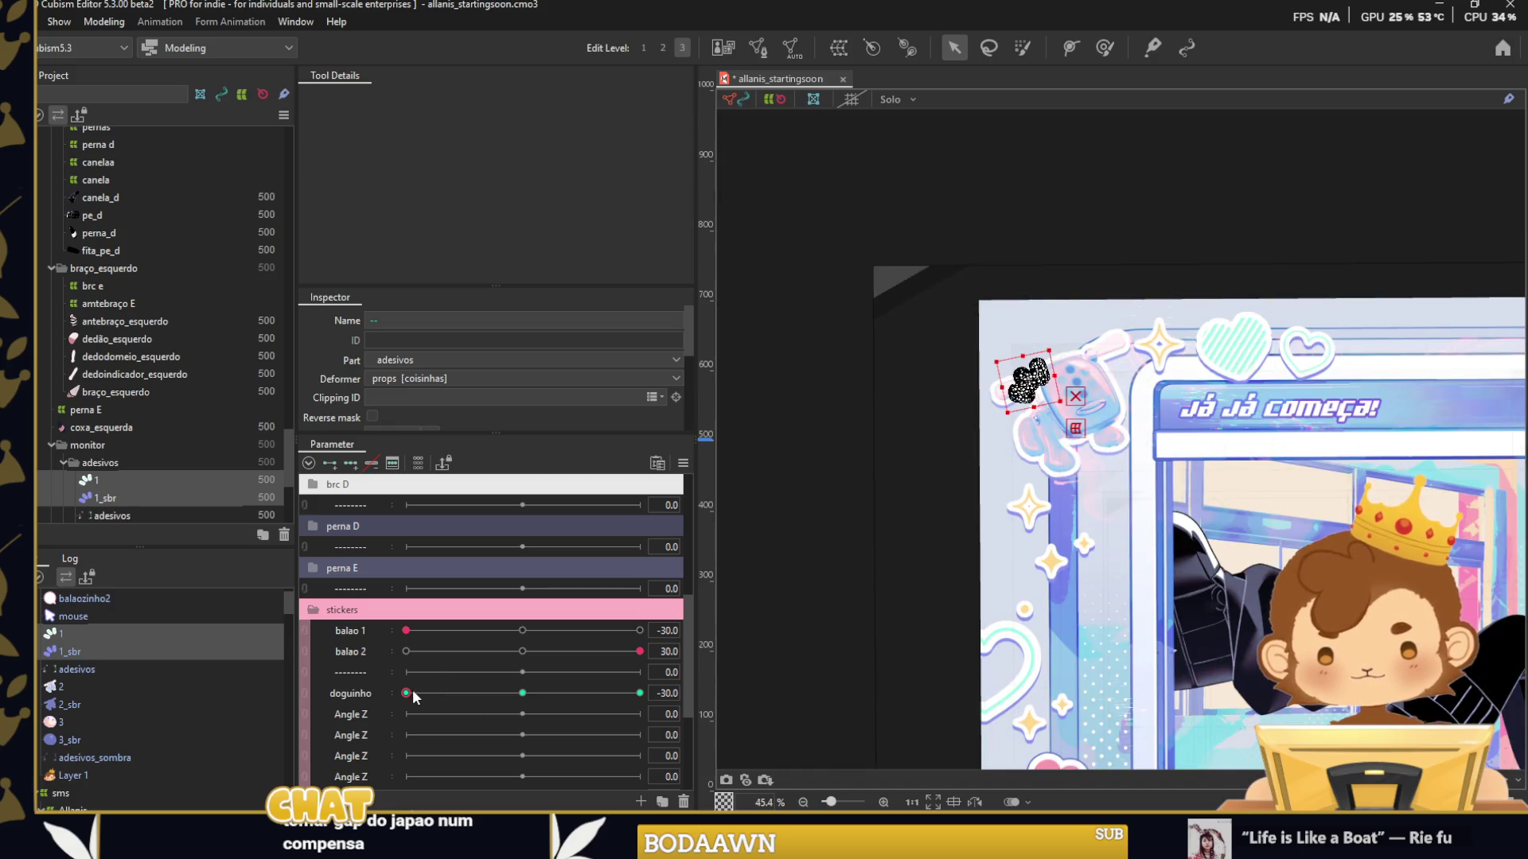
pyautogui.scroll(5, 1050, 383)
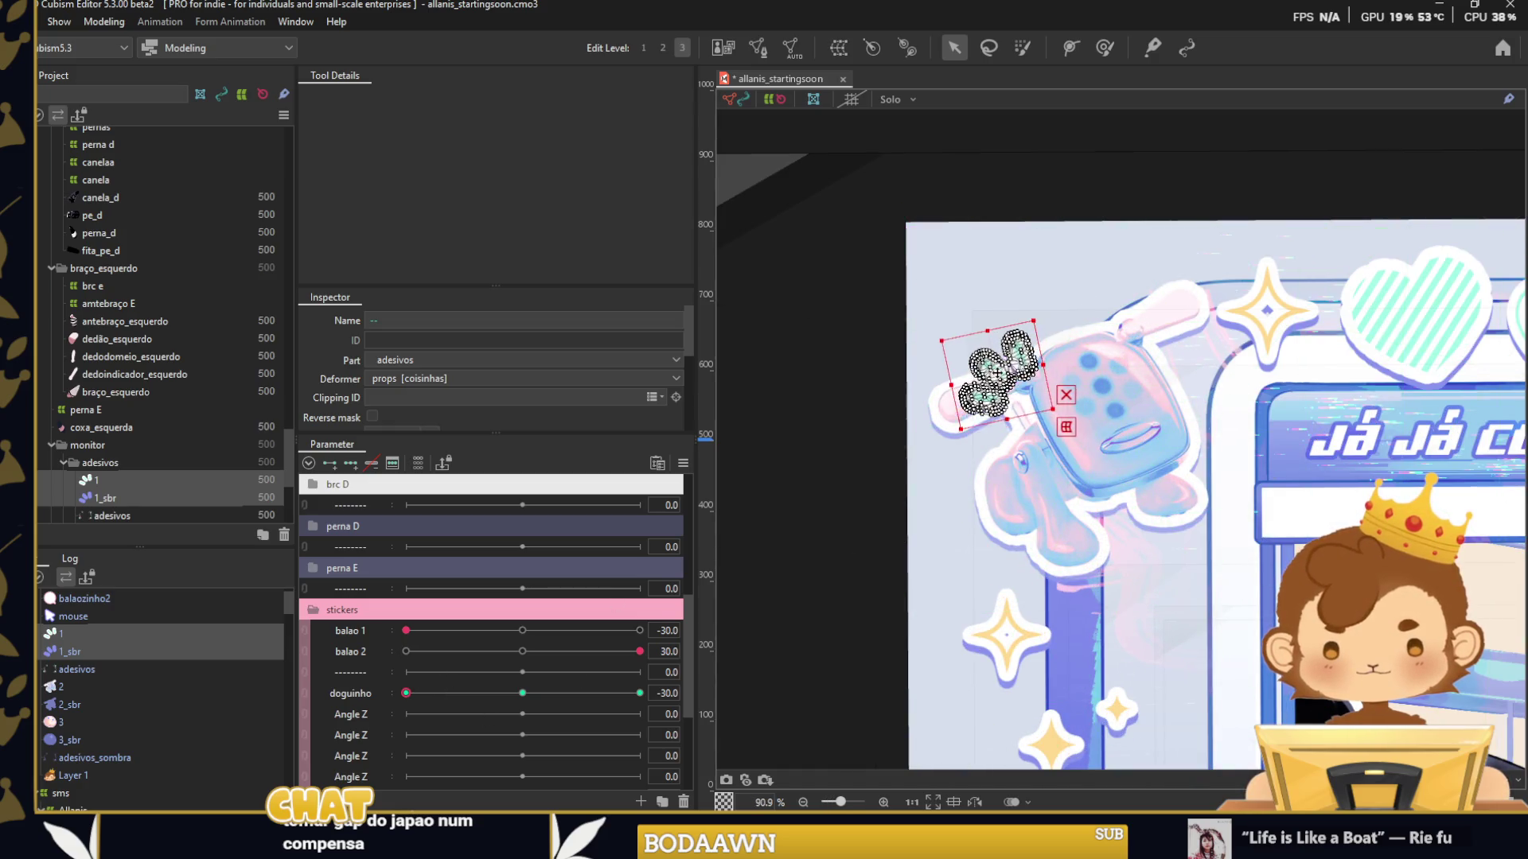
# At doguinho 30, rotate the paw prints clockwise and move them above the dog.
pyautogui.click(640, 693)
pyautogui.moveTo(1075, 296); pyautogui.dragTo(1067, 328)
pyautogui.moveTo(984, 287); pyautogui.dragTo(1207, 288)
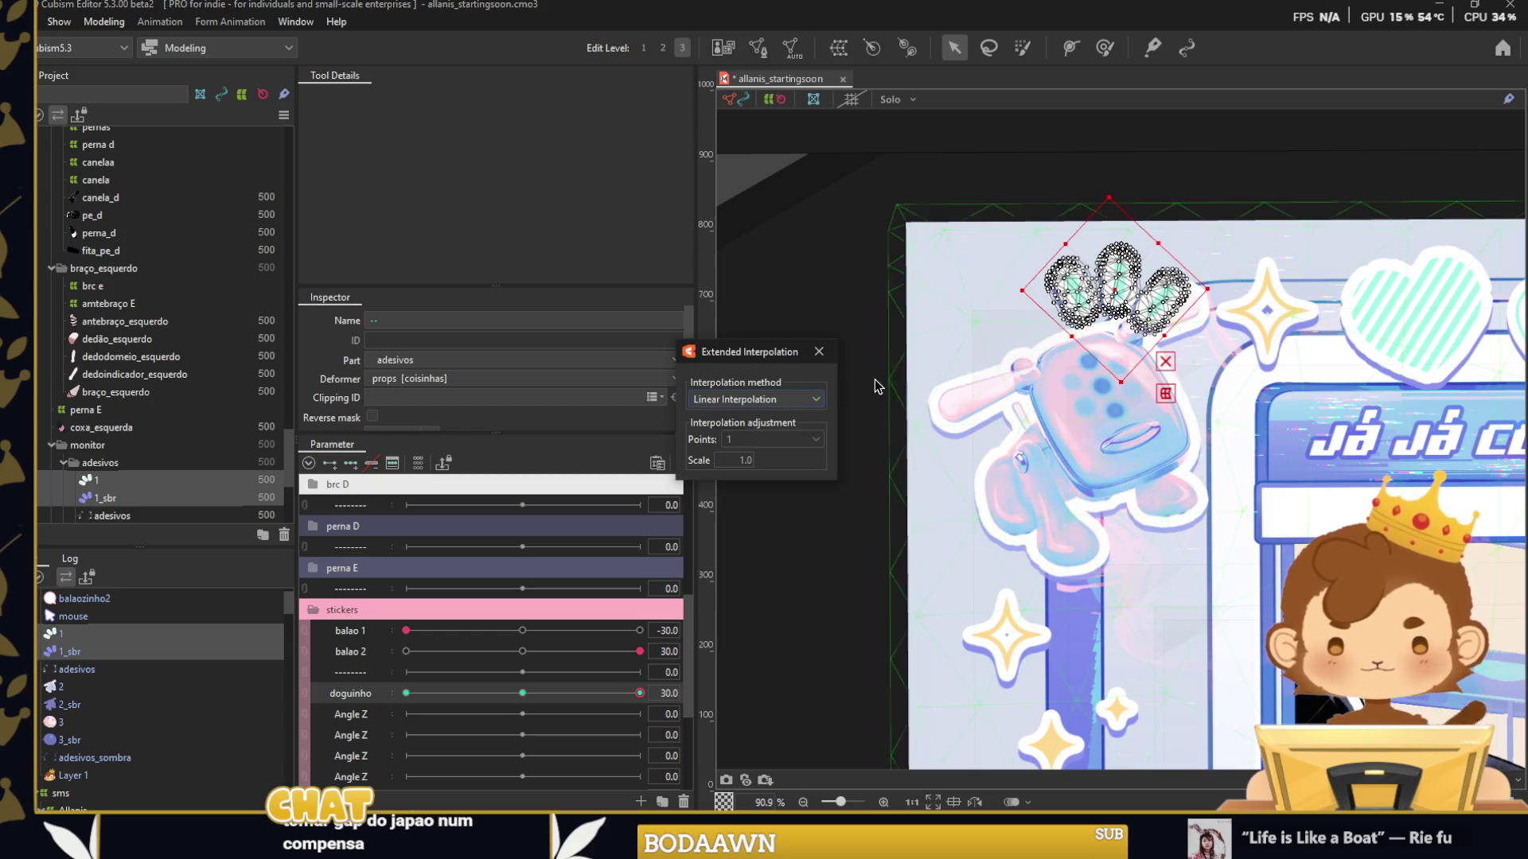
pyautogui.click(818, 352)
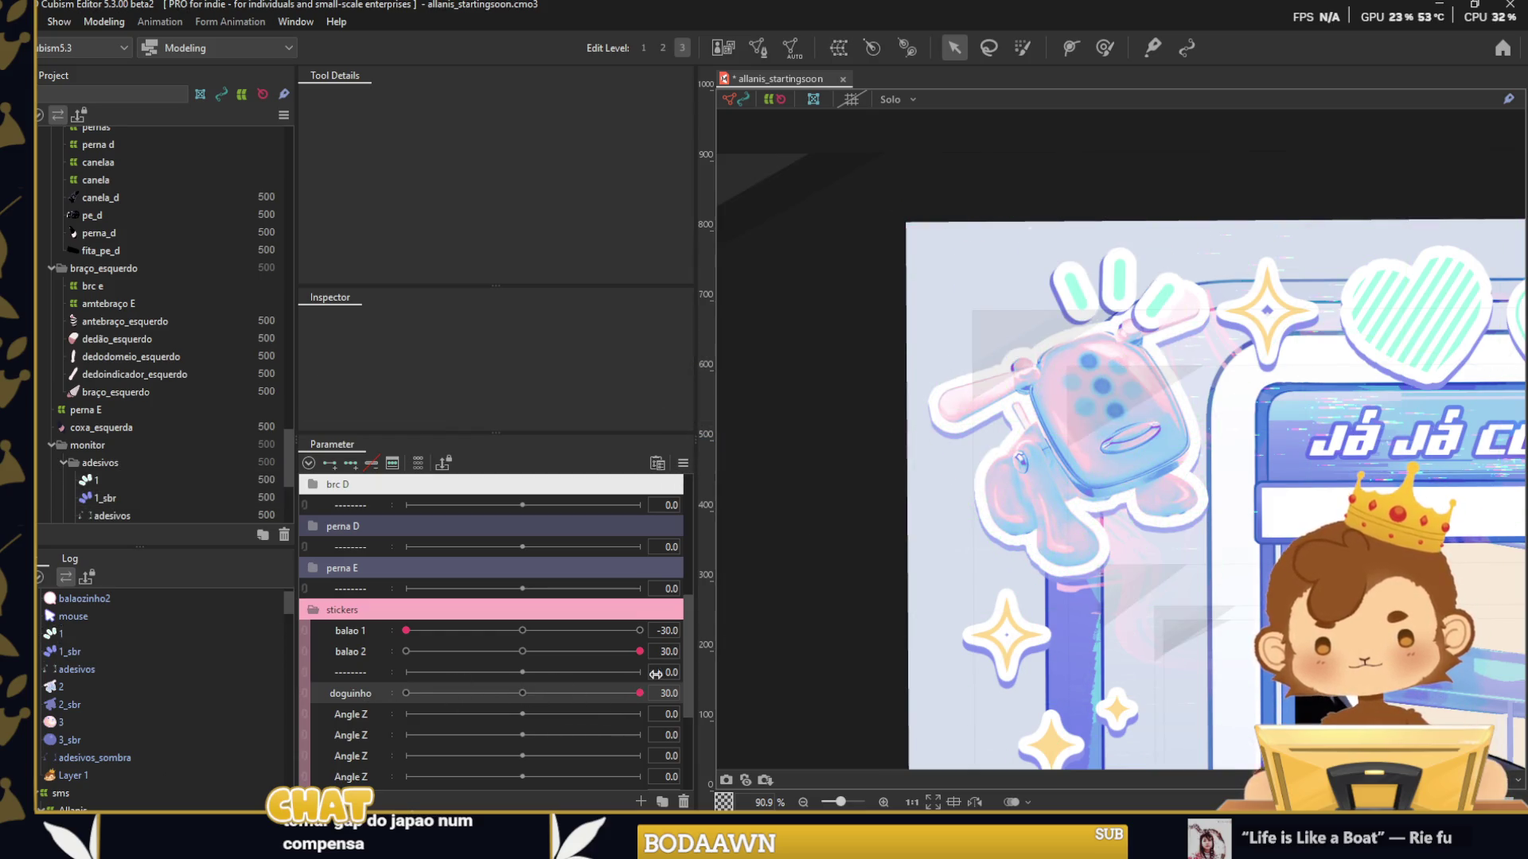
# At doguinho -30, tilt the dog sticker (2, 2_sbr) about 15° counterclockwise and nudge it left.
pyautogui.click(72, 687)
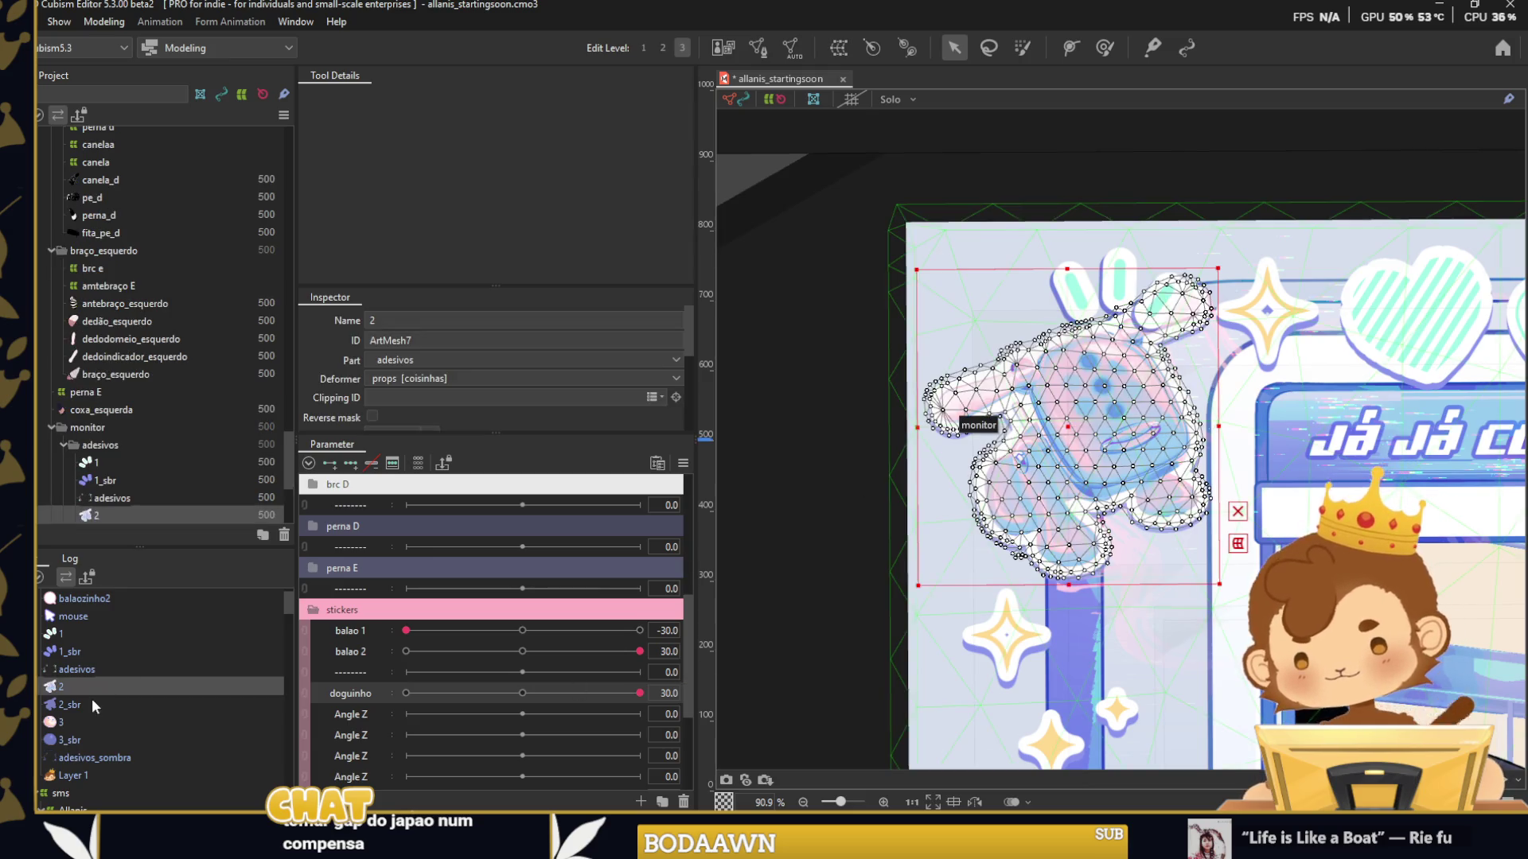
pyautogui.keyDown('ctrl'); pyautogui.click(93, 703); pyautogui.keyUp('ctrl')
pyautogui.moveTo(506, 697); pyautogui.dragTo(364, 686)
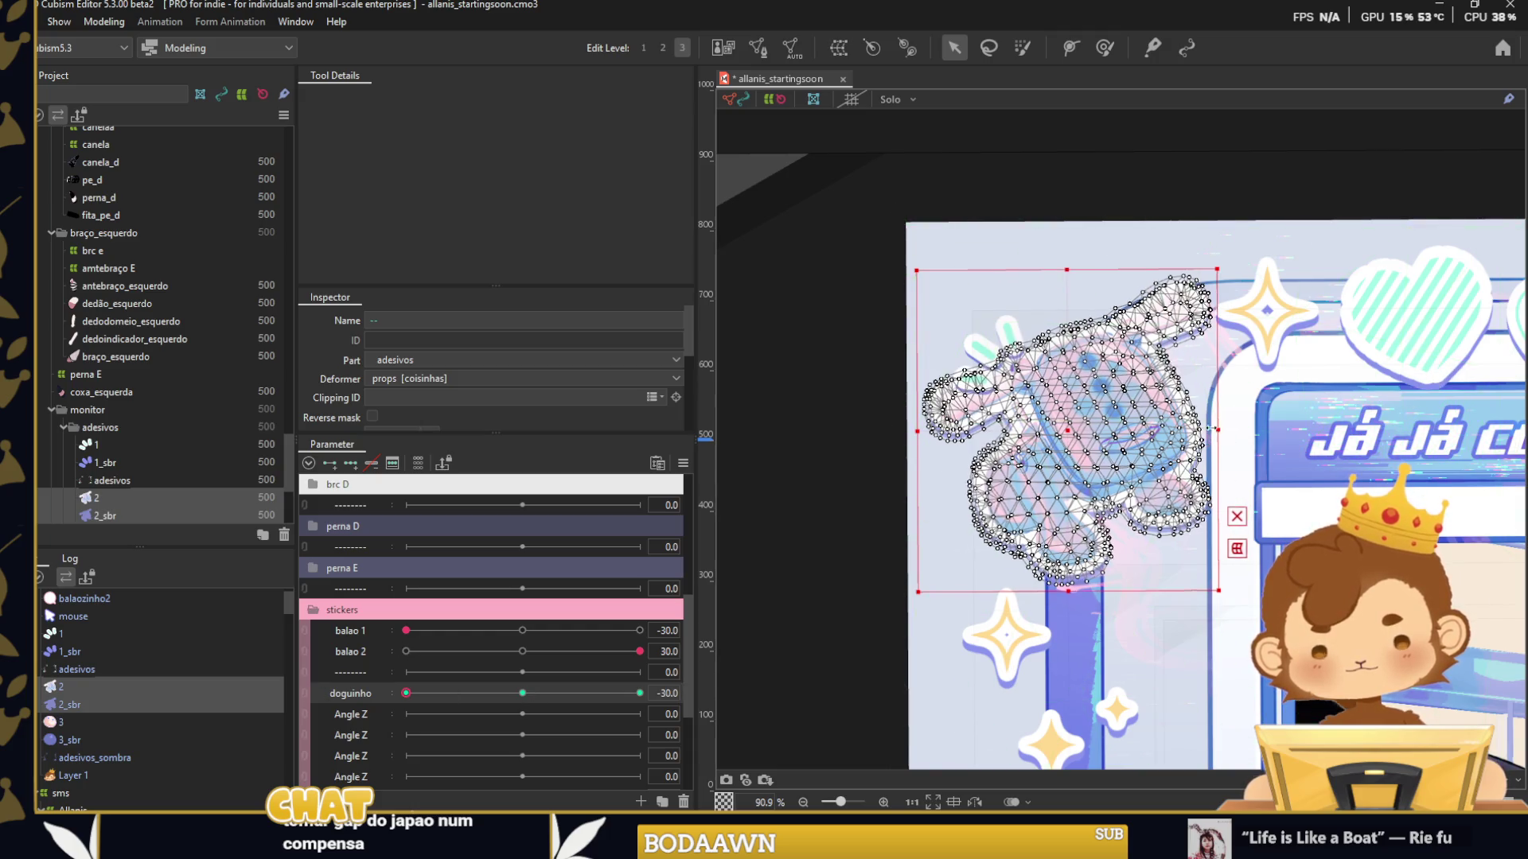
pyautogui.moveTo(1209, 443); pyautogui.dragTo(1208, 404)
pyautogui.moveTo(1087, 437); pyautogui.dragTo(1077, 435)
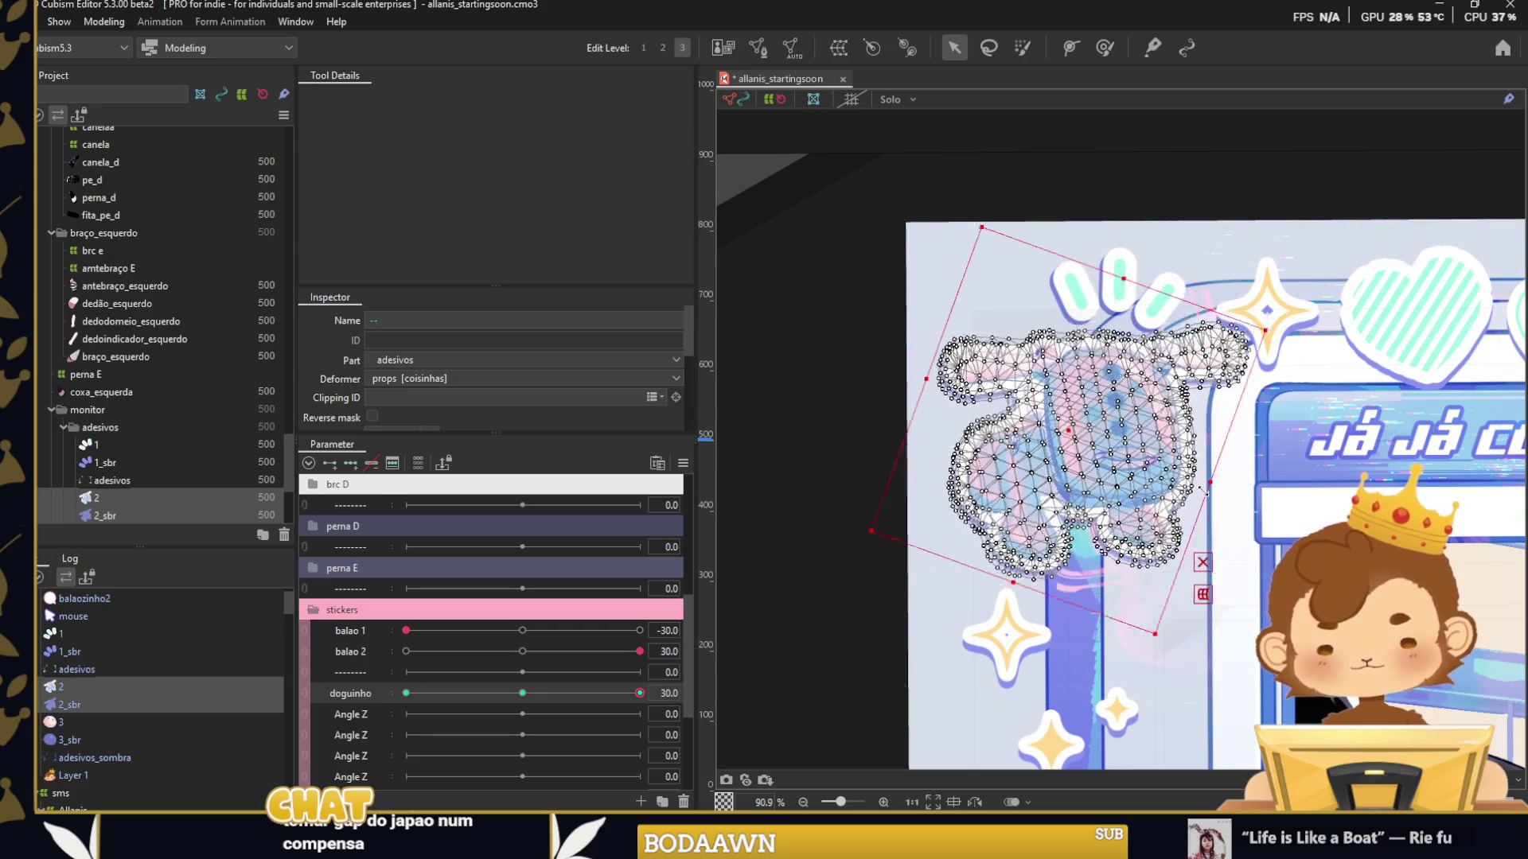
# Preview the stickers with doguinho at 30 and at its middle value.
pyautogui.moveTo(522, 693); pyautogui.dragTo(640, 693)
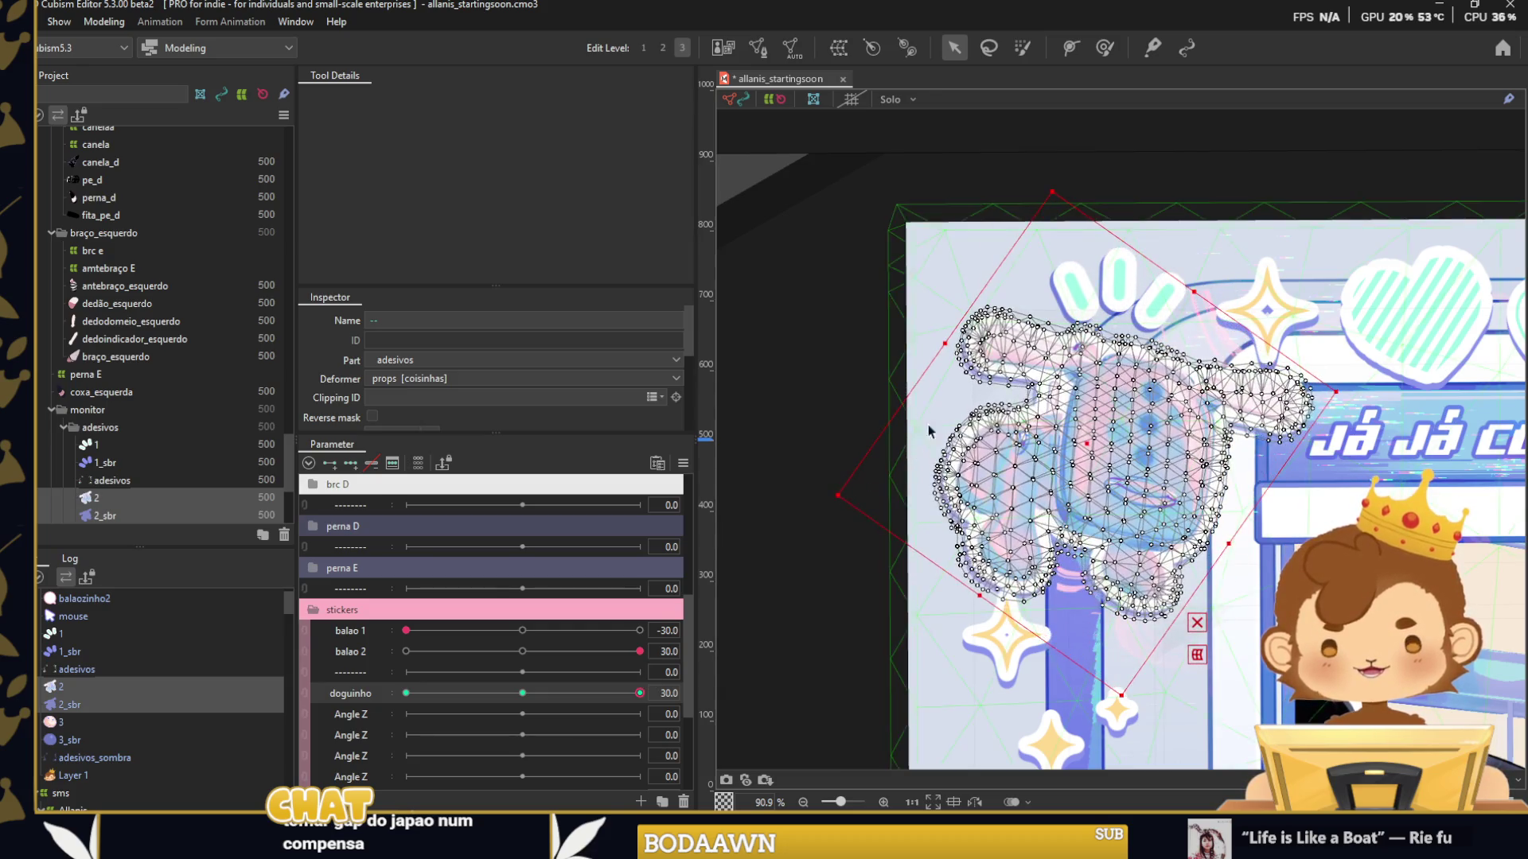
pyautogui.scroll(-5, 899, 259)
pyautogui.click(897, 251)
pyautogui.scroll(-2, 774, 373)
pyautogui.moveTo(640, 693); pyautogui.dragTo(522, 693)
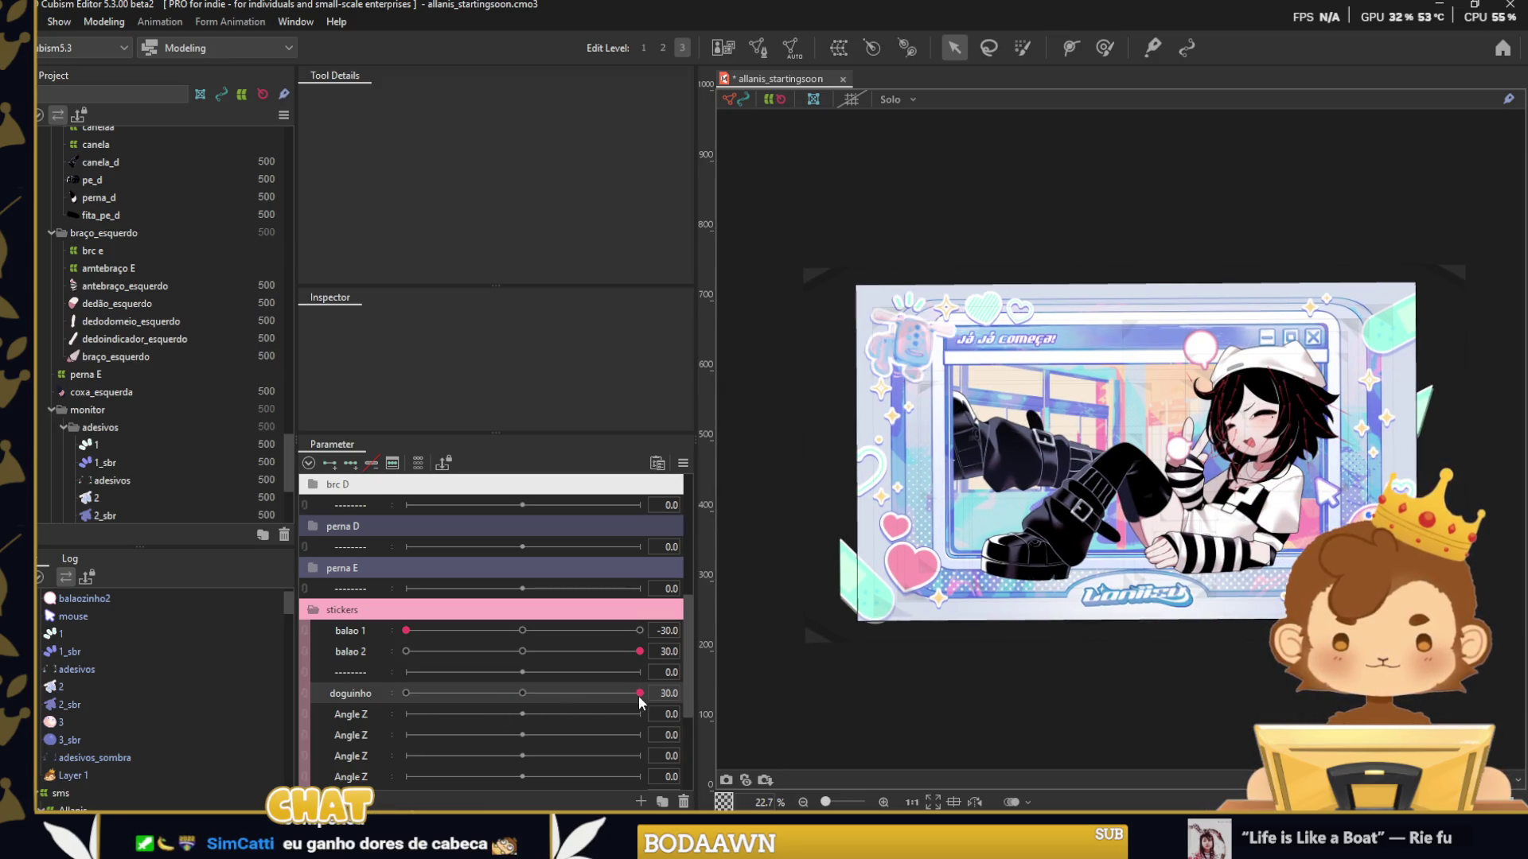
pyautogui.moveTo(522, 693); pyautogui.dragTo(639, 693)
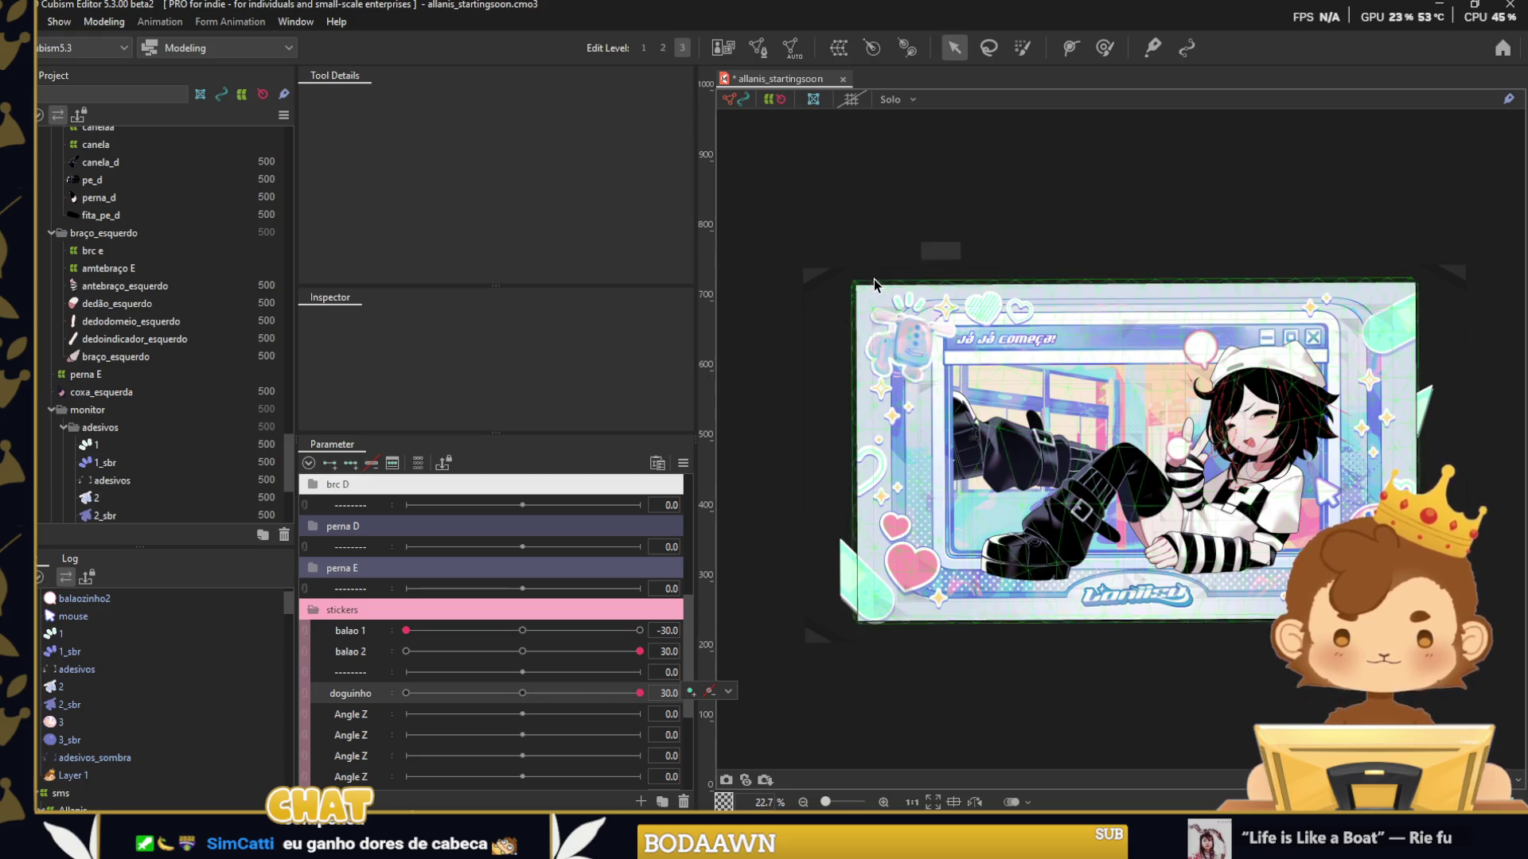
pyautogui.scroll(7, 875, 277)
# Adjust paw prints 1 and 1_sbr: clockwise and right at 30, counterclockwise and left at -30.
pyautogui.click(966, 369)
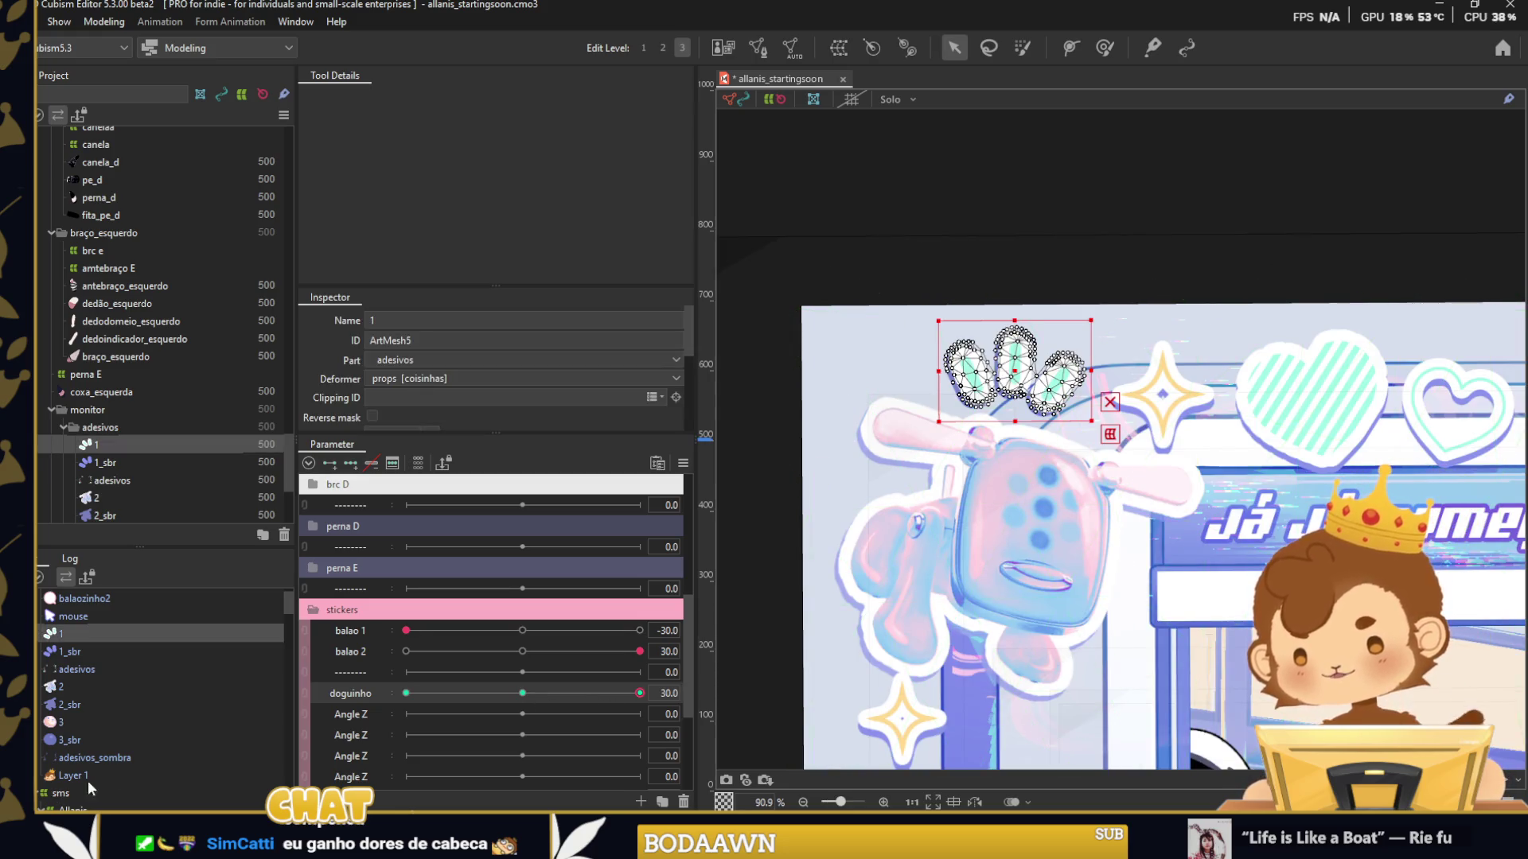
pyautogui.keyDown('ctrl'); pyautogui.click(105, 651); pyautogui.keyUp('ctrl')
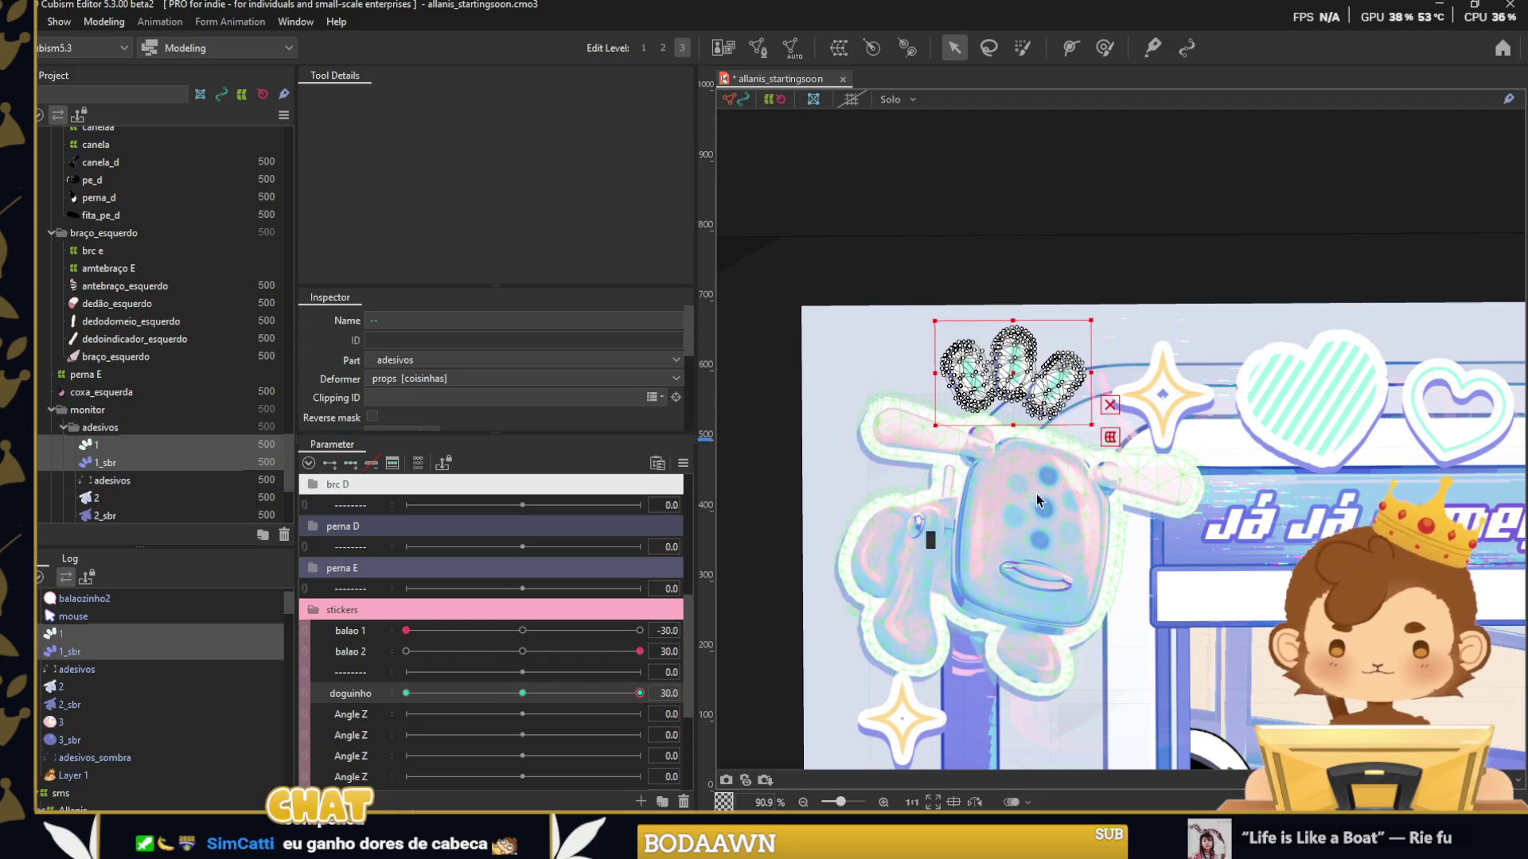
pyautogui.moveTo(1090, 320); pyautogui.dragTo(1151, 369)
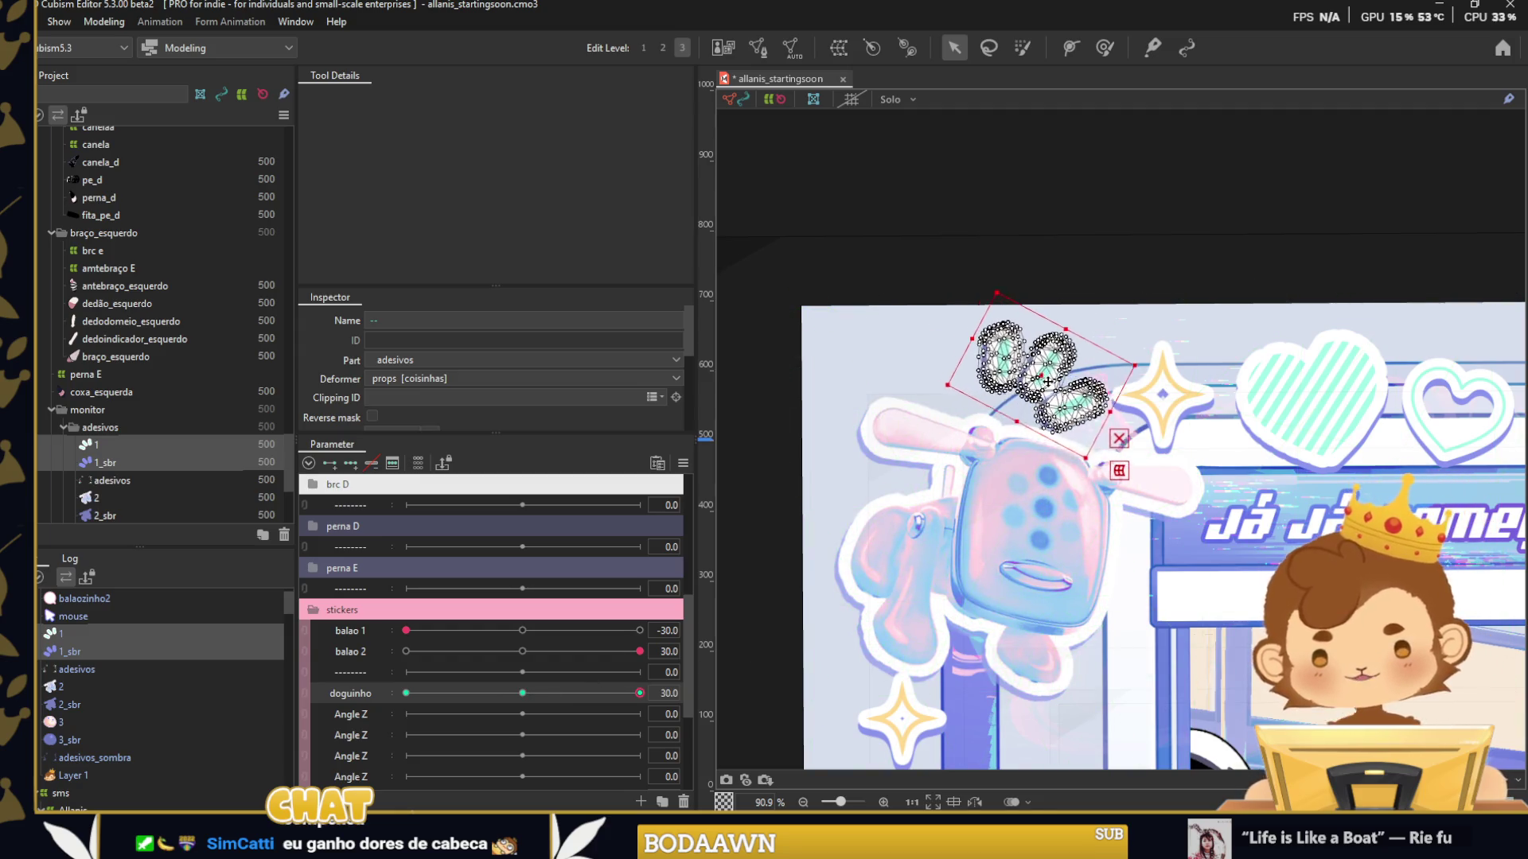
pyautogui.moveTo(556, 698); pyautogui.dragTo(393, 704)
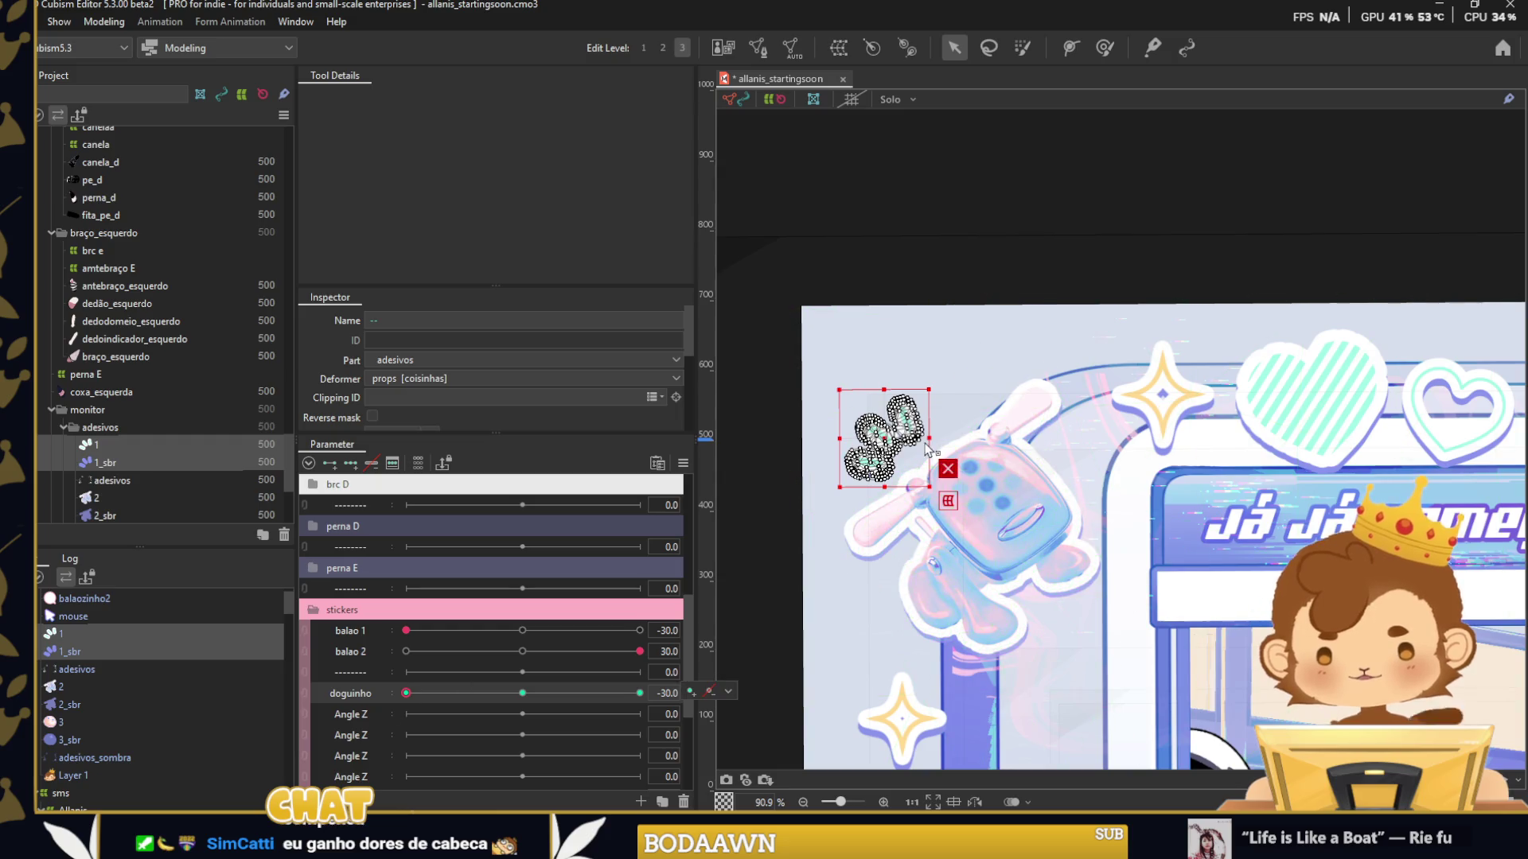
pyautogui.moveTo(935, 414); pyautogui.dragTo(955, 208)
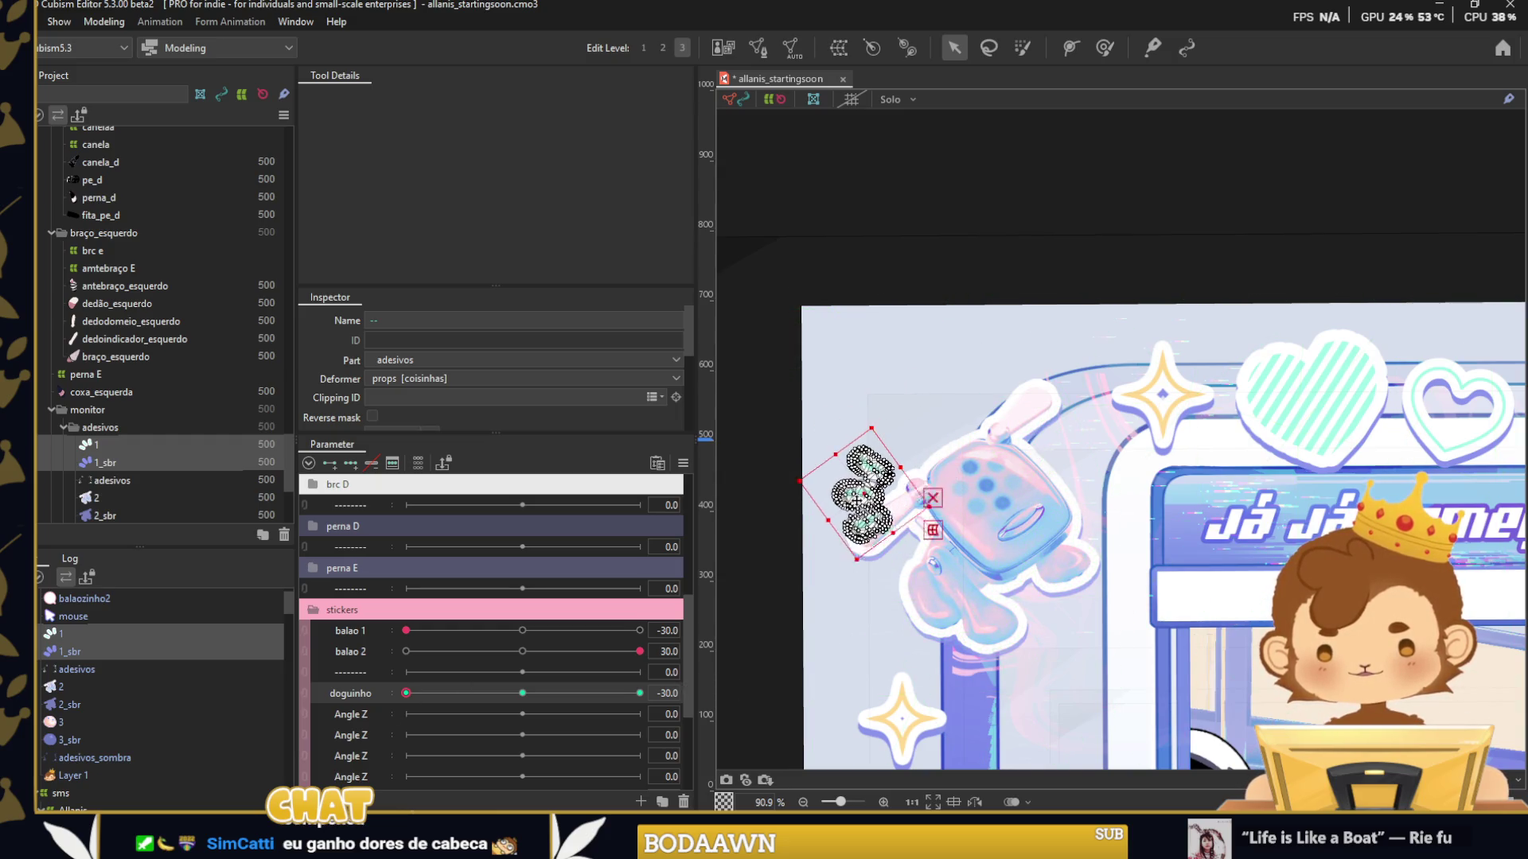
pyautogui.click(954, 208)
# Back at doguinho 30, rotate the paw prints about 18° clockwise and lower them slightly.
pyautogui.scroll(-5, 887, 306)
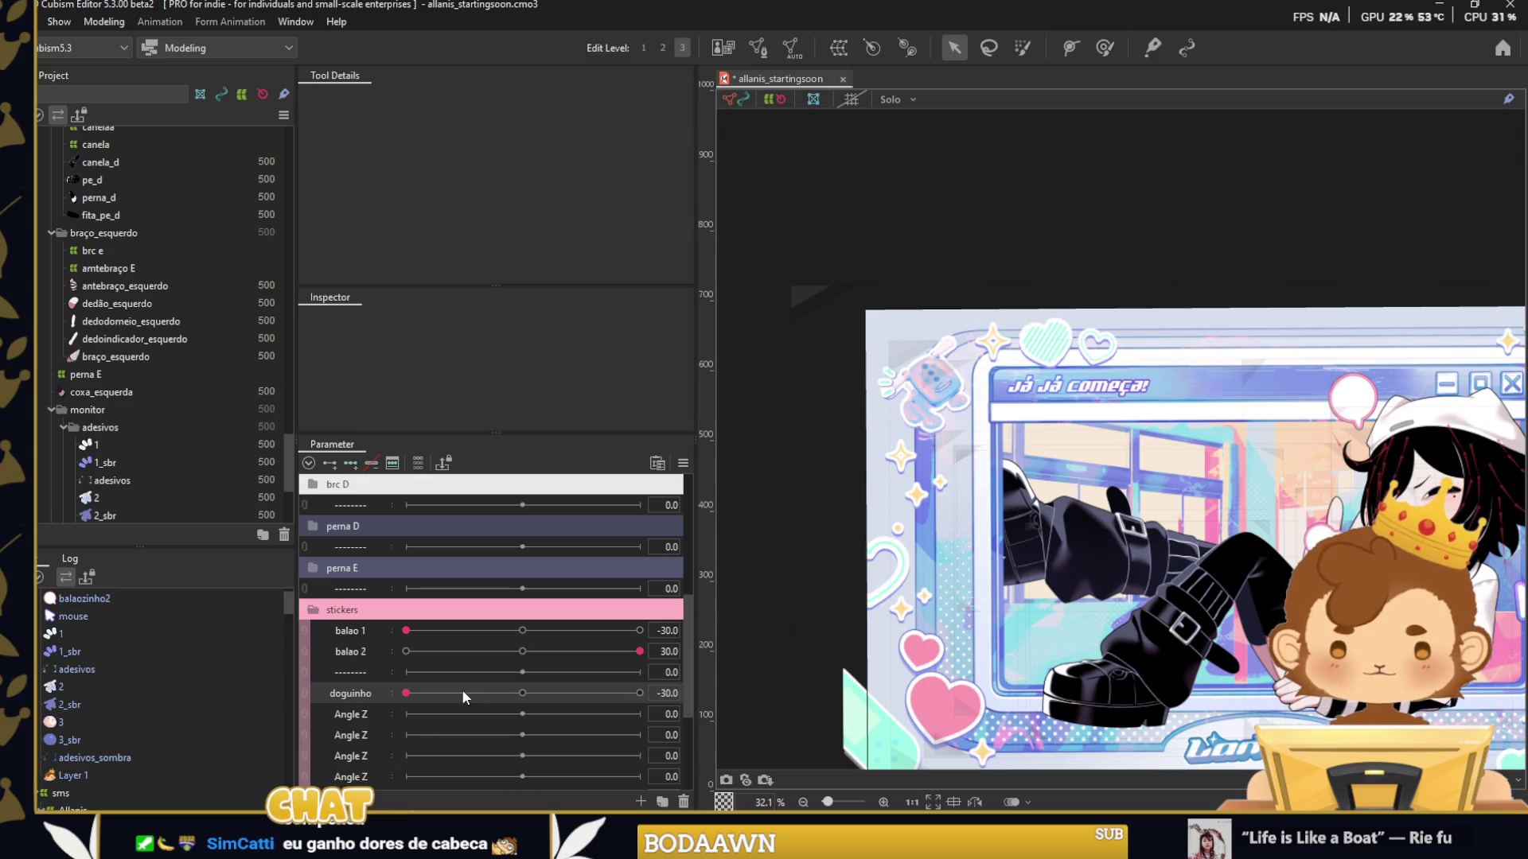
pyautogui.moveTo(462, 693); pyautogui.dragTo(639, 693)
pyautogui.scroll(5, 1025, 336)
pyautogui.click(1025, 337)
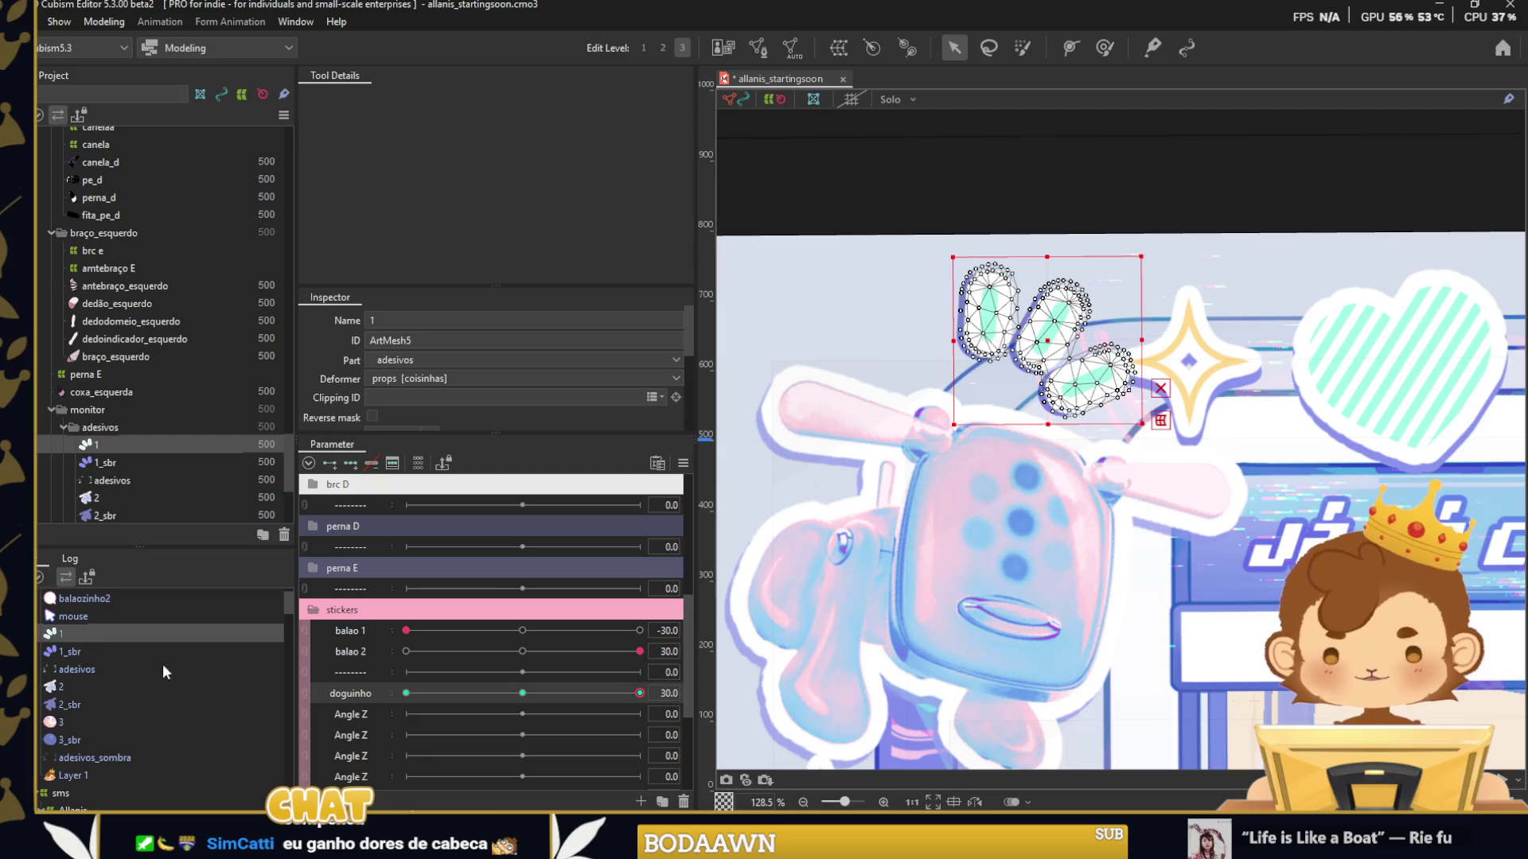
pyautogui.keyDown('ctrl'); pyautogui.click(159, 652); pyautogui.keyUp('ctrl')
pyautogui.moveTo(1149, 248); pyautogui.dragTo(1171, 285)
pyautogui.moveTo(1051, 335); pyautogui.dragTo(1078, 402)
pyautogui.scroll(-6, 1146, 422)
pyautogui.click(1176, 423)
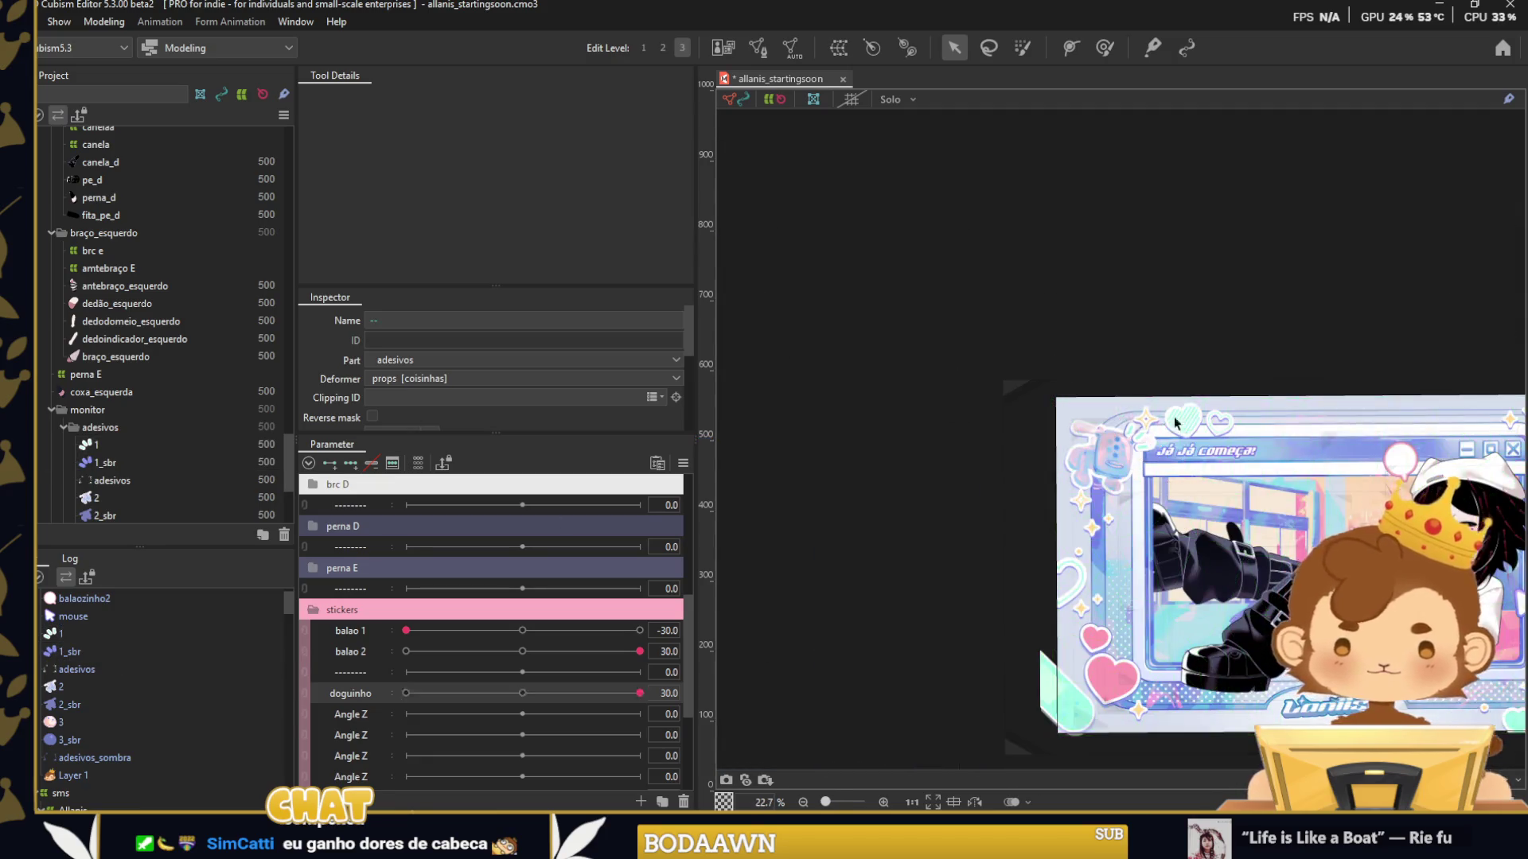
# With doguinho at -30, select adesivos_sombra and enter Mesh Edit mode on it.
pyautogui.moveTo(1075, 524); pyautogui.dragTo(823, 449)
pyautogui.moveTo(639, 693); pyautogui.dragTo(367, 714)
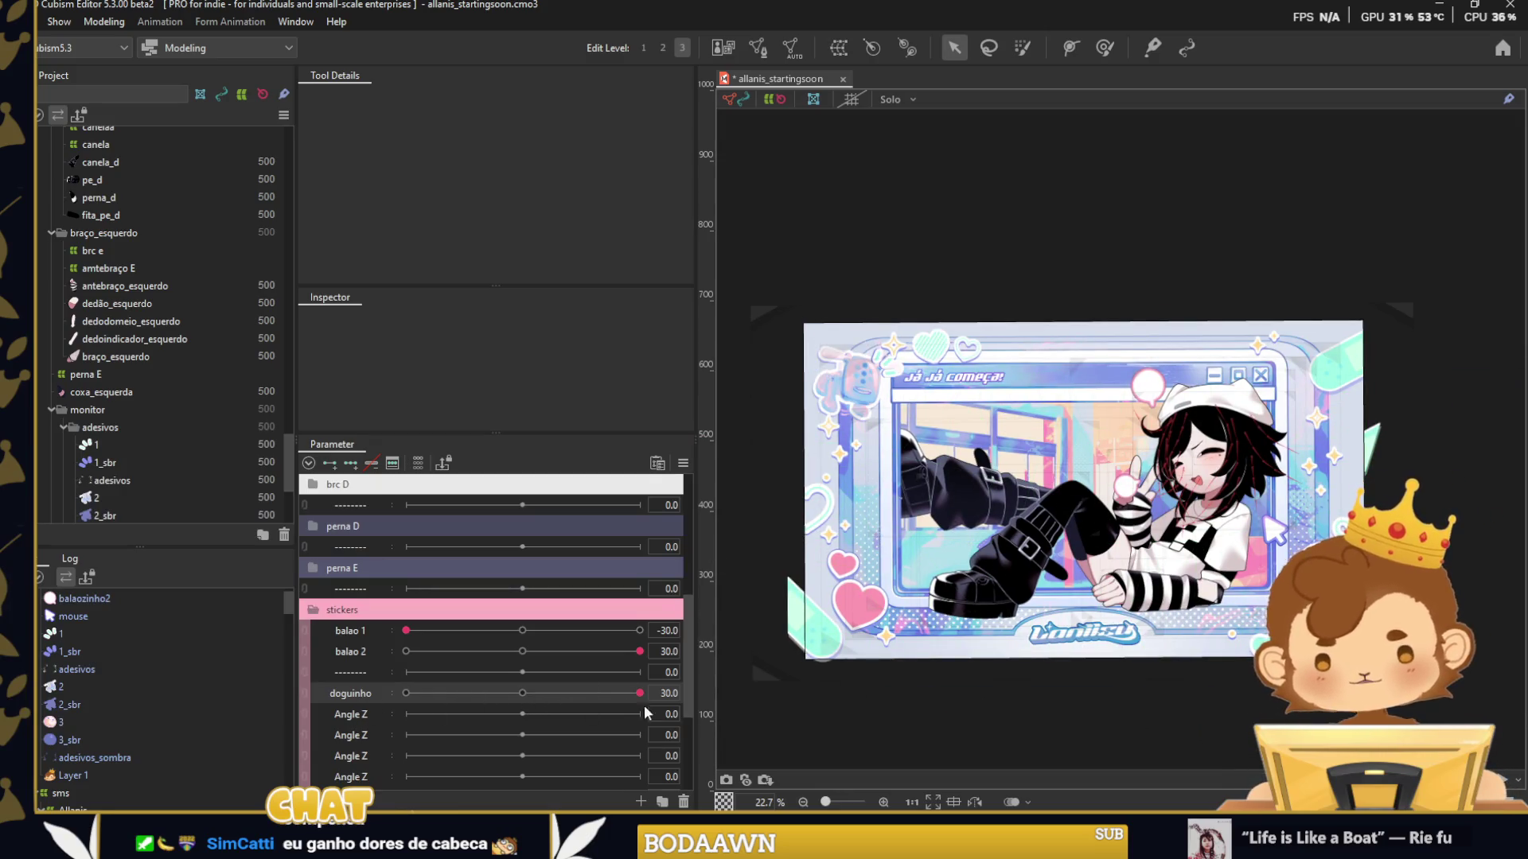
pyautogui.scroll(2, 835, 397)
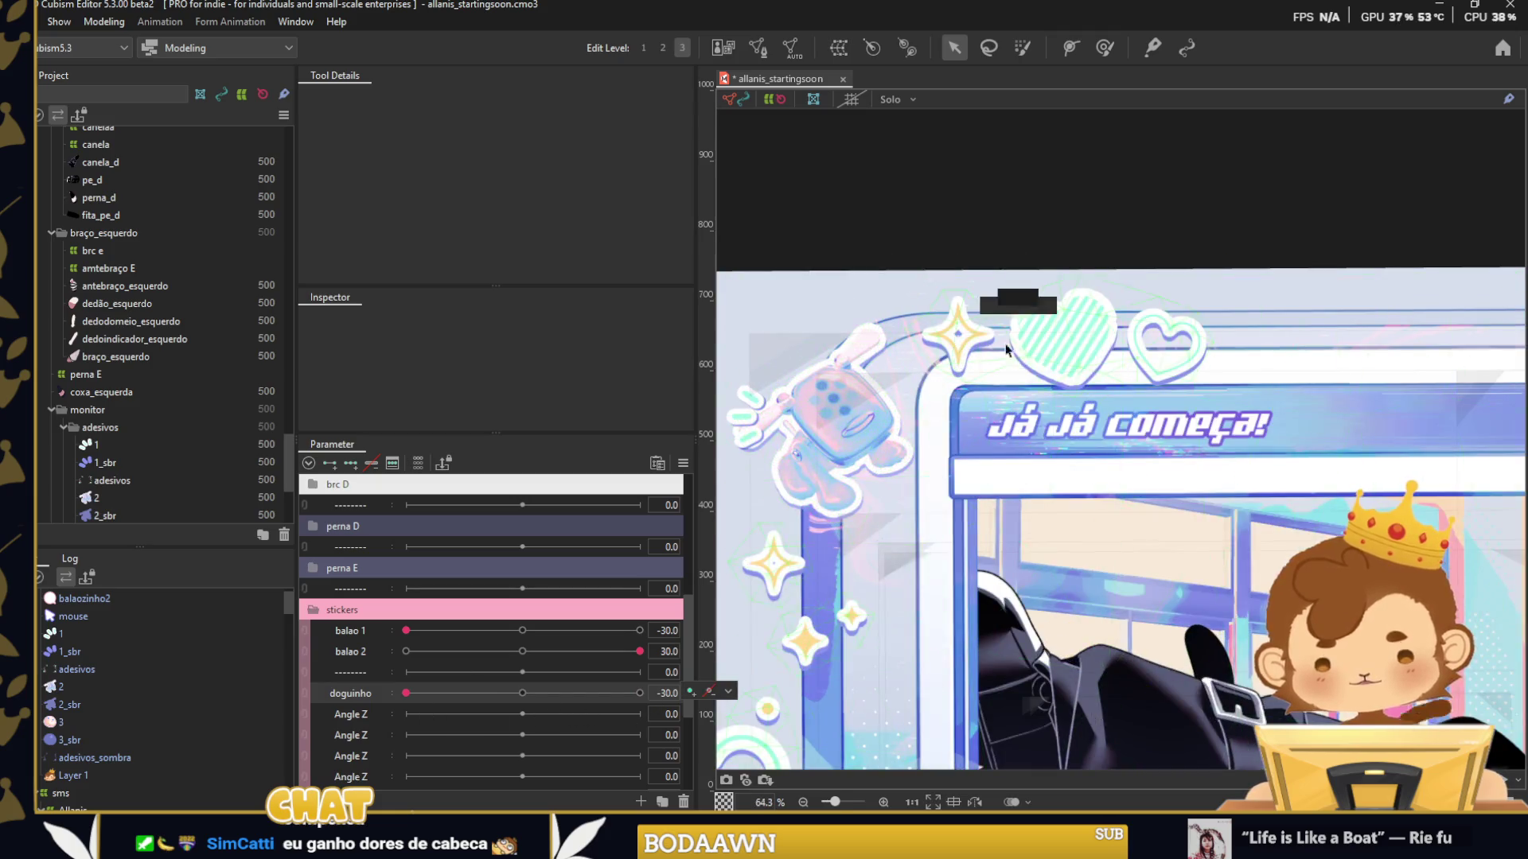
pyautogui.click(1009, 338)
pyautogui.scroll(-1, 1009, 338)
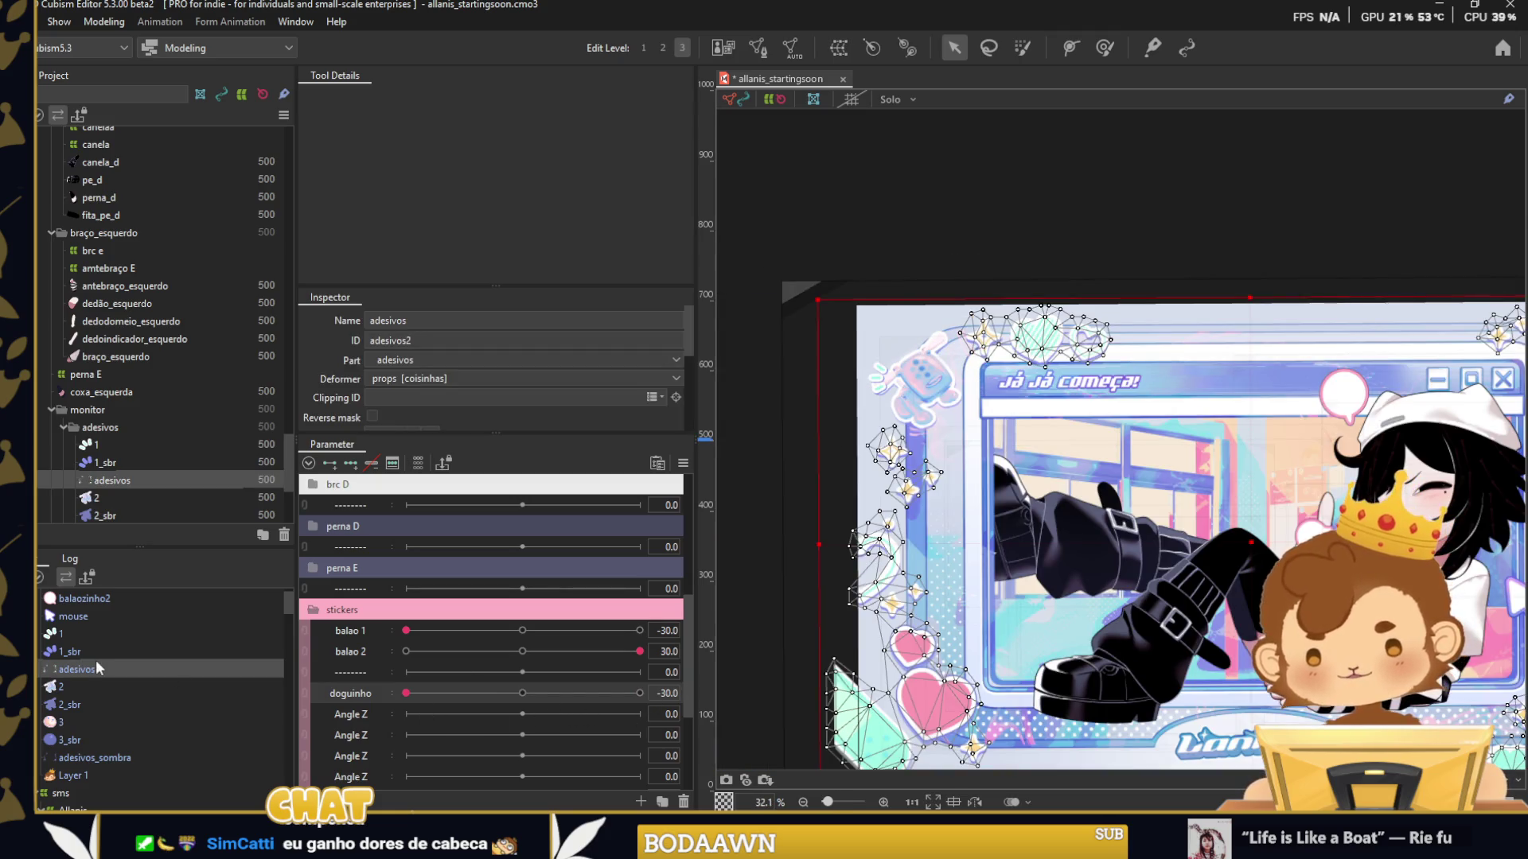
pyautogui.keyDown('ctrl'); pyautogui.click(98, 755); pyautogui.keyUp('ctrl')
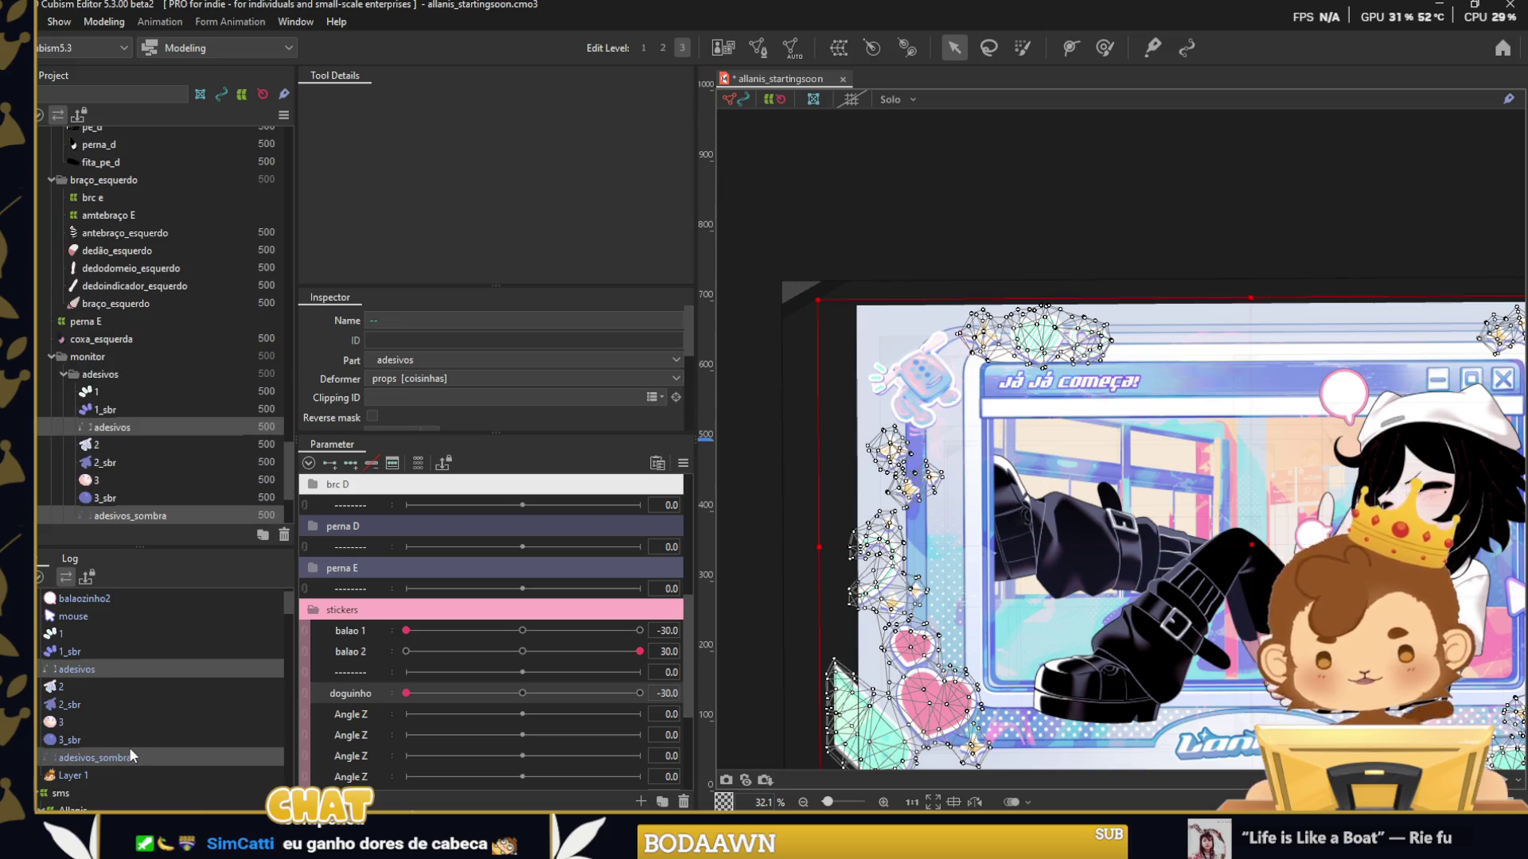
pyautogui.click(169, 737)
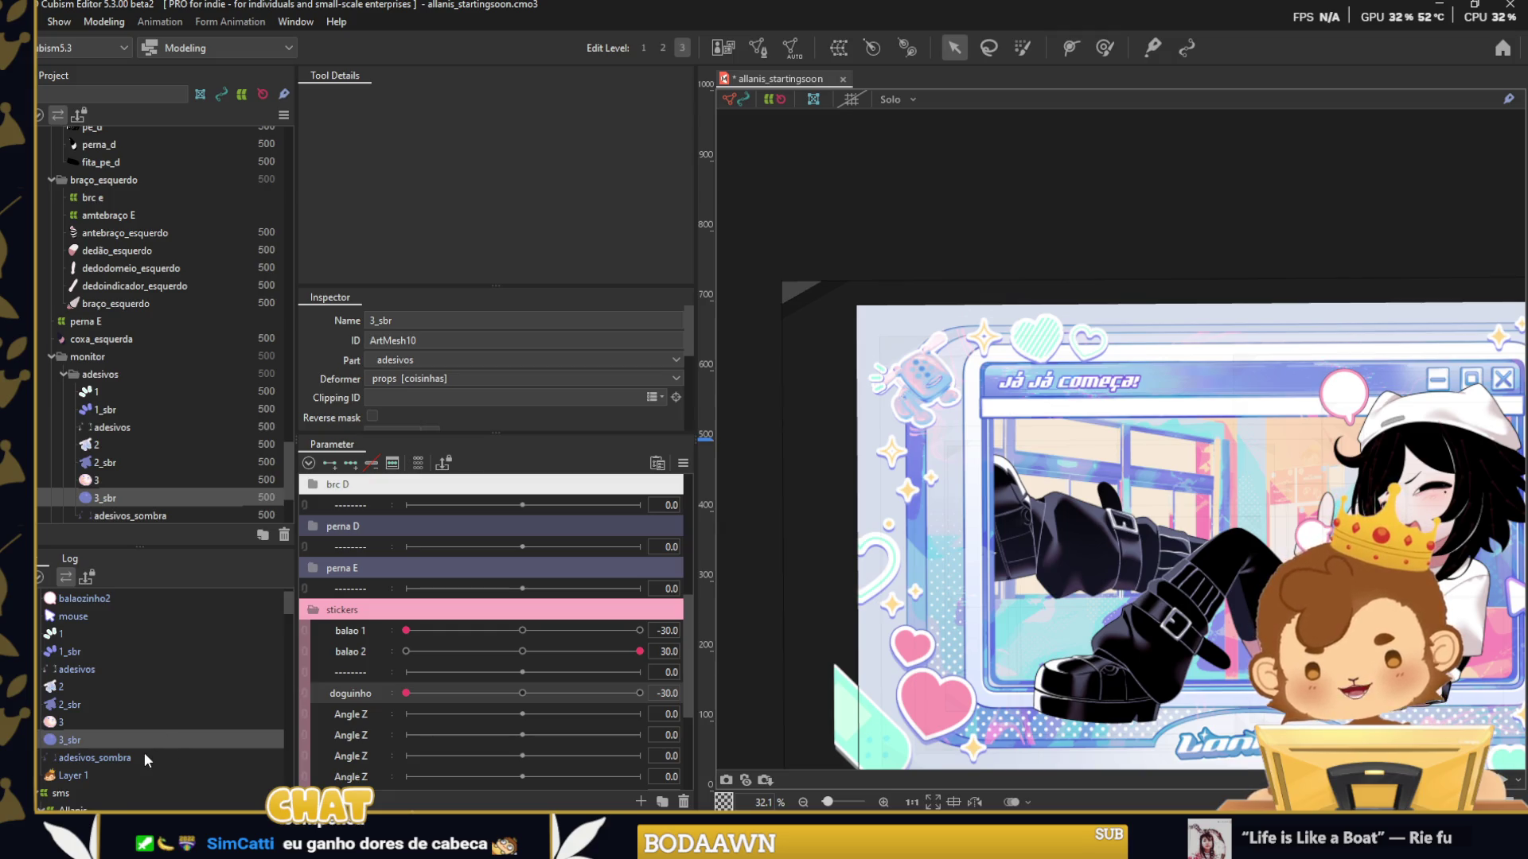
pyautogui.click(145, 756)
pyautogui.doubleClick(905, 625)
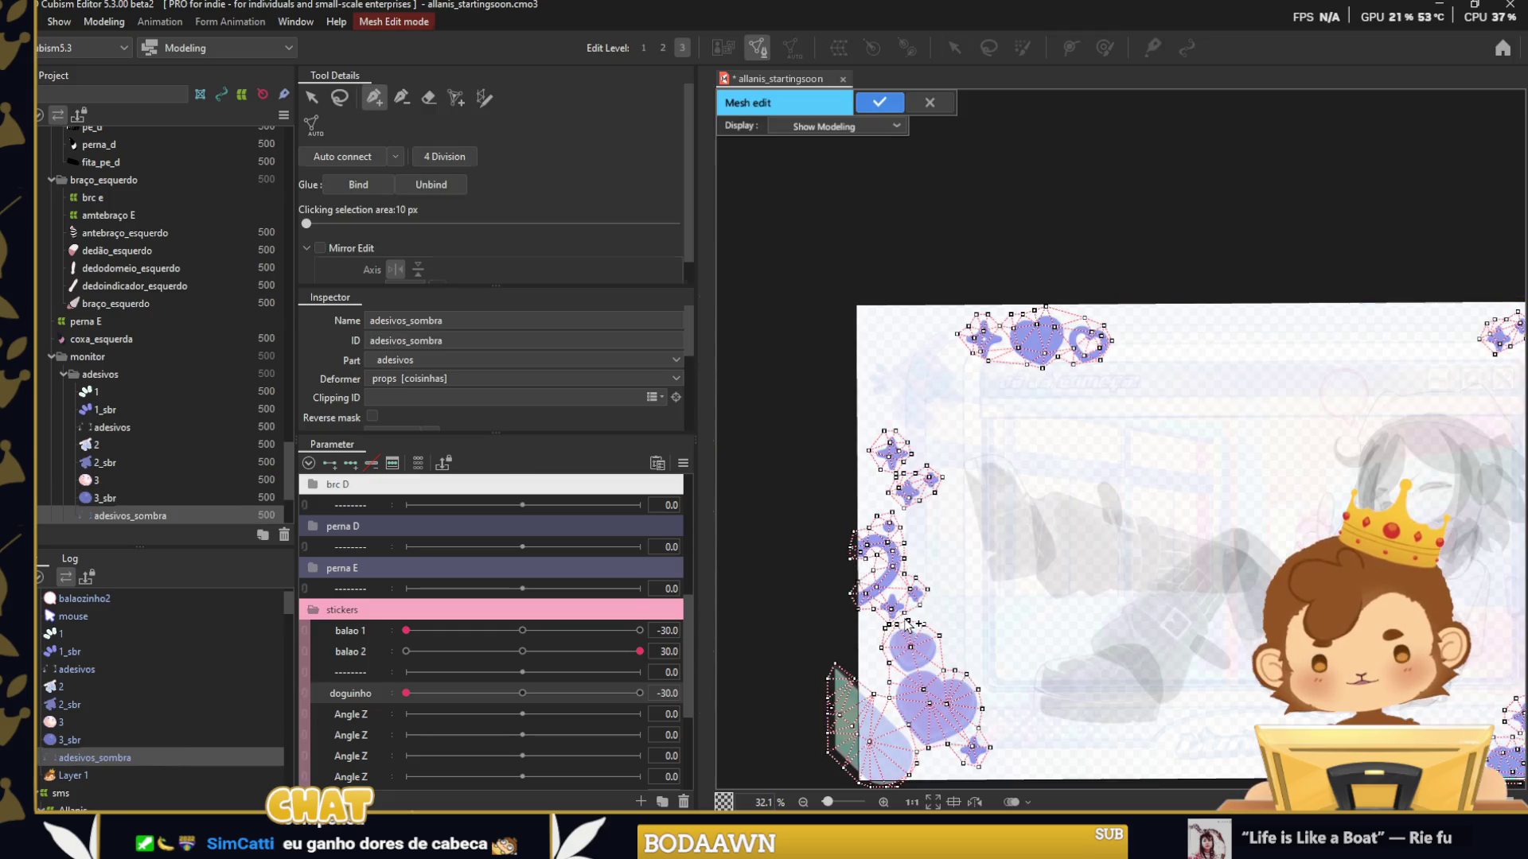
# Return to the mesh pen and pan the view to the star and heart shadow stickers.
pyautogui.scroll(-3, 873, 628)
pyautogui.press('e')
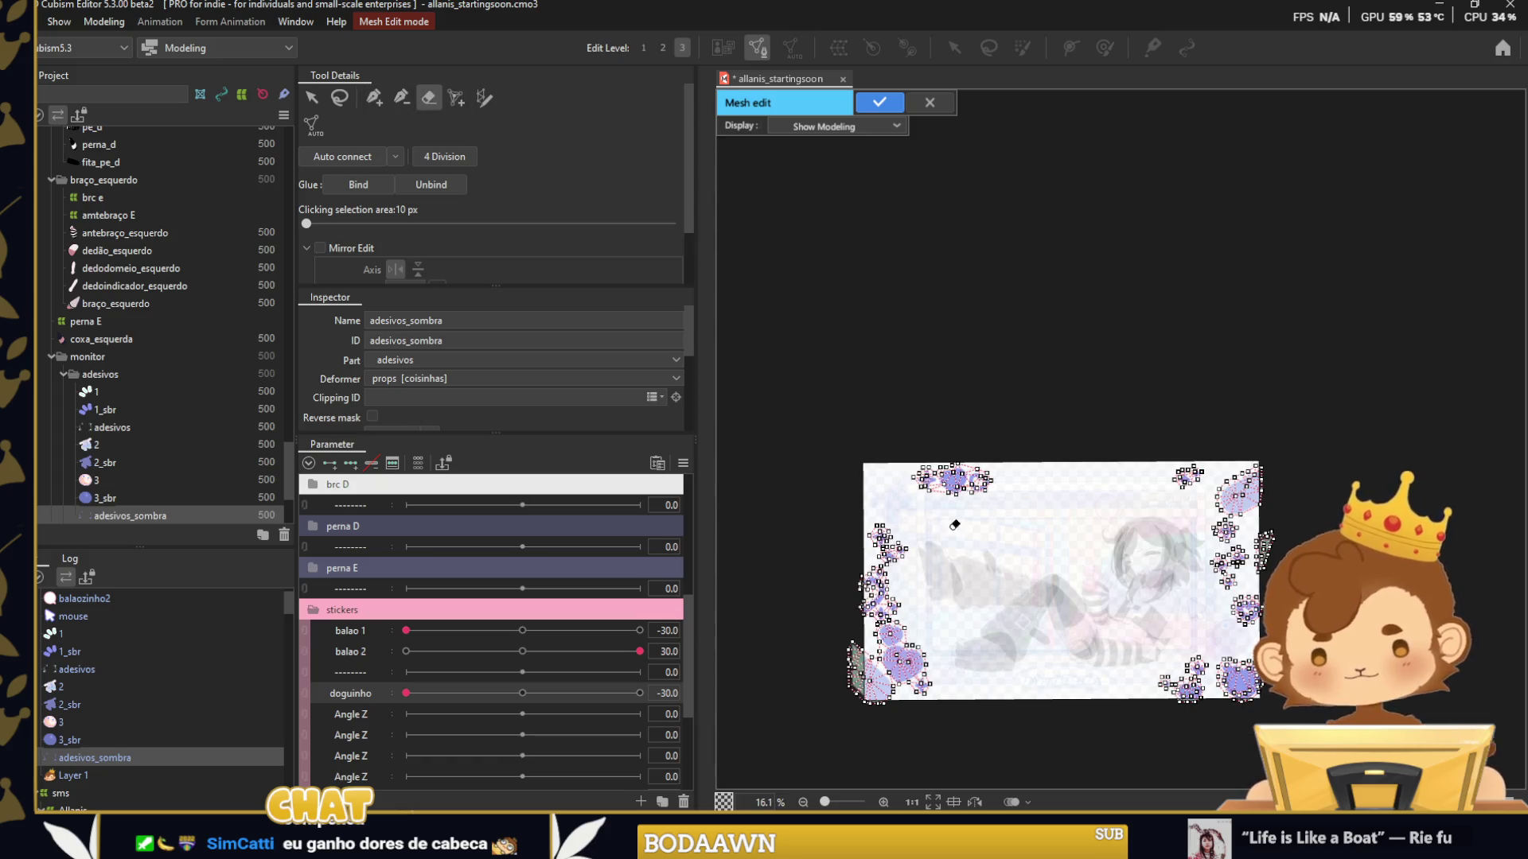
pyautogui.scroll(6, 946, 517)
pyautogui.press('p')
pyautogui.rightClick(1122, 434)
pyautogui.scroll(4, 1061, 415)
pyautogui.moveTo(879, 340); pyautogui.dragTo(1047, 405)
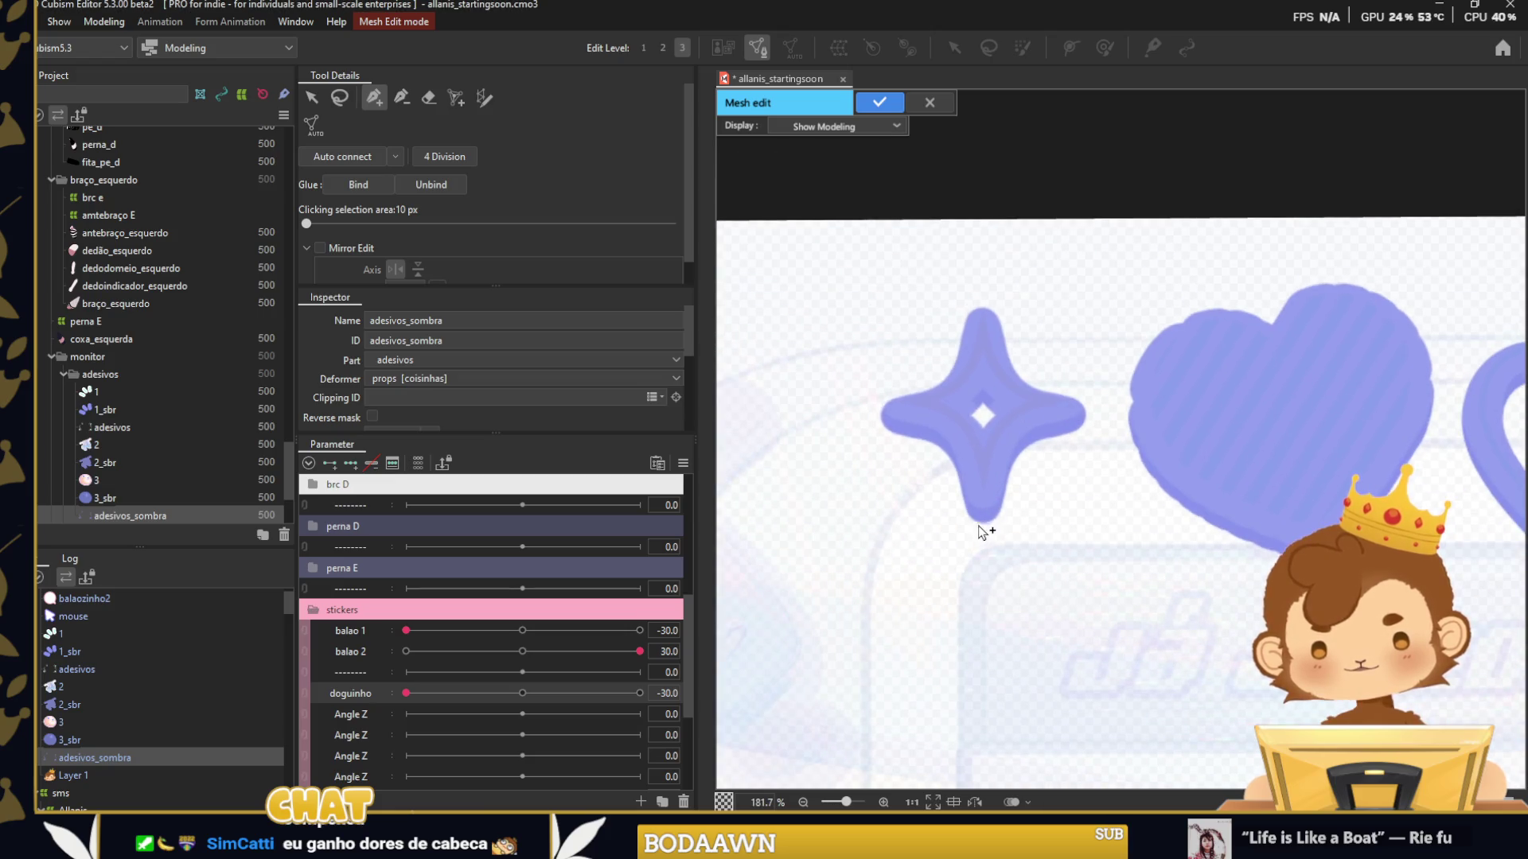
# Outline the star shadow with five hand-placed mesh points, closing the loop.
pyautogui.click(1089, 438)
pyautogui.click(1096, 391)
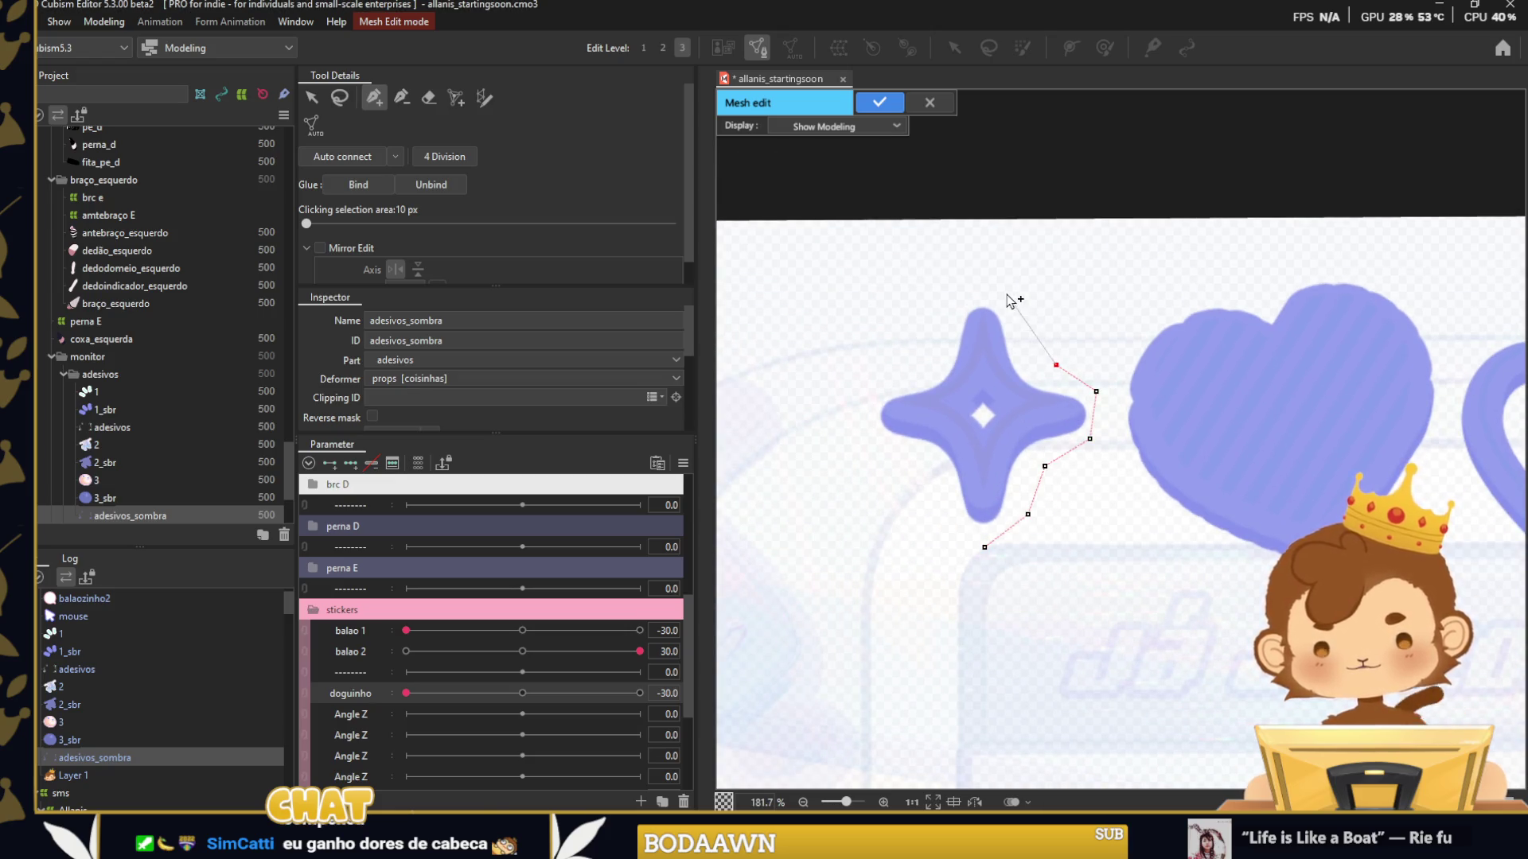
pyautogui.click(945, 334)
pyautogui.click(919, 371)
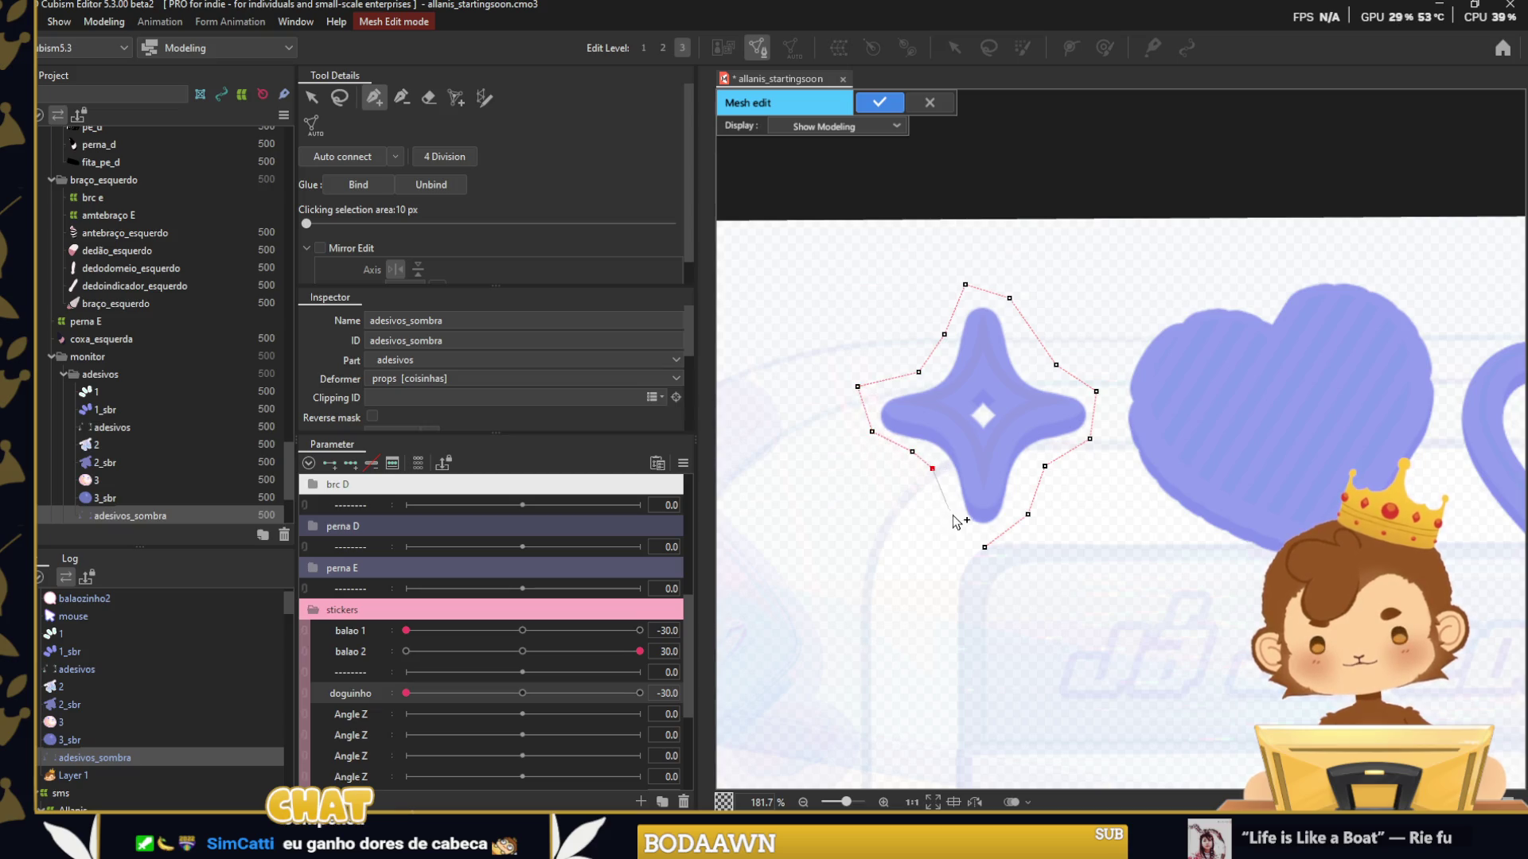
pyautogui.click(985, 548)
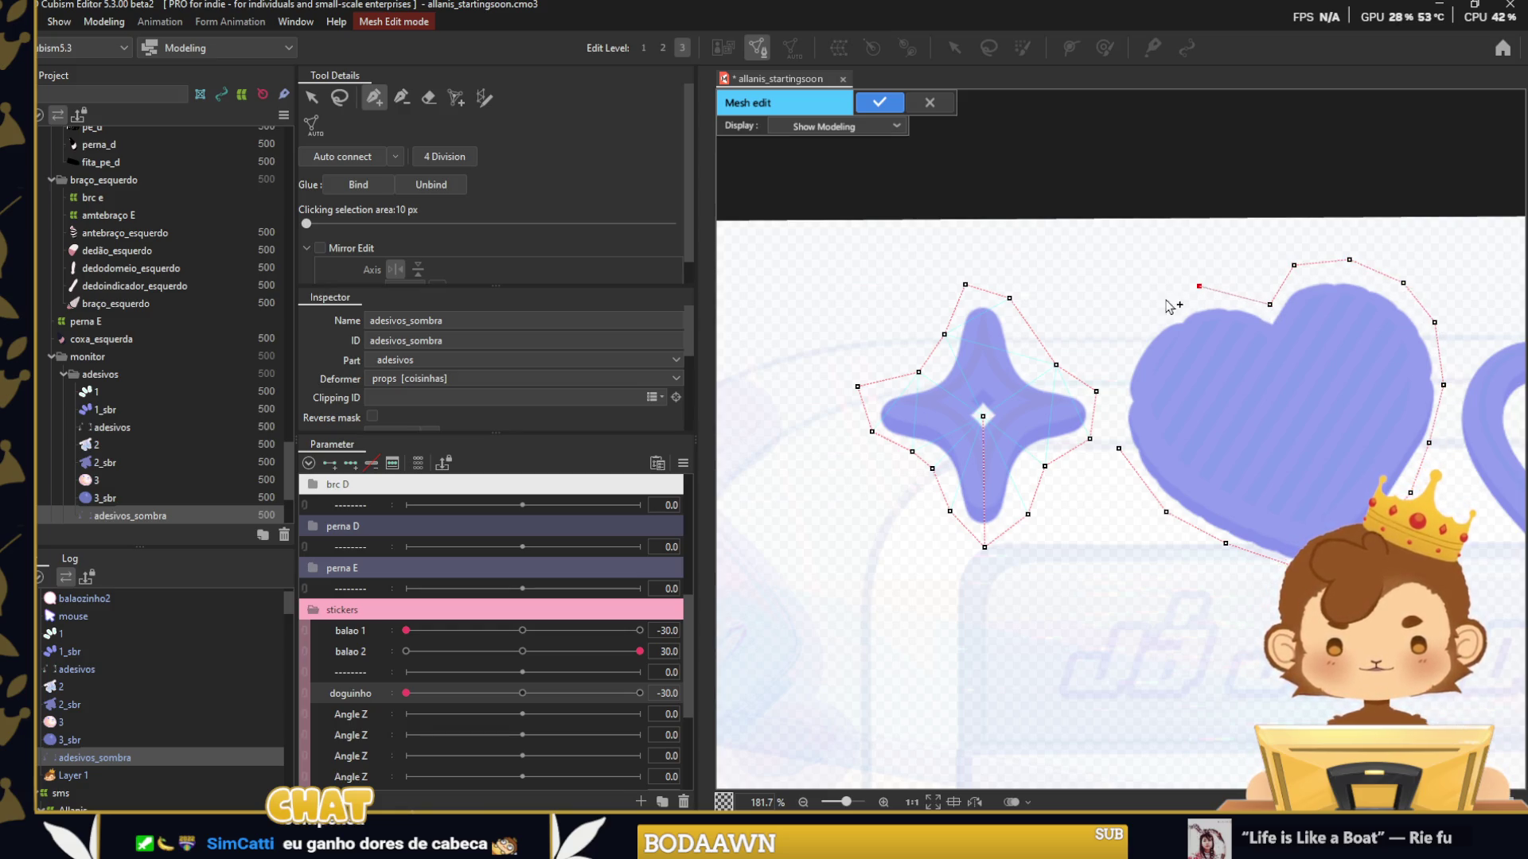
pyautogui.moveTo(1298, 424); pyautogui.dragTo(899, 427)
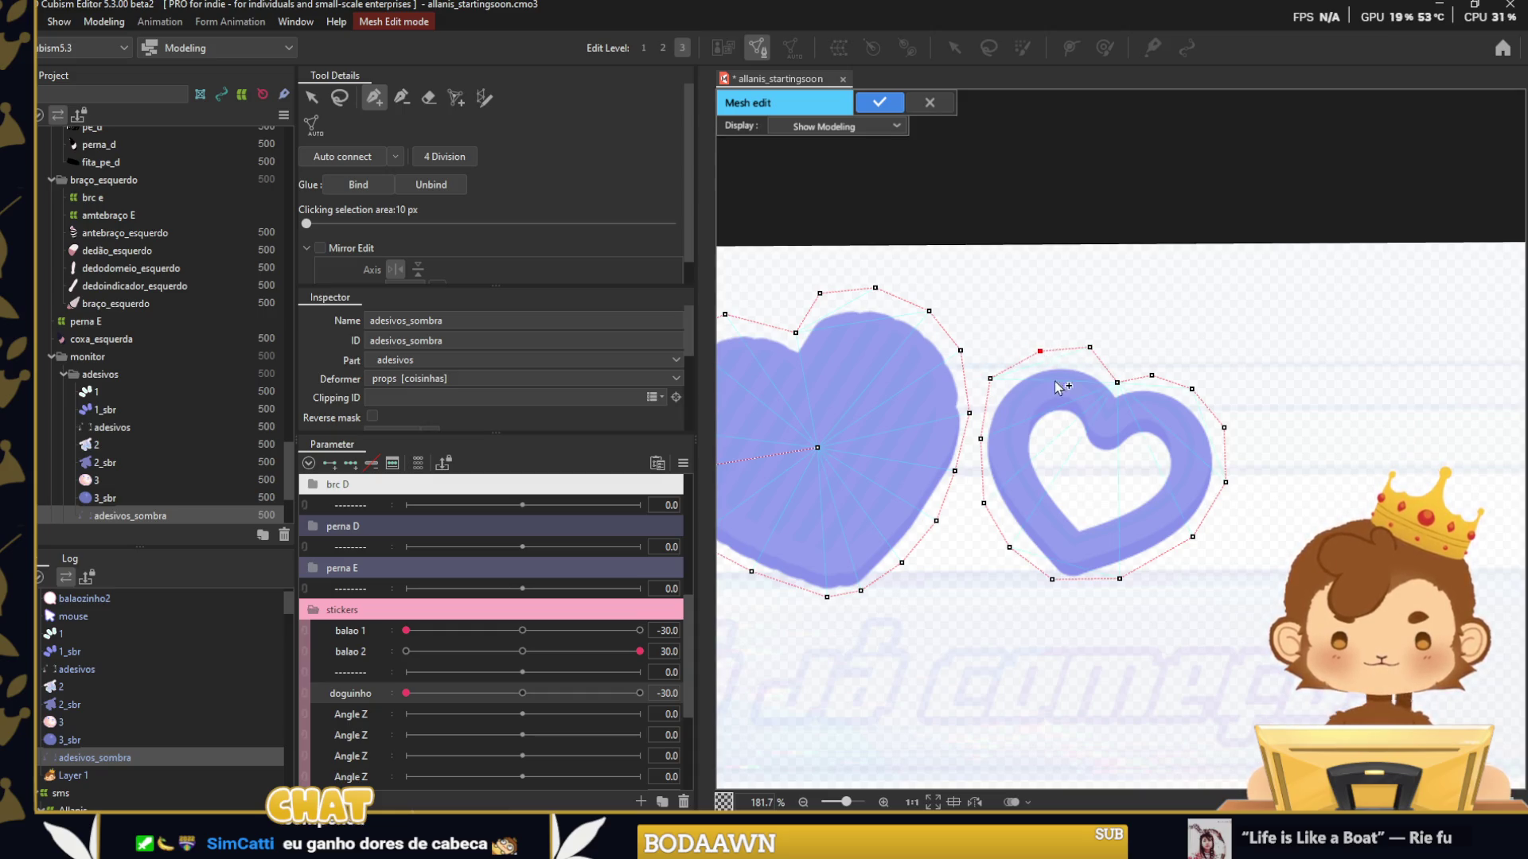
pyautogui.scroll(-5, 1105, 482)
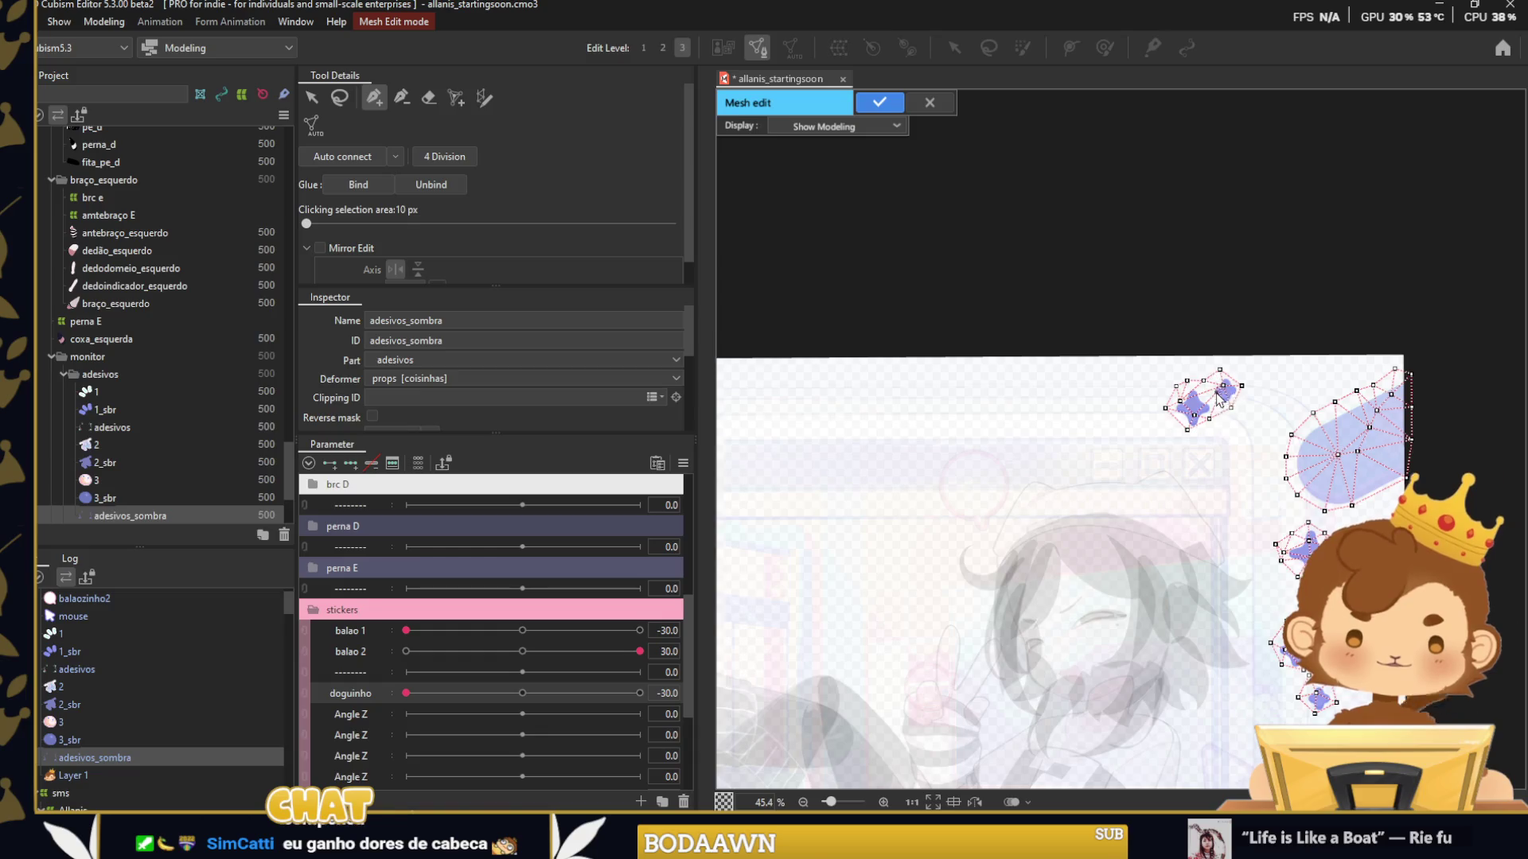
# Erase the old mesh on the two stars and place new outline points around the star.
pyautogui.scroll(5, 1218, 398)
pyautogui.press('e')
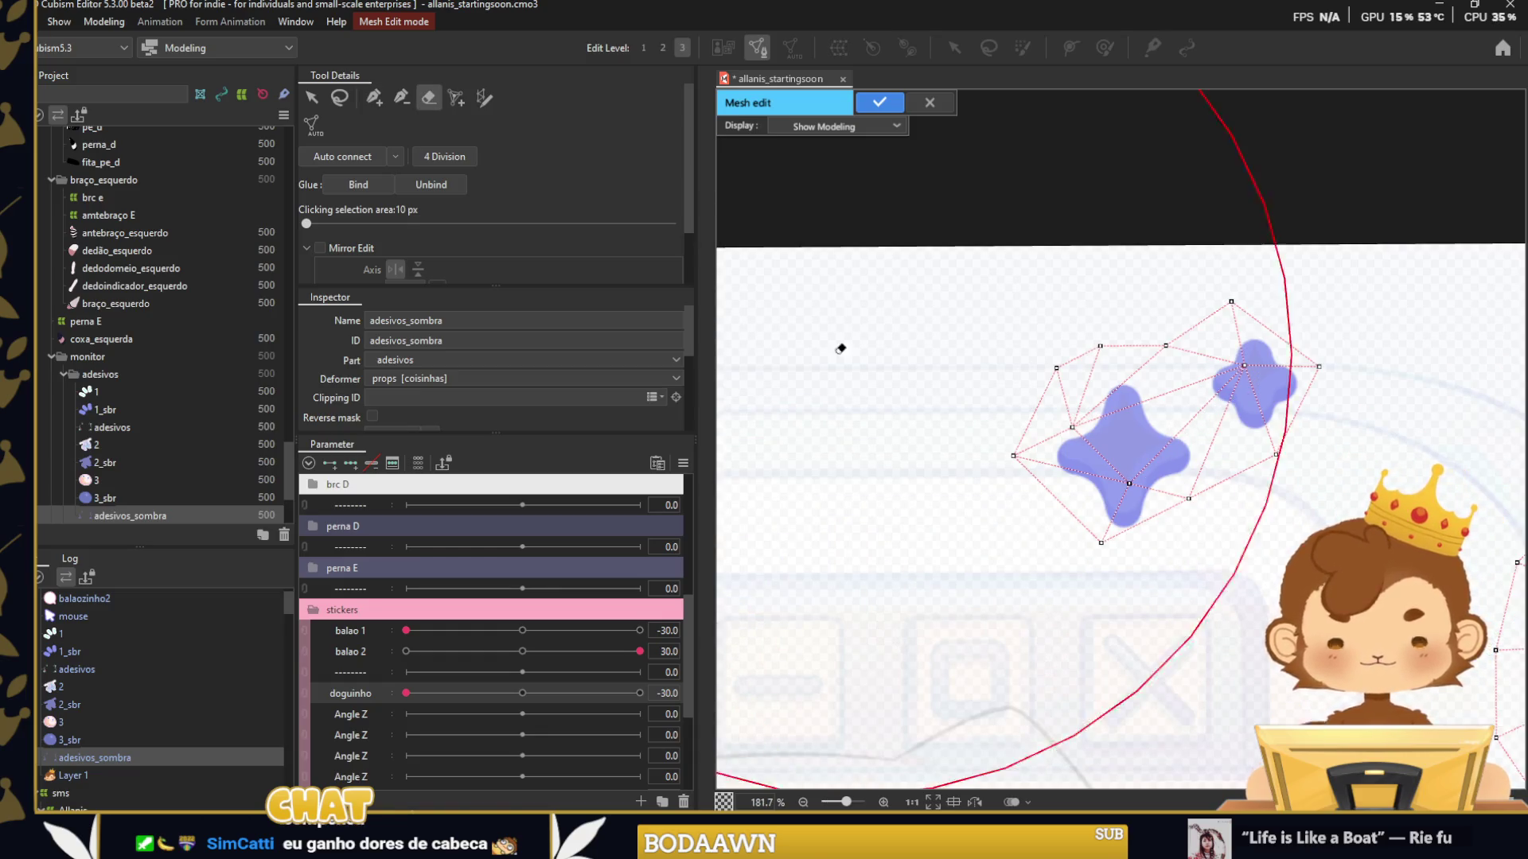
pyautogui.moveTo(1058, 392); pyautogui.dragTo(1098, 392)
pyautogui.press('p')
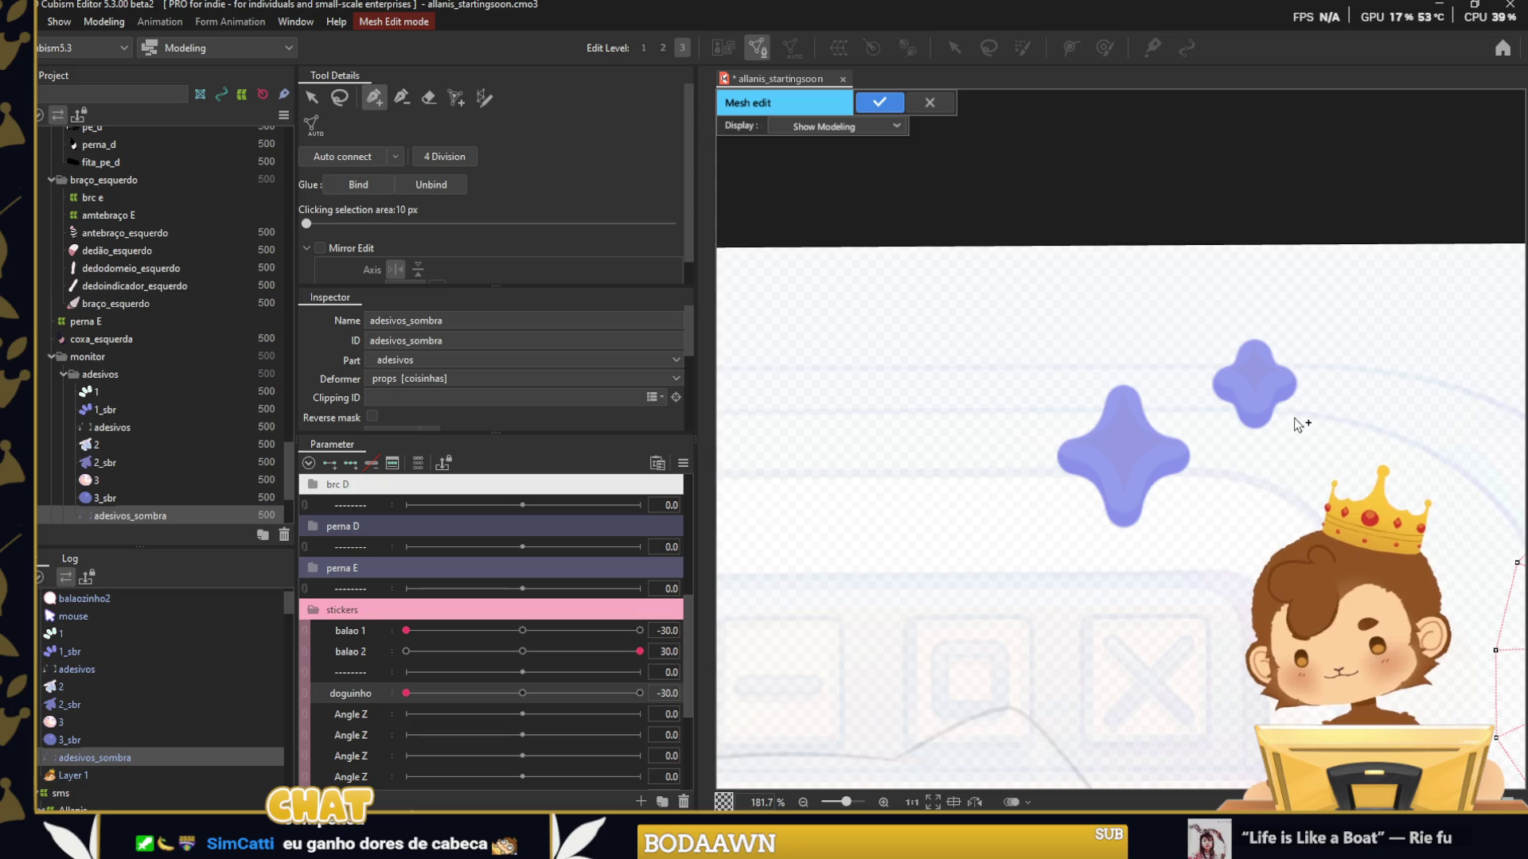
pyautogui.click(1083, 405)
pyautogui.click(1044, 434)
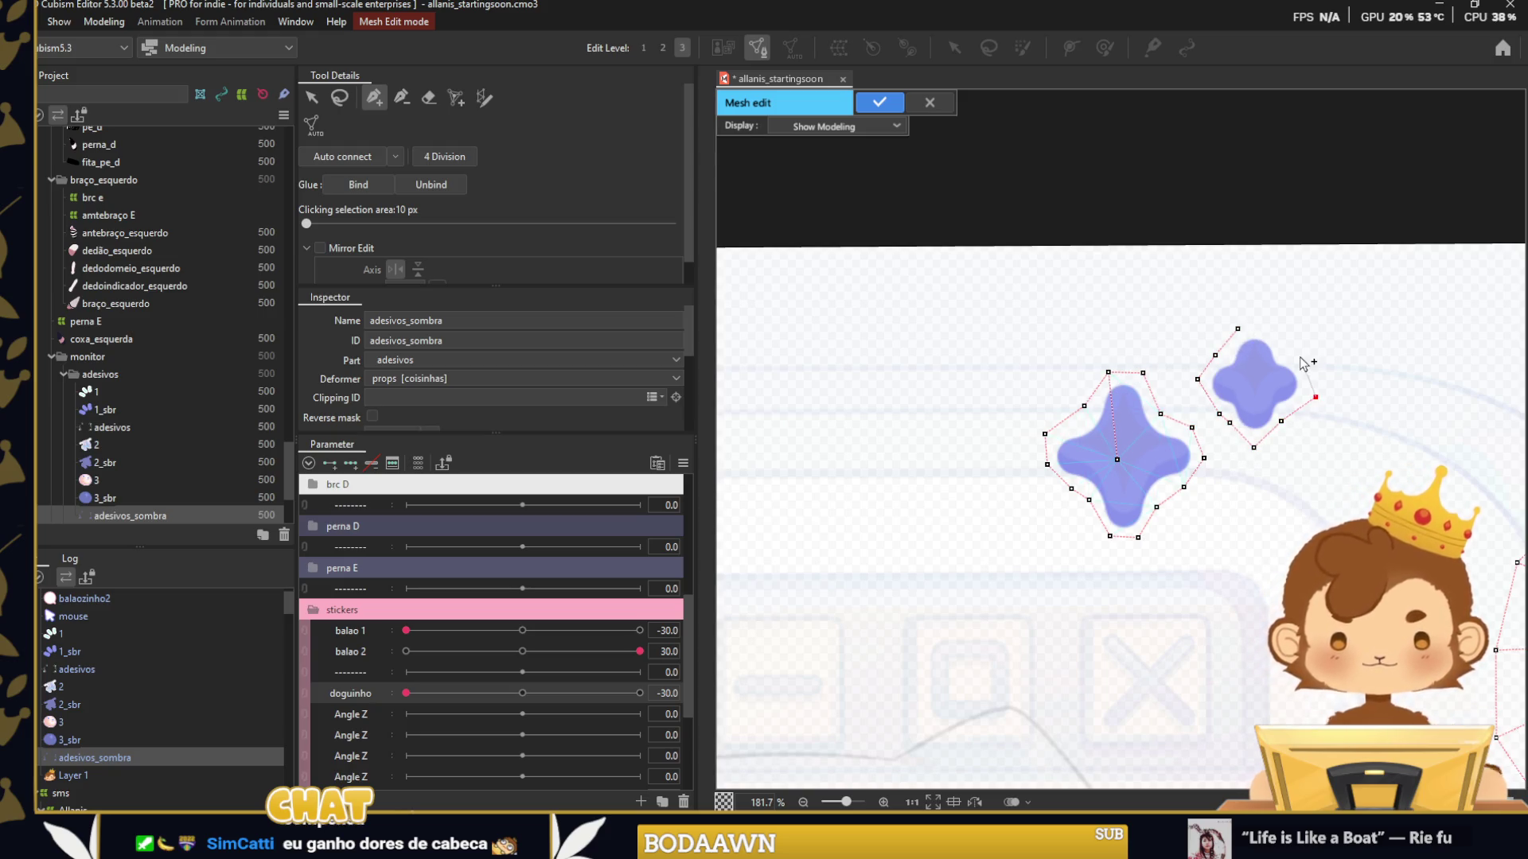
# Erase the stray mesh from the curved and star stickers at the lower left.
pyautogui.scroll(-3, 1261, 390)
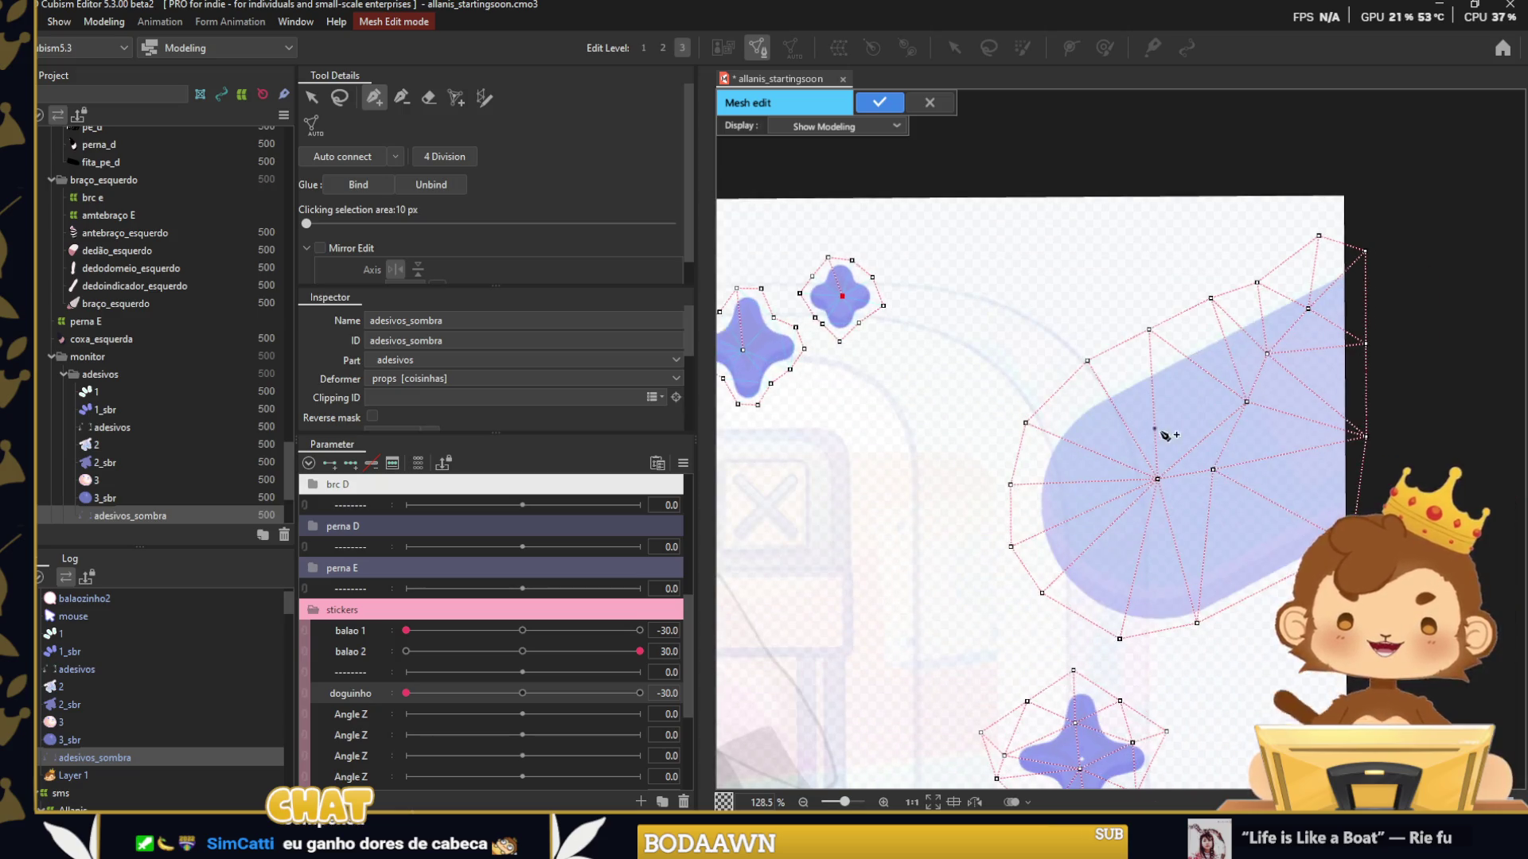
pyautogui.scroll(-5, 1247, 492)
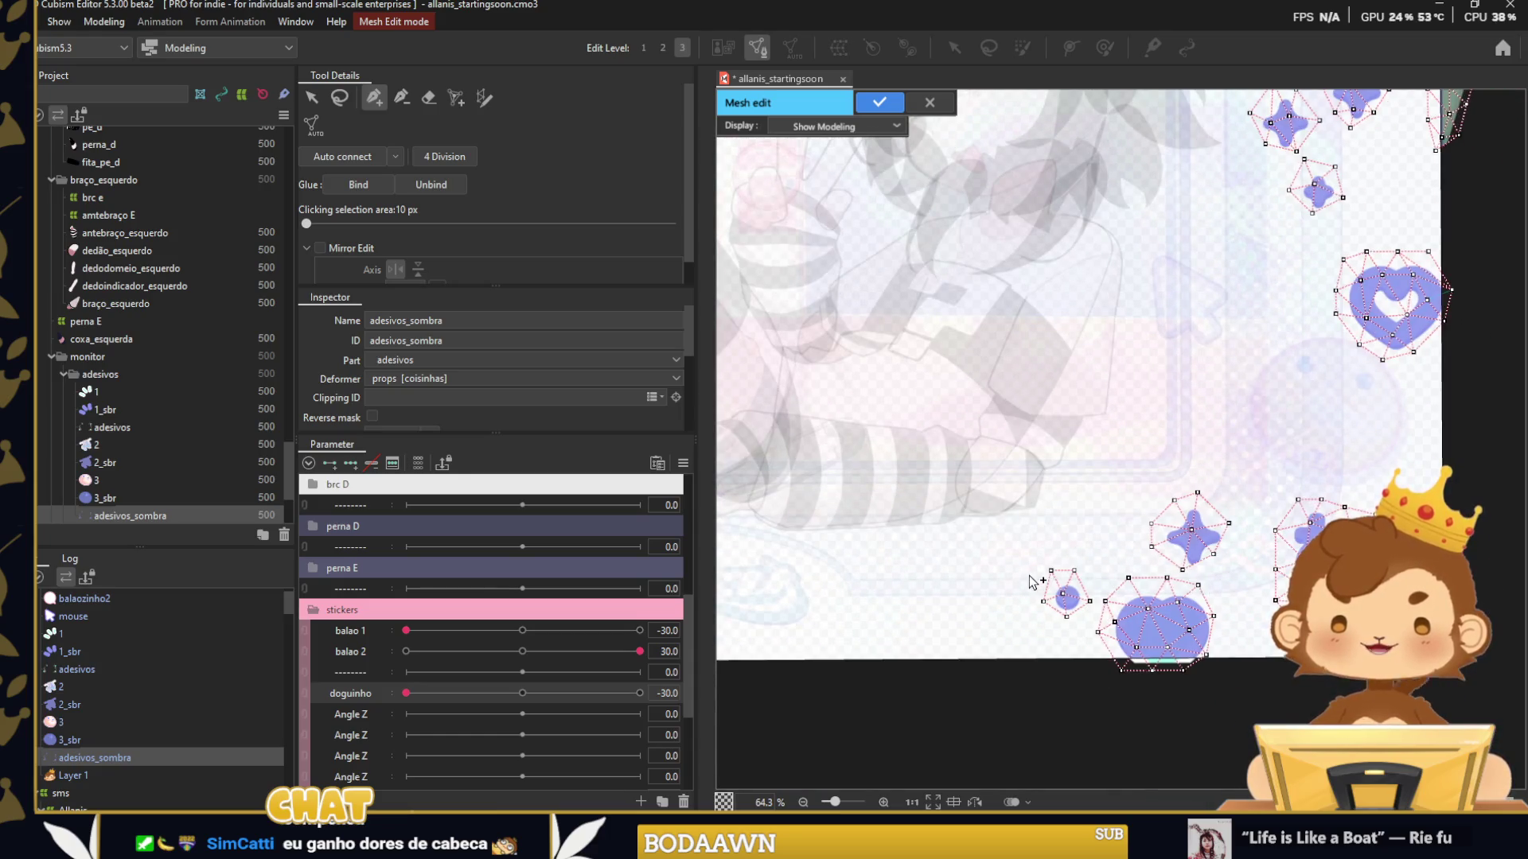
pyautogui.moveTo(860, 612); pyautogui.dragTo(1168, 541)
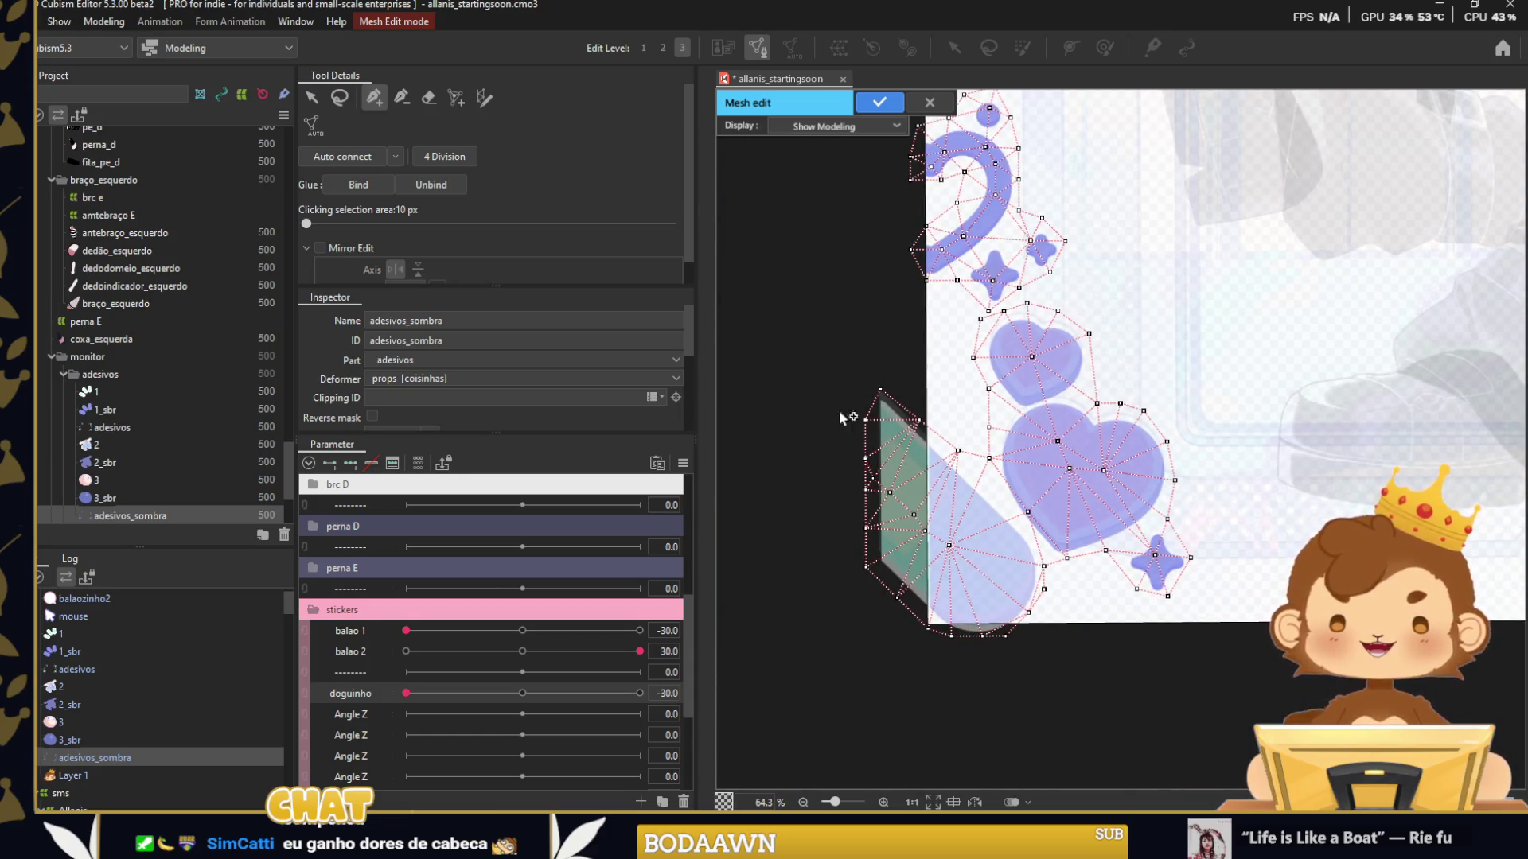
pyautogui.click(429, 97)
pyautogui.scroll(-3, 1026, 321)
pyautogui.moveTo(1027, 320); pyautogui.dragTo(1062, 444)
pyautogui.moveTo(1057, 273); pyautogui.dragTo(1109, 378)
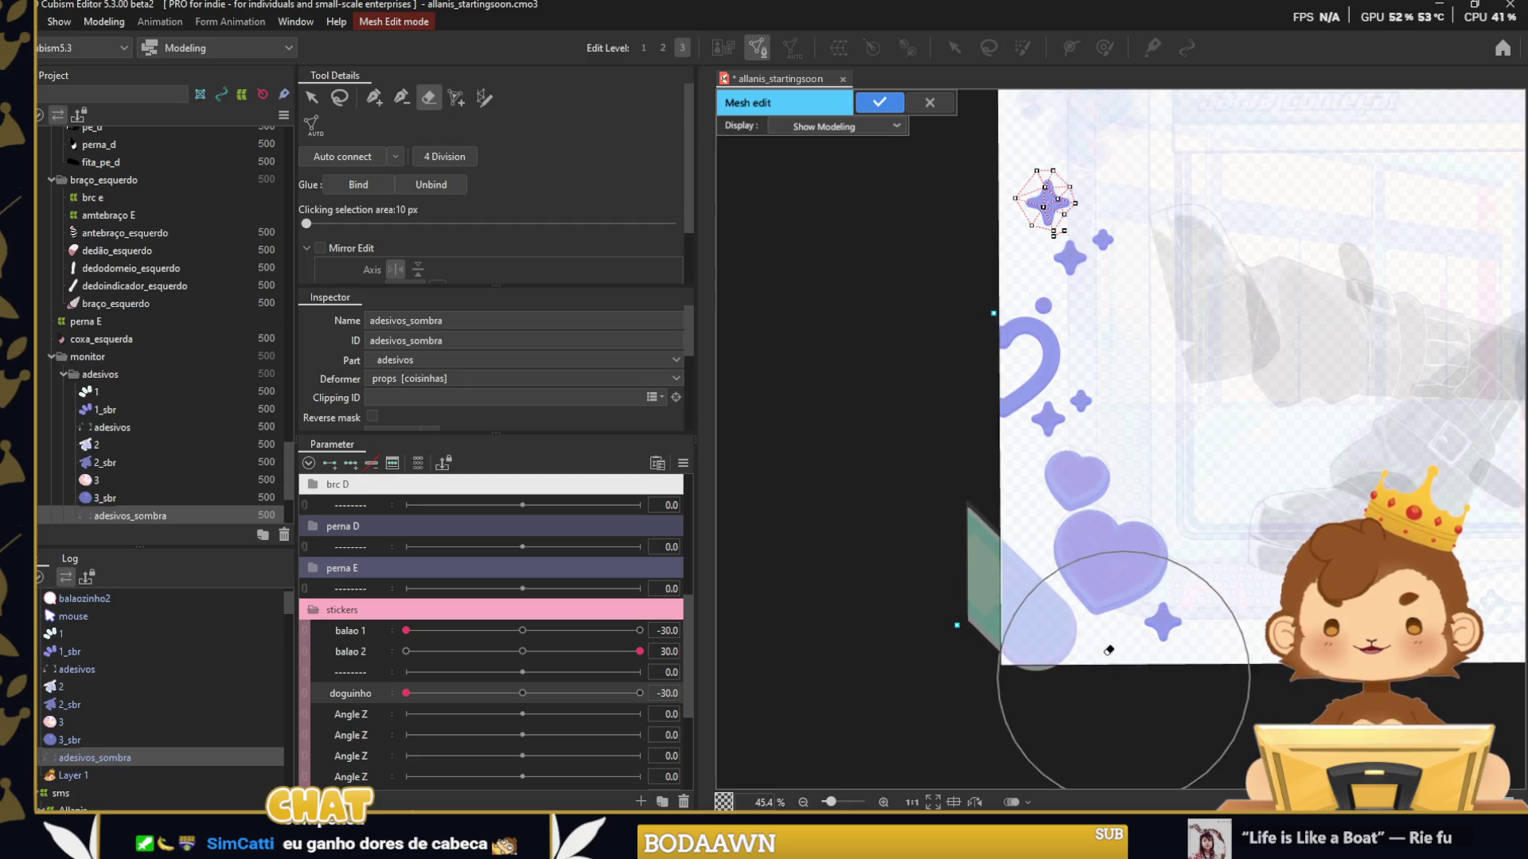
# Erase the existing meshes from the left sticker column.
pyautogui.scroll(-5, 1082, 585)
pyautogui.scroll(5, 1305, 549)
pyautogui.scroll(-1, 1305, 549)
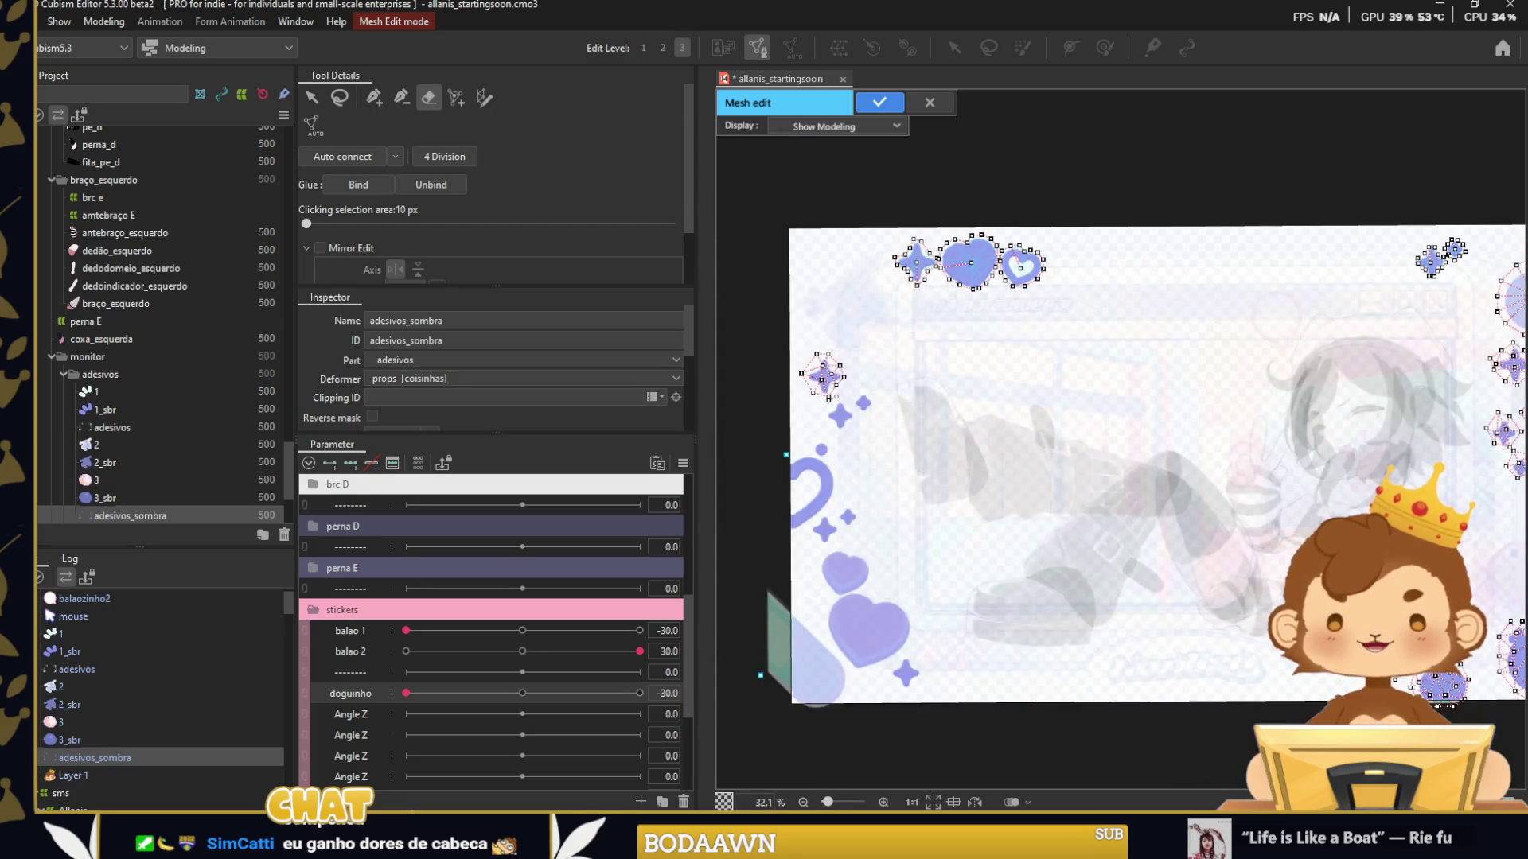
pyautogui.scroll(-1, 1024, 511)
pyautogui.moveTo(933, 567)
pyautogui.mouseDown()
pyautogui.moveTo(1064, 434)
pyautogui.moveTo(963, 430)
pyautogui.mouseUp()
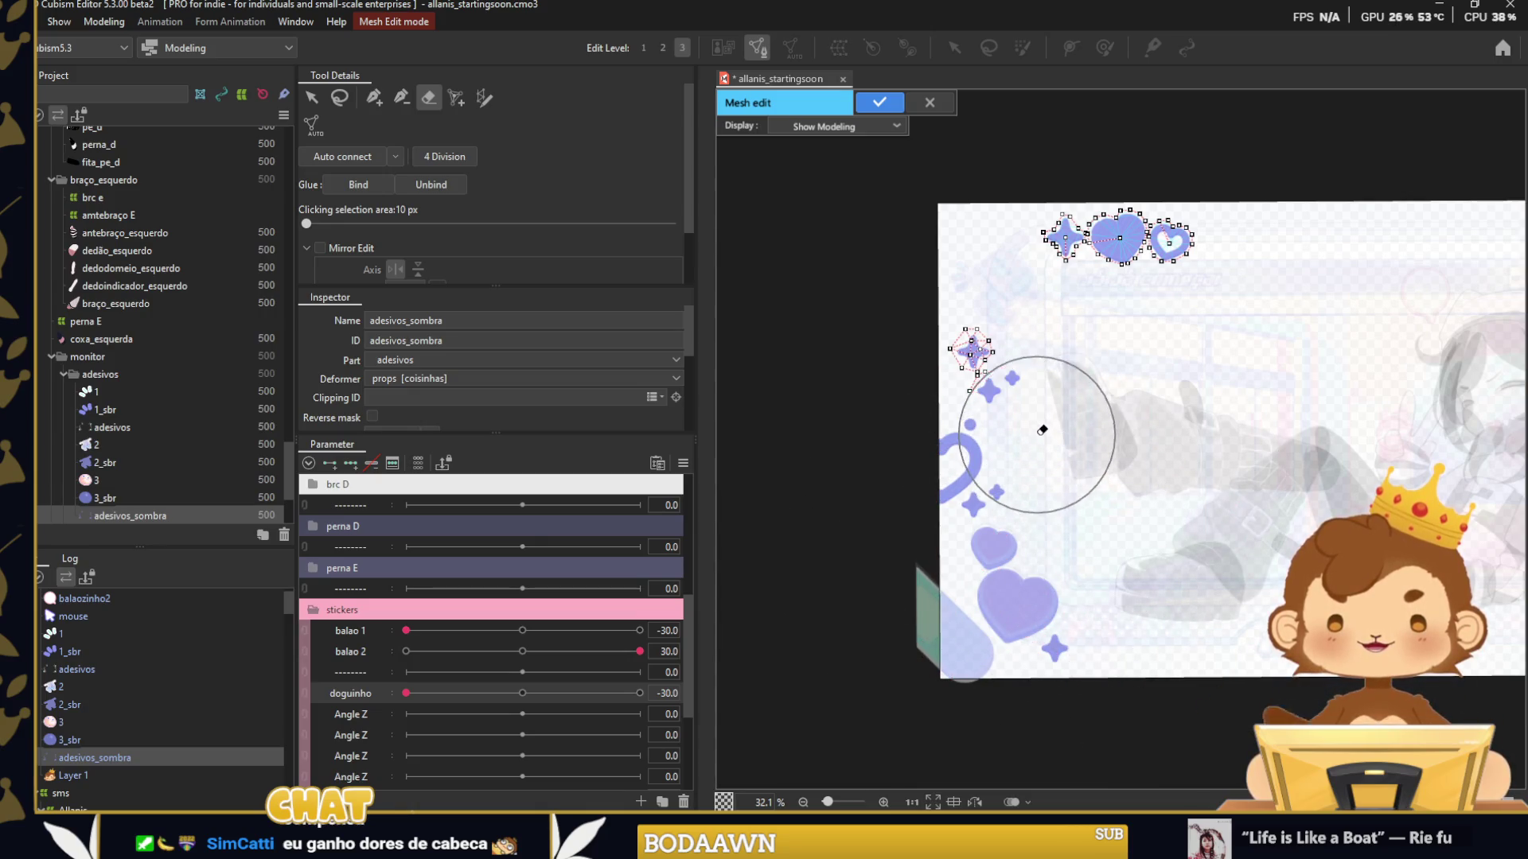
# Outline the small star with three new mesh points.
pyautogui.click(377, 96)
pyautogui.scroll(2, 967, 374)
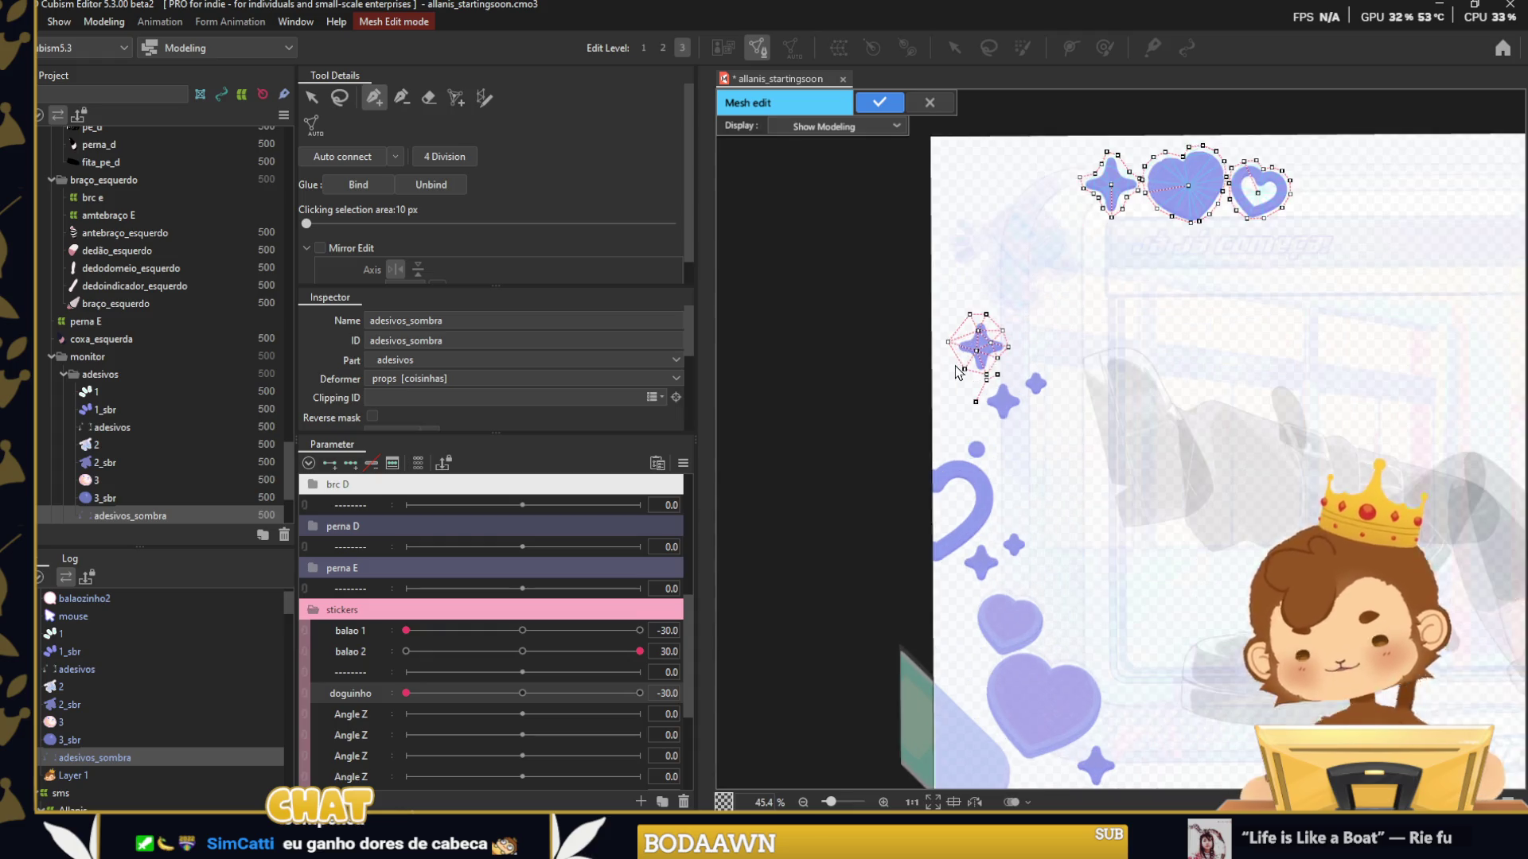
pyautogui.scroll(2, 975, 390)
pyautogui.scroll(2, 986, 398)
pyautogui.click(1023, 400)
pyautogui.click(980, 451)
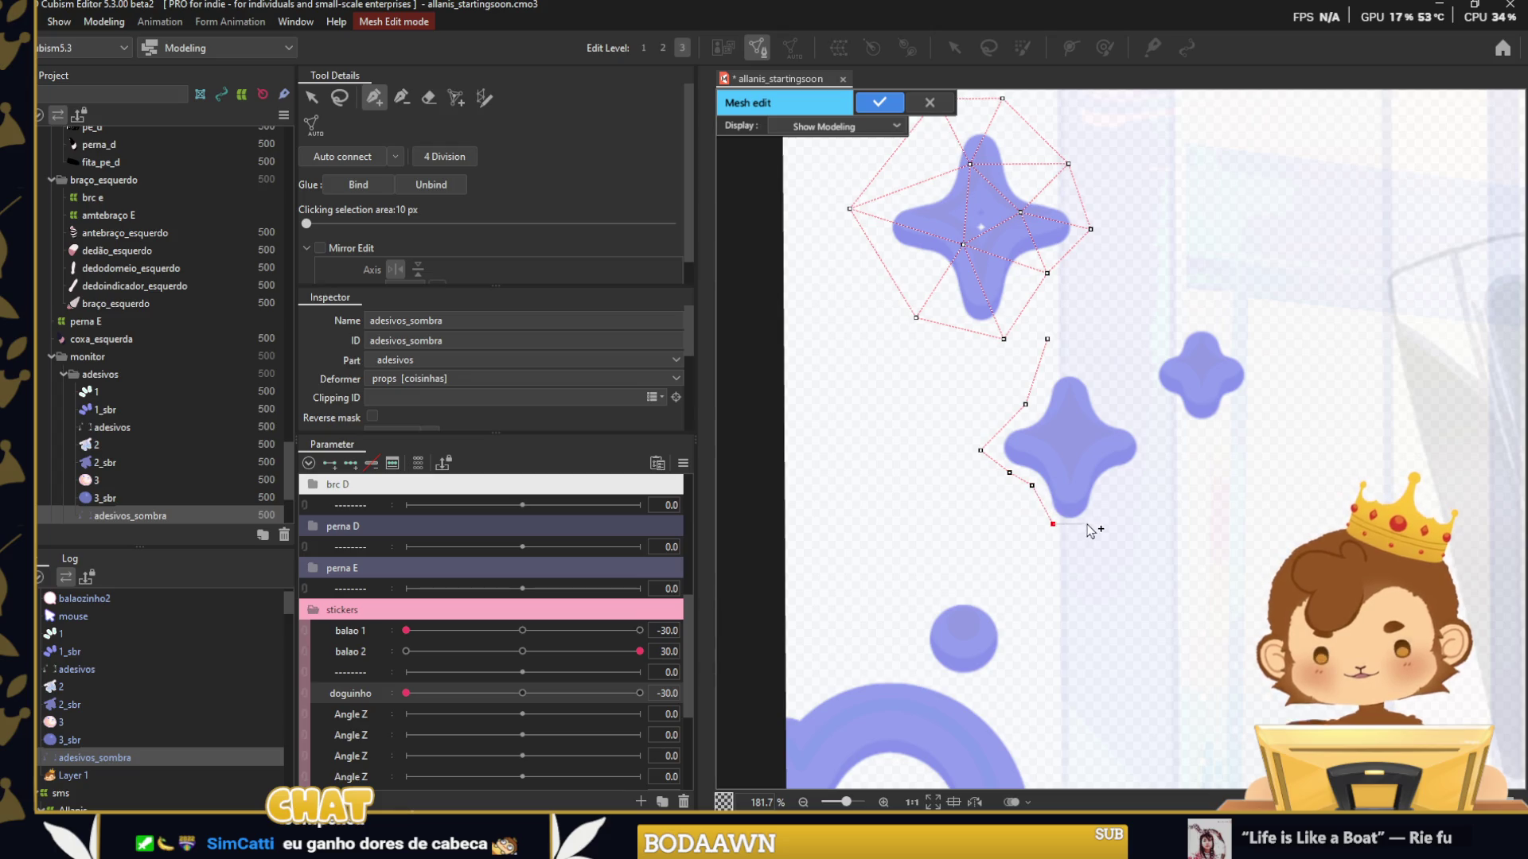
pyautogui.click(1064, 365)
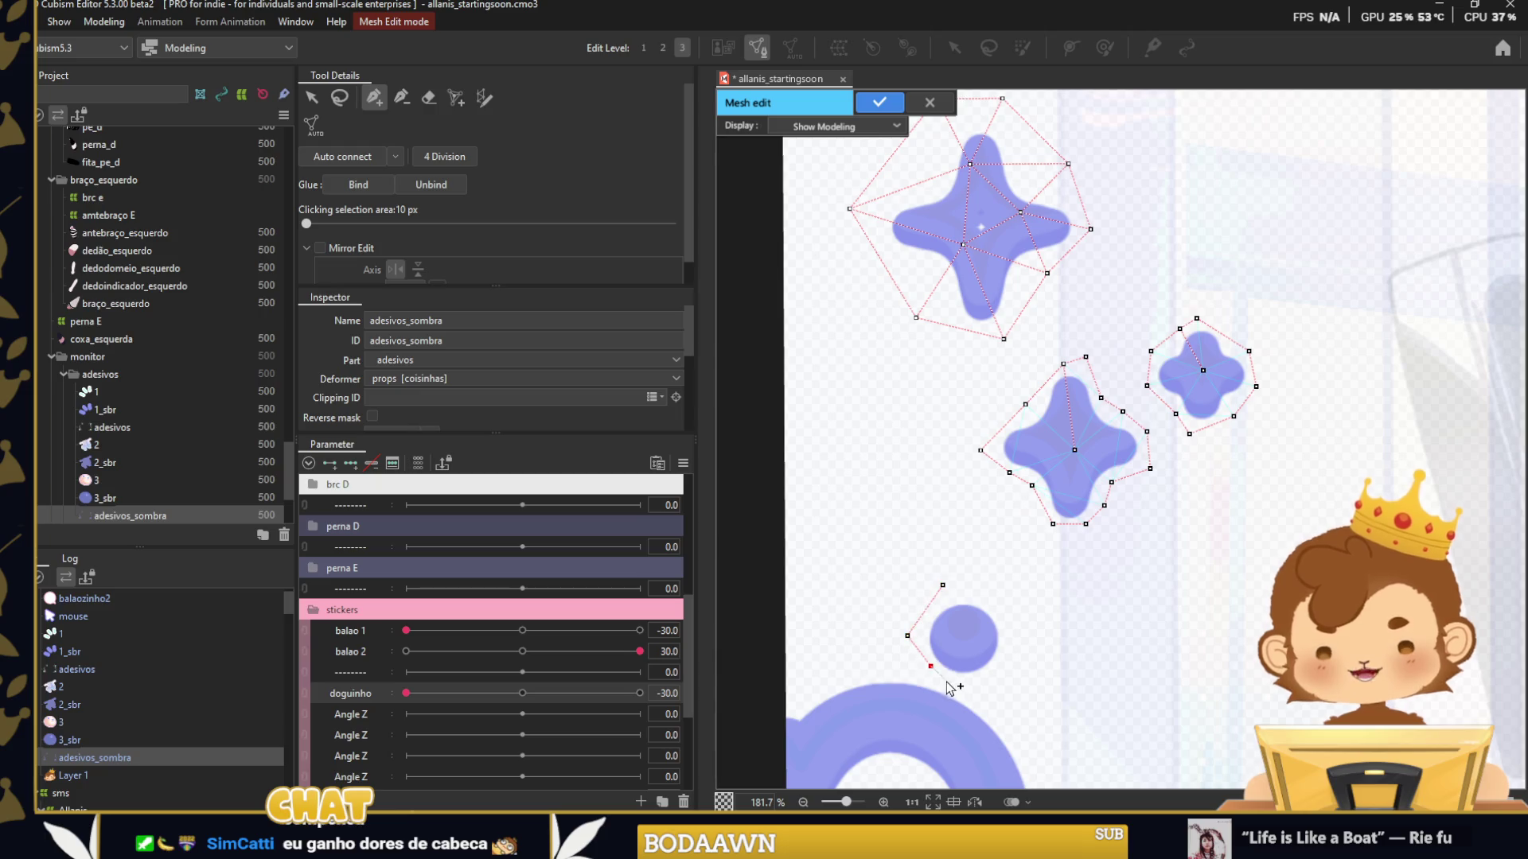
# Place mesh points around the small circle, including one at its centre.
pyautogui.click(1009, 627)
pyautogui.click(977, 597)
pyautogui.click(965, 635)
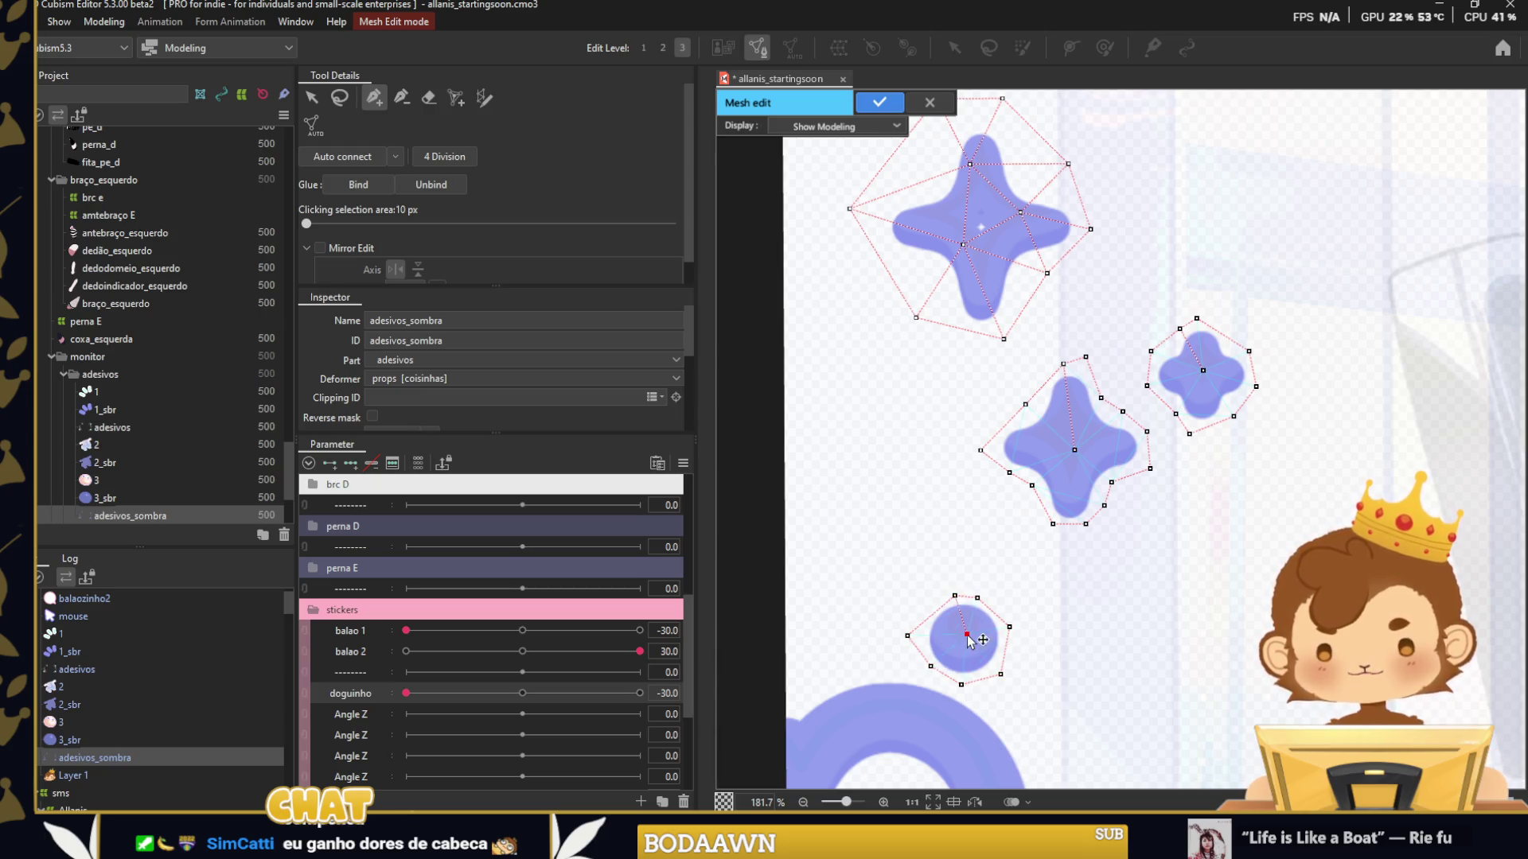
# Start the curved heart's mesh outline with points along its outer edge.
pyautogui.scroll(-3, 1034, 429)
pyautogui.click(798, 423)
pyautogui.click(835, 419)
pyautogui.click(964, 397)
pyautogui.click(1040, 429)
pyautogui.click(1082, 468)
pyautogui.click(1101, 512)
pyautogui.click(1103, 577)
pyautogui.click(1090, 634)
# Finish the curved heart's outline down its left side, close it, and add an inner point.
pyautogui.click(961, 764)
pyautogui.scroll(-1, 959, 764)
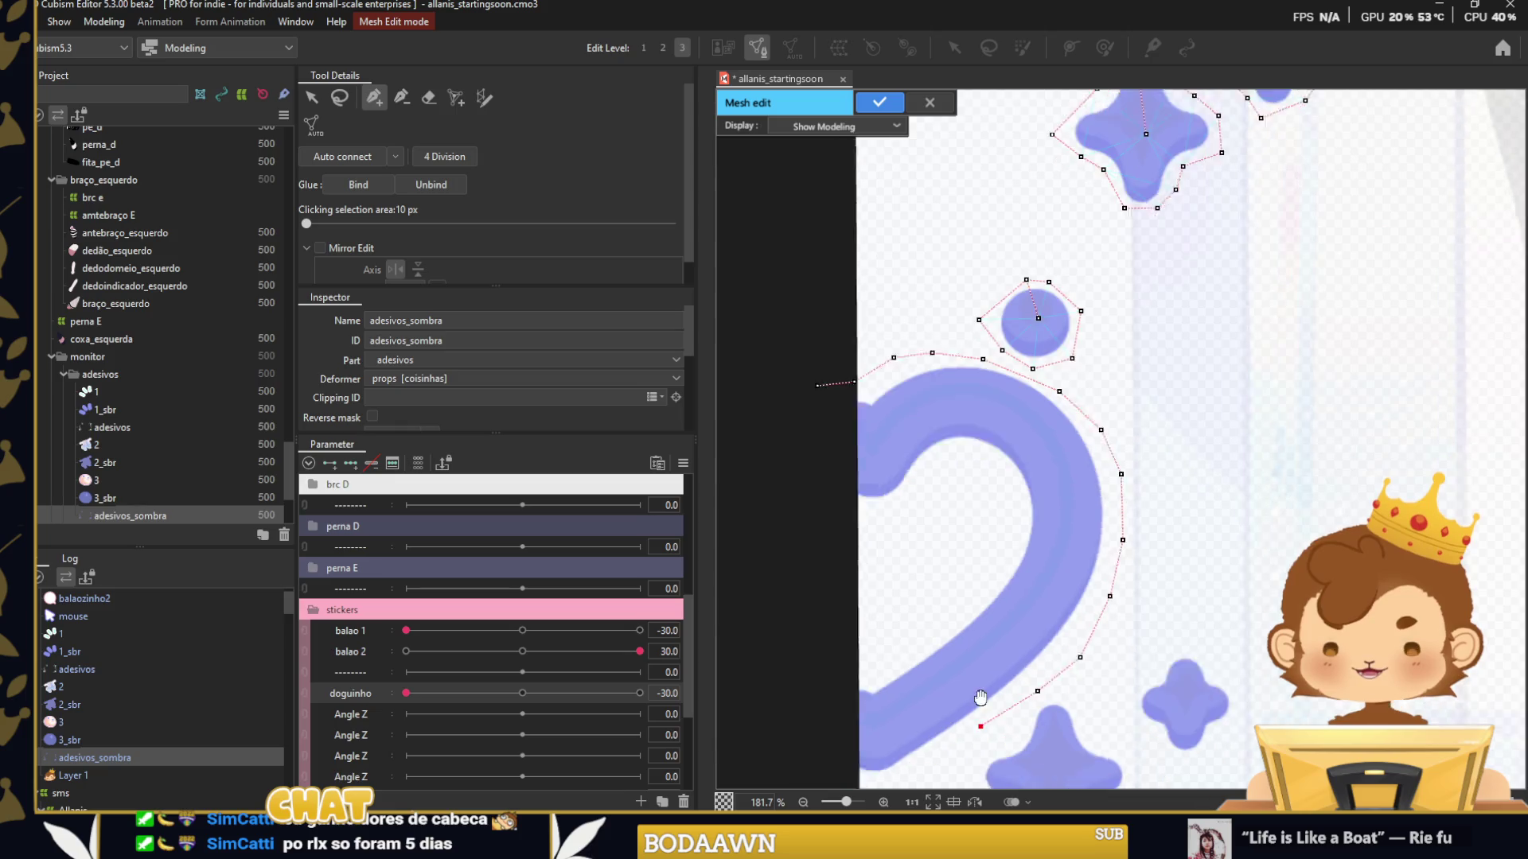
pyautogui.click(939, 727)
pyautogui.click(826, 660)
pyautogui.click(817, 547)
pyautogui.click(824, 429)
pyautogui.click(832, 348)
pyautogui.click(913, 549)
# Outline the lower star with a closed ring of twelve mesh points.
pyautogui.moveTo(1058, 559); pyautogui.dragTo(952, 428)
pyautogui.click(970, 522)
pyautogui.click(1001, 558)
pyautogui.click(1038, 582)
pyautogui.click(1044, 610)
pyautogui.click(1012, 641)
pyautogui.click(980, 688)
pyautogui.click(951, 686)
pyautogui.click(920, 651)
pyautogui.click(882, 595)
pyautogui.click(914, 562)
pyautogui.click(943, 535)
pyautogui.click(969, 523)
# Outline the second star with a closed ring of points and a centre point.
pyautogui.click(1089, 467)
pyautogui.click(1047, 506)
pyautogui.click(1042, 540)
pyautogui.click(1063, 571)
pyautogui.click(1085, 589)
pyautogui.click(1120, 584)
pyautogui.click(1157, 513)
pyautogui.click(1089, 468)
pyautogui.click(1090, 539)
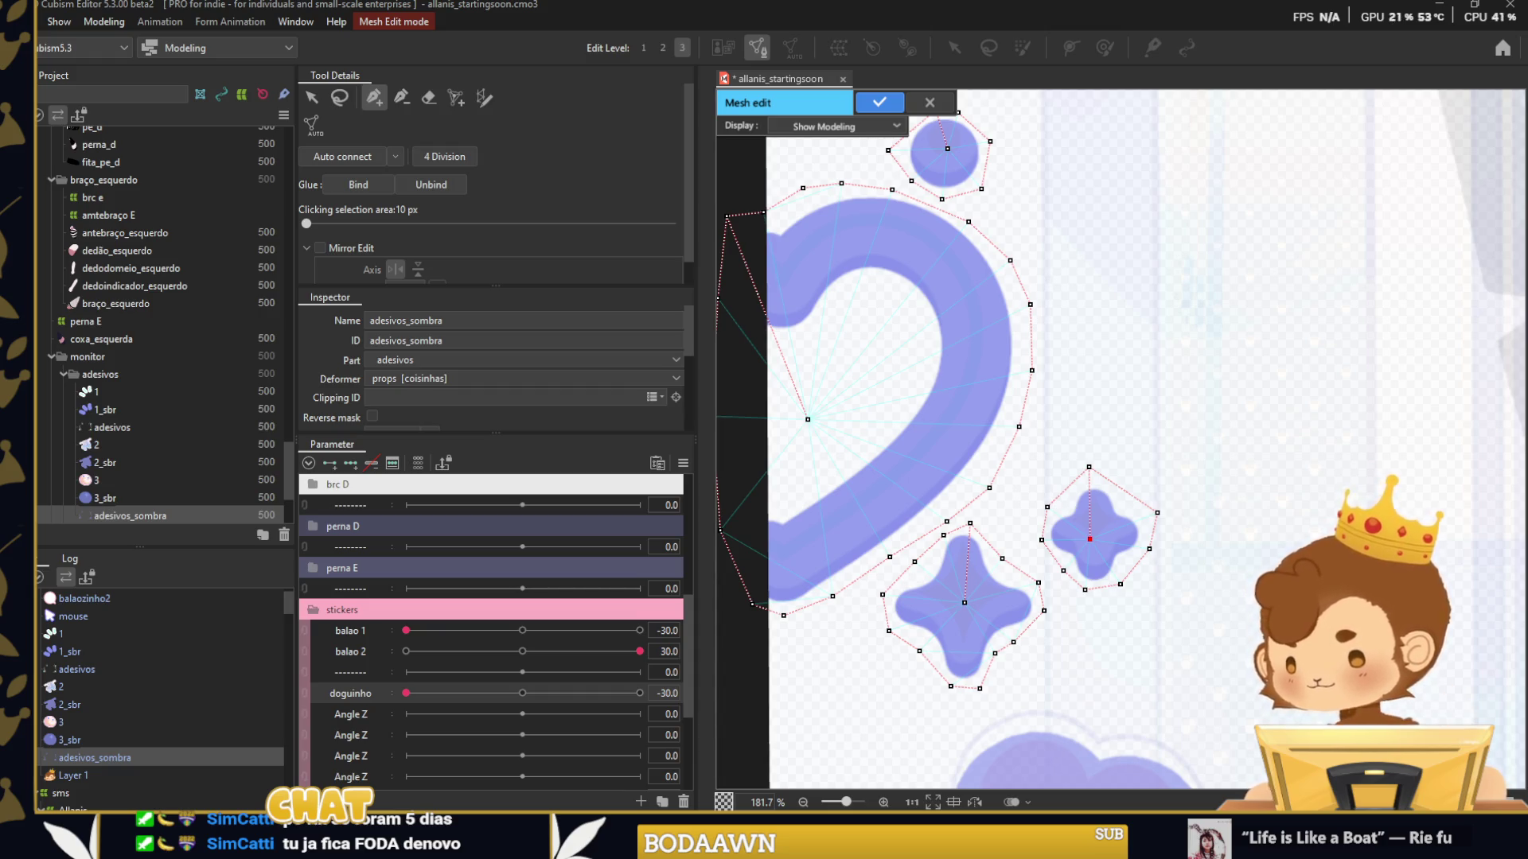
pyautogui.scroll(-3, 958, 581)
# Outline the middle heart with twelve mesh points and shift its left point slightly.
pyautogui.scroll(2, 959, 580)
pyautogui.click(851, 535)
pyautogui.click(903, 615)
pyautogui.click(943, 636)
pyautogui.click(973, 634)
pyautogui.click(1018, 617)
pyautogui.click(1066, 593)
pyautogui.click(1093, 553)
pyautogui.click(1055, 470)
pyautogui.click(999, 463)
pyautogui.click(954, 445)
pyautogui.click(912, 449)
pyautogui.click(868, 483)
pyautogui.moveTo(850, 535); pyautogui.dragTo(878, 529)
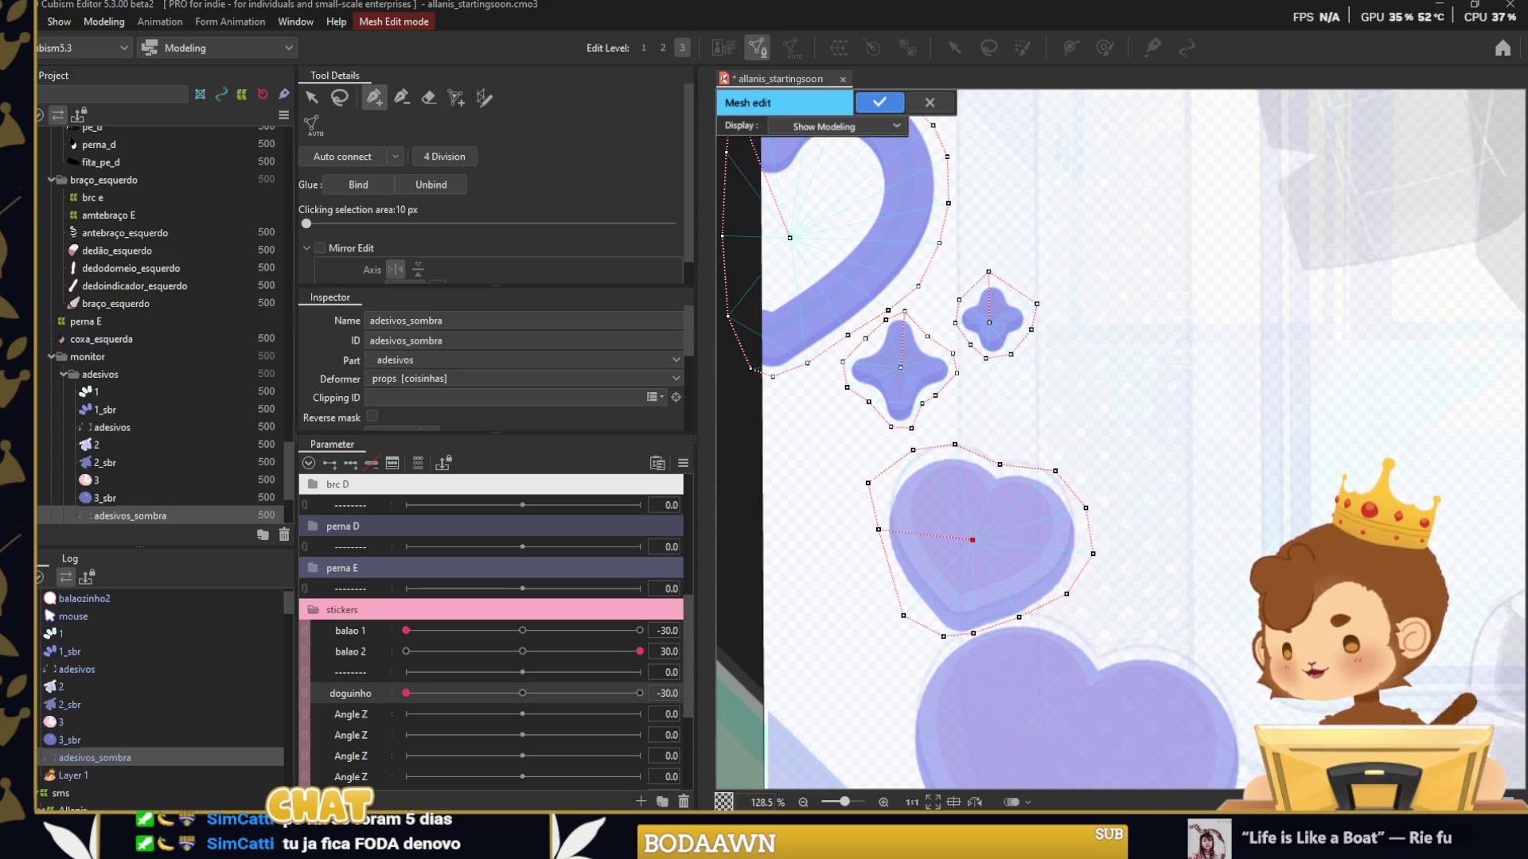
# Start the large lower heart's outline down its left side and along its bottom.
pyautogui.scroll(-3, 1061, 458)
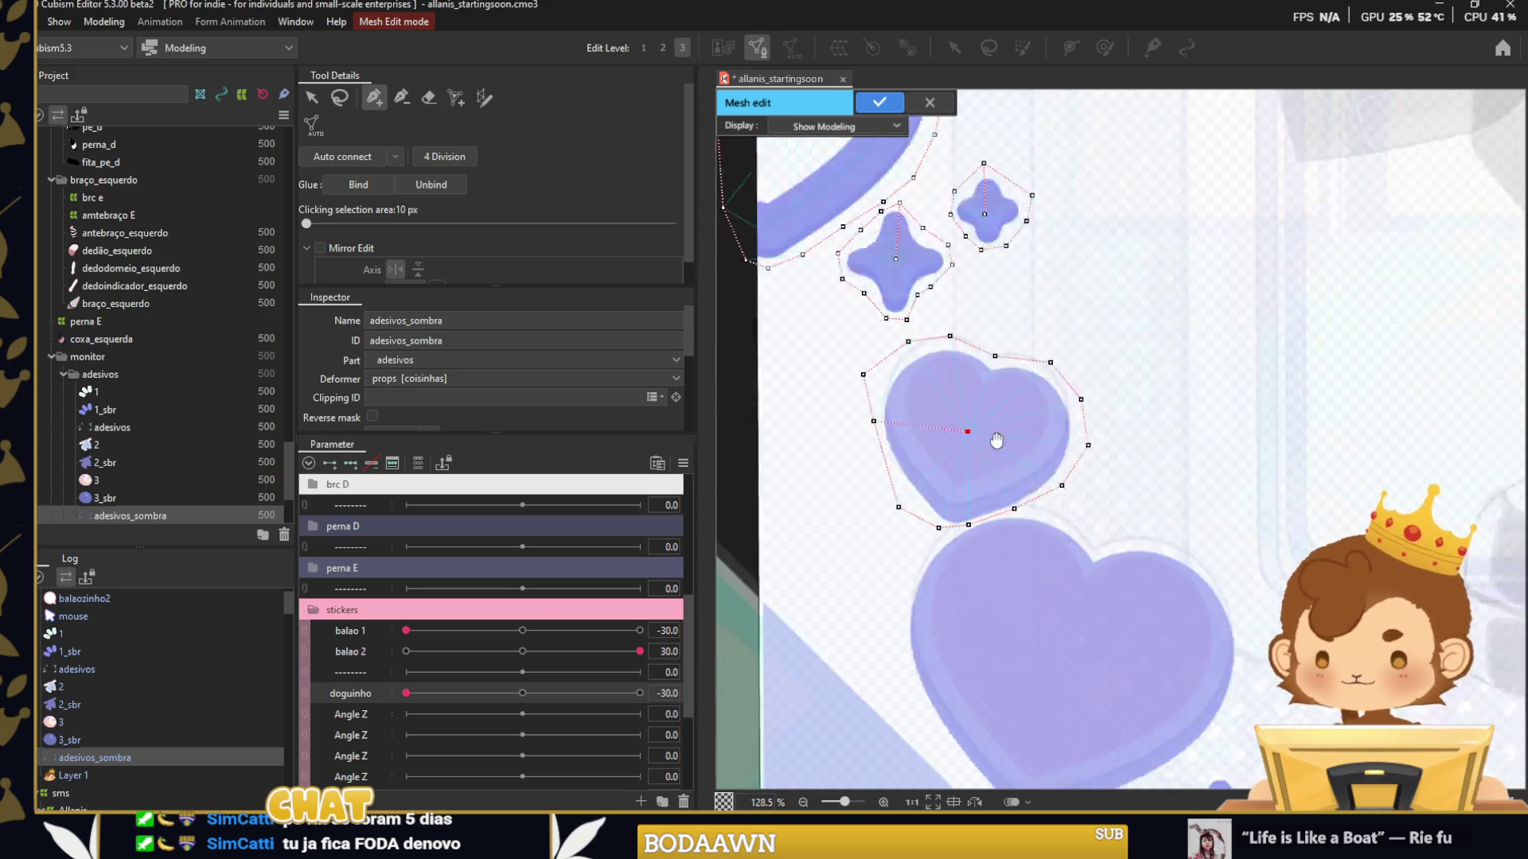
pyautogui.scroll(5, 977, 457)
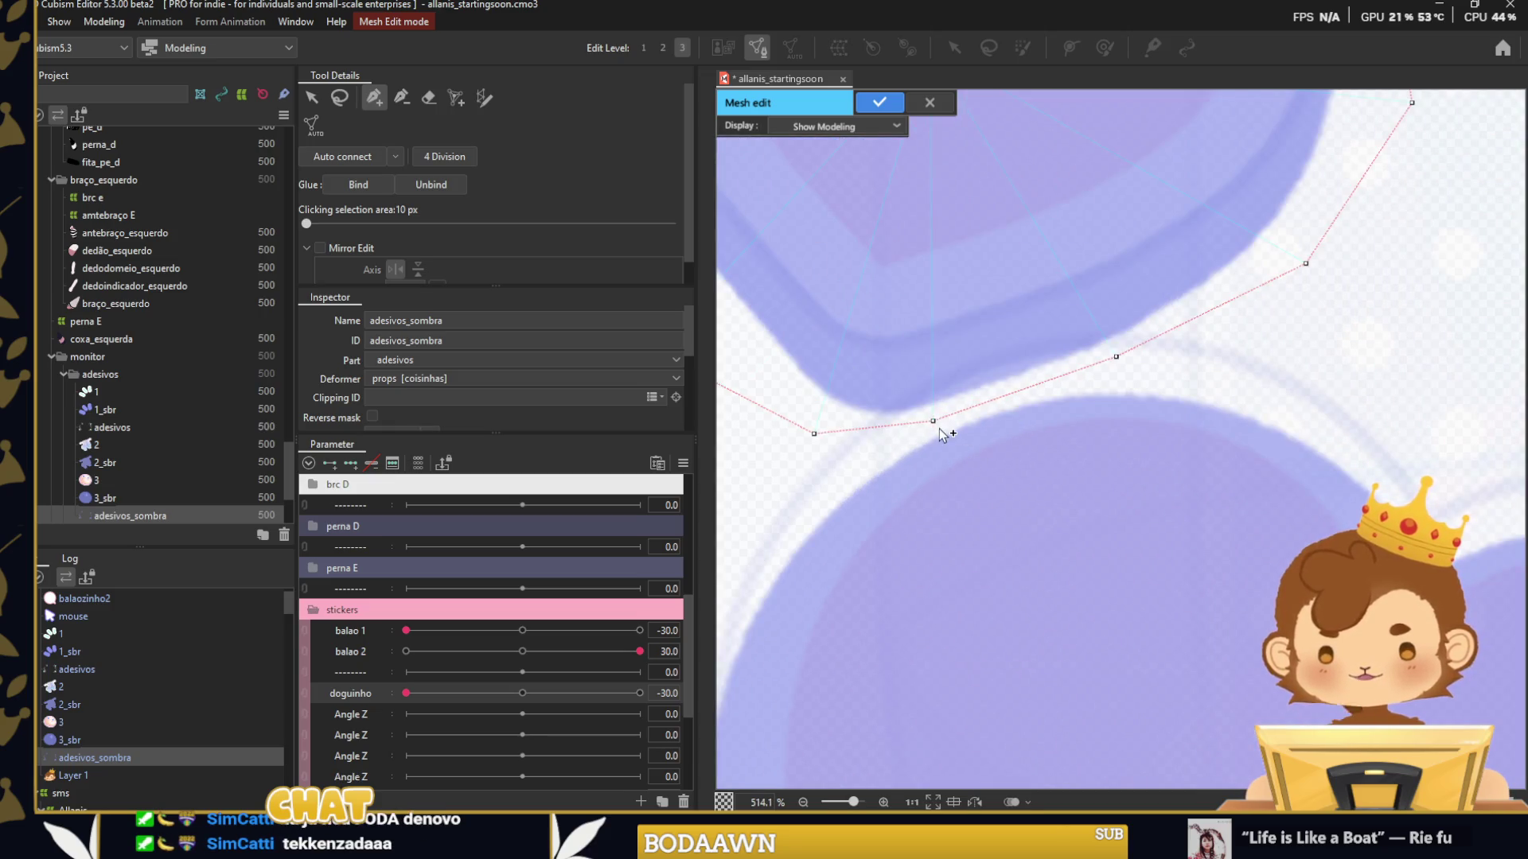
pyautogui.scroll(-2, 867, 465)
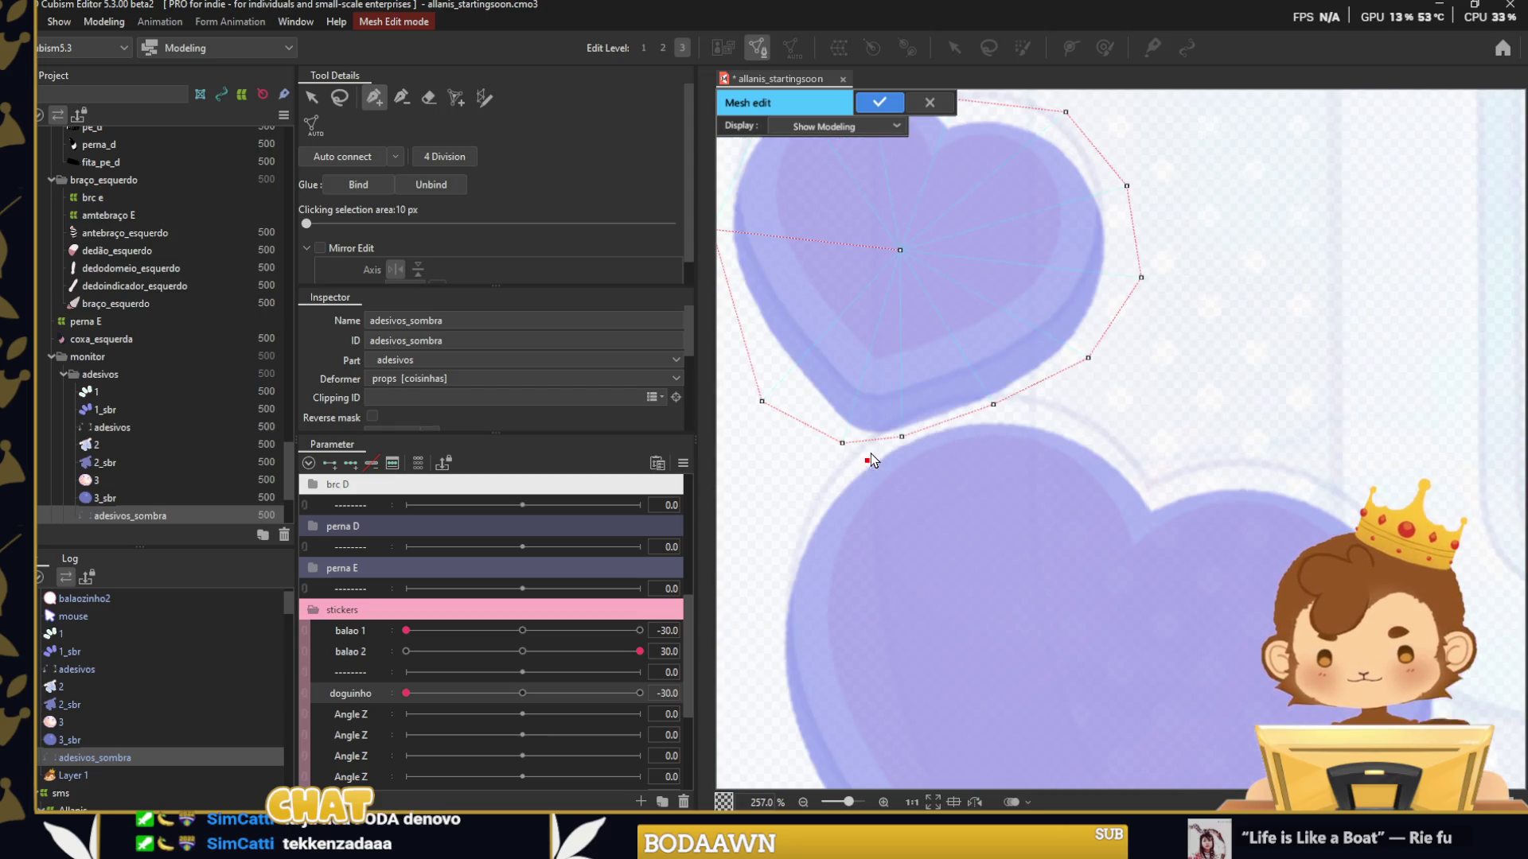
pyautogui.click(831, 485)
pyautogui.click(800, 529)
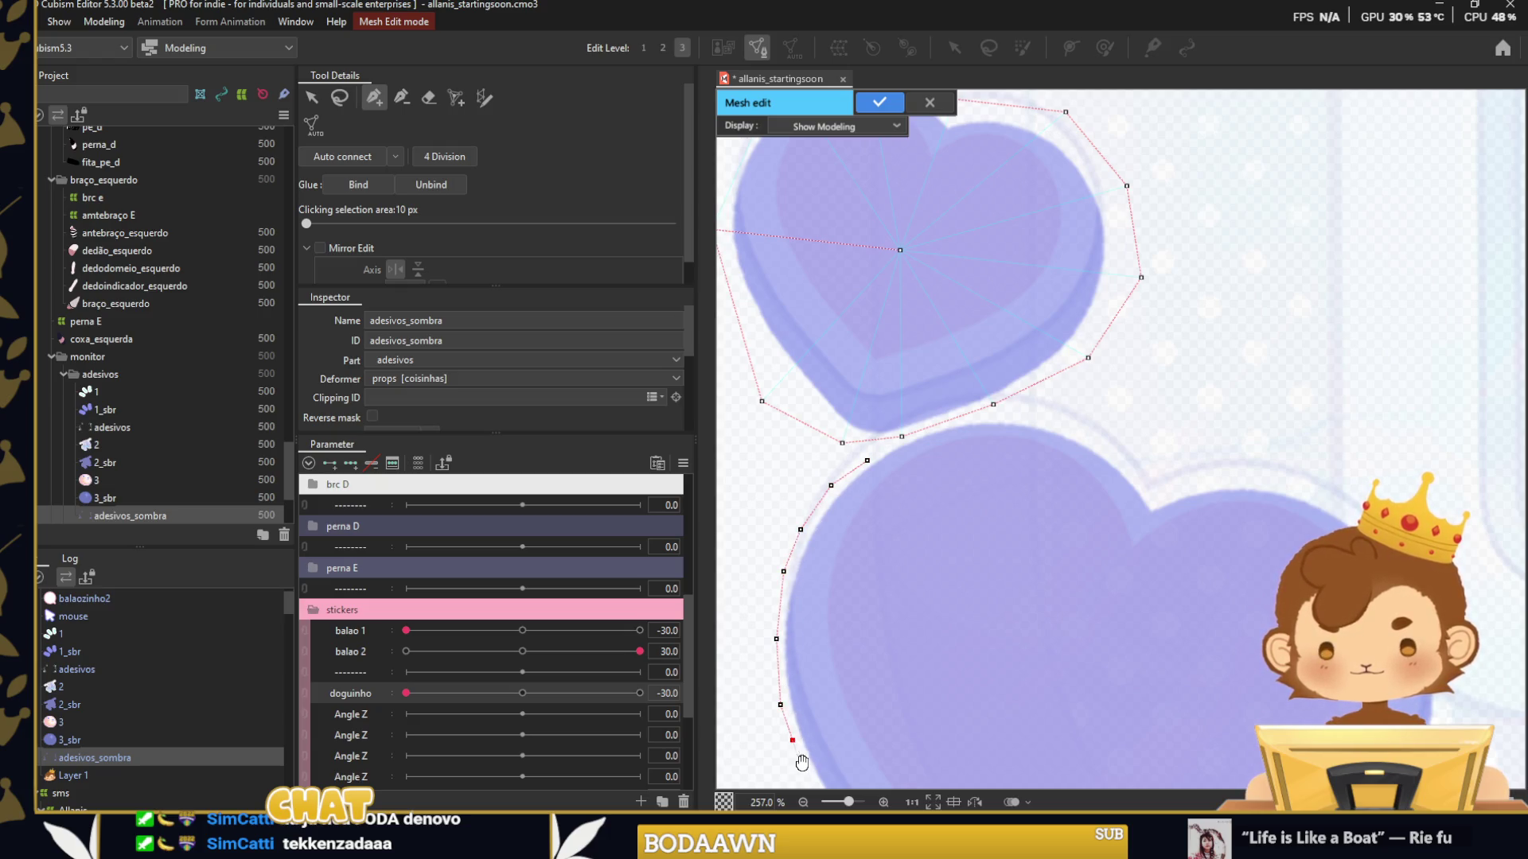
pyautogui.scroll(-3, 802, 763)
pyautogui.click(809, 554)
pyautogui.click(850, 629)
pyautogui.click(888, 689)
pyautogui.click(933, 747)
pyautogui.click(974, 779)
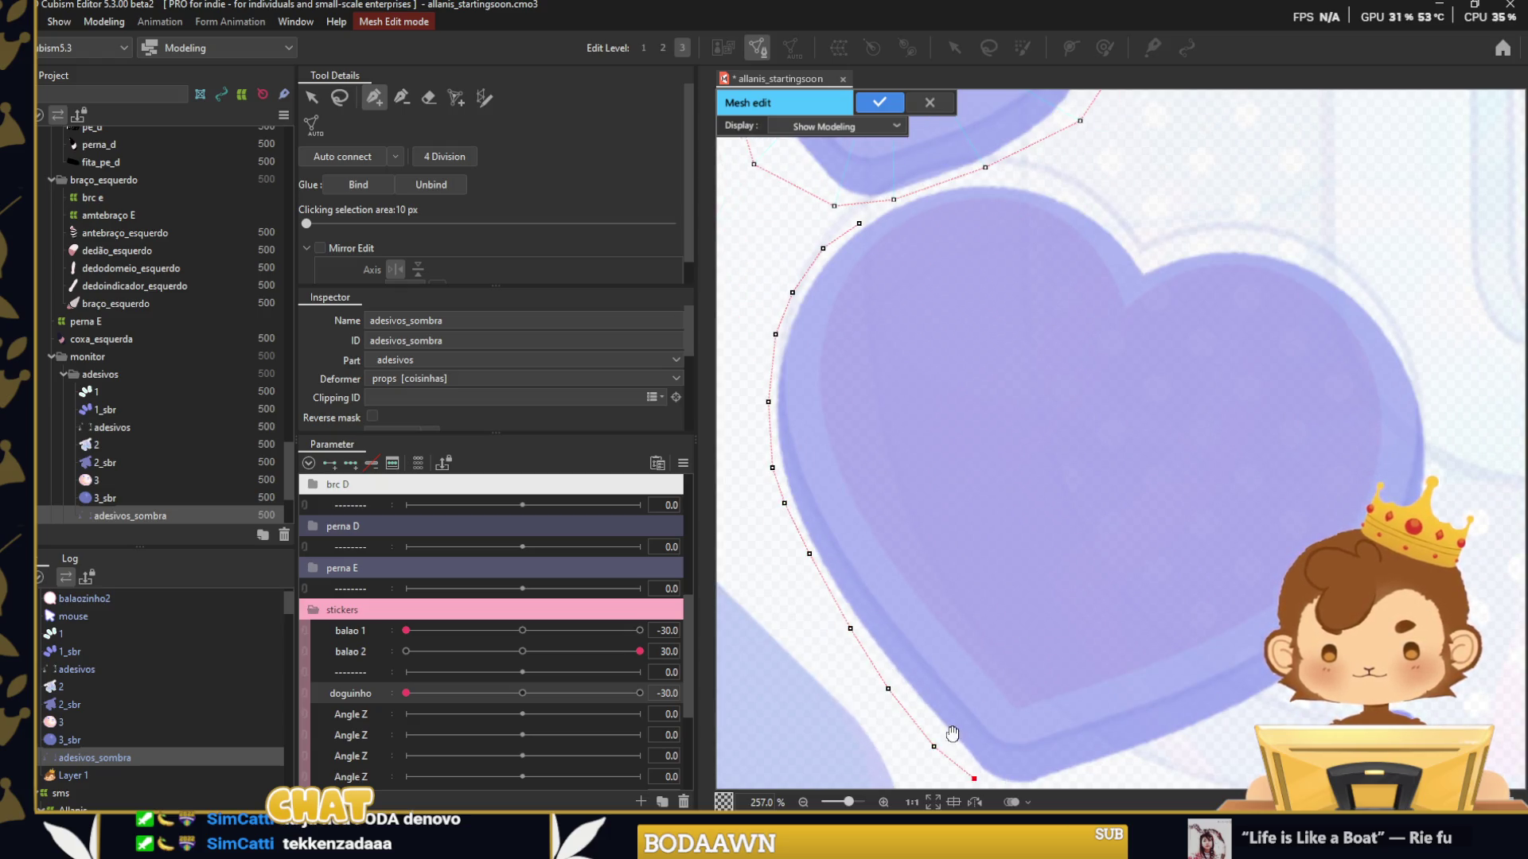
pyautogui.moveTo(953, 733); pyautogui.dragTo(910, 655)
pyautogui.click(990, 713)
pyautogui.click(1071, 706)
pyautogui.click(1179, 658)
# Finish the large heart's outline around its right lobe and top, adding a centre point.
pyautogui.click(1382, 481)
pyautogui.click(1402, 383)
pyautogui.click(1396, 322)
pyautogui.click(1354, 237)
pyautogui.click(1288, 184)
pyautogui.click(1192, 160)
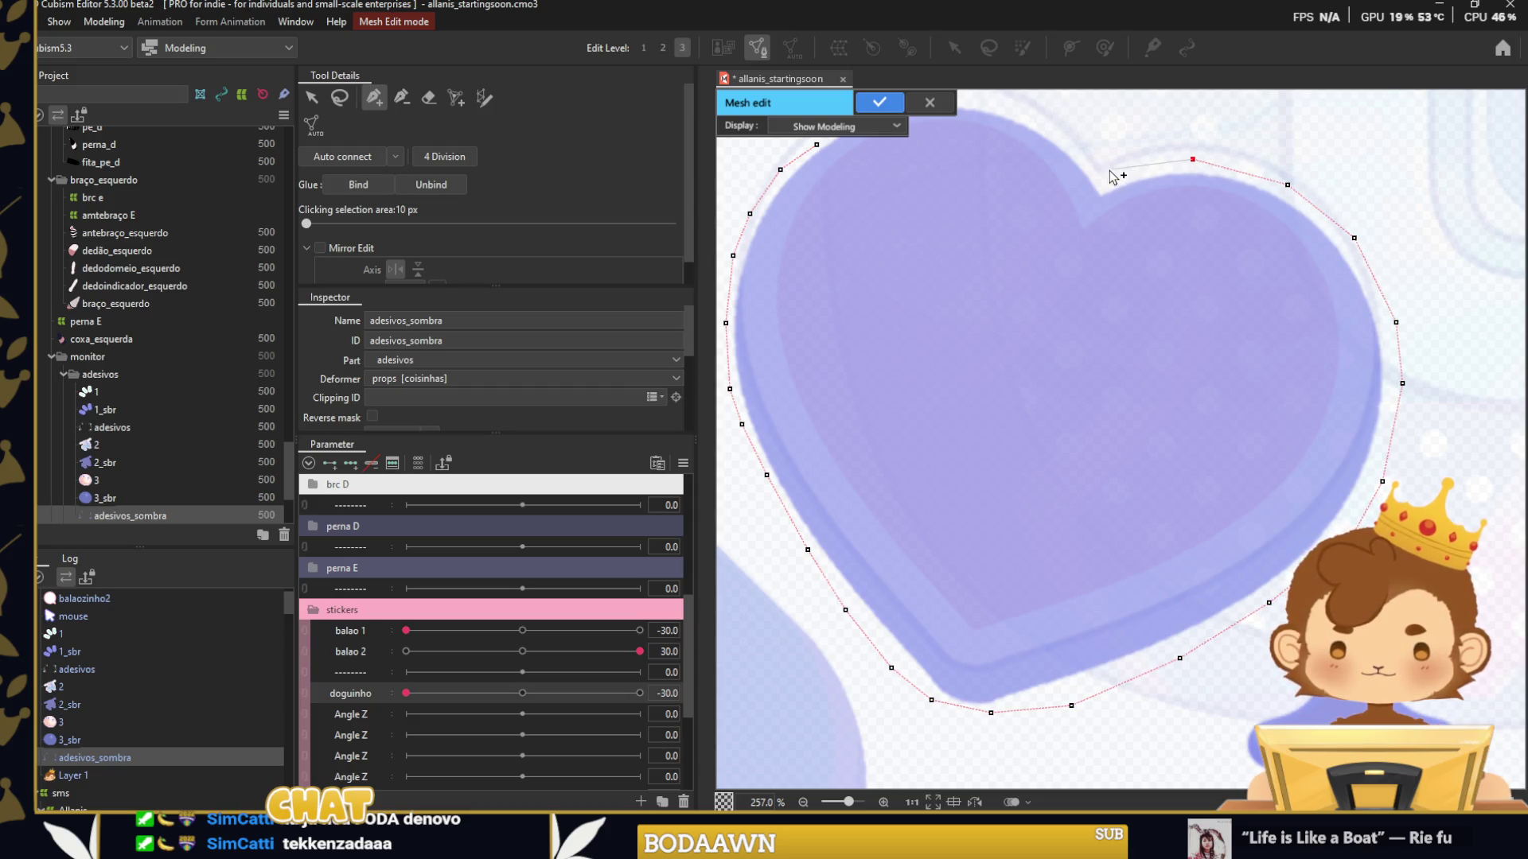
pyautogui.moveTo(1114, 177); pyautogui.dragTo(1224, 429)
pyautogui.click(1217, 425)
pyautogui.click(1186, 385)
pyautogui.click(1121, 359)
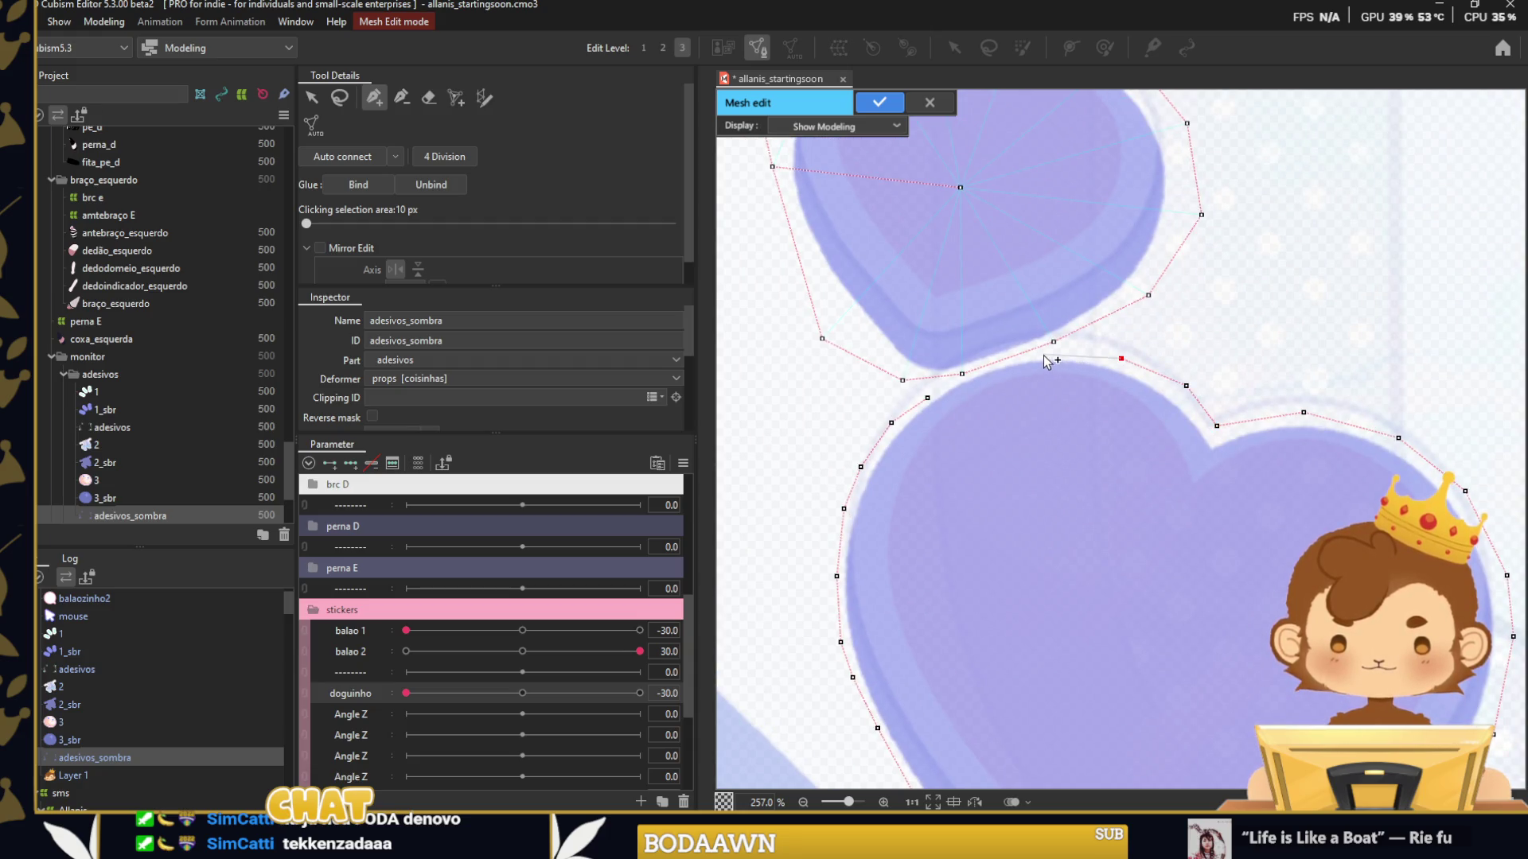
pyautogui.scroll(5, 1046, 360)
pyautogui.scroll(-2, 955, 390)
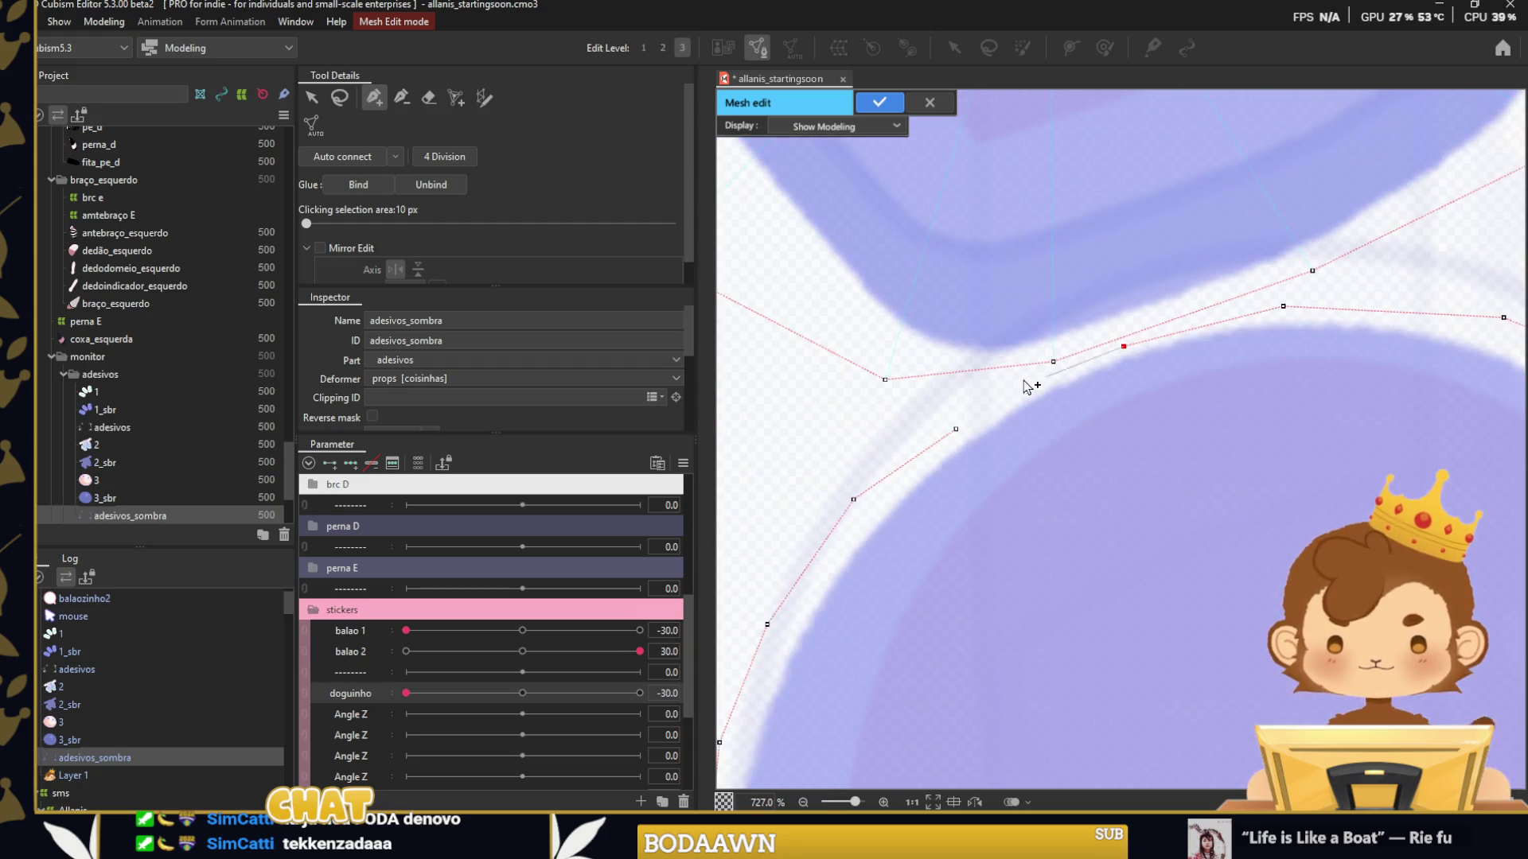
pyautogui.scroll(-8, 976, 358)
pyautogui.click(1054, 469)
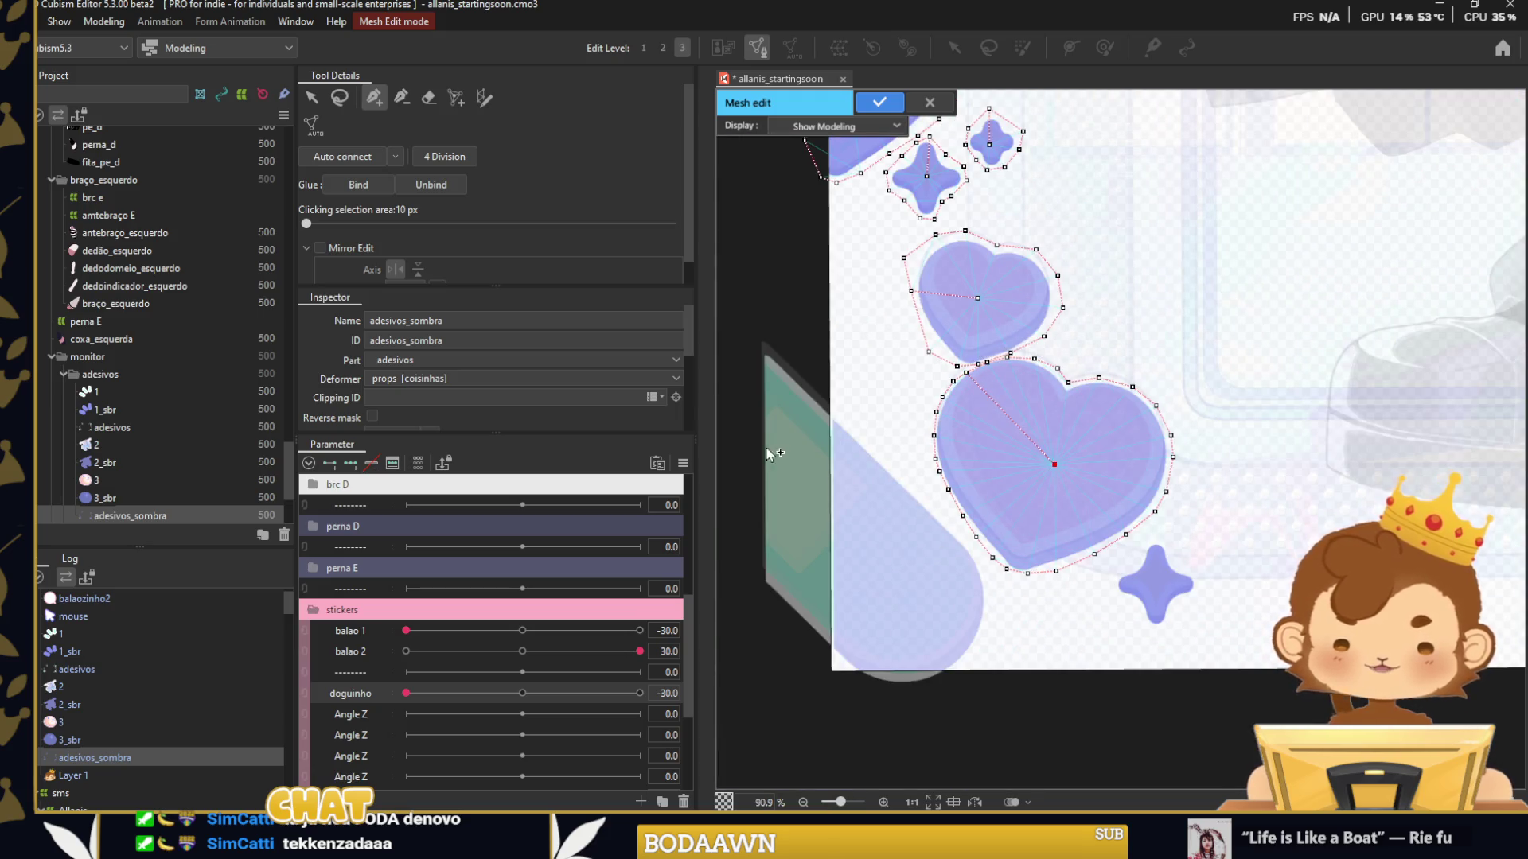
# Trace and close a mesh outline around the left shadow sticker with one inner point.
pyautogui.moveTo(894, 411); pyautogui.dragTo(961, 414)
pyautogui.moveTo(835, 341); pyautogui.dragTo(1052, 655)
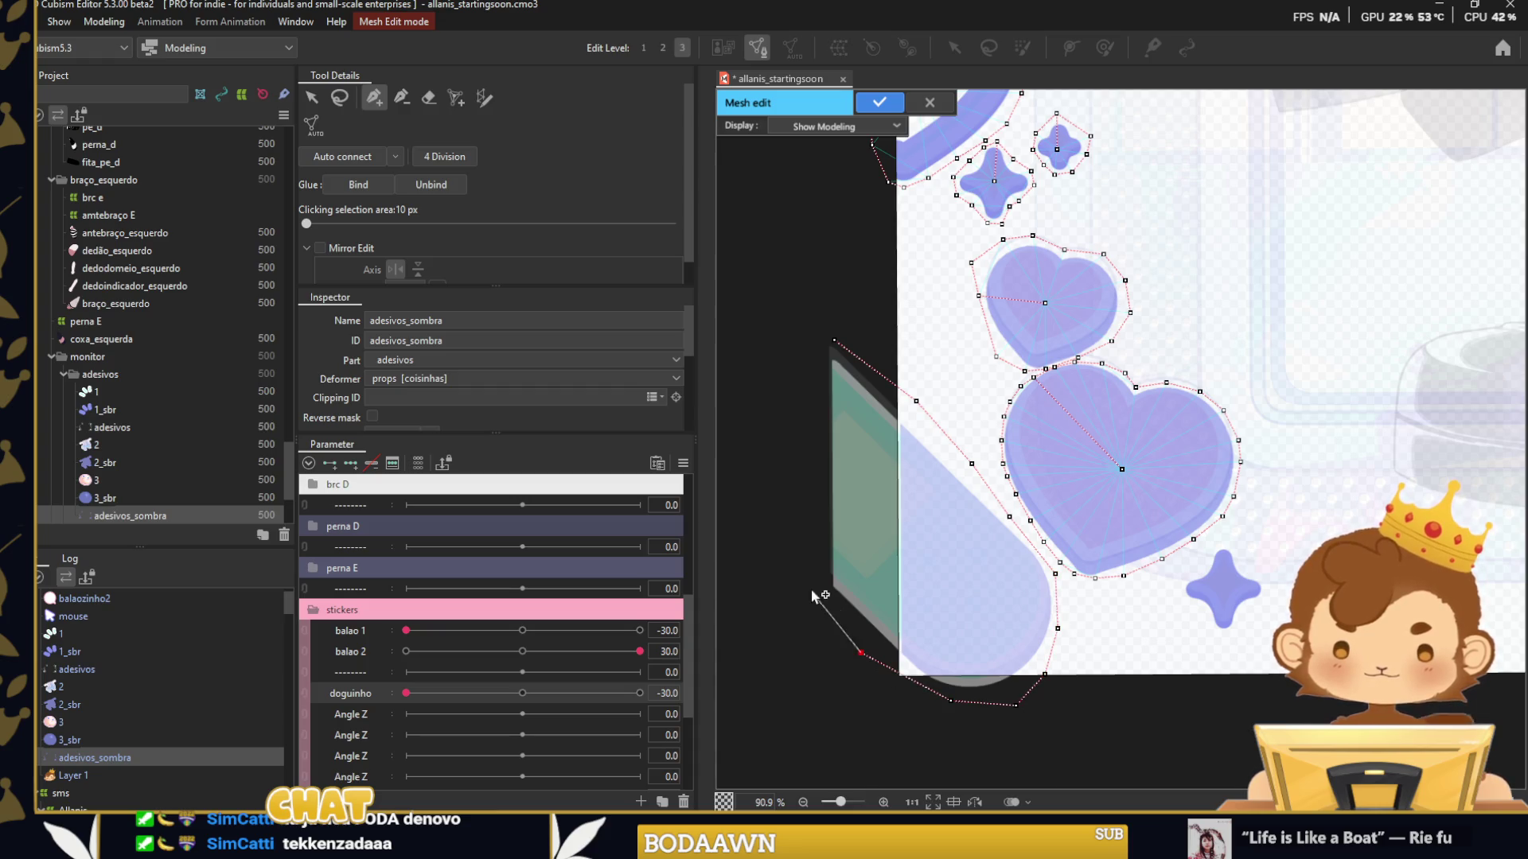
pyautogui.click(833, 340)
pyautogui.click(922, 537)
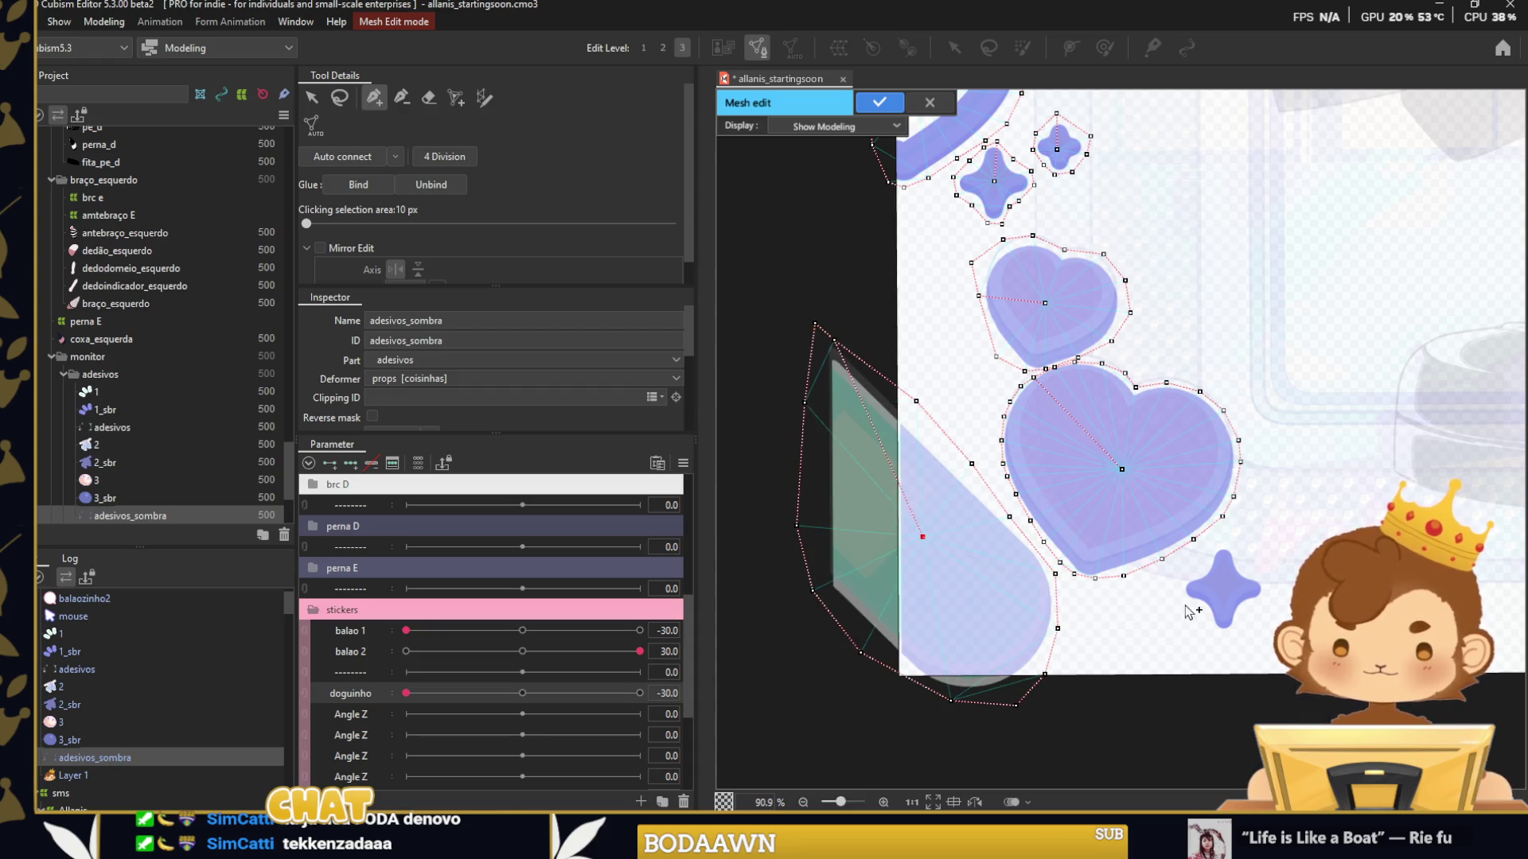
# Add a few more edge points, auto-connect all sticker vertices into triangles, and confirm the mesh.
pyautogui.moveTo(1281, 551); pyautogui.dragTo(1182, 530)
pyautogui.scroll(5, 1129, 531)
pyautogui.moveTo(1098, 502)
pyautogui.mouseDown()
pyautogui.moveTo(1054, 695)
pyautogui.moveTo(1120, 507)
pyautogui.moveTo(1098, 501)
pyautogui.mouseUp()
pyautogui.scroll(-10, 1104, 608)
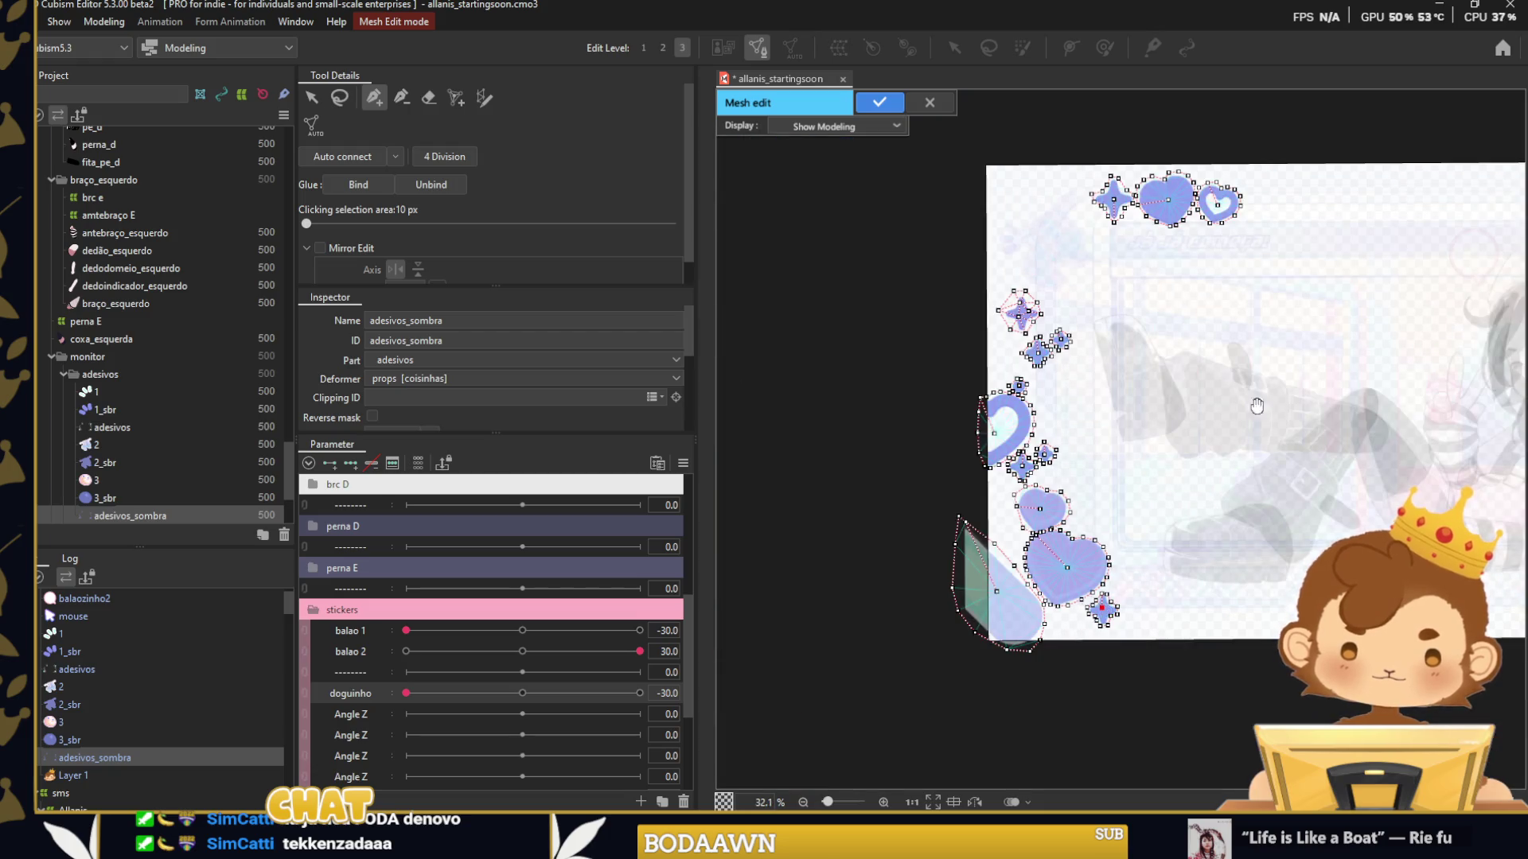
pyautogui.moveTo(1256, 406); pyautogui.dragTo(986, 403)
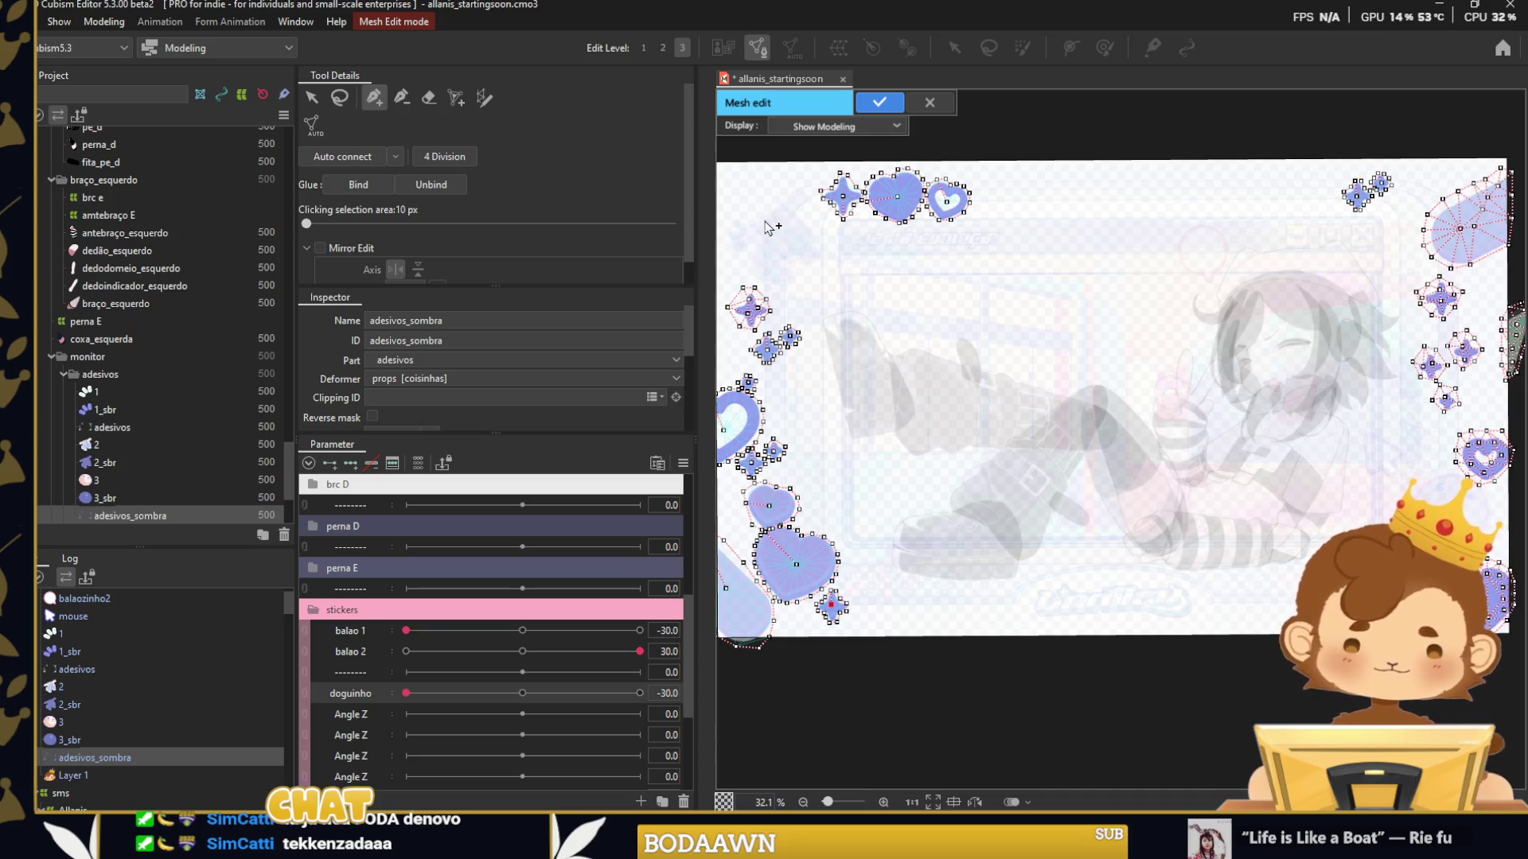
pyautogui.click(342, 157)
pyautogui.click(879, 103)
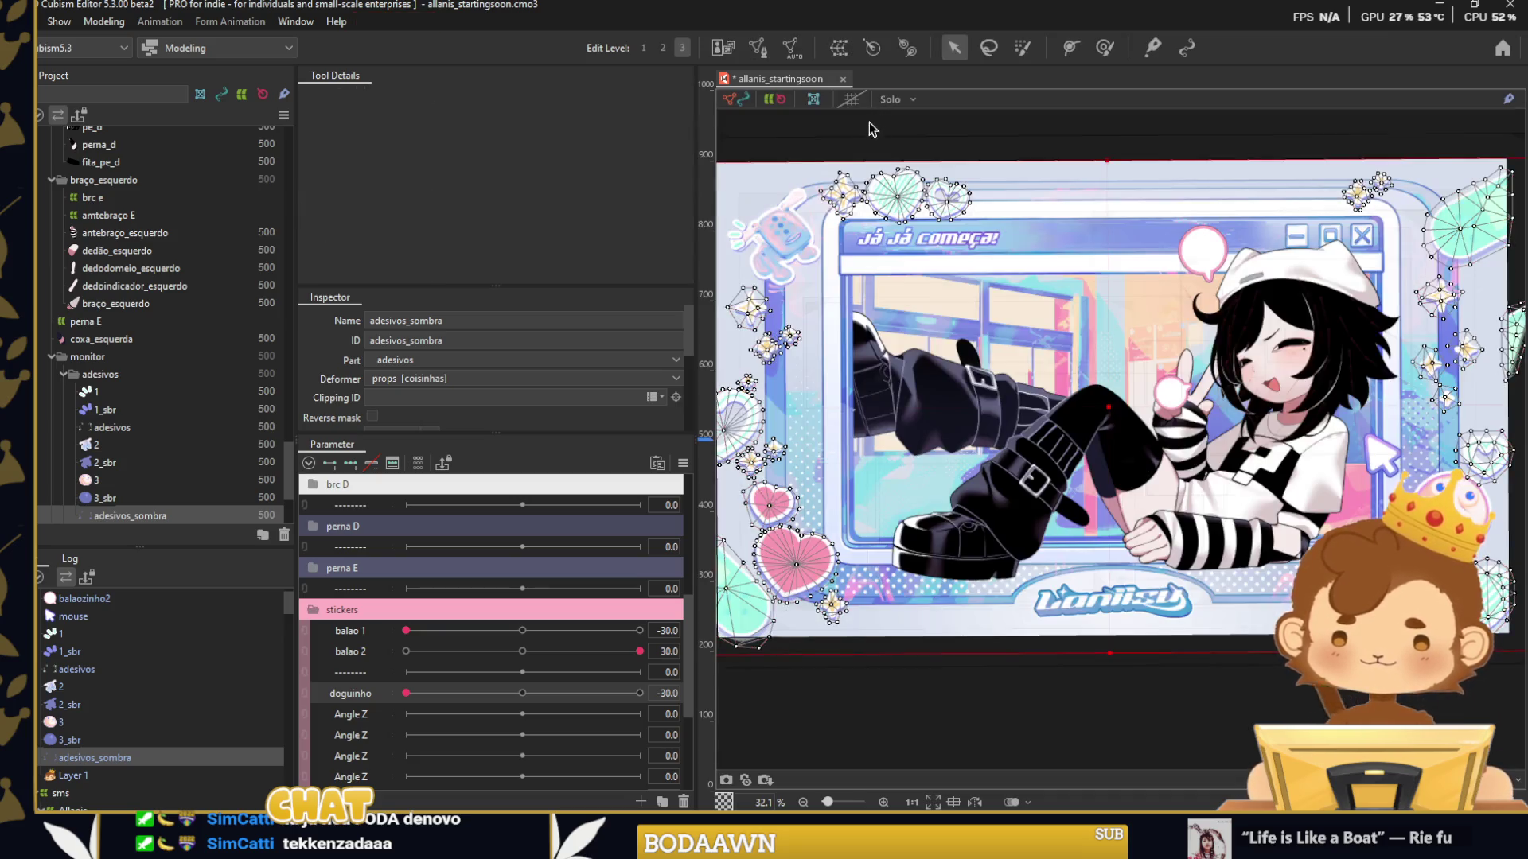
# Select every vertex of the adesivos_sombra shadow mesh in mesh editing, then confirm.
pyautogui.click(80, 669)
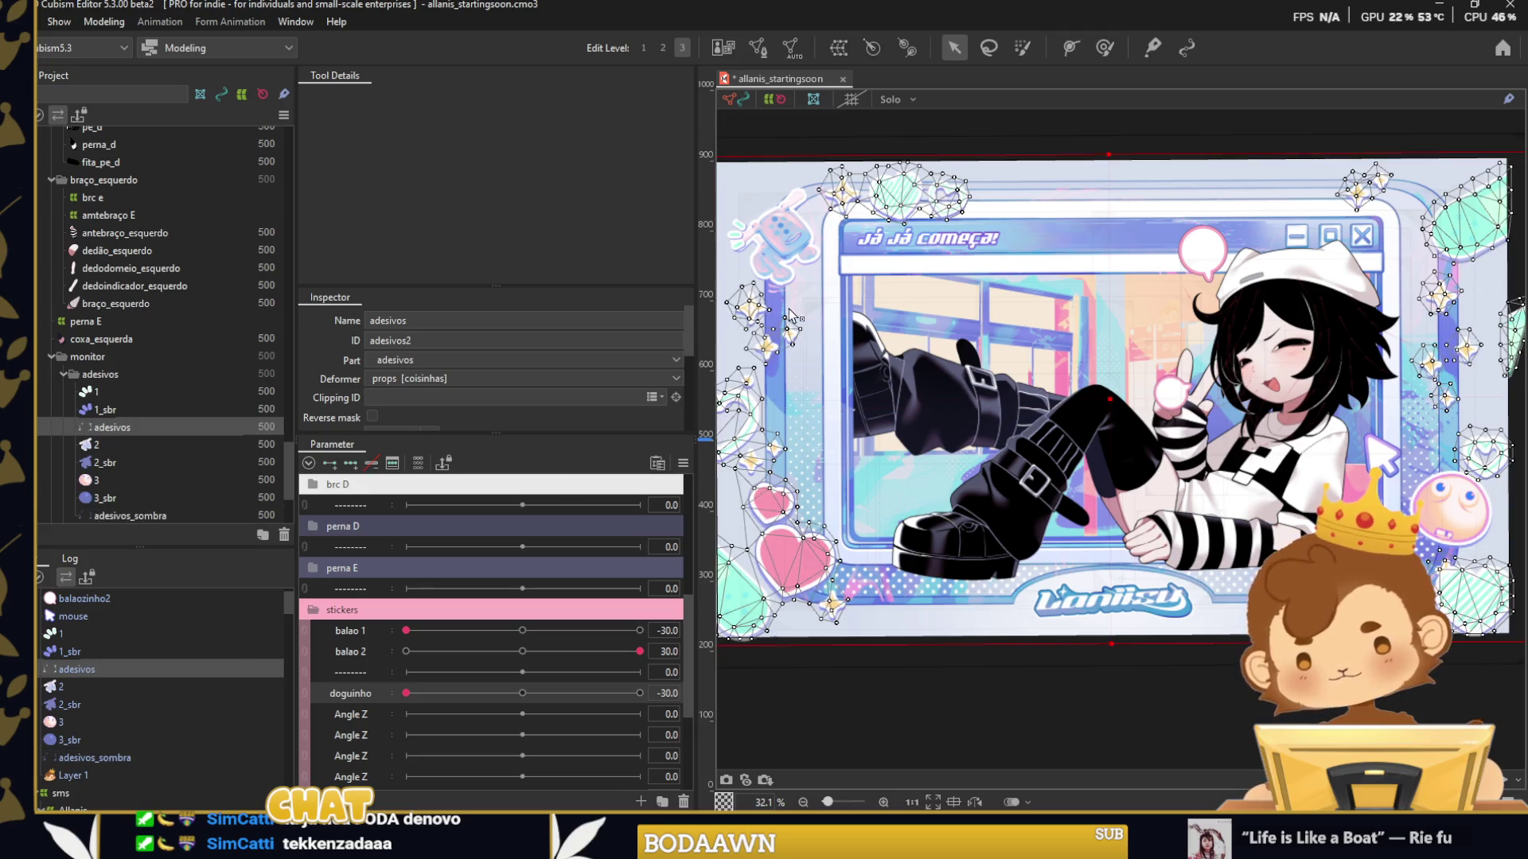
pyautogui.click(118, 755)
pyautogui.click(760, 47)
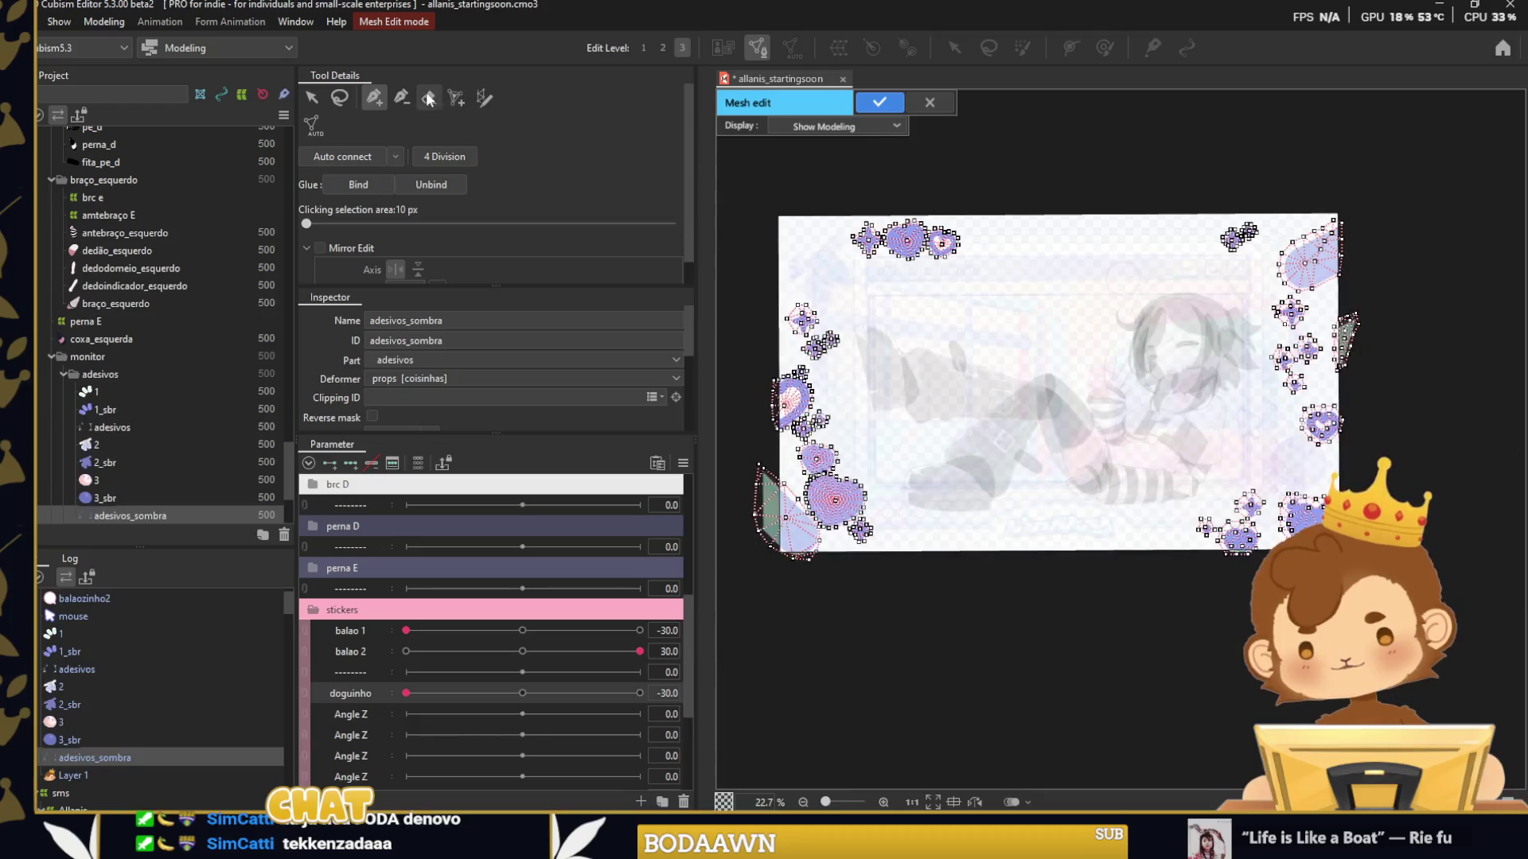
pyautogui.click(339, 97)
pyautogui.moveTo(875, 195); pyautogui.dragTo(907, 208)
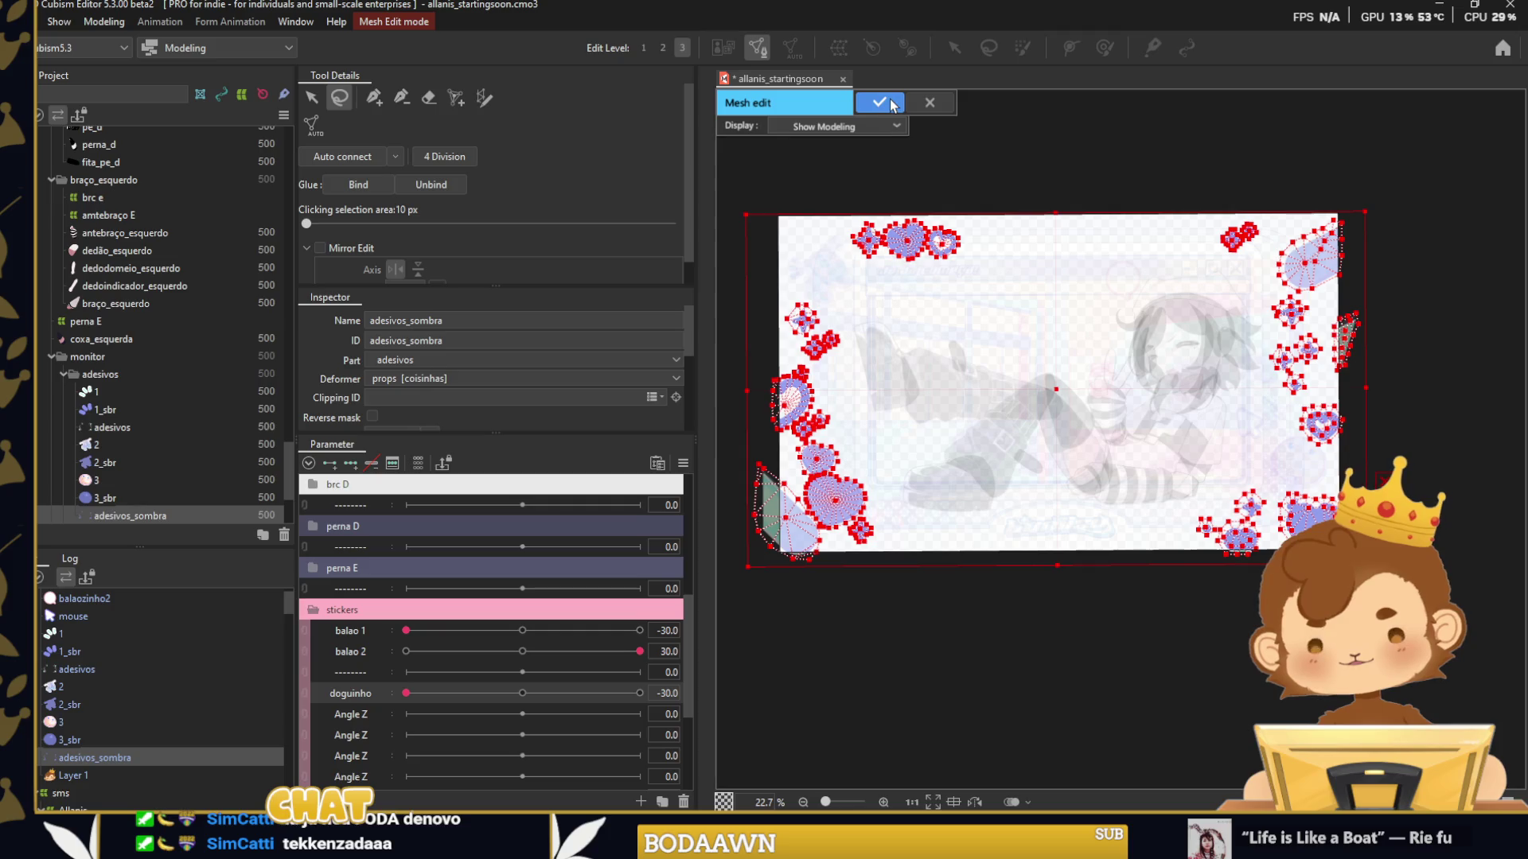
pyautogui.click(879, 102)
# Regenerate the adesivos sticker meshes with new vertex layouts.
pyautogui.click(102, 668)
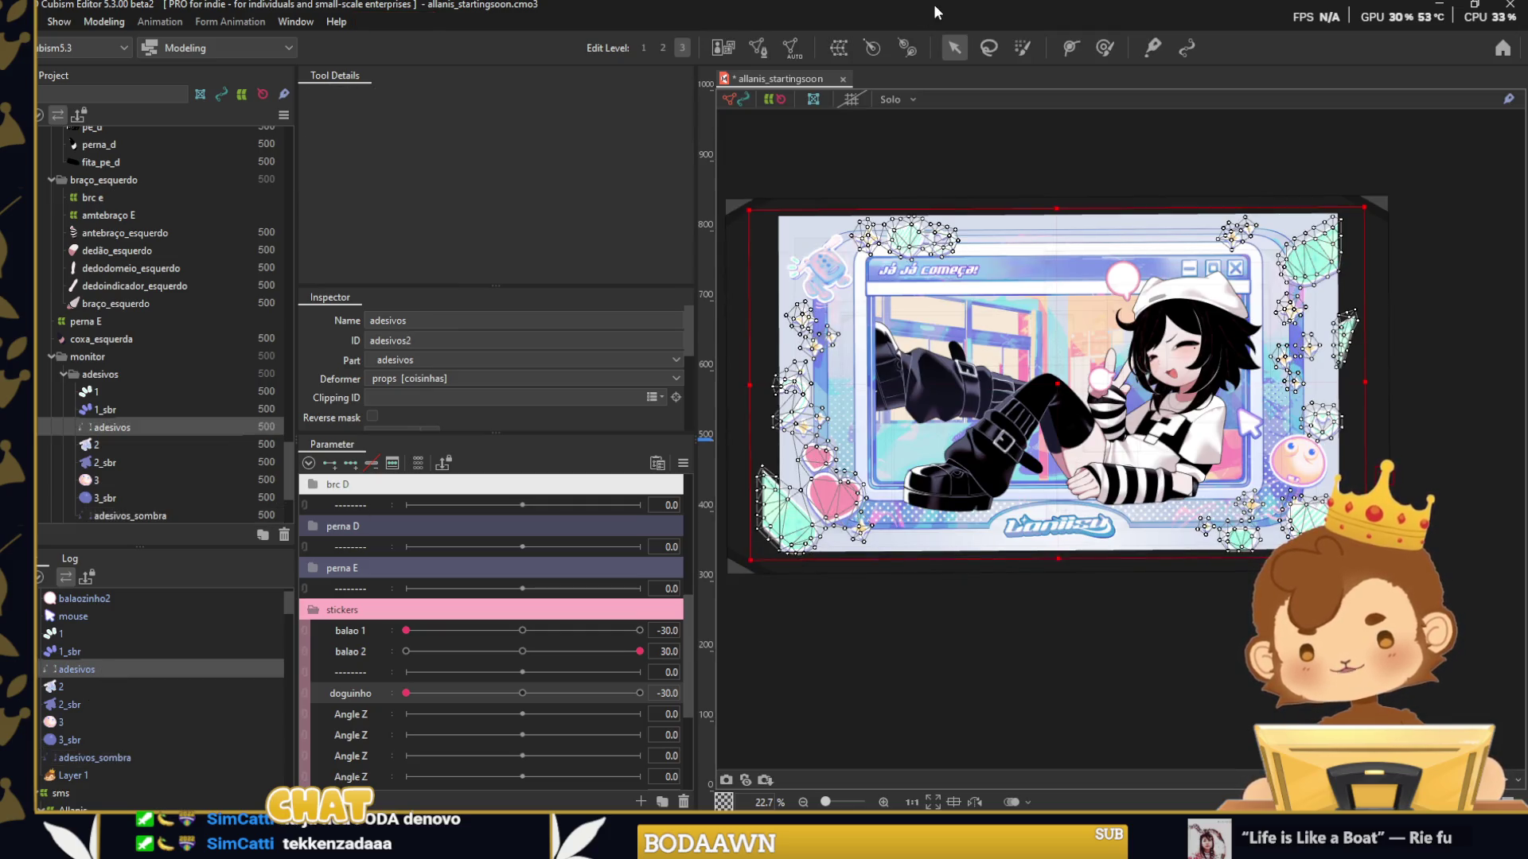
pyautogui.click(760, 48)
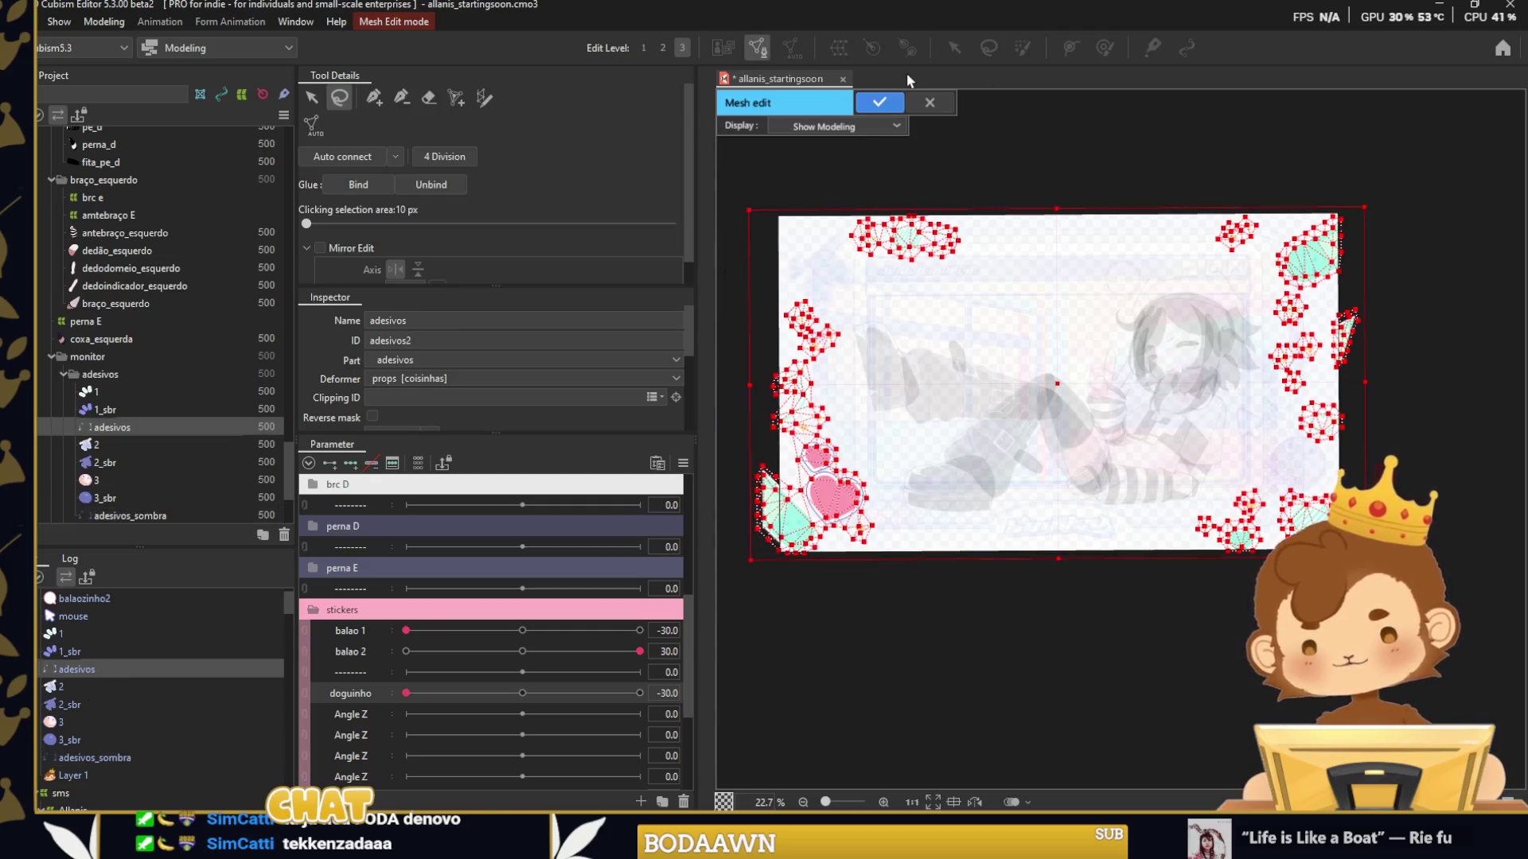
pyautogui.hotkey('ctrl', 'shift', 'a')
# Pull the heart mesh's top vertex outward and its right vertex up.
pyautogui.scroll(3, 808, 307)
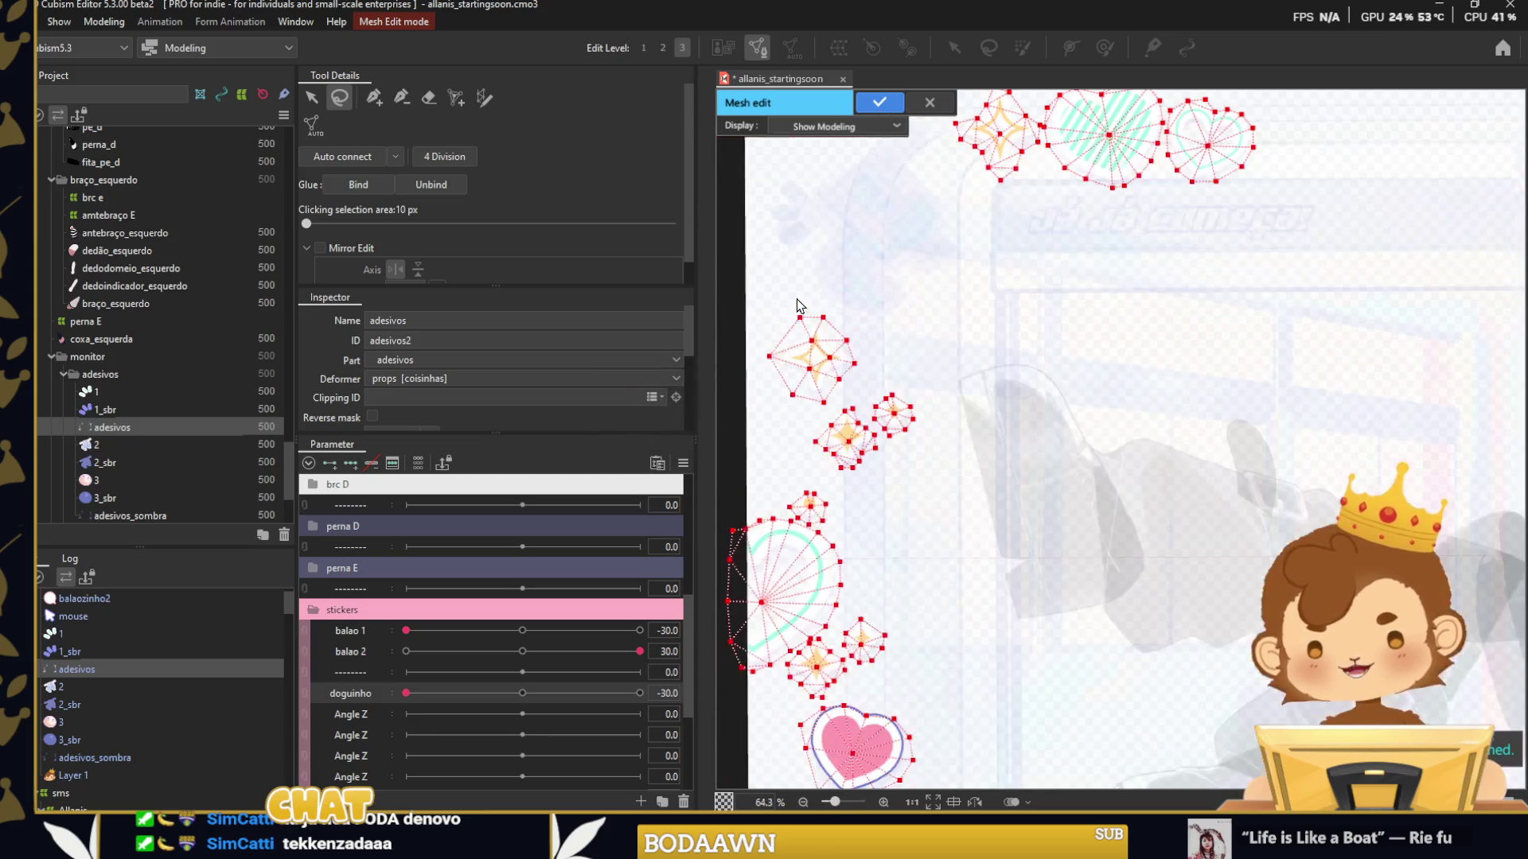
pyautogui.scroll(3, 888, 253)
pyautogui.moveTo(1052, 199); pyautogui.dragTo(963, 482)
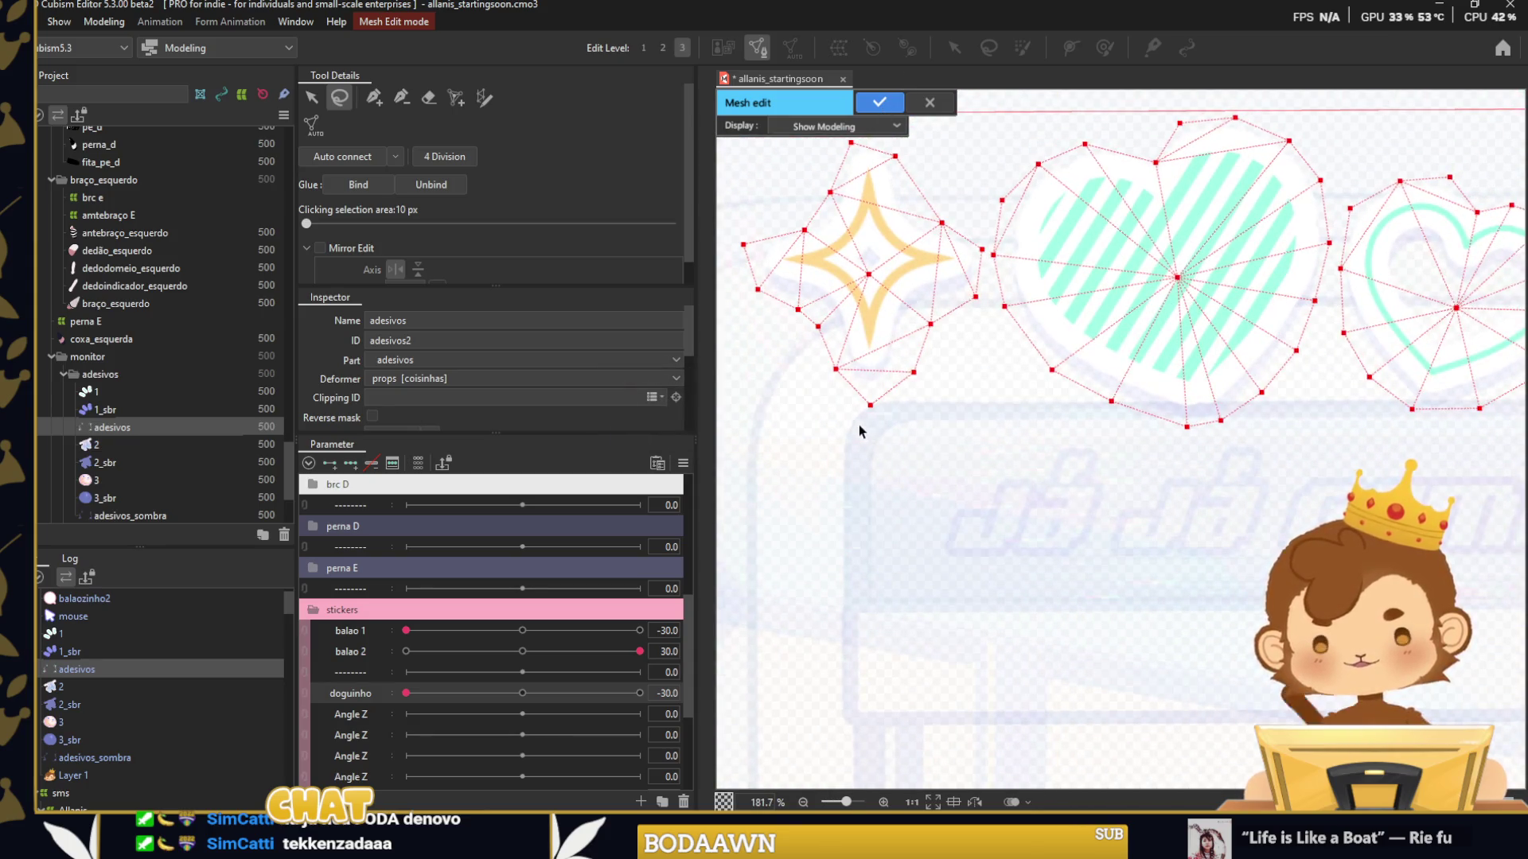
pyautogui.scroll(-5, 851, 422)
pyautogui.scroll(3, 845, 418)
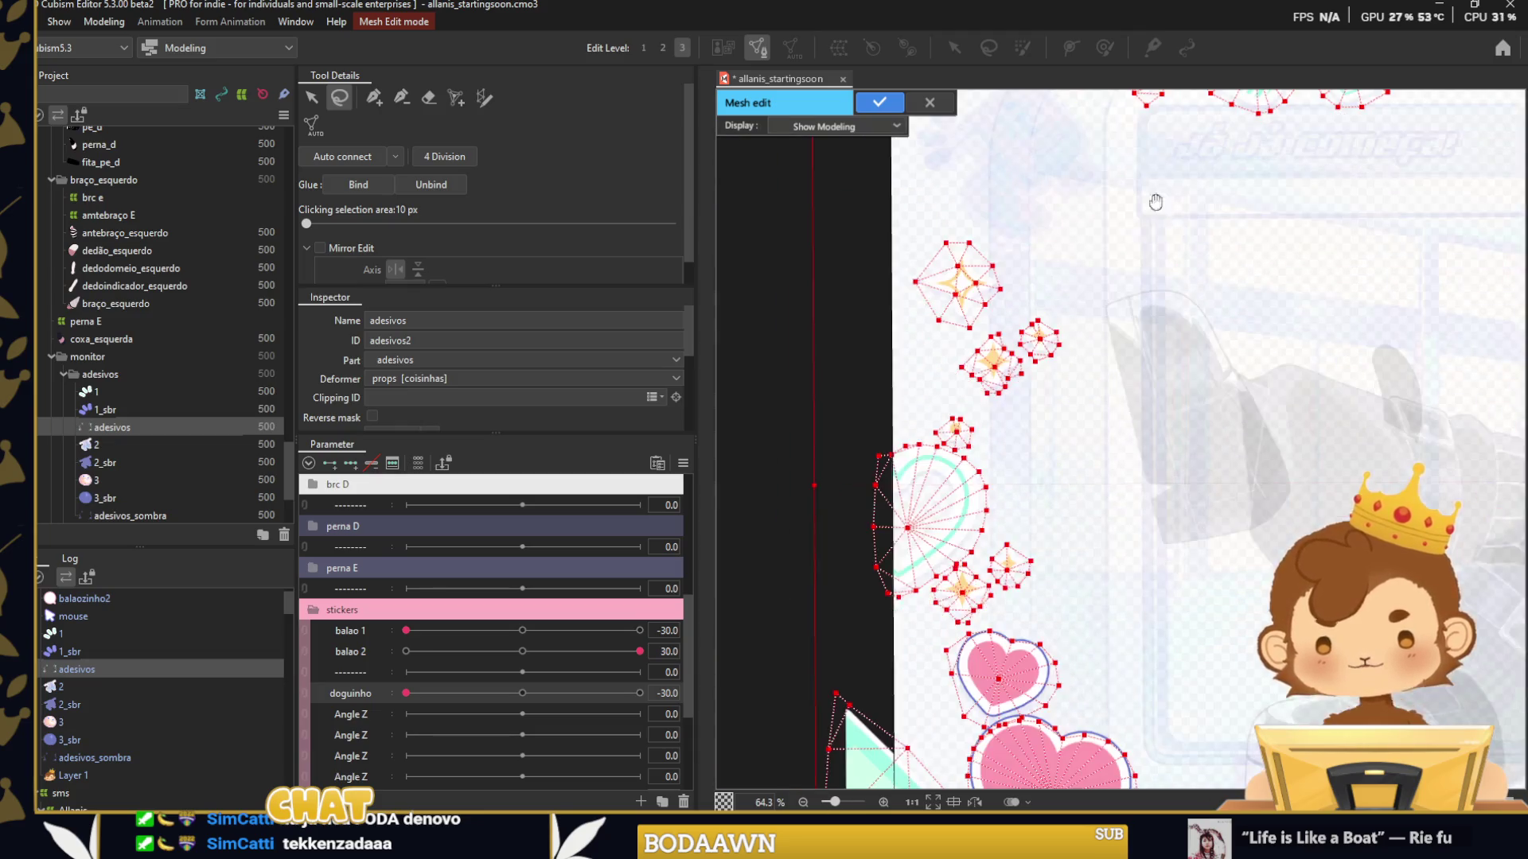
pyautogui.scroll(2, 954, 462)
pyautogui.scroll(3, 1052, 501)
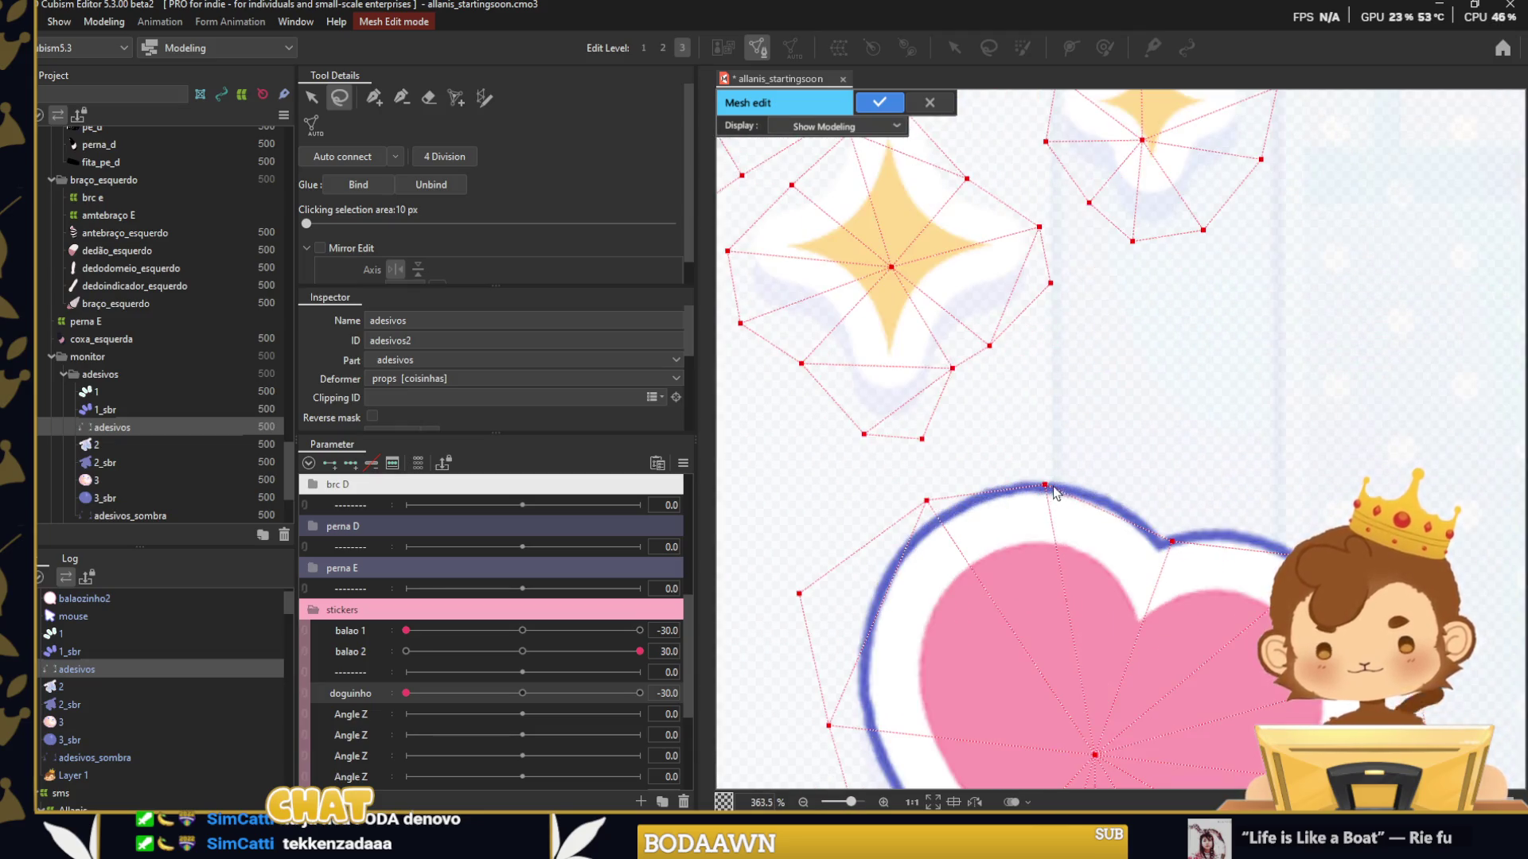
pyautogui.click(311, 97)
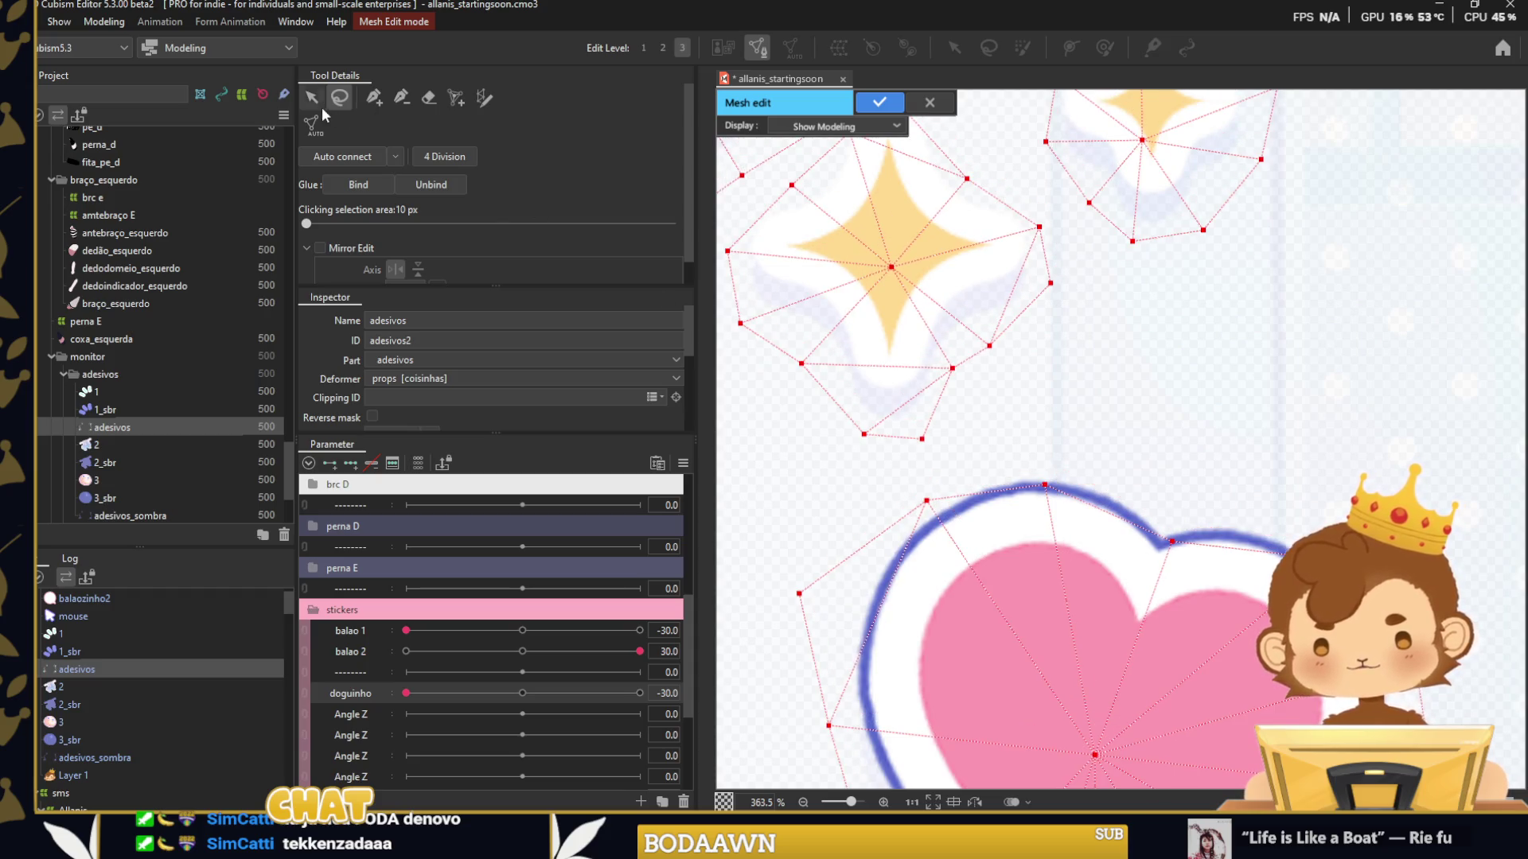
pyautogui.click(1053, 454)
pyautogui.moveTo(1044, 484); pyautogui.dragTo(1058, 457)
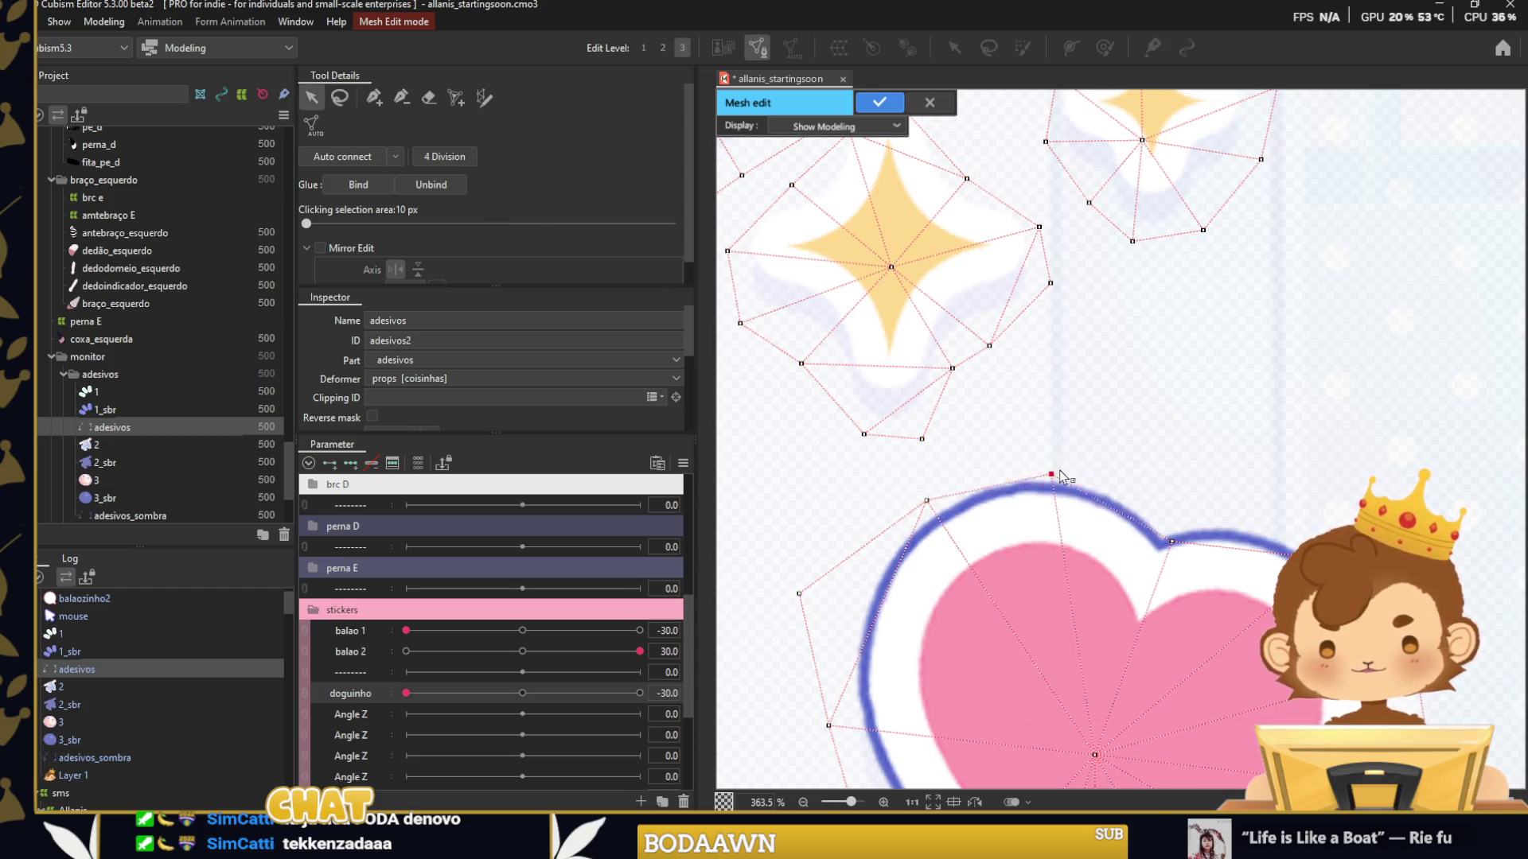
pyautogui.moveTo(1171, 541); pyautogui.dragTo(1166, 516)
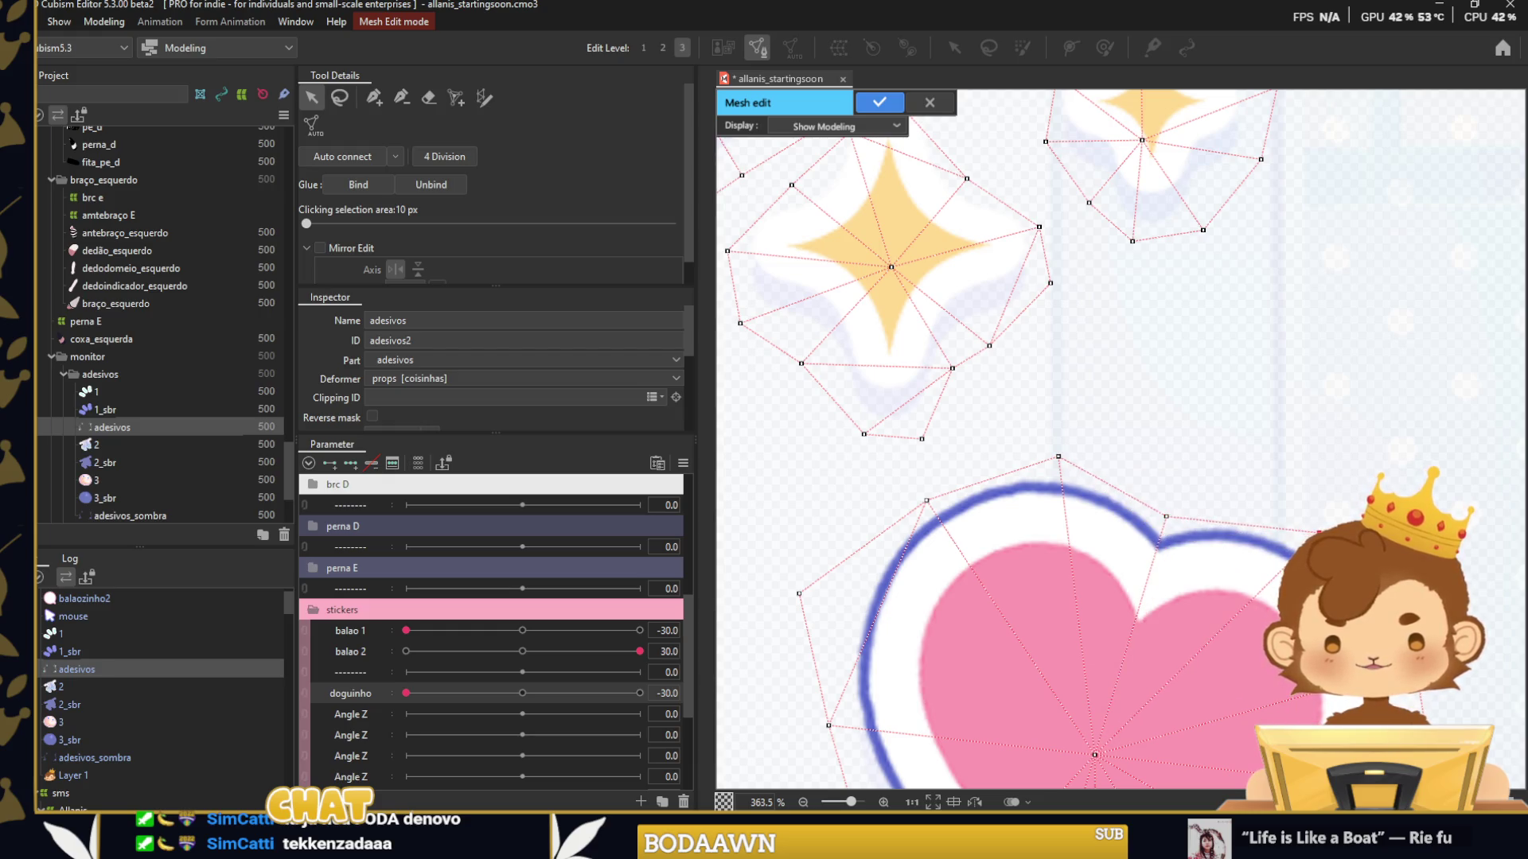
pyautogui.scroll(-3, 1268, 611)
pyautogui.scroll(-2, 1268, 611)
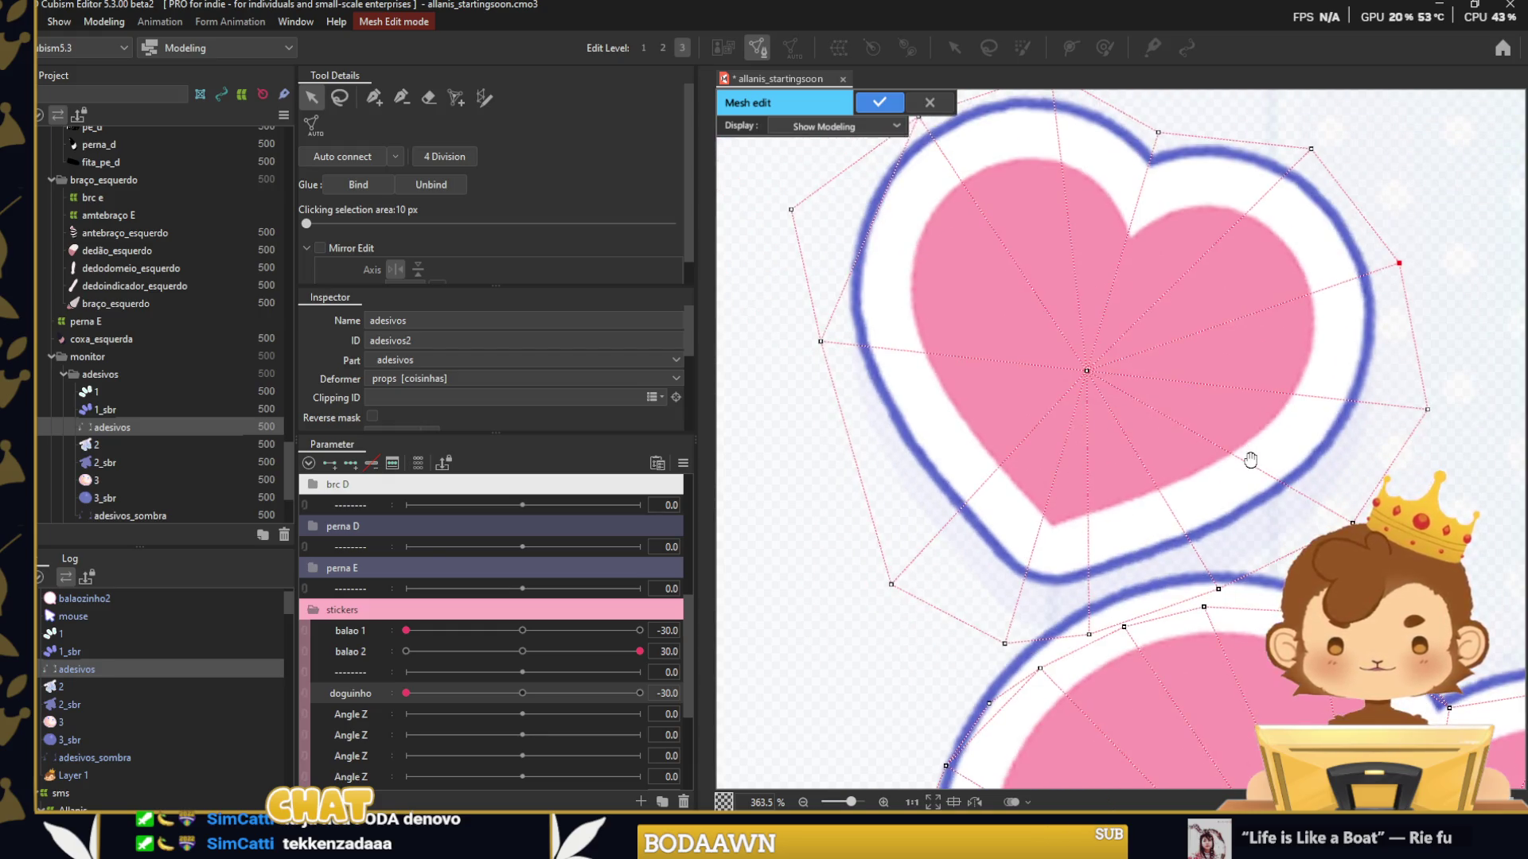
# Pull the heart's lower and right outer vertices in toward its outline.
pyautogui.click(1081, 587)
pyautogui.moveTo(1218, 583); pyautogui.dragTo(1172, 553)
pyautogui.moveTo(1352, 518); pyautogui.dragTo(1294, 500)
pyautogui.rightClick(1295, 503)
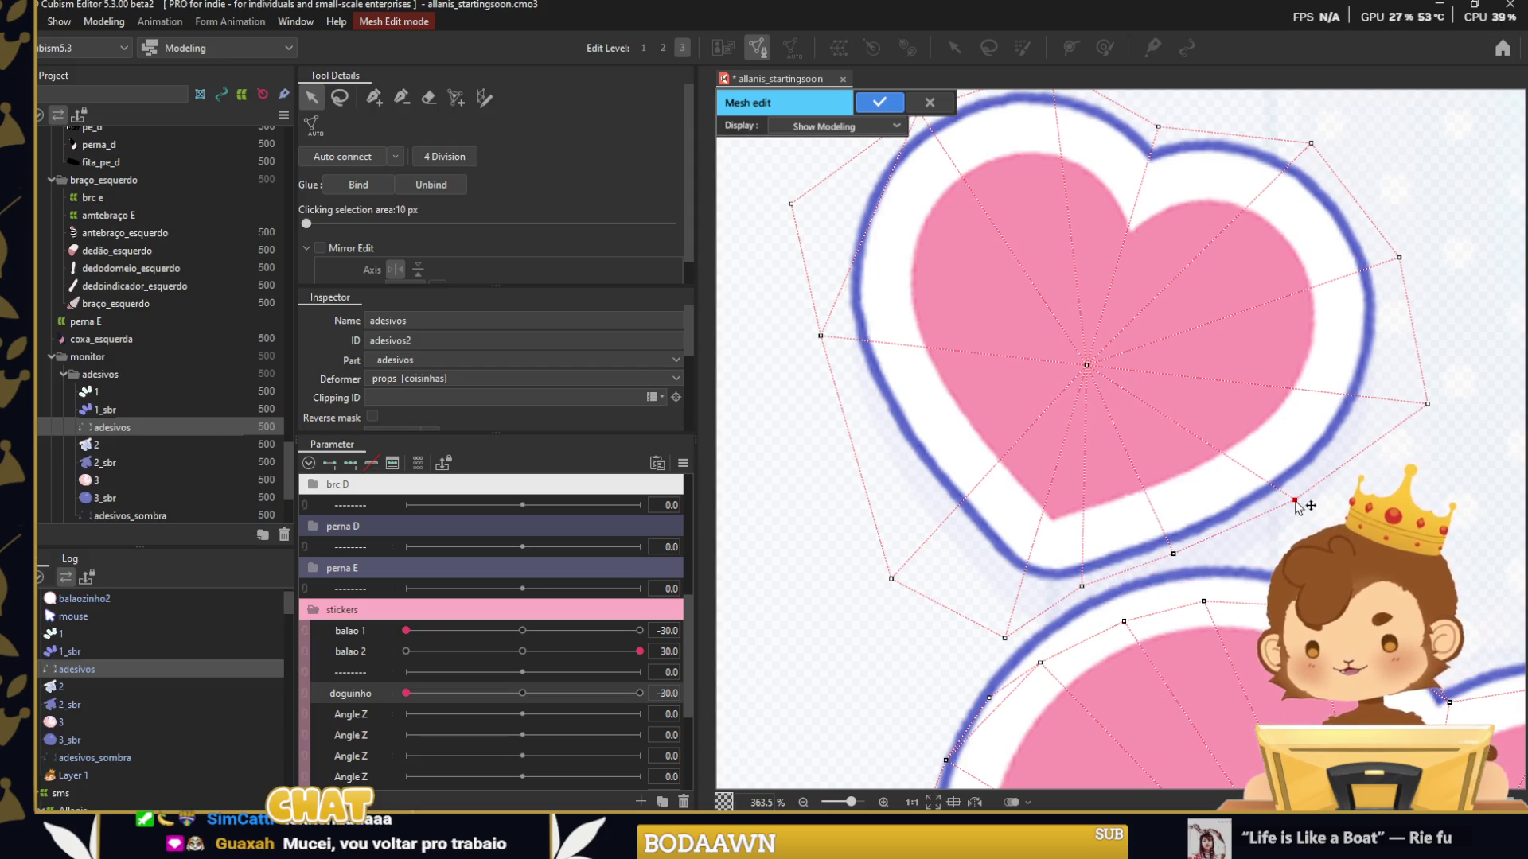
pyautogui.moveTo(1005, 637); pyautogui.dragTo(1008, 597)
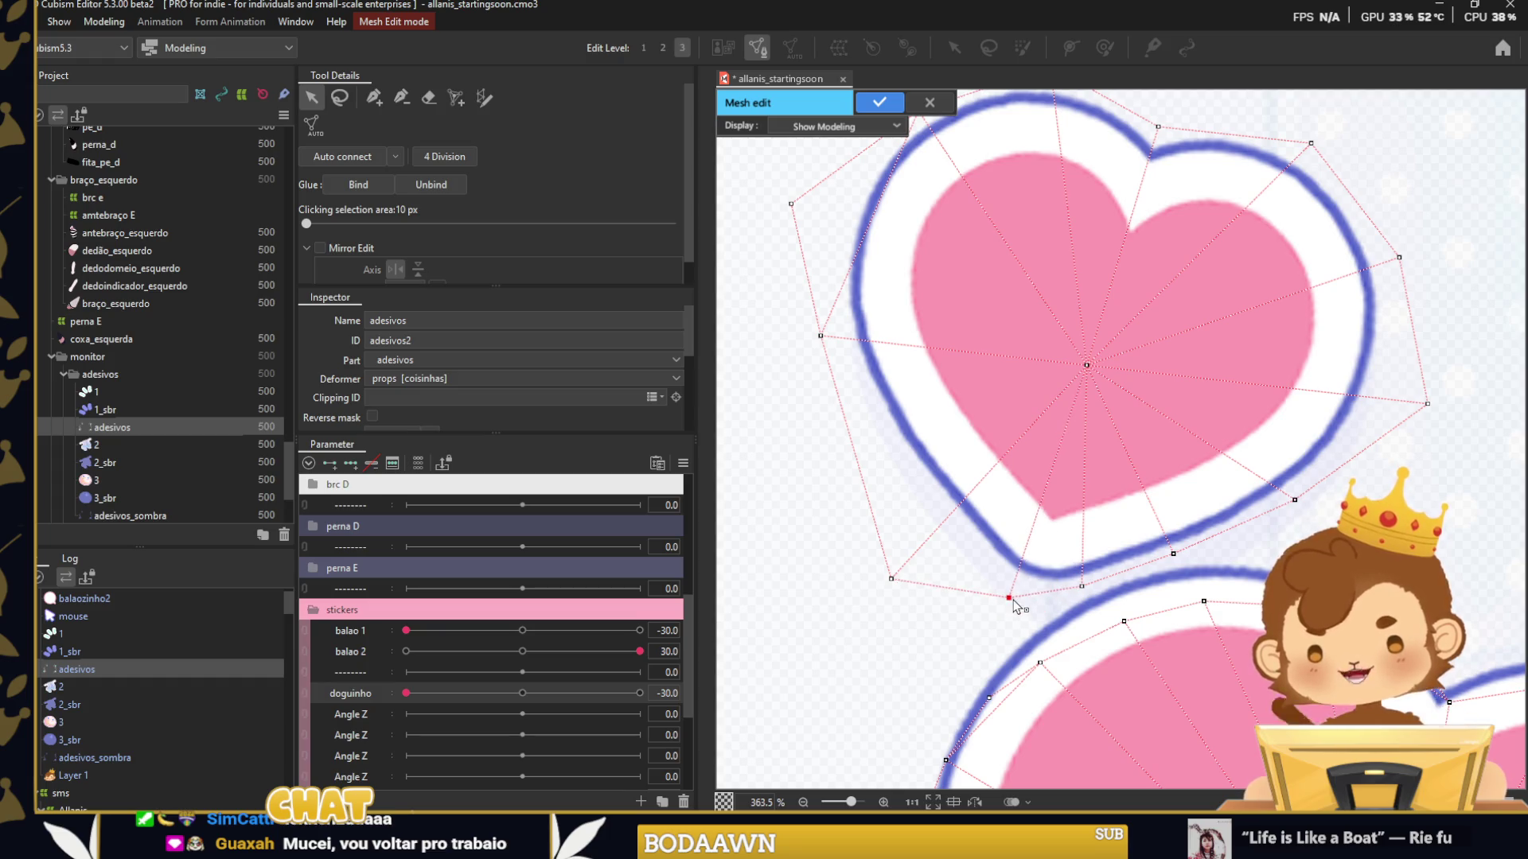
pyautogui.moveTo(1427, 403)
pyautogui.mouseDown()
pyautogui.moveTo(1387, 400)
pyautogui.moveTo(1299, 253)
pyautogui.mouseUp()
# Fit the remaining heart vertices onto the outline along its left, top and right edges.
pyautogui.moveTo(907, 540); pyautogui.dragTo(885, 516)
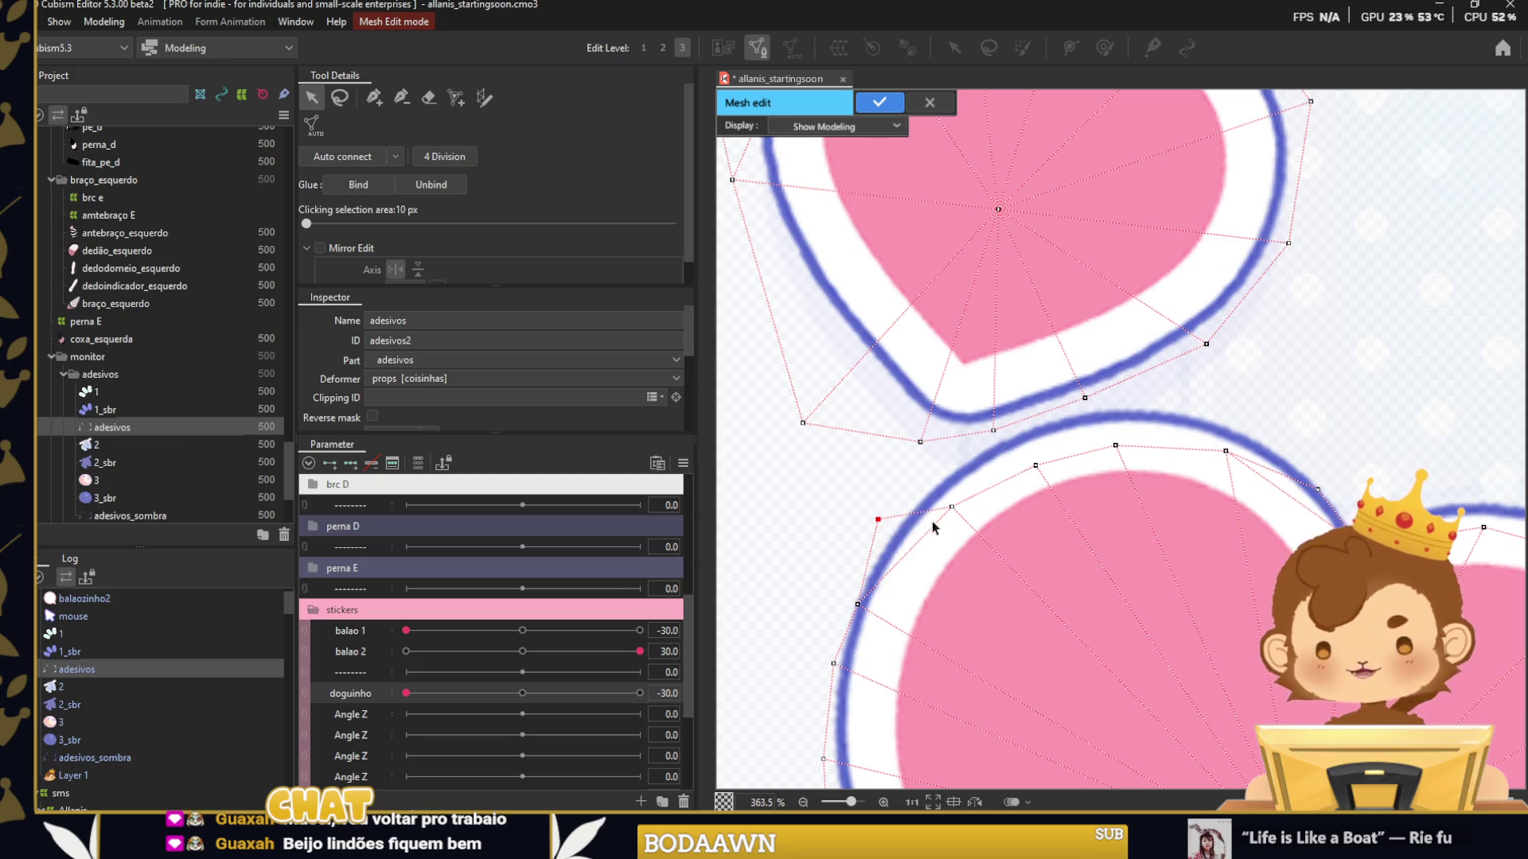
pyautogui.moveTo(856, 608); pyautogui.dragTo(850, 602)
pyautogui.moveTo(957, 513); pyautogui.dragTo(933, 470)
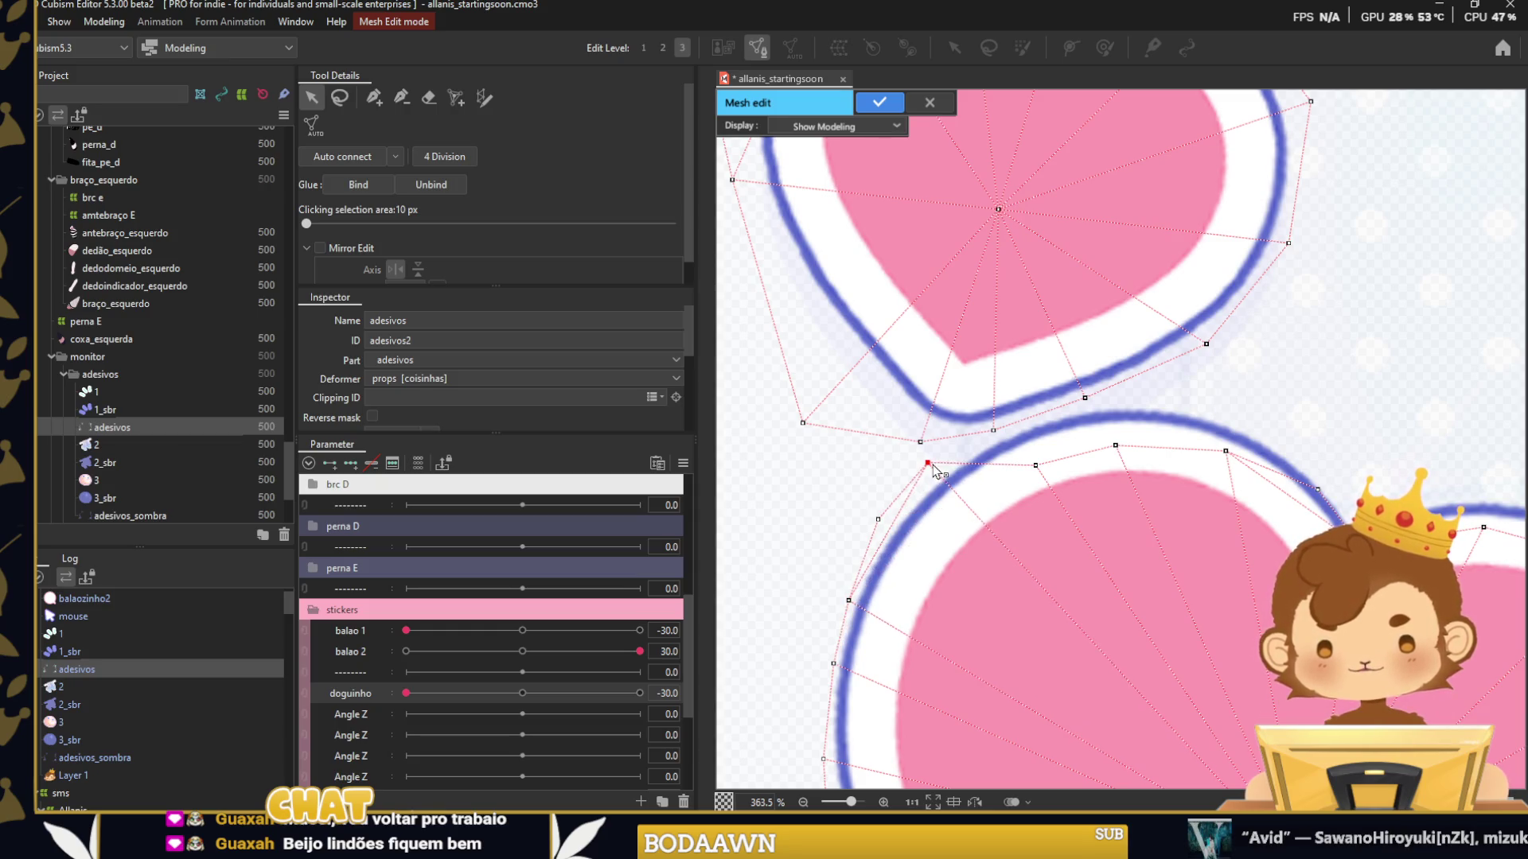
pyautogui.moveTo(1040, 455); pyautogui.dragTo(1037, 415)
pyautogui.moveTo(1119, 439); pyautogui.dragTo(1142, 391)
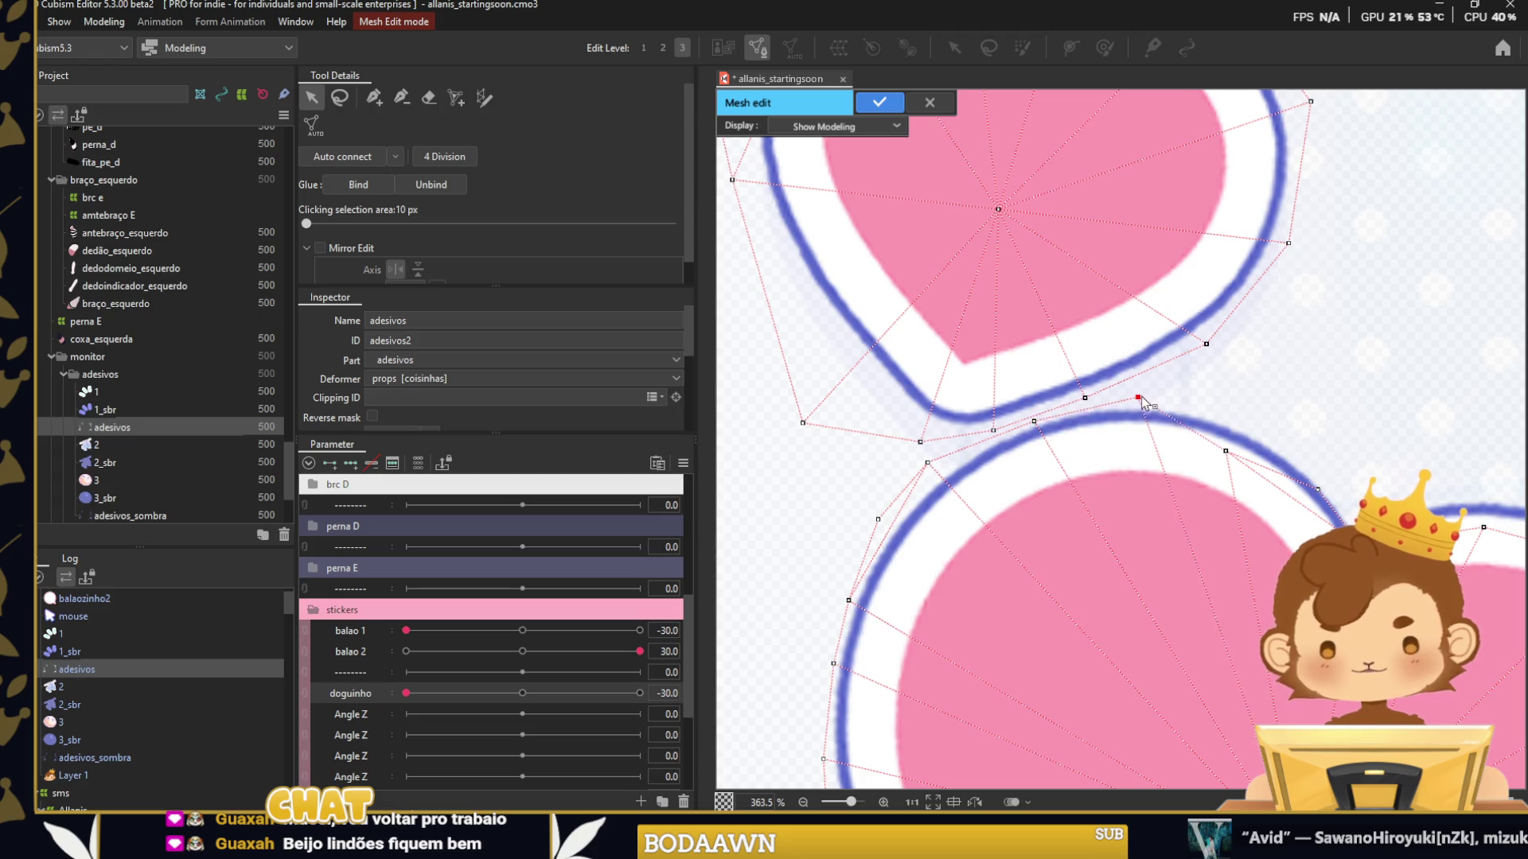
pyautogui.moveTo(1228, 452); pyautogui.dragTo(1245, 423)
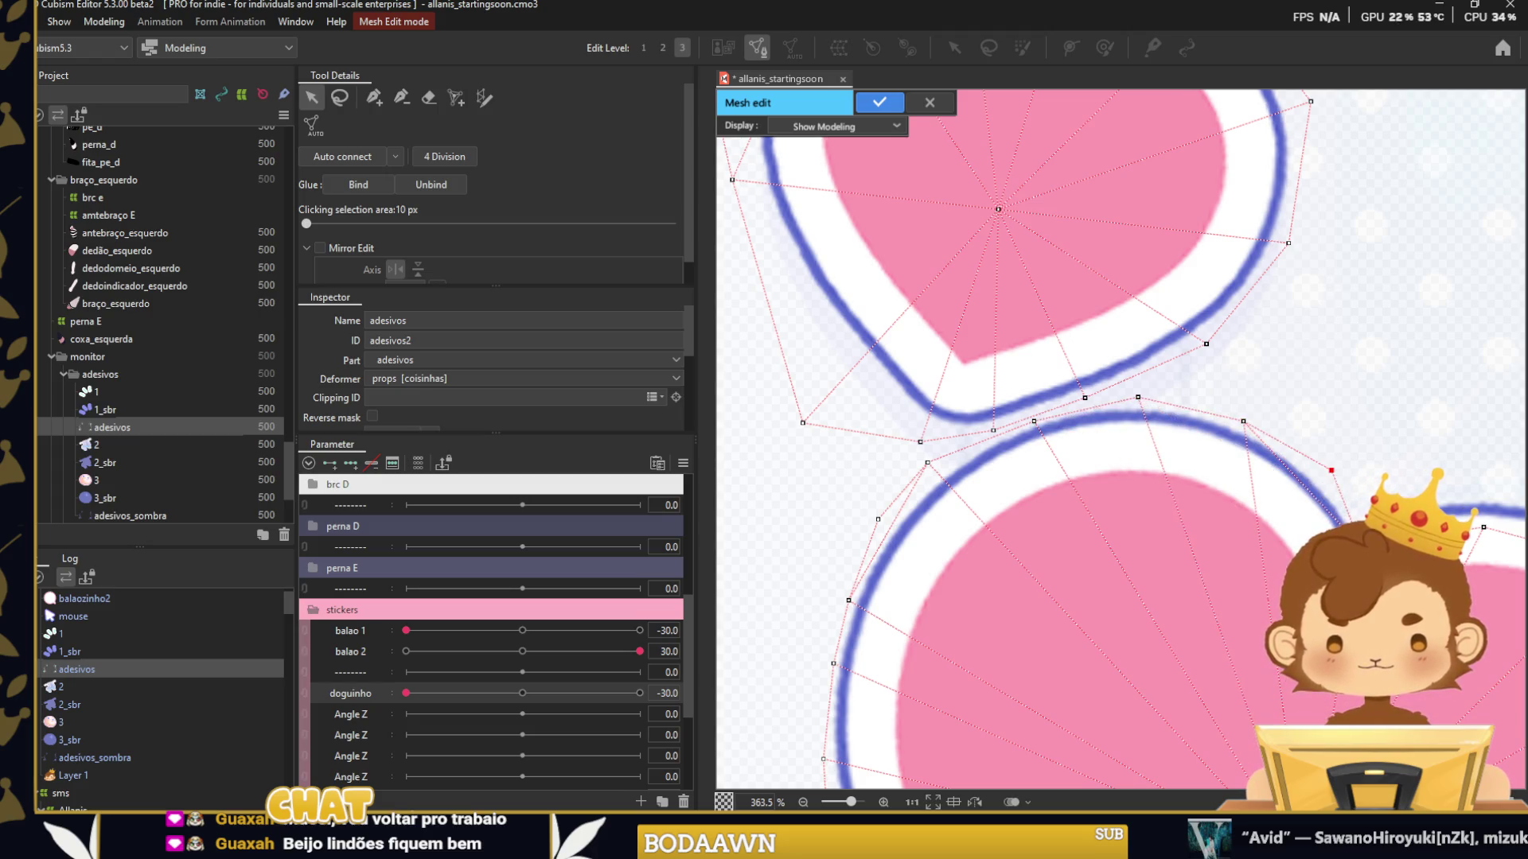
pyautogui.moveTo(1500, 511)
pyautogui.mouseDown()
pyautogui.moveTo(1214, 488)
pyautogui.moveTo(1184, 466)
pyautogui.mouseUp()
pyautogui.moveTo(1072, 527); pyautogui.dragTo(1070, 513)
pyautogui.moveTo(1325, 523); pyautogui.dragTo(1293, 451)
pyautogui.moveTo(1385, 563); pyautogui.dragTo(1383, 530)
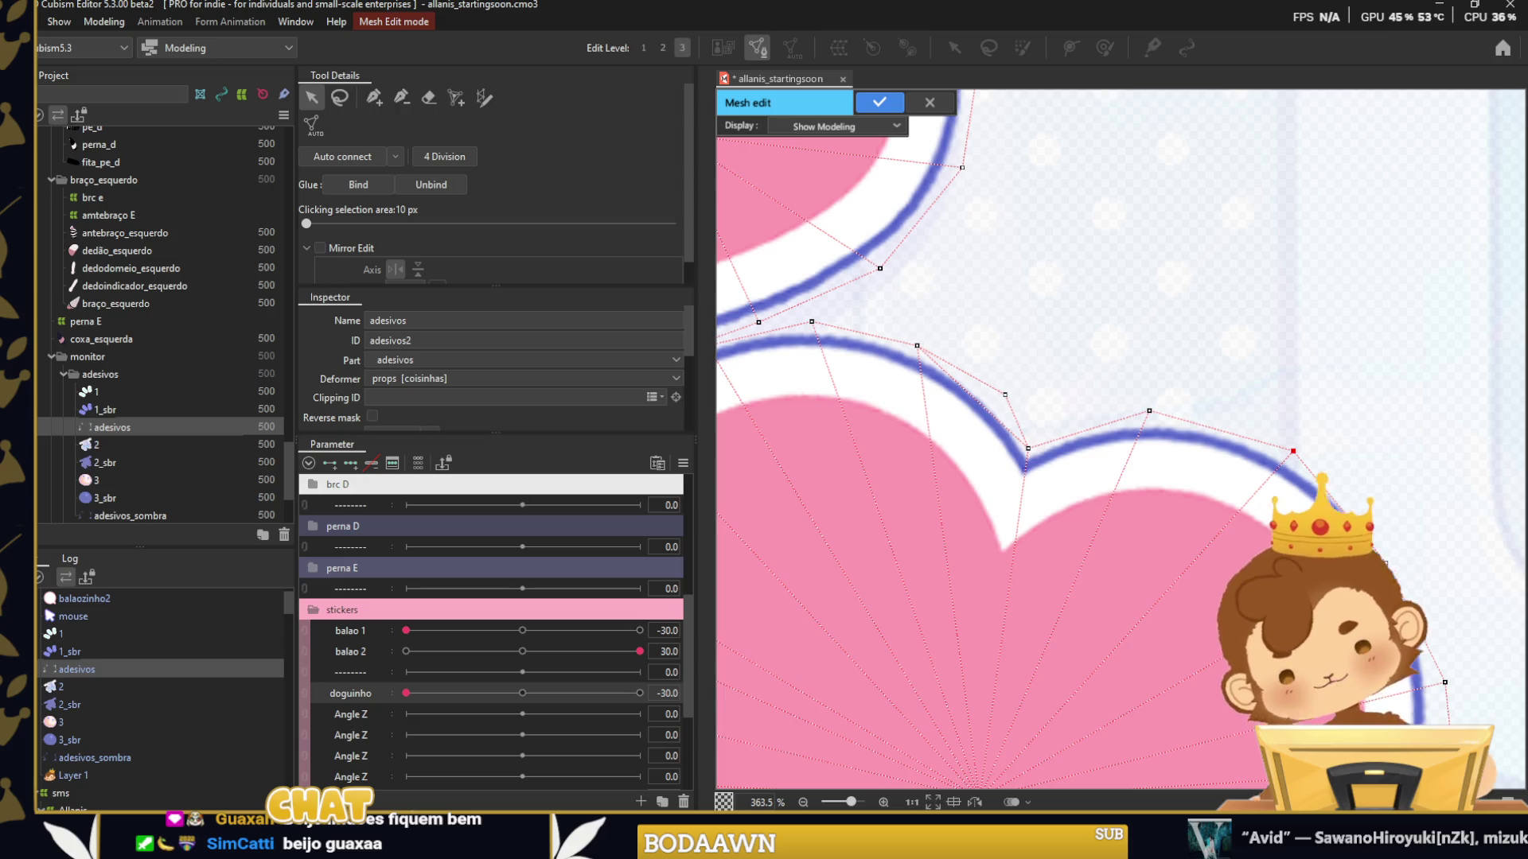
pyautogui.moveTo(1434, 680); pyautogui.dragTo(1391, 478)
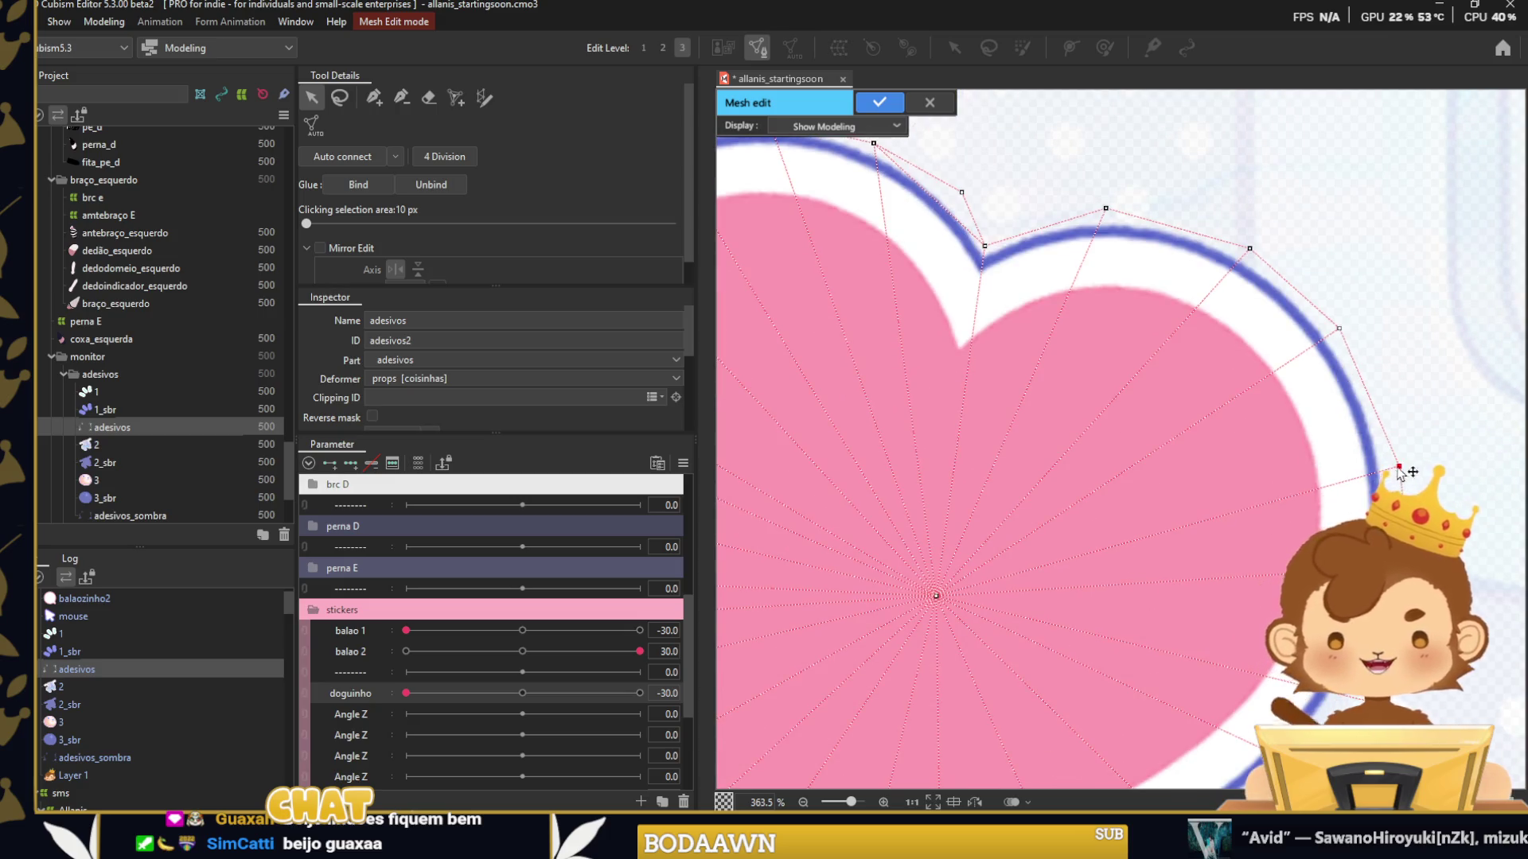
# Apply the adesivos mesh edit and return to the full scene view.
pyautogui.scroll(-5, 1391, 478)
pyautogui.scroll(3, 1174, 643)
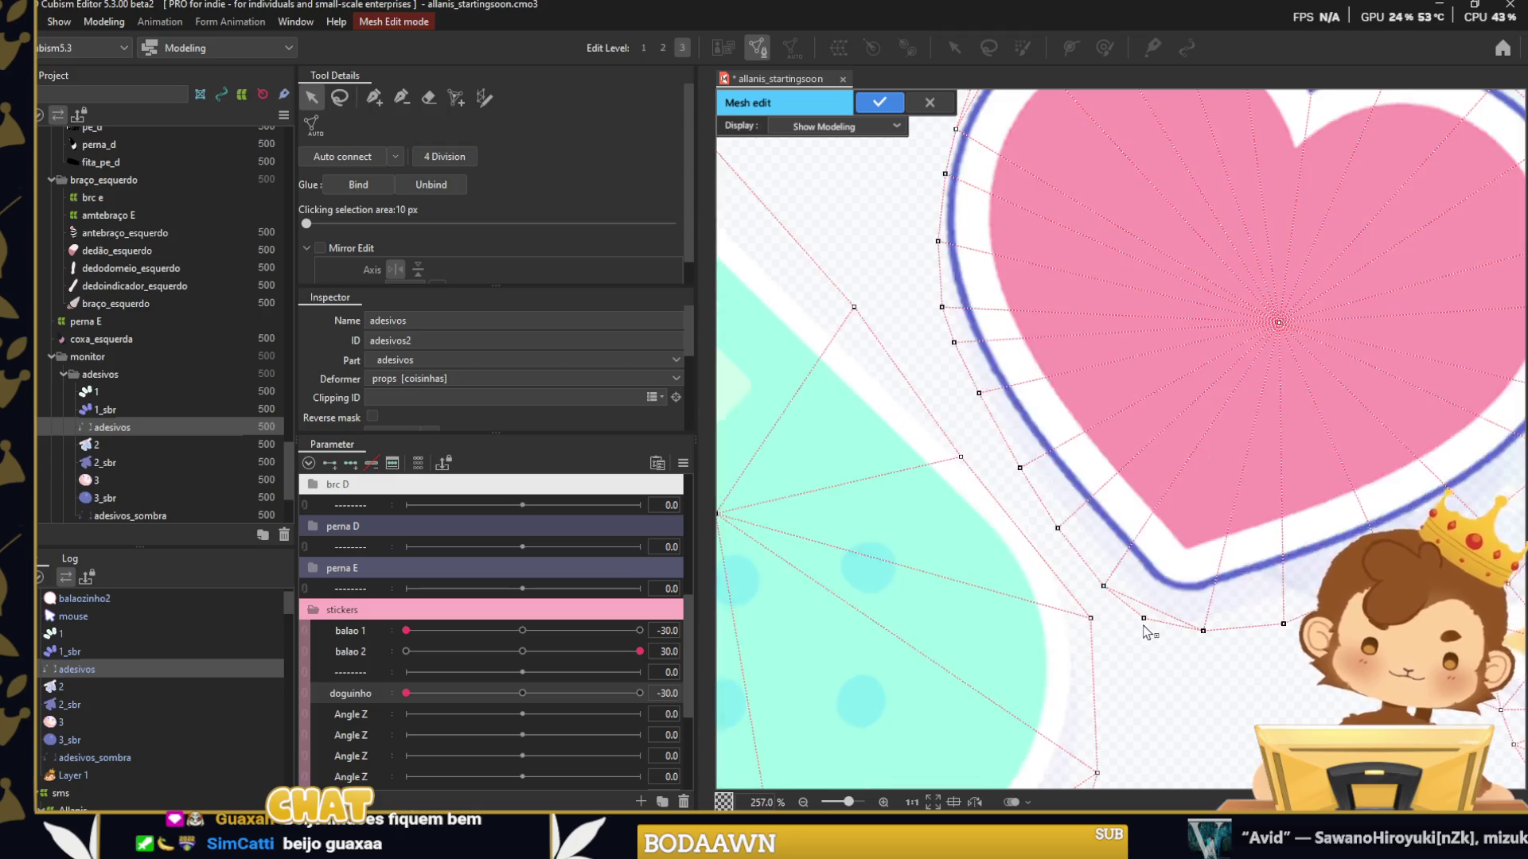
pyautogui.scroll(-3, 1154, 632)
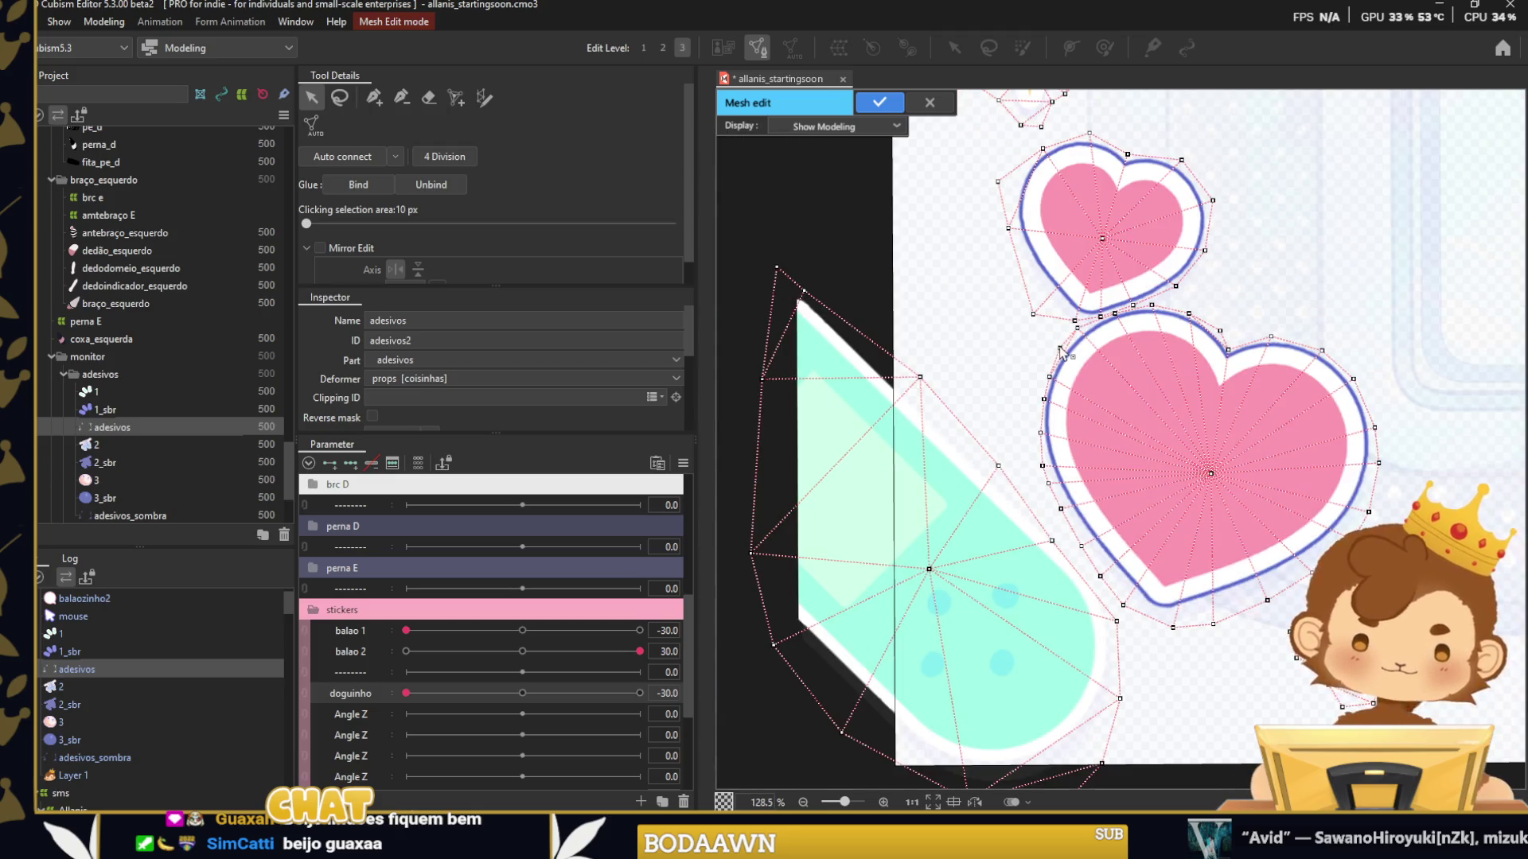
pyautogui.scroll(5, 1049, 384)
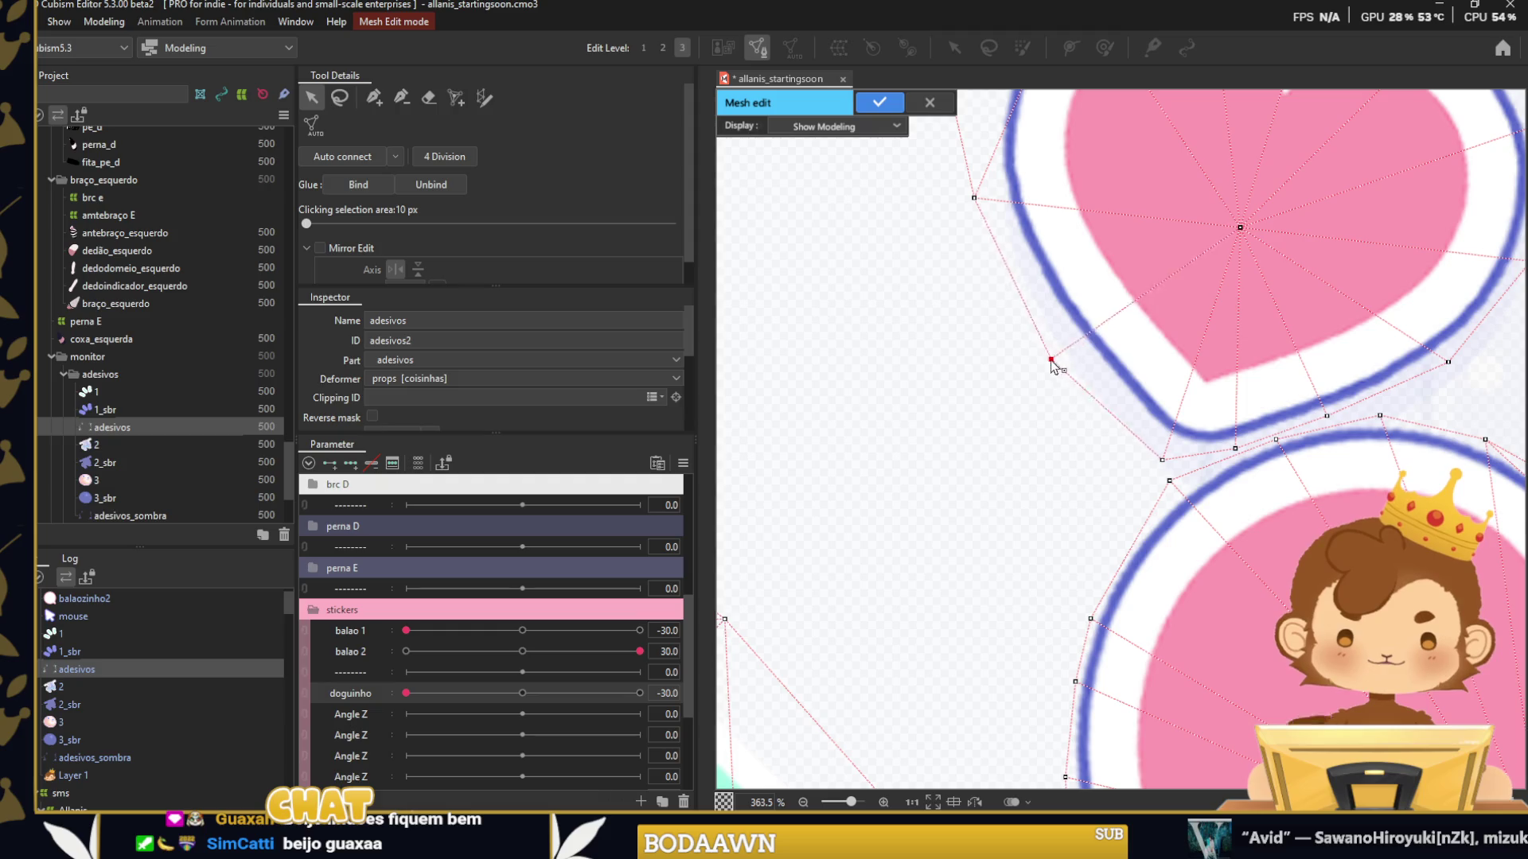
pyautogui.scroll(3, 1009, 354)
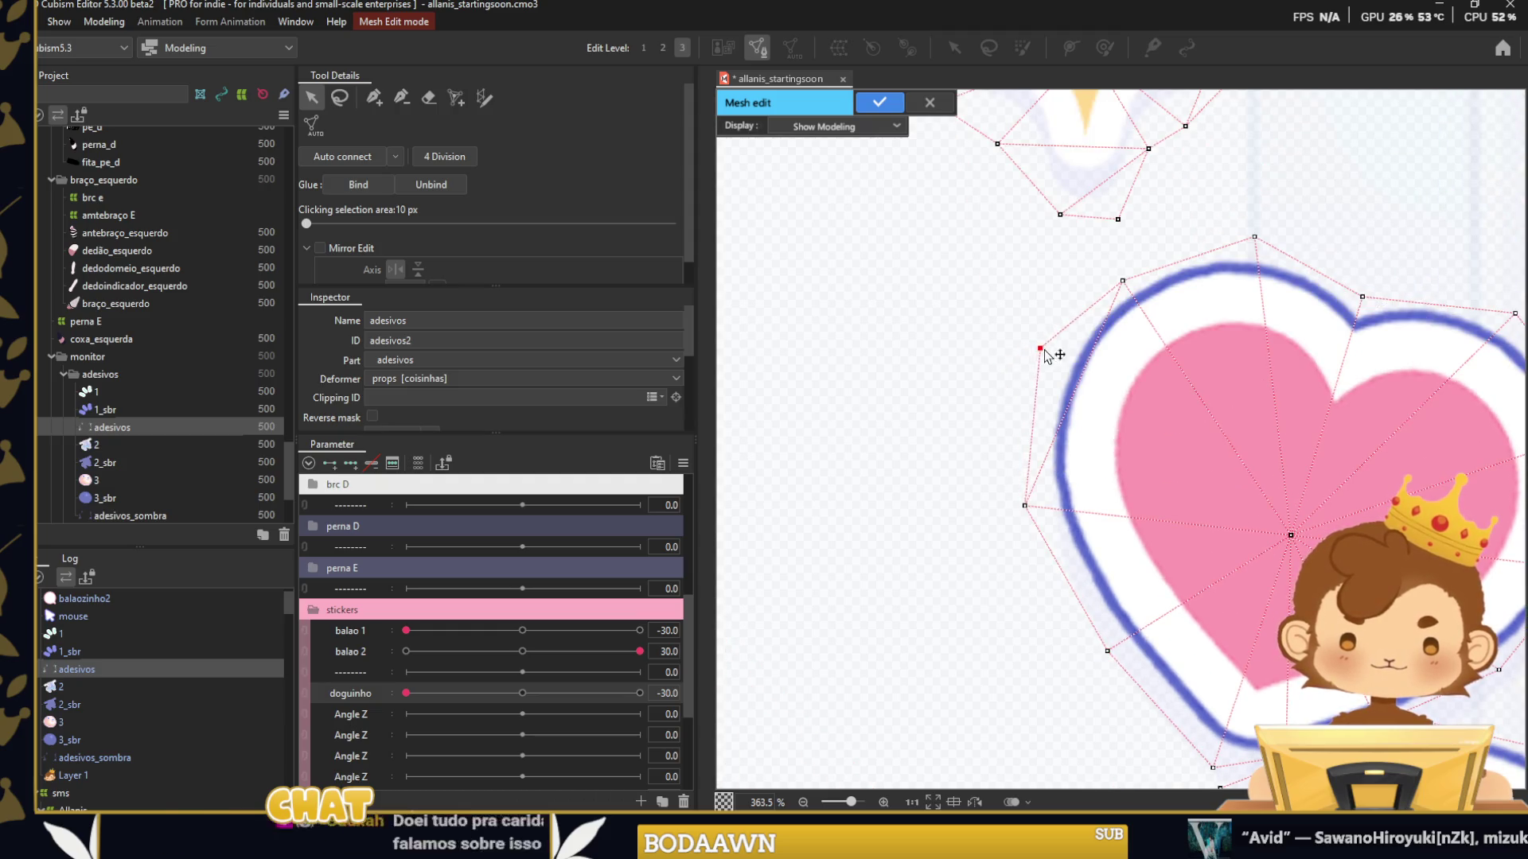
pyautogui.scroll(-6, 997, 380)
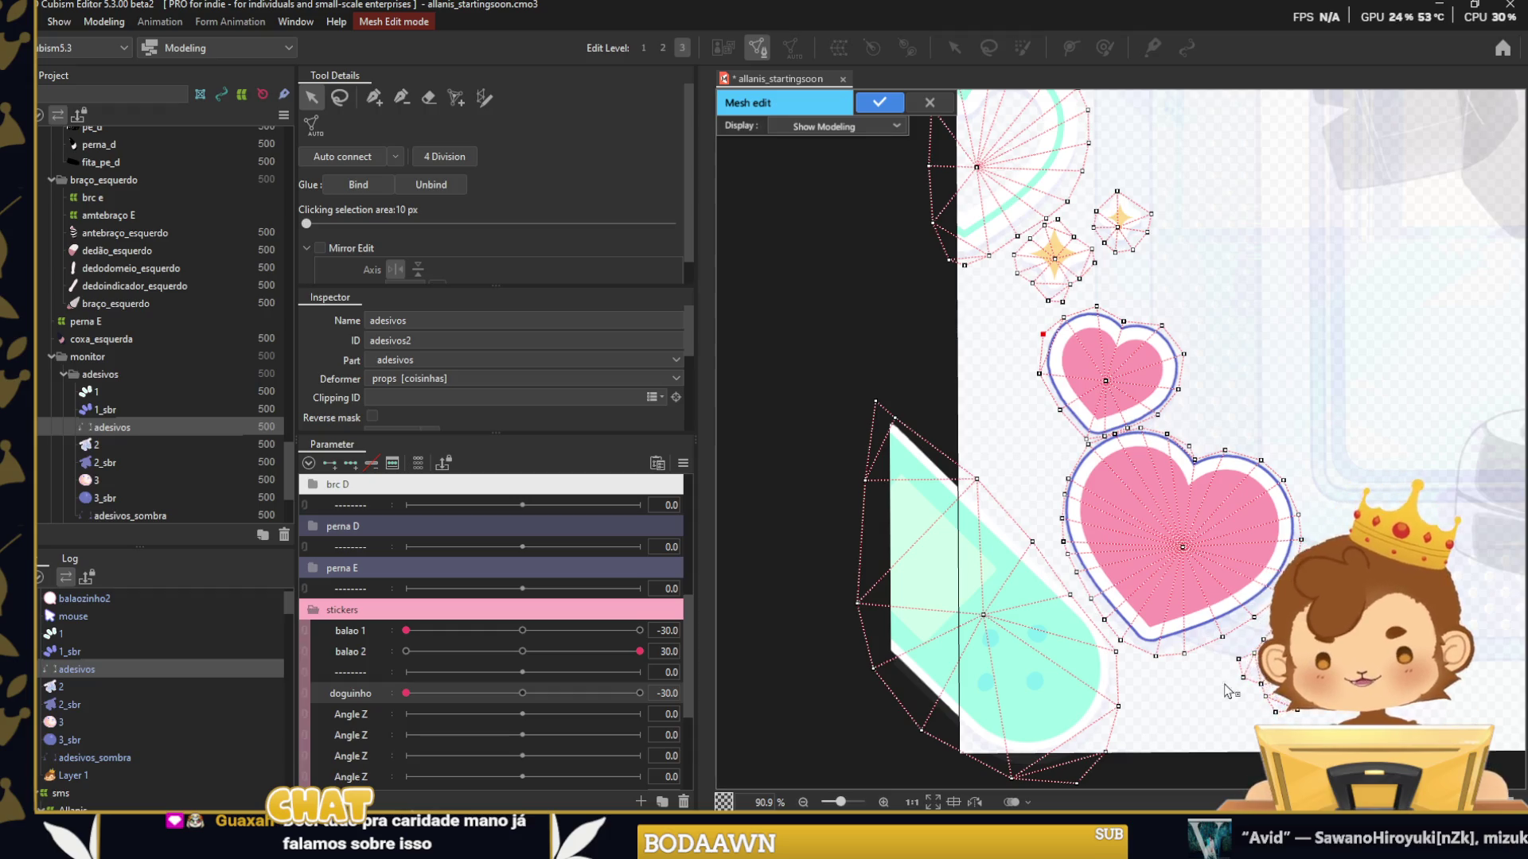
pyautogui.scroll(-3, 1228, 691)
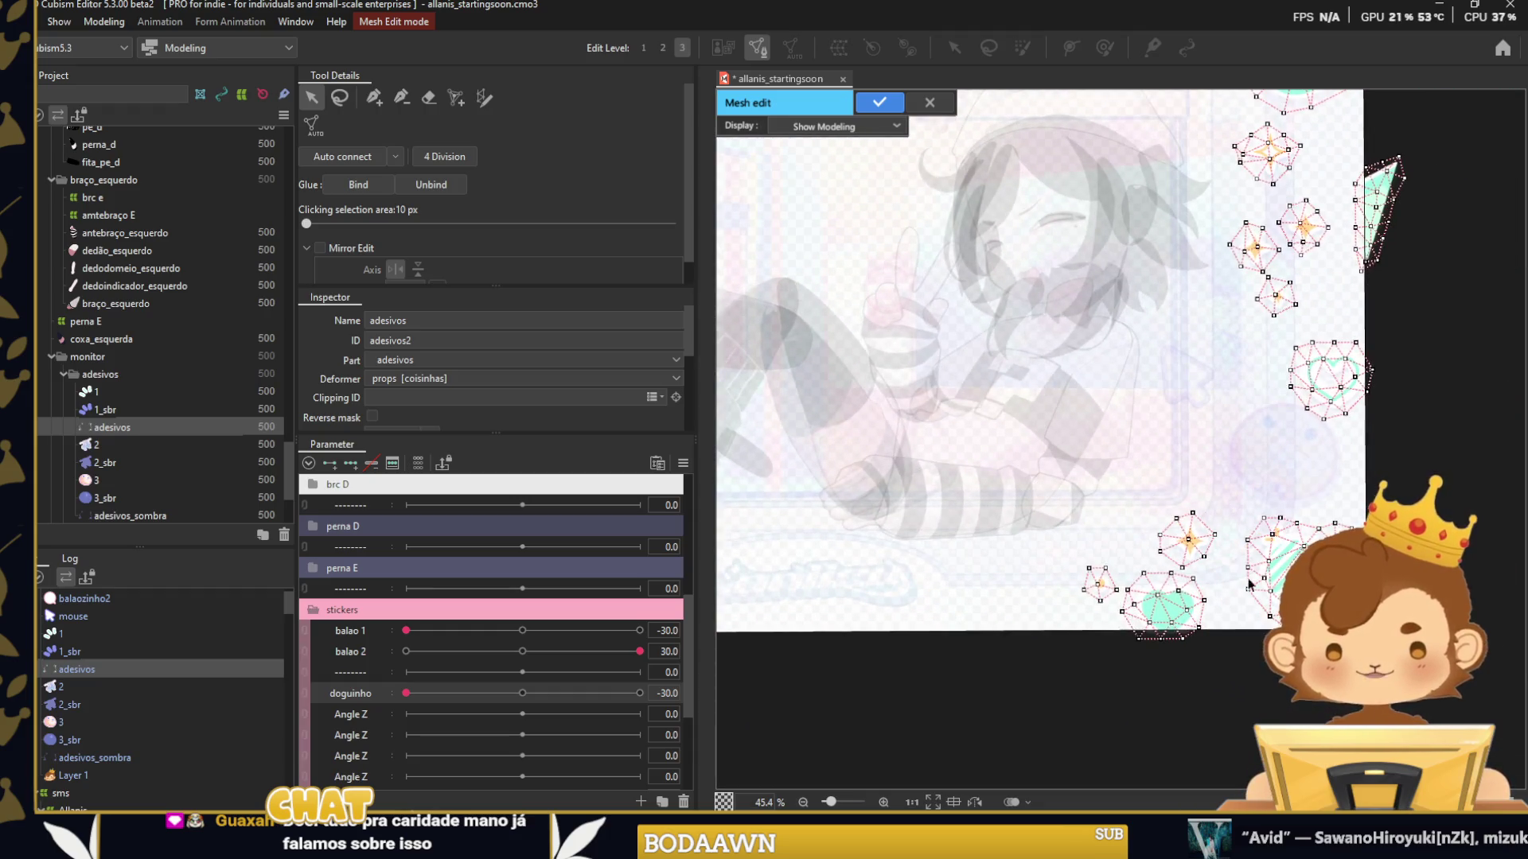
pyautogui.scroll(5, 1249, 585)
pyautogui.scroll(-3, 1225, 372)
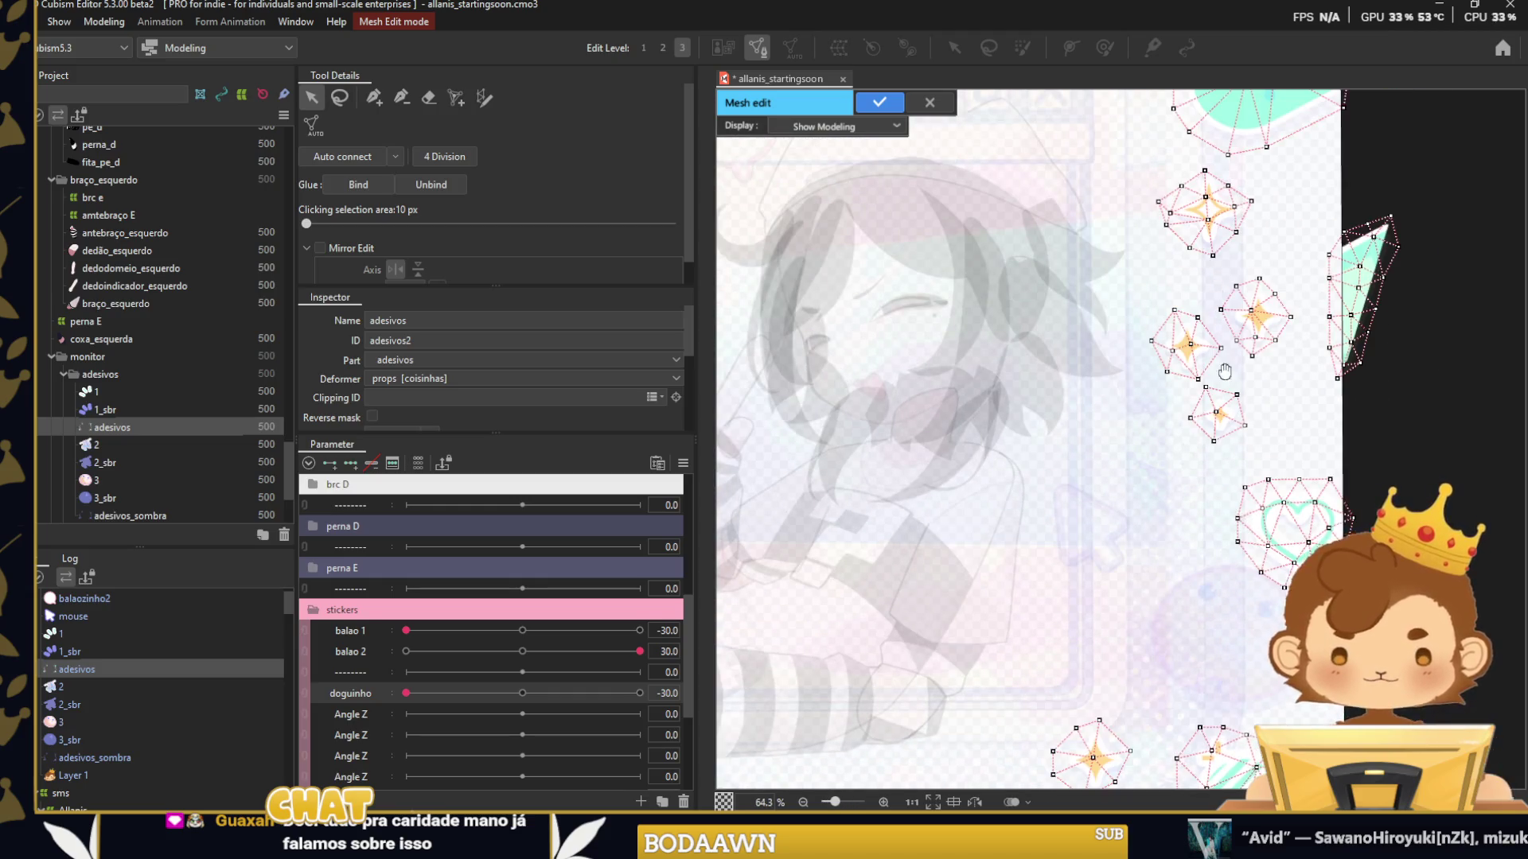
pyautogui.moveTo(1224, 372); pyautogui.dragTo(1229, 551)
pyautogui.scroll(-3, 1146, 516)
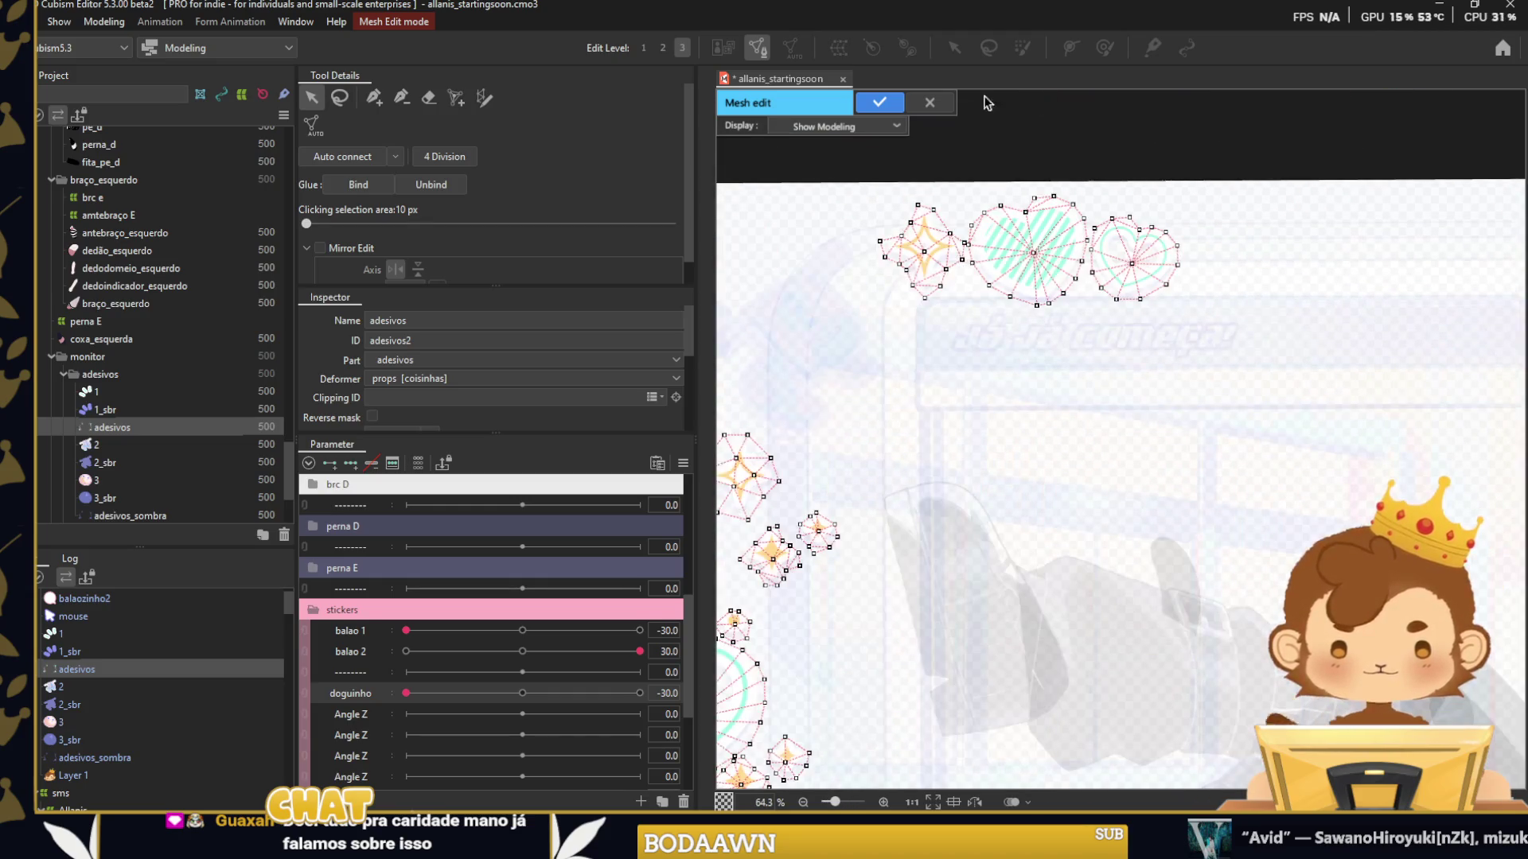
pyautogui.press('Return')
pyautogui.scroll(2, 1182, 191)
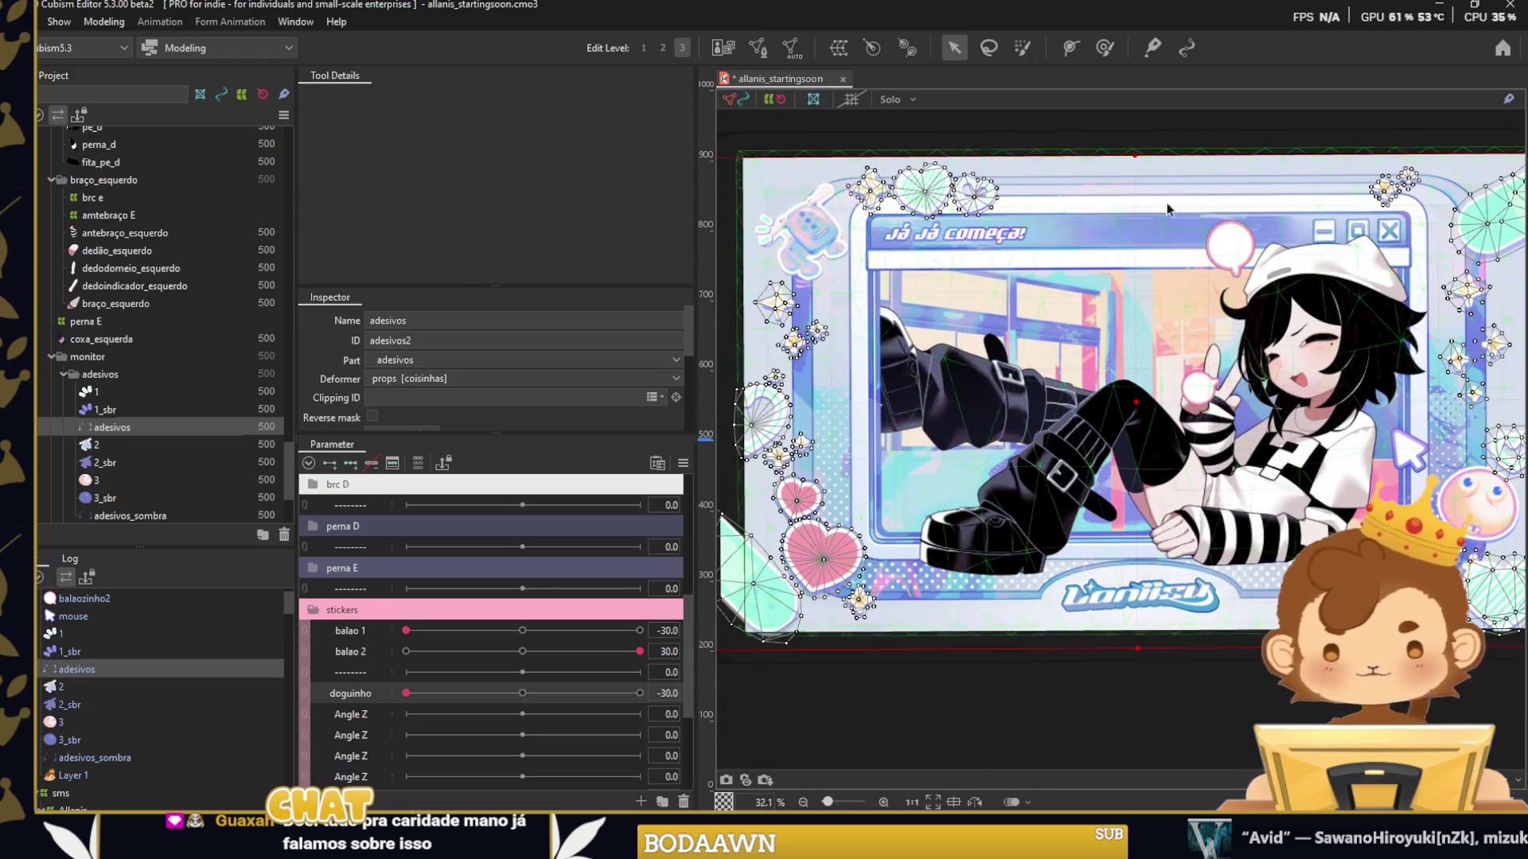
# Add adesivos_sombra to the adesivos selection and bring up the unused Angle Z parameter's options.
pyautogui.keyDown('ctrl'); pyautogui.click(88, 751); pyautogui.keyUp('ctrl')
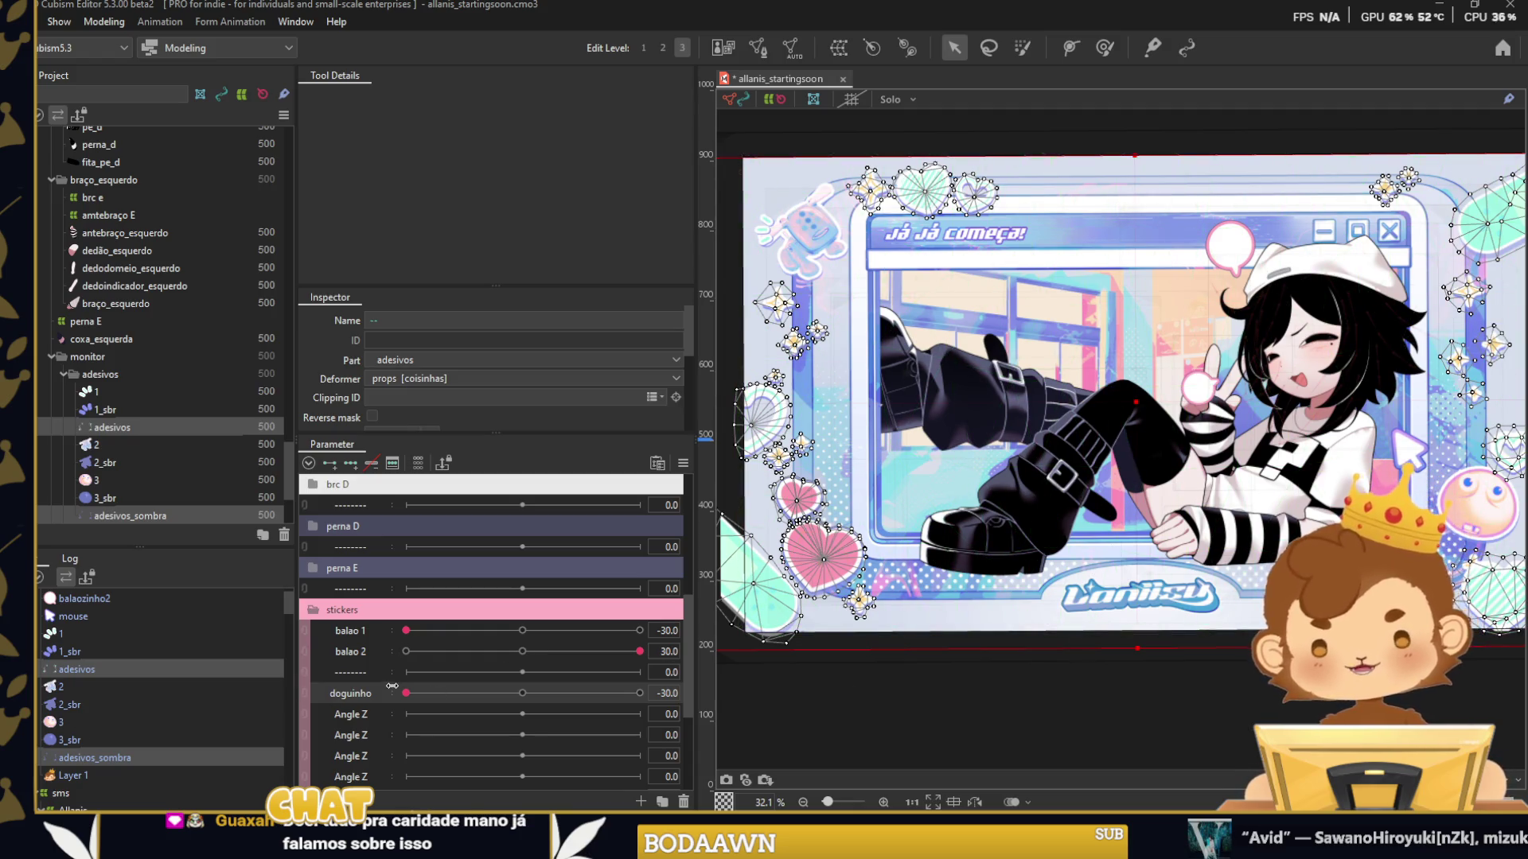
pyautogui.rightClick(365, 705)
# Rename the unused Angle Z parameter to 'stickers' and add three keyforms to it.
pyautogui.click(393, 720)
pyautogui.write('stickers')
pyautogui.press('Return')
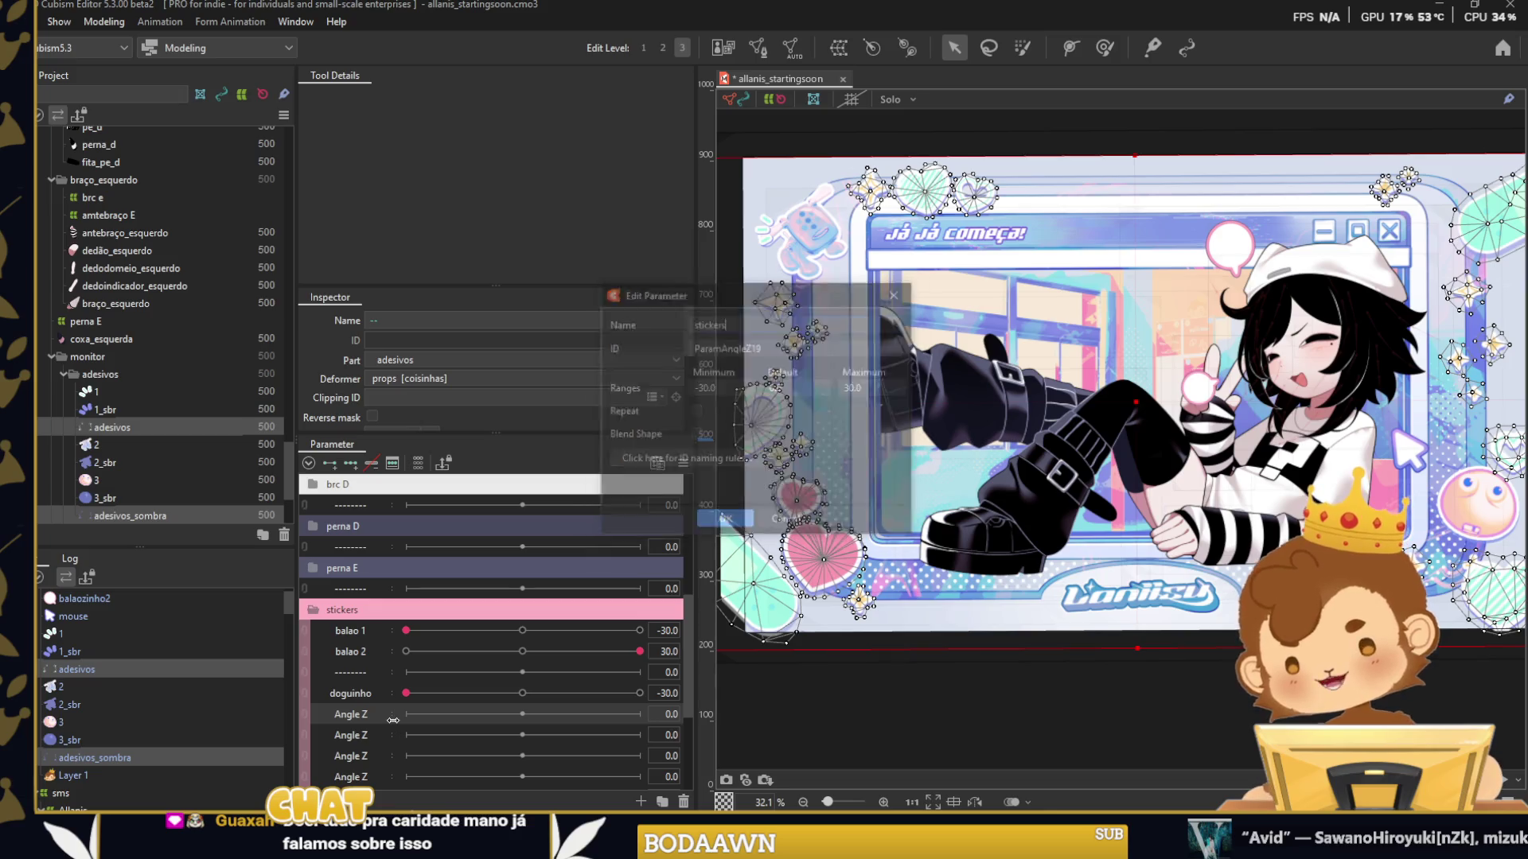
pyautogui.rightClick(377, 718)
pyautogui.hotkey('ctrl', '-')
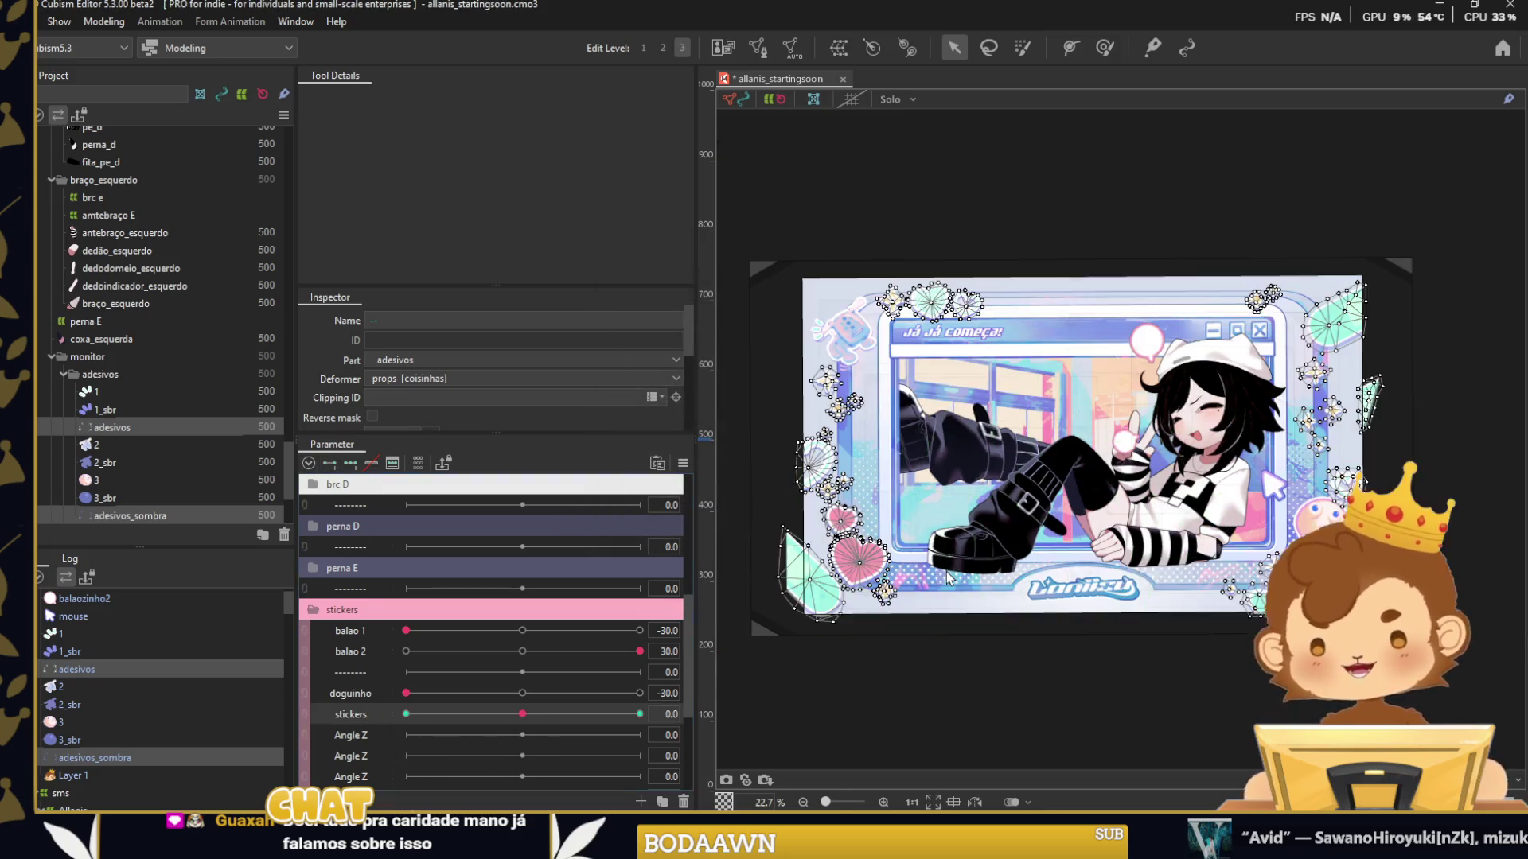
pyautogui.click(351, 463)
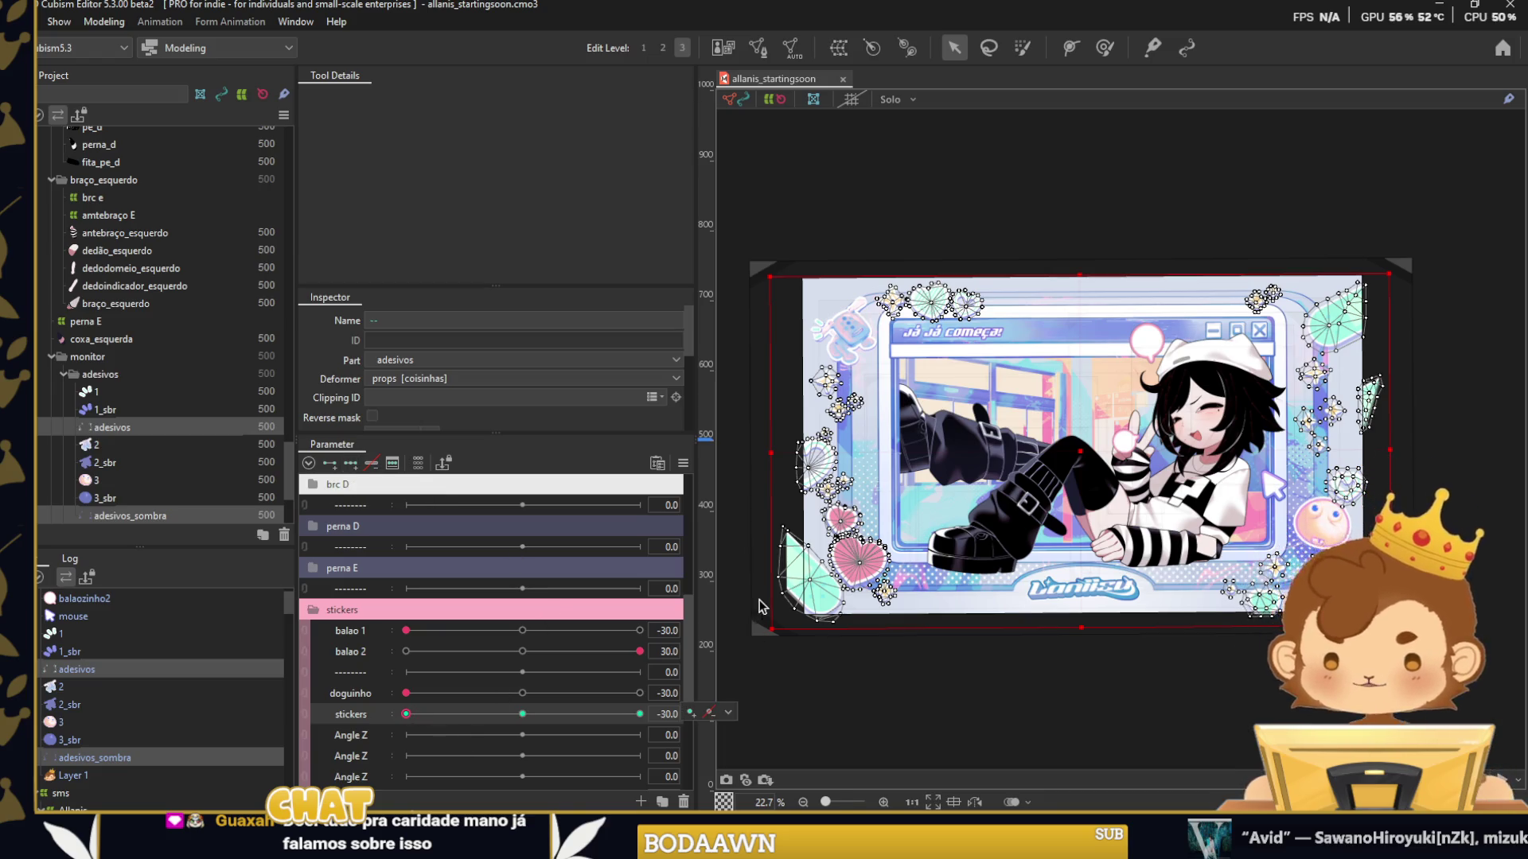
# Nudge one vertex of the star sticker's mesh slightly upward and apply the edit.
pyautogui.scroll(3, 856, 589)
pyautogui.scroll(3, 856, 589)
pyautogui.scroll(3, 856, 589)
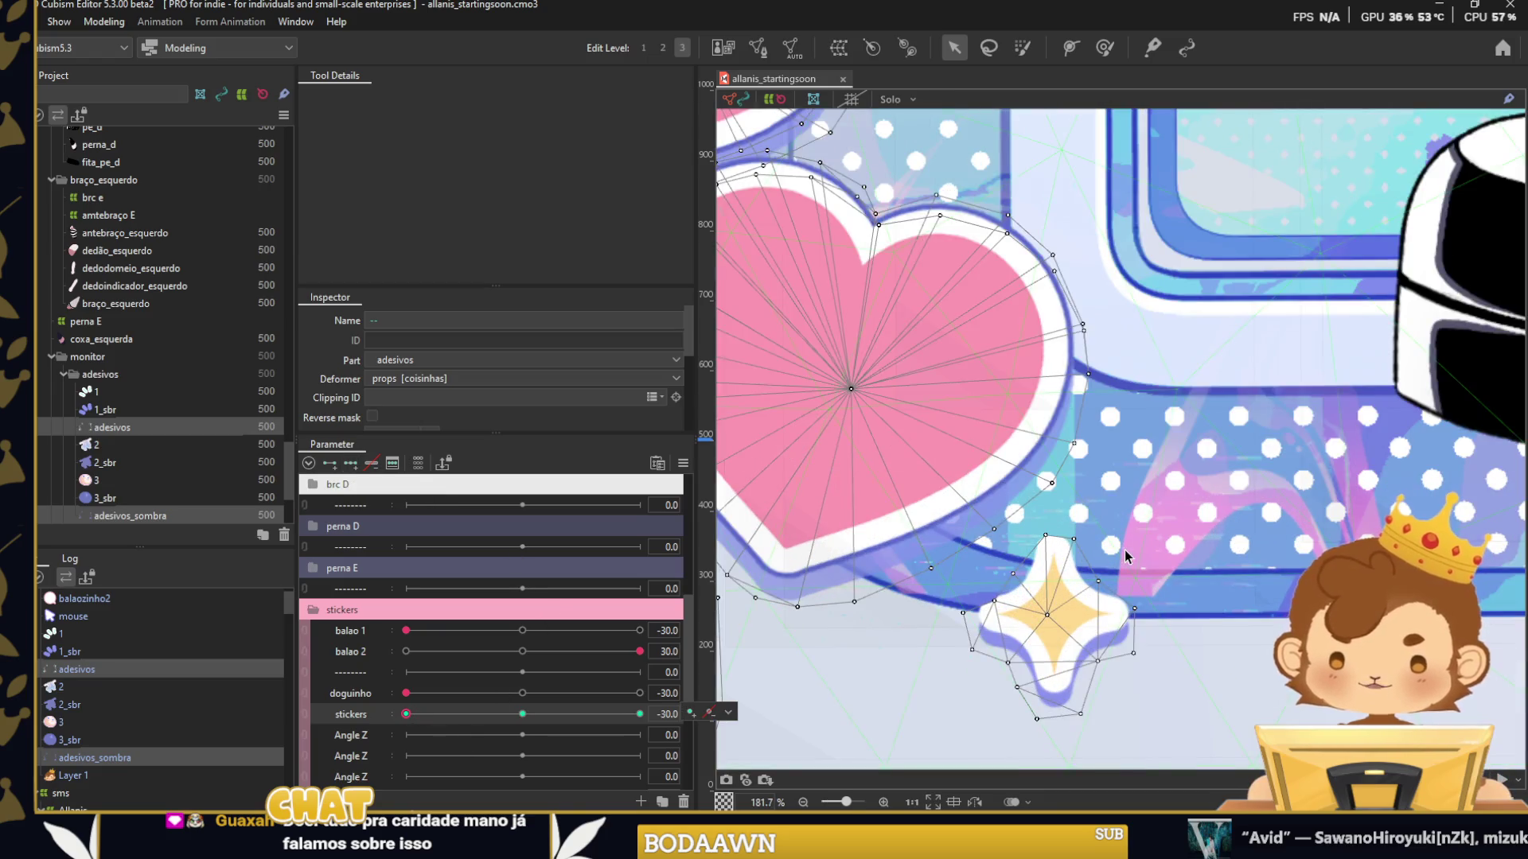
pyautogui.scroll(2, 1036, 573)
pyautogui.scroll(2, 1052, 518)
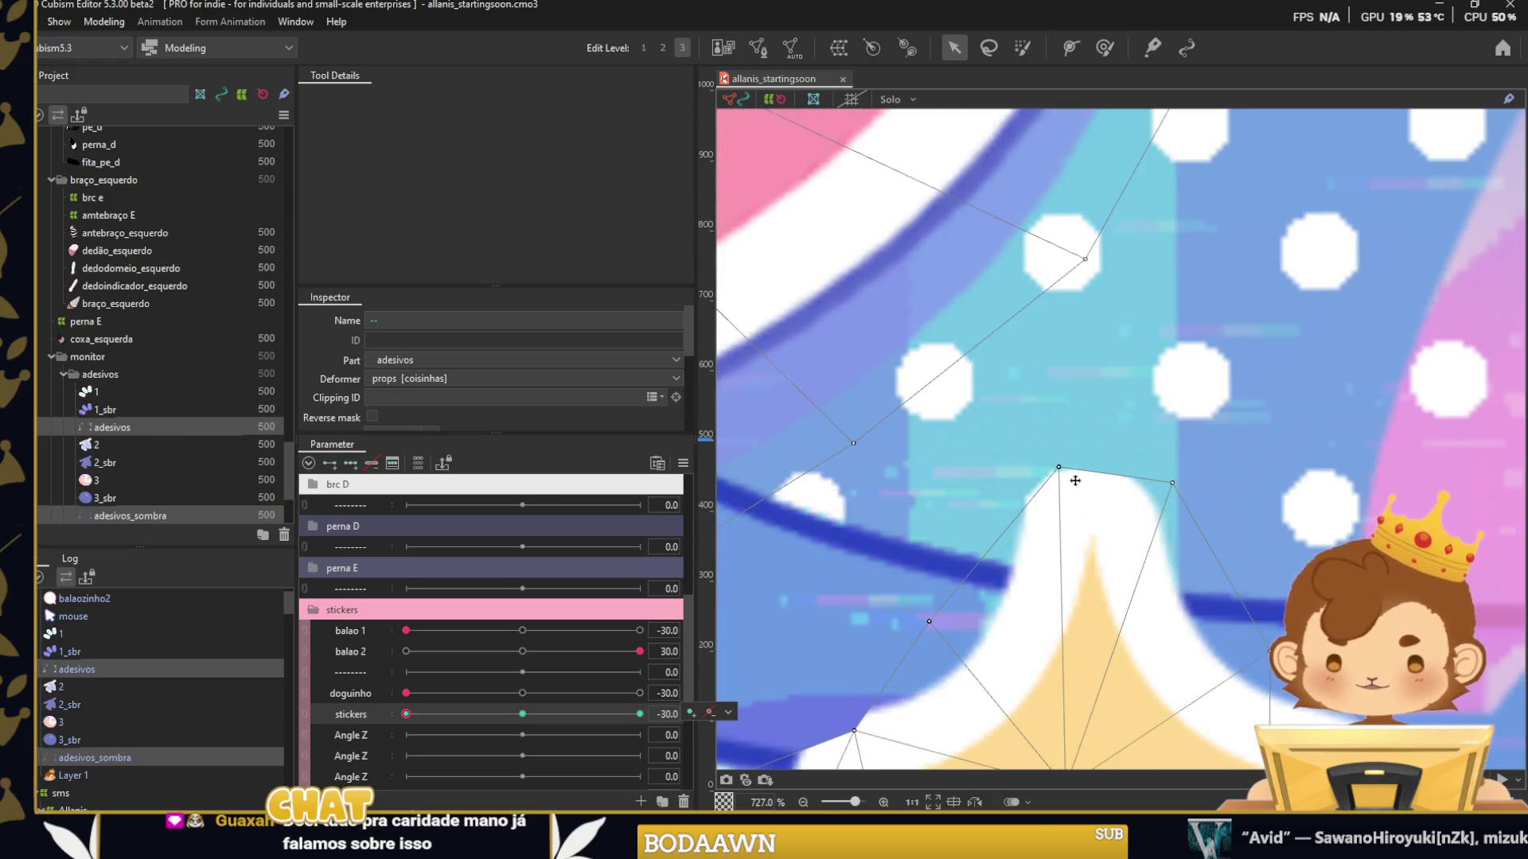
pyautogui.doubleClick(1067, 474)
pyautogui.moveTo(1173, 485); pyautogui.dragTo(1169, 476)
pyautogui.press('Return')
# Select all the star sticker's vertices and move it down-left at the -30 keyform.
pyautogui.scroll(-3, 1058, 406)
pyautogui.moveTo(1193, 414); pyautogui.dragTo(1023, 701)
pyautogui.moveTo(948, 455); pyautogui.dragTo(1147, 725)
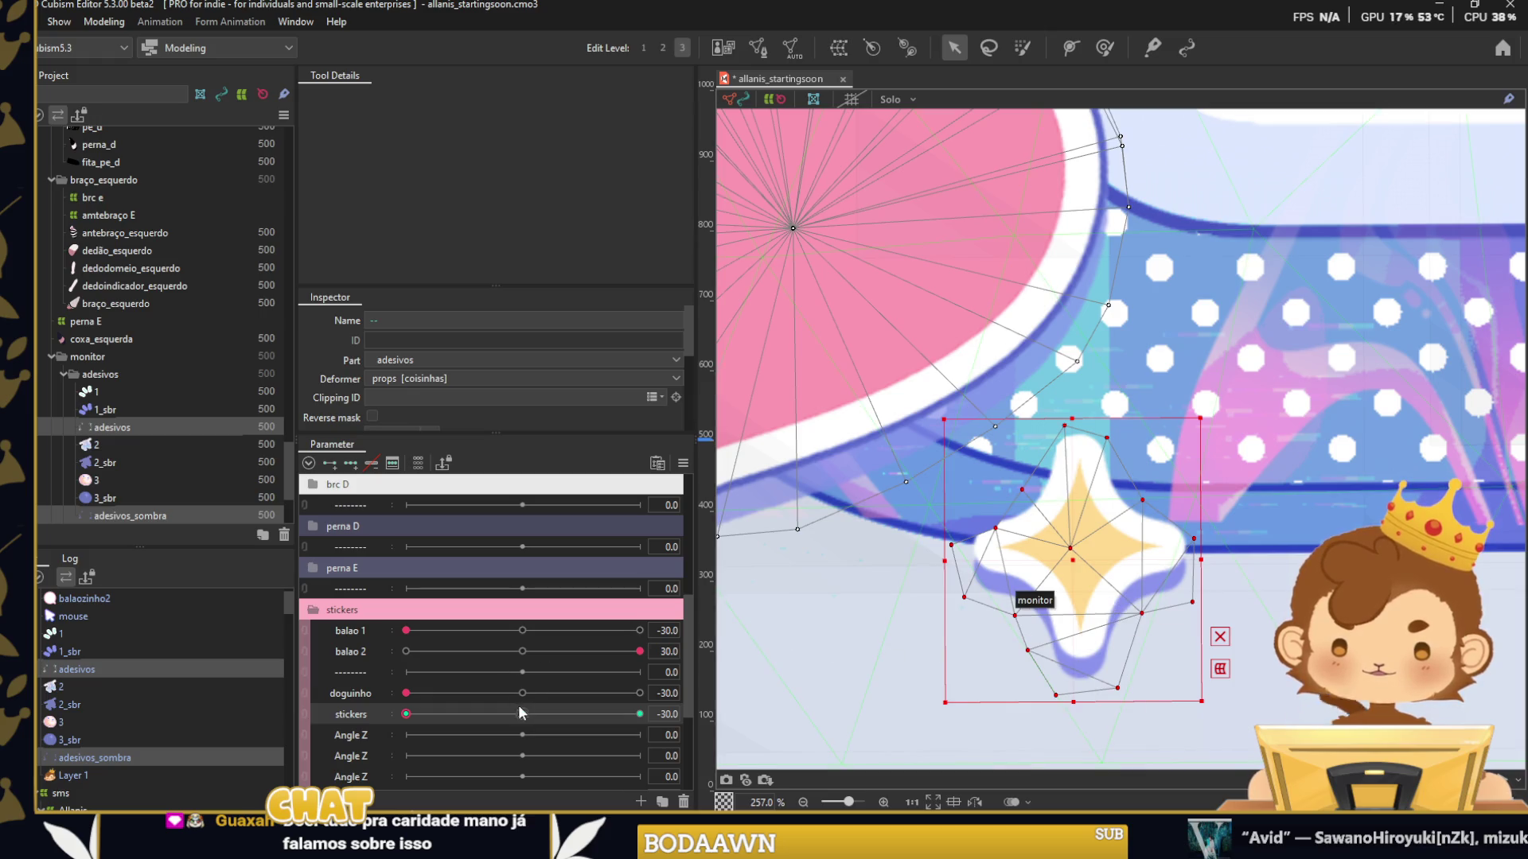
pyautogui.scroll(-1, 1167, 519)
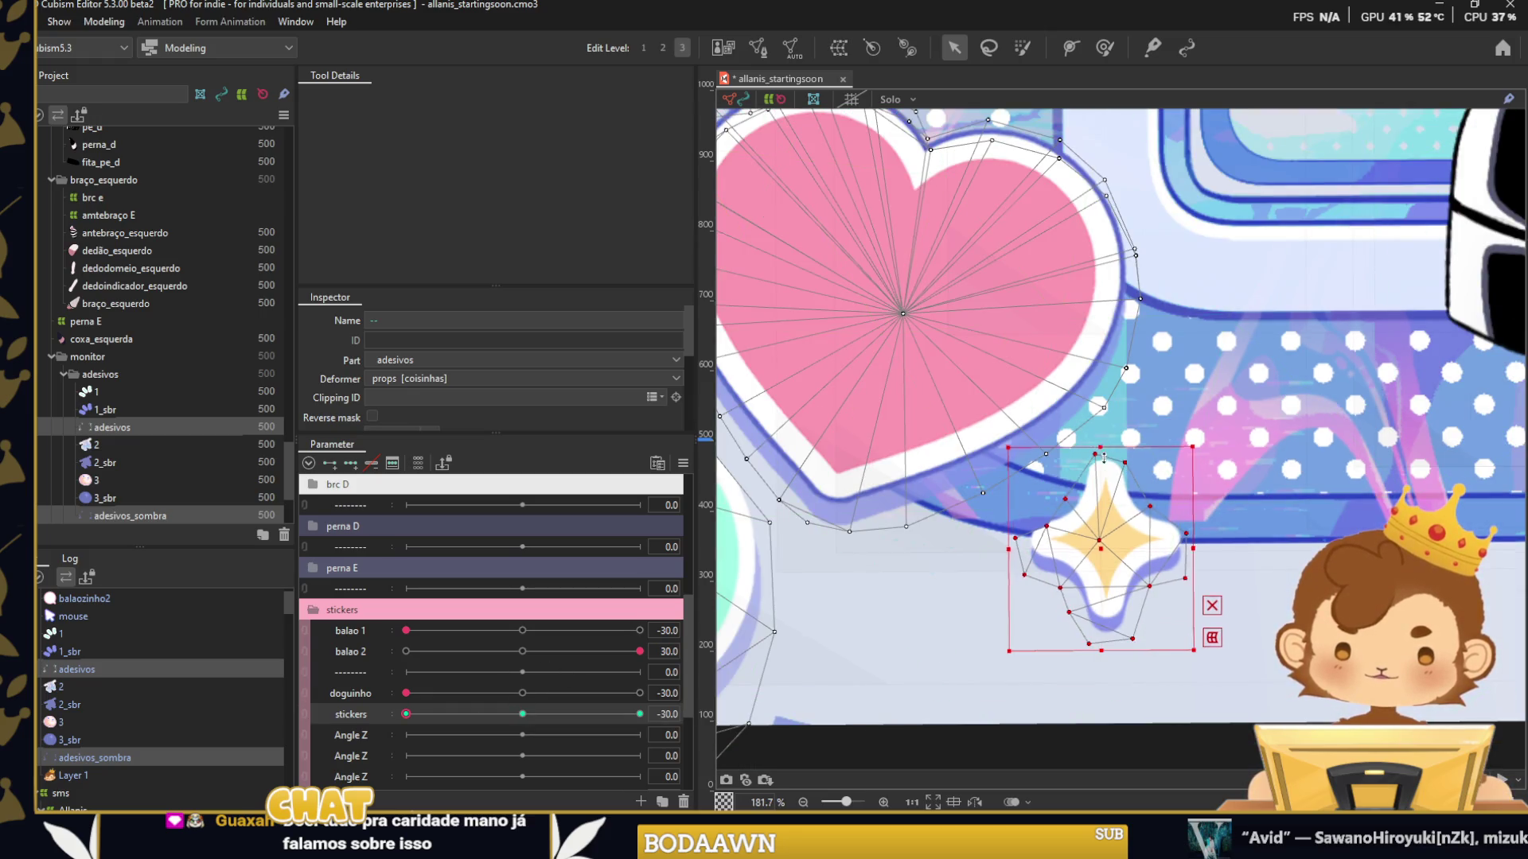
pyautogui.moveTo(1103, 458); pyautogui.dragTo(959, 523)
# Shrink the star sticker and shift it right at the stickers 30 keyform.
pyautogui.click(521, 713)
pyautogui.click(639, 714)
pyautogui.moveTo(1193, 446); pyautogui.dragTo(1145, 500)
pyautogui.moveTo(1072, 530); pyautogui.dragTo(1238, 546)
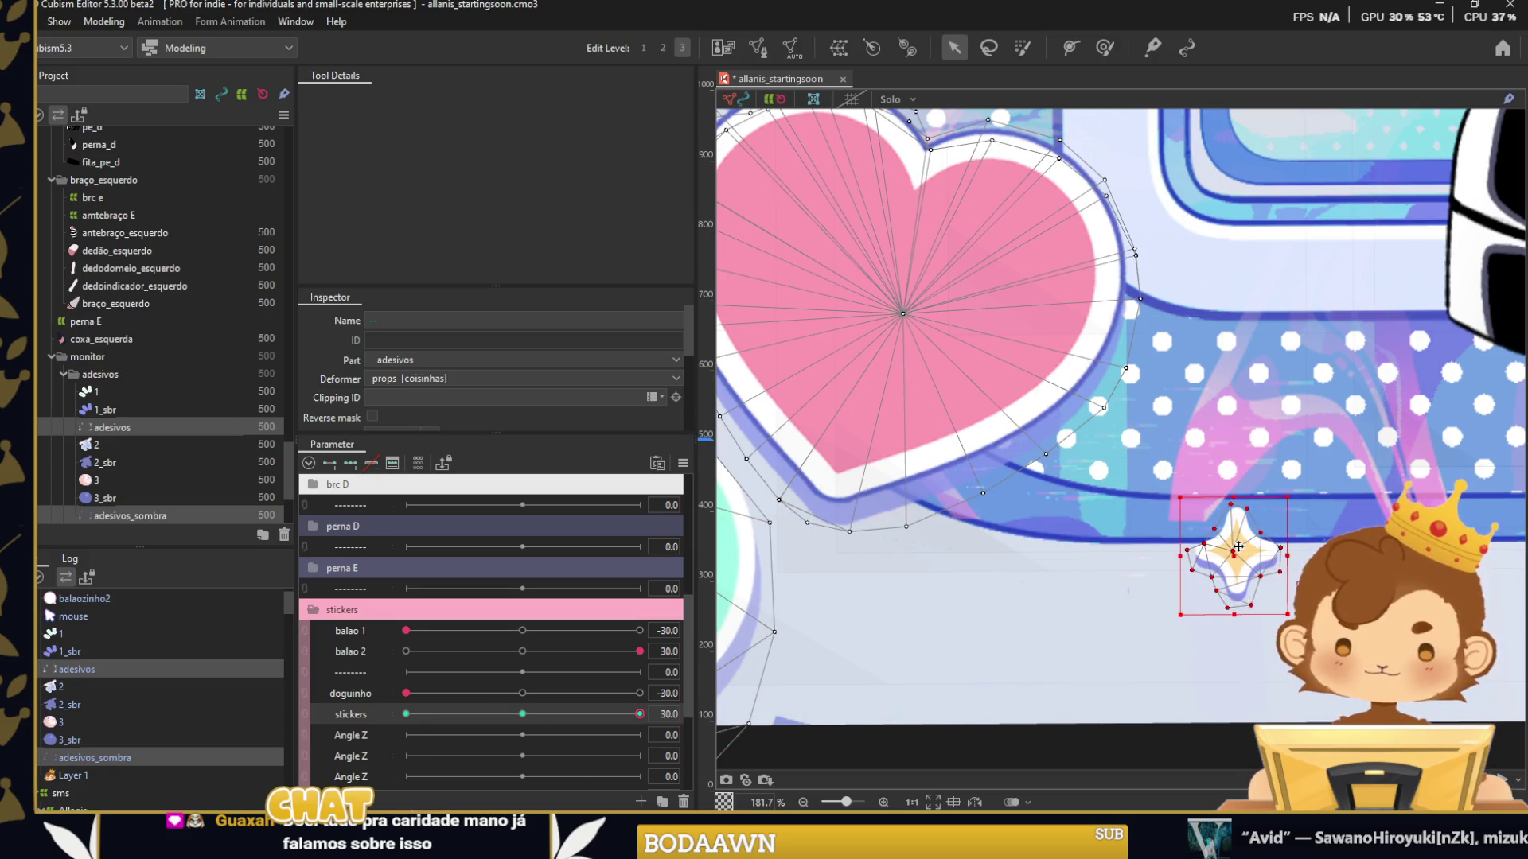
# Preview the stickers motion from -30 to 30, then select the small star sticker.
pyautogui.scroll(-4, 1096, 489)
pyautogui.moveTo(1154, 494); pyautogui.dragTo(1007, 517)
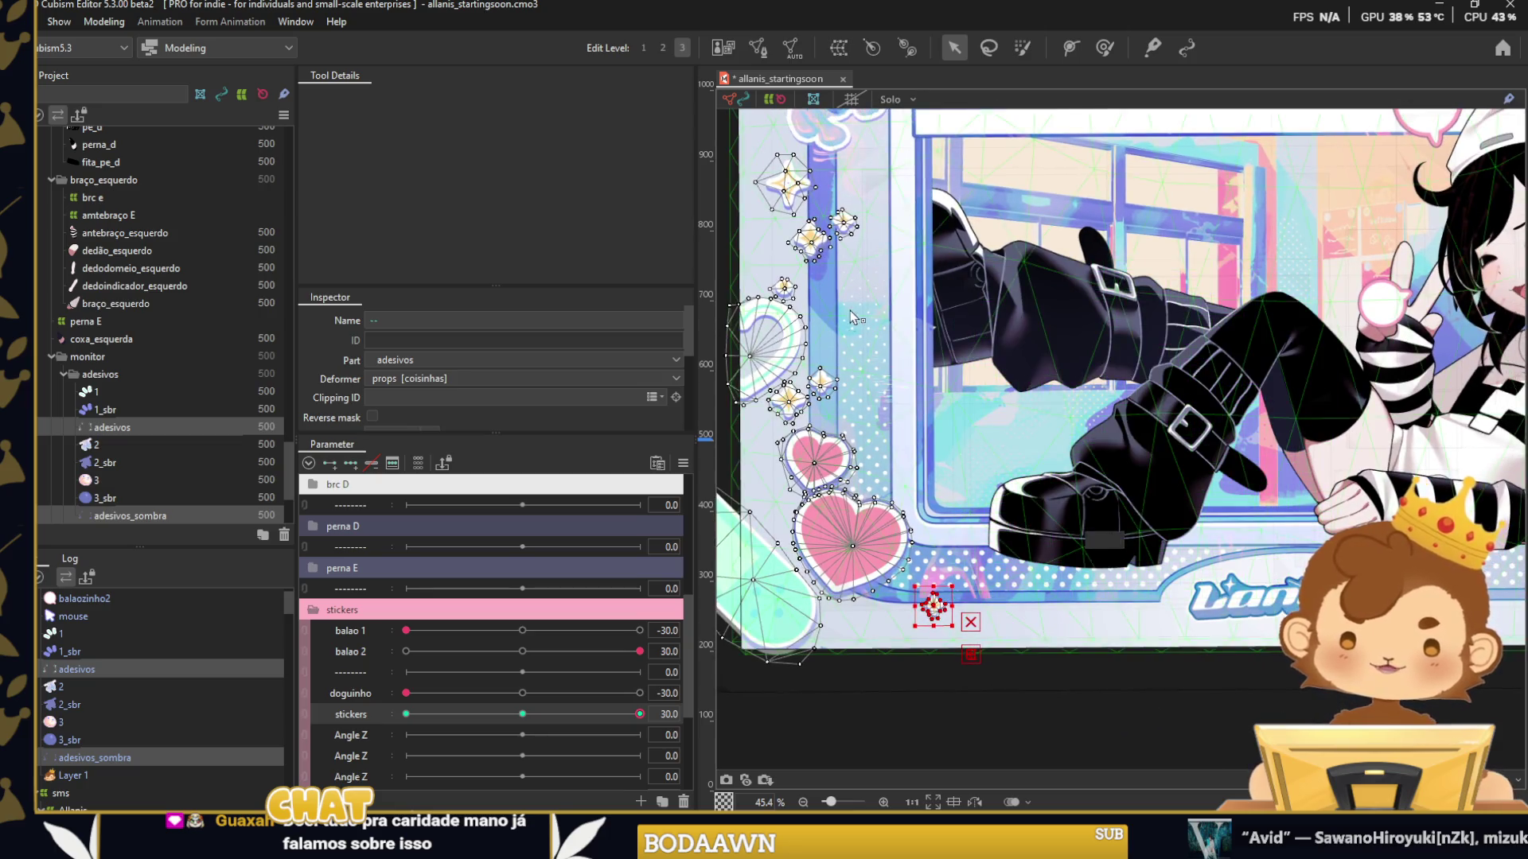
pyautogui.scroll(-1, 1059, 531)
pyautogui.scroll(-1, 1088, 562)
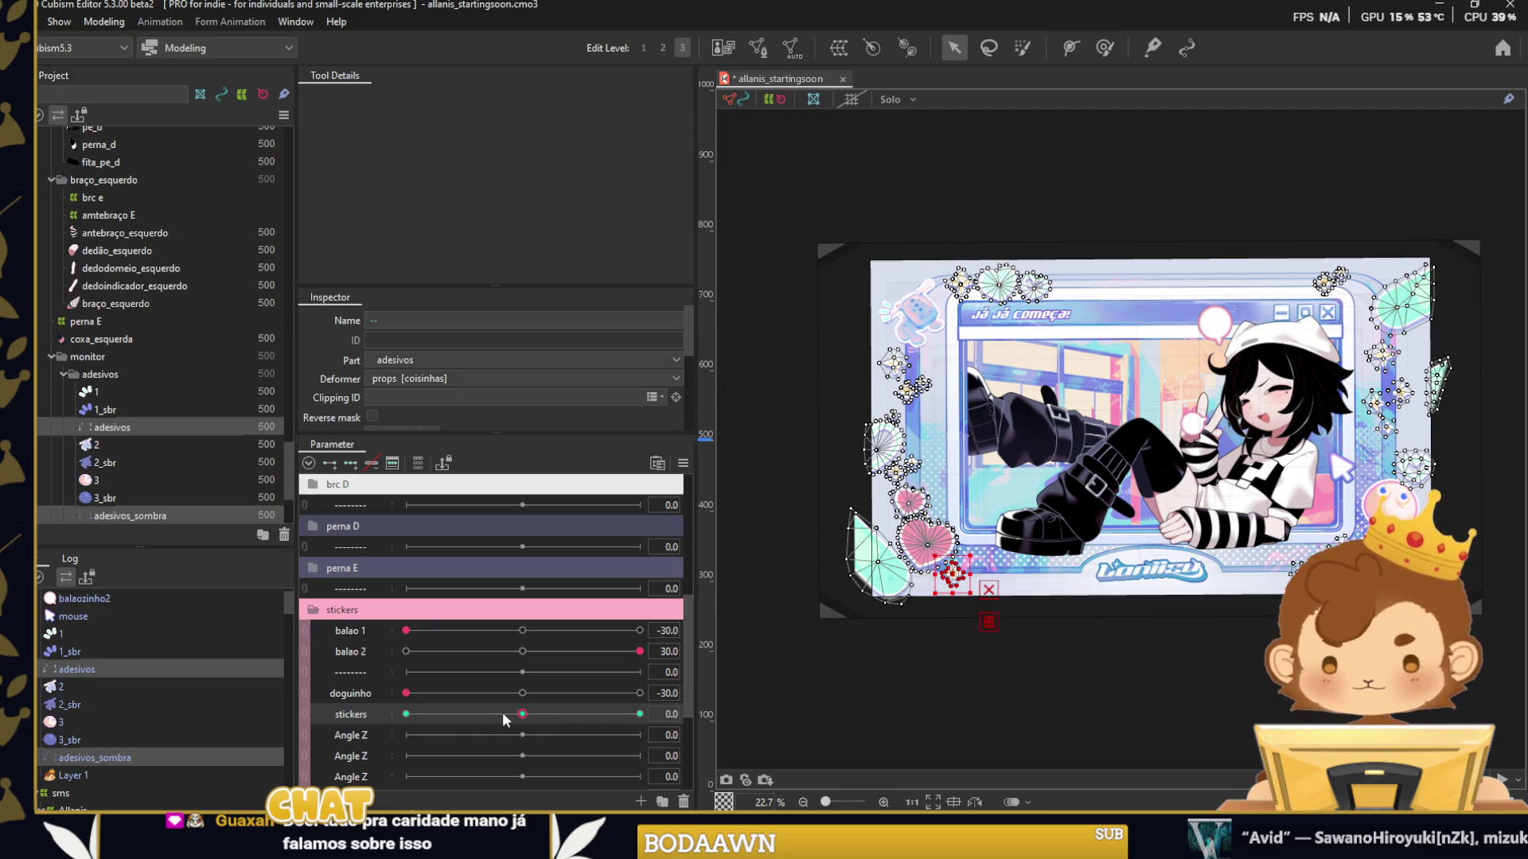
pyautogui.scroll(2, 948, 577)
pyautogui.scroll(2, 947, 577)
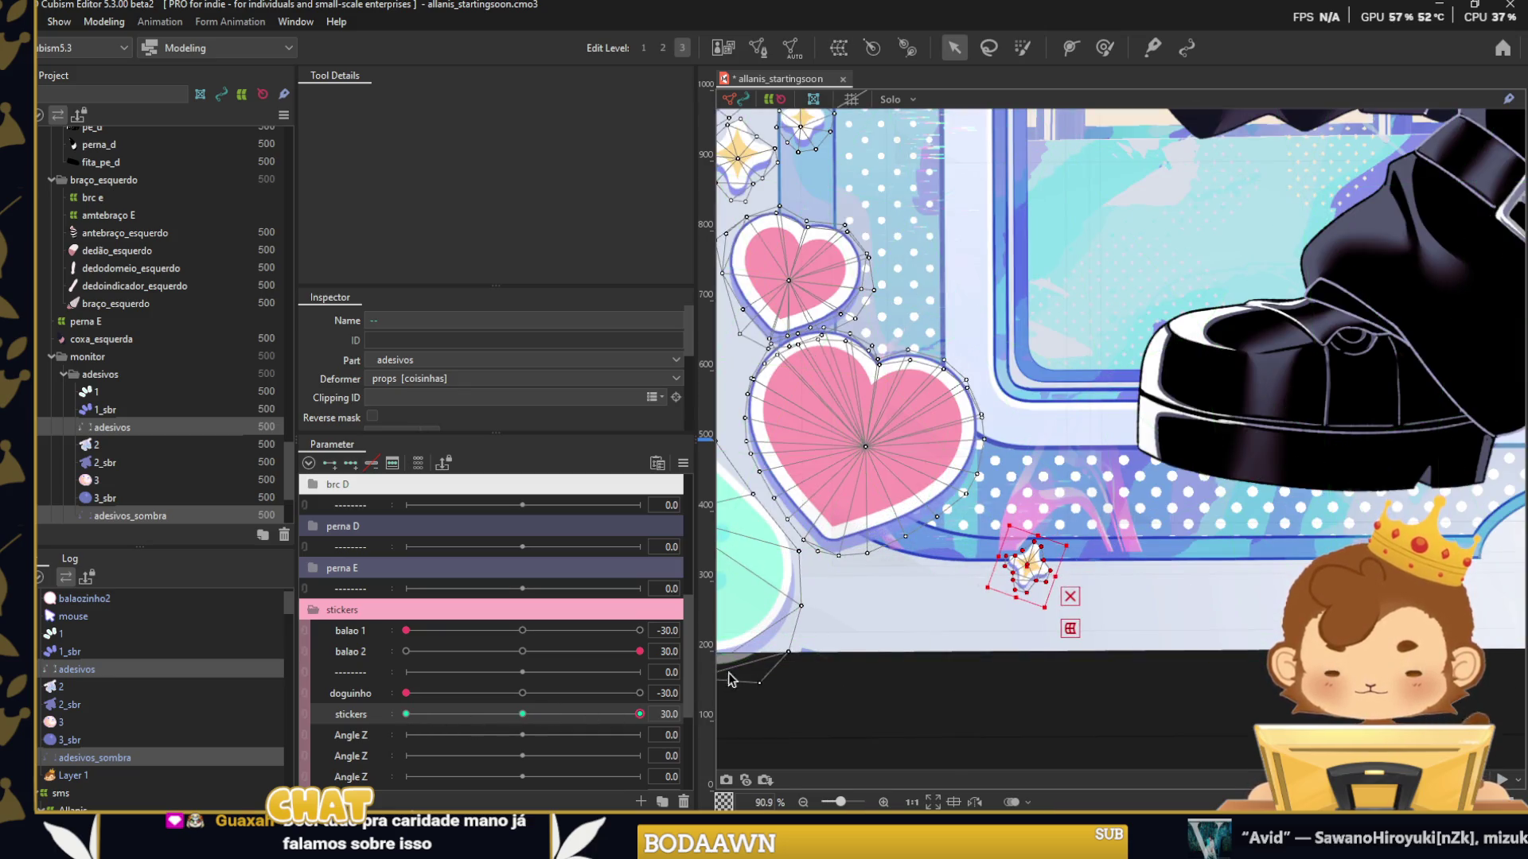
pyautogui.click(406, 713)
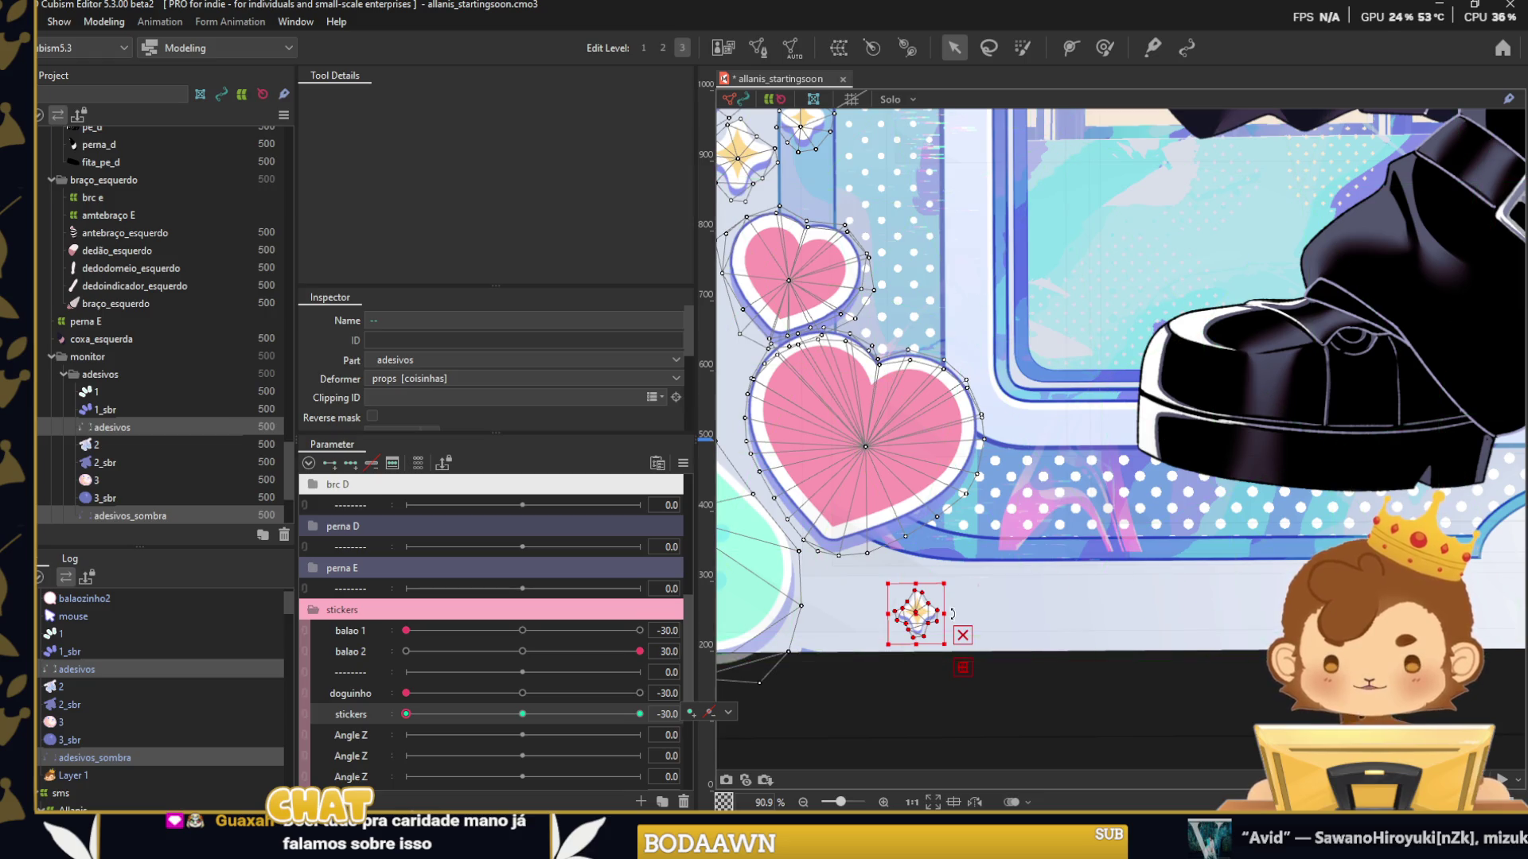
pyautogui.scroll(-2, 931, 549)
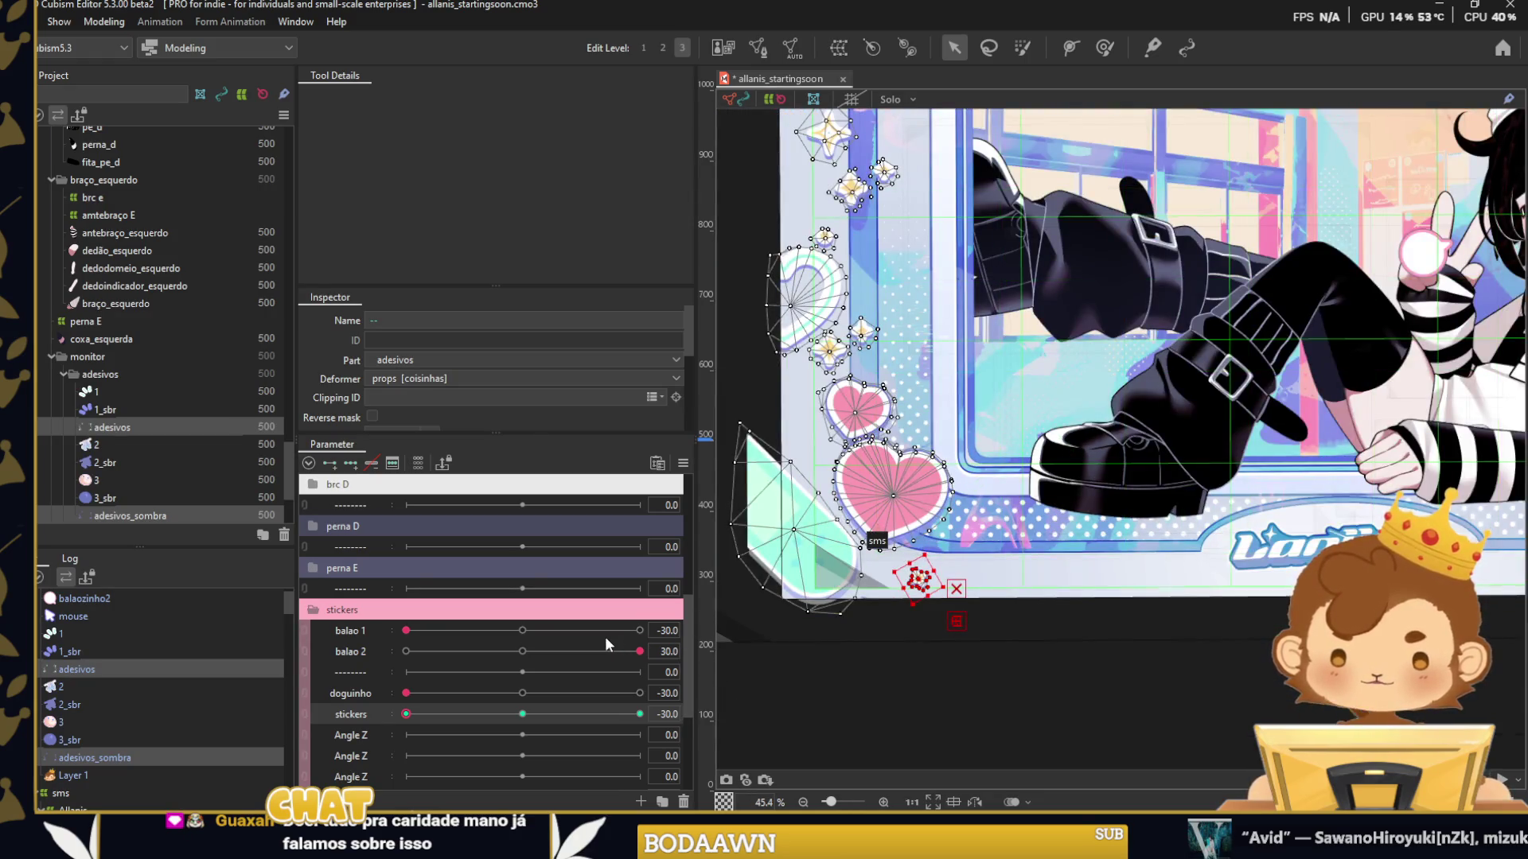
pyautogui.moveTo(420, 715); pyautogui.dragTo(640, 714)
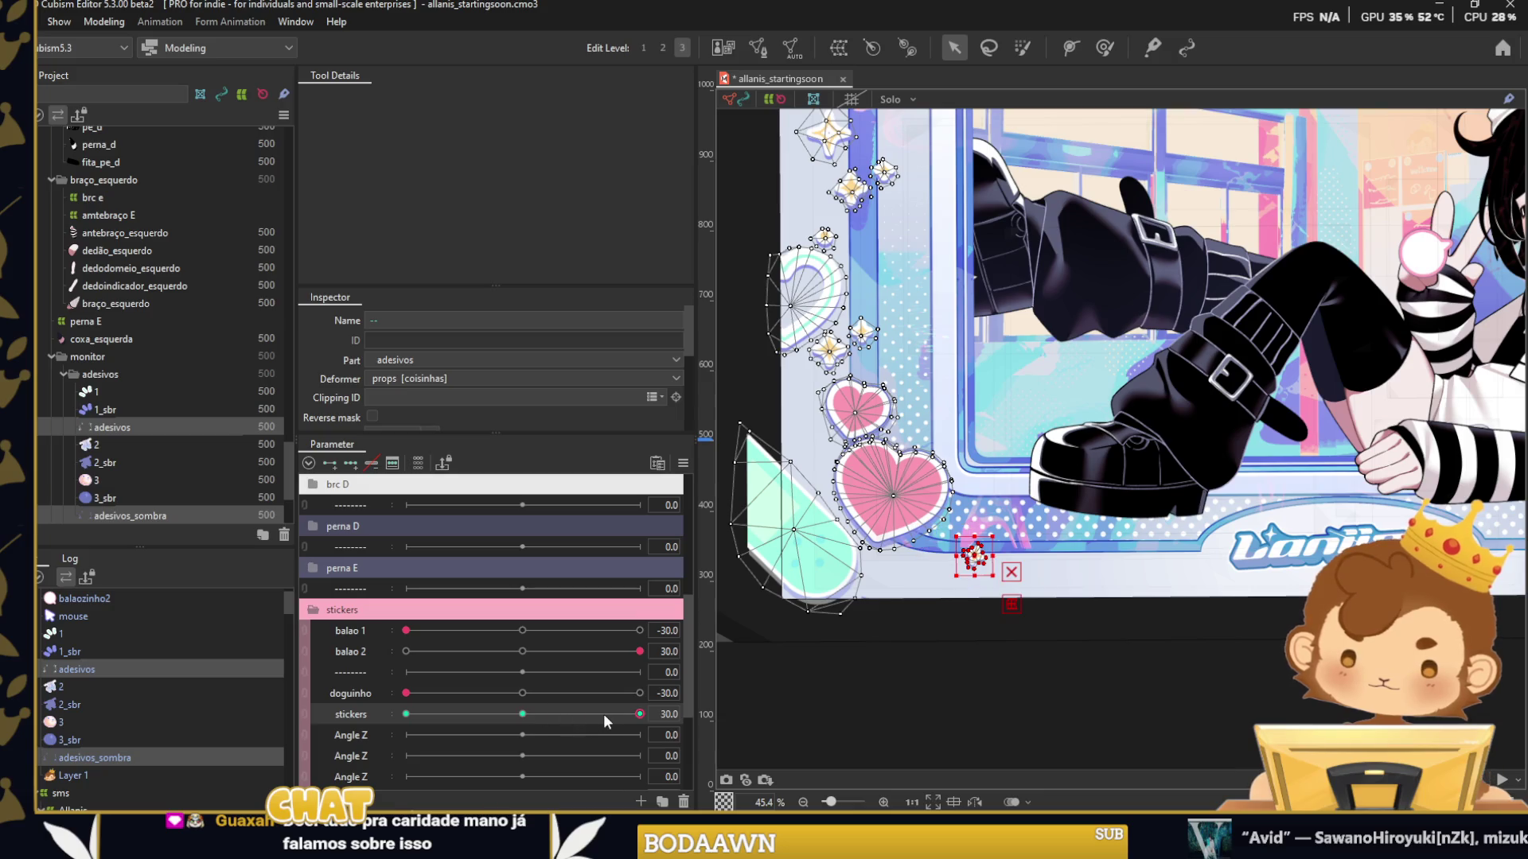
pyautogui.moveTo(890, 621); pyautogui.dragTo(1084, 628)
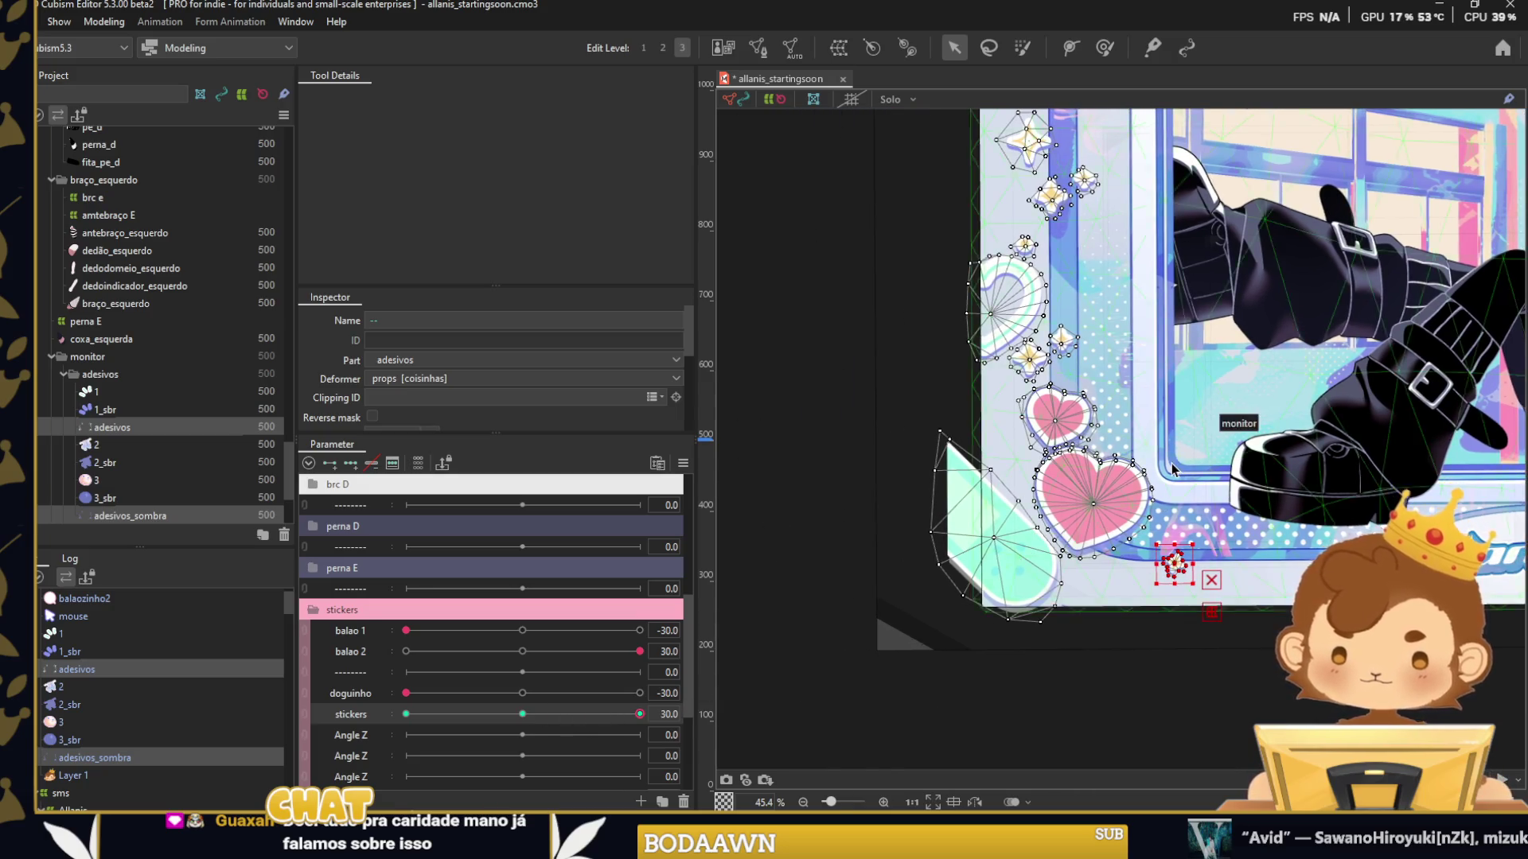
pyautogui.scroll(2, 1050, 537)
pyautogui.scroll(3, 899, 263)
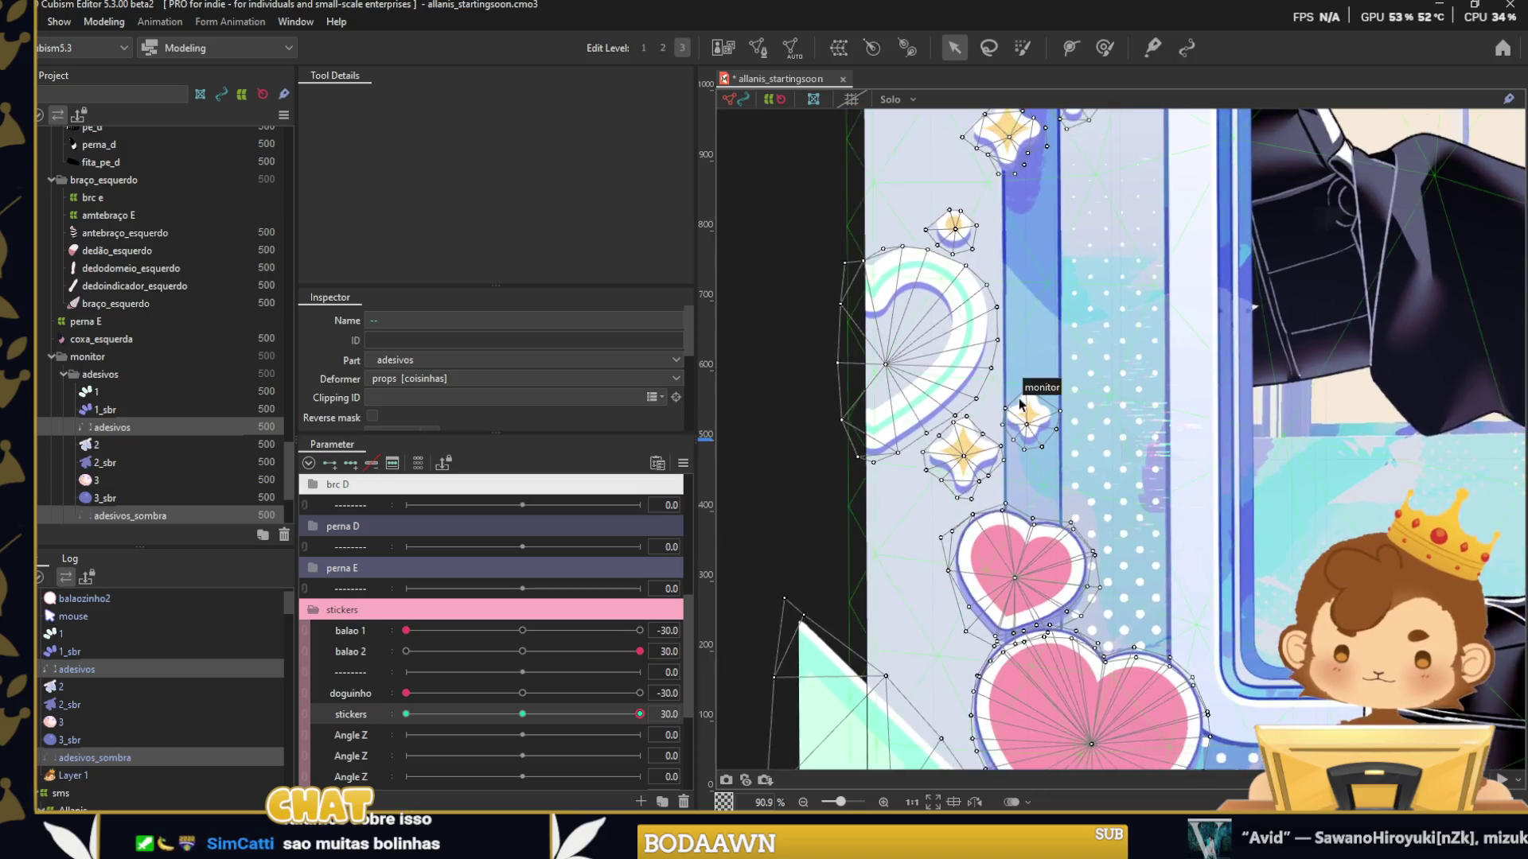
pyautogui.click(1161, 515)
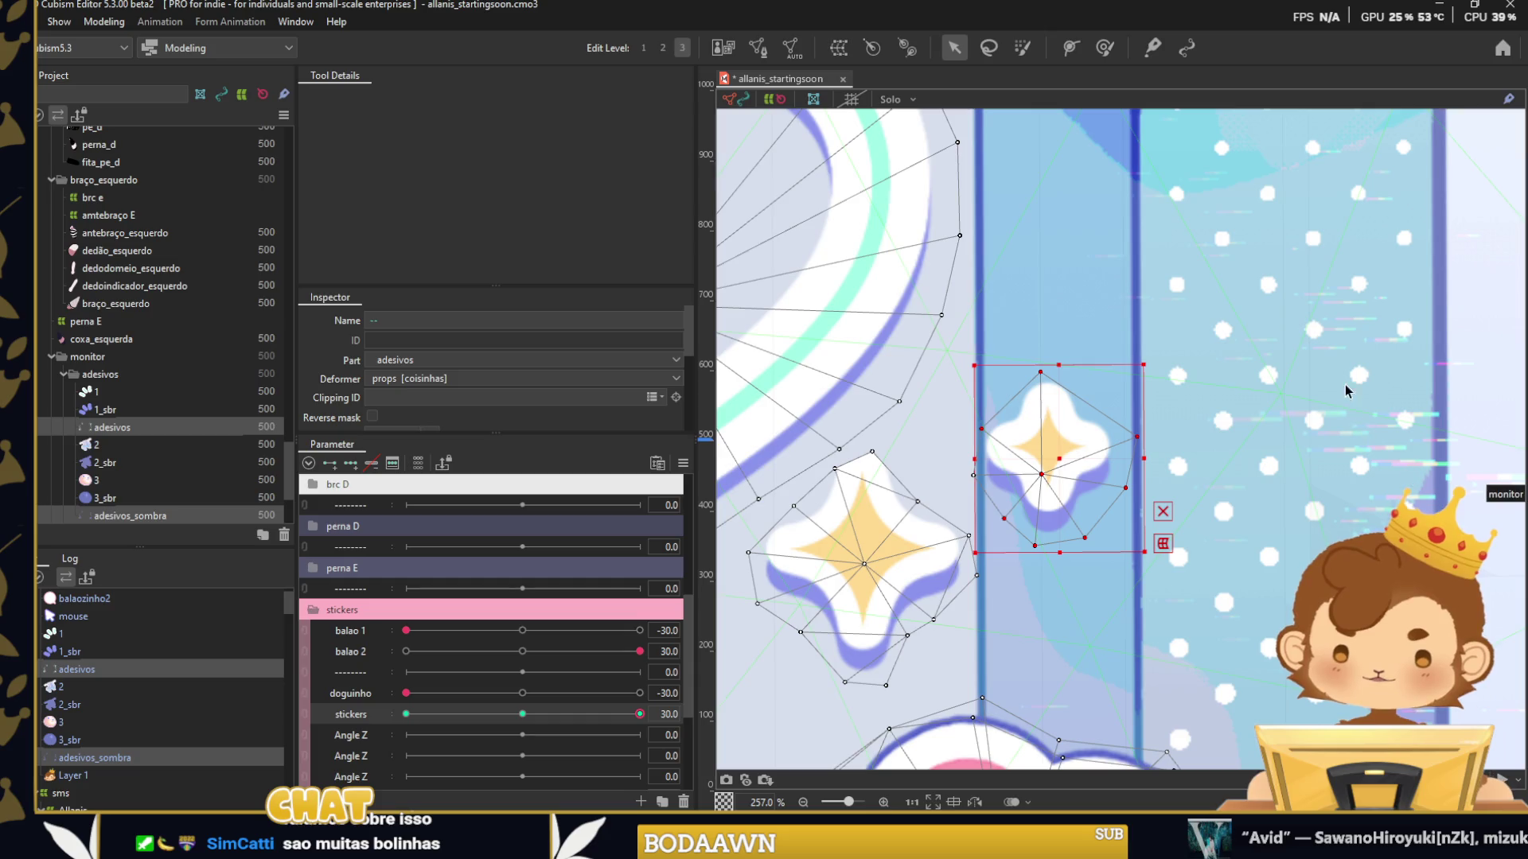
# Stretch, rotate and reposition the small star sticker.
pyautogui.moveTo(971, 473); pyautogui.dragTo(968, 471)
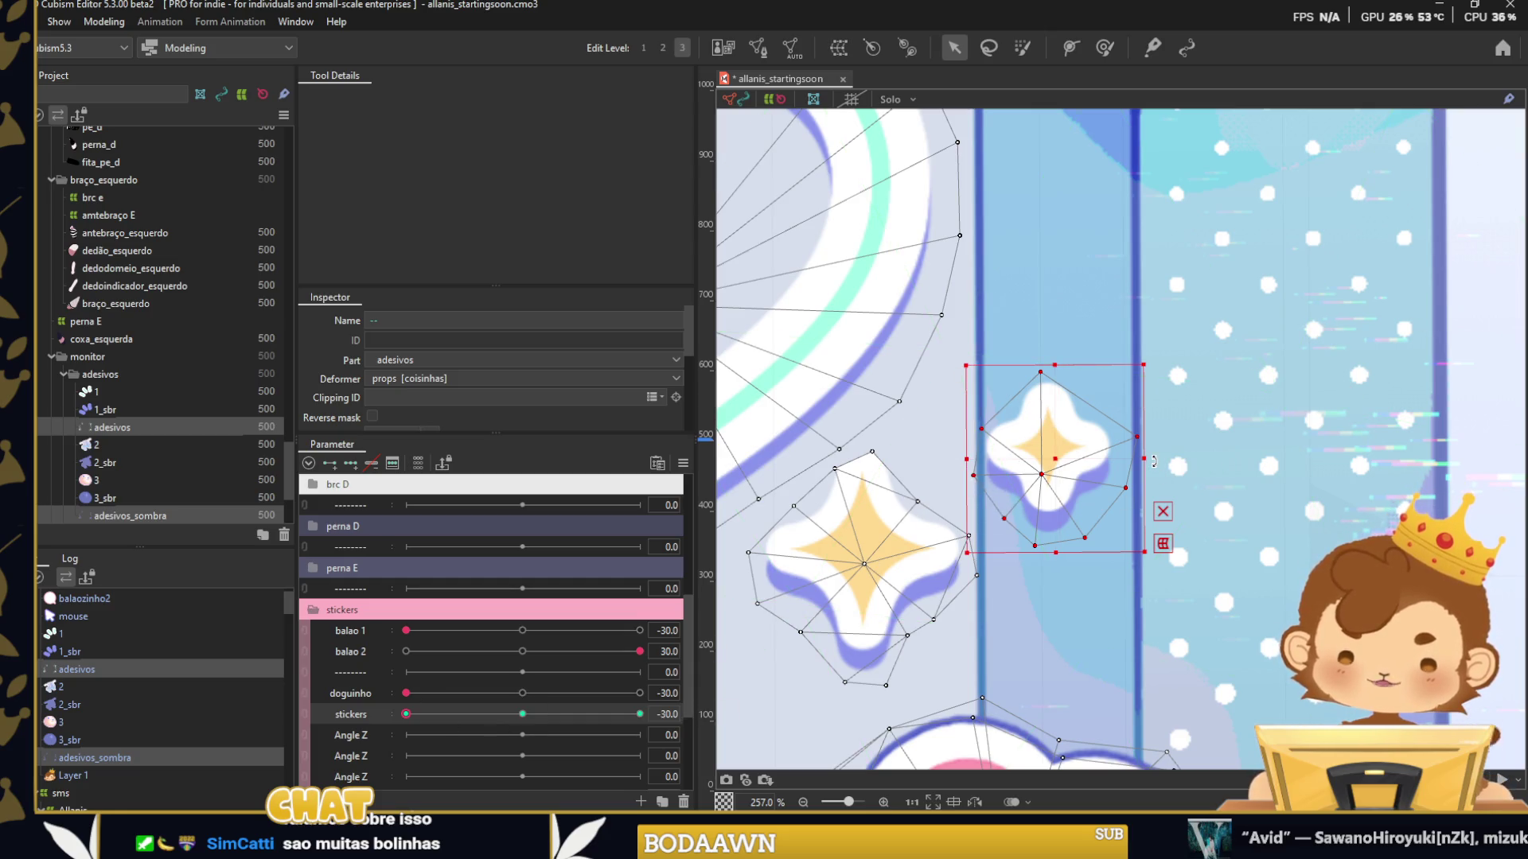
pyautogui.moveTo(1153, 461); pyautogui.dragTo(1148, 492)
pyautogui.moveTo(1044, 456); pyautogui.dragTo(1067, 325)
pyautogui.moveTo(1078, 398); pyautogui.dragTo(1091, 371)
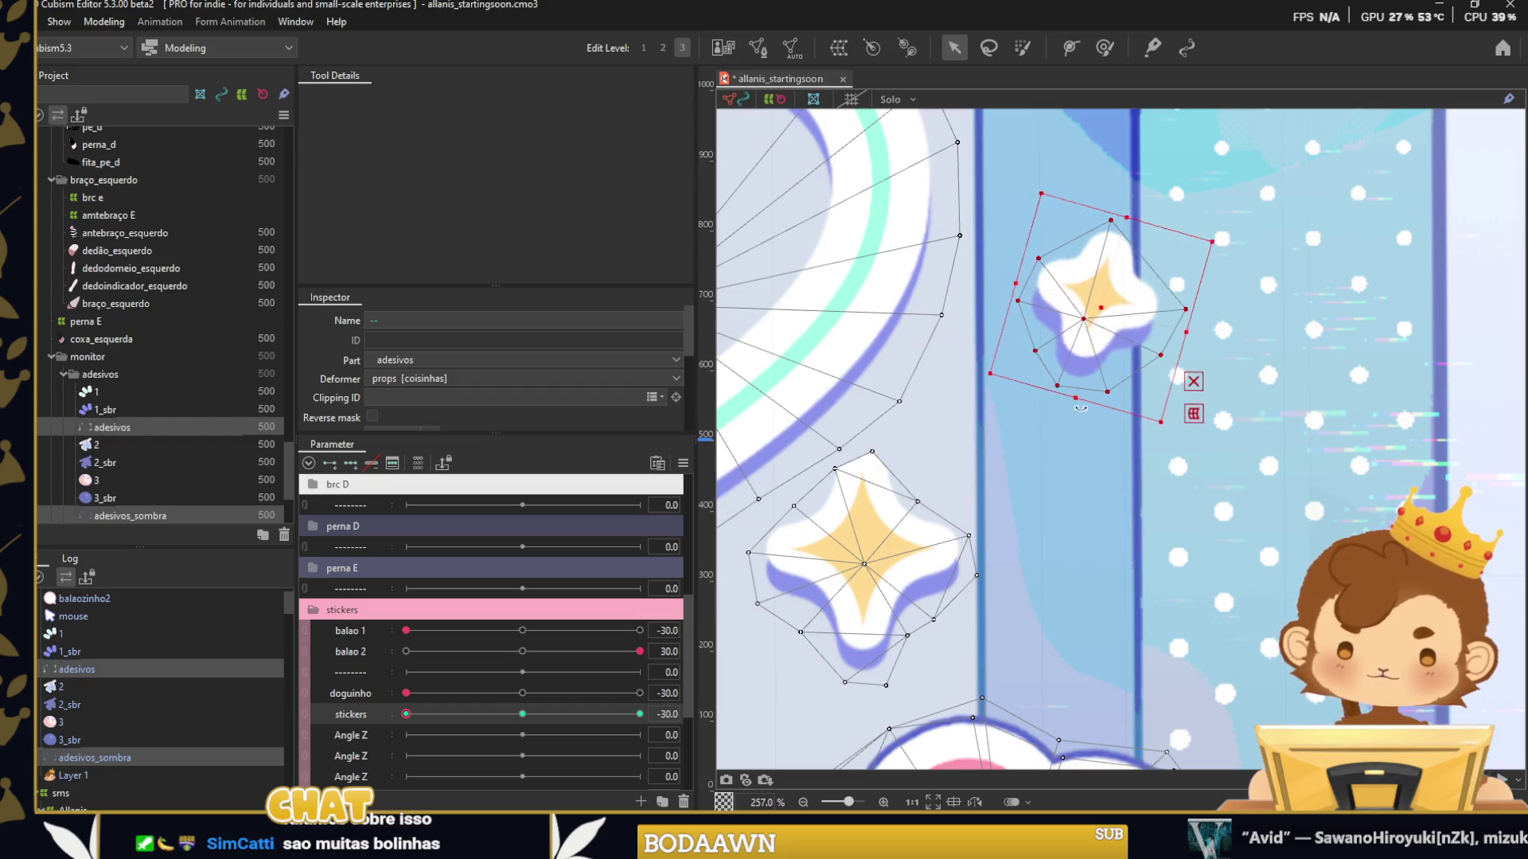
pyautogui.moveTo(1083, 312); pyautogui.dragTo(1041, 465)
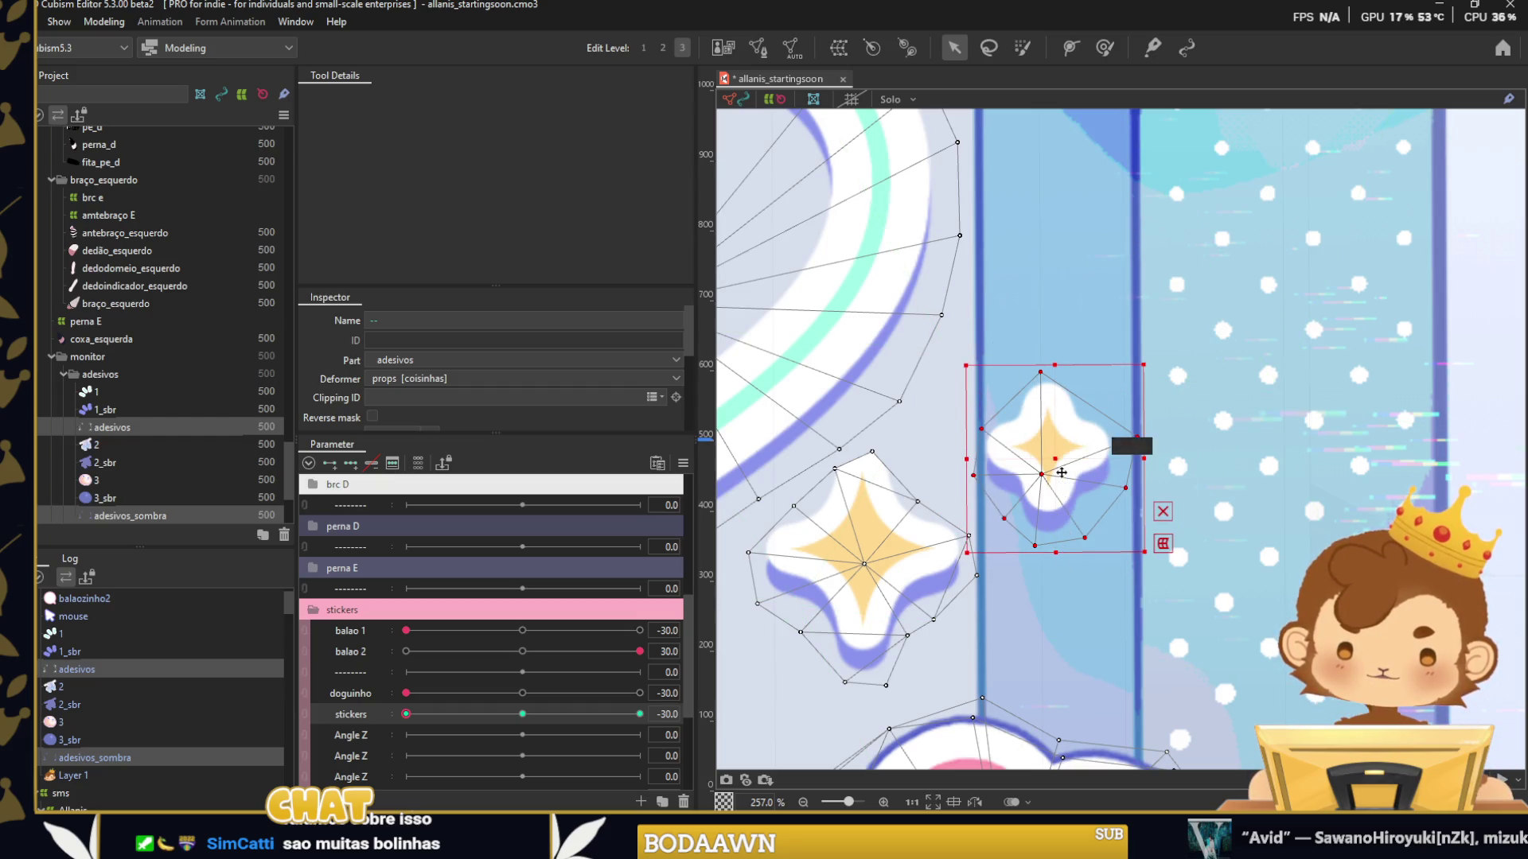
# Move the small star up-right at the stickers middle key and preview up to 30.
pyautogui.moveTo(421, 714); pyautogui.dragTo(521, 713)
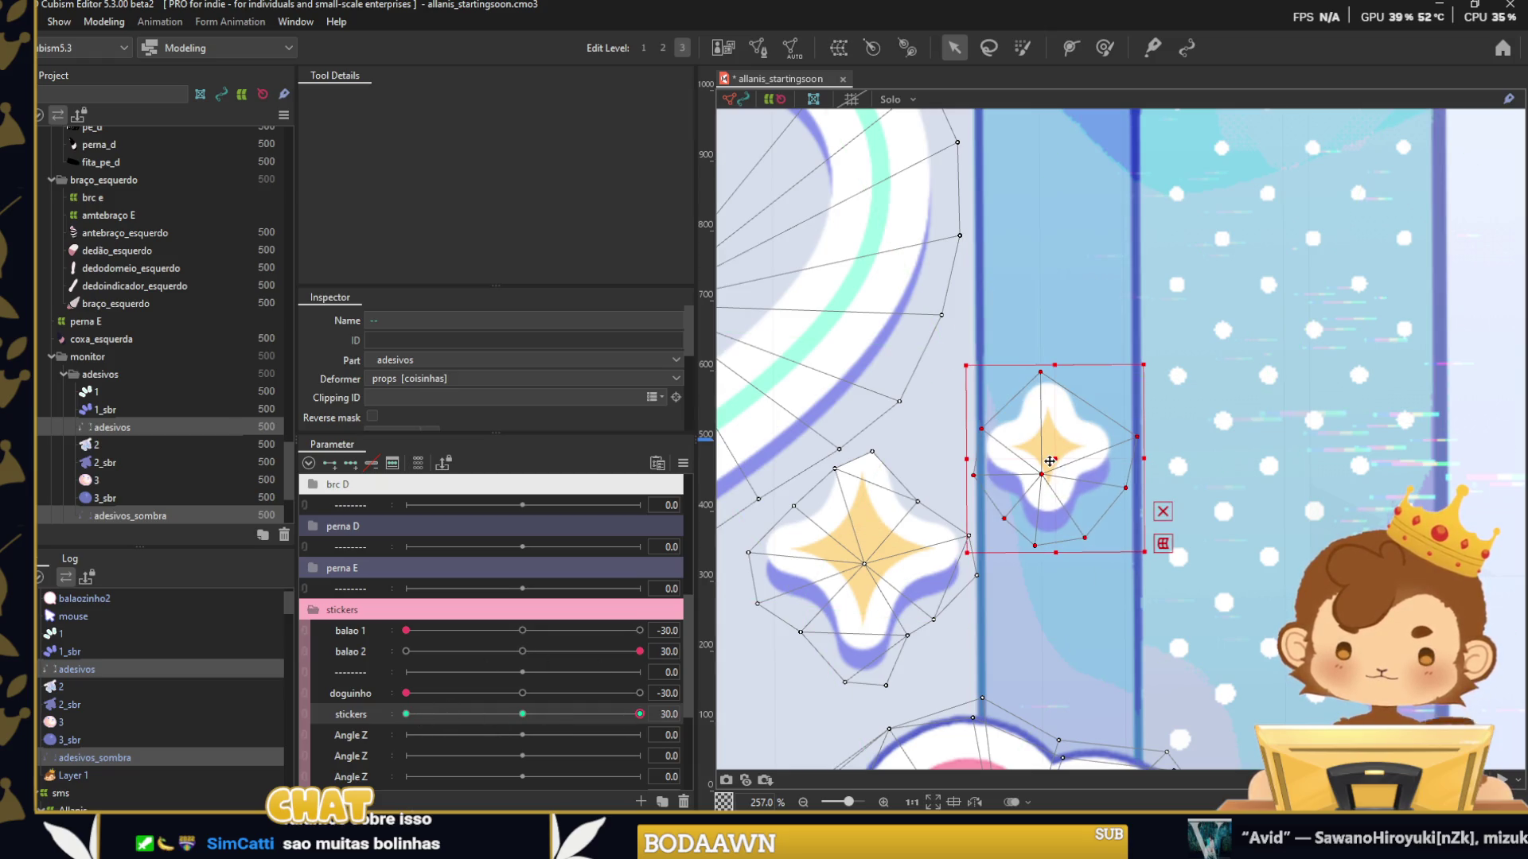
pyautogui.moveTo(1050, 462); pyautogui.dragTo(1157, 395)
pyautogui.scroll(-3, 1089, 480)
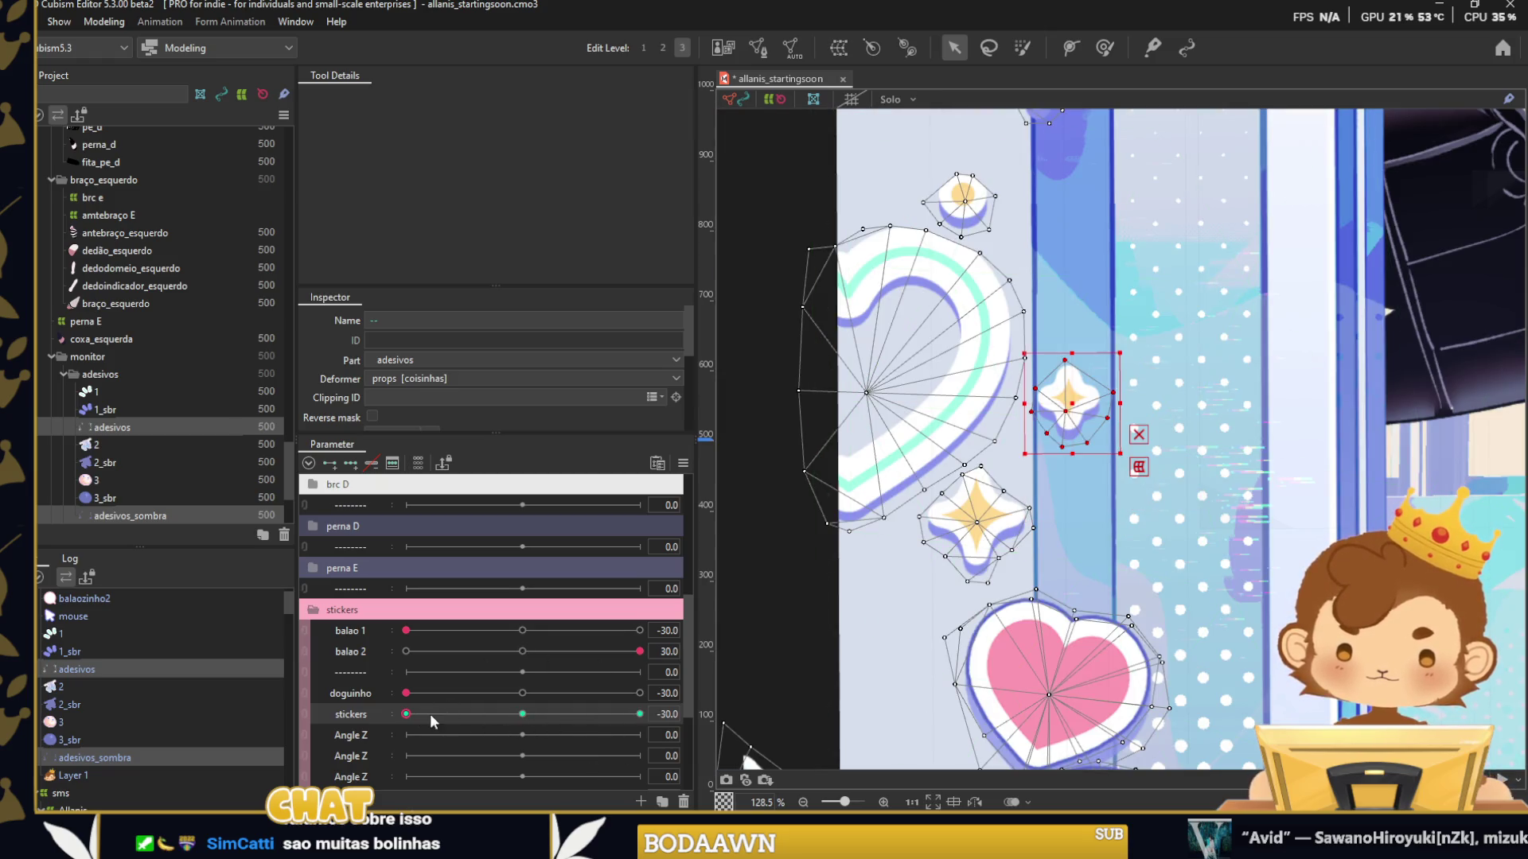
pyautogui.moveTo(628, 718); pyautogui.dragTo(644, 713)
pyautogui.scroll(2, 938, 613)
# Select the middle star sticker and stretch its top upward.
pyautogui.moveTo(938, 613); pyautogui.dragTo(968, 517)
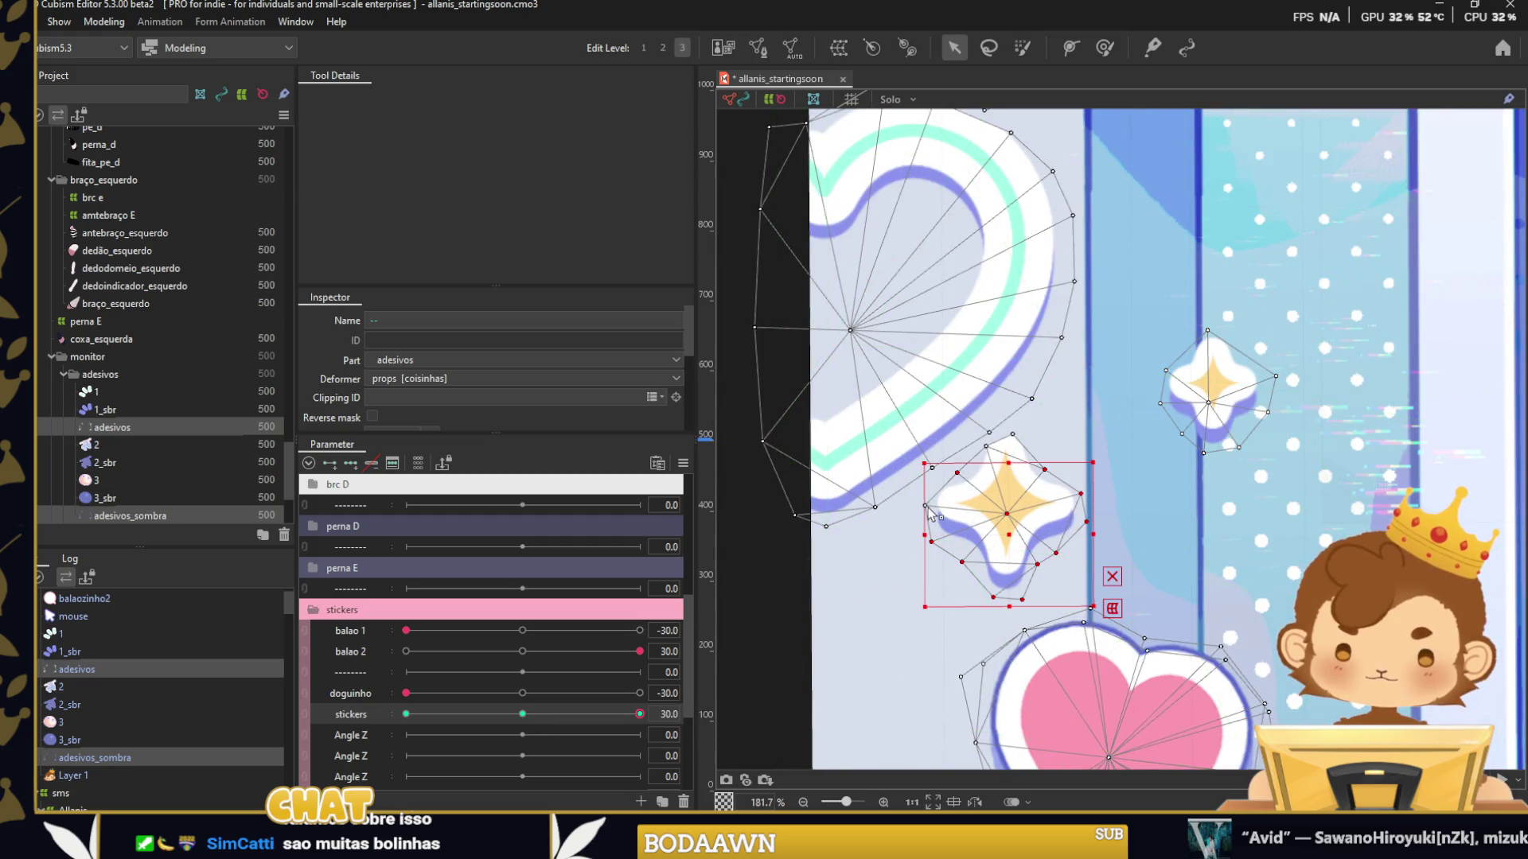
pyautogui.moveTo(1005, 459); pyautogui.dragTo(1005, 438)
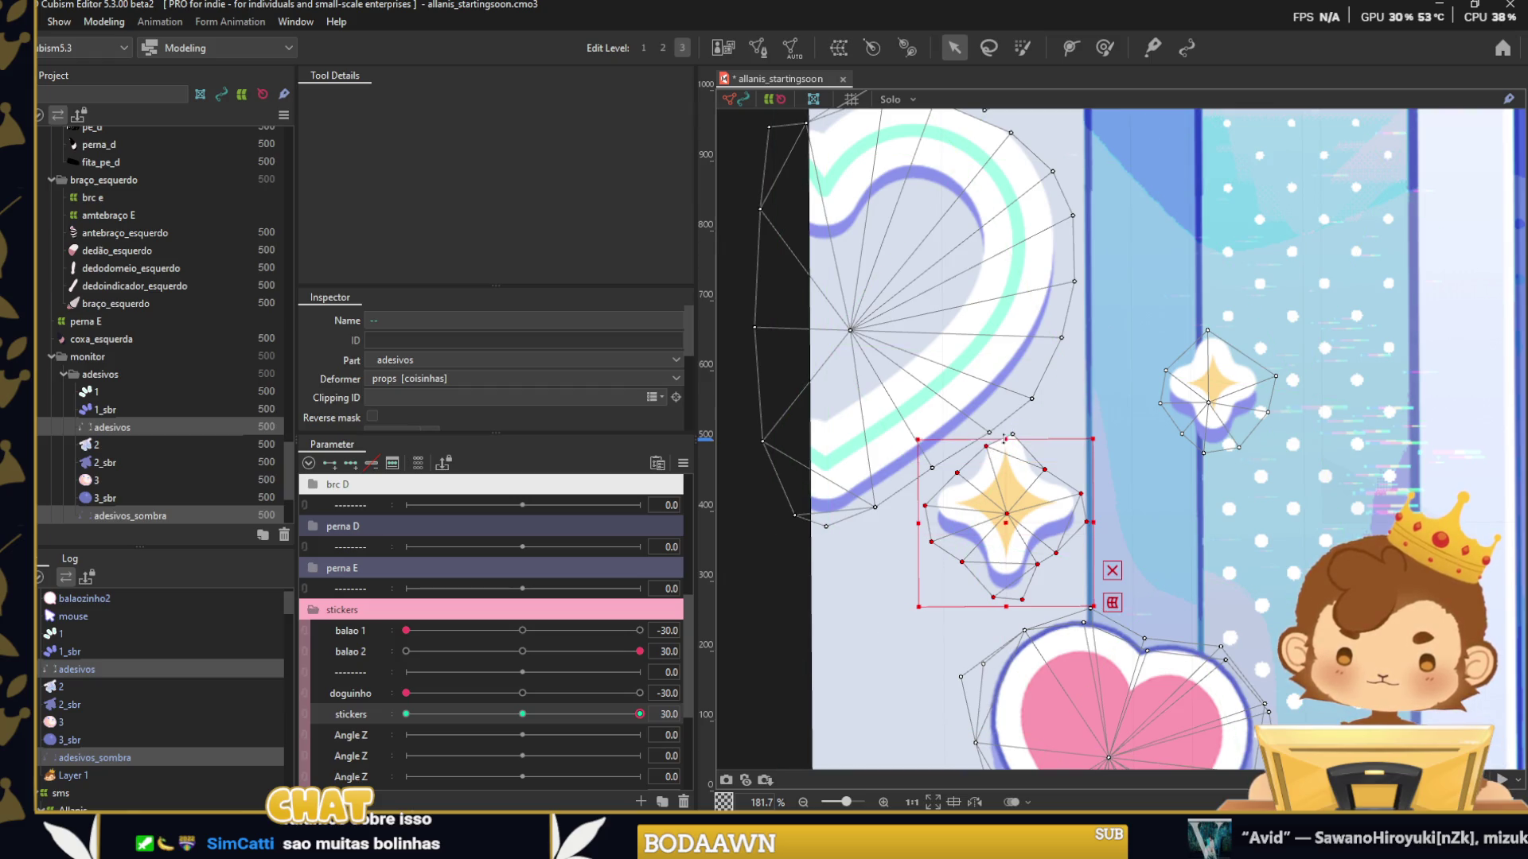
pyautogui.scroll(2, 1011, 436)
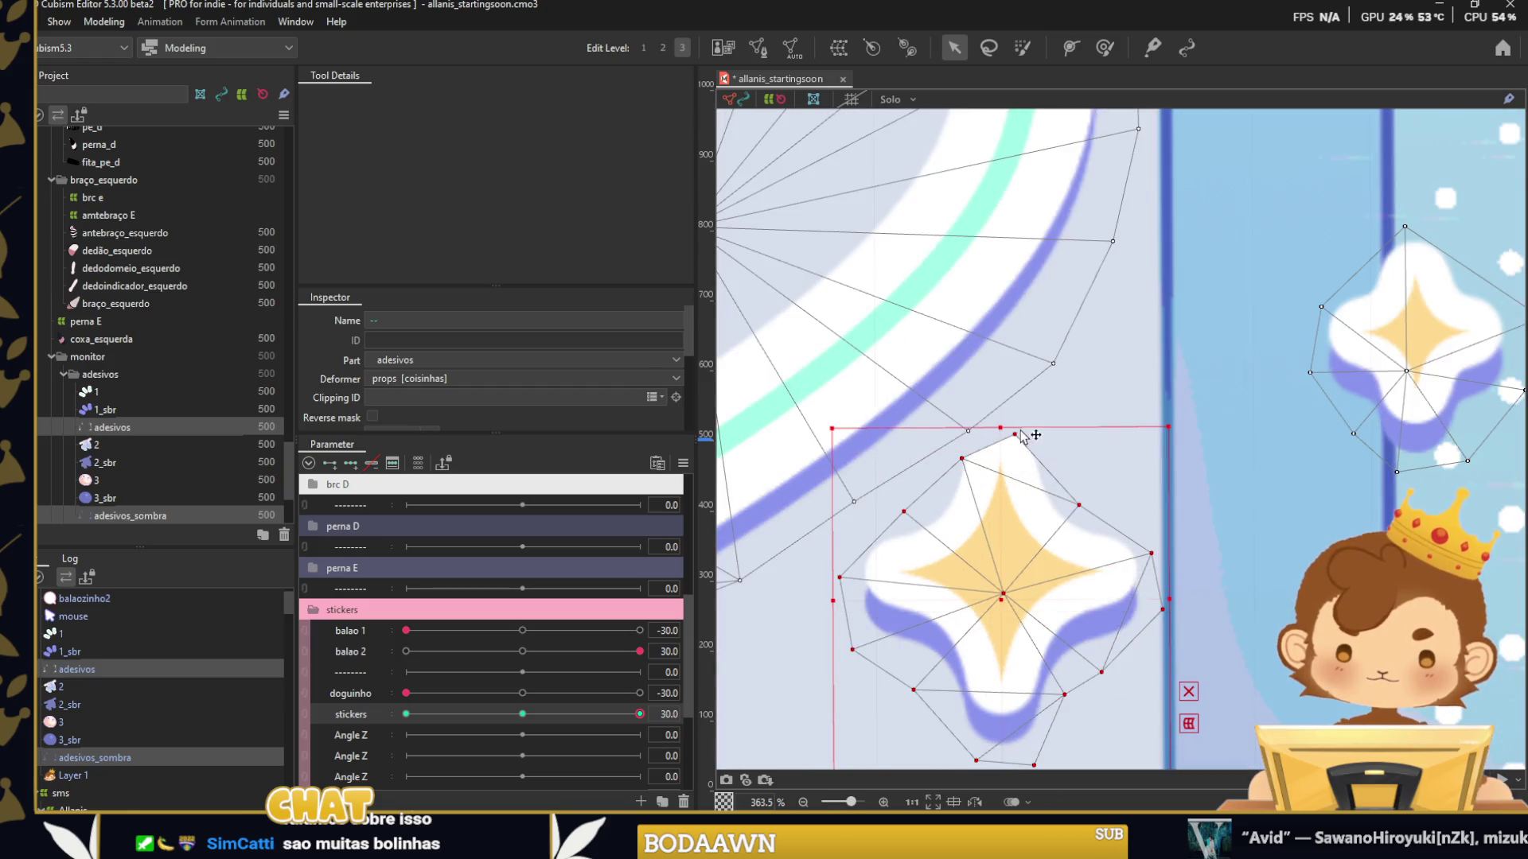
pyautogui.scroll(-2, 1011, 436)
pyautogui.scroll(5, 1010, 436)
pyautogui.scroll(-5, 1079, 476)
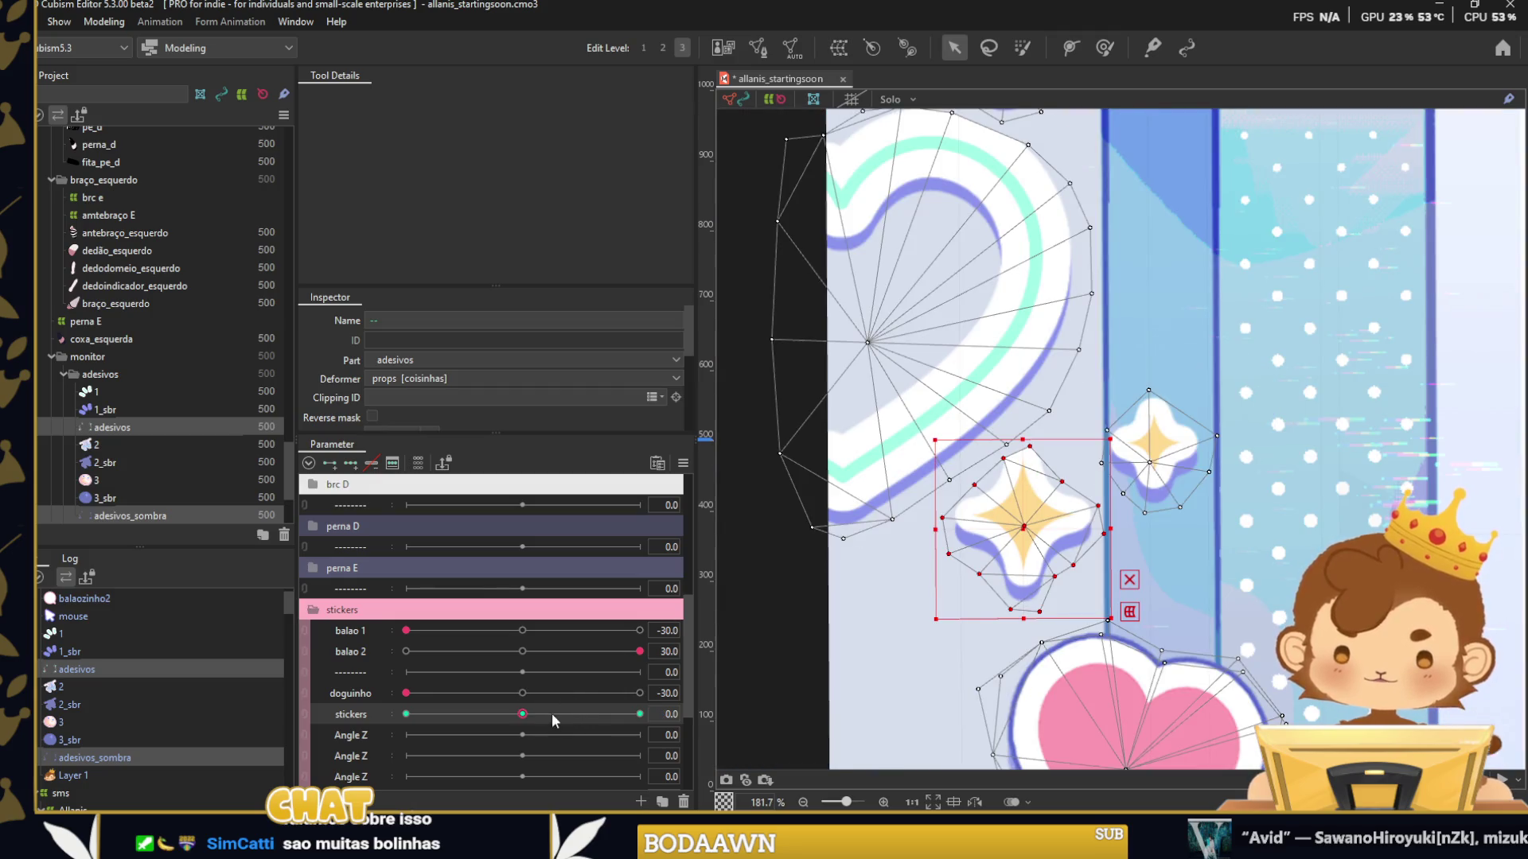
# Move the middle star down-left at stickers -30 and right at 30.
pyautogui.click(406, 714)
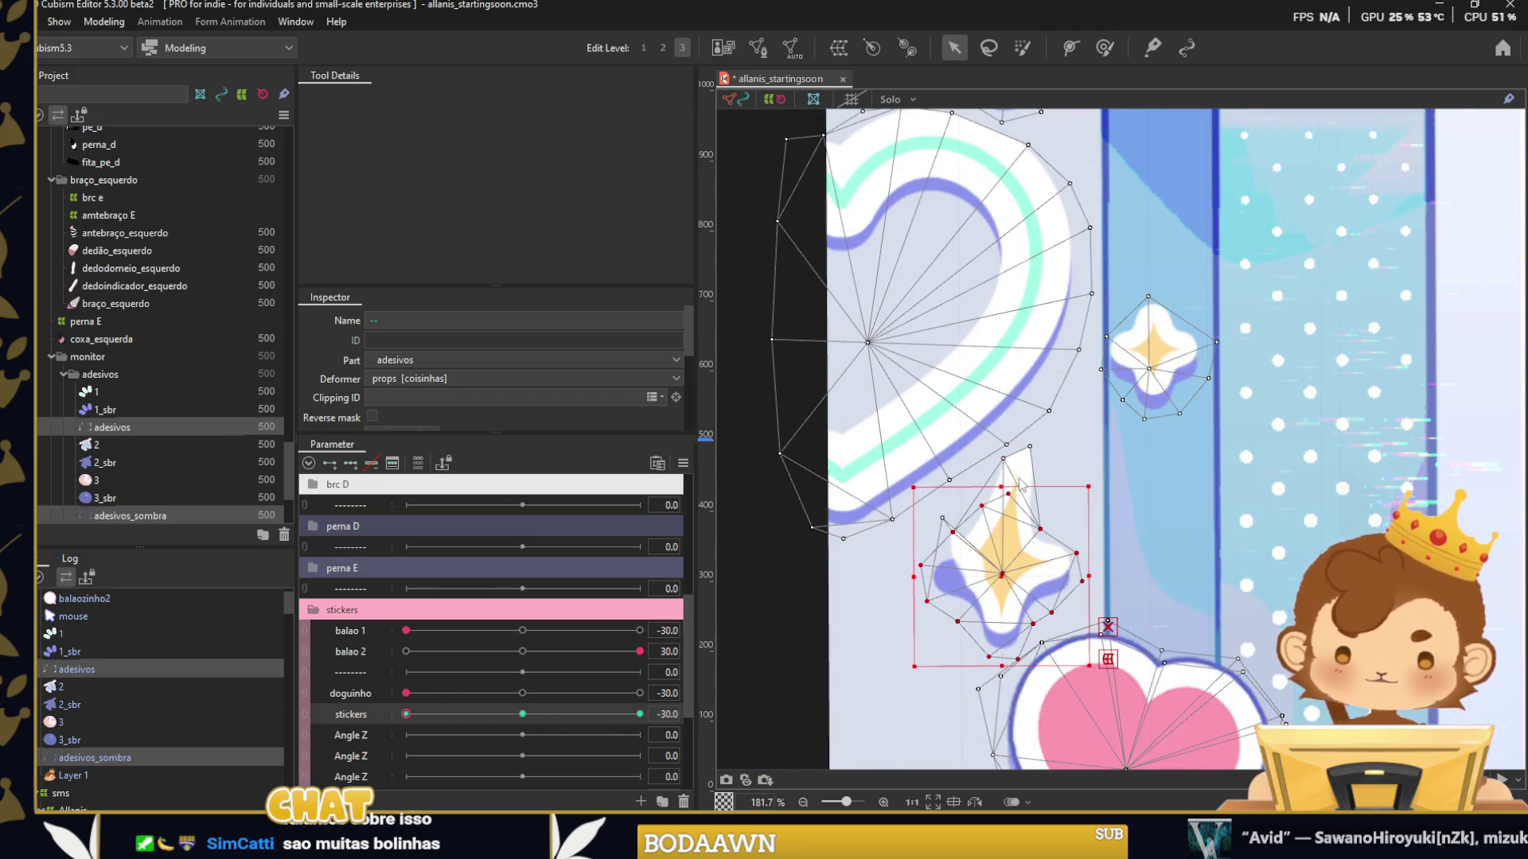
pyautogui.scroll(5, 1028, 458)
pyautogui.scroll(-5, 1042, 446)
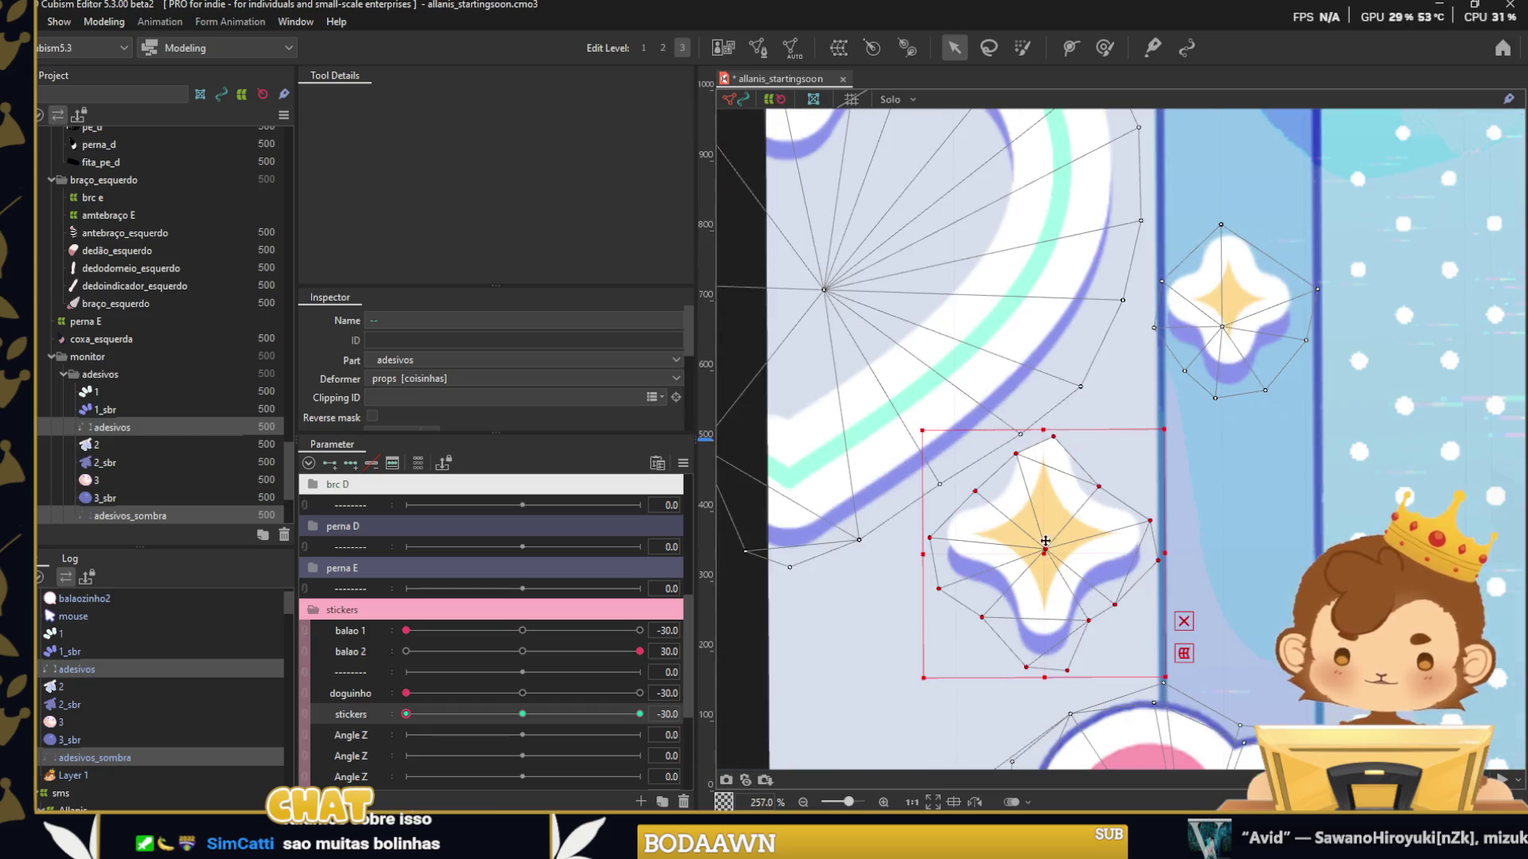
pyautogui.scroll(6, 1025, 456)
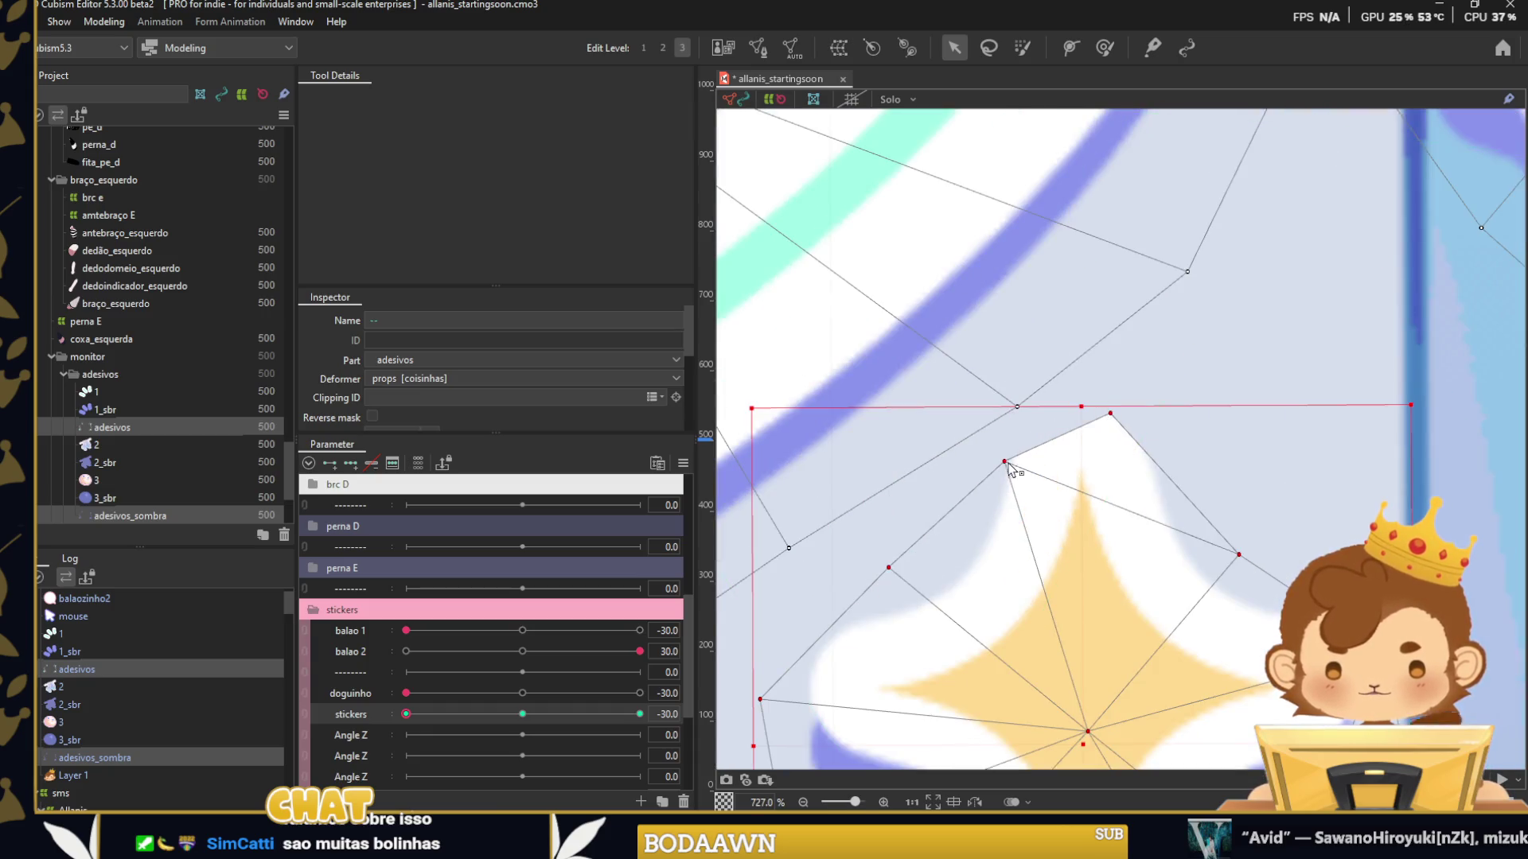
pyautogui.scroll(-5, 1071, 474)
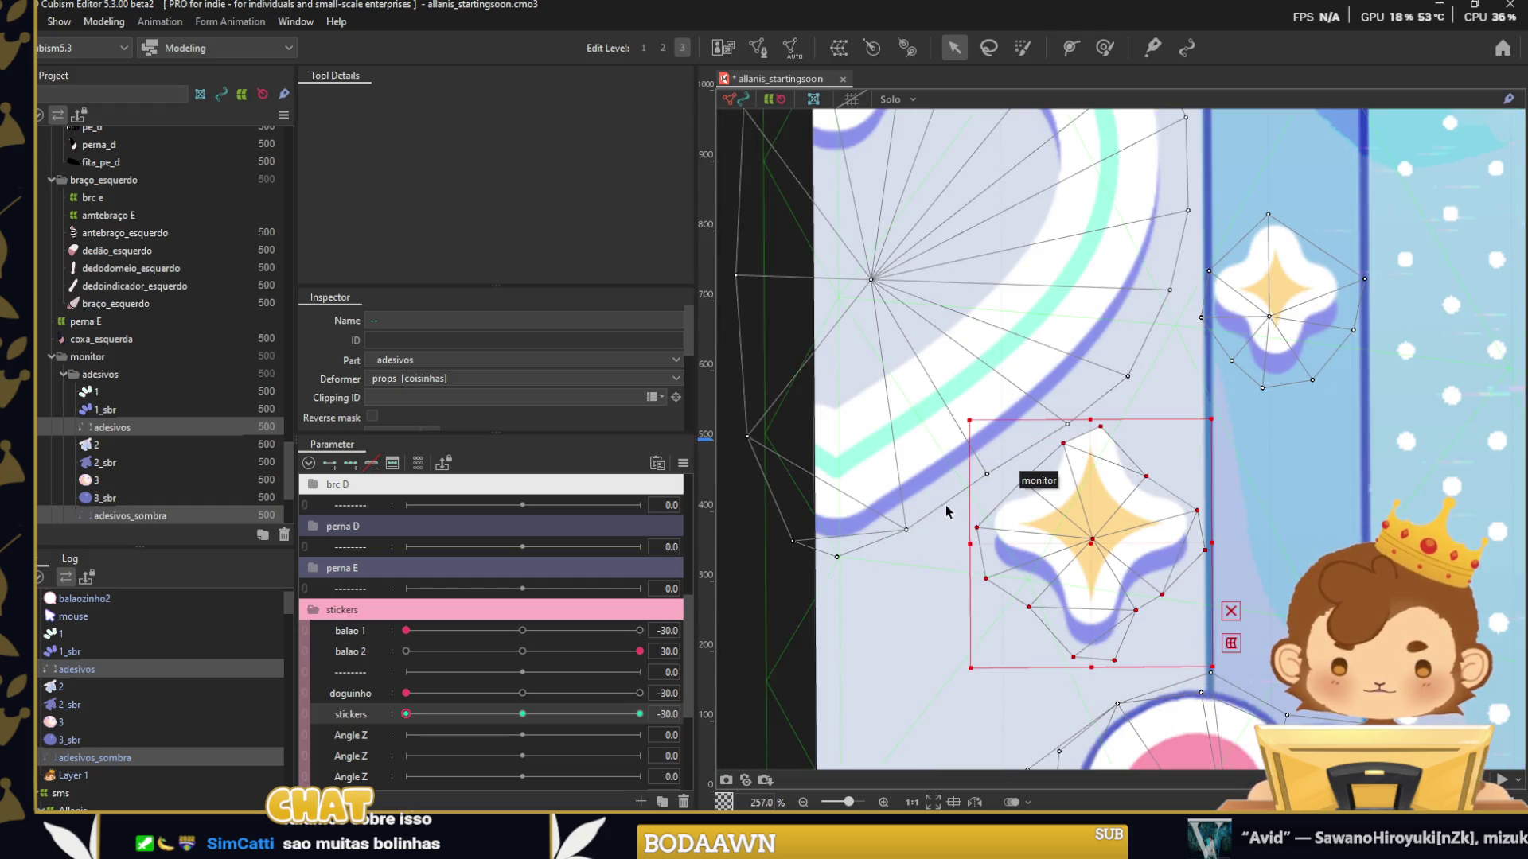
pyautogui.moveTo(1080, 541); pyautogui.dragTo(1028, 592)
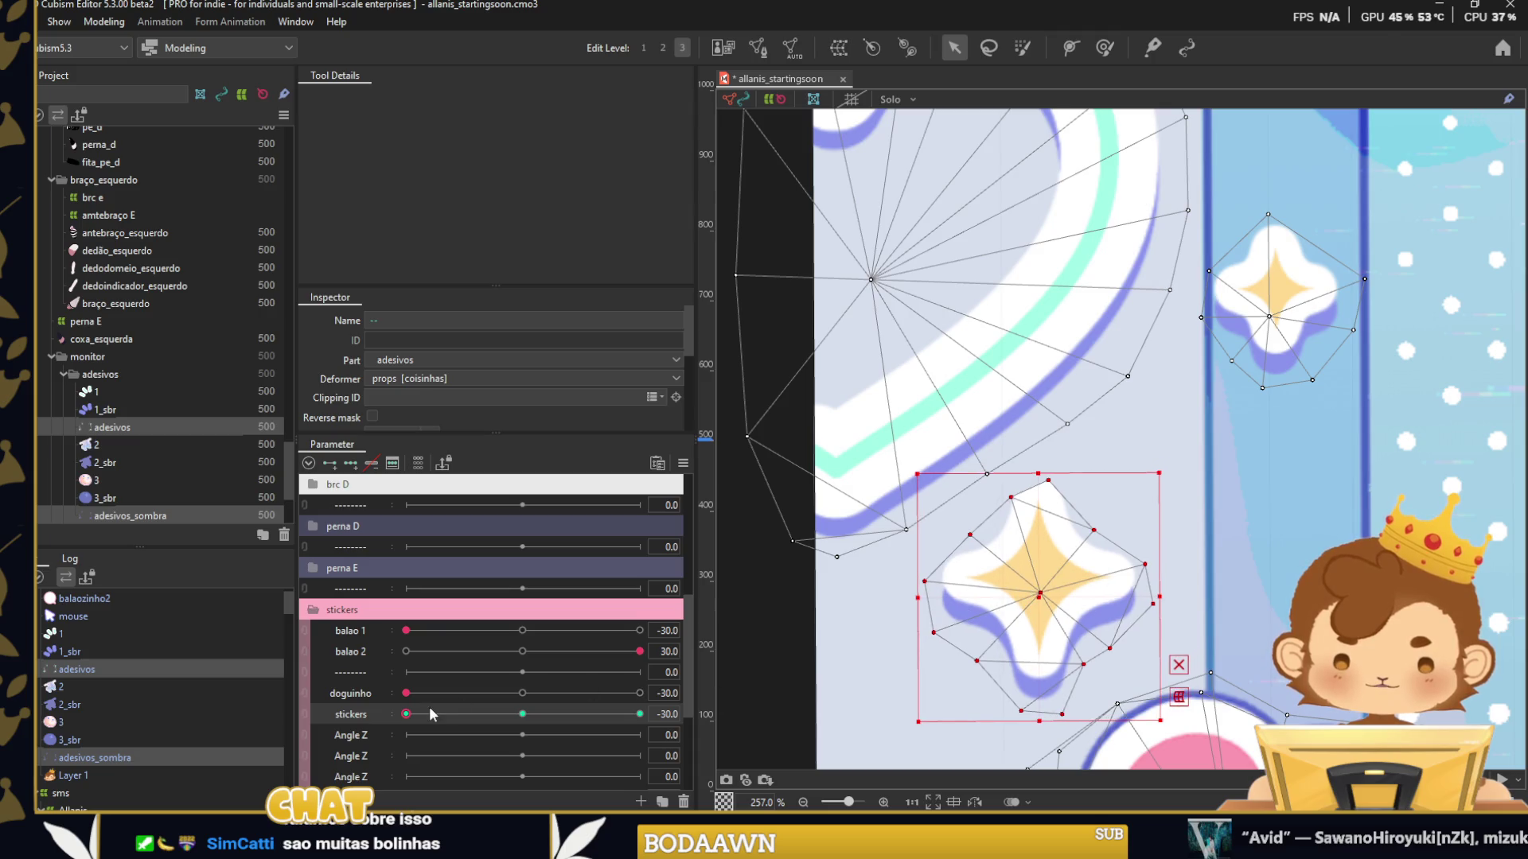
pyautogui.moveTo(406, 714); pyautogui.dragTo(640, 714)
pyautogui.moveTo(1106, 541)
pyautogui.mouseDown()
pyautogui.moveTo(1178, 573)
pyautogui.moveTo(1226, 551)
pyautogui.mouseUp()
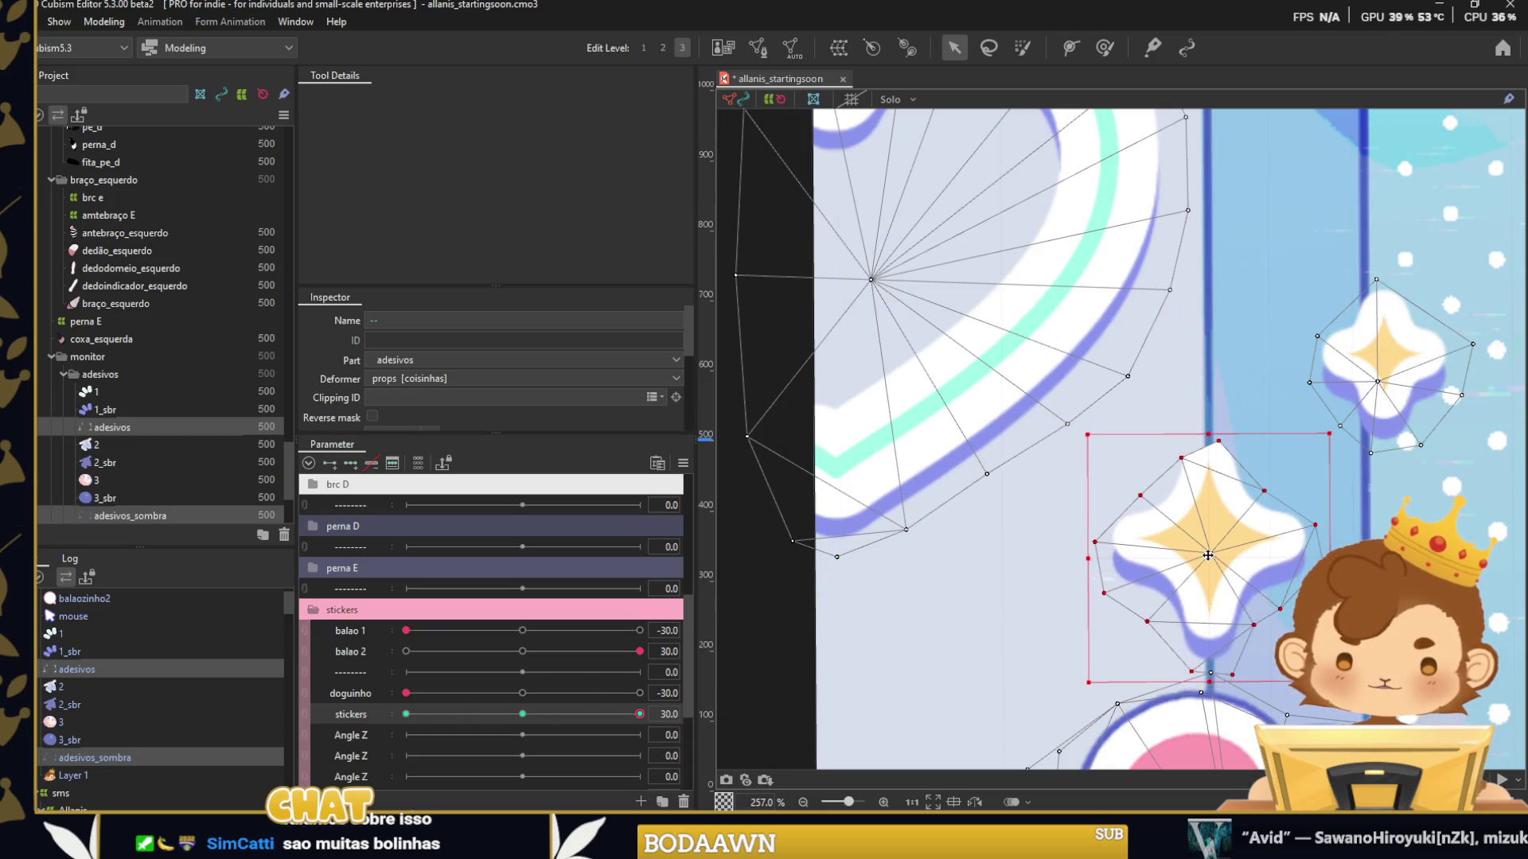
# Select the adesivos sticker mesh and open it for vertex editing.
pyautogui.click(746, 593)
pyautogui.click(1192, 465)
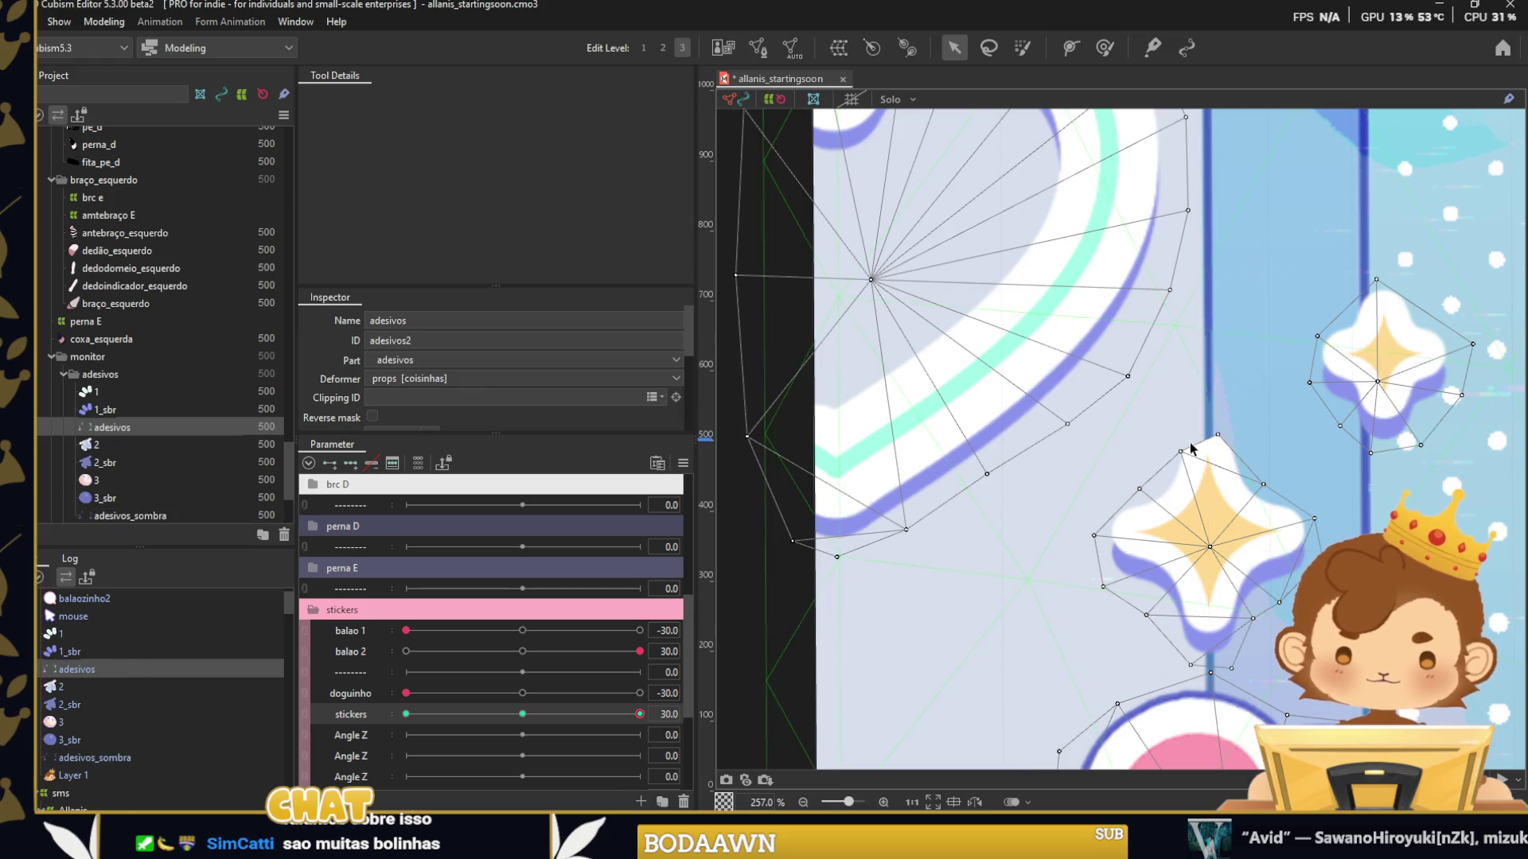
pyautogui.scroll(5, 1192, 464)
pyautogui.doubleClick(1253, 430)
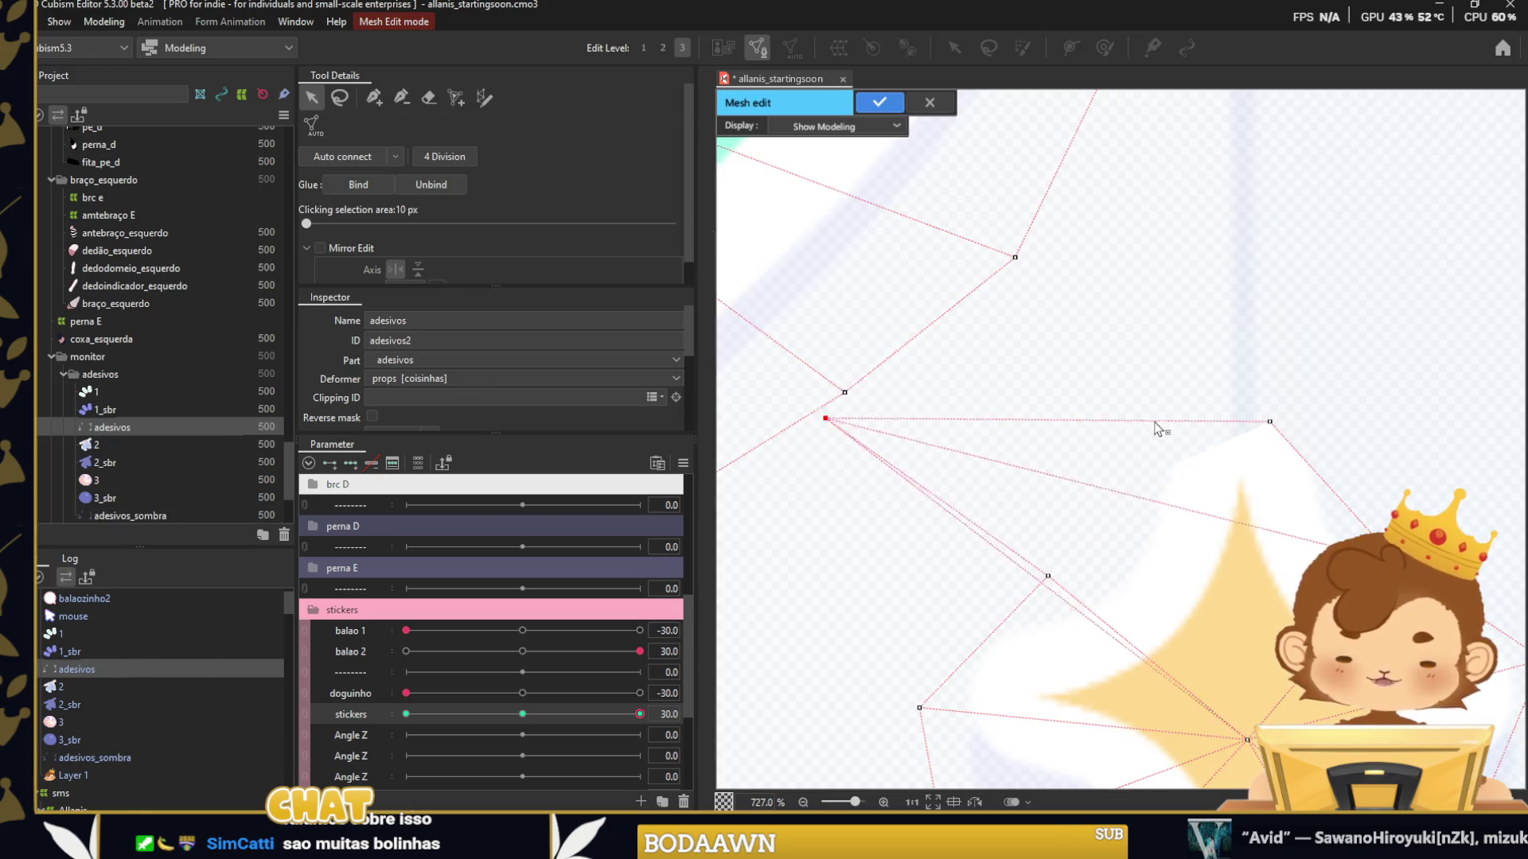
pyautogui.moveTo(819, 398); pyautogui.dragTo(1163, 469)
pyautogui.click(1269, 421)
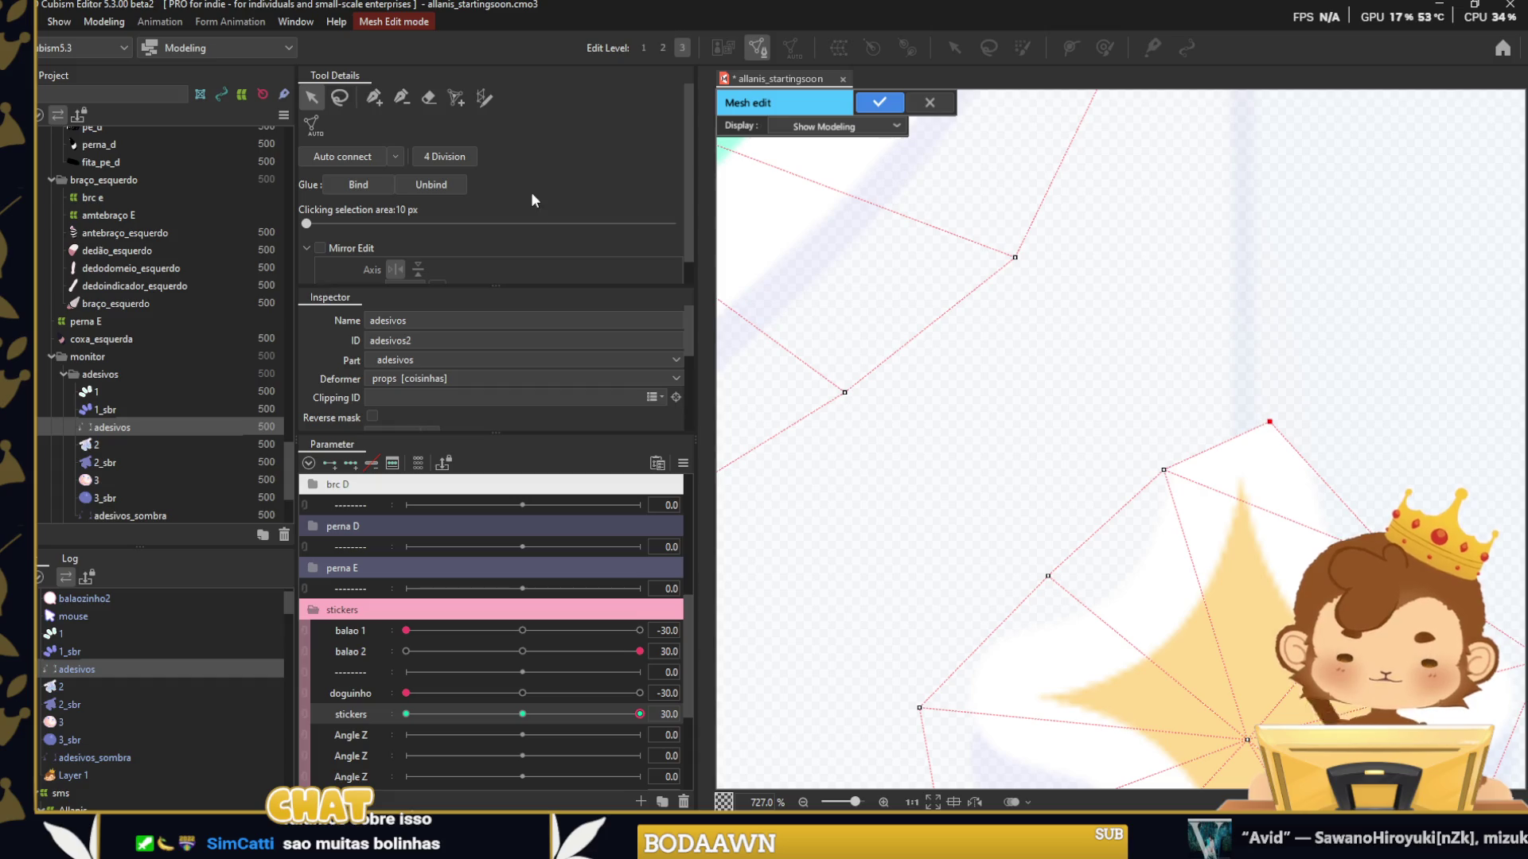
pyautogui.click(522, 713)
pyautogui.moveTo(939, 437); pyautogui.dragTo(948, 347)
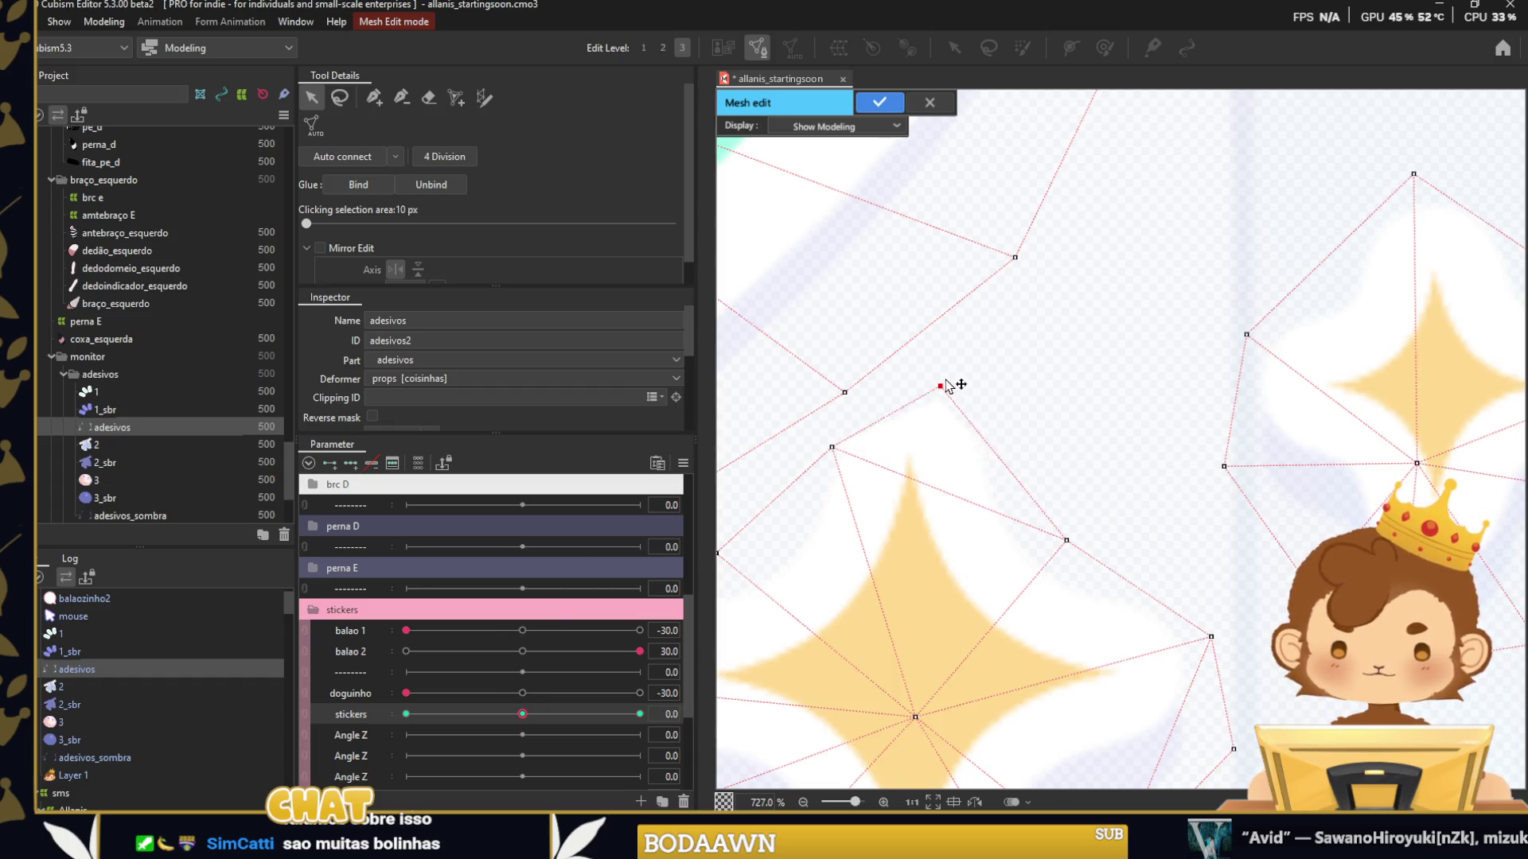
pyautogui.moveTo(843, 445); pyautogui.dragTo(825, 427)
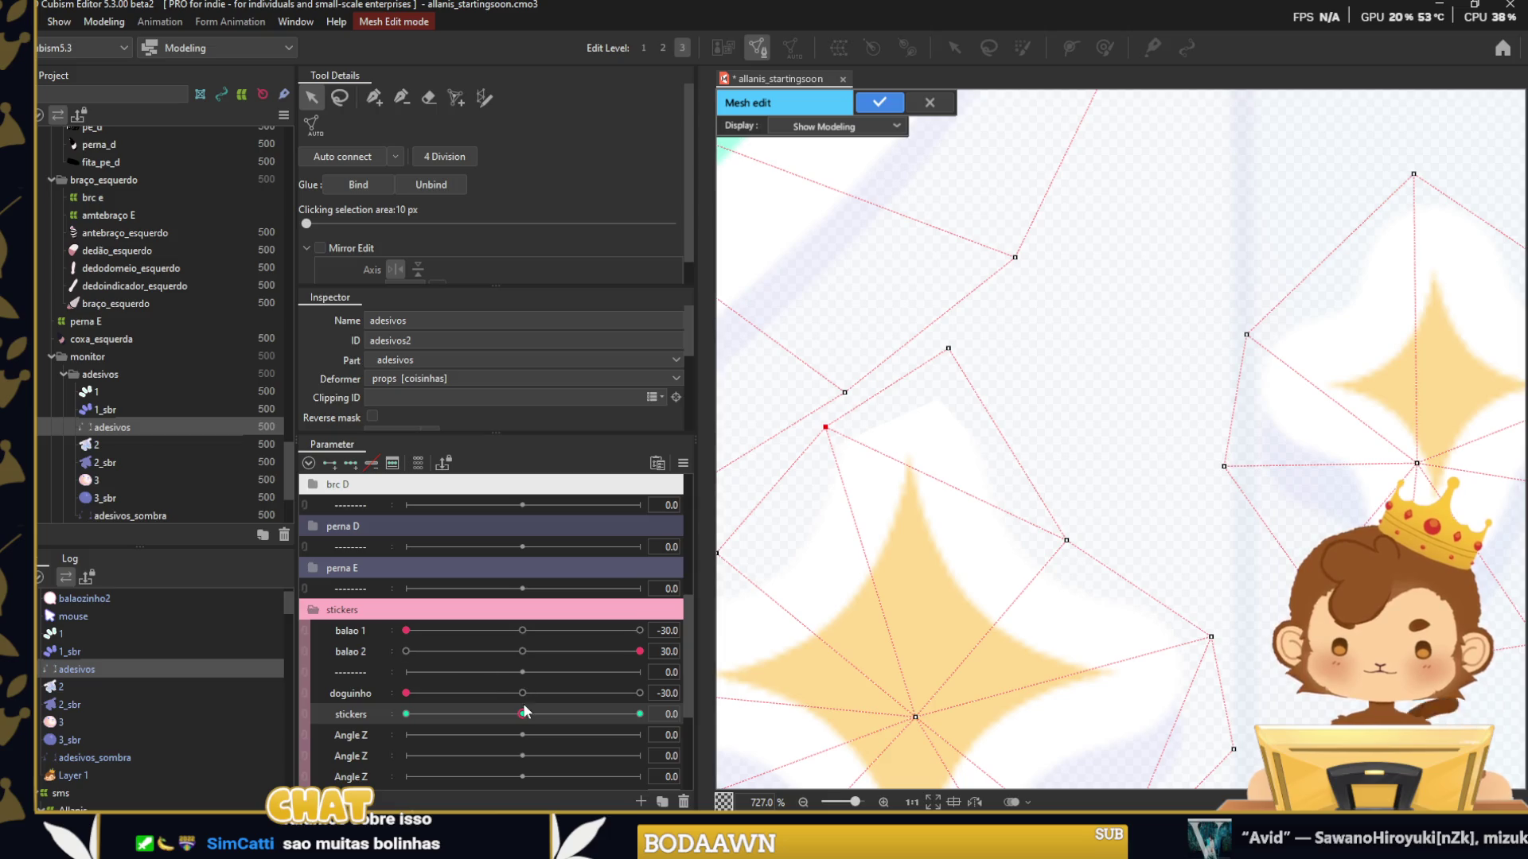
pyautogui.click(639, 714)
pyautogui.moveTo(947, 348); pyautogui.dragTo(1521, 138)
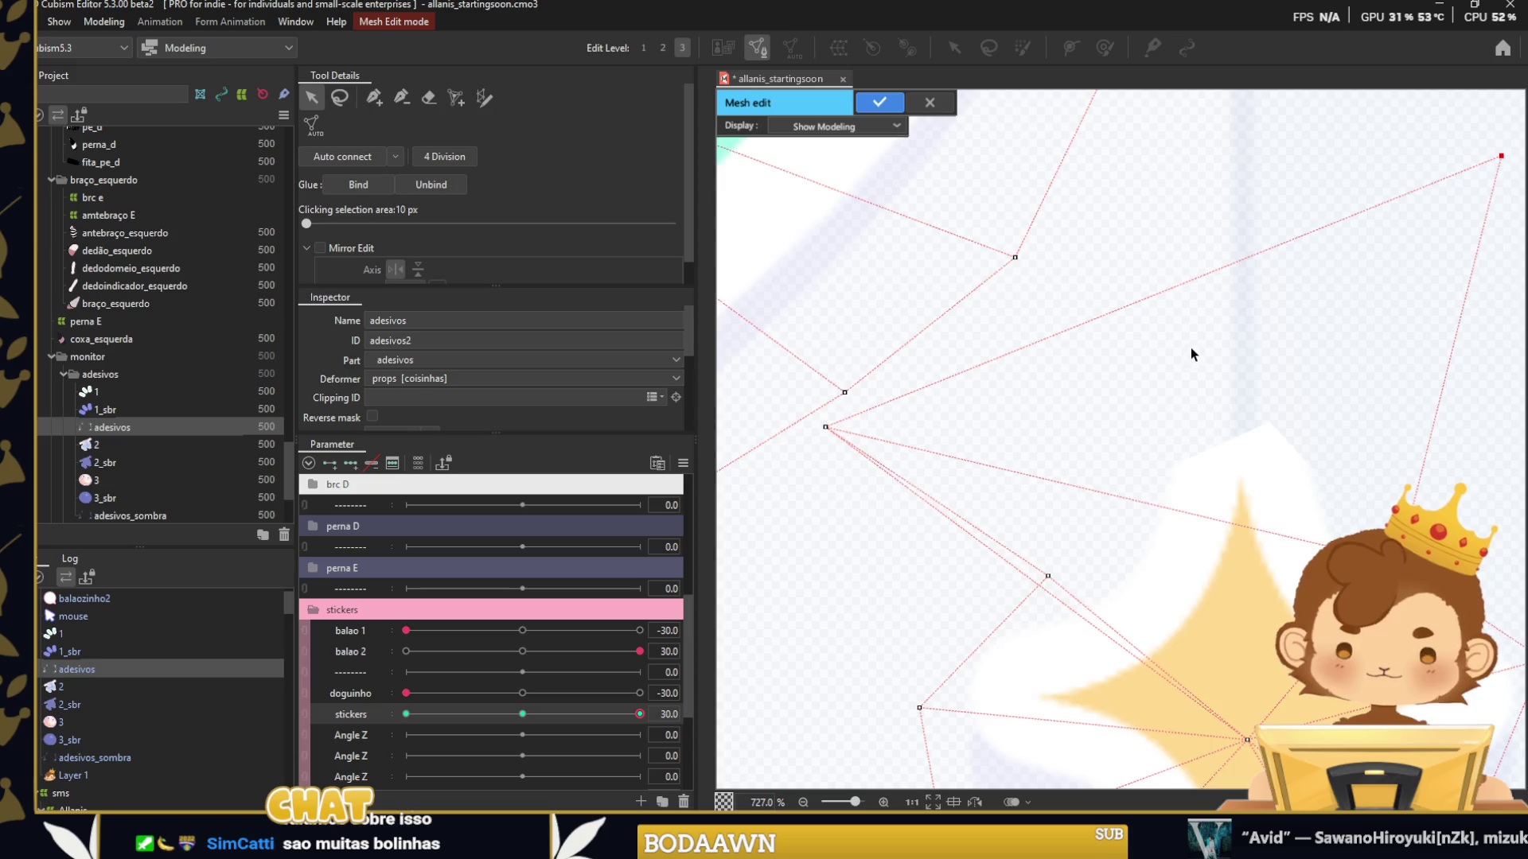
pyautogui.scroll(-5, 1193, 351)
pyautogui.press('Escape')
pyautogui.click(756, 437)
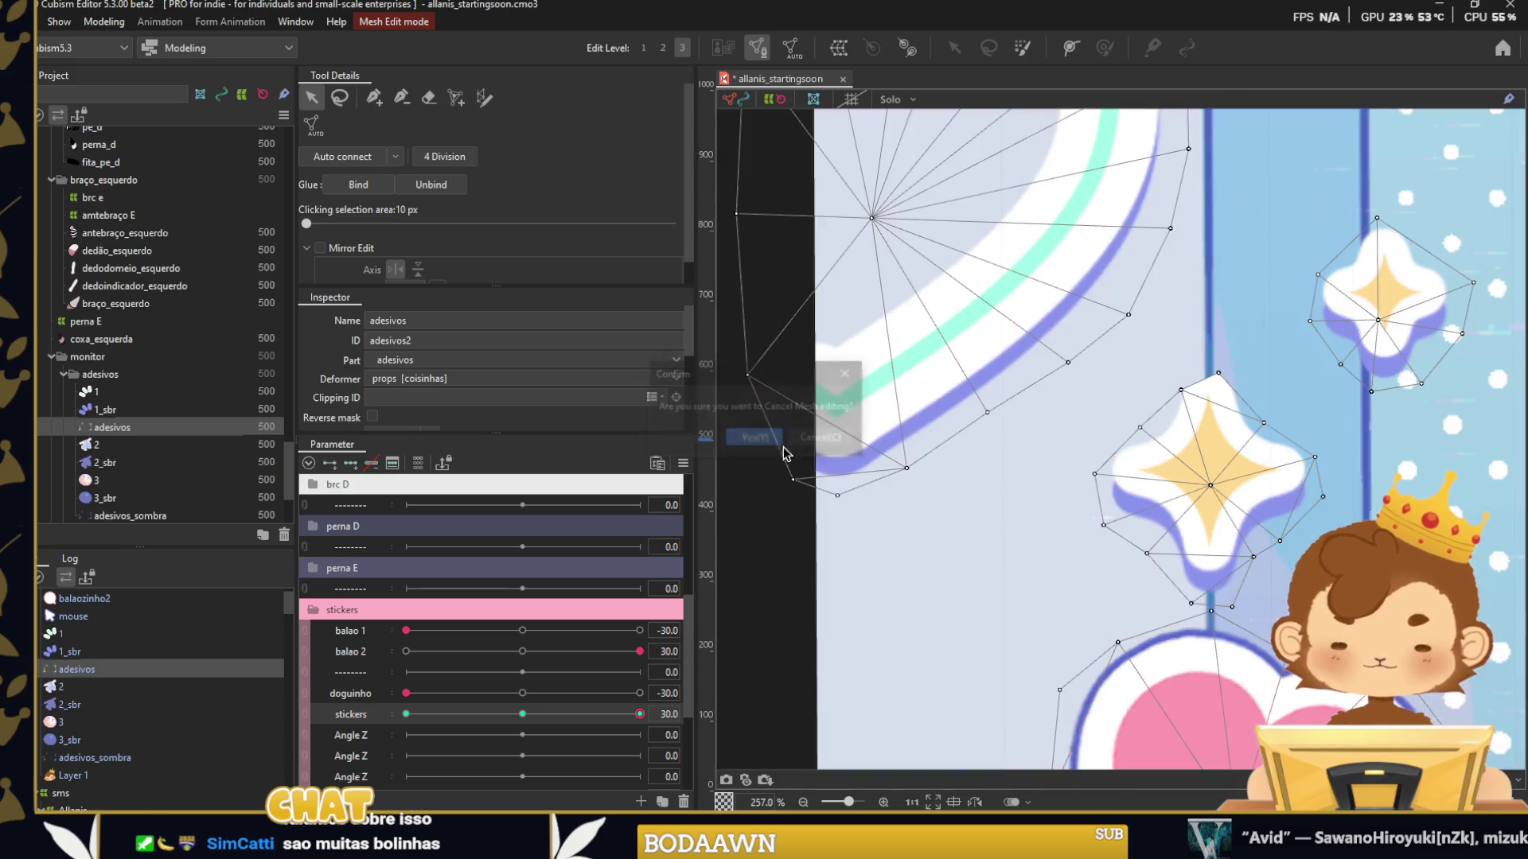
# Select the middle star's shadow mesh and check it at stickers -30, 30 and 0.
pyautogui.click(1044, 499)
pyautogui.click(406, 714)
pyautogui.click(639, 714)
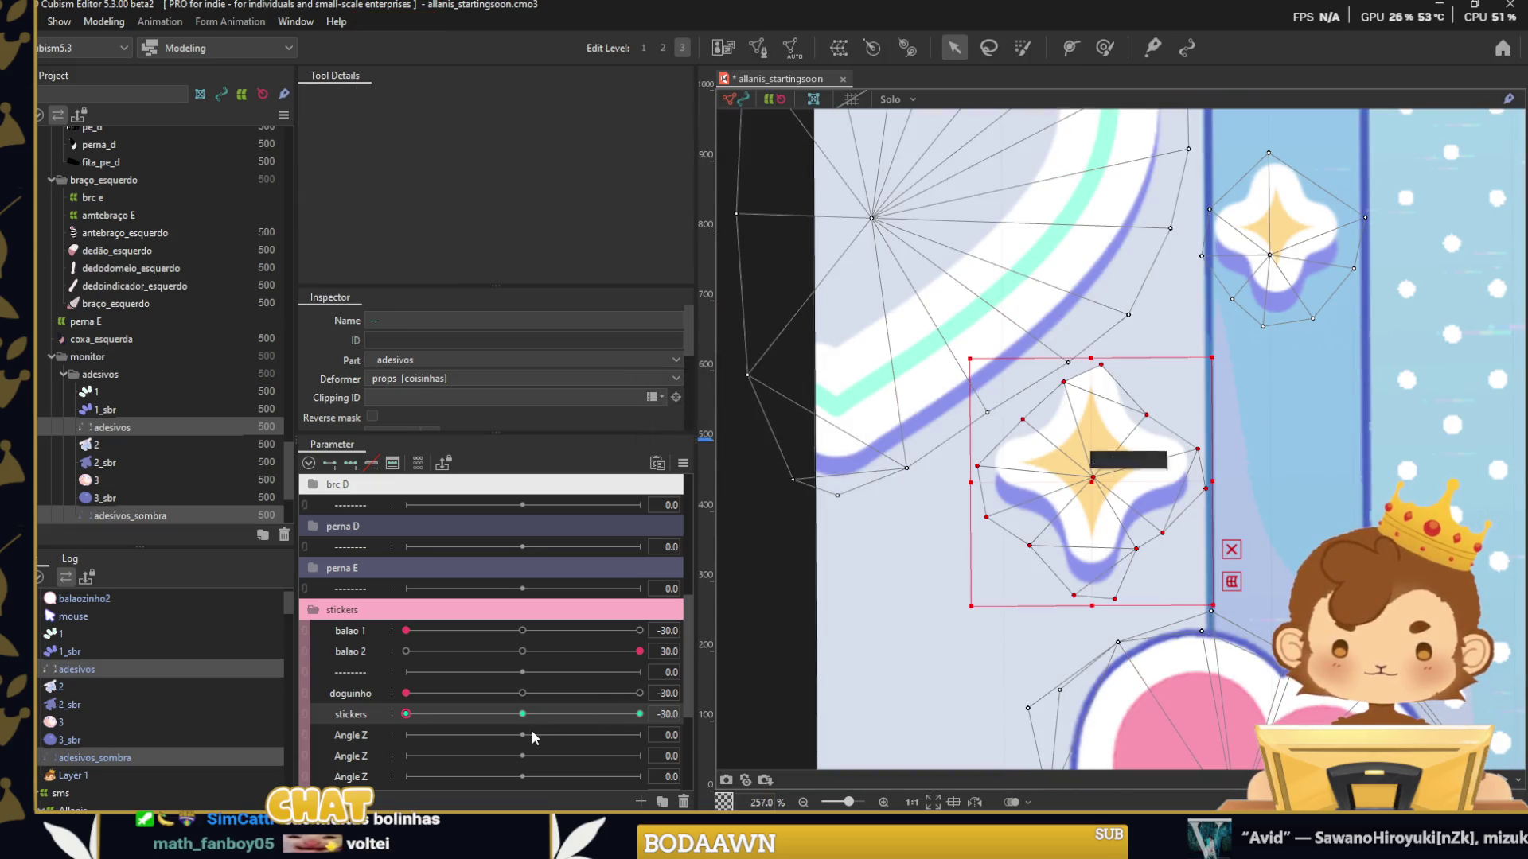
pyautogui.click(521, 714)
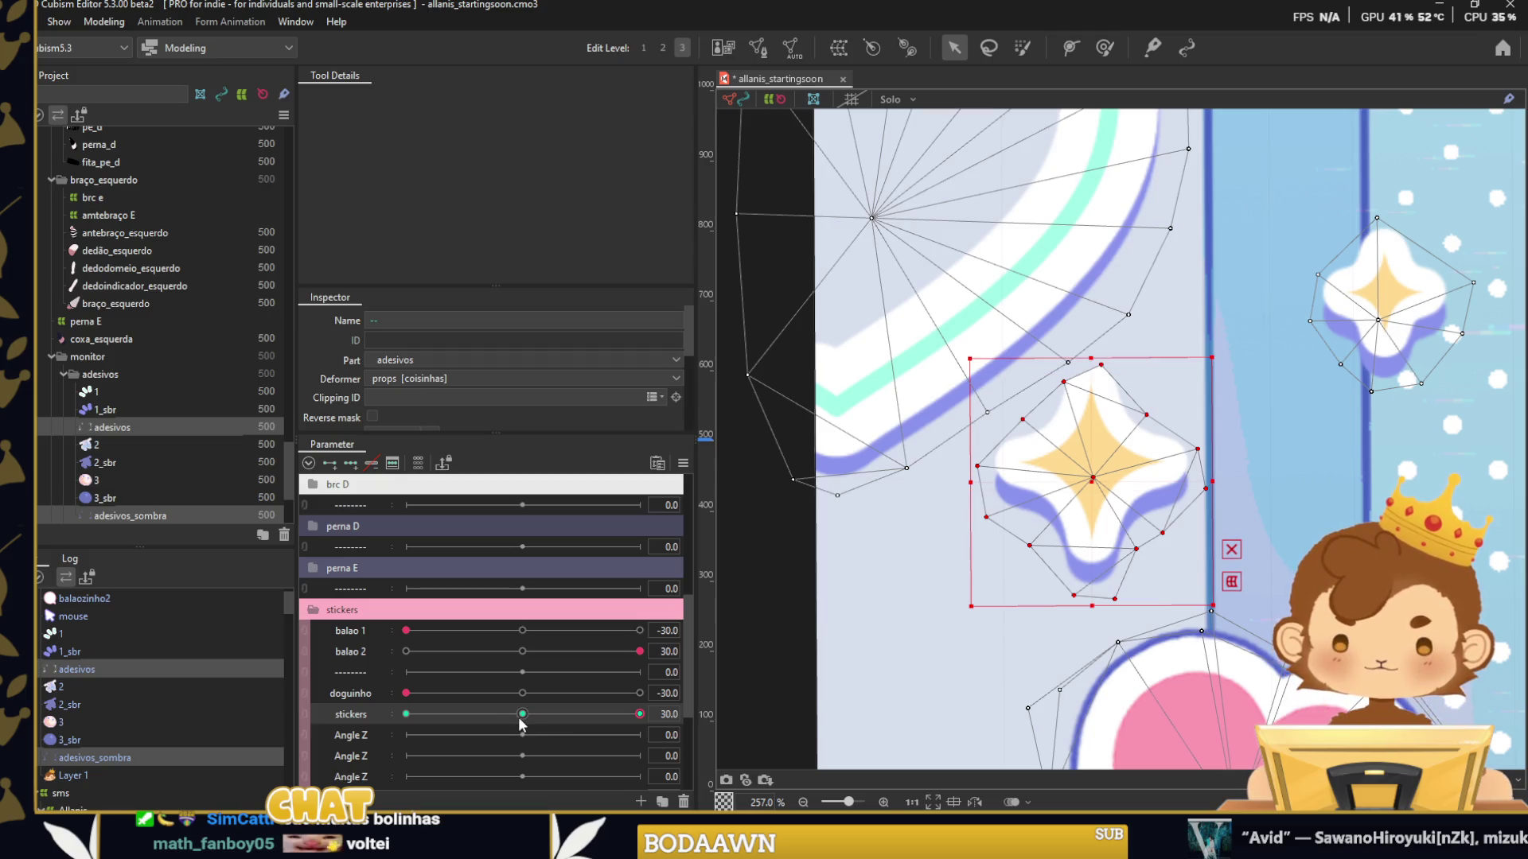
# Raise the adesivos mesh's top and left star vertices, then nudge the top vertex up-left.
pyautogui.click(1057, 546)
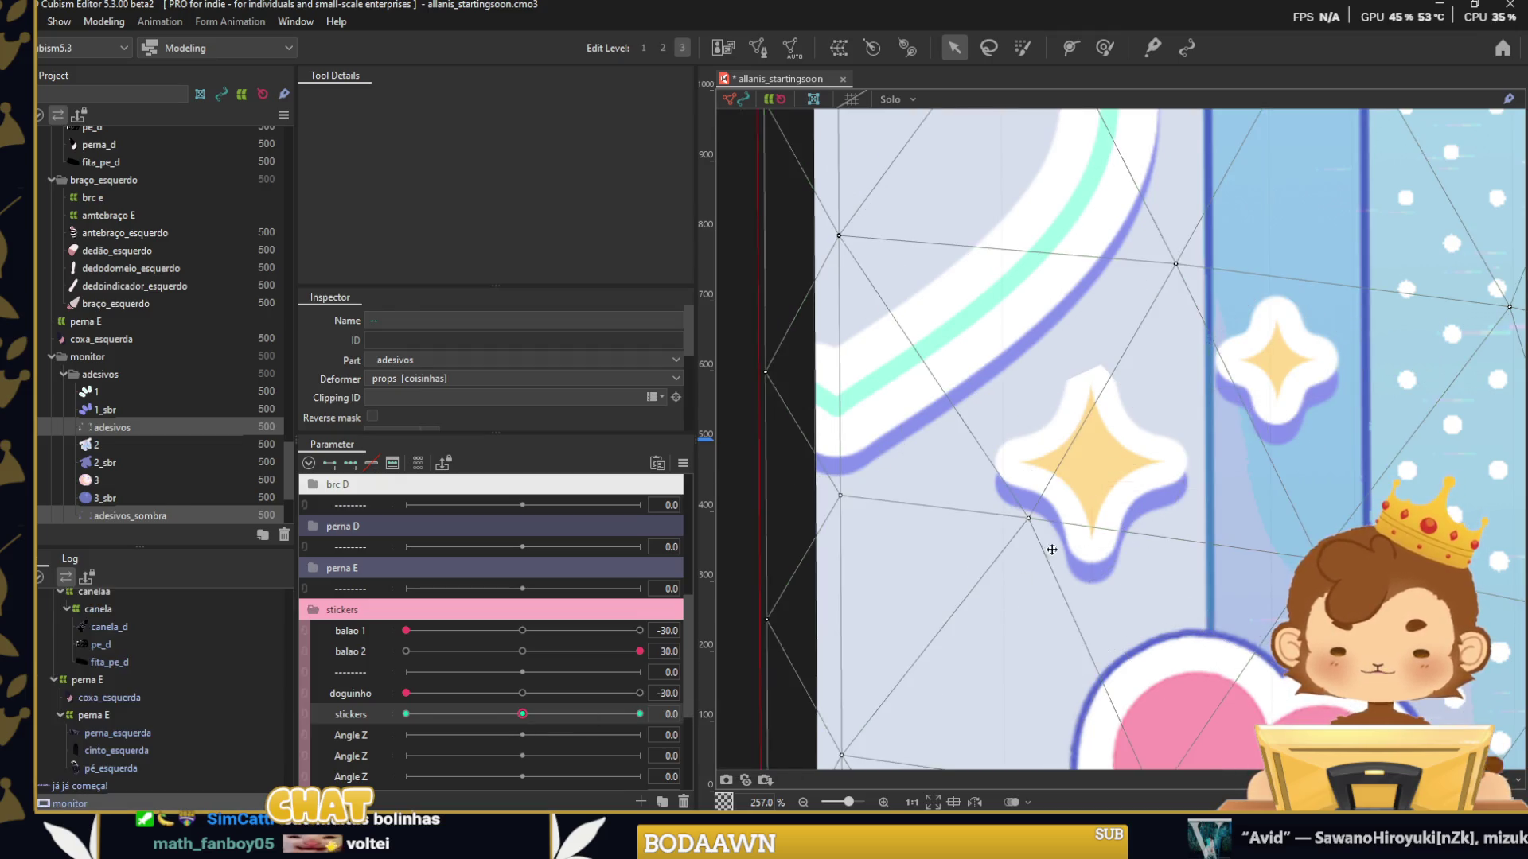
pyautogui.scroll(5, 1092, 380)
pyautogui.doubleClick(1082, 363)
pyautogui.moveTo(1080, 359); pyautogui.dragTo(1090, 325)
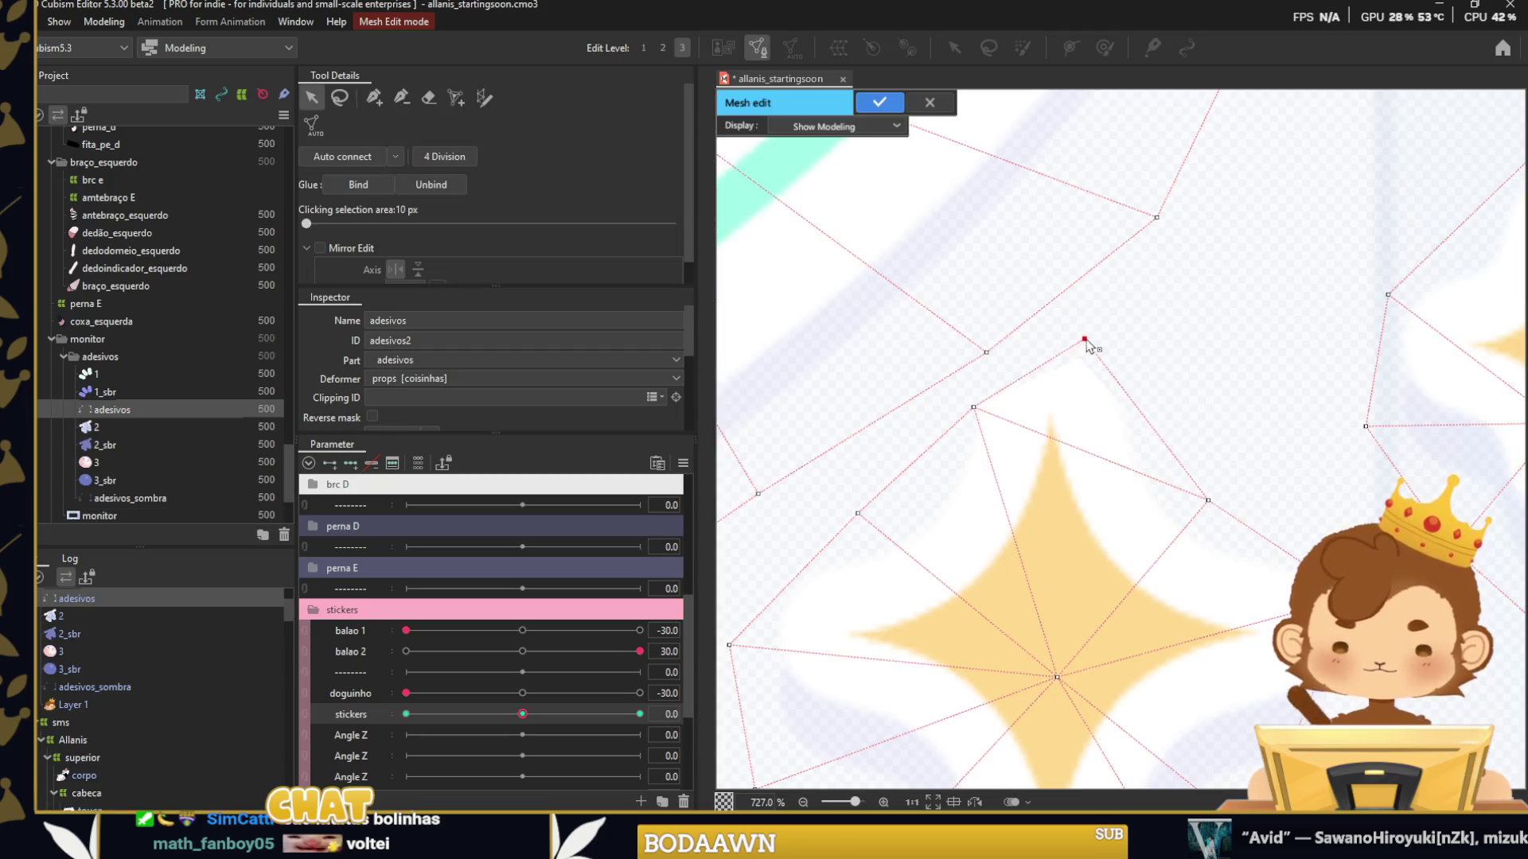
pyautogui.moveTo(973, 408); pyautogui.dragTo(970, 391)
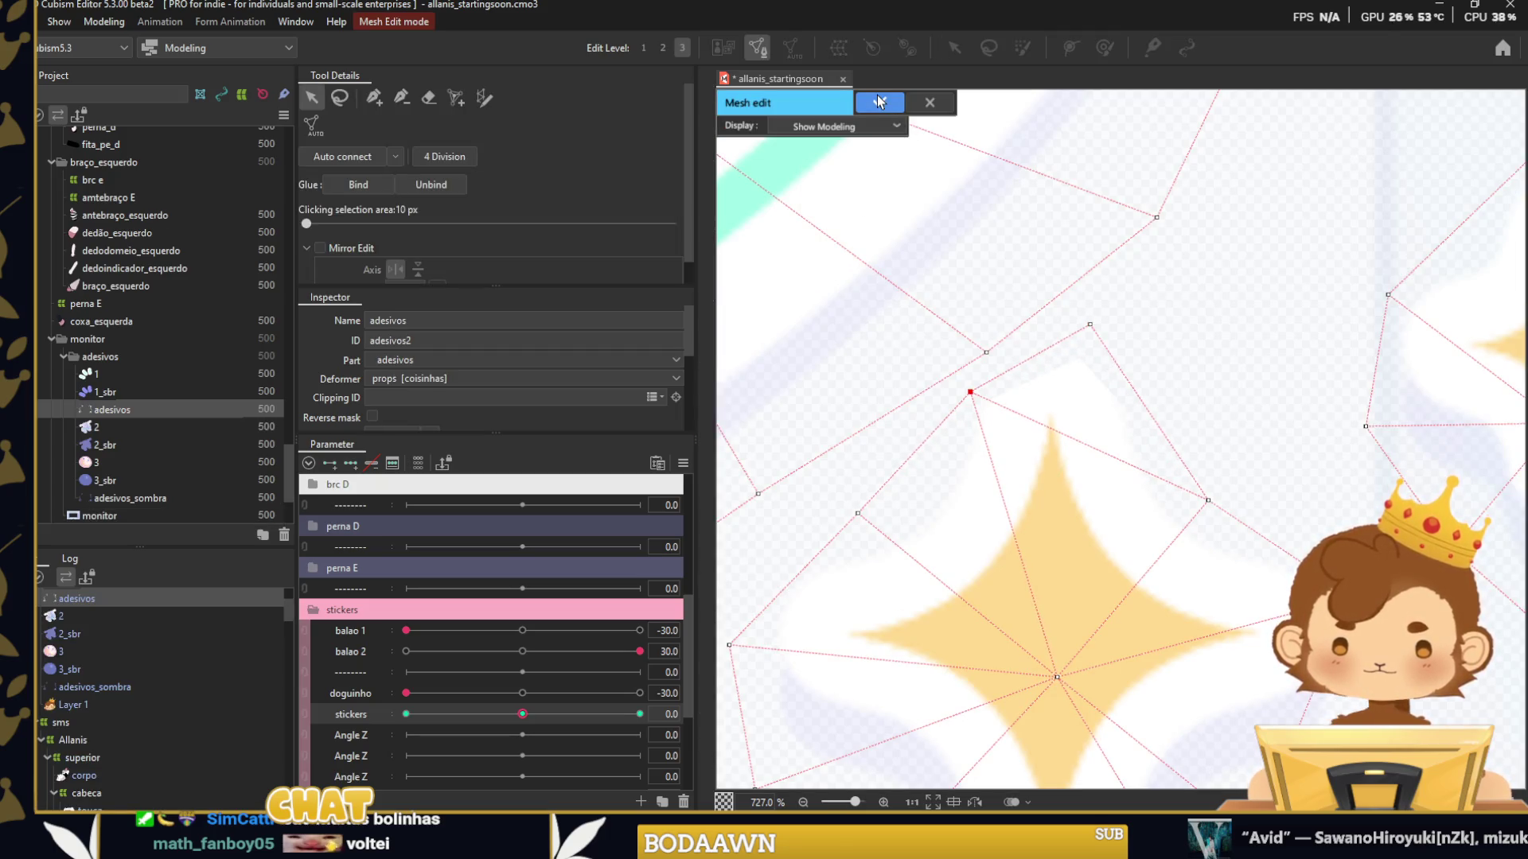
pyautogui.click(879, 101)
pyautogui.doubleClick(1090, 325)
pyautogui.moveTo(1090, 327); pyautogui.dragTo(1066, 310)
pyautogui.click(879, 102)
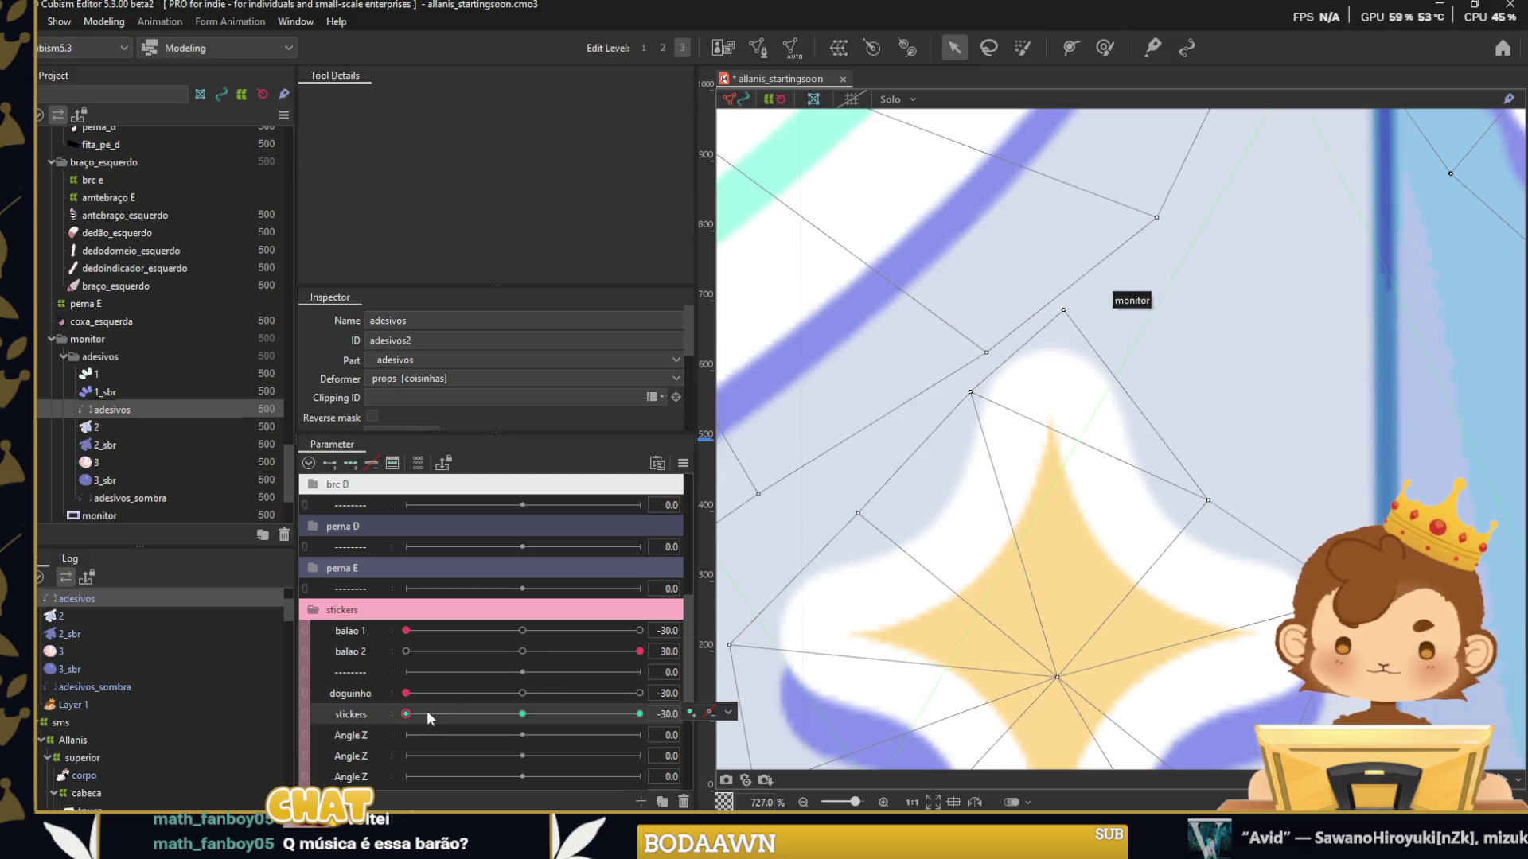
# Set the stickers parameter to 30 and add adesivos_sombra to the selection.
pyautogui.moveTo(522, 714); pyautogui.dragTo(639, 714)
pyautogui.scroll(-3, 986, 450)
pyautogui.scroll(-3, 986, 450)
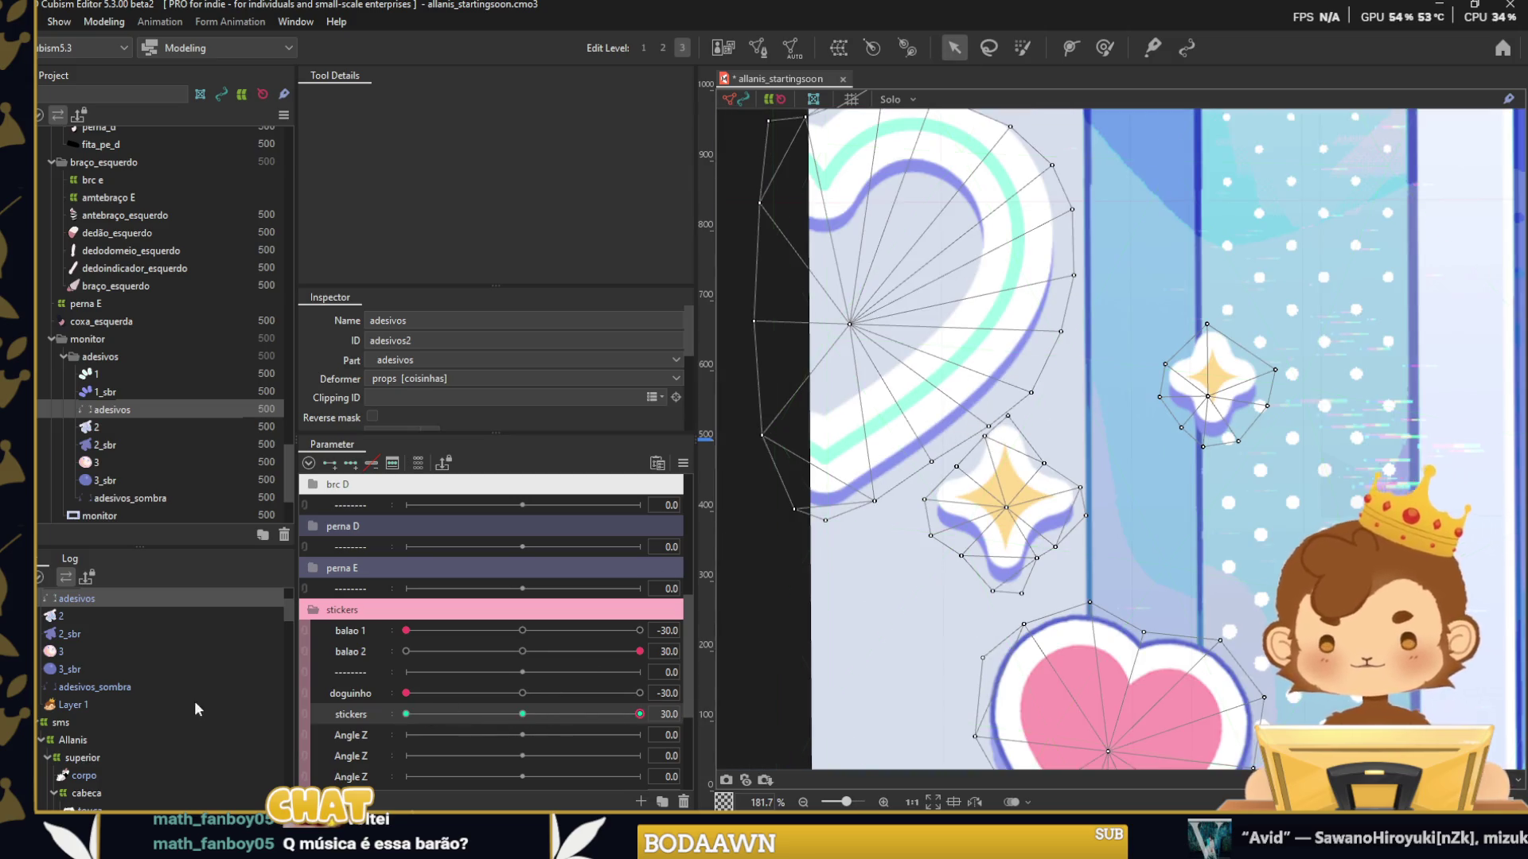
pyautogui.keyDown('ctrl'); pyautogui.click(109, 686); pyautogui.keyUp('ctrl')
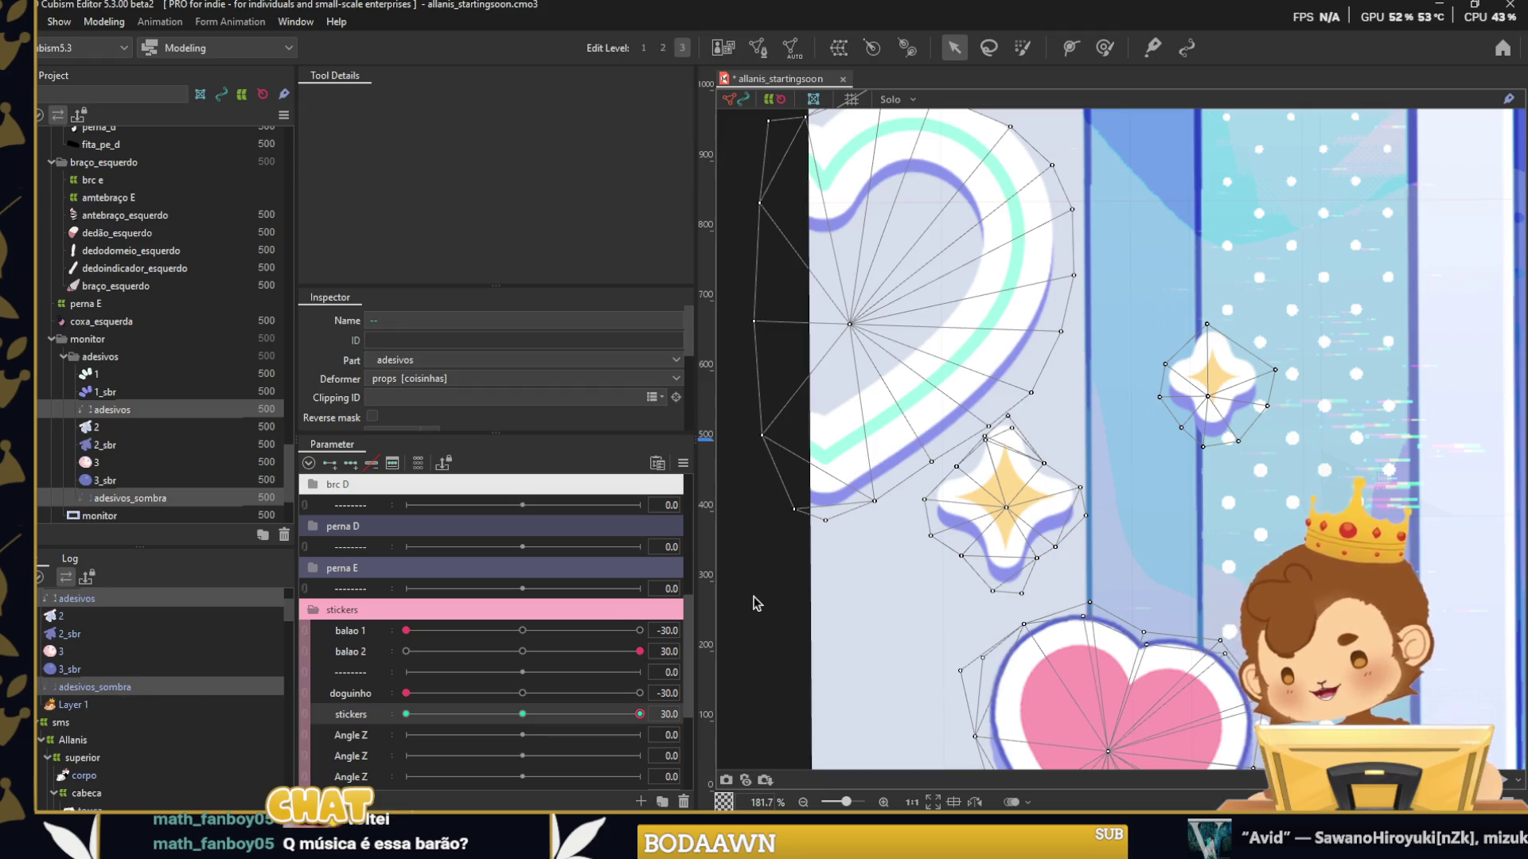
# Toggle stickers from -30 back to 30 and box-select every vertex of the middle star mesh.
pyautogui.scroll(2, 839, 559)
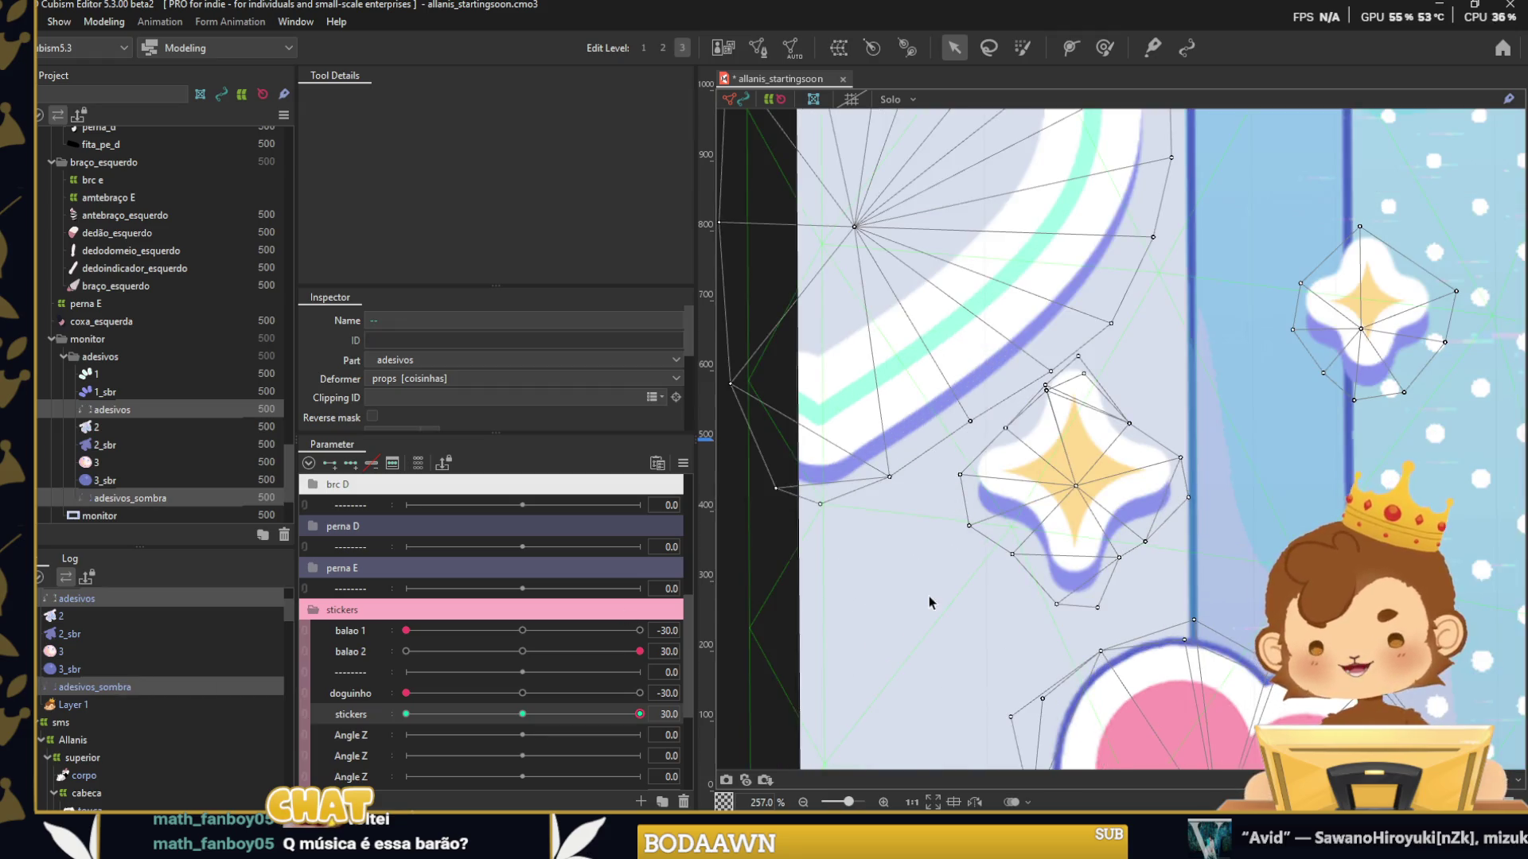
pyautogui.moveTo(522, 713); pyautogui.dragTo(406, 713)
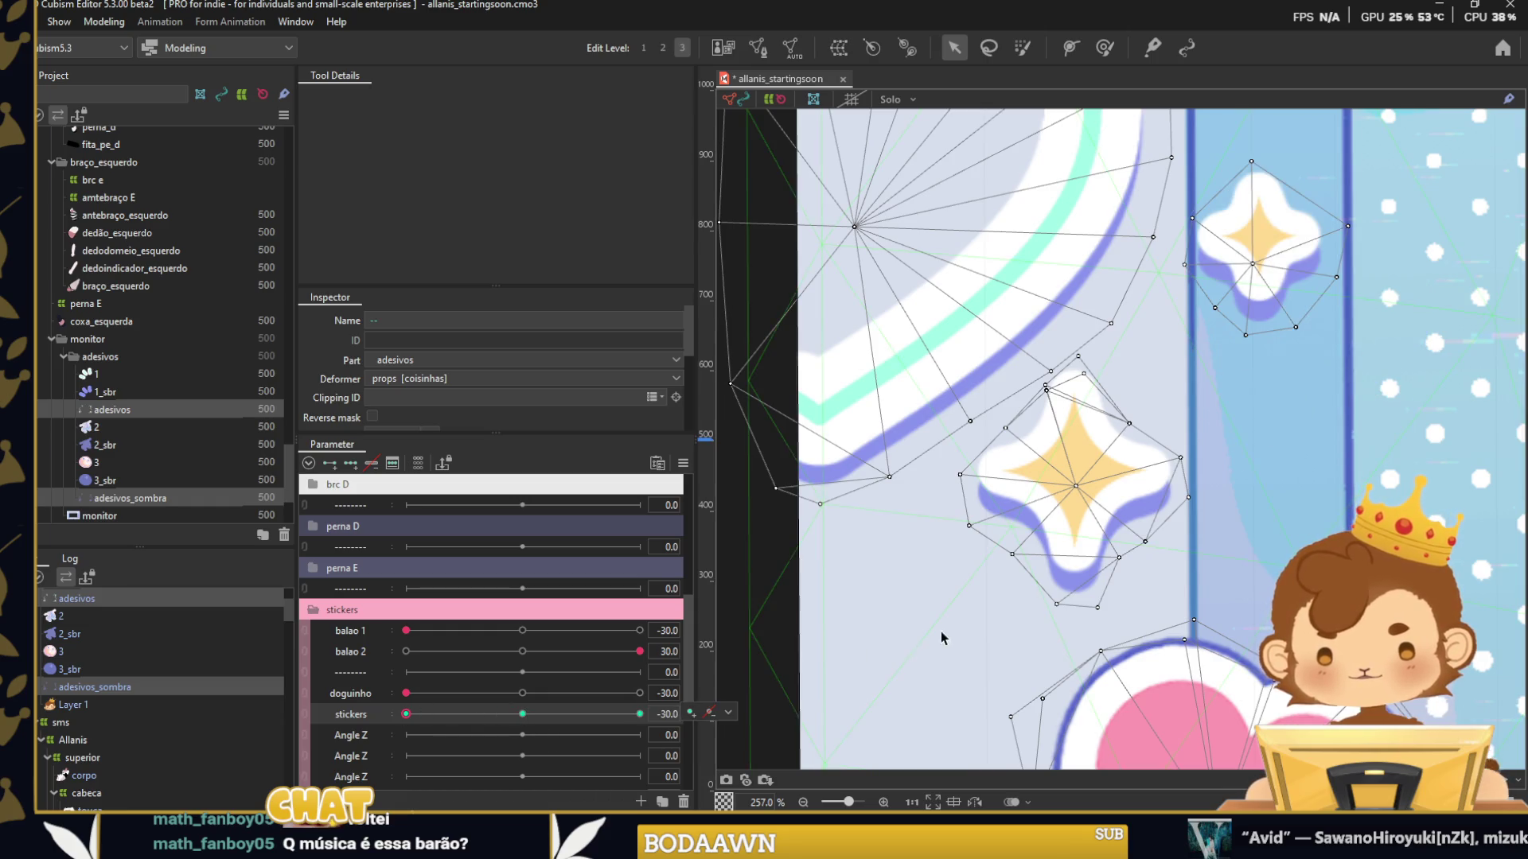
pyautogui.click(639, 713)
pyautogui.moveTo(1224, 388)
pyautogui.mouseDown()
pyautogui.moveTo(980, 625)
pyautogui.moveTo(1026, 467)
pyautogui.mouseUp()
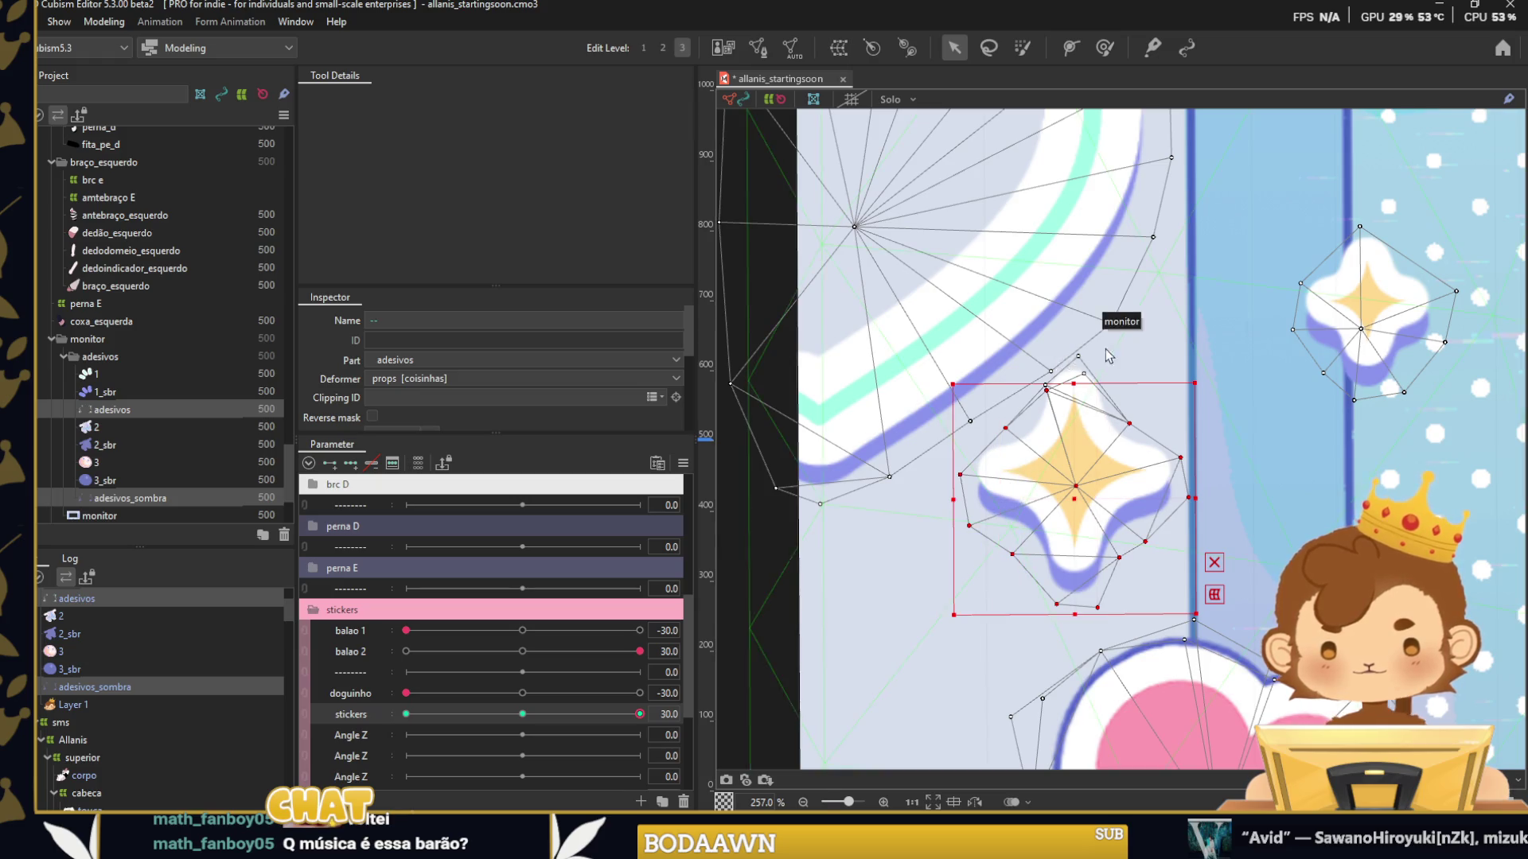
pyautogui.scroll(5, 1122, 390)
pyautogui.scroll(-5, 1096, 373)
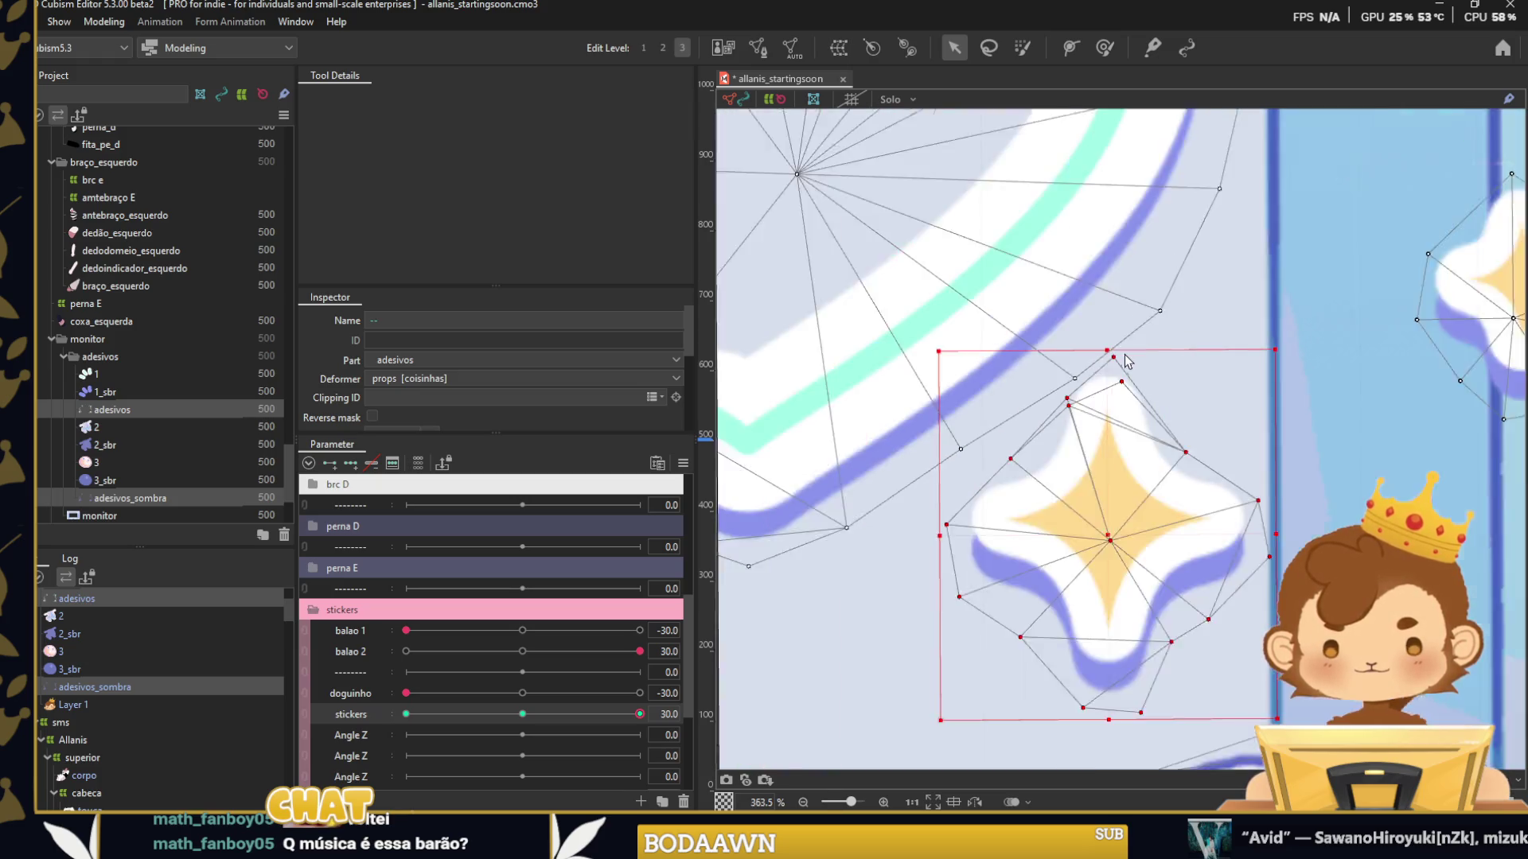